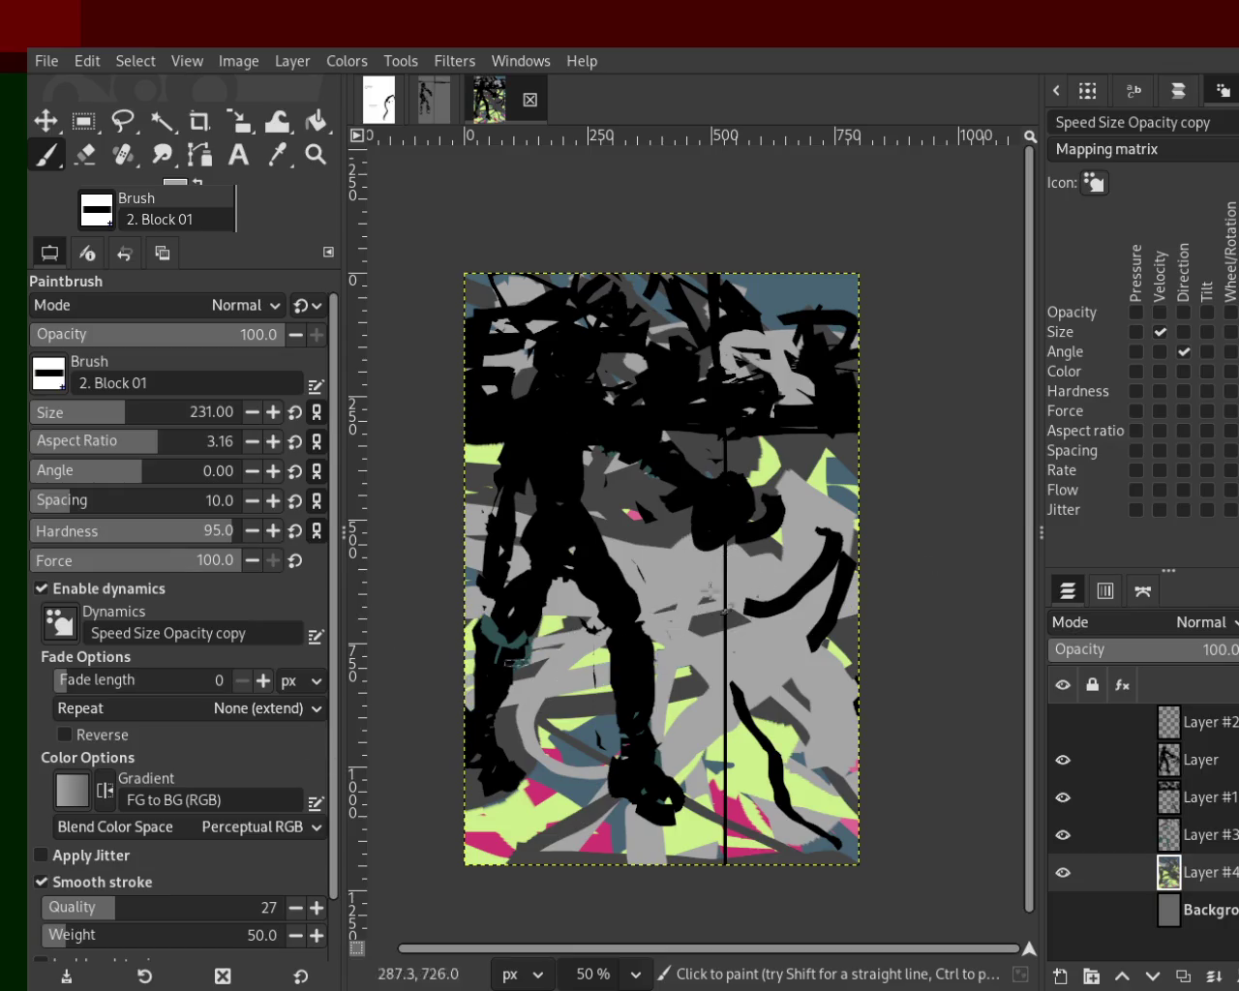
Sample blue-grey, light green, black and magenta from the painting, then save it.
{"action": "left_click", "coordinate": [841, 483], "text": "ctrl"}
{"action": "left_click", "coordinate": [852, 480], "text": "ctrl"}
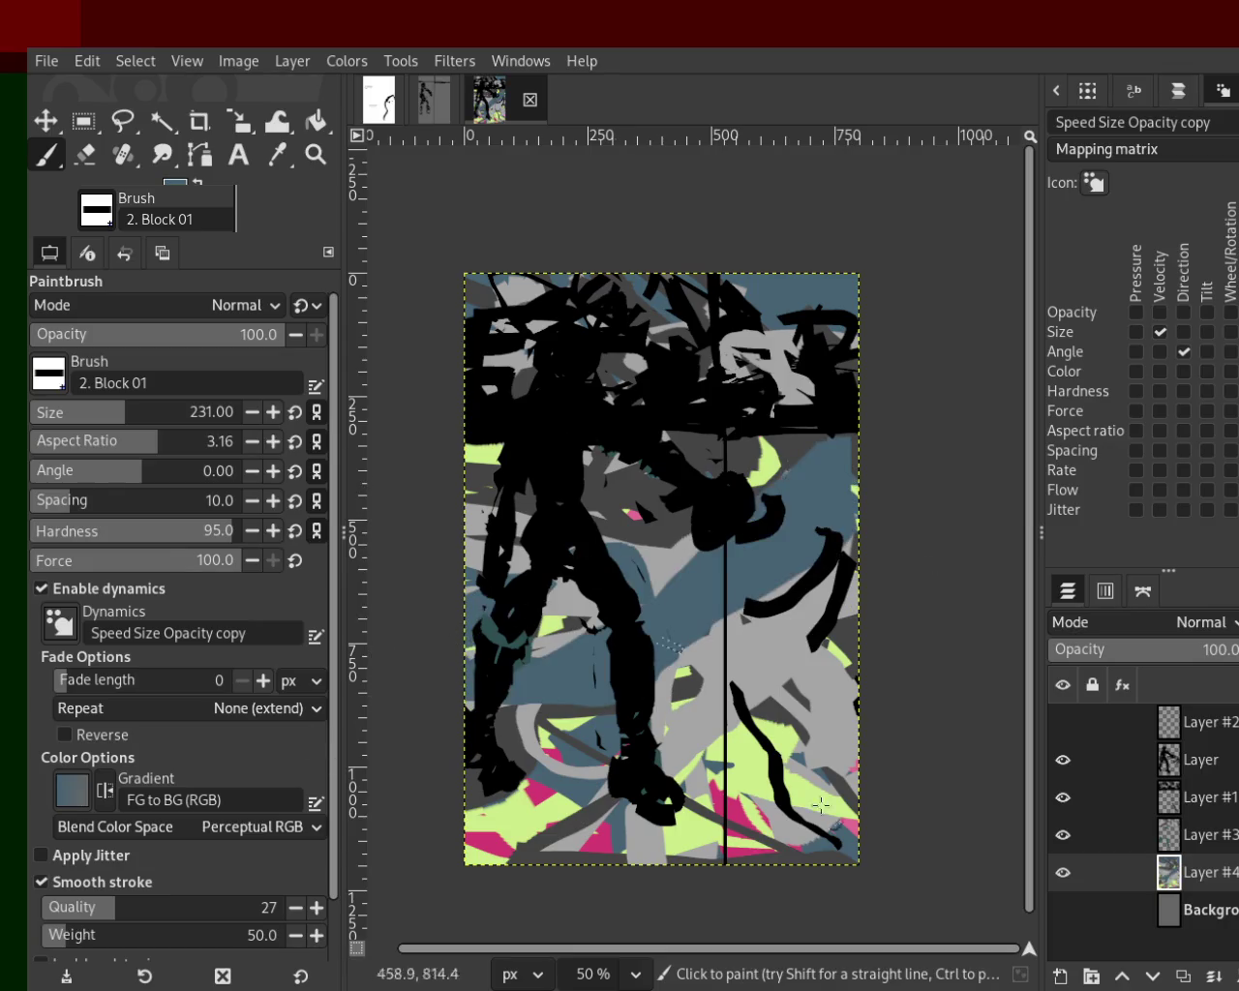
{"action": "left_click", "coordinate": [734, 772], "text": "ctrl"}
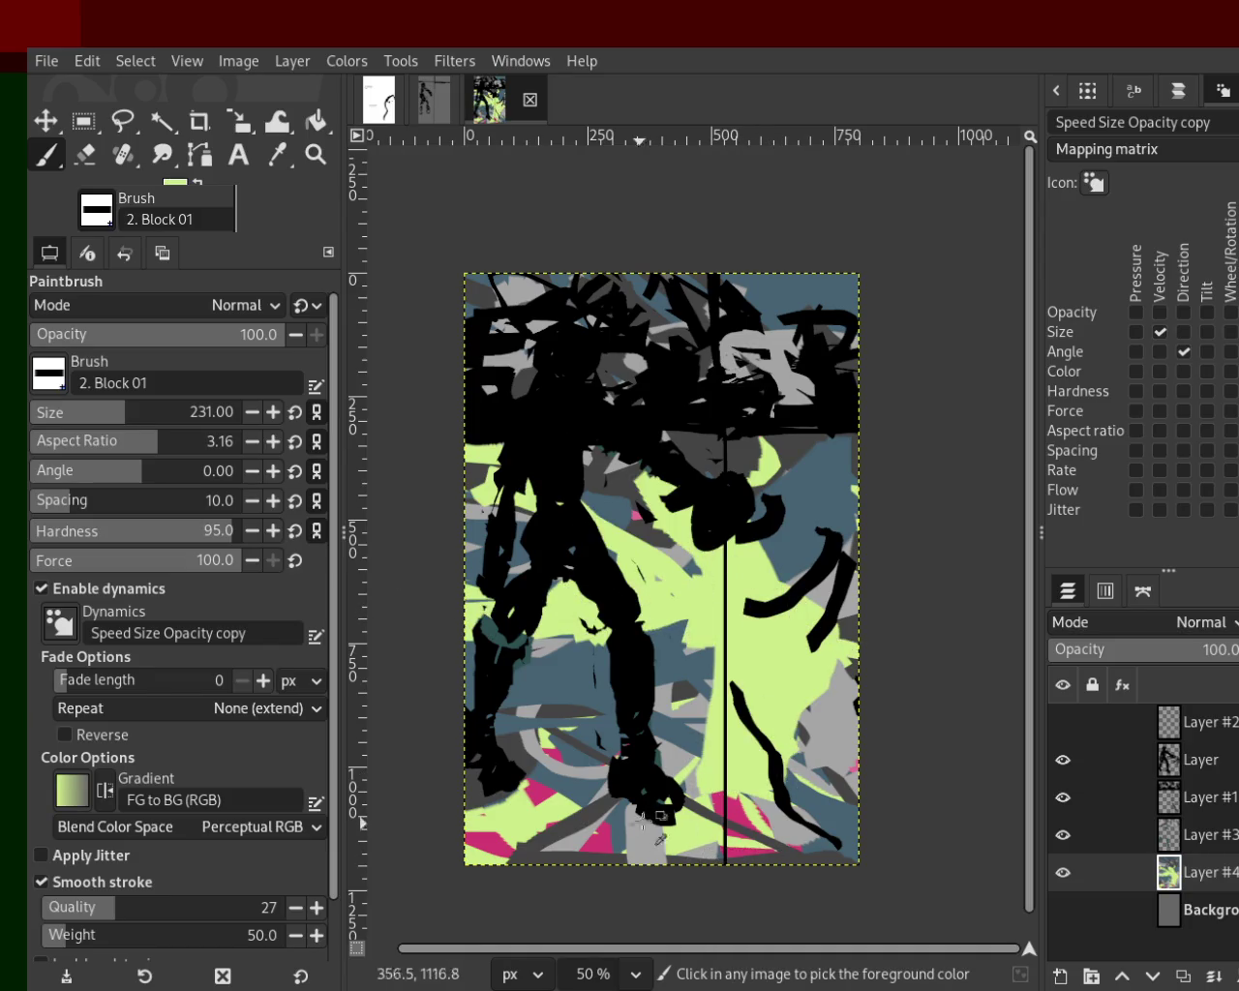
{"action": "left_click", "coordinate": [725, 822], "text": "ctrl"}
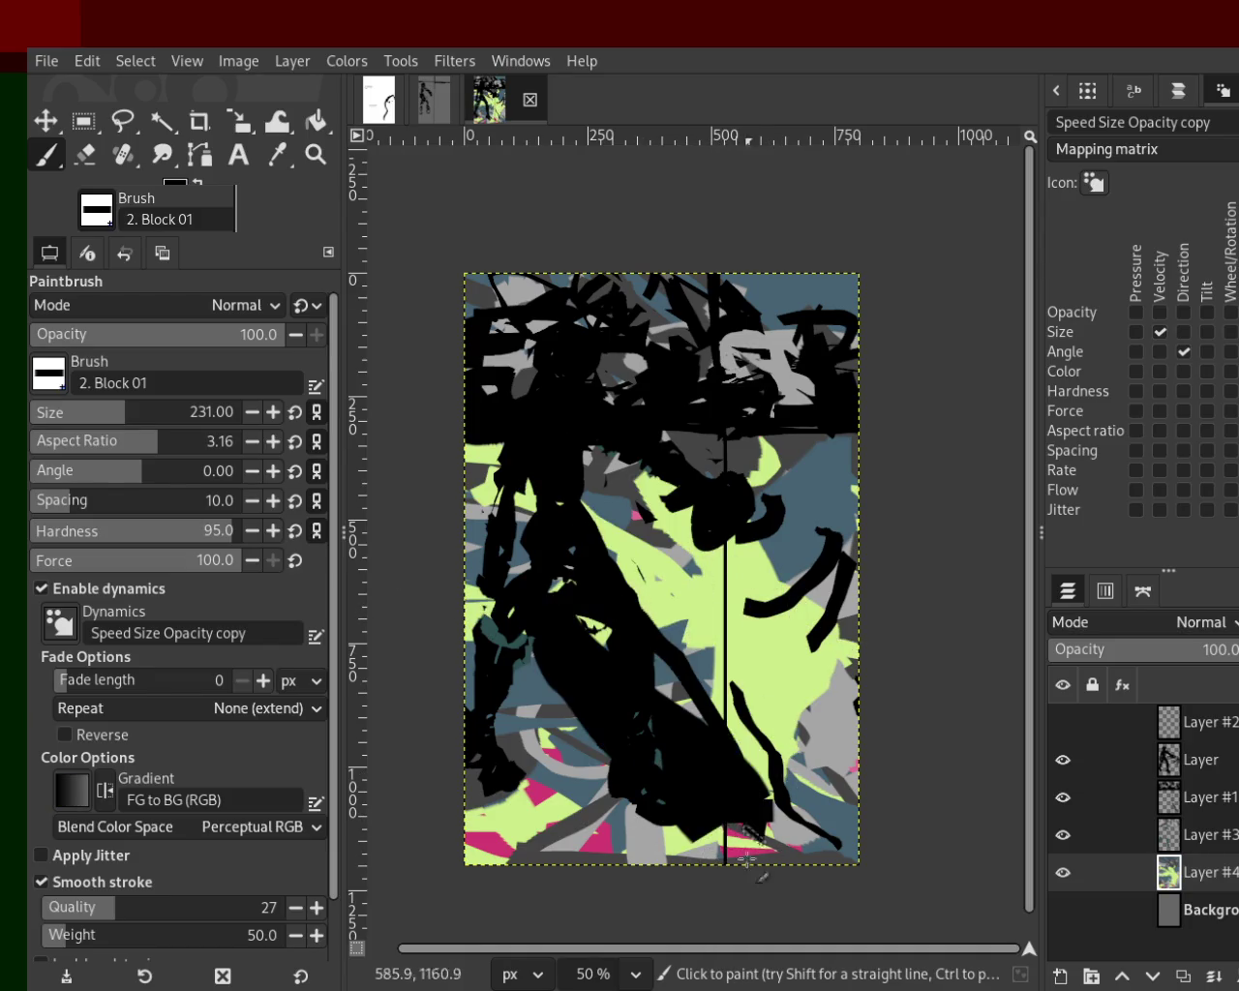
{"action": "left_click", "coordinate": [749, 806], "text": "ctrl"}
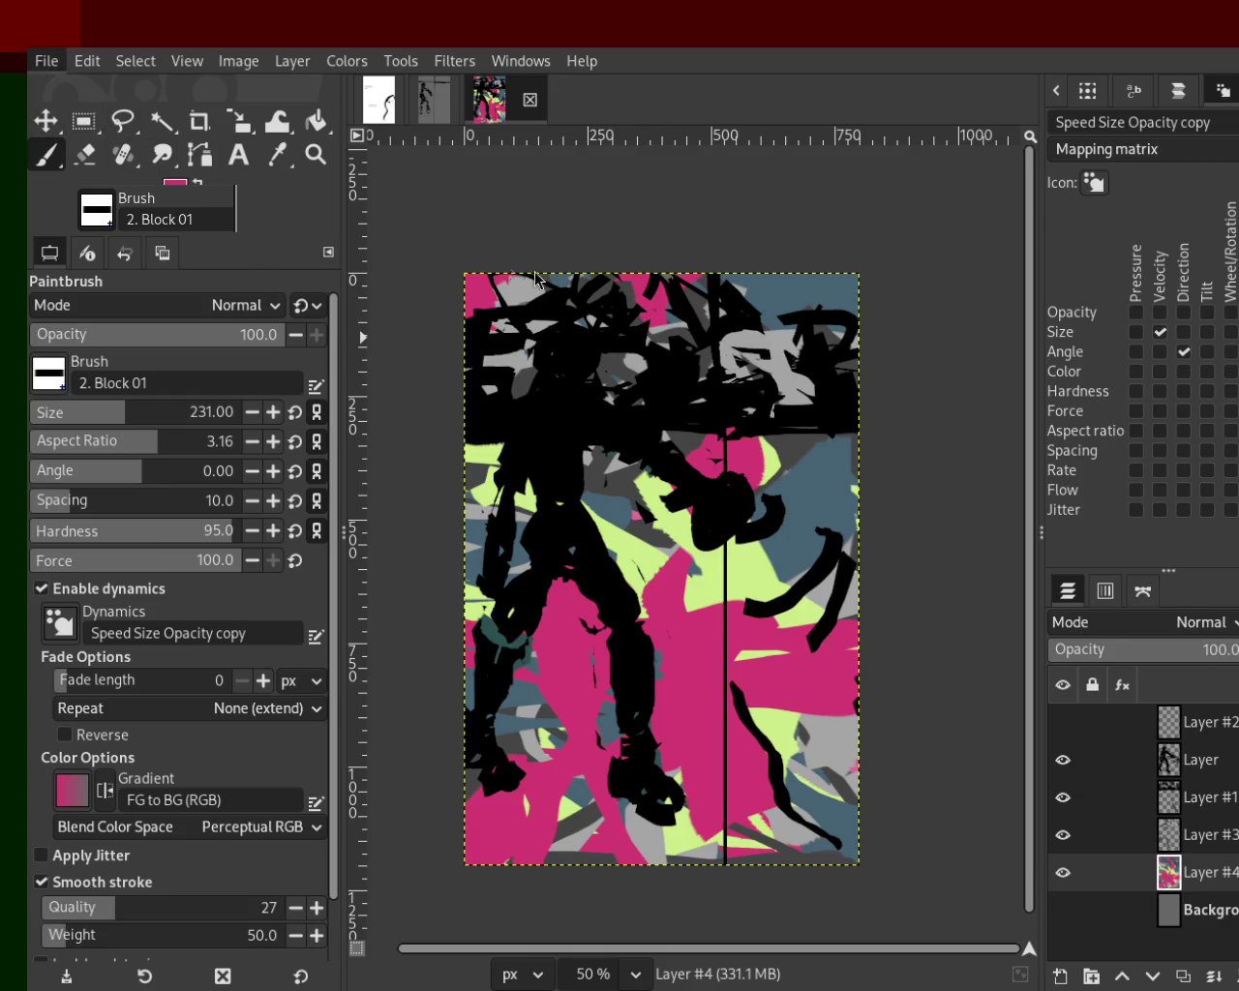
{"action": "key", "text": "ctrl+s"}
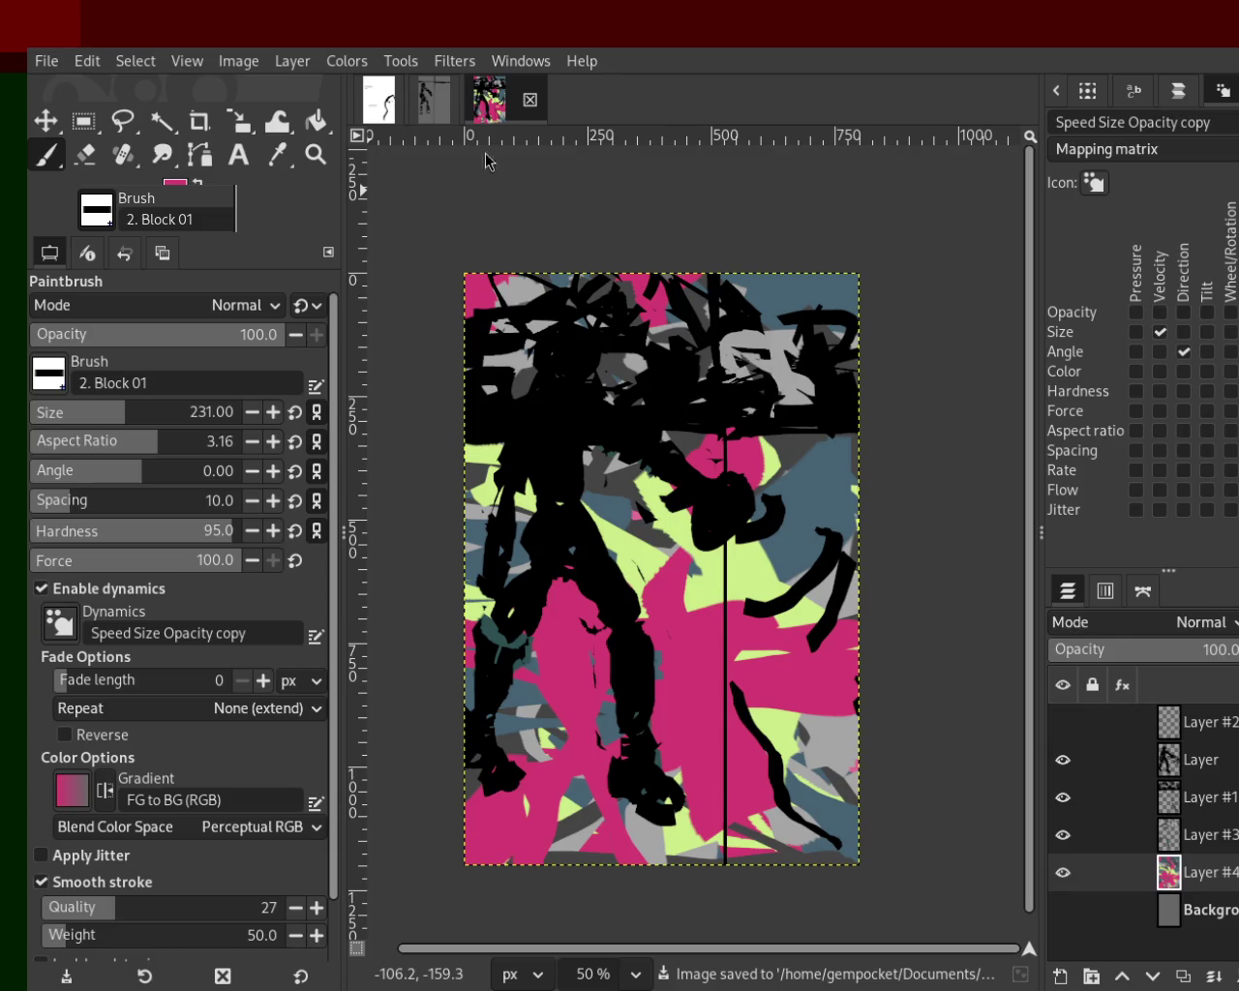
Create a new grey image with a transparent layer and default black/white colours.
{"action": "key", "text": "ctrl+n"}
{"action": "key", "text": "Return"}
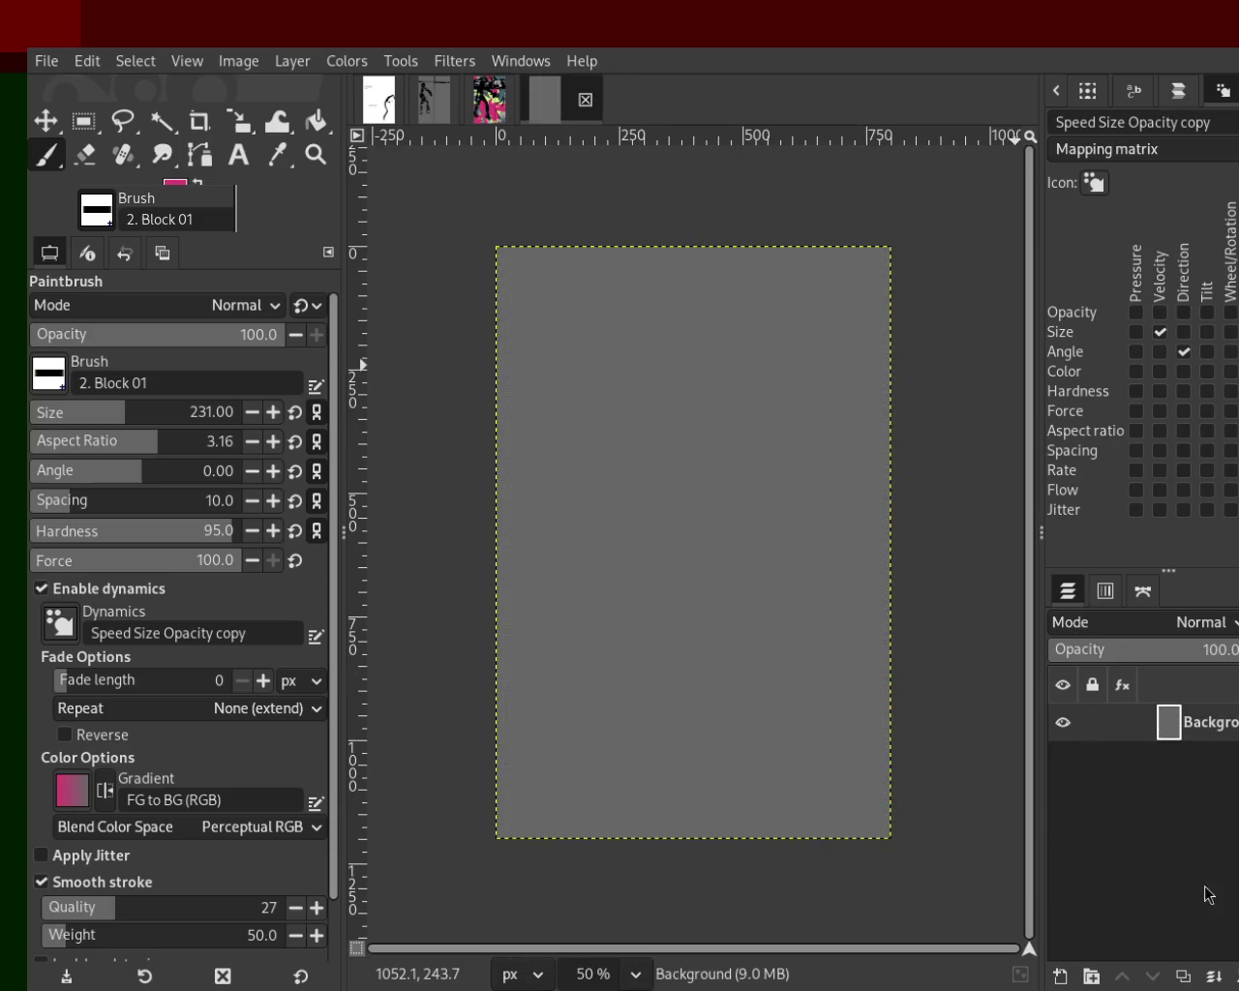
{"action": "left_click", "coordinate": [1062, 980]}
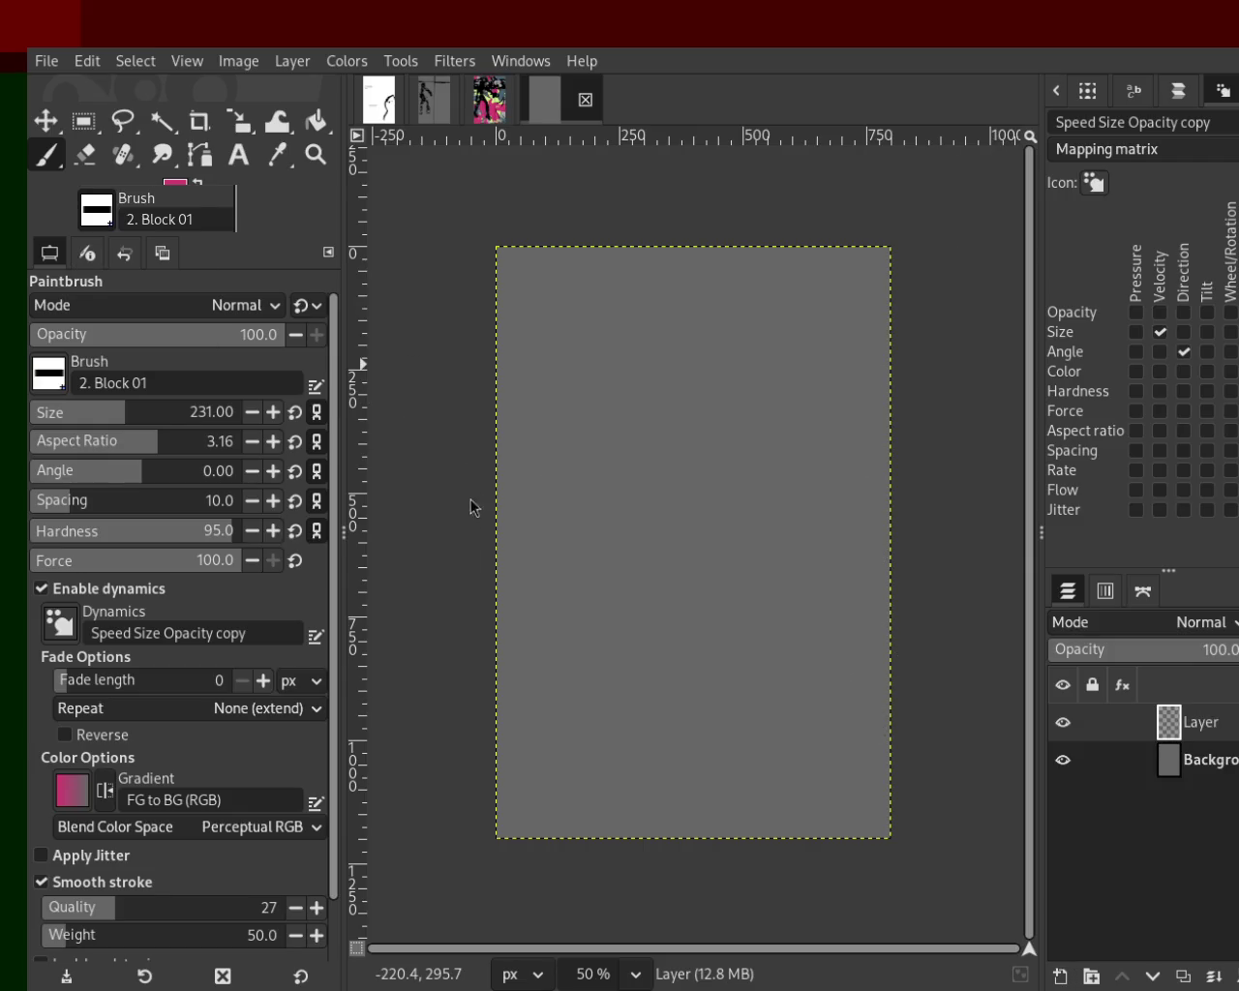
{"action": "key", "text": "d"}
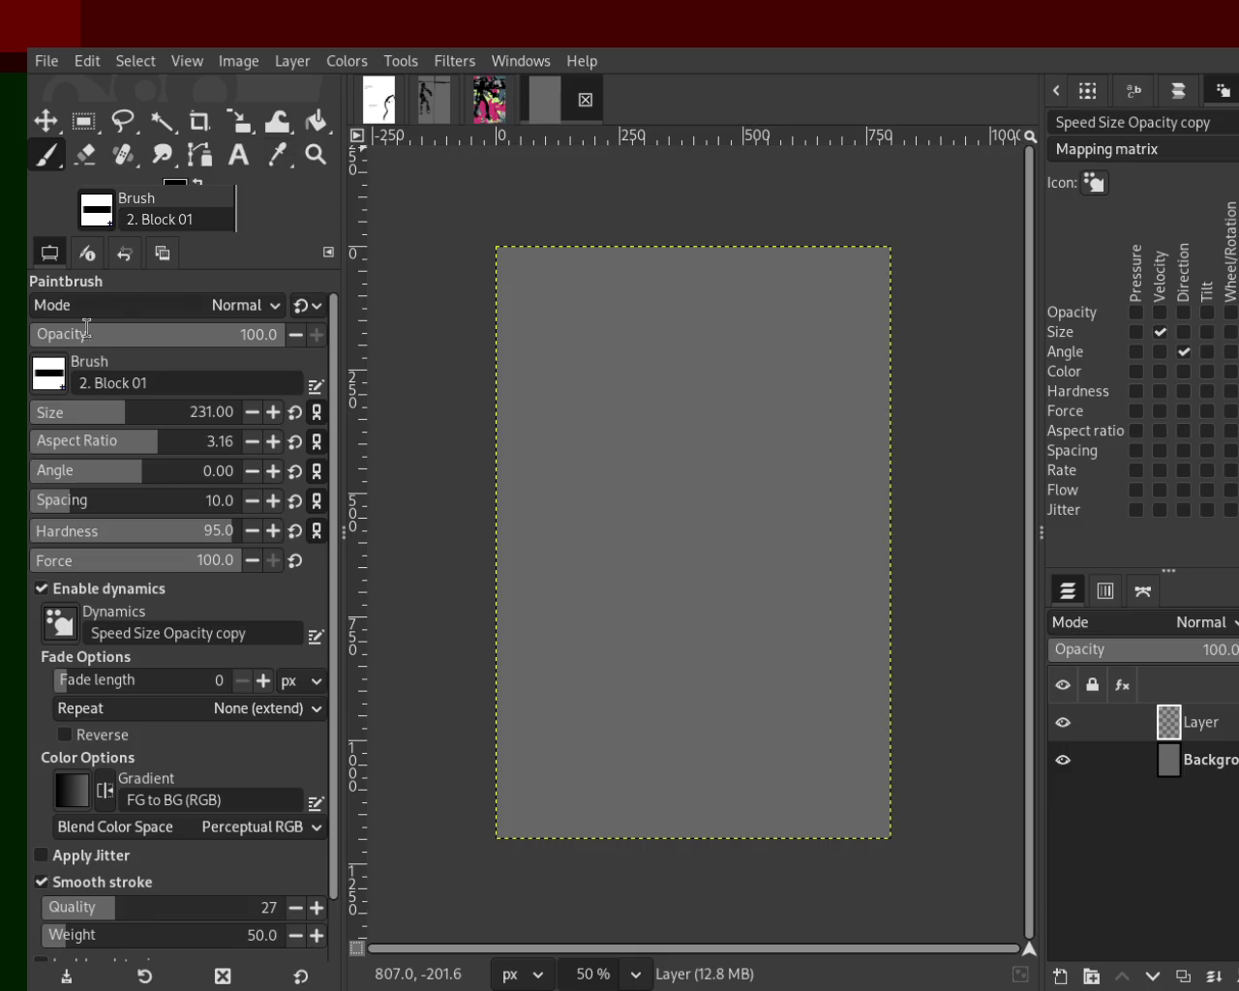
Try undone black test strokes while lowering the brush spacing to 5, then 1.
{"action": "left_click_drag", "start_coordinate": [731, 368], "coordinate": [709, 587]}
{"action": "key", "text": "ctrl+z"}
{"action": "mouse_move", "coordinate": [714, 416]}
{"action": "left_mouse_down"}
{"action": "mouse_move", "coordinate": [636, 567]}
{"action": "mouse_move", "coordinate": [436, 526]}
{"action": "left_mouse_up"}
{"action": "key", "text": "ctrl+z"}
{"action": "left_click", "coordinate": [47, 501]}
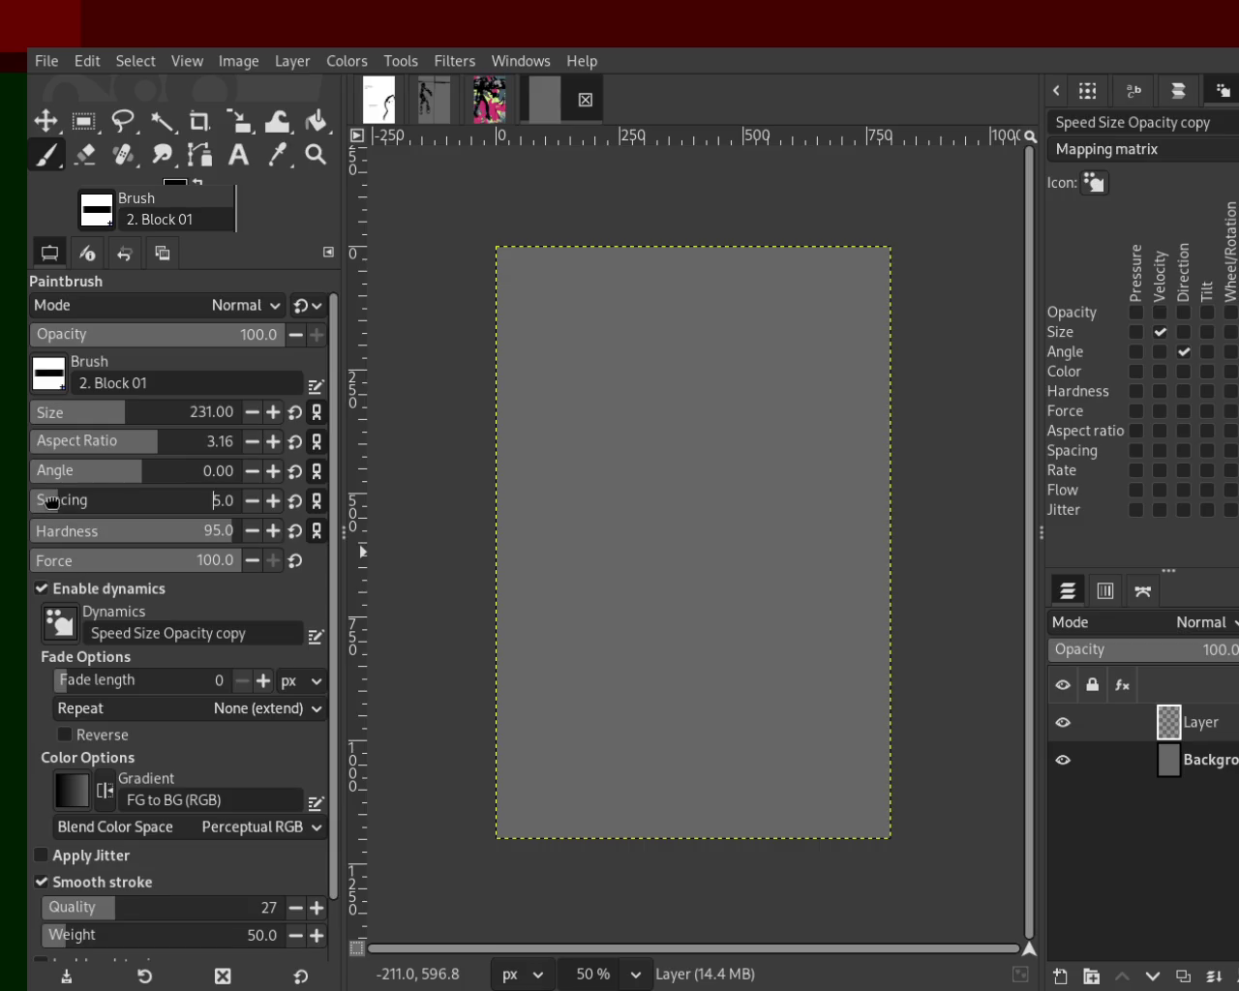
{"action": "left_click_drag", "start_coordinate": [619, 369], "coordinate": [718, 443]}
{"action": "key", "text": "ctrl+z"}
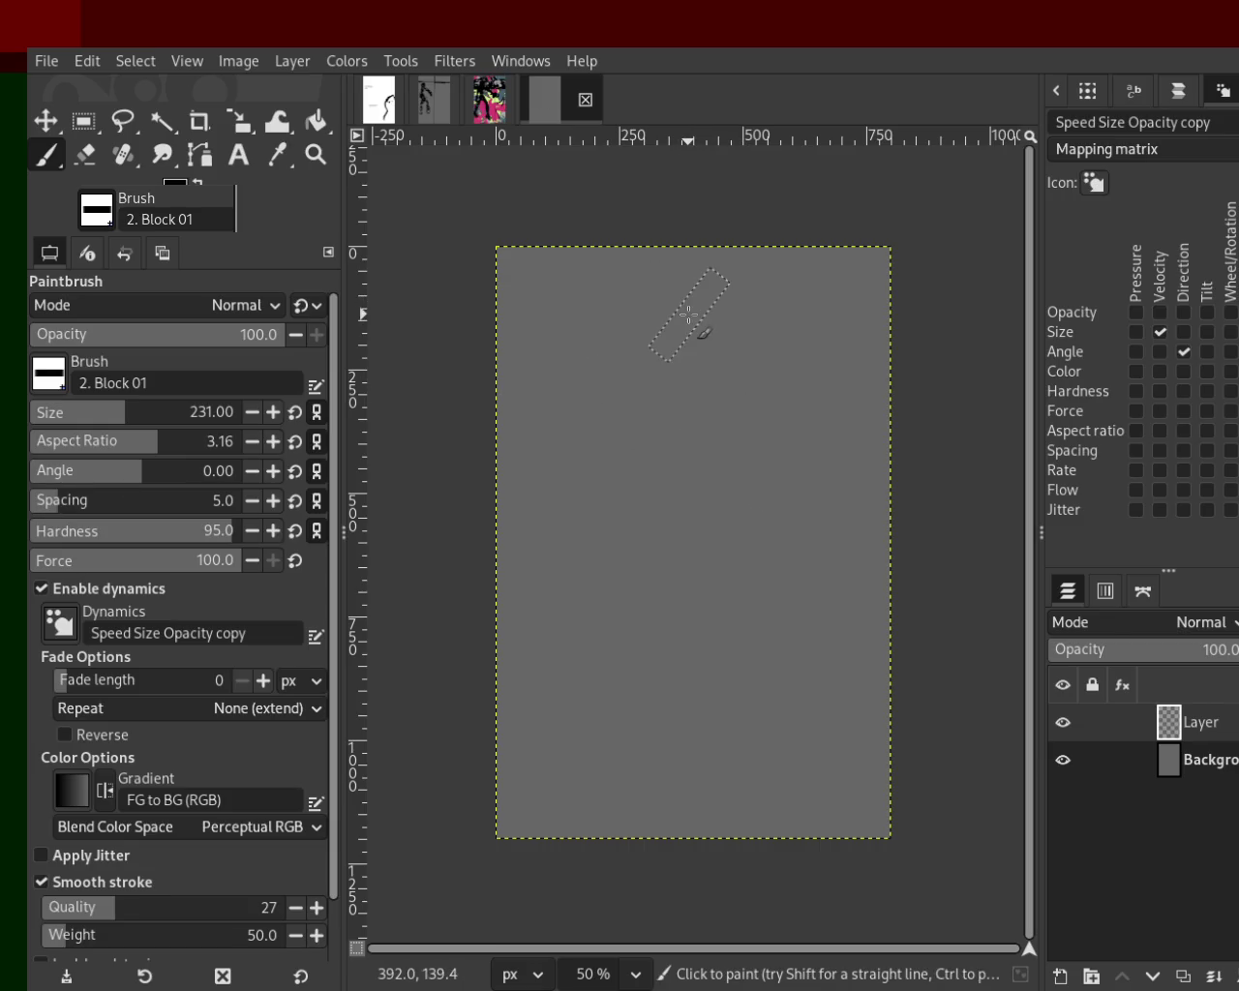
{"action": "left_click_drag", "start_coordinate": [683, 326], "coordinate": [675, 361]}
{"action": "key", "text": "ctrl+z"}
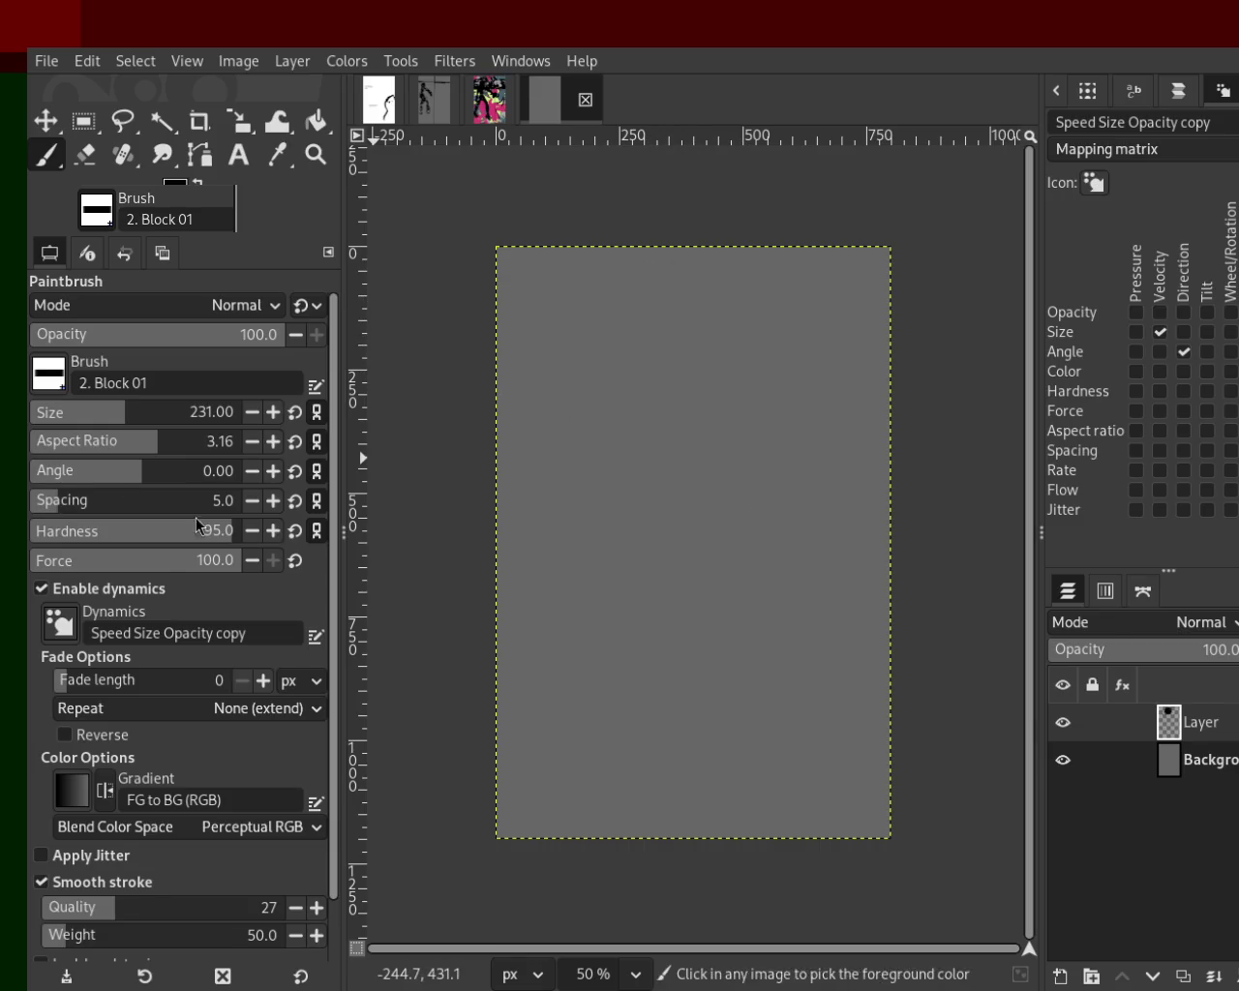
{"action": "left_click", "coordinate": [39, 501]}
Test black strokes at smaller sizes and settle the brush size at 145.
{"action": "mouse_move", "coordinate": [597, 326]}
{"action": "left_mouse_down"}
{"action": "mouse_move", "coordinate": [632, 329]}
{"action": "mouse_move", "coordinate": [645, 416]}
{"action": "left_mouse_up"}
{"action": "key", "text": "ctrl+z"}
{"action": "left_click", "coordinate": [64, 416]}
{"action": "mouse_move", "coordinate": [641, 332]}
{"action": "left_mouse_down"}
{"action": "mouse_move", "coordinate": [691, 329]}
{"action": "mouse_move", "coordinate": [659, 426]}
{"action": "left_mouse_up"}
{"action": "key", "text": "ctrl+z"}
{"action": "left_click", "coordinate": [97, 412]}
{"action": "left_click_drag", "start_coordinate": [507, 332], "coordinate": [649, 304]}
{"action": "key", "text": "ctrl+z"}
Paint a black head ring, hooked body loops, legs and arms; discard a spare layer.
{"action": "left_click_drag", "start_coordinate": [716, 273], "coordinate": [644, 332]}
{"action": "mouse_move", "coordinate": [684, 415]}
{"action": "left_mouse_down"}
{"action": "mouse_move", "coordinate": [722, 454]}
{"action": "mouse_move", "coordinate": [670, 455]}
{"action": "left_mouse_up"}
{"action": "key", "text": "ctrl+z"}
{"action": "mouse_move", "coordinate": [689, 382]}
{"action": "left_mouse_down"}
{"action": "mouse_move", "coordinate": [645, 437]}
{"action": "mouse_move", "coordinate": [691, 372]}
{"action": "mouse_move", "coordinate": [663, 448]}
{"action": "mouse_move", "coordinate": [677, 508]}
{"action": "left_mouse_up"}
{"action": "key", "text": "ctrl+z"}
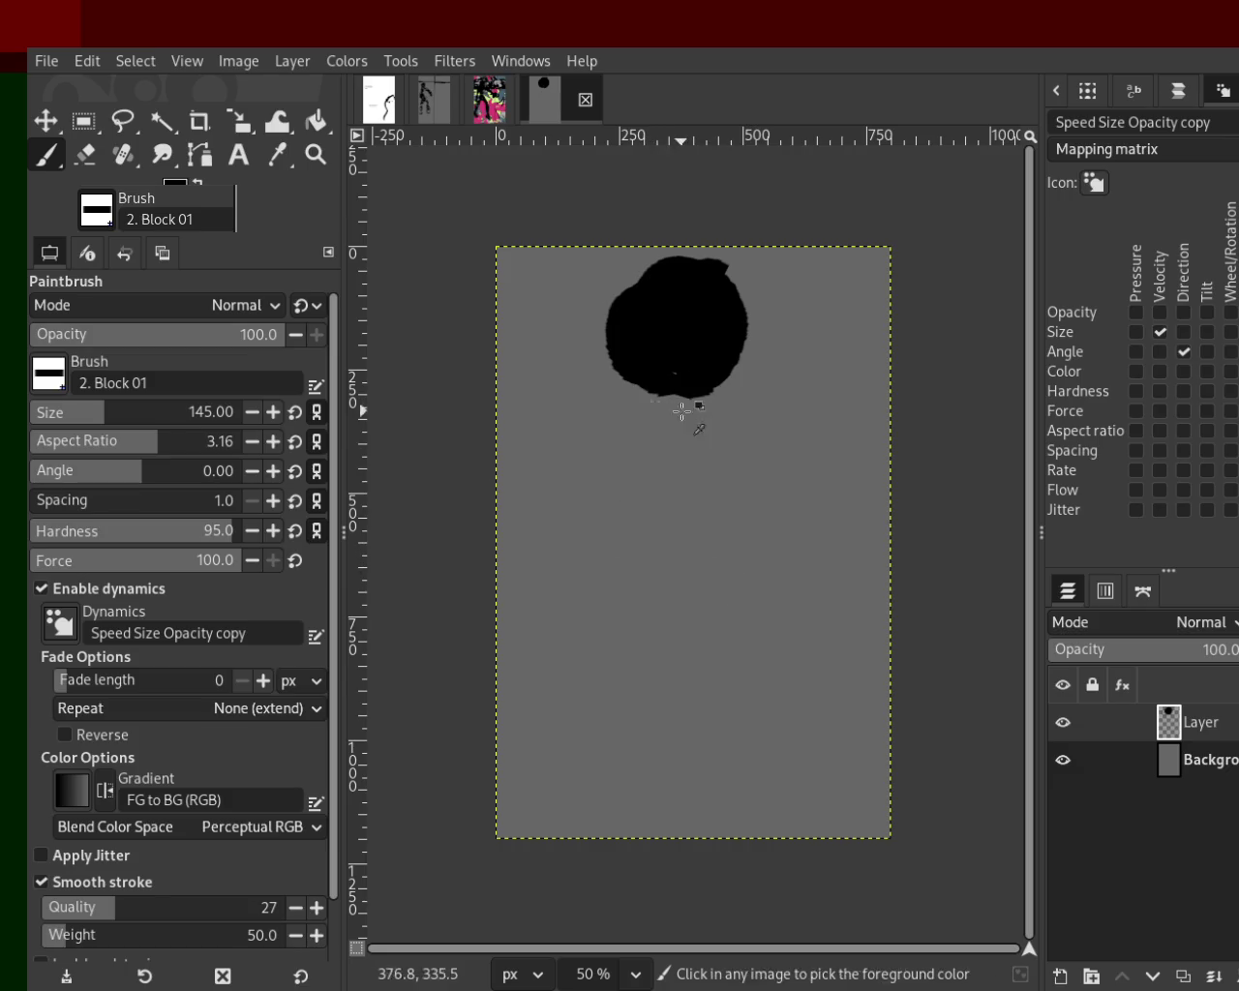
{"action": "mouse_move", "coordinate": [672, 406]}
{"action": "left_mouse_down"}
{"action": "mouse_move", "coordinate": [705, 443]}
{"action": "mouse_move", "coordinate": [693, 549]}
{"action": "mouse_move", "coordinate": [610, 582]}
{"action": "mouse_move", "coordinate": [643, 561]}
{"action": "mouse_move", "coordinate": [718, 649]}
{"action": "left_mouse_up"}
{"action": "mouse_move", "coordinate": [620, 708]}
{"action": "left_mouse_down"}
{"action": "mouse_move", "coordinate": [686, 861]}
{"action": "mouse_move", "coordinate": [711, 824]}
{"action": "mouse_move", "coordinate": [677, 745]}
{"action": "left_mouse_up"}
{"action": "mouse_move", "coordinate": [755, 426]}
{"action": "left_mouse_down"}
{"action": "mouse_move", "coordinate": [724, 520]}
{"action": "mouse_move", "coordinate": [729, 468]}
{"action": "mouse_move", "coordinate": [900, 526]}
{"action": "mouse_move", "coordinate": [913, 552]}
{"action": "left_mouse_up"}
{"action": "mouse_move", "coordinate": [505, 358]}
{"action": "left_mouse_down"}
{"action": "mouse_move", "coordinate": [587, 424]}
{"action": "mouse_move", "coordinate": [553, 372]}
{"action": "mouse_move", "coordinate": [556, 443]}
{"action": "mouse_move", "coordinate": [465, 523]}
{"action": "mouse_move", "coordinate": [396, 411]}
{"action": "left_mouse_up"}
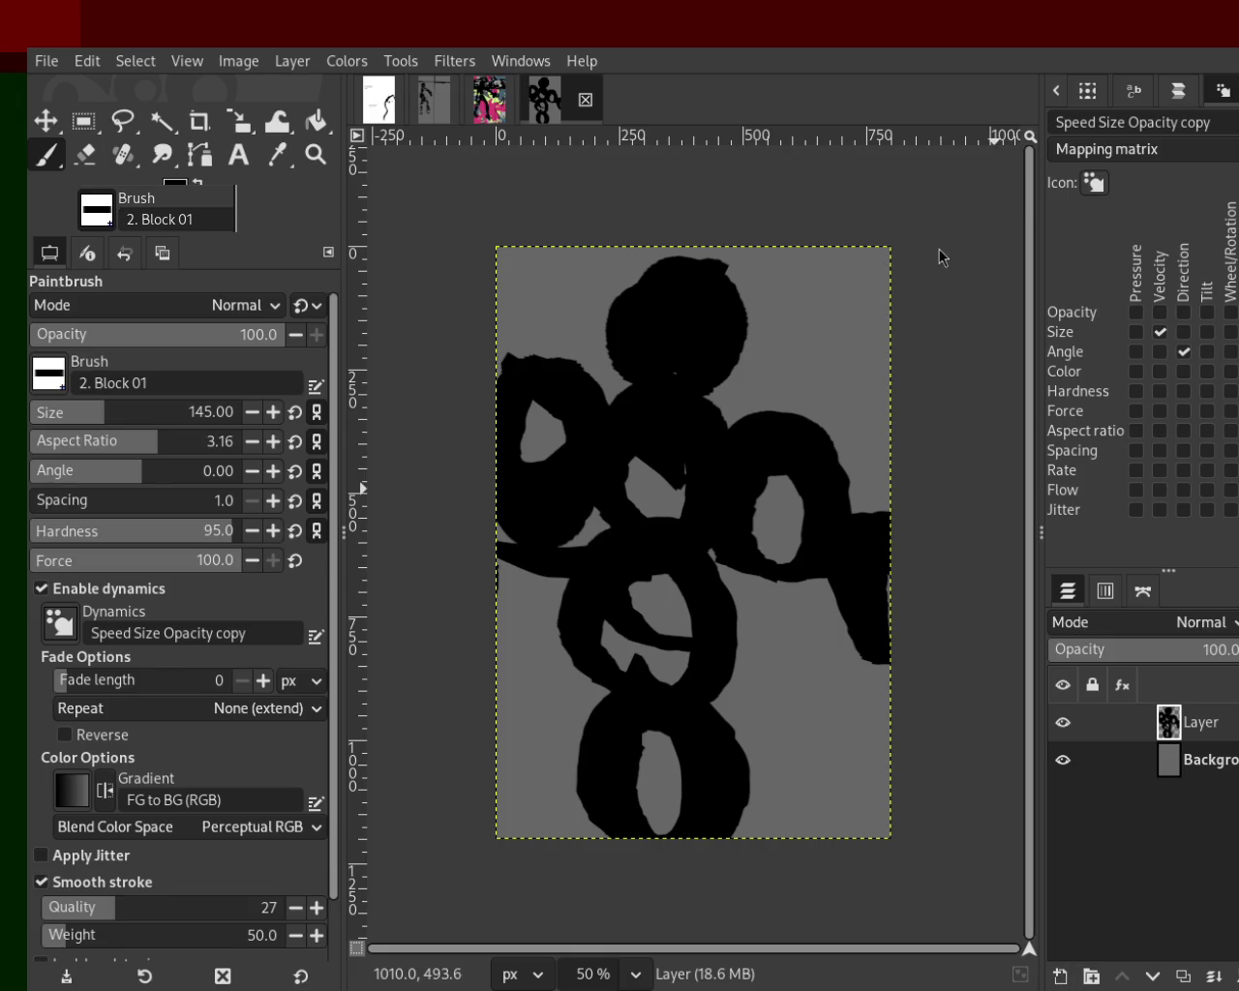
{"action": "key", "text": "shift+ctrl+n"}
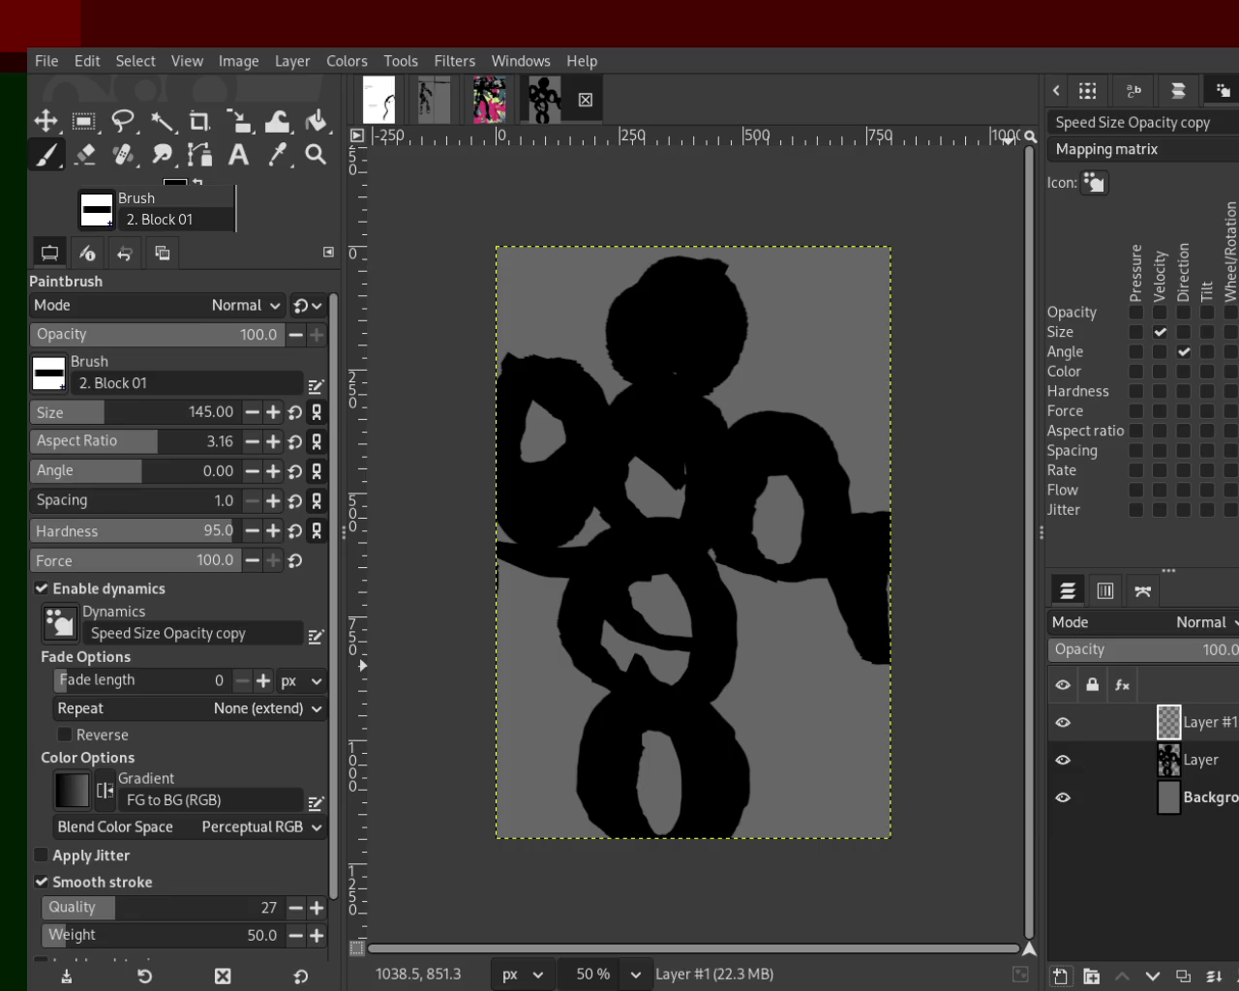
{"action": "key", "text": "ctrl+z"}
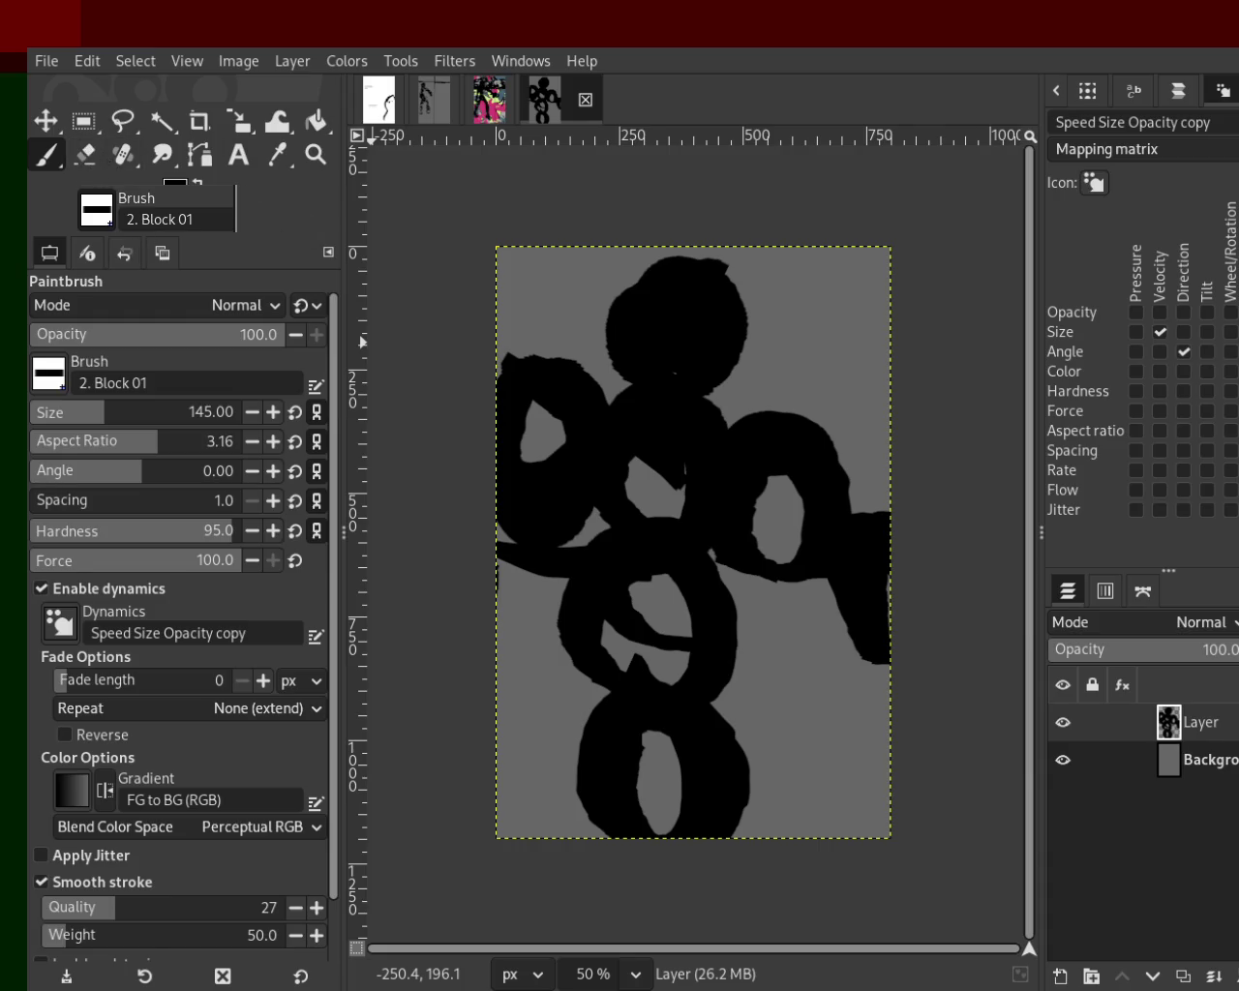
Erase parts of the central stroke and the upper right ring, undoing some erasures.
{"action": "left_click", "coordinate": [86, 154]}
{"action": "mouse_move", "coordinate": [576, 388]}
{"action": "left_mouse_down"}
{"action": "mouse_move", "coordinate": [536, 391]}
{"action": "mouse_move", "coordinate": [513, 360]}
{"action": "left_mouse_up"}
{"action": "left_click_drag", "start_coordinate": [768, 451], "coordinate": [849, 498]}
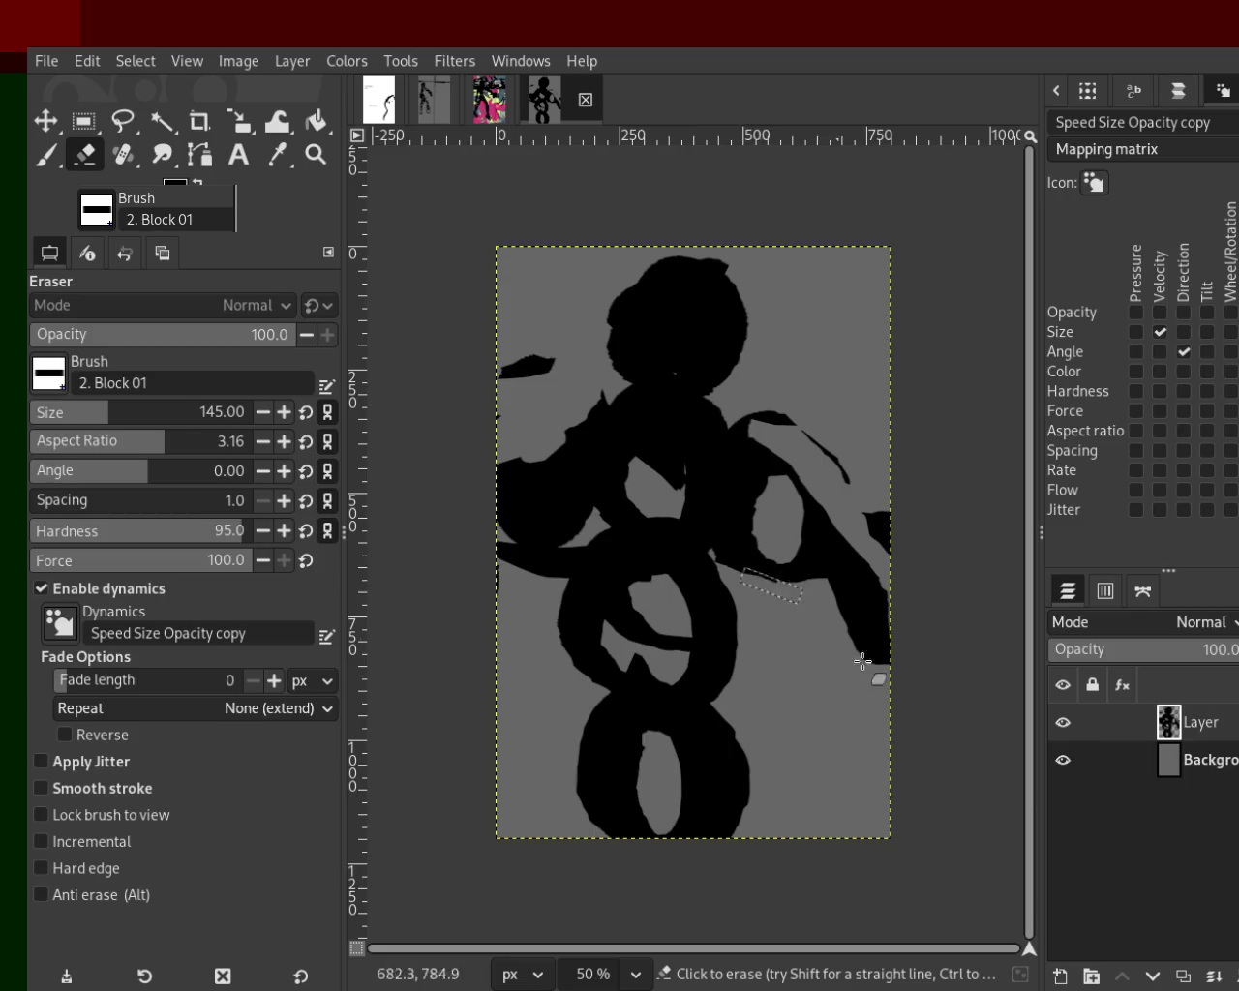
{"action": "mouse_move", "coordinate": [669, 607]}
{"action": "left_mouse_down"}
{"action": "mouse_move", "coordinate": [658, 784]}
{"action": "mouse_move", "coordinate": [693, 669]}
{"action": "mouse_move", "coordinate": [672, 722]}
{"action": "mouse_move", "coordinate": [619, 755]}
{"action": "mouse_move", "coordinate": [620, 822]}
{"action": "mouse_move", "coordinate": [590, 517]}
{"action": "left_mouse_up"}
{"action": "key", "text": "ctrl+z"}
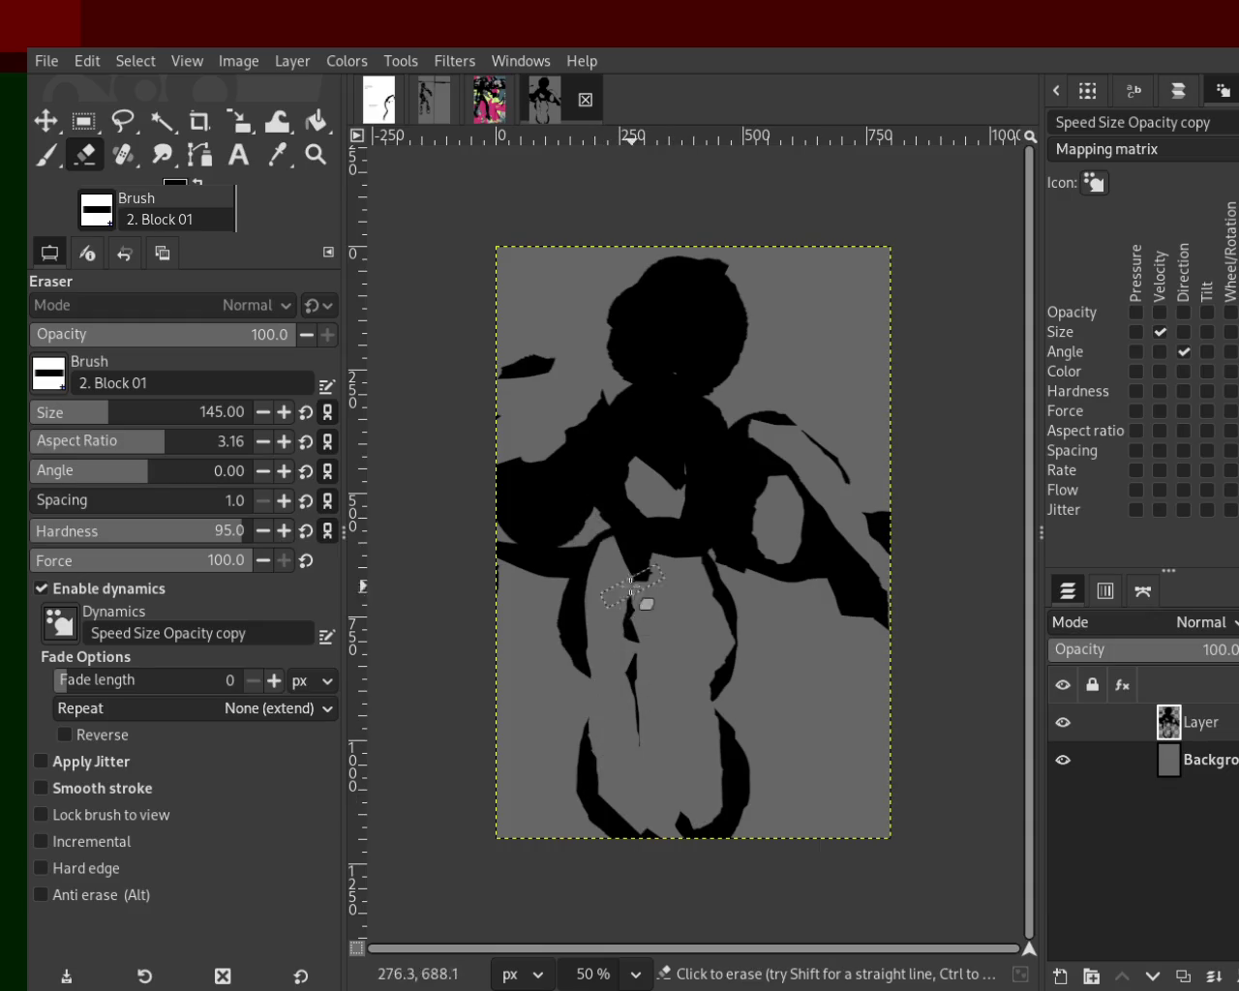
{"action": "key", "text": "ctrl+z"}
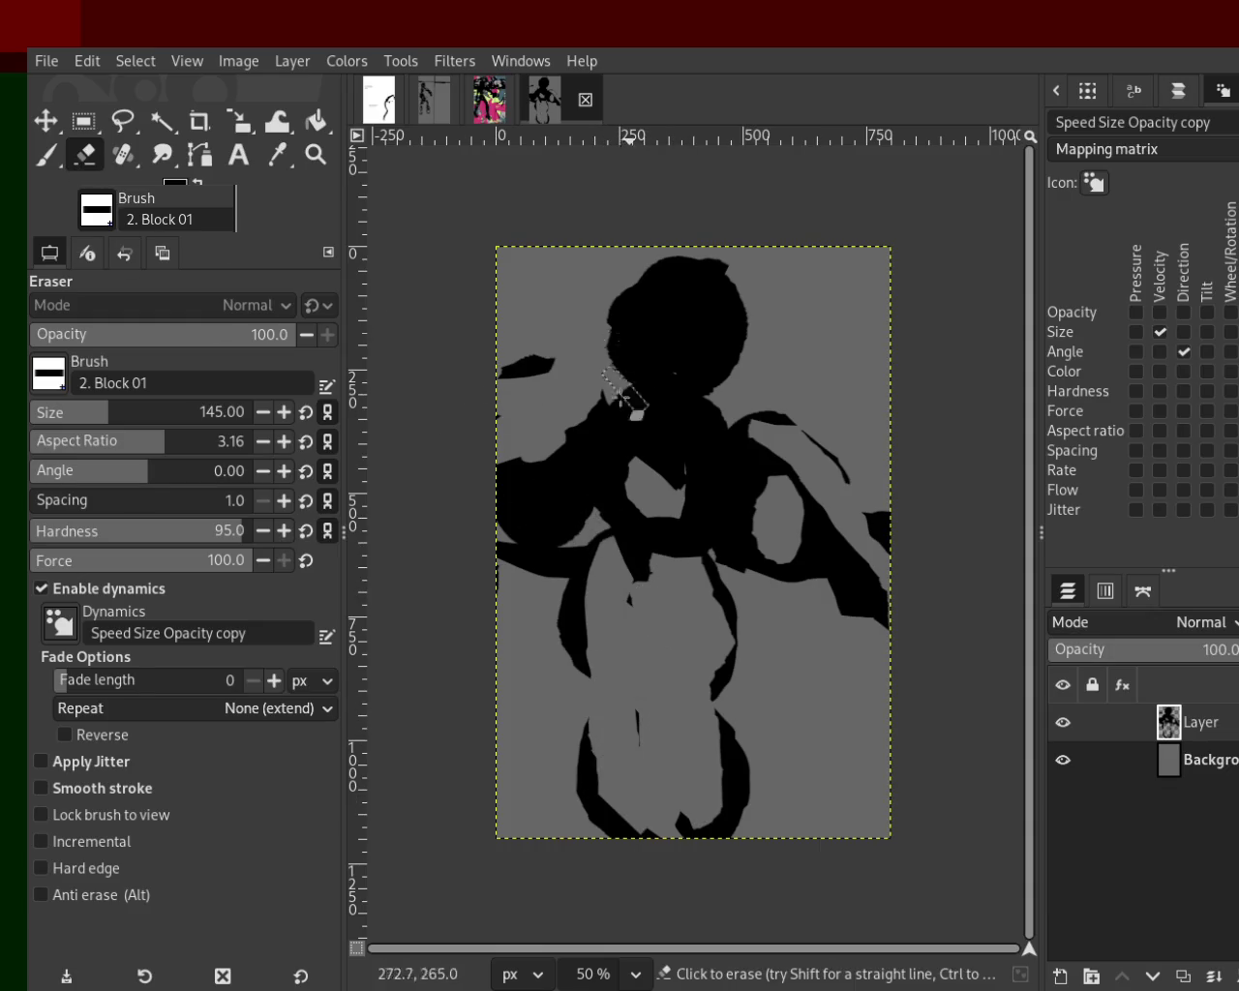
{"action": "key", "text": "ctrl+y"}
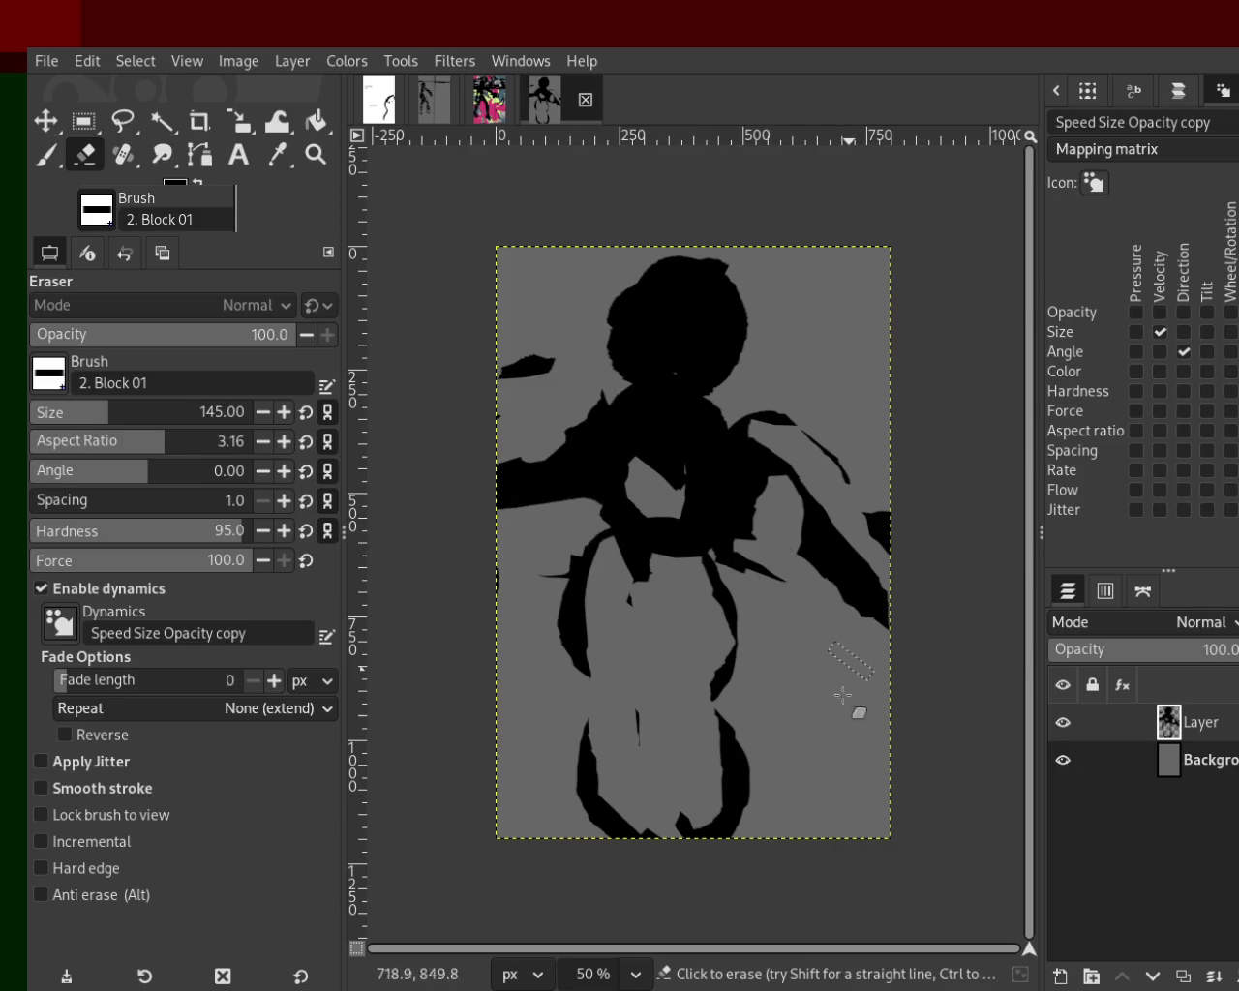
{"action": "key", "text": "z"}
{"action": "left_click_drag", "start_coordinate": [740, 552], "coordinate": [882, 661]}
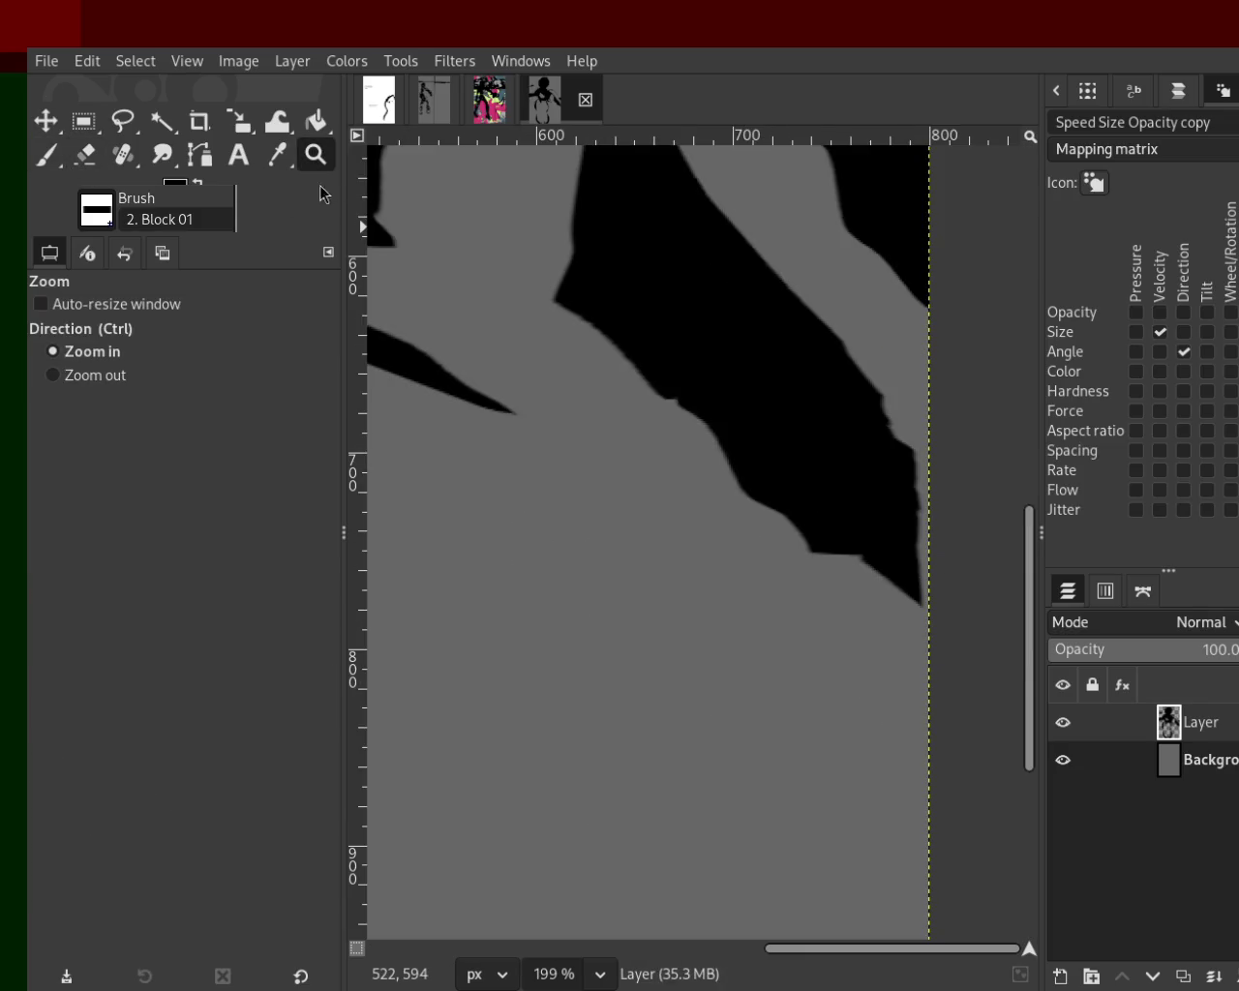
{"action": "left_click", "coordinate": [711, 382], "text": "ctrl"}
{"action": "left_click", "coordinate": [713, 381], "text": "ctrl"}
{"action": "left_click", "coordinate": [713, 381], "text": "ctrl"}
{"action": "left_click", "coordinate": [713, 381], "text": "ctrl"}
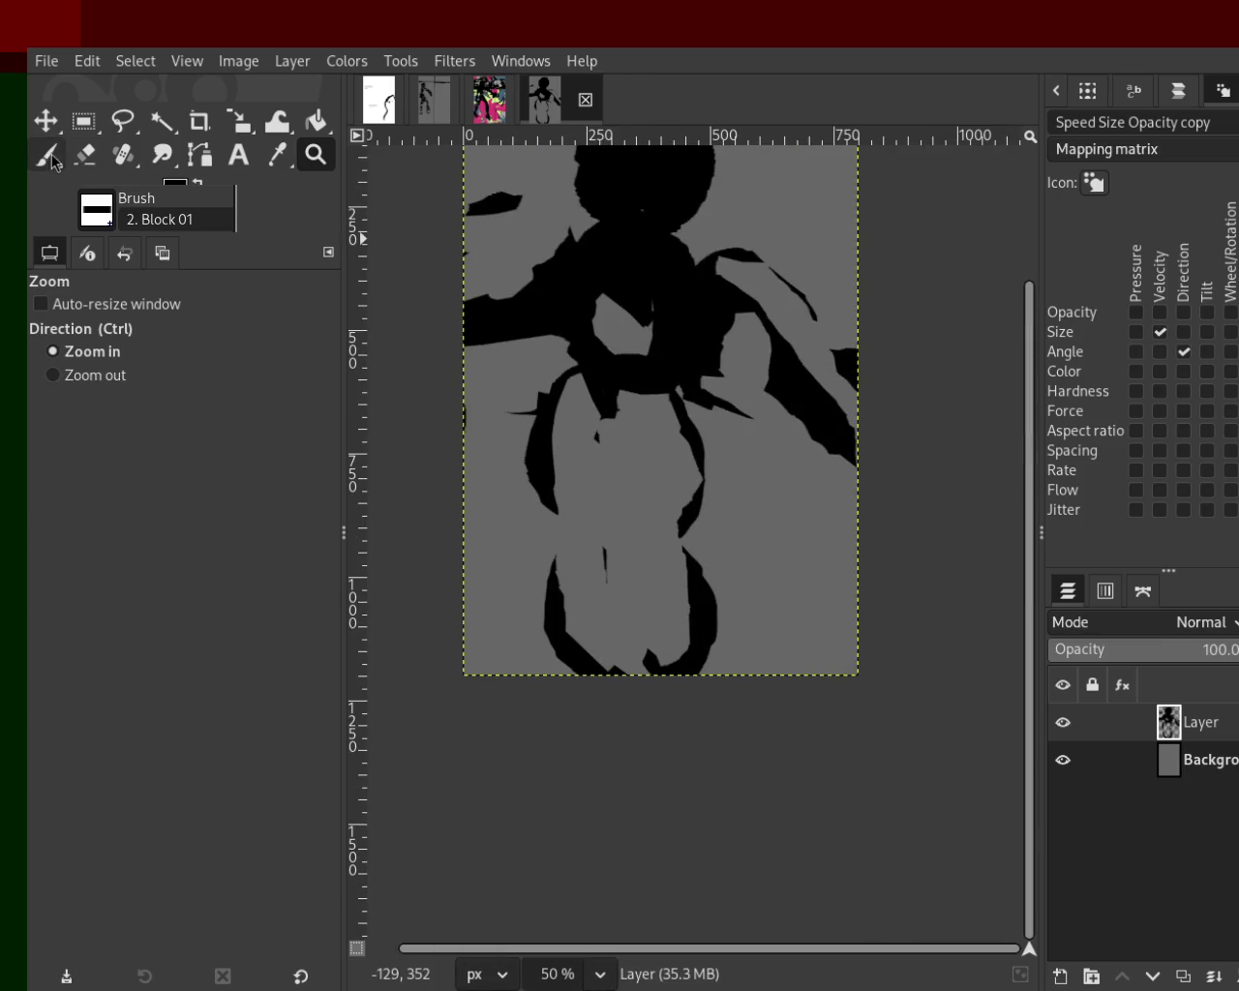
Paint a black curled stroke near the right edge; try and undo a shoulder erasure.
{"action": "left_click", "coordinate": [47, 156]}
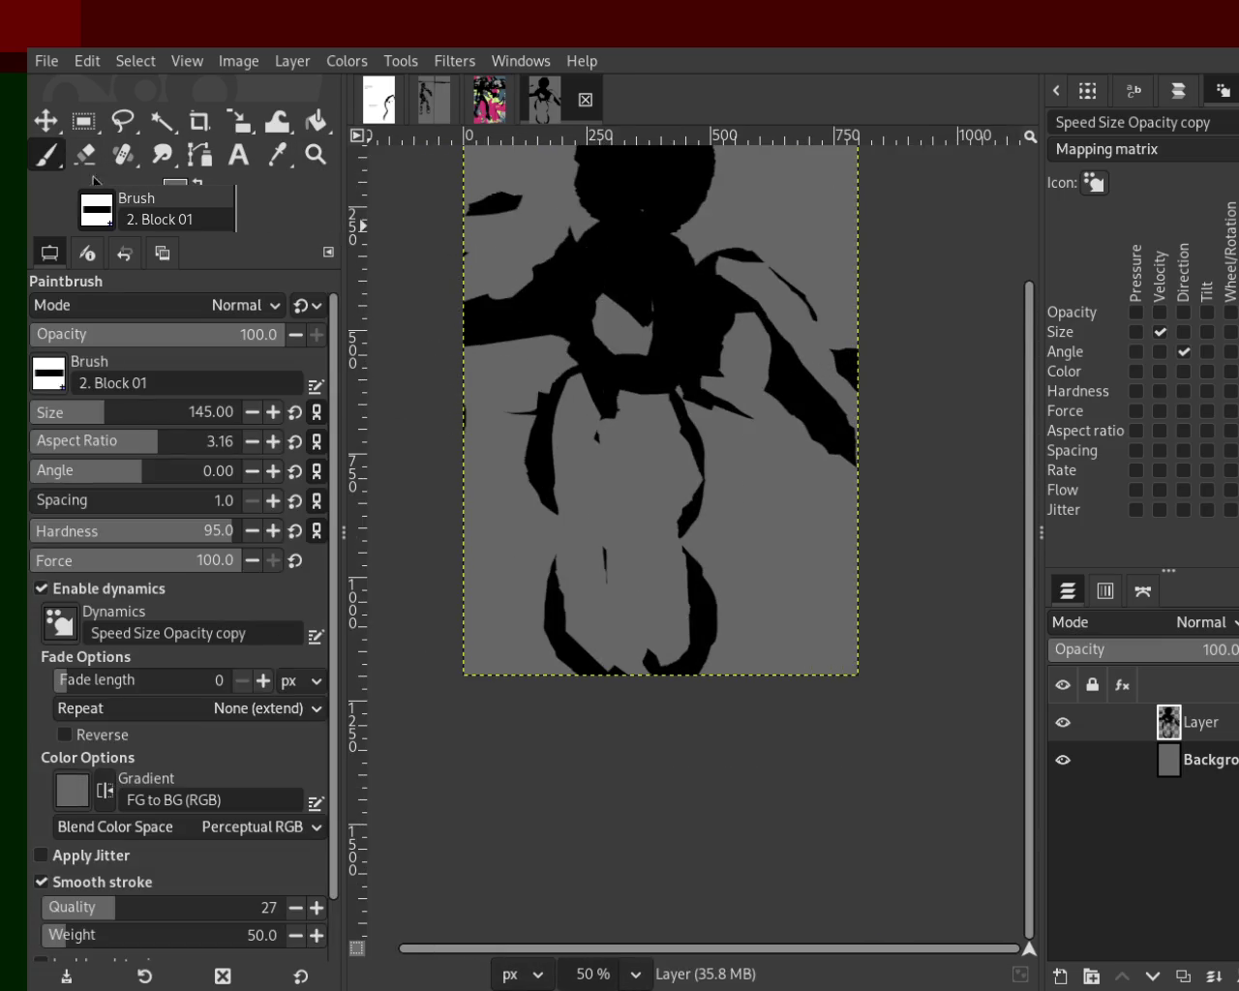
{"action": "left_click", "coordinate": [567, 319], "text": "ctrl"}
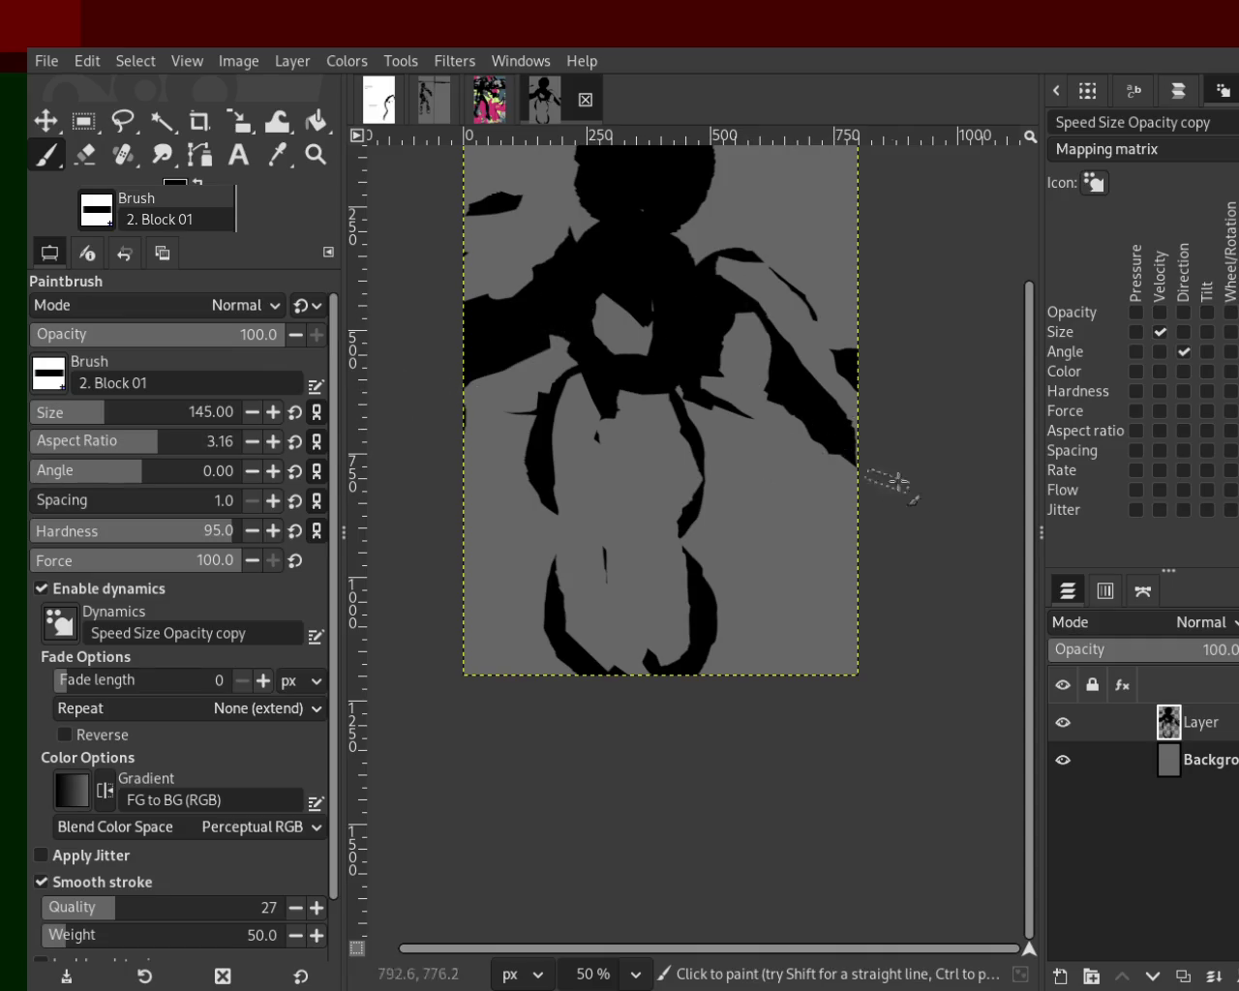
{"action": "left_click_drag", "start_coordinate": [874, 478], "coordinate": [779, 450]}
{"action": "left_click", "coordinate": [85, 154]}
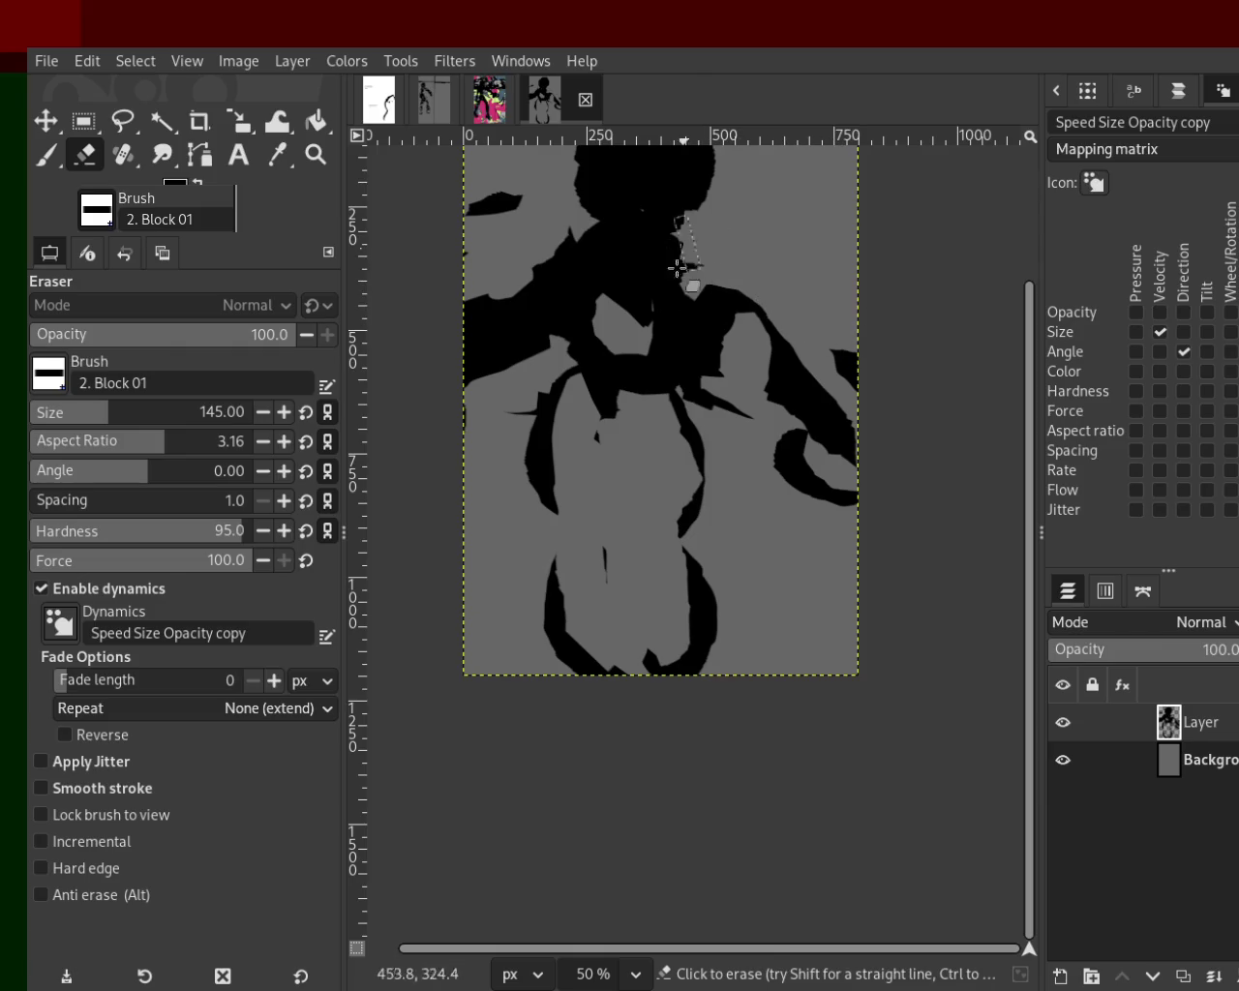
{"action": "left_click_drag", "start_coordinate": [668, 237], "coordinate": [747, 312]}
{"action": "key", "text": "ctrl+z"}
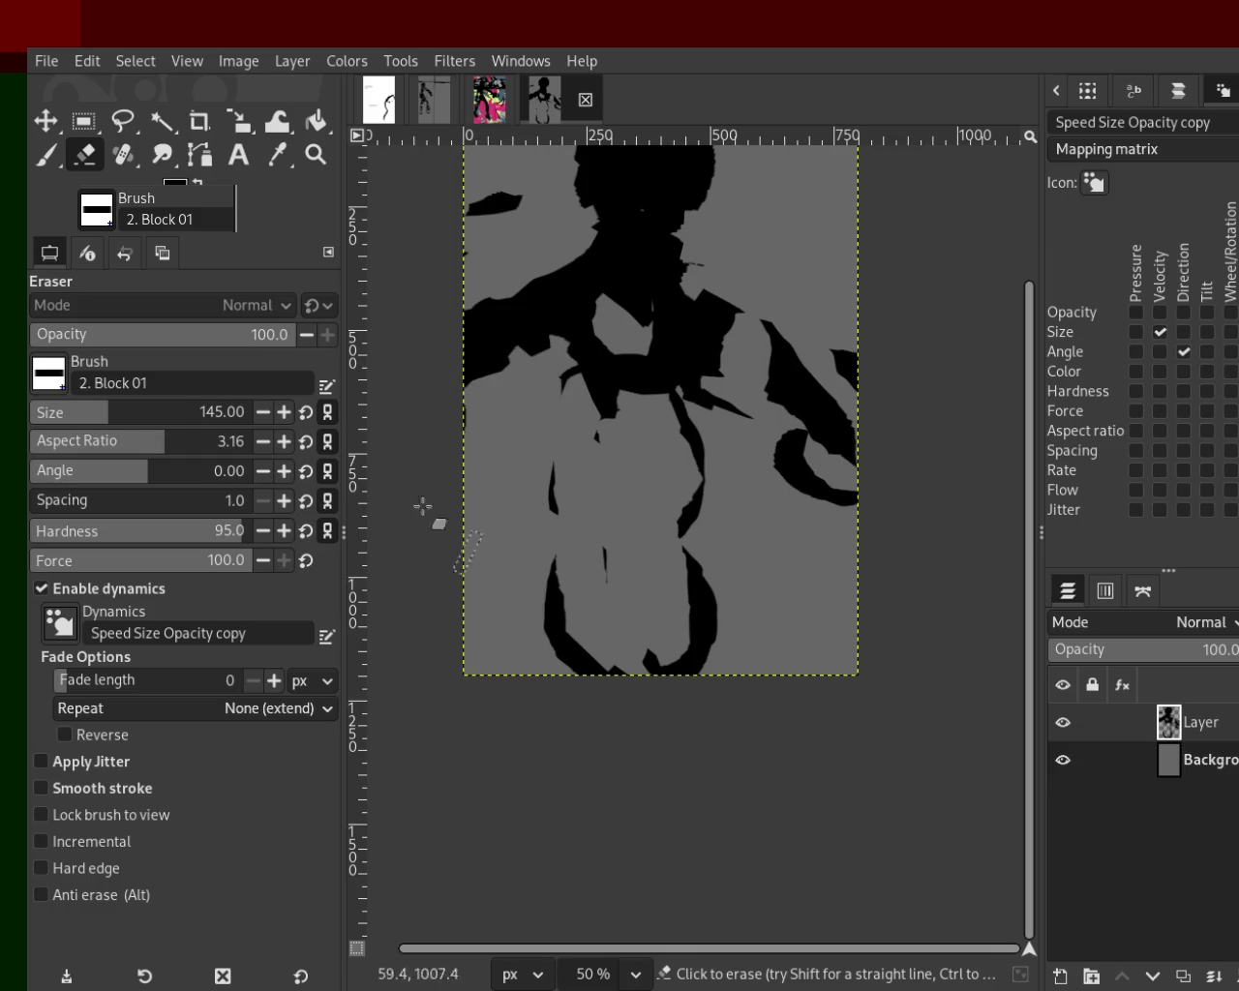
Paint black bands down the figure's left side, centre and lower-left leg.
{"action": "left_click", "coordinate": [46, 154]}
{"action": "left_click_drag", "start_coordinate": [600, 283], "coordinate": [538, 646]}
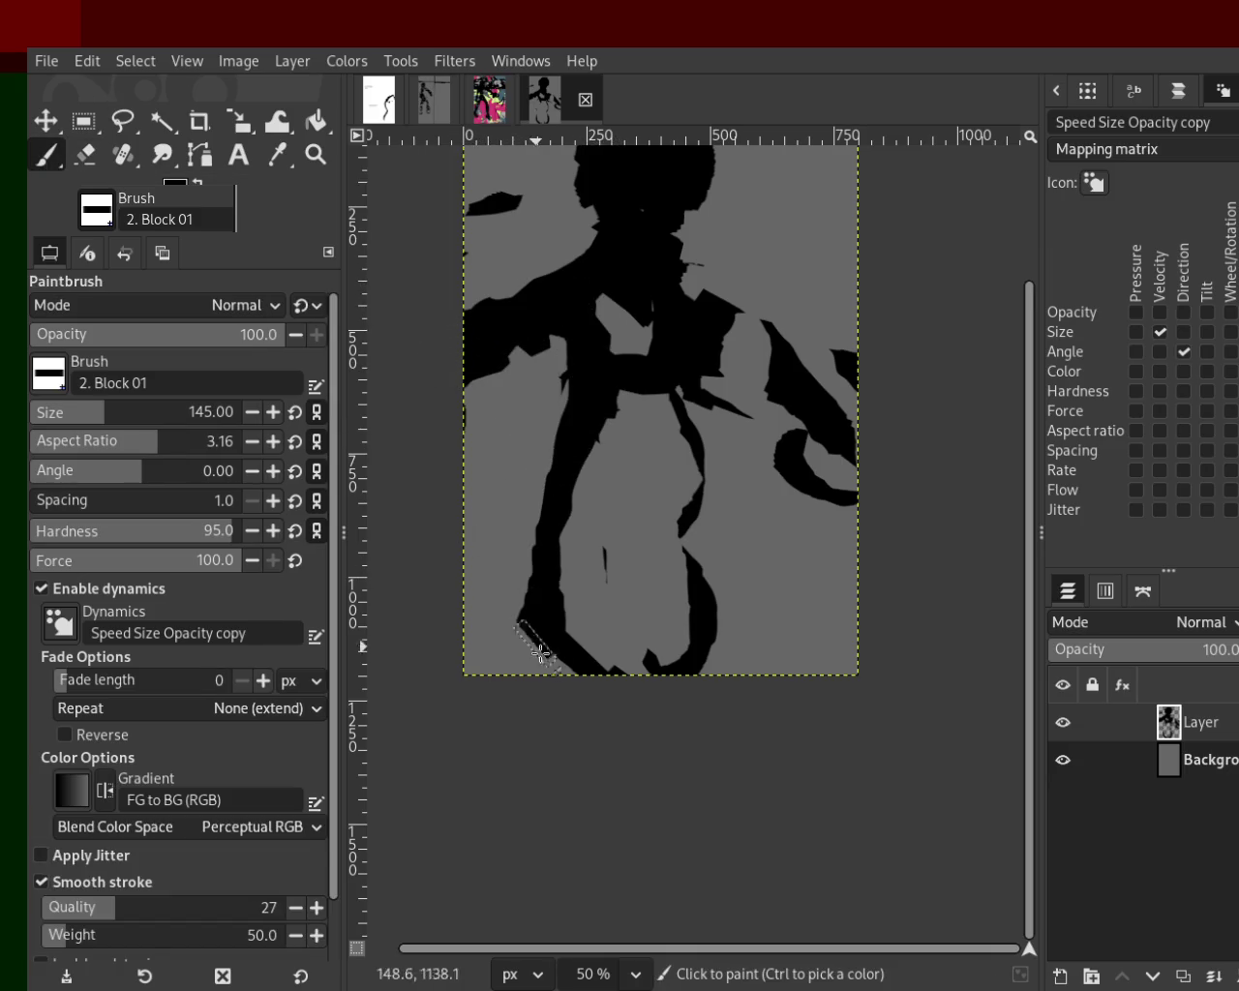
{"action": "key", "text": "ctrl+z"}
{"action": "left_click_drag", "start_coordinate": [619, 329], "coordinate": [595, 585]}
{"action": "left_click_drag", "start_coordinate": [745, 358], "coordinate": [581, 658]}
{"action": "mouse_move", "coordinate": [639, 483]}
{"action": "left_mouse_down"}
{"action": "mouse_move", "coordinate": [561, 624]}
{"action": "mouse_move", "coordinate": [474, 659]}
{"action": "left_mouse_up"}
{"action": "key", "text": "ctrl+z"}
{"action": "left_click_drag", "start_coordinate": [542, 561], "coordinate": [467, 673]}
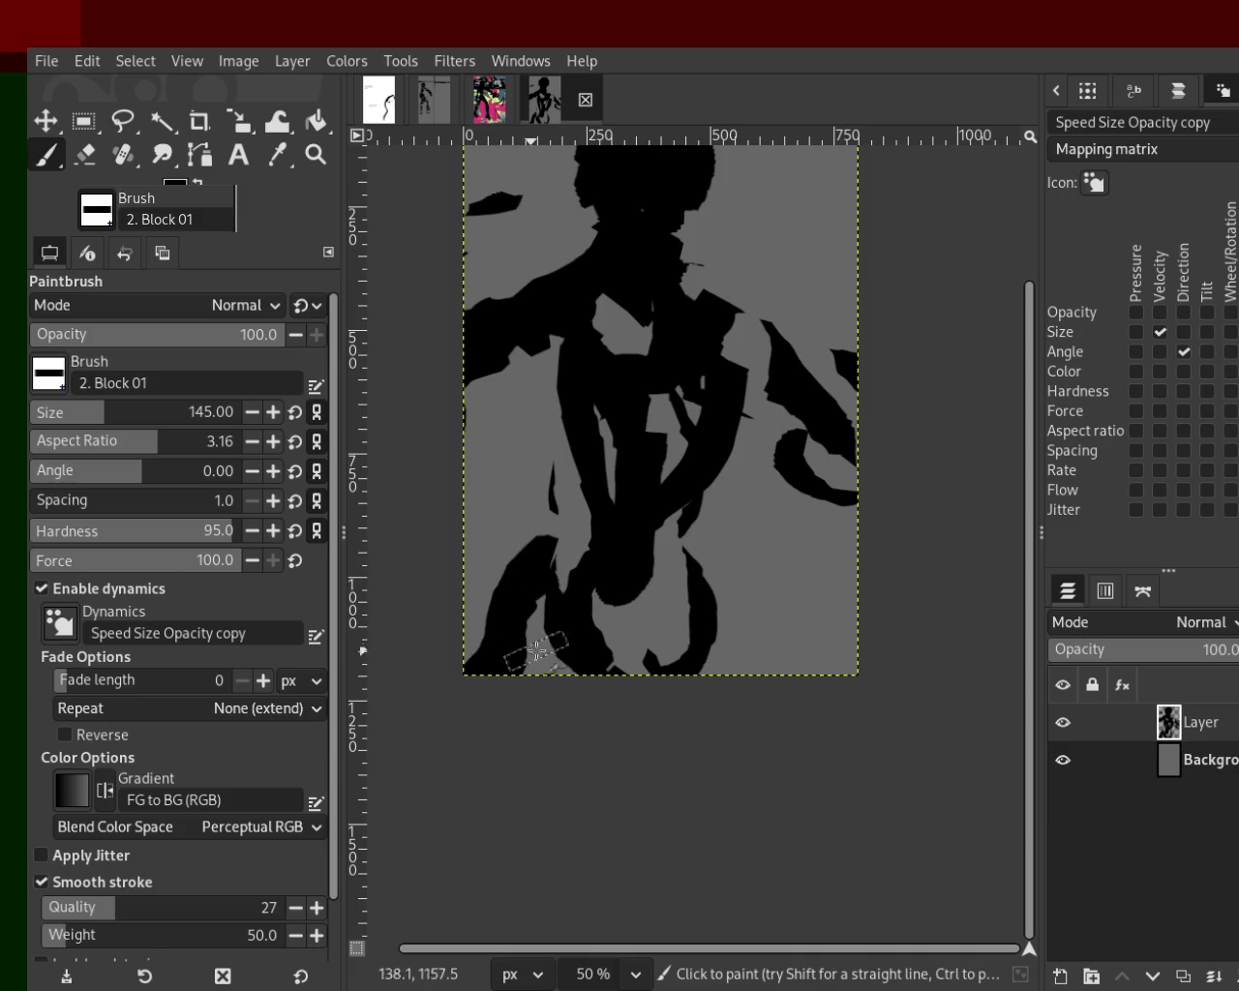
{"action": "key", "text": "ctrl+z"}
{"action": "left_click_drag", "start_coordinate": [553, 511], "coordinate": [540, 661]}
Paint the right leg to the bottom edge, a wide shoulder-to-arm band and a torso band.
{"action": "left_click_drag", "start_coordinate": [668, 571], "coordinate": [689, 683]}
{"action": "key", "text": "ctrl+z"}
{"action": "left_click_drag", "start_coordinate": [665, 496], "coordinate": [827, 832]}
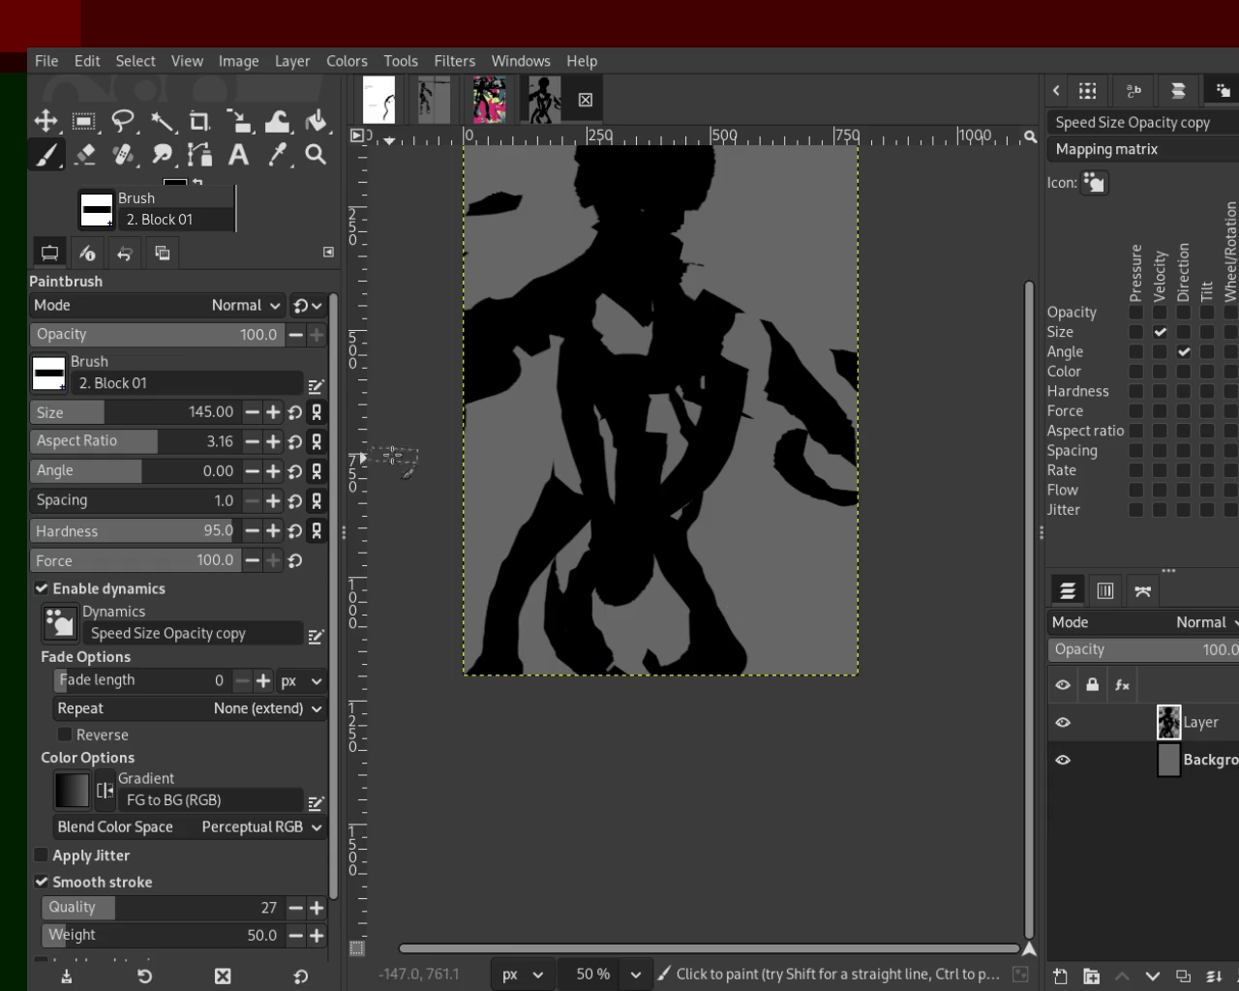
{"action": "mouse_move", "coordinate": [682, 290]}
{"action": "left_mouse_down"}
{"action": "mouse_move", "coordinate": [725, 312]}
{"action": "mouse_move", "coordinate": [765, 378]}
{"action": "left_mouse_up"}
{"action": "key", "text": "ctrl+z"}
{"action": "key", "text": "ctrl+z"}
{"action": "left_click_drag", "start_coordinate": [697, 291], "coordinate": [804, 348]}
{"action": "left_click_drag", "start_coordinate": [588, 384], "coordinate": [581, 498]}
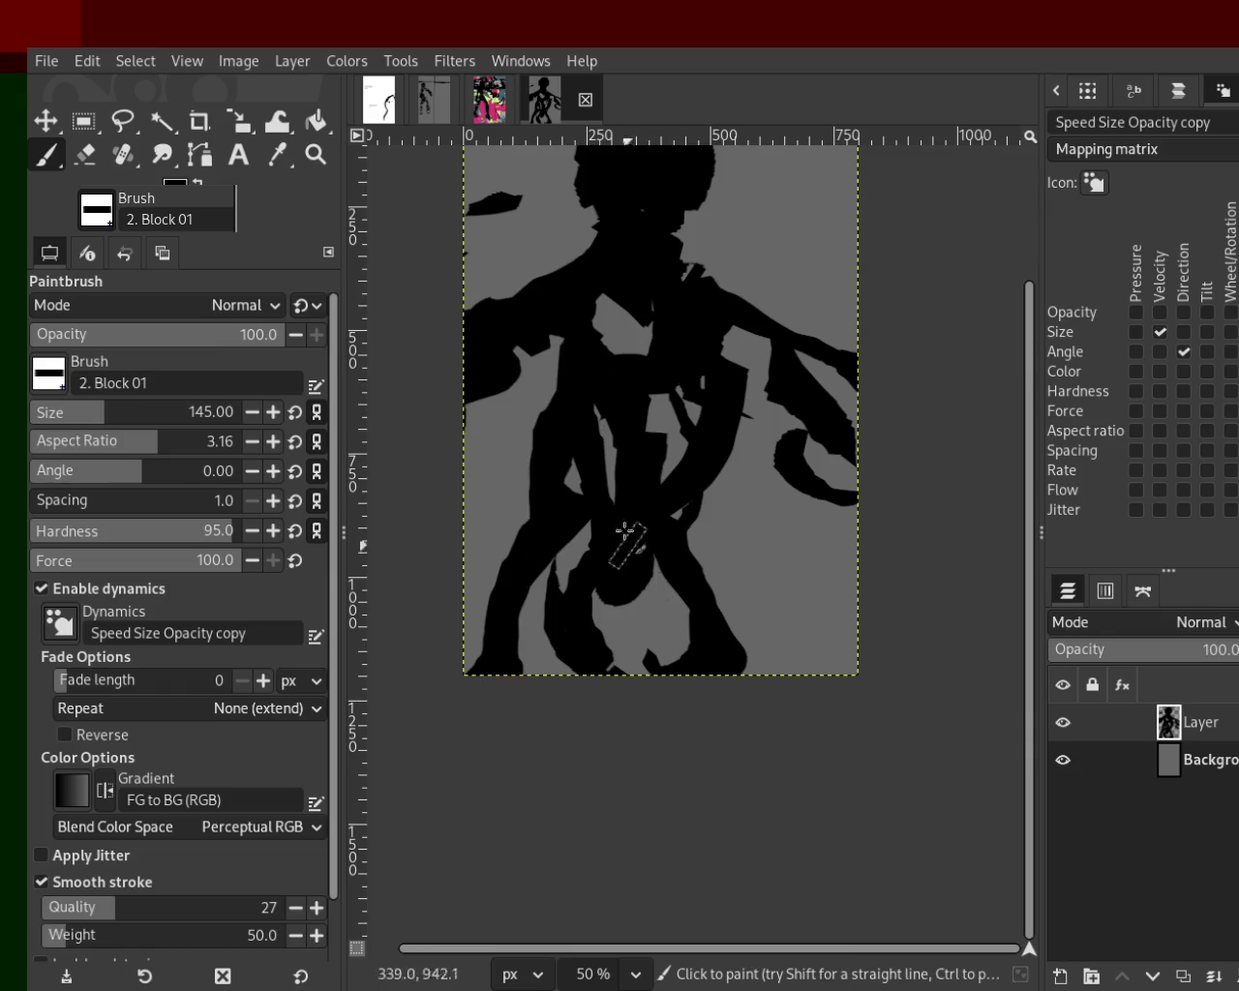
Try erasing the left torso, then paint black into the lower torso.
{"action": "left_click", "coordinate": [83, 155]}
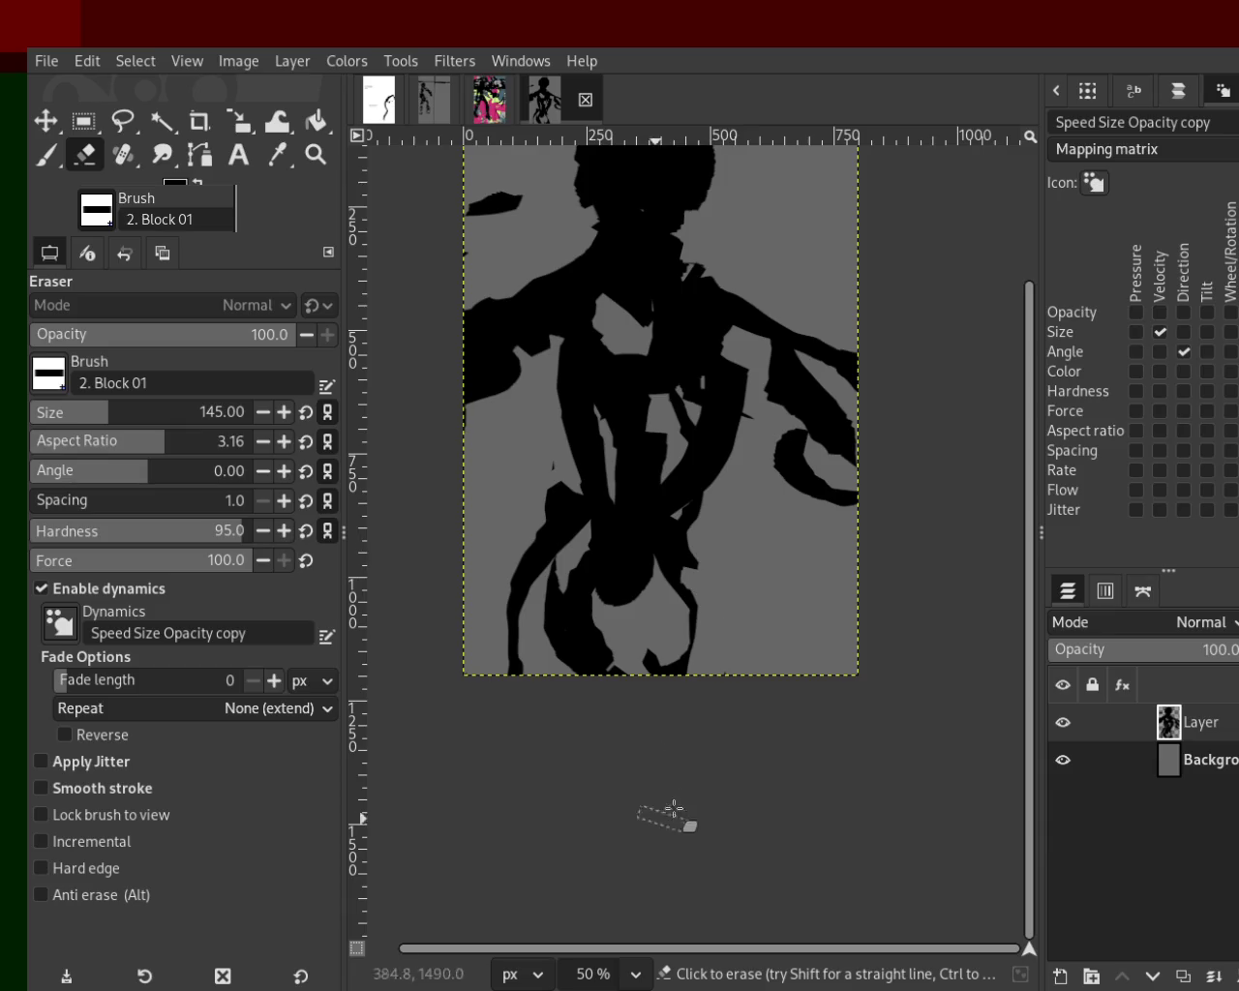
{"action": "left_click_drag", "start_coordinate": [540, 488], "coordinate": [542, 595]}
{"action": "key", "text": "ctrl+z"}
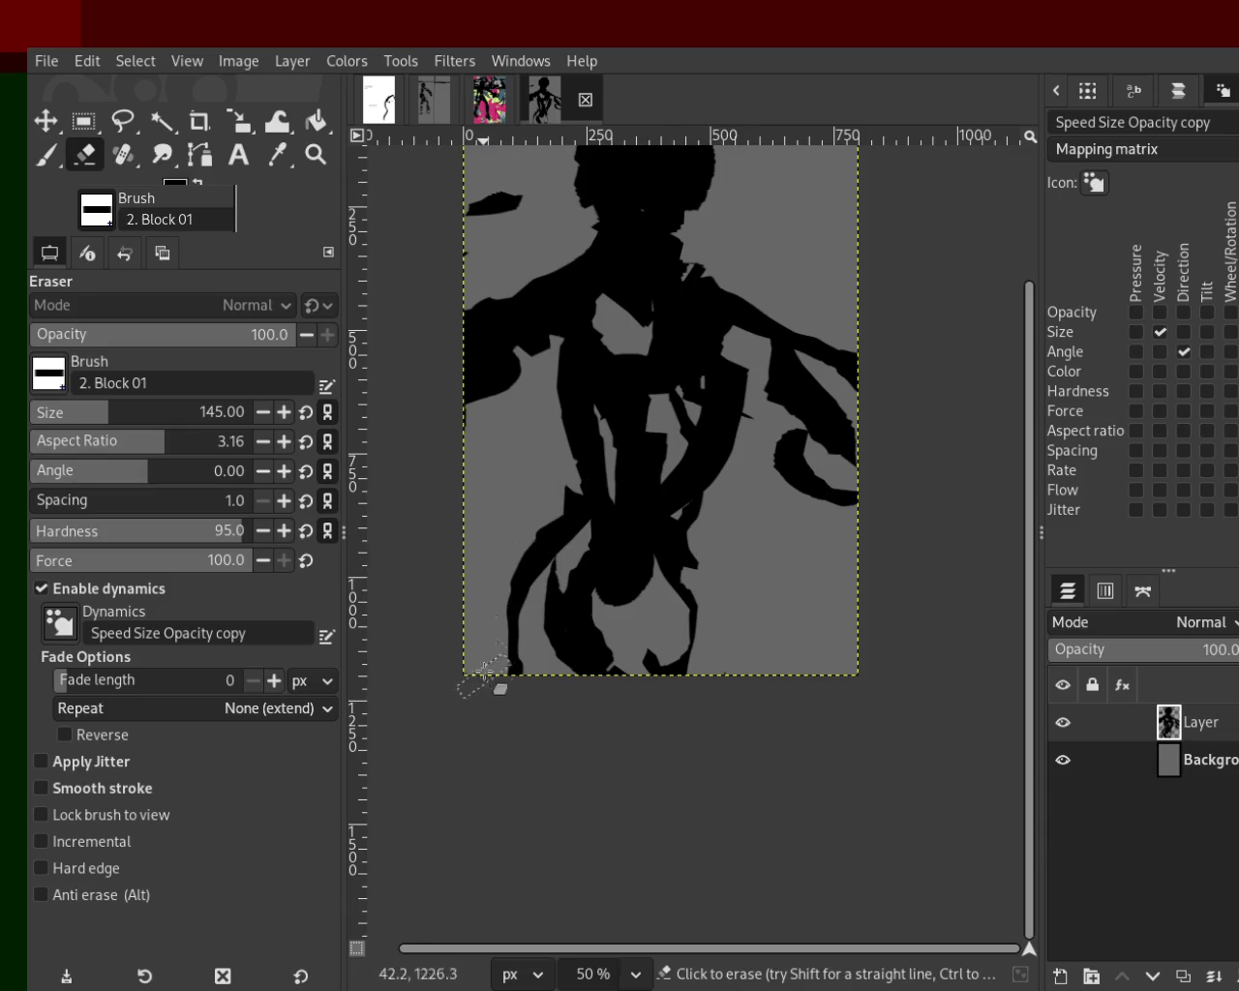
{"action": "key", "text": "p"}
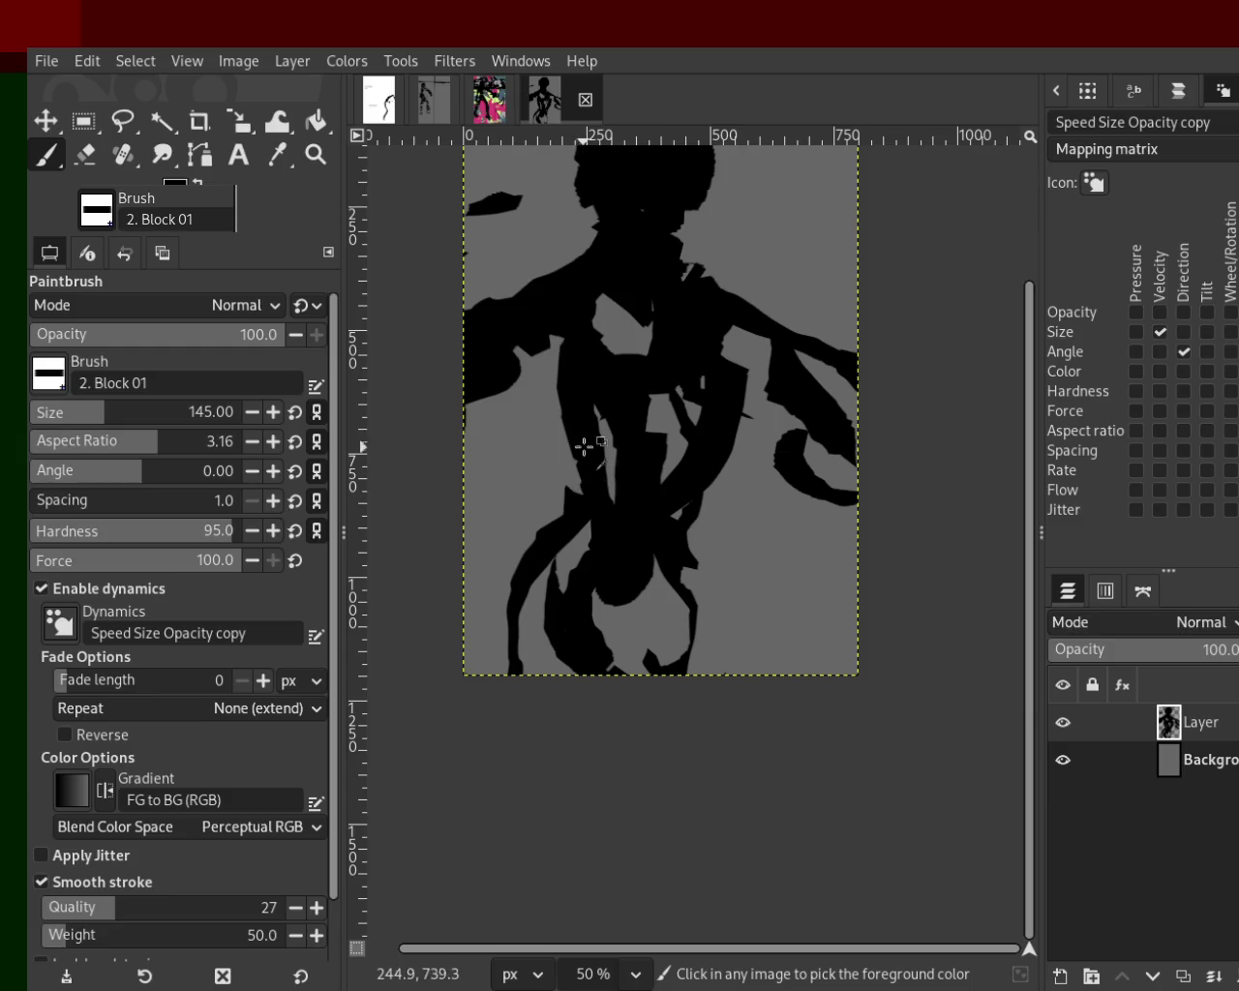
{"action": "left_click_drag", "start_coordinate": [584, 511], "coordinate": [629, 558]}
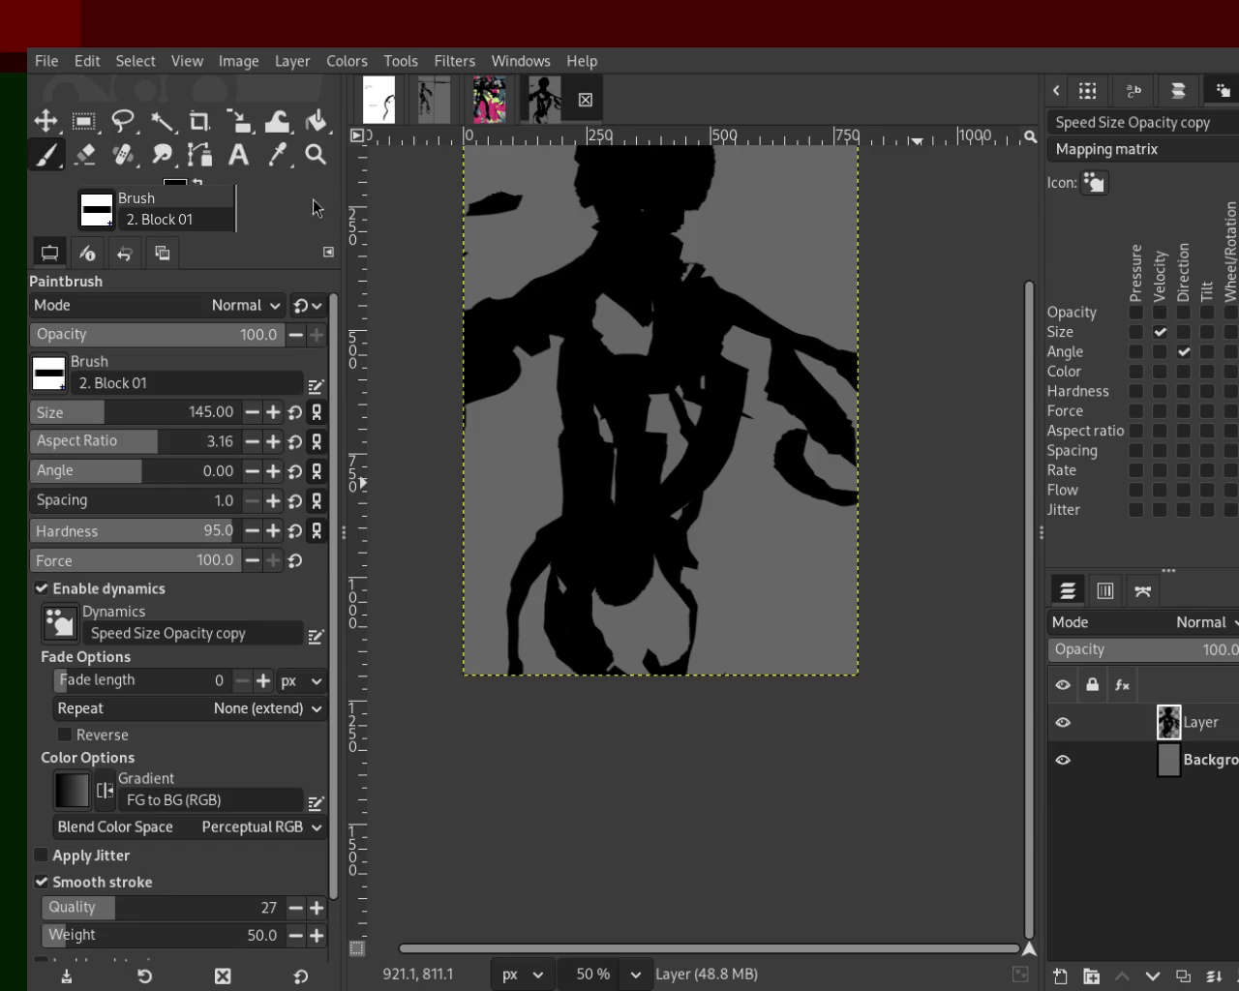
{"action": "left_click", "coordinate": [85, 154]}
Erase a strip down the torso centre and adjust black coverage on the left shape.
{"action": "mouse_move", "coordinate": [629, 293]}
{"action": "left_mouse_down"}
{"action": "mouse_move", "coordinate": [626, 485]}
{"action": "mouse_move", "coordinate": [601, 592]}
{"action": "mouse_move", "coordinate": [618, 614]}
{"action": "mouse_move", "coordinate": [645, 369]}
{"action": "mouse_move", "coordinate": [660, 467]}
{"action": "mouse_move", "coordinate": [678, 366]}
{"action": "mouse_move", "coordinate": [663, 528]}
{"action": "mouse_move", "coordinate": [678, 320]}
{"action": "mouse_move", "coordinate": [629, 295]}
{"action": "left_mouse_up"}
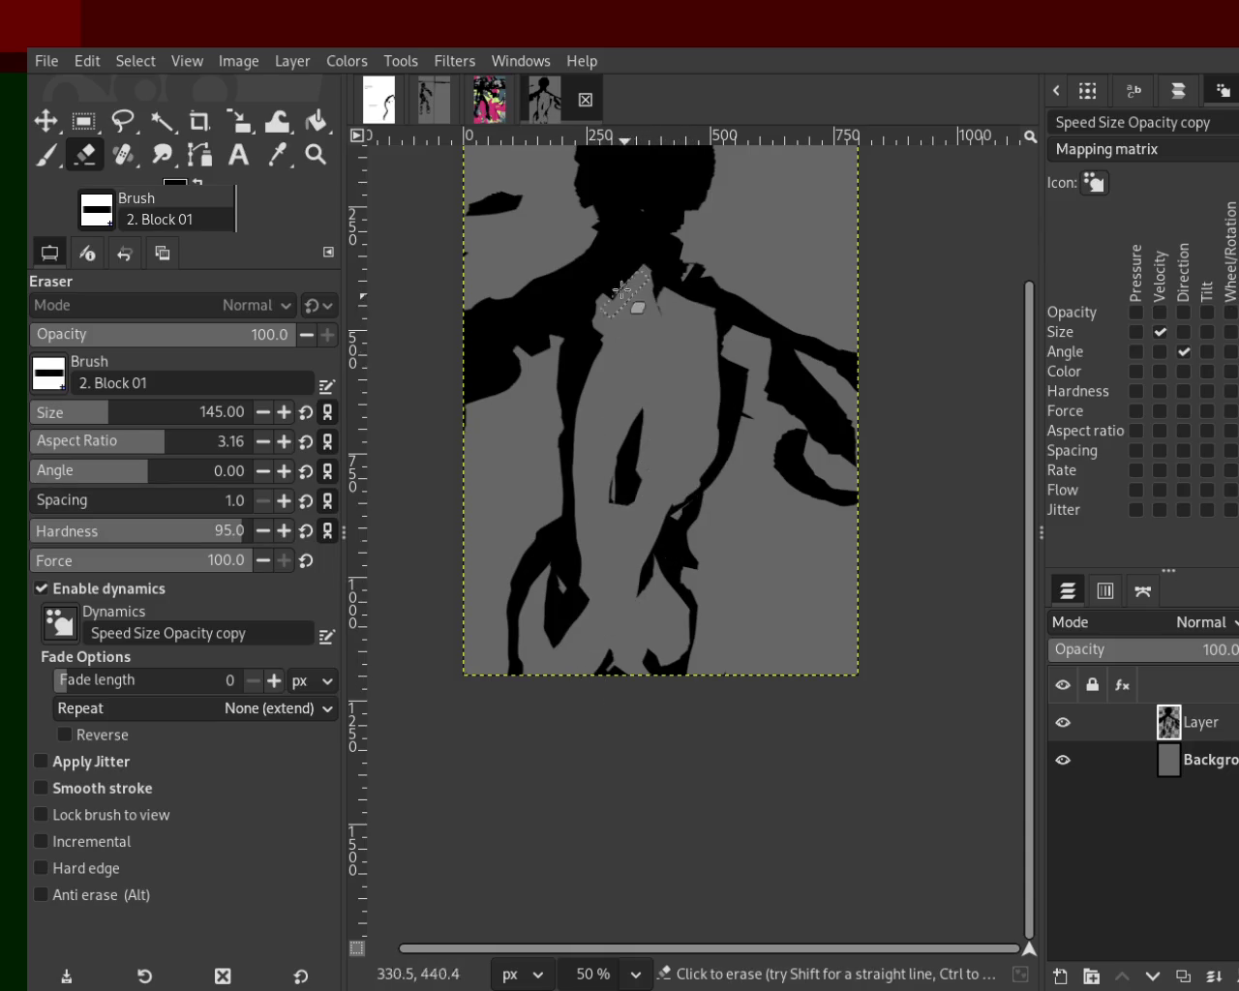
{"action": "left_click", "coordinate": [45, 154]}
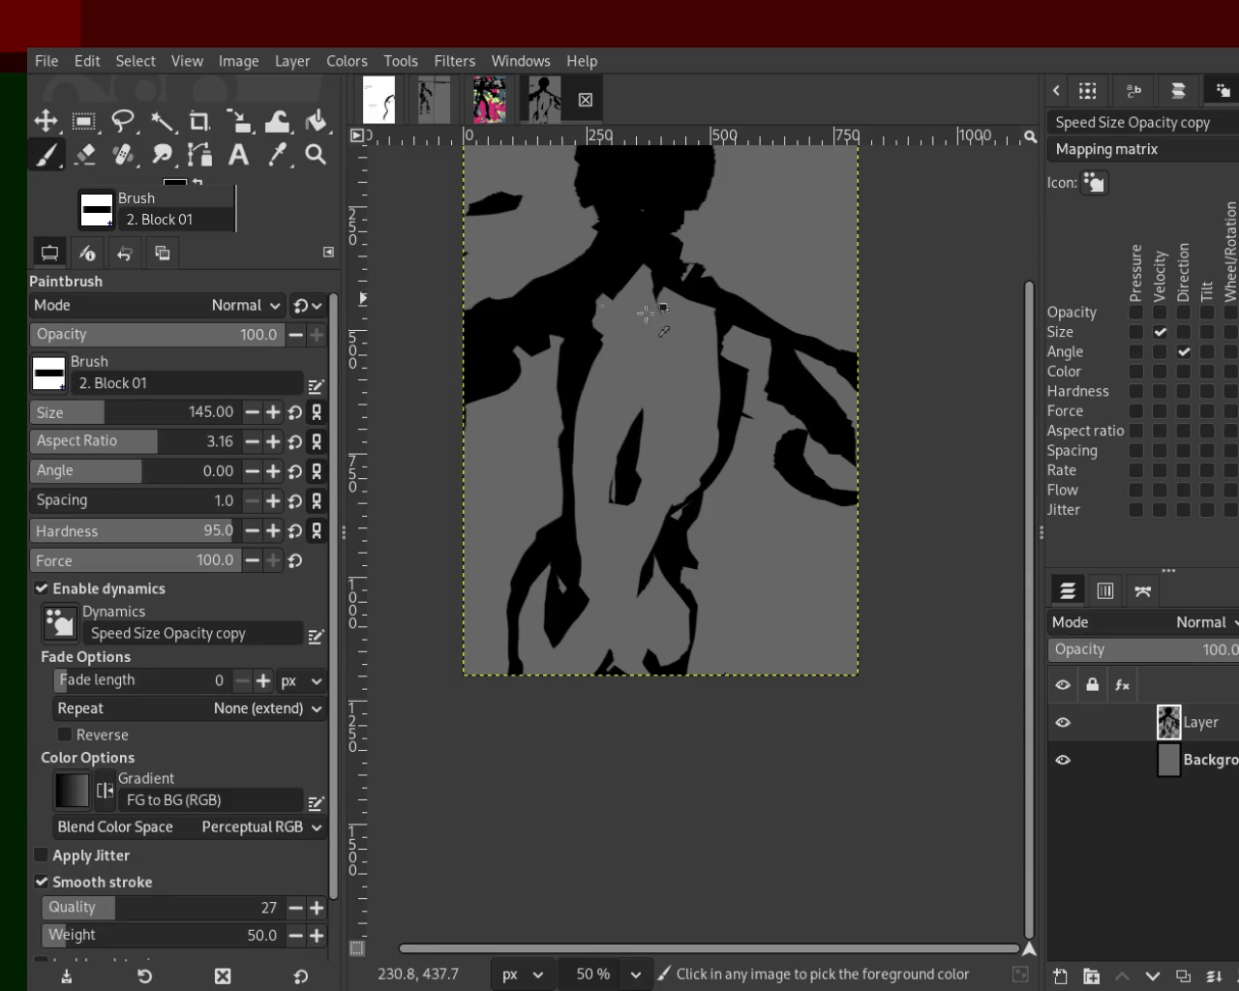
{"action": "left_click_drag", "start_coordinate": [547, 353], "coordinate": [507, 440]}
{"action": "key", "text": "ctrl+z"}
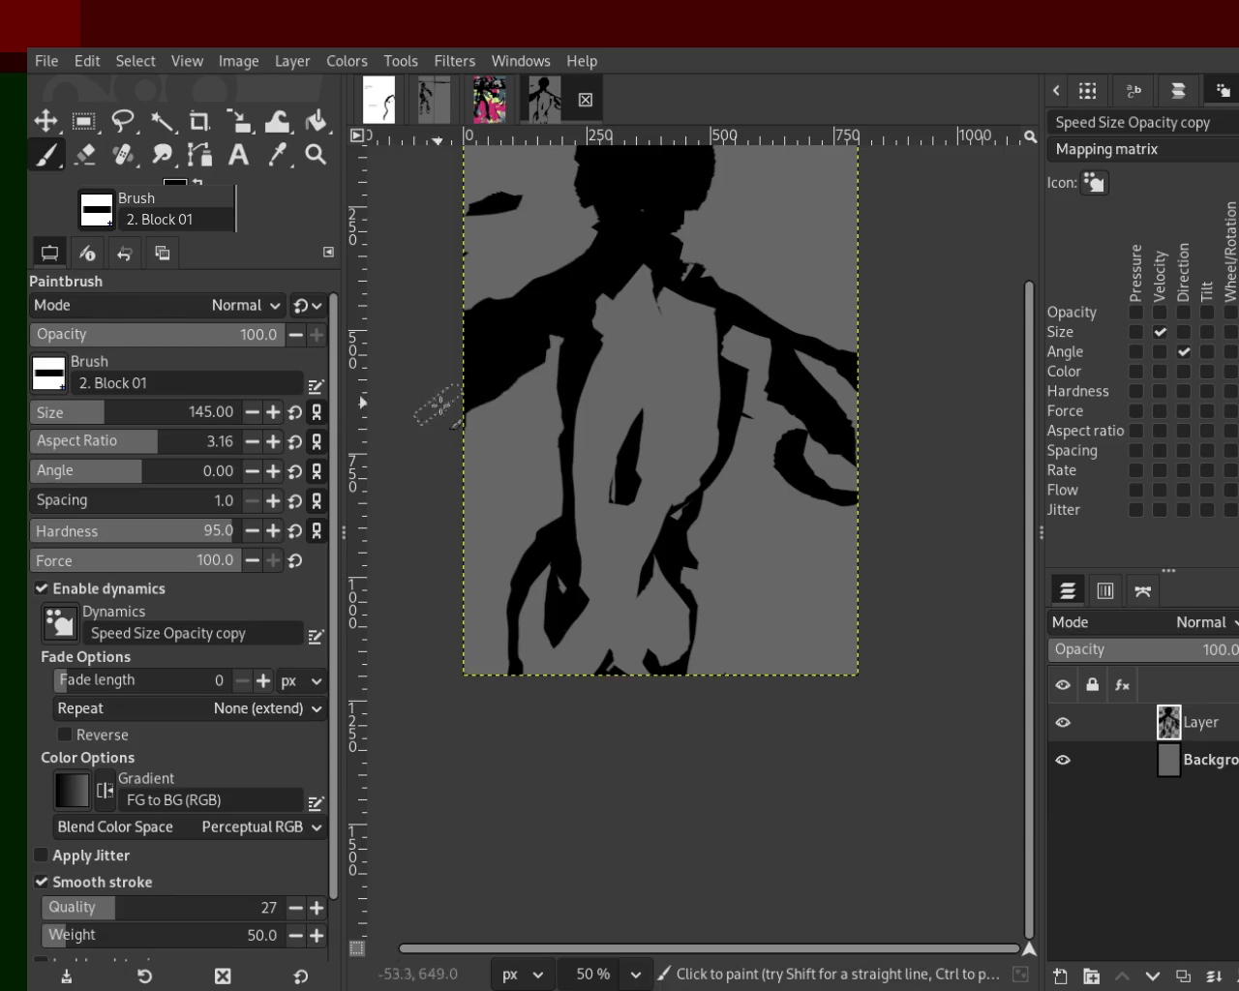
{"action": "key", "text": "ctrl+y"}
{"action": "key", "text": "ctrl+y"}
{"action": "key", "text": "ctrl+z"}
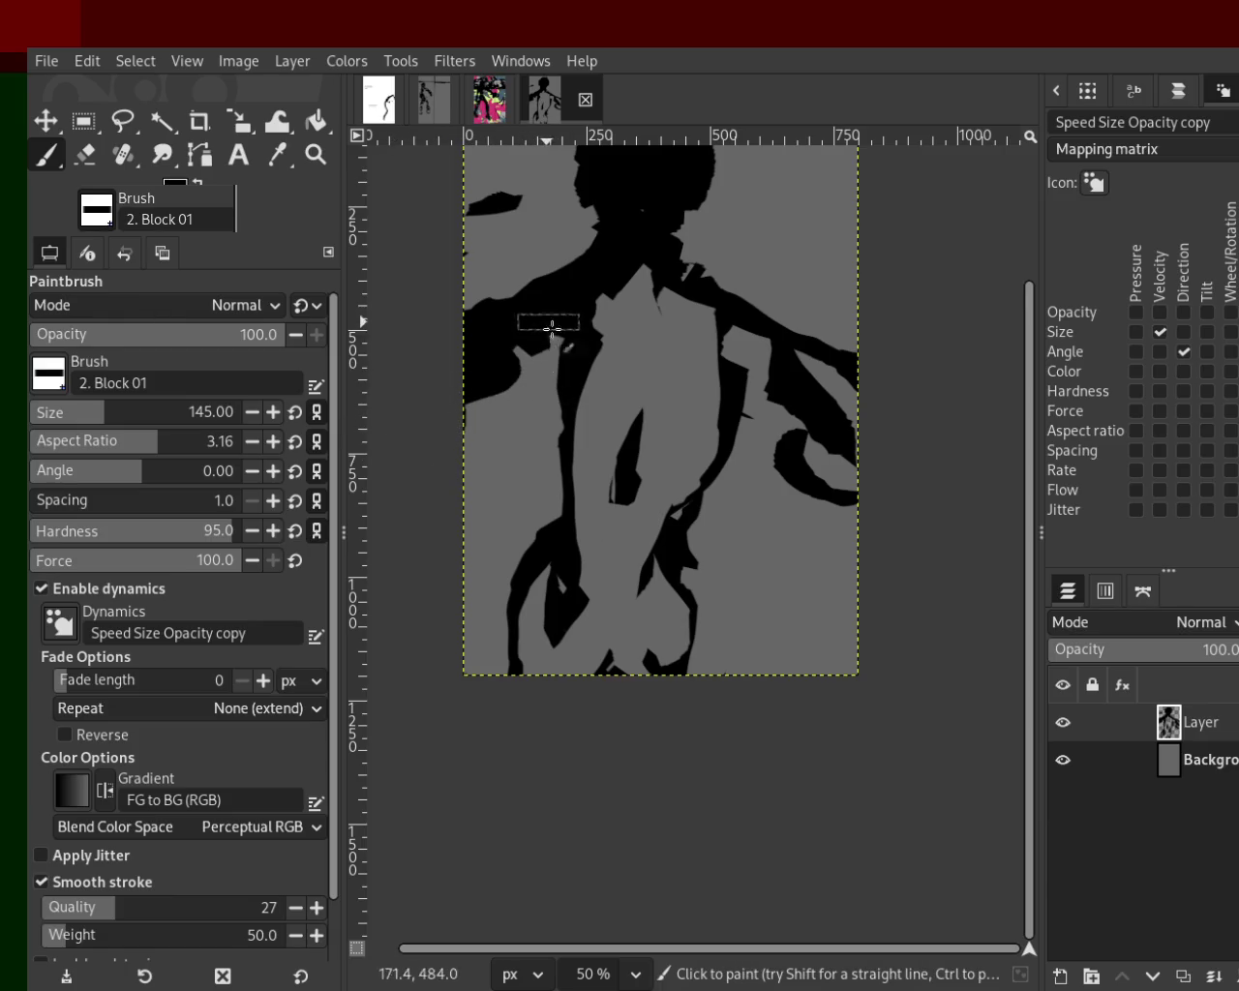
{"action": "key", "text": "ctrl+z"}
{"action": "key", "text": "ctrl+y"}
{"action": "key", "text": "ctrl+z"}
{"action": "key", "text": "ctrl+y"}
{"action": "key", "text": "ctrl+z"}
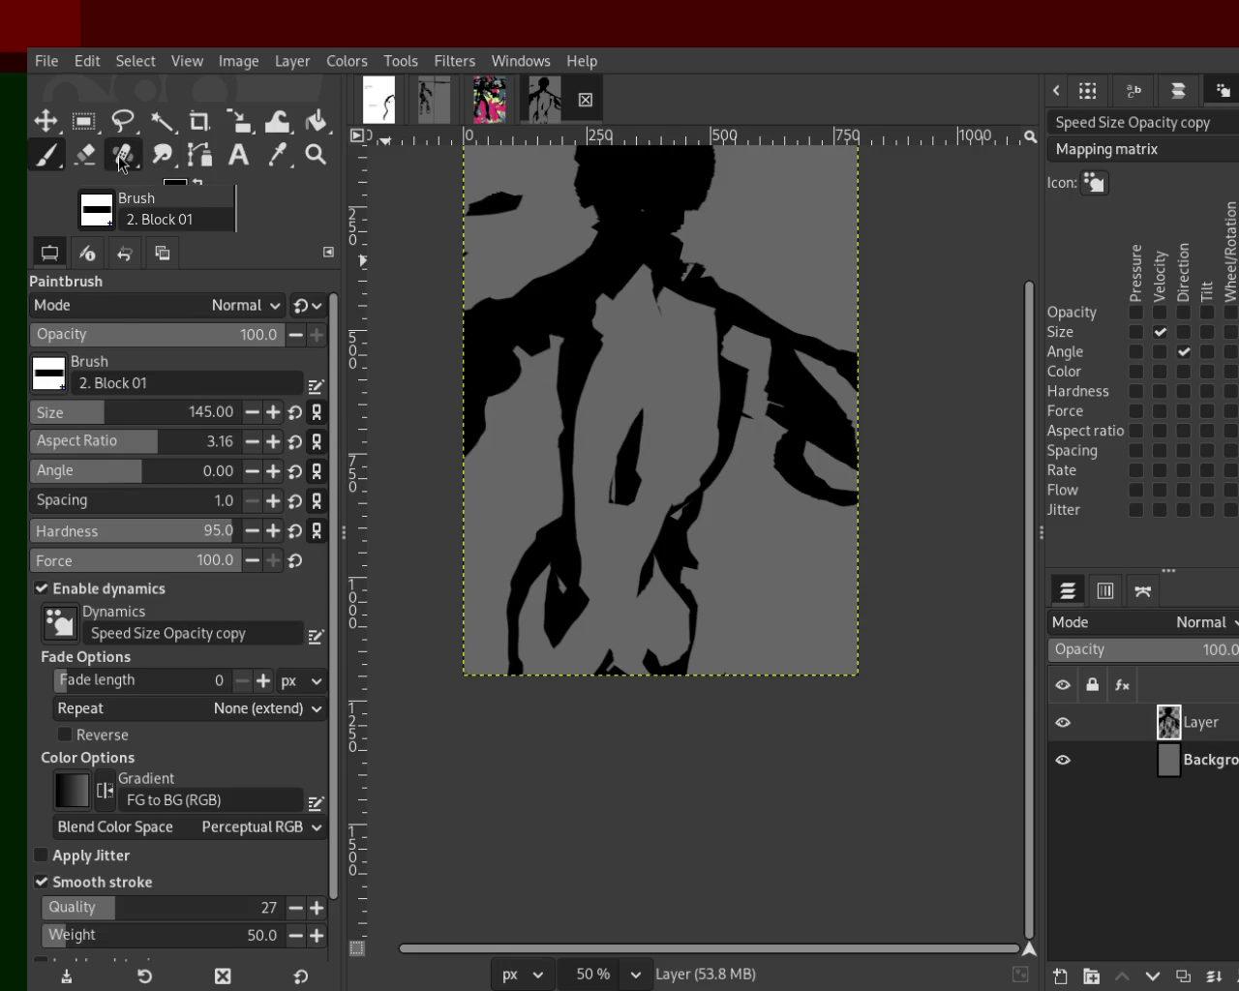
Erase part of the right black shape near the right side.
{"action": "left_click", "coordinate": [84, 155]}
{"action": "left_click_drag", "start_coordinate": [774, 474], "coordinate": [832, 493]}
{"action": "left_click_drag", "start_coordinate": [779, 432], "coordinate": [801, 442]}
{"action": "key", "text": "ctrl+z"}
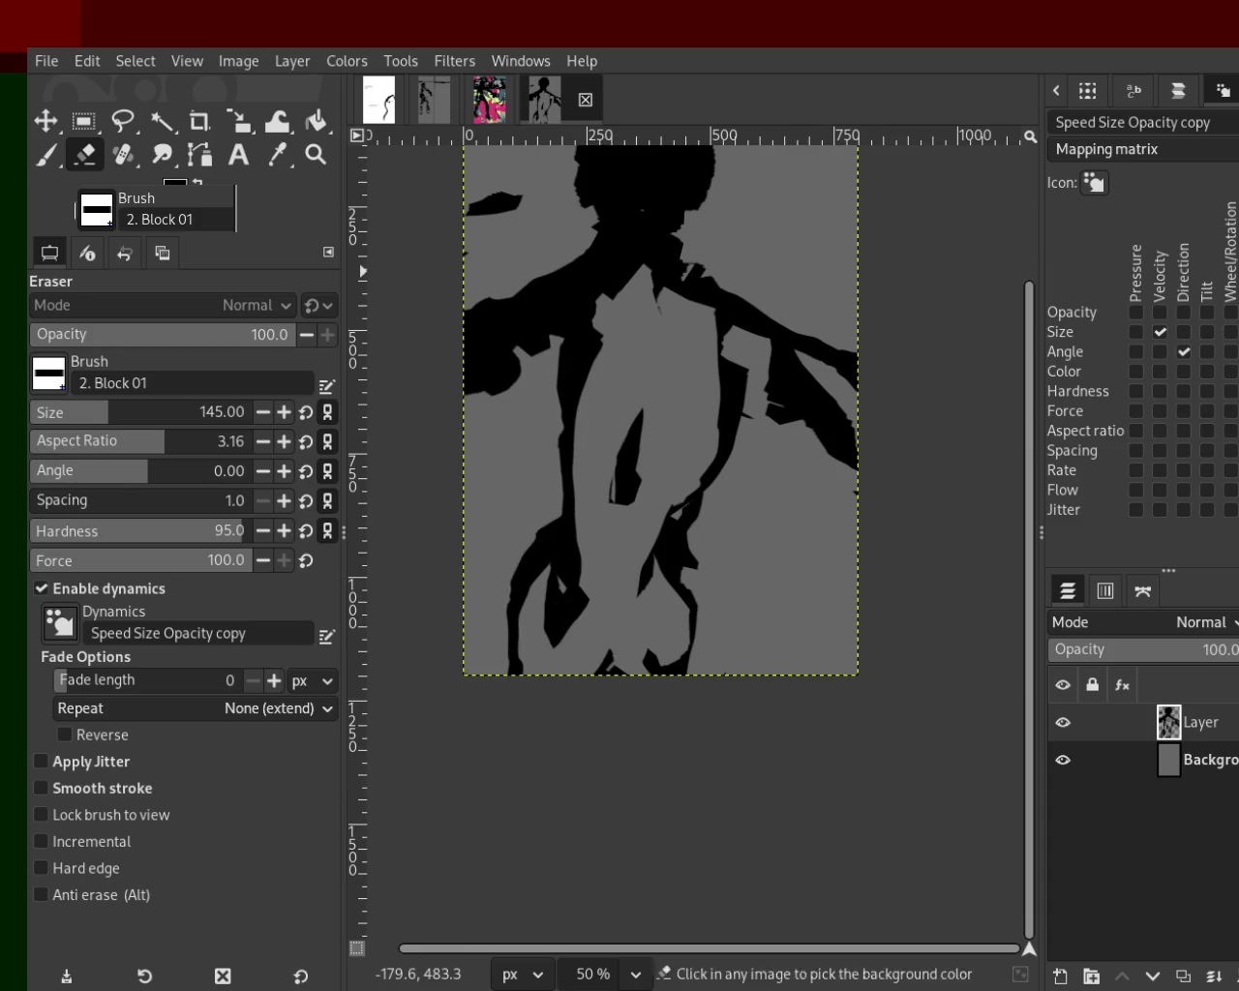
Paint black blocks at the lower left and lower middle down to the bottom edge.
{"action": "key", "text": "p"}
{"action": "left_click_drag", "start_coordinate": [530, 586], "coordinate": [534, 656]}
{"action": "key", "text": "ctrl+z"}
{"action": "left_click", "coordinate": [552, 551], "text": "ctrl"}
{"action": "left_click_drag", "start_coordinate": [542, 561], "coordinate": [443, 753]}
{"action": "key", "text": "ctrl+z"}
{"action": "left_click_drag", "start_coordinate": [547, 600], "coordinate": [557, 863]}
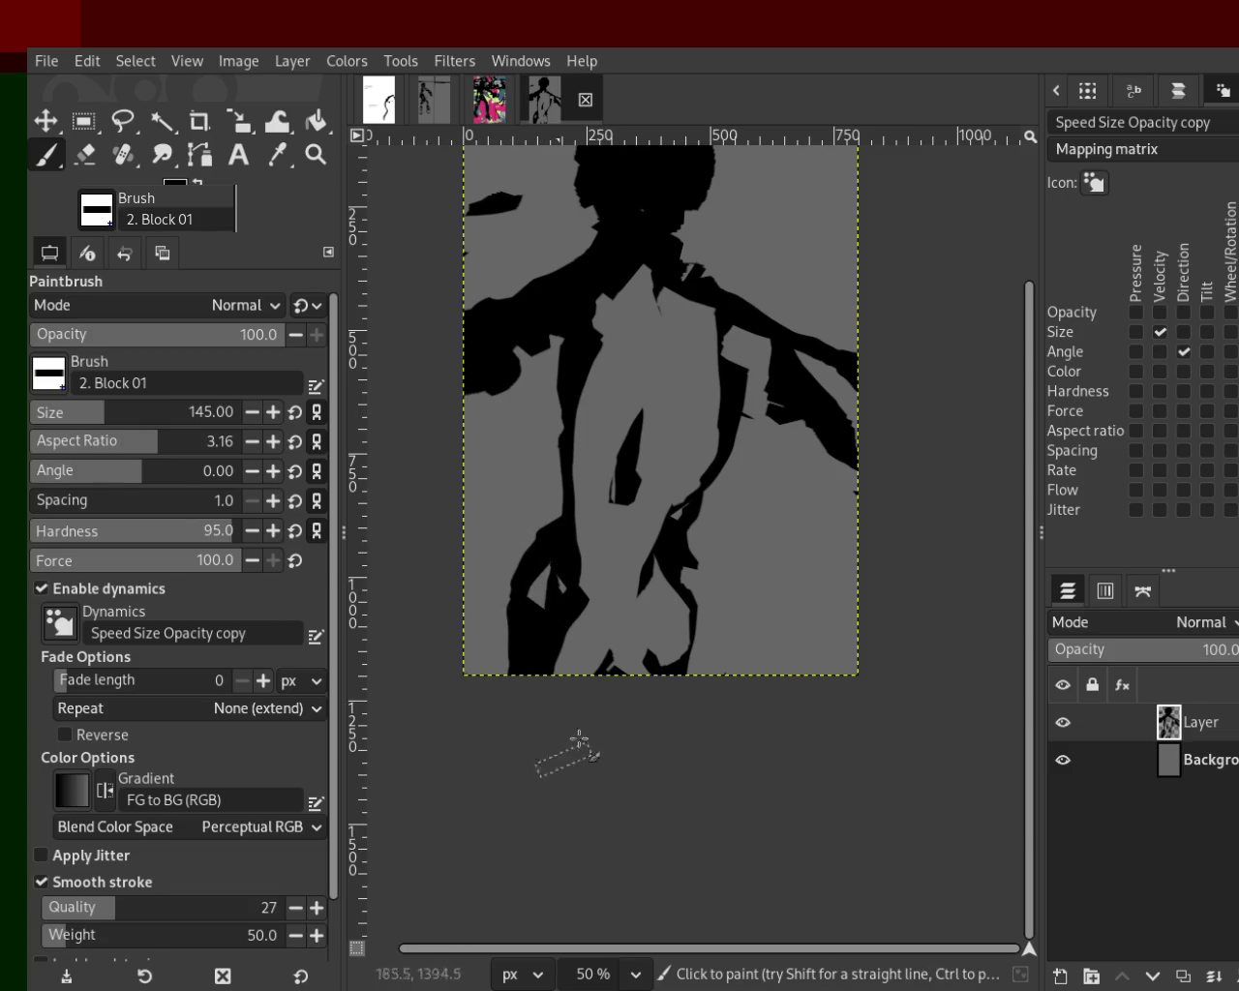
{"action": "left_click_drag", "start_coordinate": [653, 607], "coordinate": [681, 803]}
{"action": "key", "text": "ctrl+z"}
{"action": "mouse_move", "coordinate": [678, 571]}
{"action": "left_mouse_down"}
{"action": "mouse_move", "coordinate": [686, 733]}
{"action": "mouse_move", "coordinate": [731, 806]}
{"action": "left_mouse_up"}
{"action": "key", "text": "ctrl+z"}
{"action": "key", "text": "ctrl+z"}
{"action": "left_click_drag", "start_coordinate": [693, 580], "coordinate": [739, 769]}
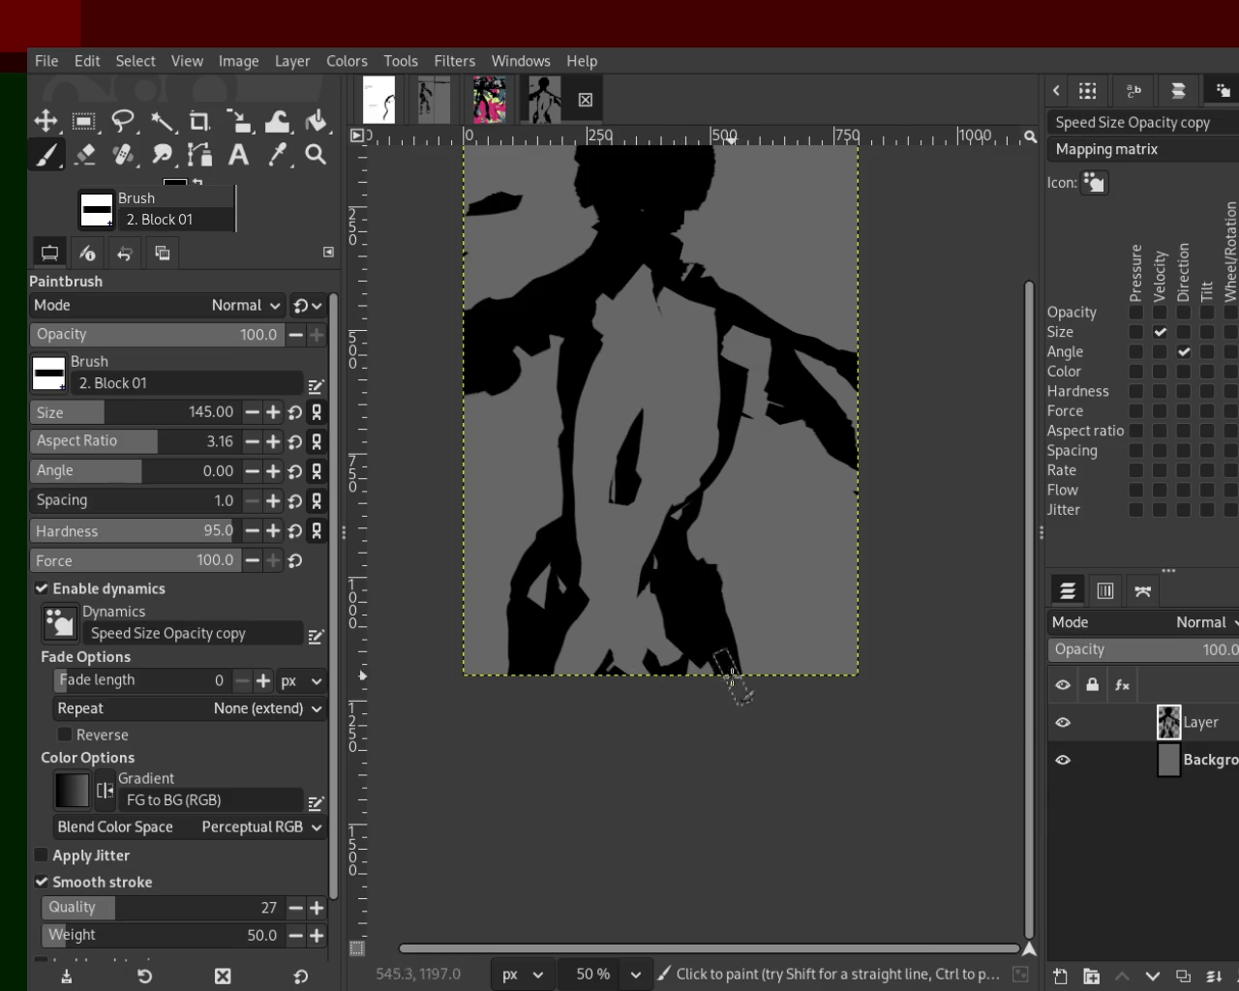
Add a black block on the middle-right torso and a stroke down the left torso.
{"action": "mouse_move", "coordinate": [724, 359]}
{"action": "left_mouse_down"}
{"action": "mouse_move", "coordinate": [682, 453]}
{"action": "mouse_move", "coordinate": [716, 387]}
{"action": "left_mouse_up"}
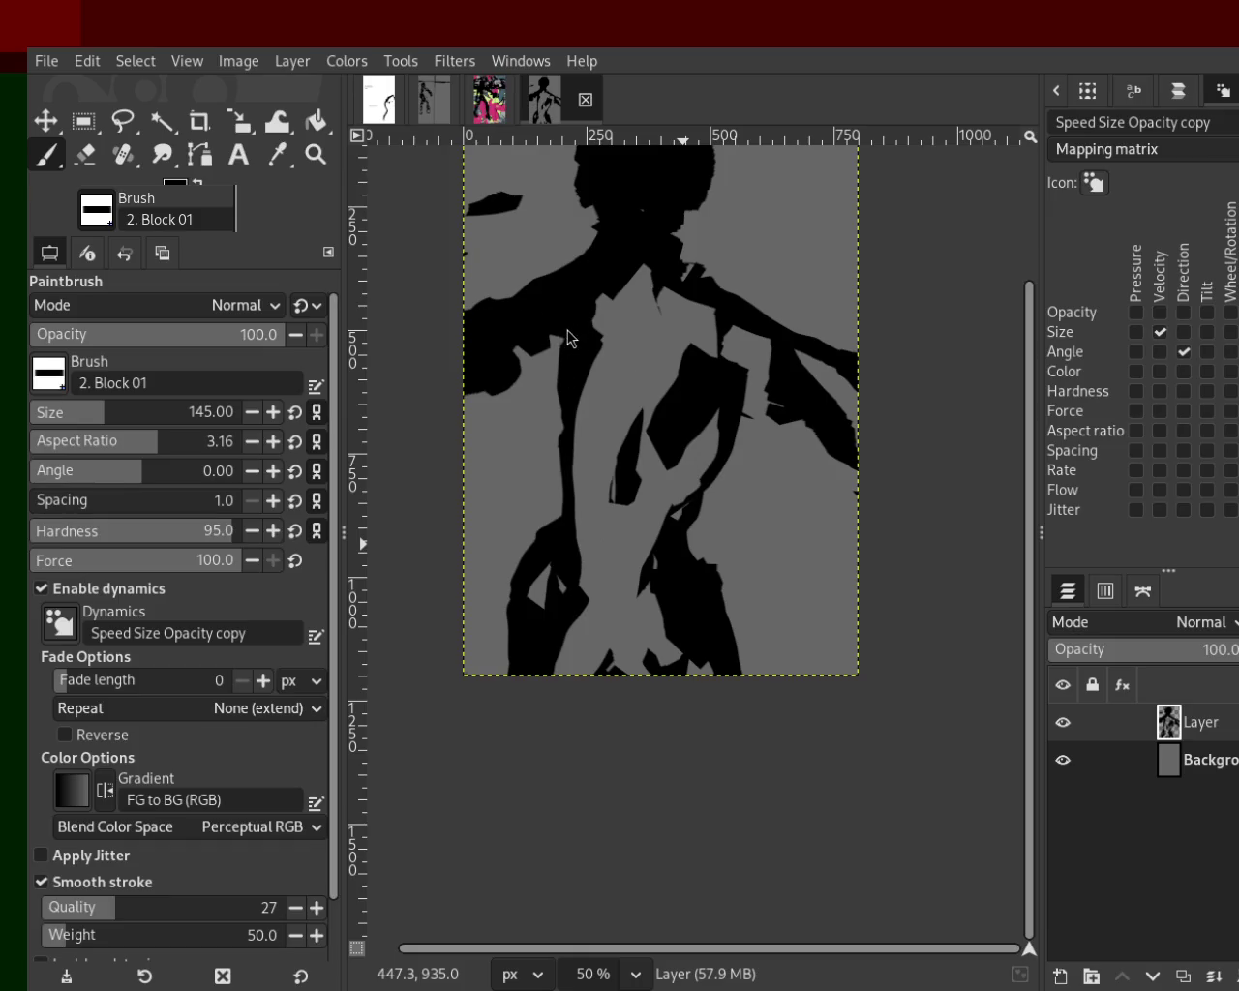
{"action": "left_click_drag", "start_coordinate": [571, 309], "coordinate": [625, 484]}
{"action": "key", "text": "ctrl+z"}
{"action": "mouse_move", "coordinate": [581, 329]}
{"action": "left_mouse_down"}
{"action": "mouse_move", "coordinate": [619, 465]}
{"action": "mouse_move", "coordinate": [581, 482]}
{"action": "mouse_move", "coordinate": [598, 547]}
{"action": "left_mouse_up"}
{"action": "key", "text": "ctrl+z"}
{"action": "key", "text": "ctrl+z"}
{"action": "left_click_drag", "start_coordinate": [561, 361], "coordinate": [605, 547]}
Shape the right torso block toward the leg and add a small mark at the left edge.
{"action": "key", "text": "ctrl+z"}
{"action": "left_click_drag", "start_coordinate": [558, 390], "coordinate": [615, 558]}
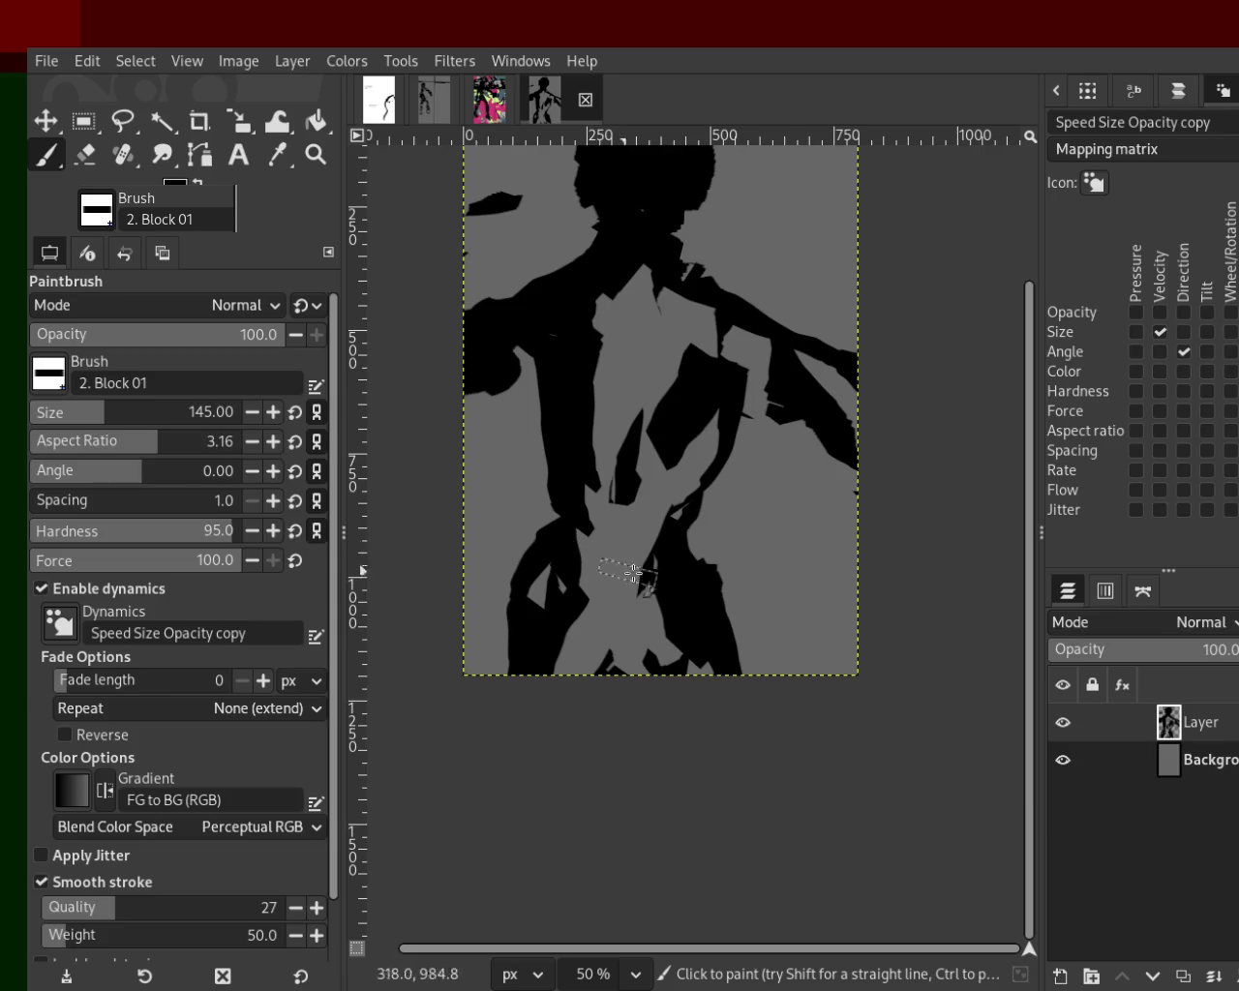
{"action": "left_click_drag", "start_coordinate": [721, 373], "coordinate": [697, 523]}
{"action": "key", "text": "ctrl+z"}
{"action": "left_click_drag", "start_coordinate": [717, 397], "coordinate": [682, 532]}
{"action": "key", "text": "ctrl+z"}
{"action": "left_click_drag", "start_coordinate": [767, 390], "coordinate": [697, 503]}
{"action": "key", "text": "ctrl+z"}
{"action": "left_click_drag", "start_coordinate": [711, 370], "coordinate": [678, 513]}
{"action": "key", "text": "ctrl+z"}
{"action": "left_click_drag", "start_coordinate": [672, 590], "coordinate": [668, 648]}
{"action": "key", "text": "ctrl+z"}
{"action": "left_click_drag", "start_coordinate": [755, 387], "coordinate": [668, 518]}
{"action": "key", "text": "ctrl+z"}
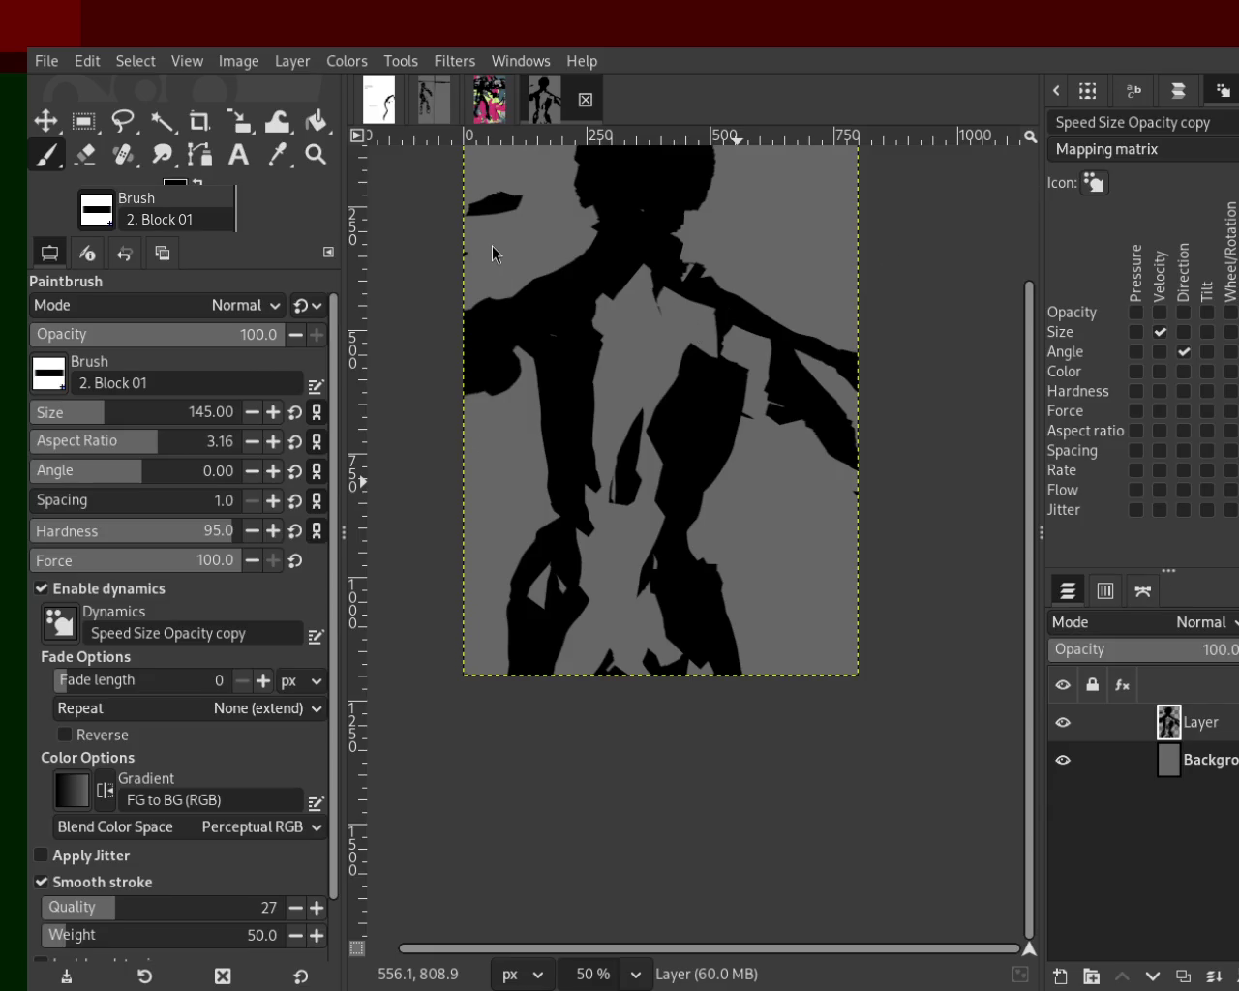
{"action": "left_click_drag", "start_coordinate": [494, 256], "coordinate": [442, 361]}
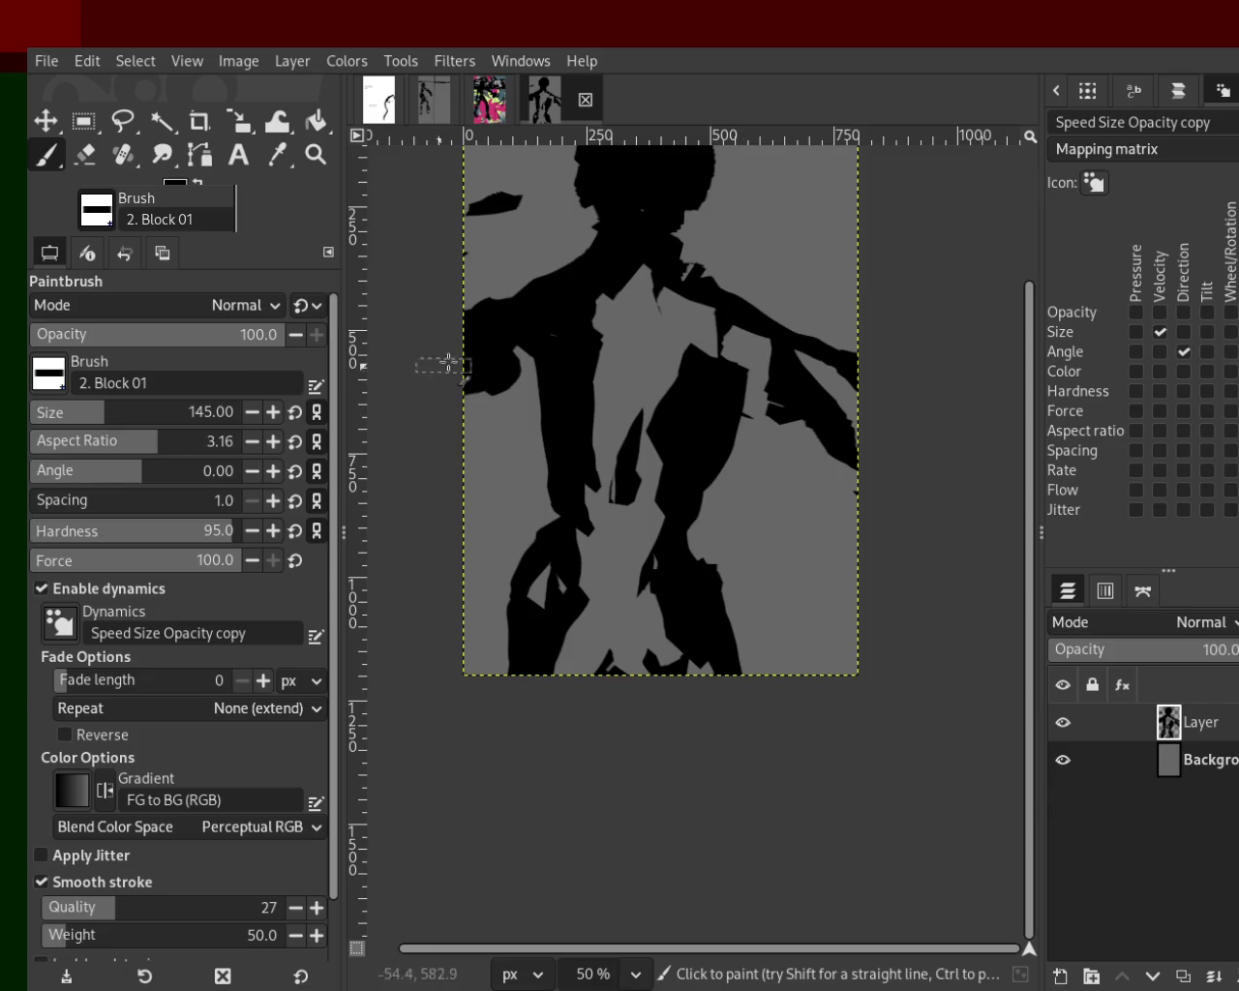
Take the Eraser and erase a vertical strip of the black torso.
{"action": "left_click", "coordinate": [84, 157]}
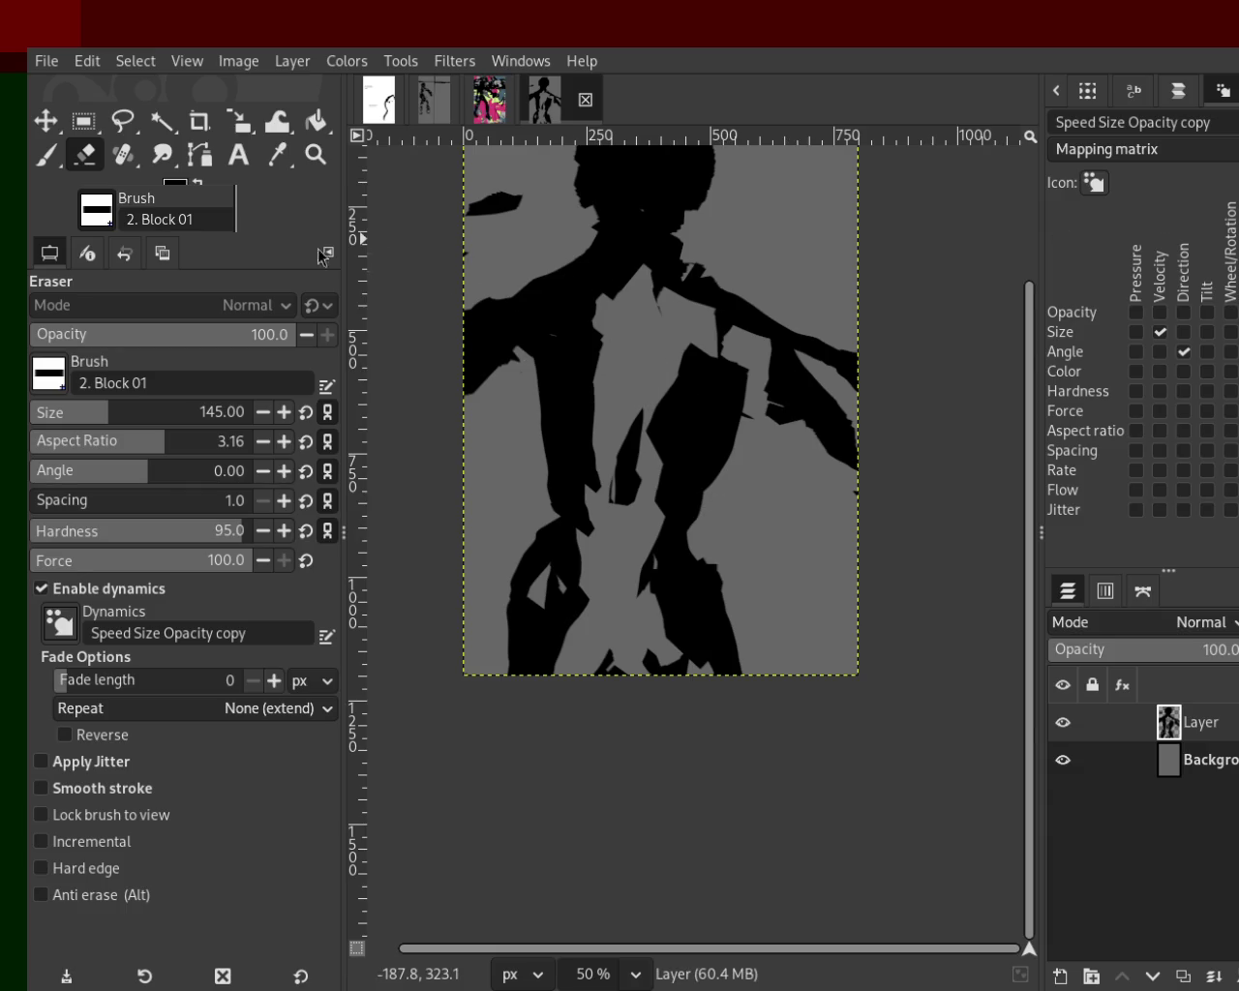
{"action": "left_click_drag", "start_coordinate": [591, 291], "coordinate": [587, 520]}
Erase black from the torso strip, right torso block, shoulder and left arm.
{"action": "key", "text": "ctrl+z"}
{"action": "left_click_drag", "start_coordinate": [567, 284], "coordinate": [580, 522]}
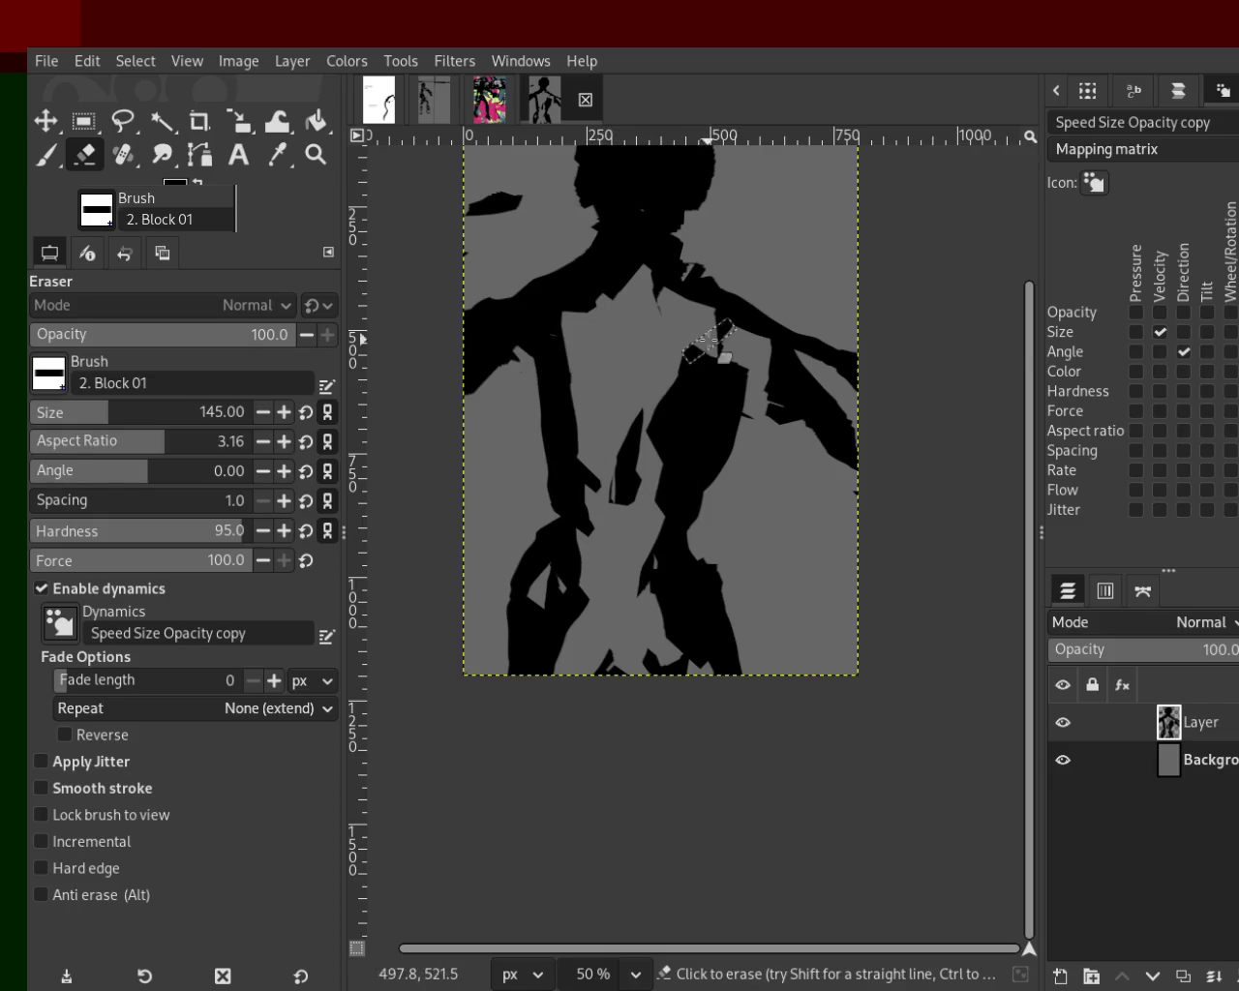
{"action": "left_click_drag", "start_coordinate": [708, 357], "coordinate": [669, 512]}
{"action": "left_click_drag", "start_coordinate": [622, 350], "coordinate": [595, 379]}
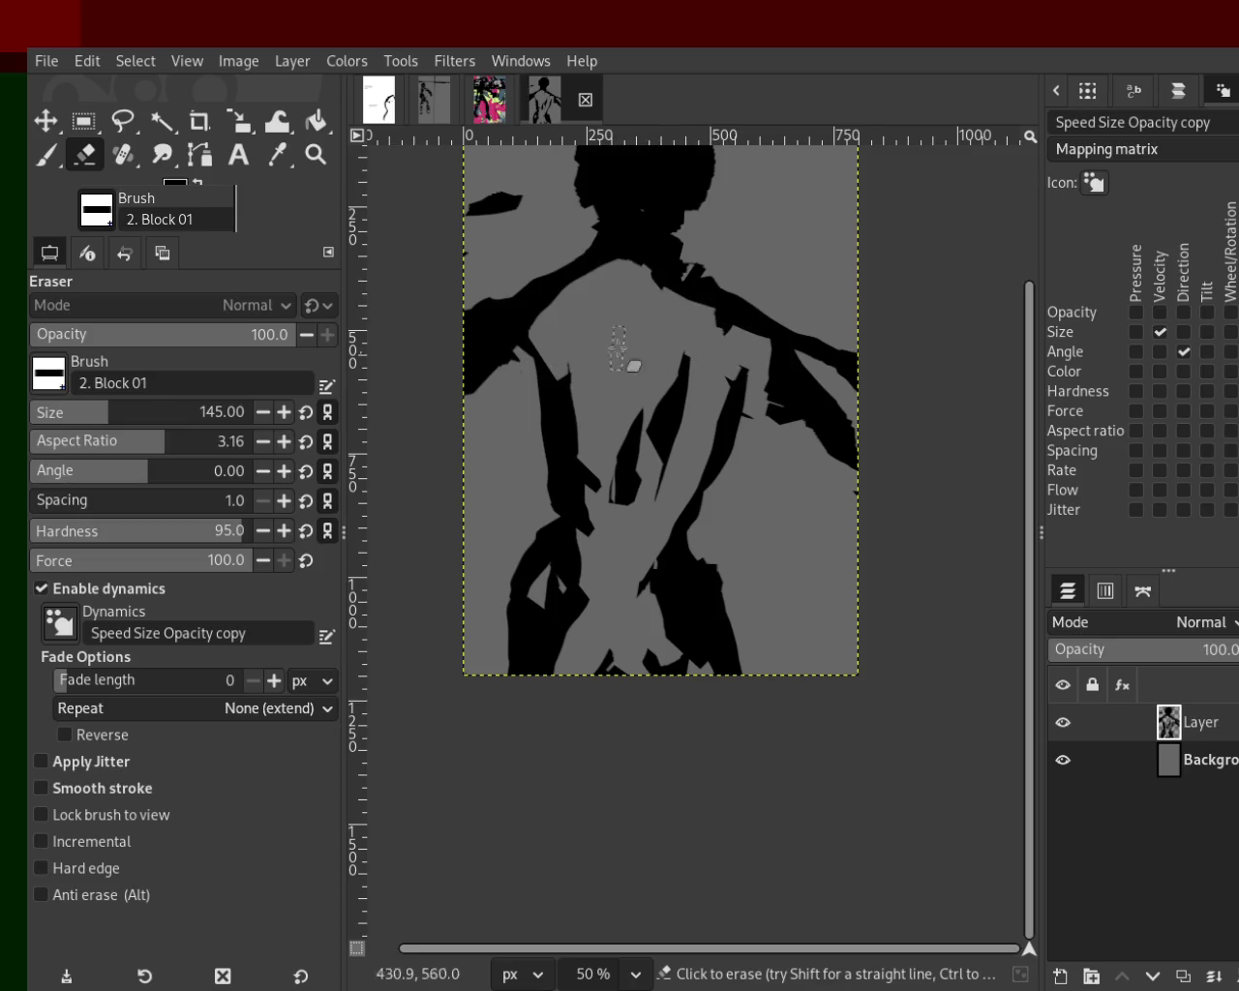
{"action": "left_click_drag", "start_coordinate": [564, 316], "coordinate": [460, 356]}
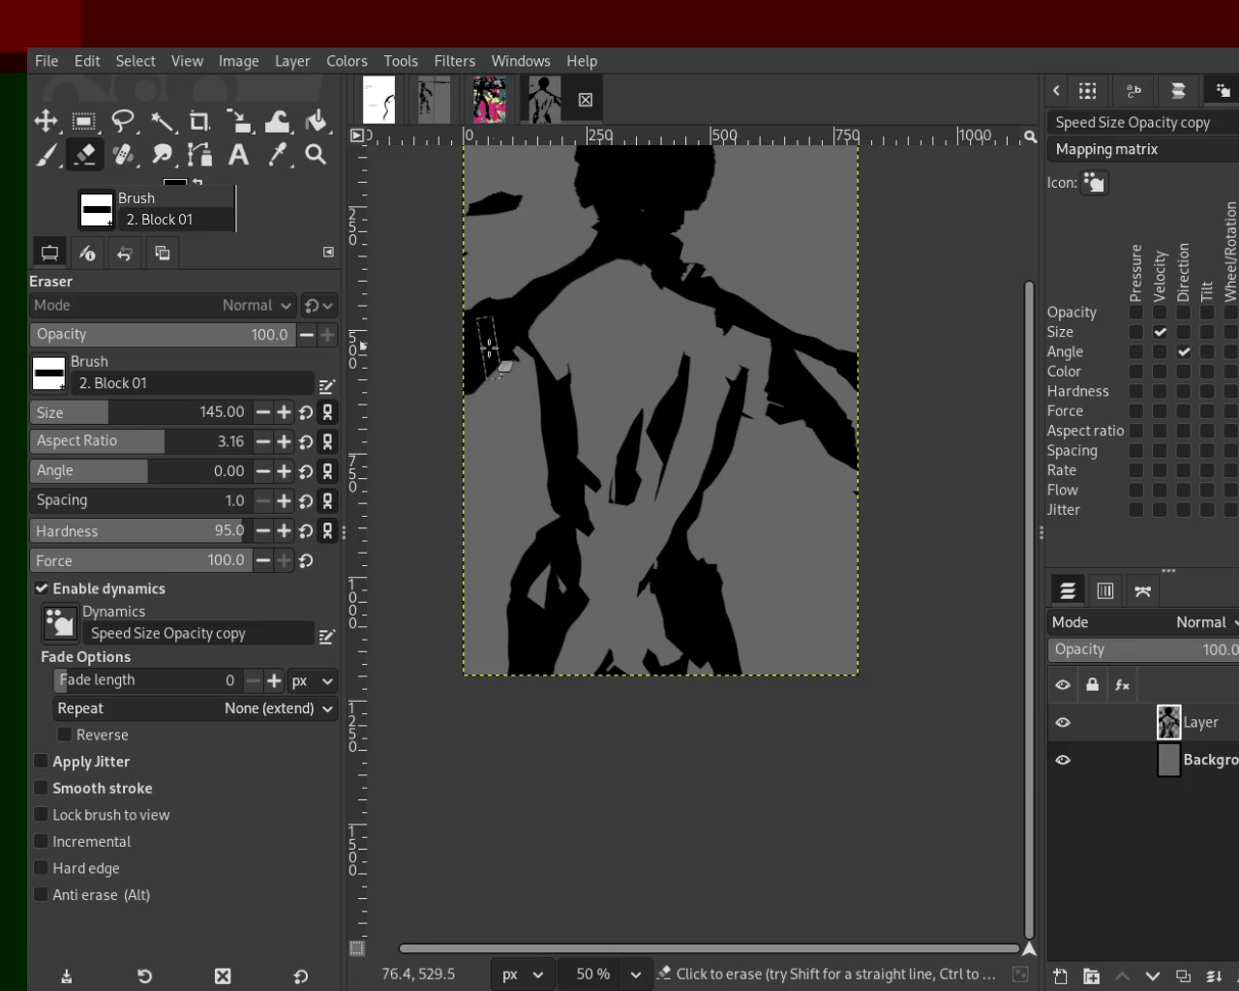
Repaint the left arm as a solid black block.
{"action": "left_click", "coordinate": [46, 154]}
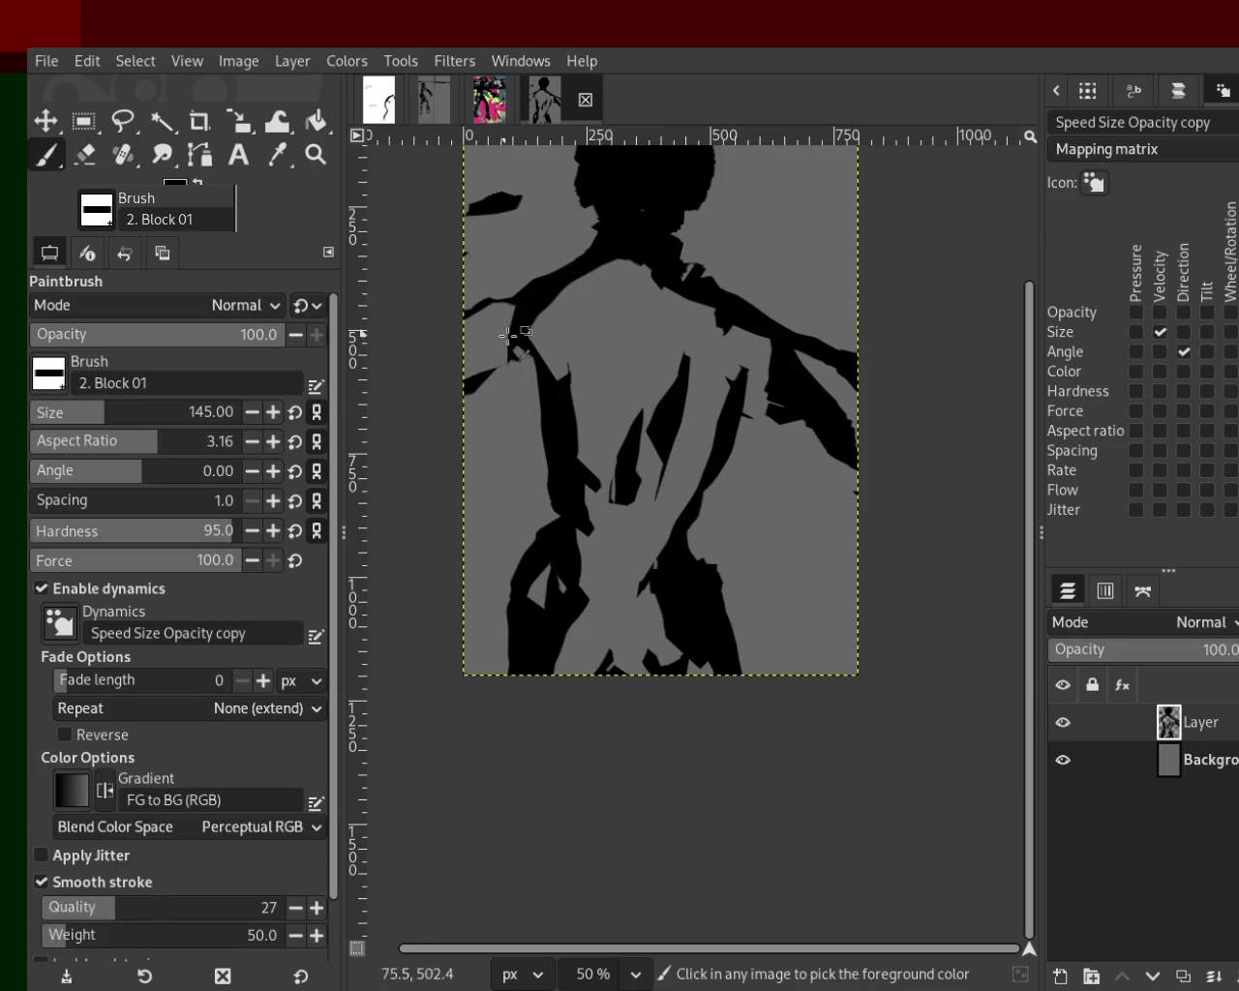
{"action": "left_click_drag", "start_coordinate": [523, 329], "coordinate": [378, 450]}
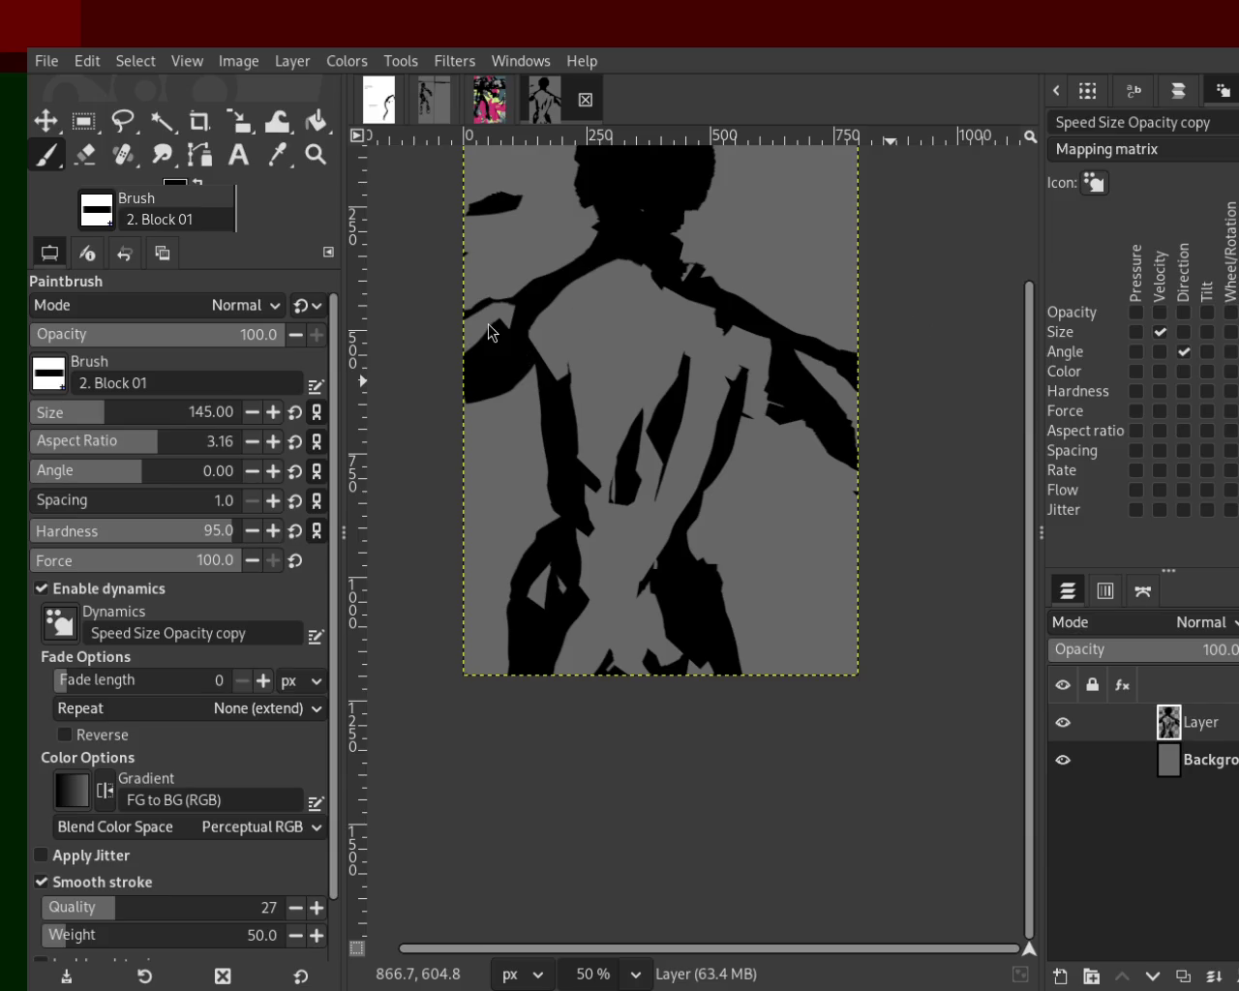
{"action": "left_click", "coordinate": [89, 155]}
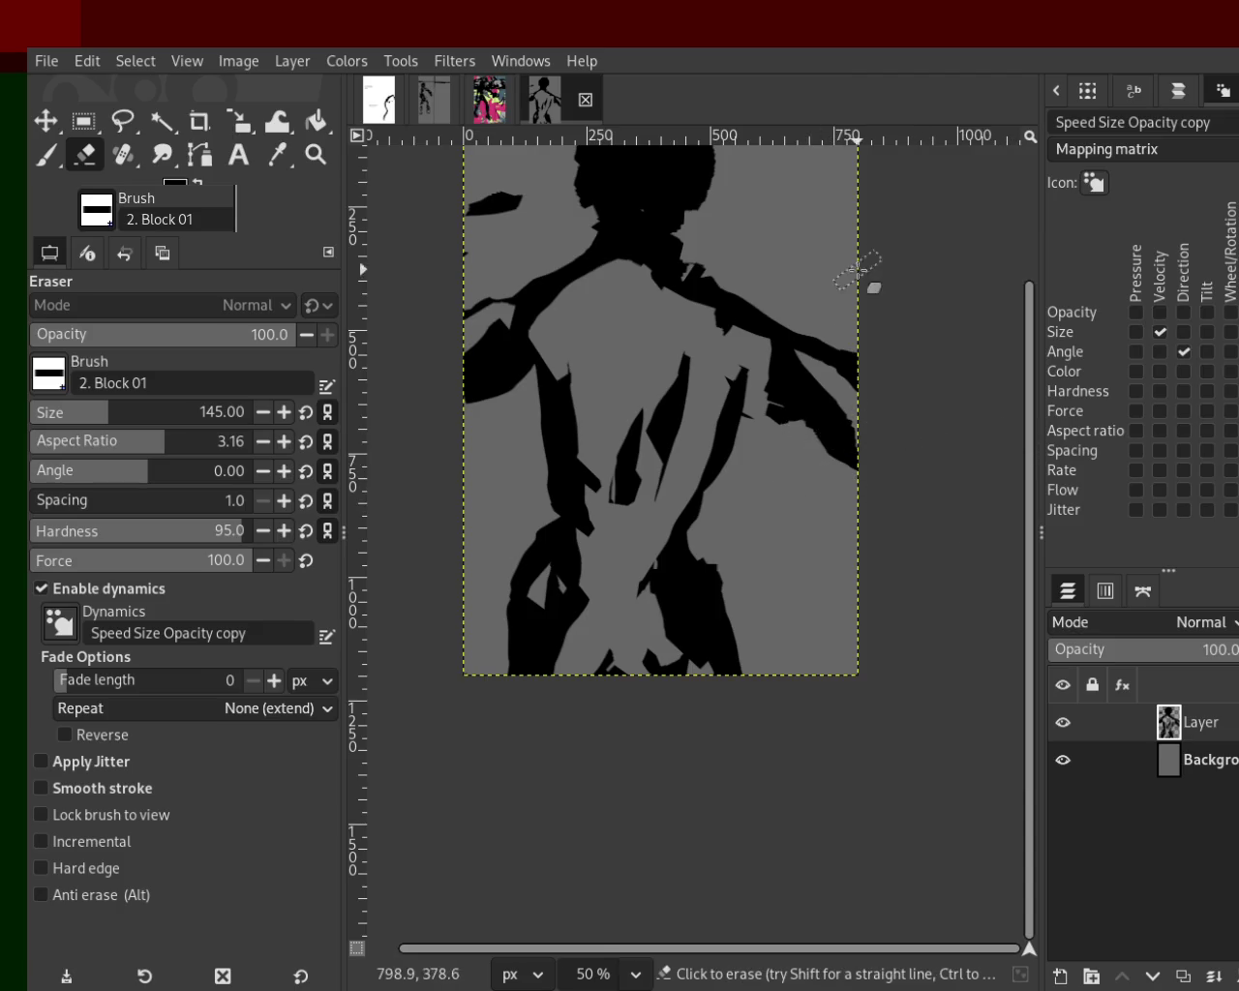
Trim the black shape at the right canvas edge and paint a black block down the right torso.
{"action": "left_click", "coordinate": [838, 356]}
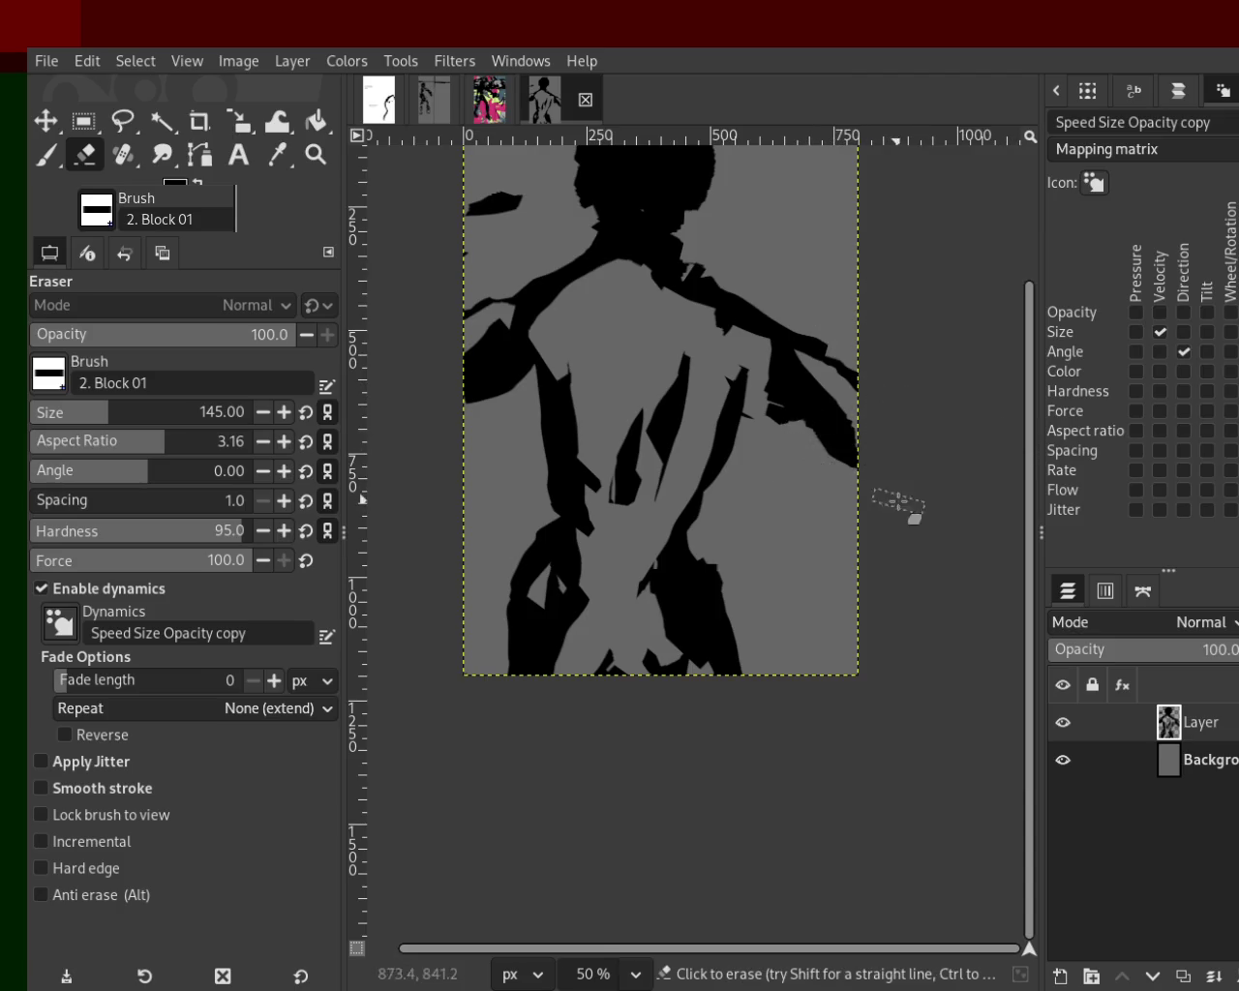
{"action": "left_click", "coordinate": [35, 153]}
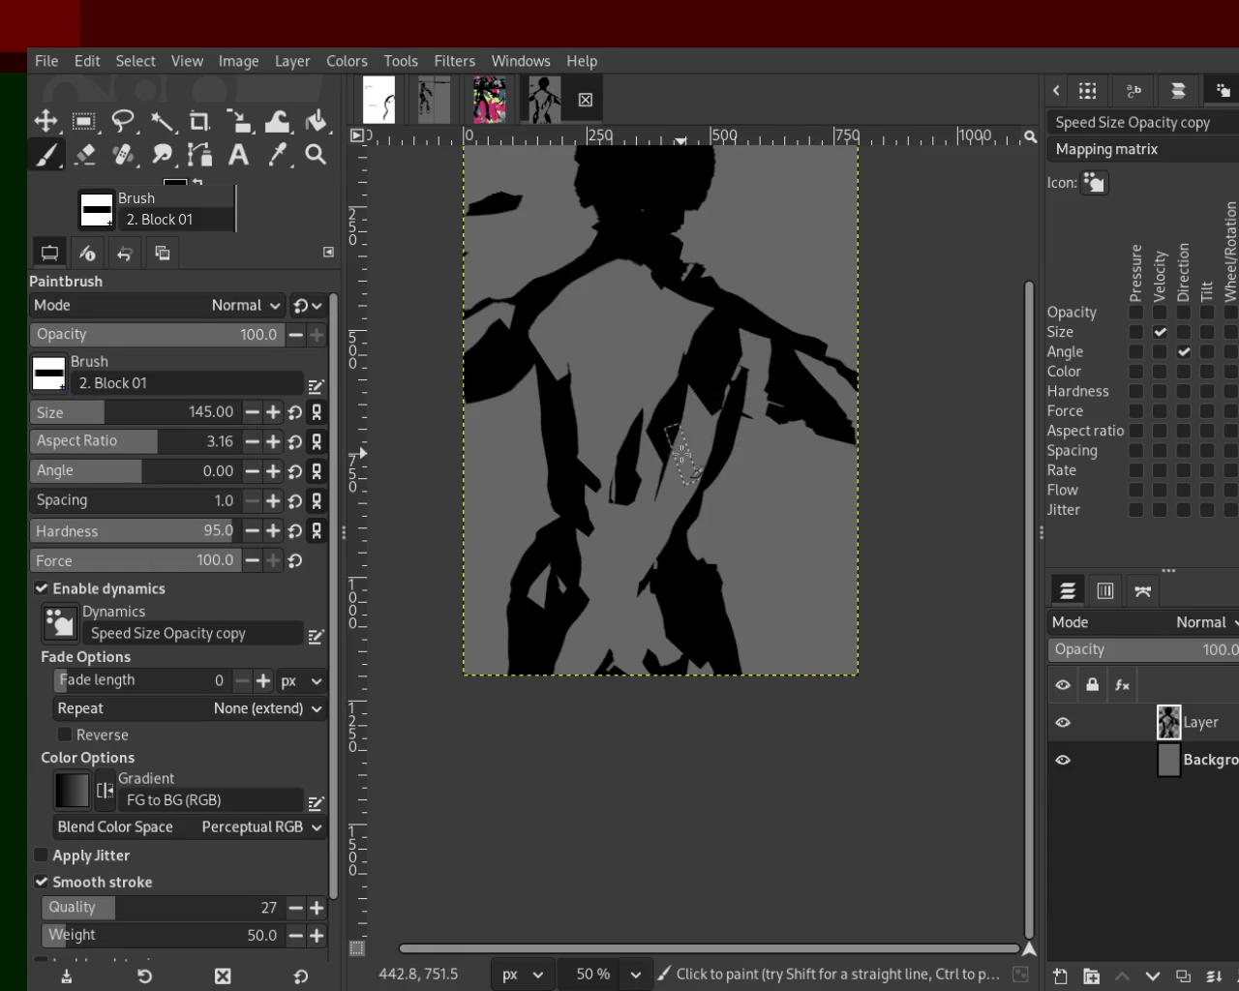
{"action": "left_click_drag", "start_coordinate": [682, 455], "coordinate": [716, 368]}
{"action": "left_click_drag", "start_coordinate": [581, 441], "coordinate": [576, 363]}
{"action": "key", "text": "ctrl+z"}
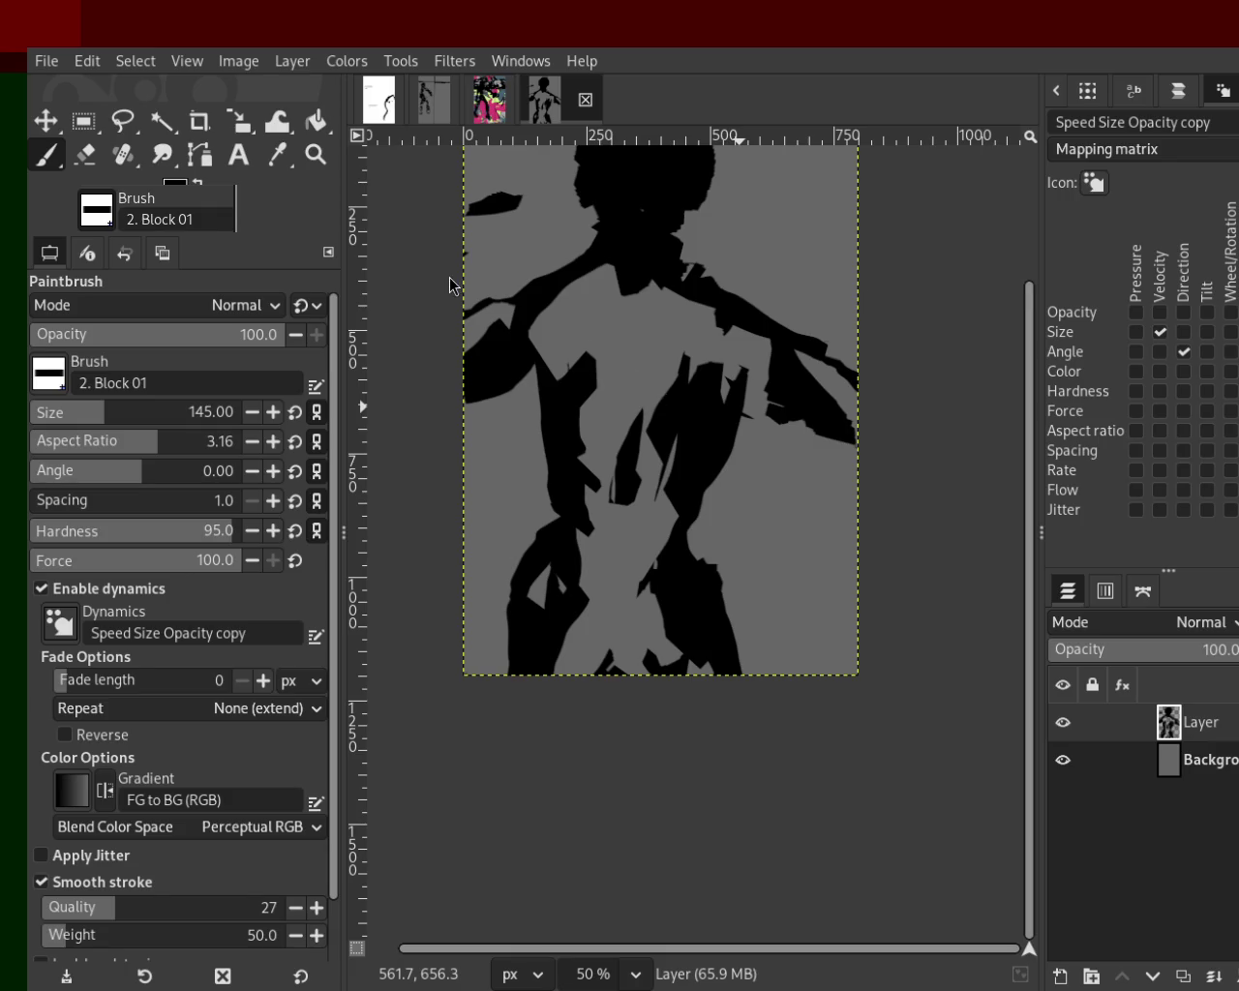
{"action": "left_click", "coordinate": [84, 154]}
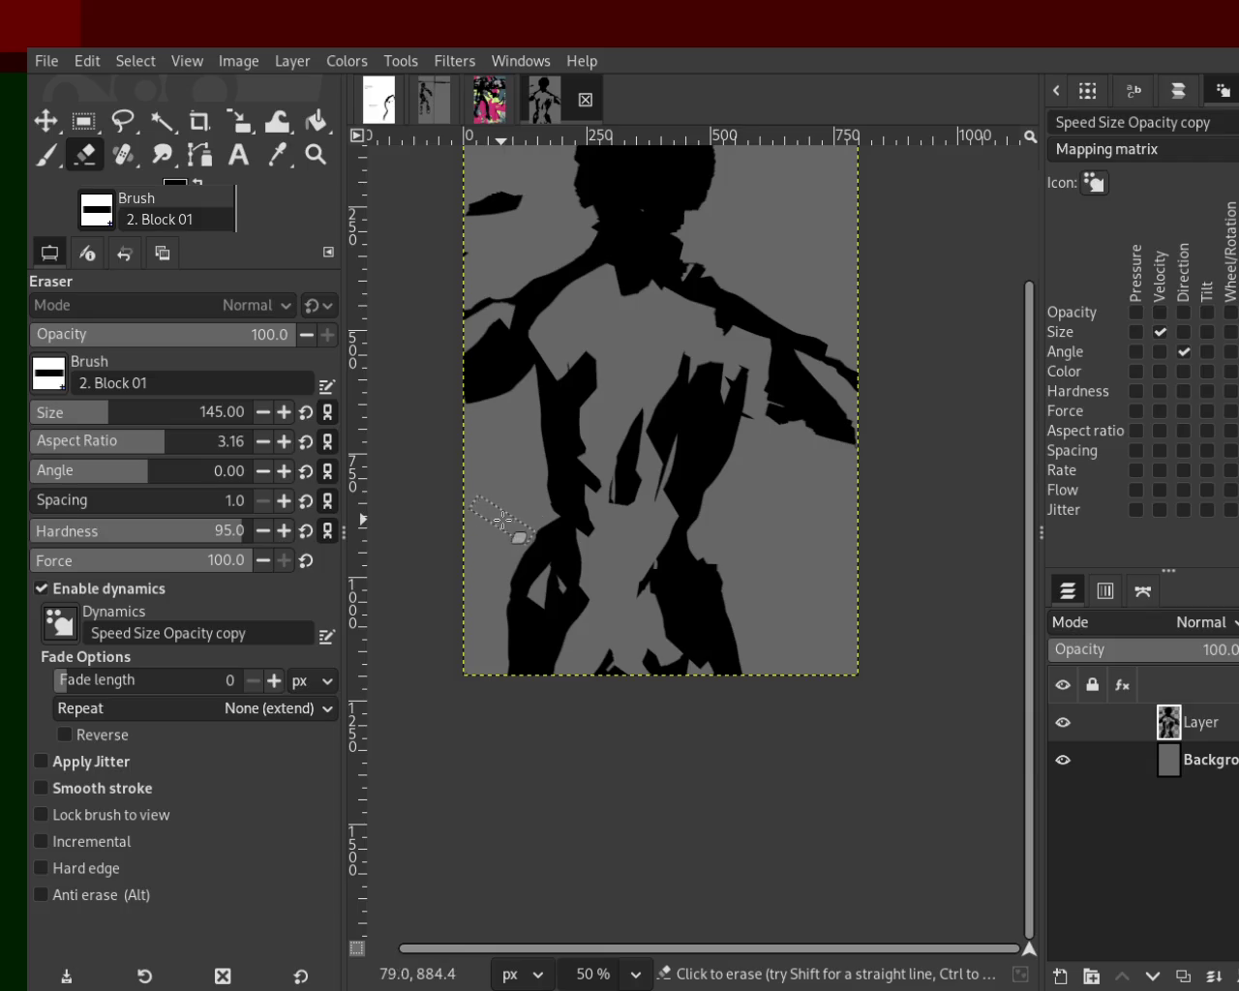
Erase a lower-torso patch and a small black sliver on the chest, discarding trial erases.
{"action": "left_click_drag", "start_coordinate": [520, 525], "coordinate": [450, 654]}
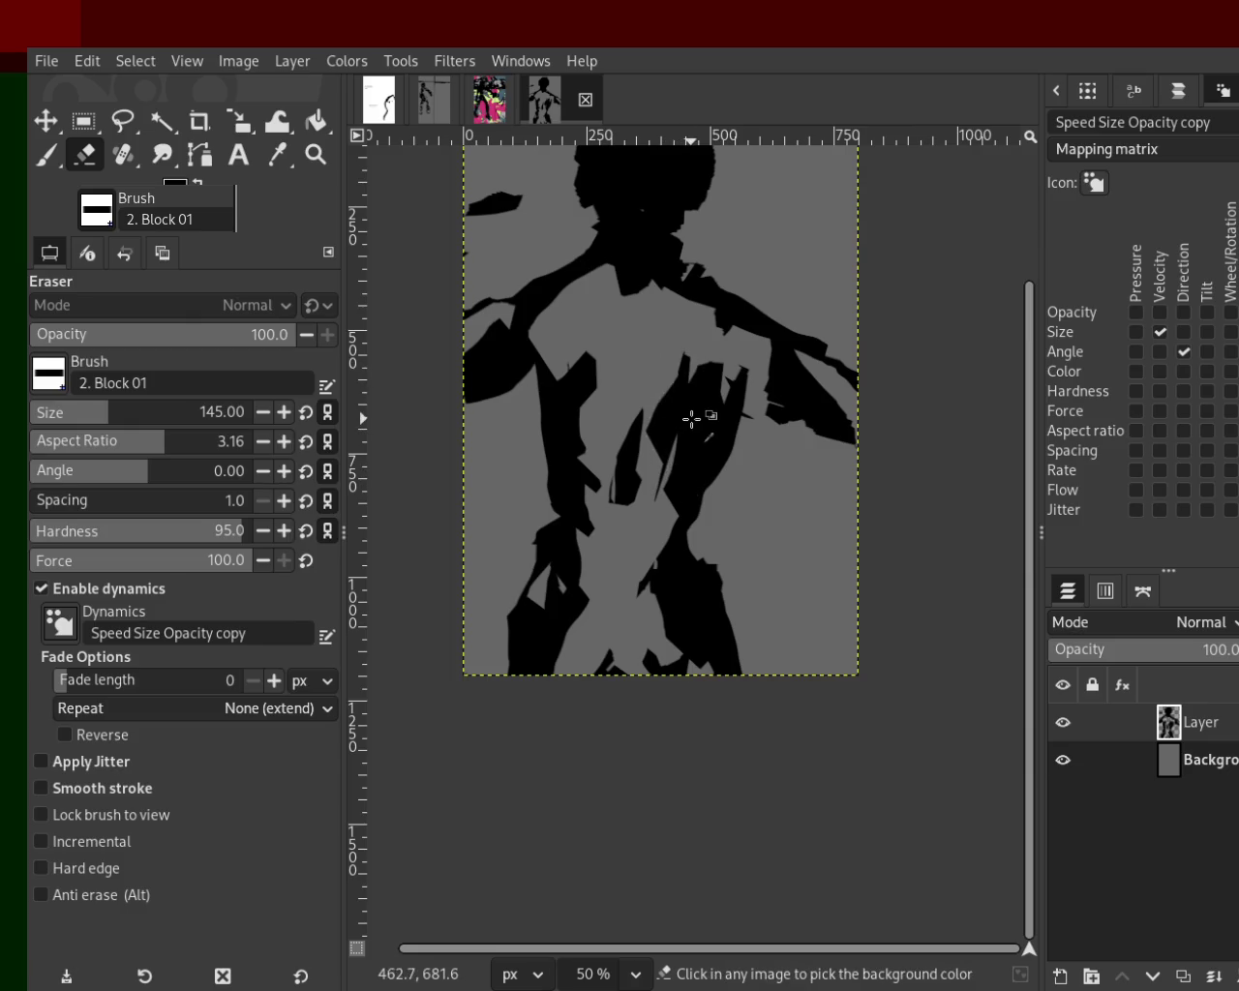
{"action": "left_click_drag", "start_coordinate": [603, 332], "coordinate": [423, 397]}
{"action": "key", "text": "ctrl+z"}
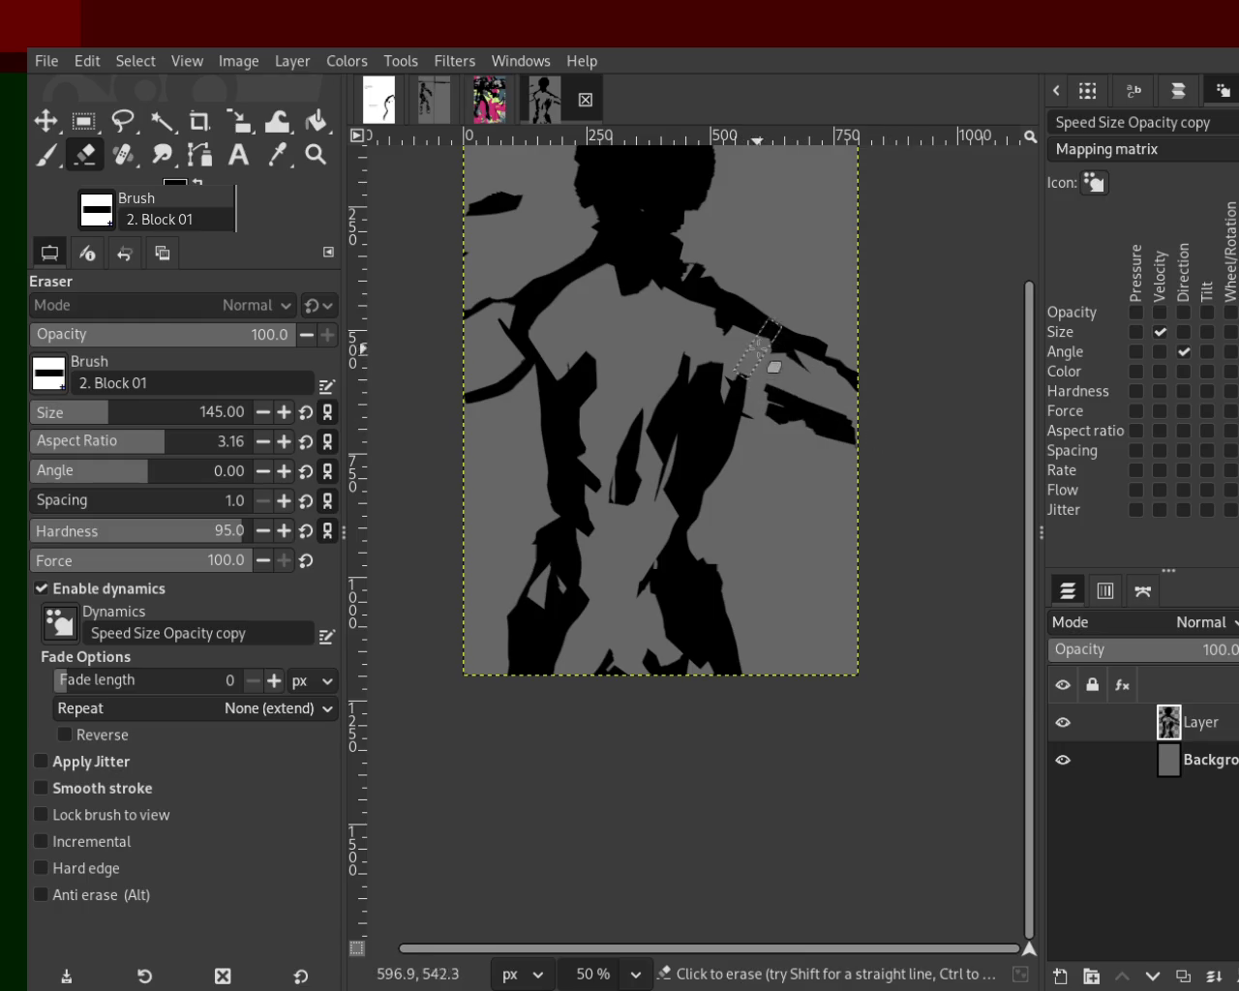
{"action": "left_click_drag", "start_coordinate": [733, 382], "coordinate": [660, 456]}
{"action": "key", "text": "ctrl+z"}
{"action": "left_click_drag", "start_coordinate": [703, 348], "coordinate": [688, 496]}
{"action": "key", "text": "ctrl+z"}
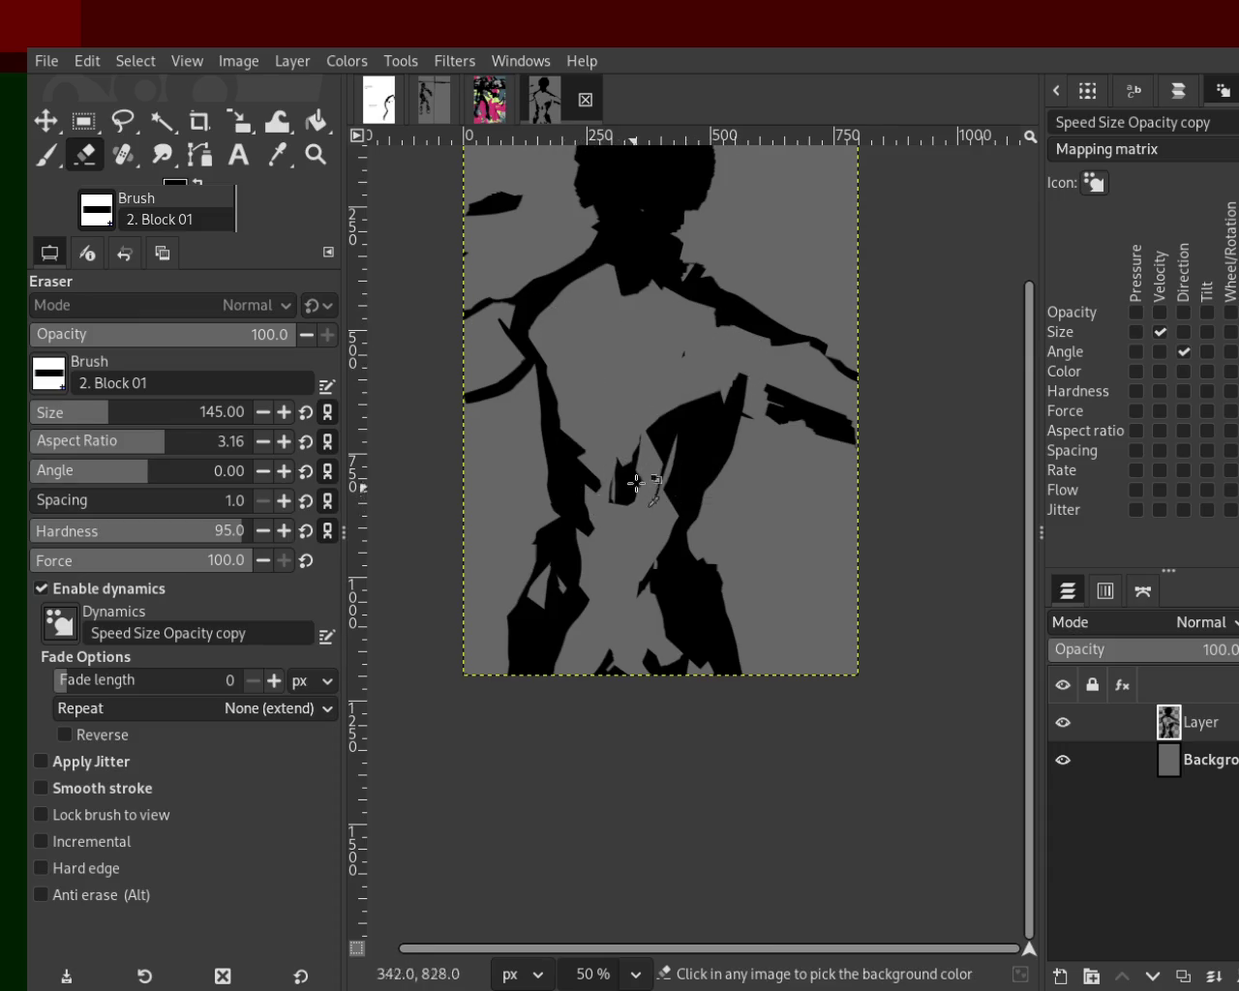
{"action": "mouse_move", "coordinate": [594, 328]}
{"action": "left_mouse_down"}
{"action": "mouse_move", "coordinate": [683, 380]}
{"action": "mouse_move", "coordinate": [668, 523]}
{"action": "left_mouse_up"}
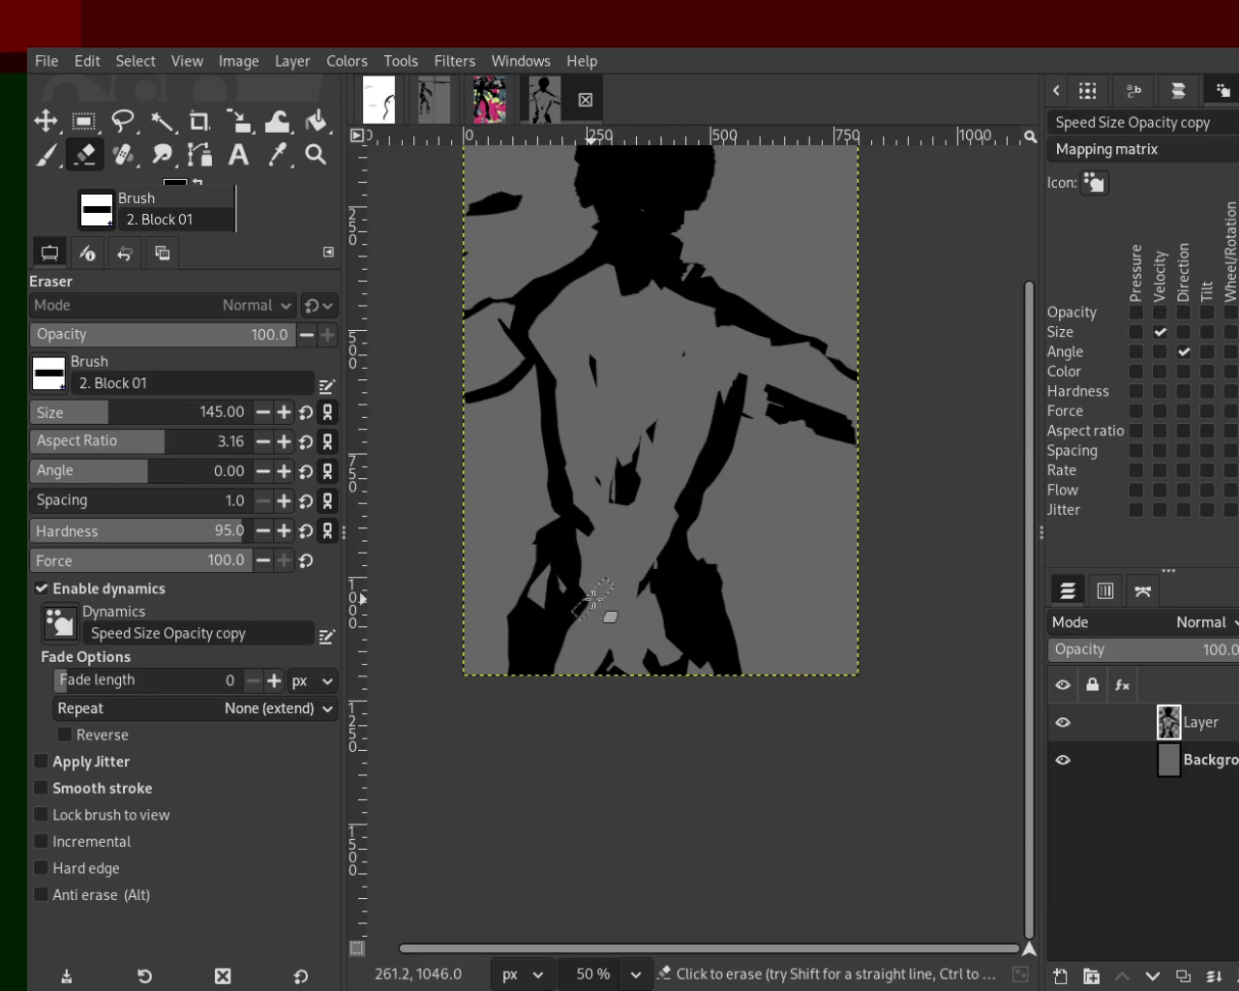
Erase the black shapes at the figure's lower left and recut the lower torso shape.
{"action": "left_click_drag", "start_coordinate": [592, 571], "coordinate": [525, 725]}
{"action": "key", "text": "ctrl+z"}
{"action": "key", "text": "ctrl+y"}
{"action": "left_click_drag", "start_coordinate": [631, 581], "coordinate": [691, 703]}
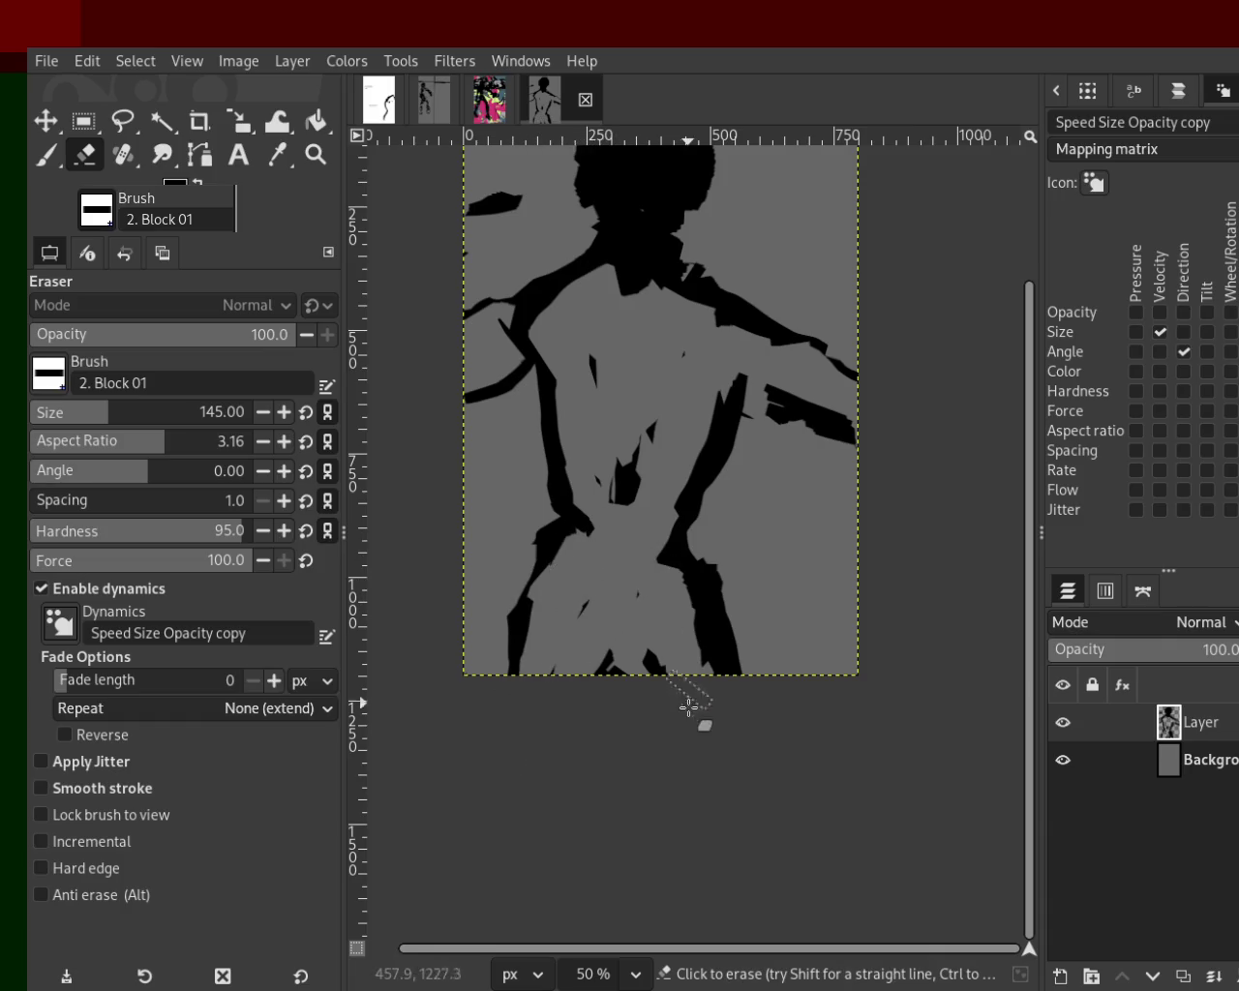
{"action": "key", "text": "ctrl+z"}
{"action": "key", "text": "ctrl+y"}
{"action": "key", "text": "ctrl+z"}
{"action": "left_click_drag", "start_coordinate": [678, 595], "coordinate": [706, 829]}
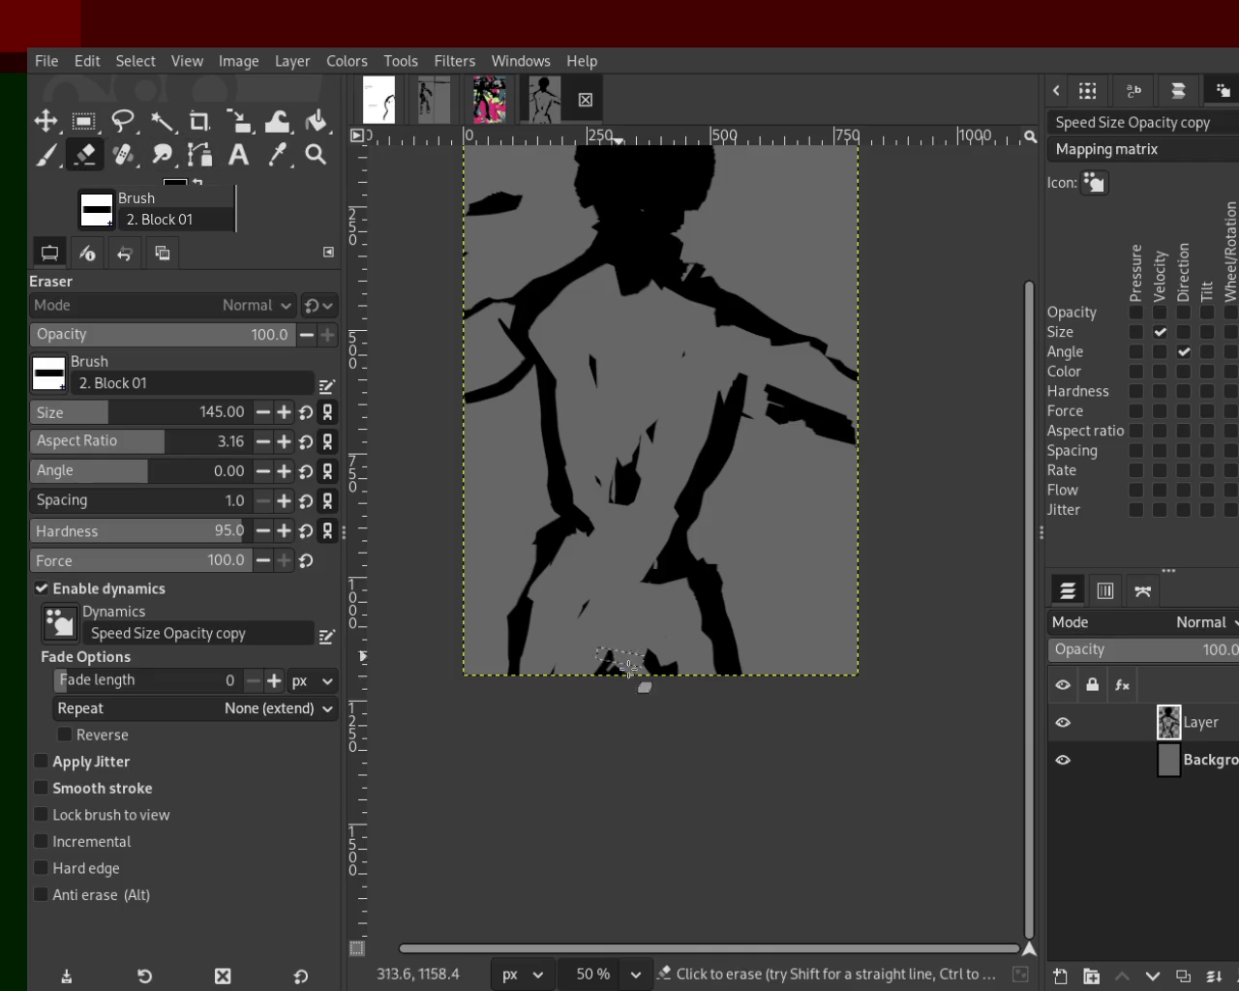
Erase the black blob at the canvas bottom after discarding a trial brush stroke.
{"action": "left_click", "coordinate": [53, 166]}
{"action": "left_click_drag", "start_coordinate": [664, 664], "coordinate": [612, 708]}
{"action": "key", "text": "ctrl+z"}
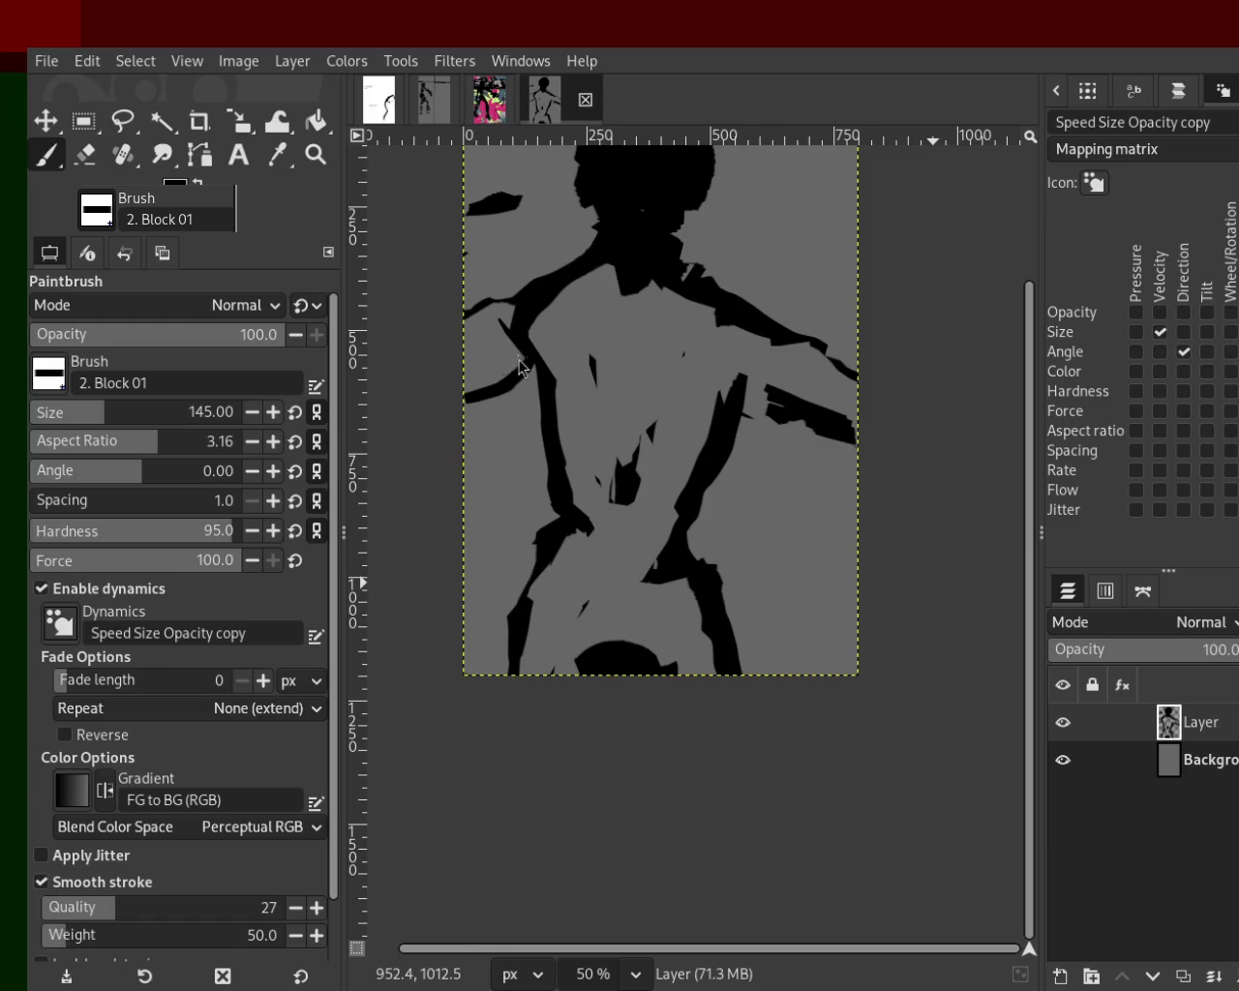
{"action": "left_click", "coordinate": [85, 154]}
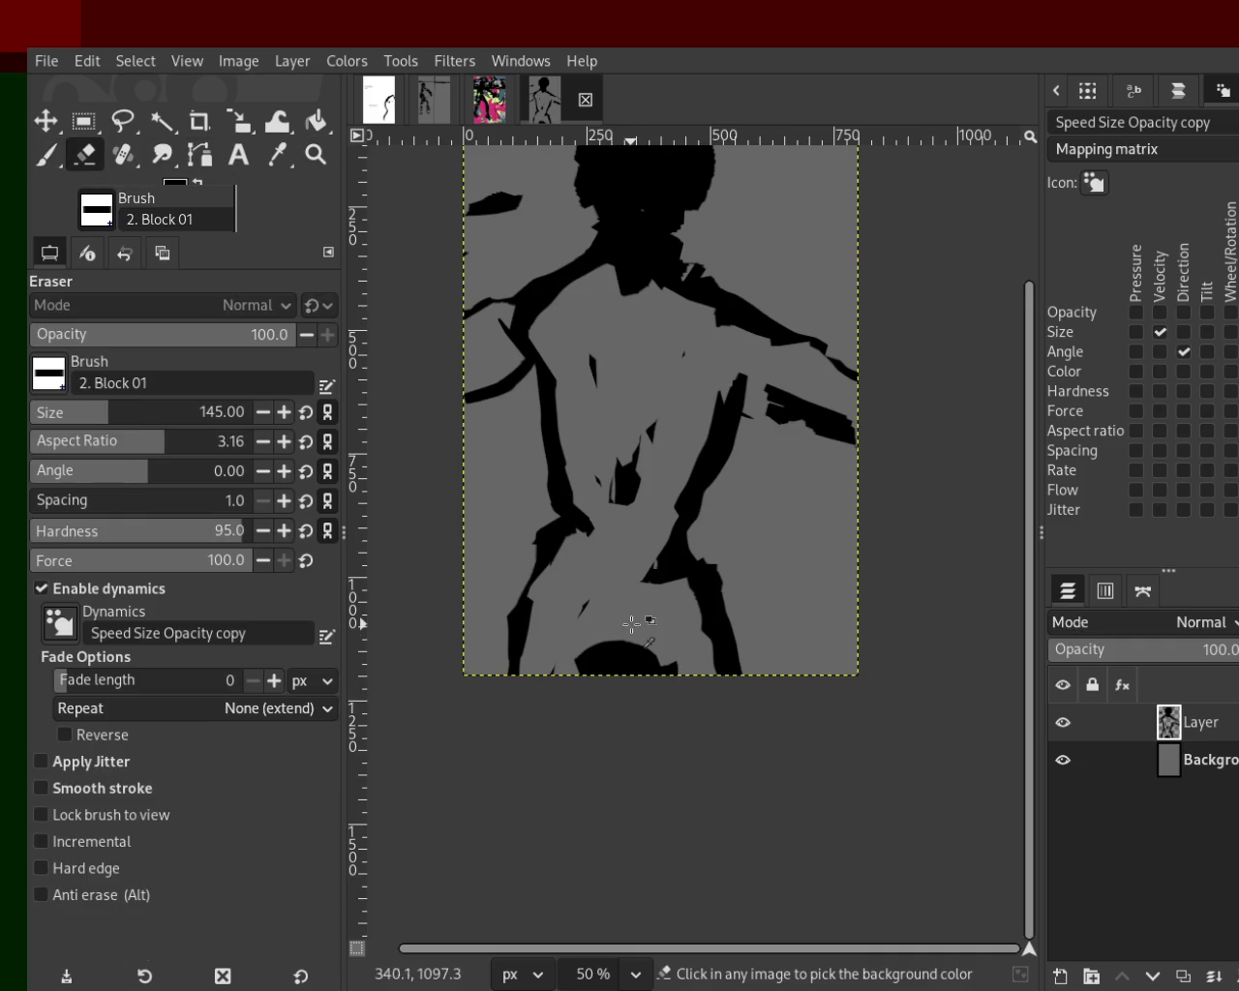
{"action": "left_click_drag", "start_coordinate": [609, 605], "coordinate": [553, 714]}
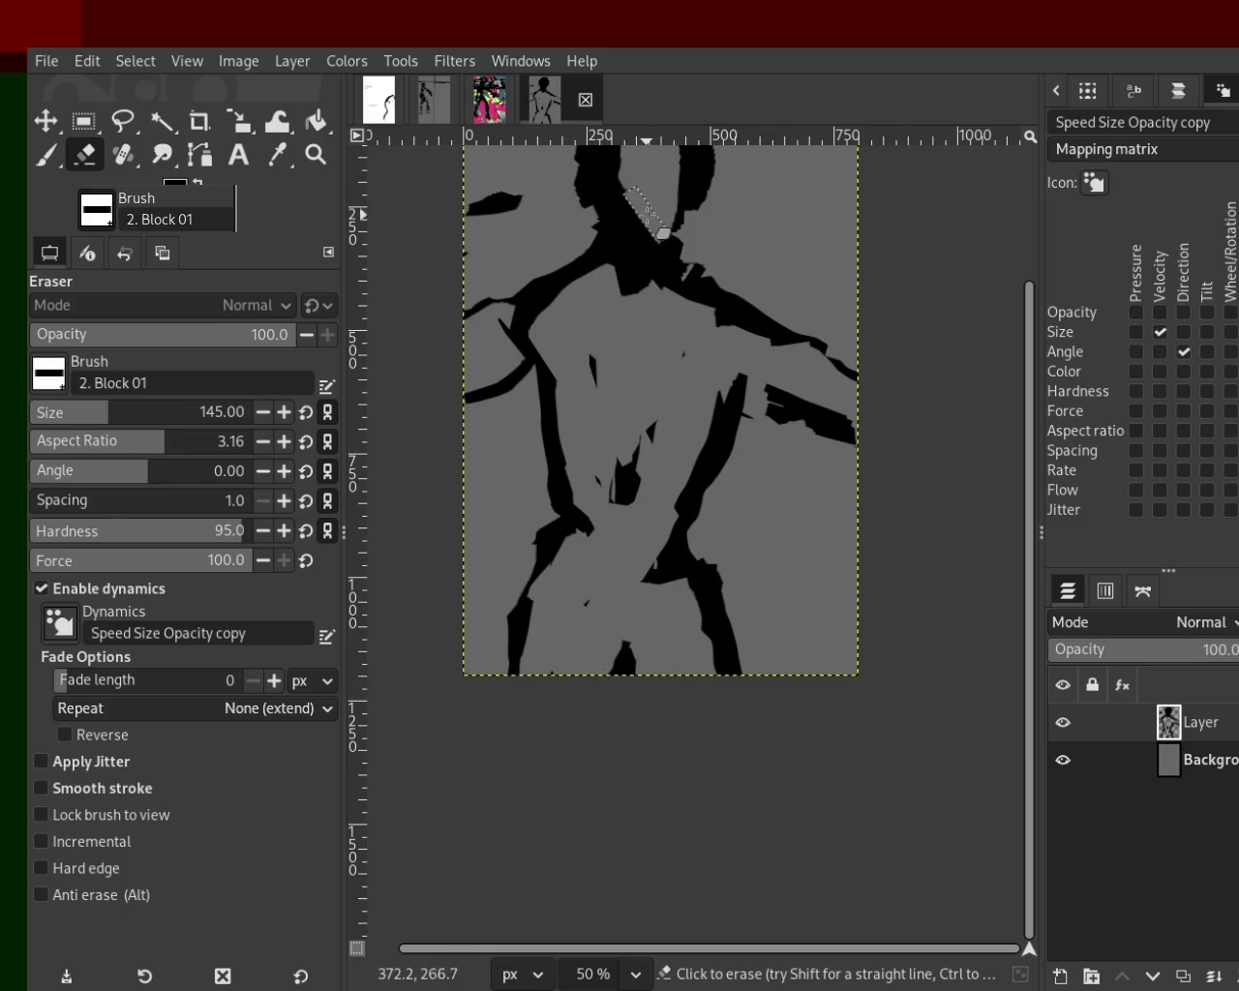
Zoom the view to 66.7% to see the whole figure.
{"action": "left_click_drag", "start_coordinate": [654, 153], "coordinate": [654, 140]}
{"action": "key", "text": "z"}
{"action": "left_click", "coordinate": [653, 419], "text": "ctrl"}
{"action": "double_click", "coordinate": [654, 418]}
{"action": "key", "text": "p"}
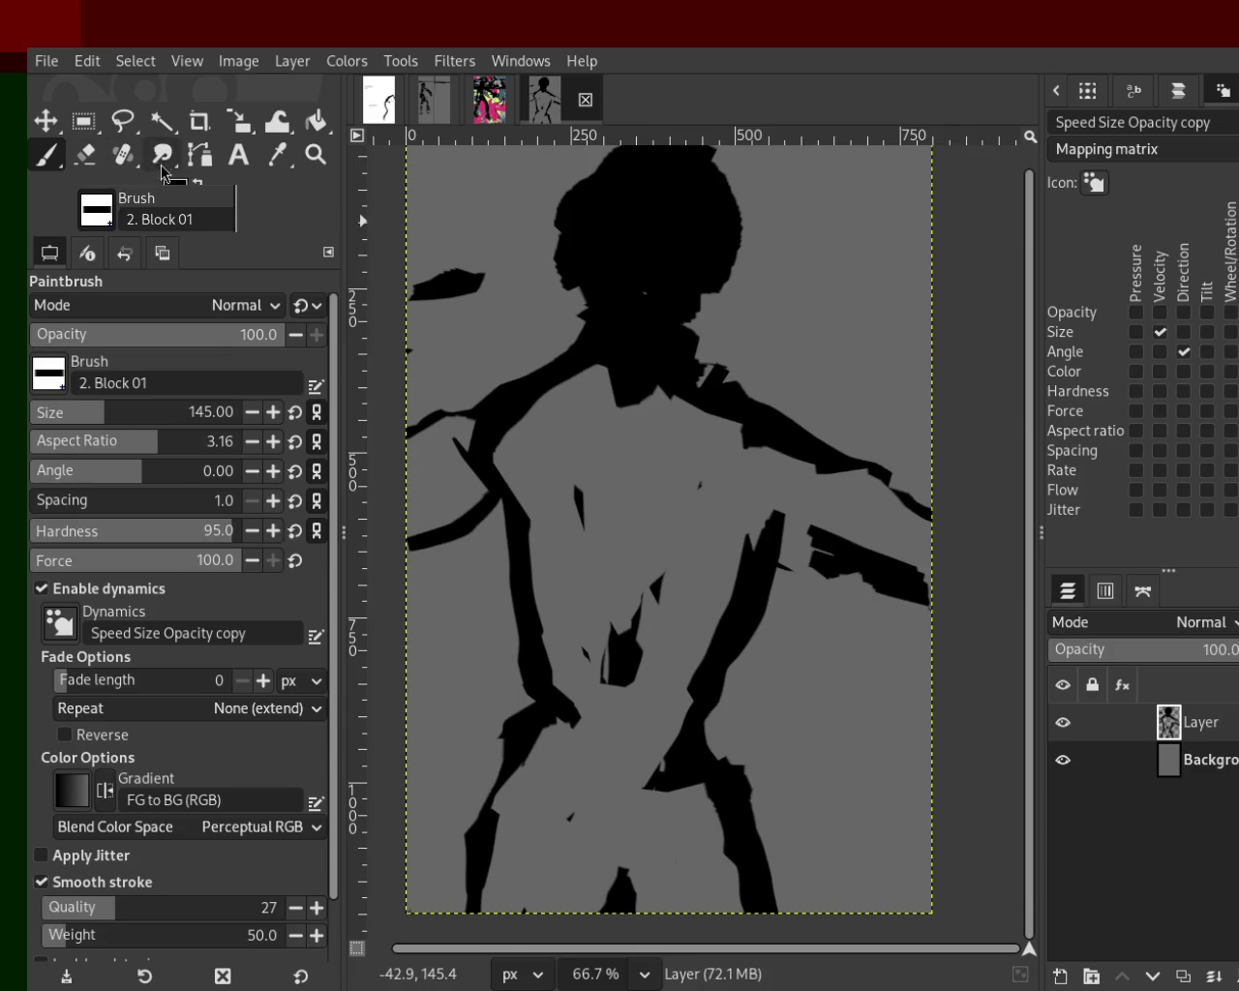
Erase the inside of the black head with the Block 01 eraser.
{"action": "left_click", "coordinate": [85, 155]}
{"action": "mouse_move", "coordinate": [641, 211]}
{"action": "left_mouse_down"}
{"action": "mouse_move", "coordinate": [645, 257]}
{"action": "mouse_move", "coordinate": [610, 257]}
{"action": "left_mouse_up"}
{"action": "key", "text": "ctrl+z"}
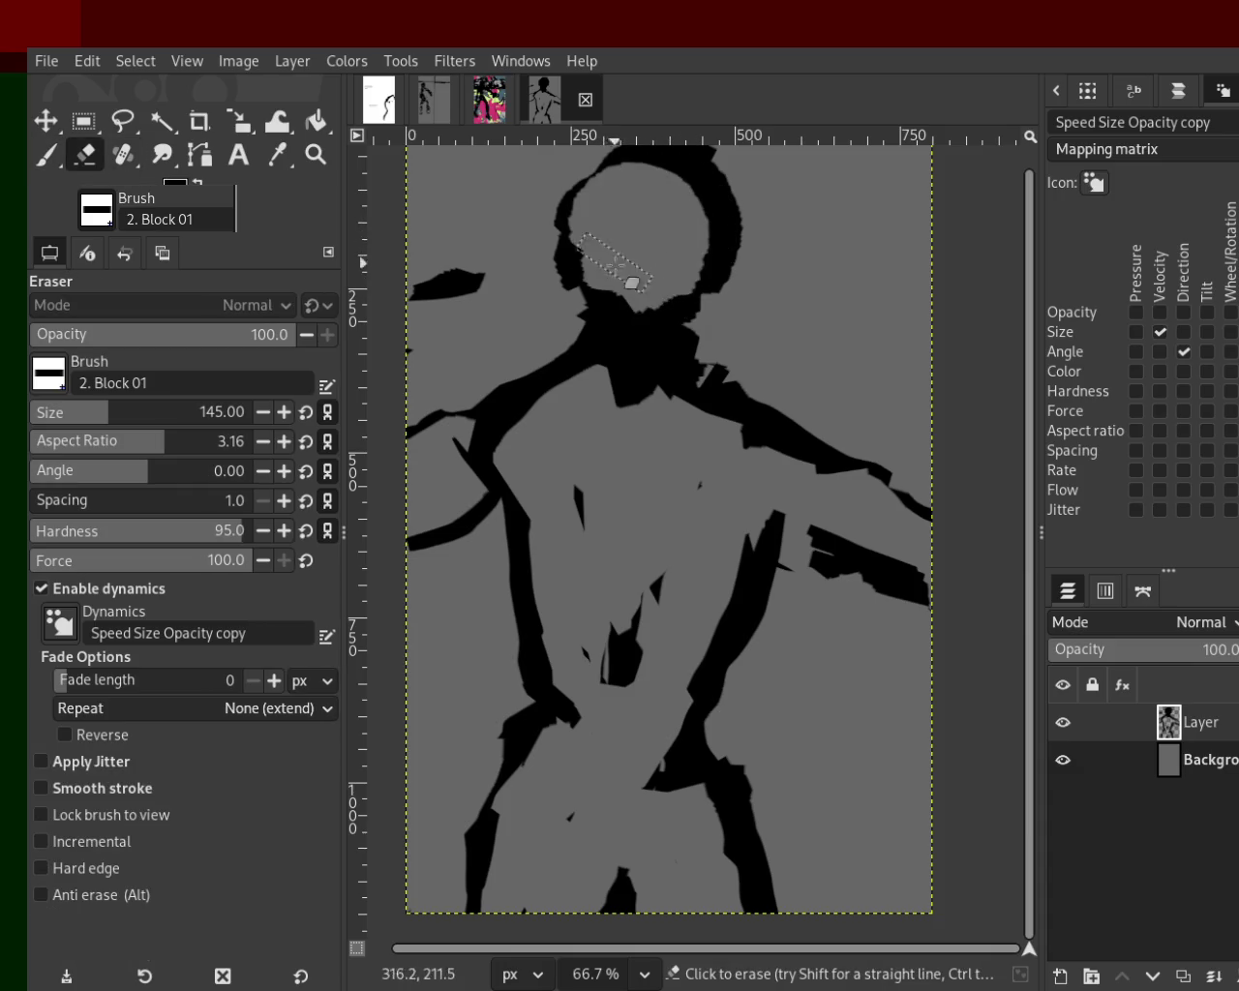
{"action": "key", "text": "ctrl+z"}
{"action": "left_click_drag", "start_coordinate": [684, 213], "coordinate": [639, 280]}
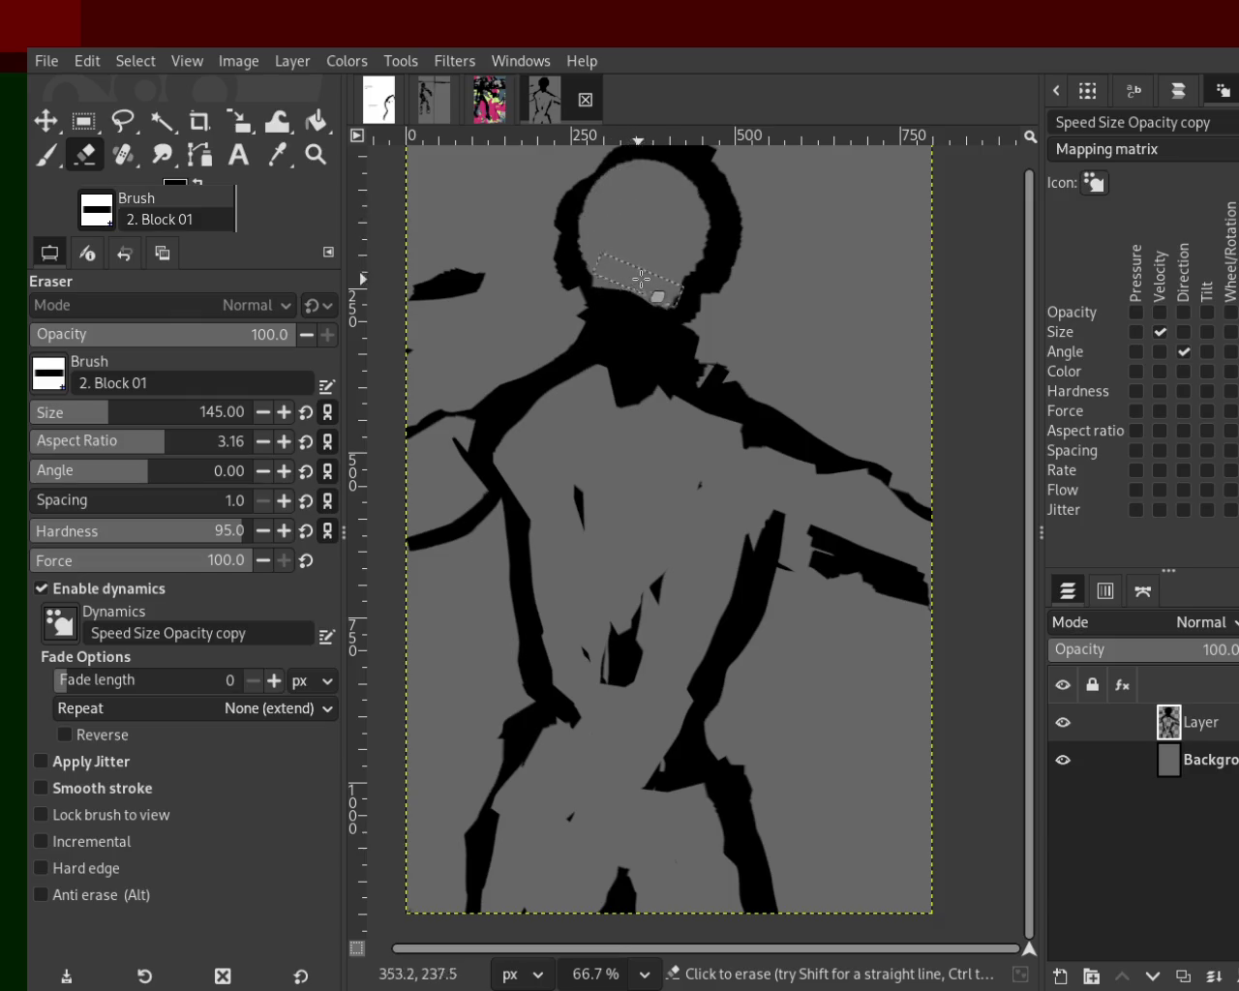
Erase the black neck, the head's left edge and a small patch at the head top.
{"action": "mouse_move", "coordinate": [686, 207]}
{"action": "left_mouse_down"}
{"action": "mouse_move", "coordinate": [641, 343]}
{"action": "mouse_move", "coordinate": [659, 320]}
{"action": "mouse_move", "coordinate": [631, 440]}
{"action": "left_mouse_up"}
{"action": "key", "text": "ctrl+z"}
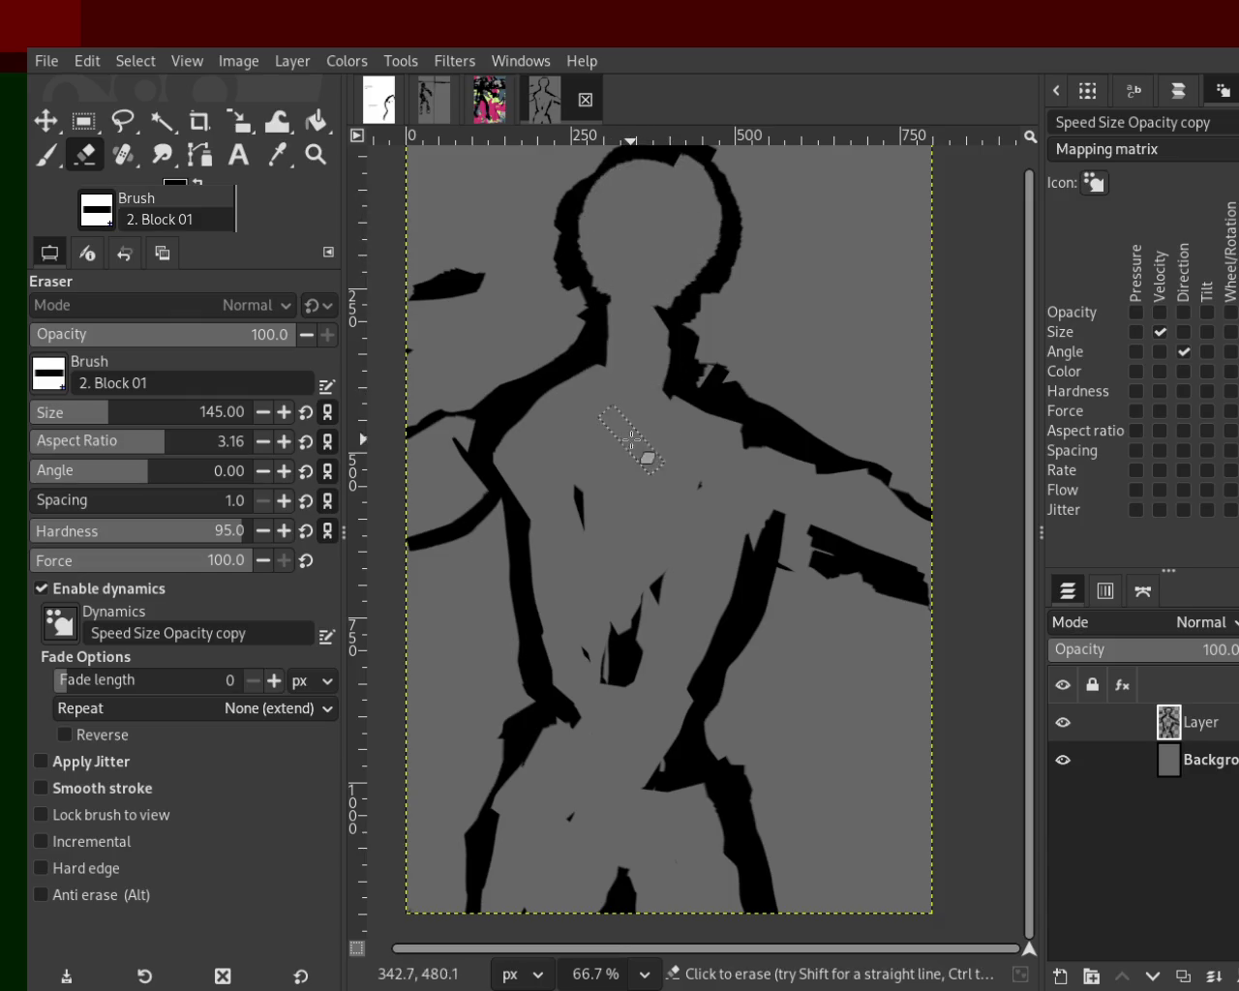
{"action": "key", "text": "ctrl+z"}
{"action": "mouse_move", "coordinate": [649, 284]}
{"action": "left_mouse_down"}
{"action": "mouse_move", "coordinate": [639, 348]}
{"action": "mouse_move", "coordinate": [634, 264]}
{"action": "mouse_move", "coordinate": [630, 457]}
{"action": "left_mouse_up"}
{"action": "key", "text": "ctrl+z"}
{"action": "key", "text": "ctrl+z"}
{"action": "left_click_drag", "start_coordinate": [630, 277], "coordinate": [634, 388]}
{"action": "key", "text": "ctrl+z"}
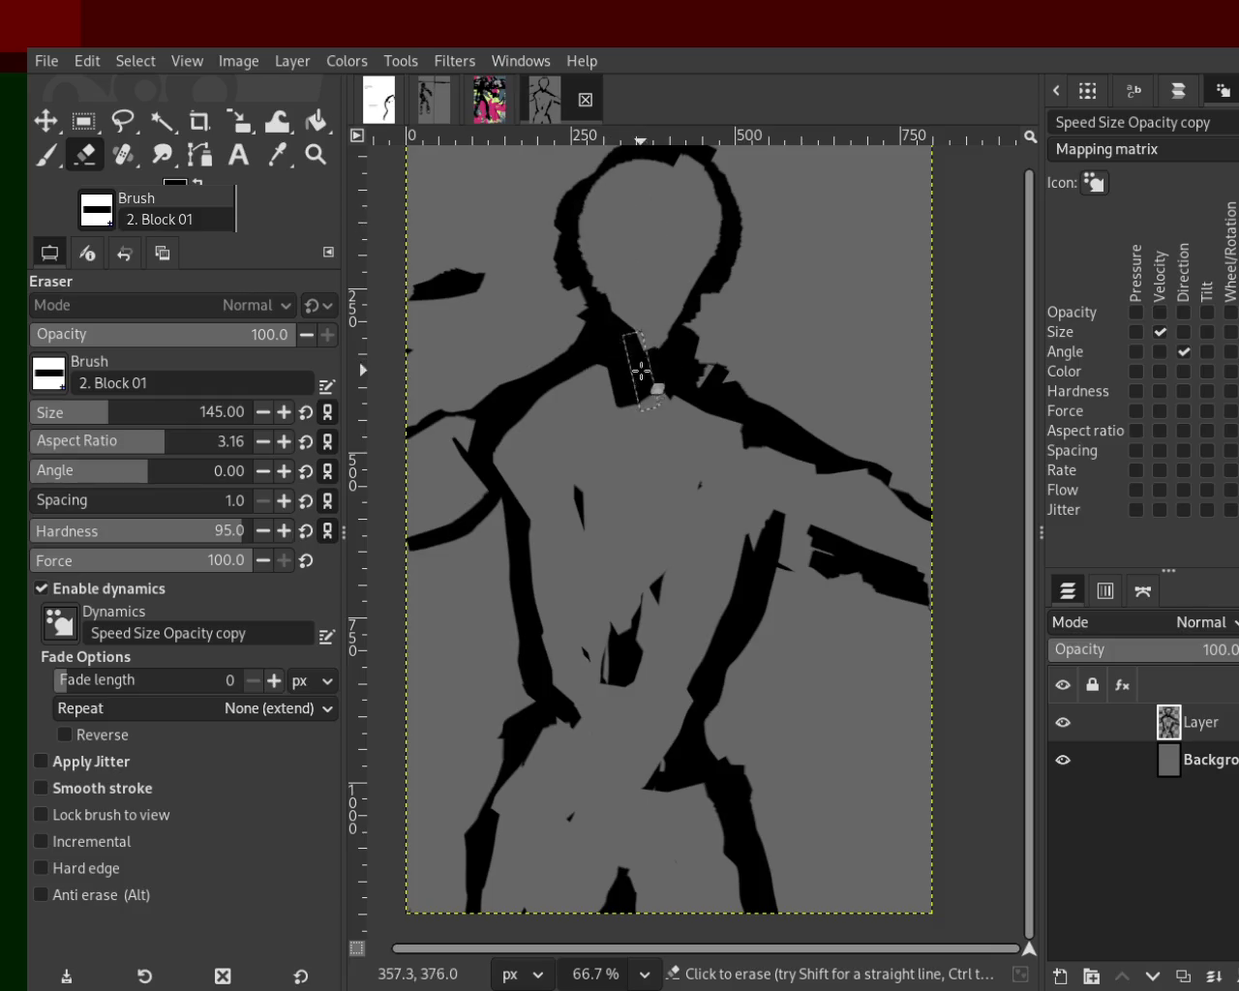
{"action": "left_click_drag", "start_coordinate": [577, 199], "coordinate": [668, 402]}
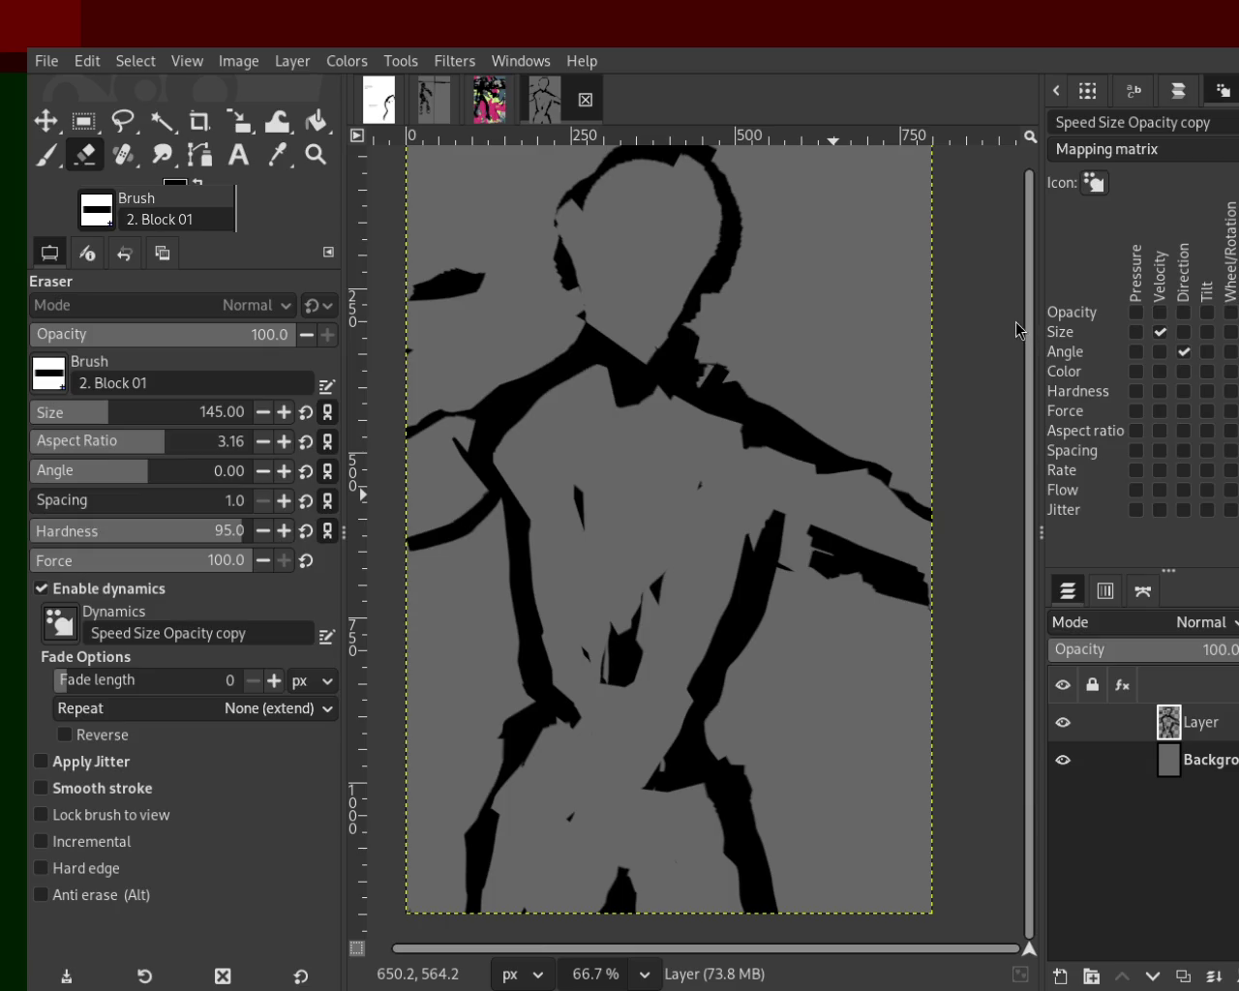
{"action": "left_click", "coordinate": [601, 170]}
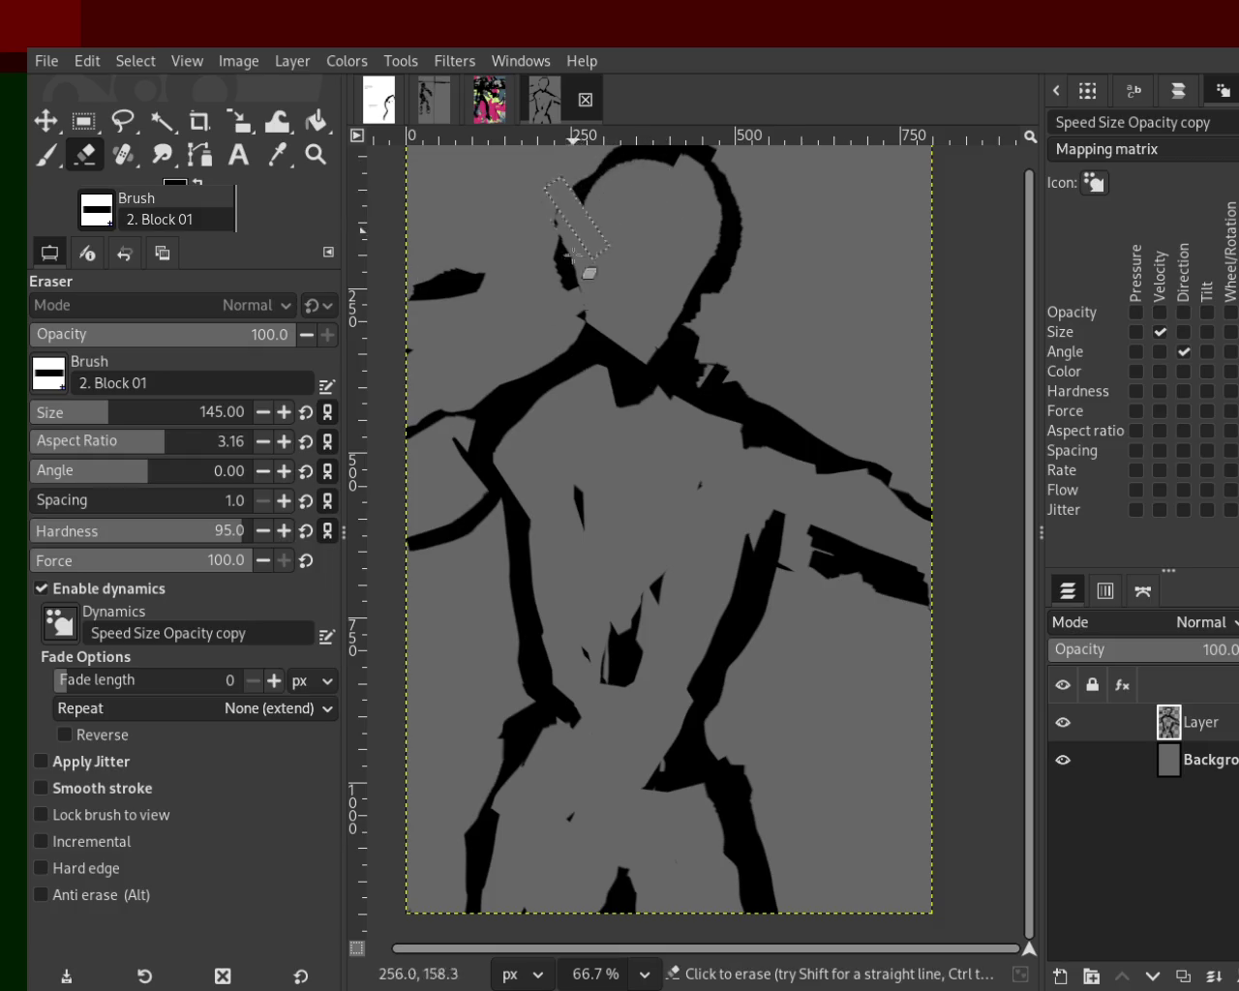
Try several black block strokes along the head's left side, undoing each.
{"action": "left_click", "coordinate": [48, 160]}
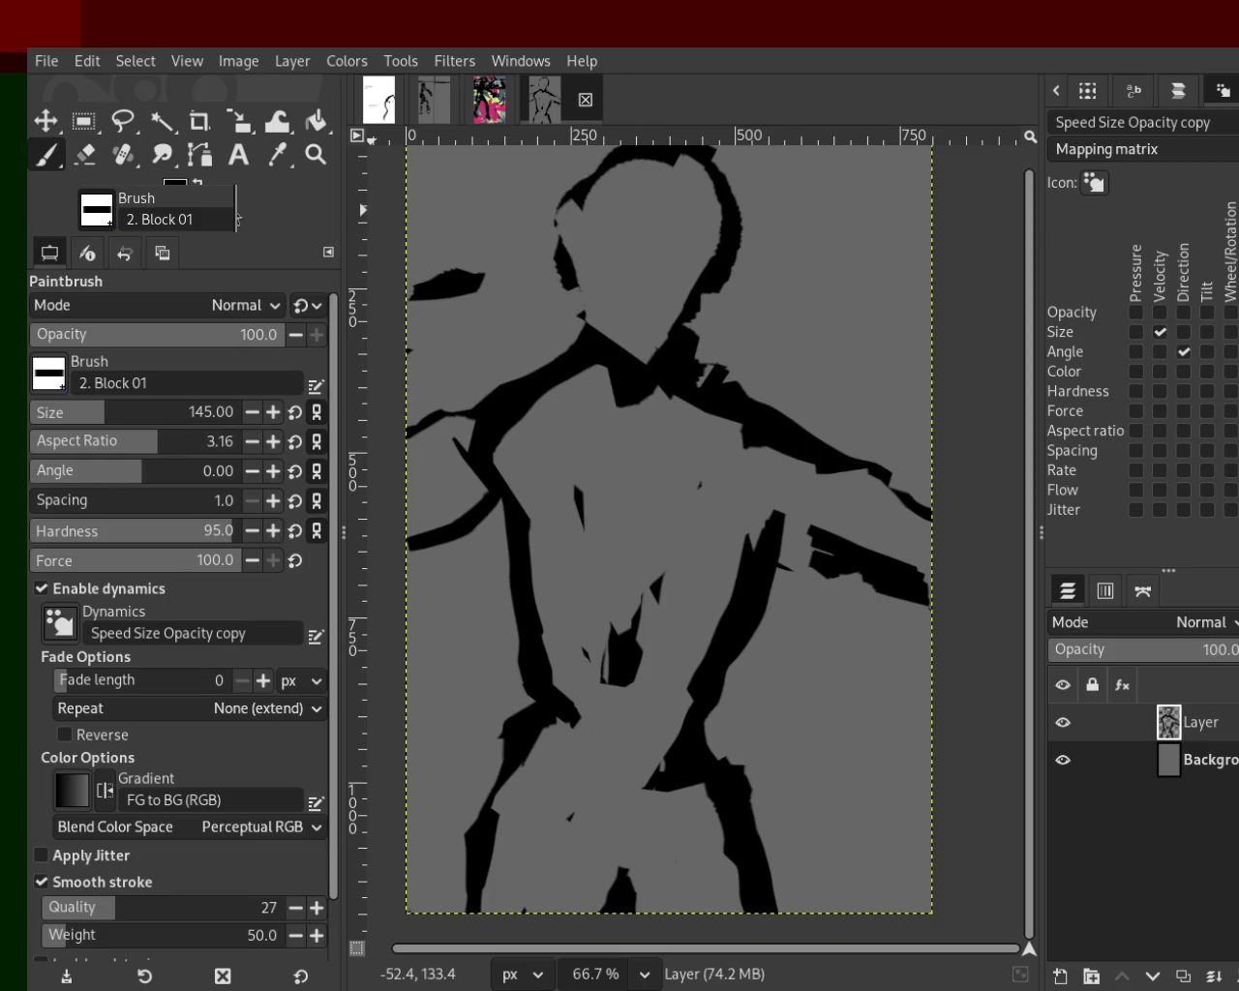
{"action": "left_click_drag", "start_coordinate": [579, 199], "coordinate": [590, 375]}
{"action": "key", "text": "ctrl+z"}
{"action": "mouse_move", "coordinate": [579, 250]}
{"action": "left_mouse_down"}
{"action": "mouse_move", "coordinate": [605, 260]}
{"action": "mouse_move", "coordinate": [629, 309]}
{"action": "left_mouse_up"}
{"action": "key", "text": "ctrl+z"}
{"action": "key", "text": "ctrl+z"}
{"action": "left_click_drag", "start_coordinate": [556, 213], "coordinate": [606, 346]}
{"action": "key", "text": "ctrl+z"}
{"action": "left_click_drag", "start_coordinate": [566, 198], "coordinate": [605, 309]}
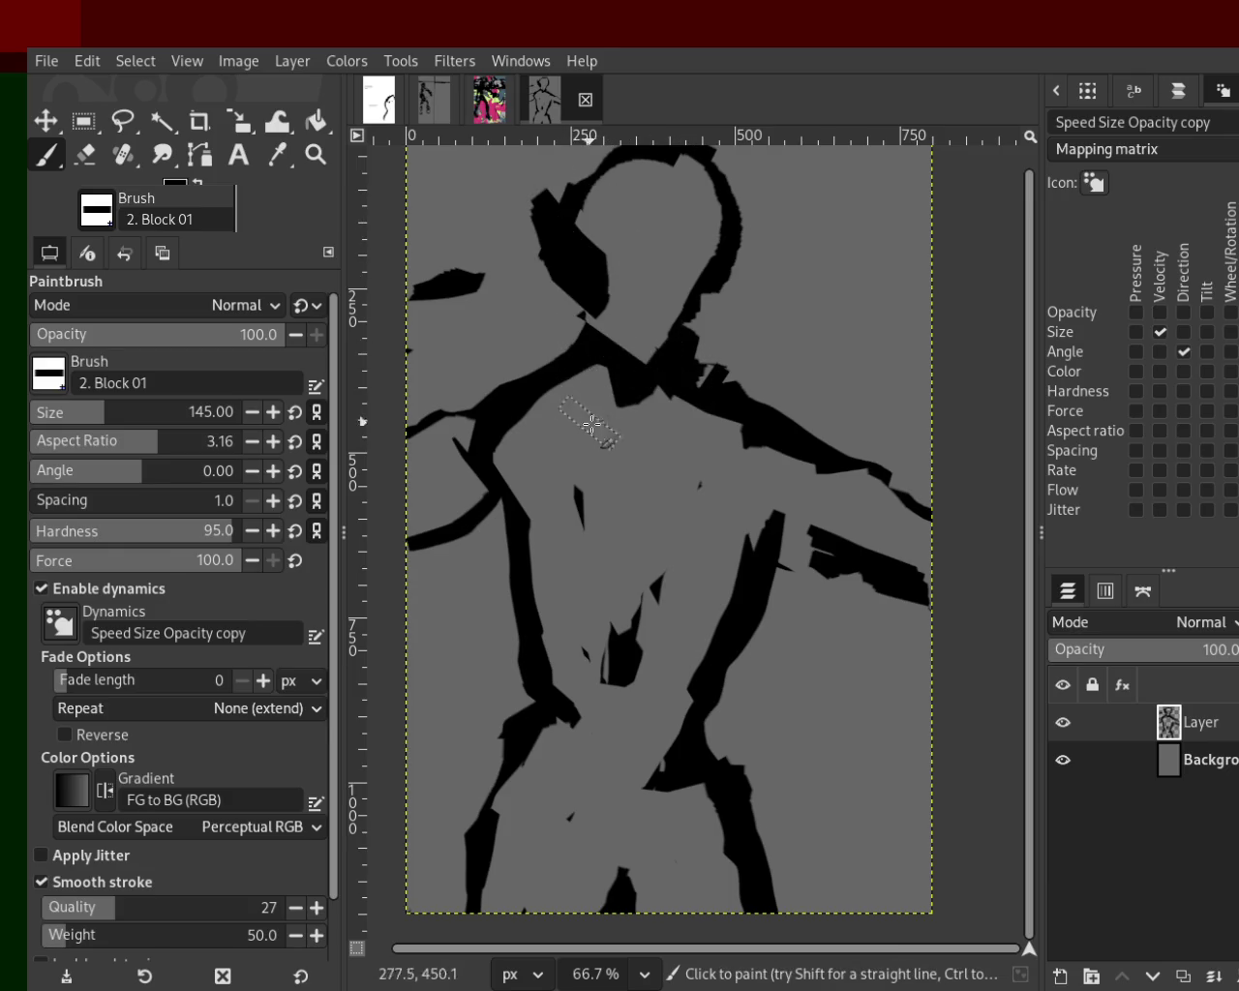
{"action": "key", "text": "ctrl+z"}
Set the brush size to 16 and draw a thin line down the head's left side.
{"action": "left_click", "coordinate": [38, 426]}
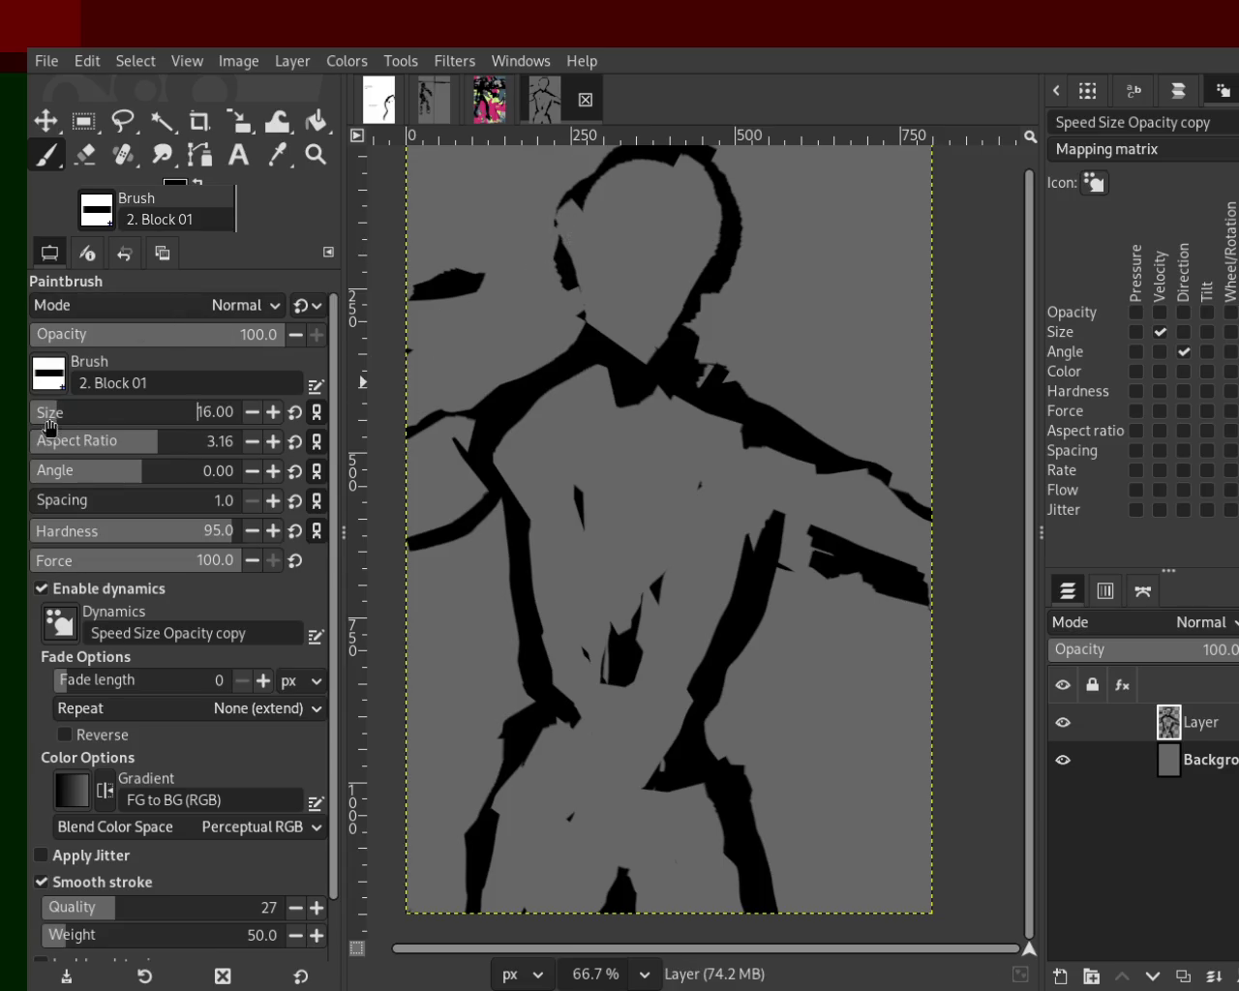
{"action": "left_click_drag", "start_coordinate": [581, 199], "coordinate": [589, 354]}
{"action": "key", "text": "ctrl+z"}
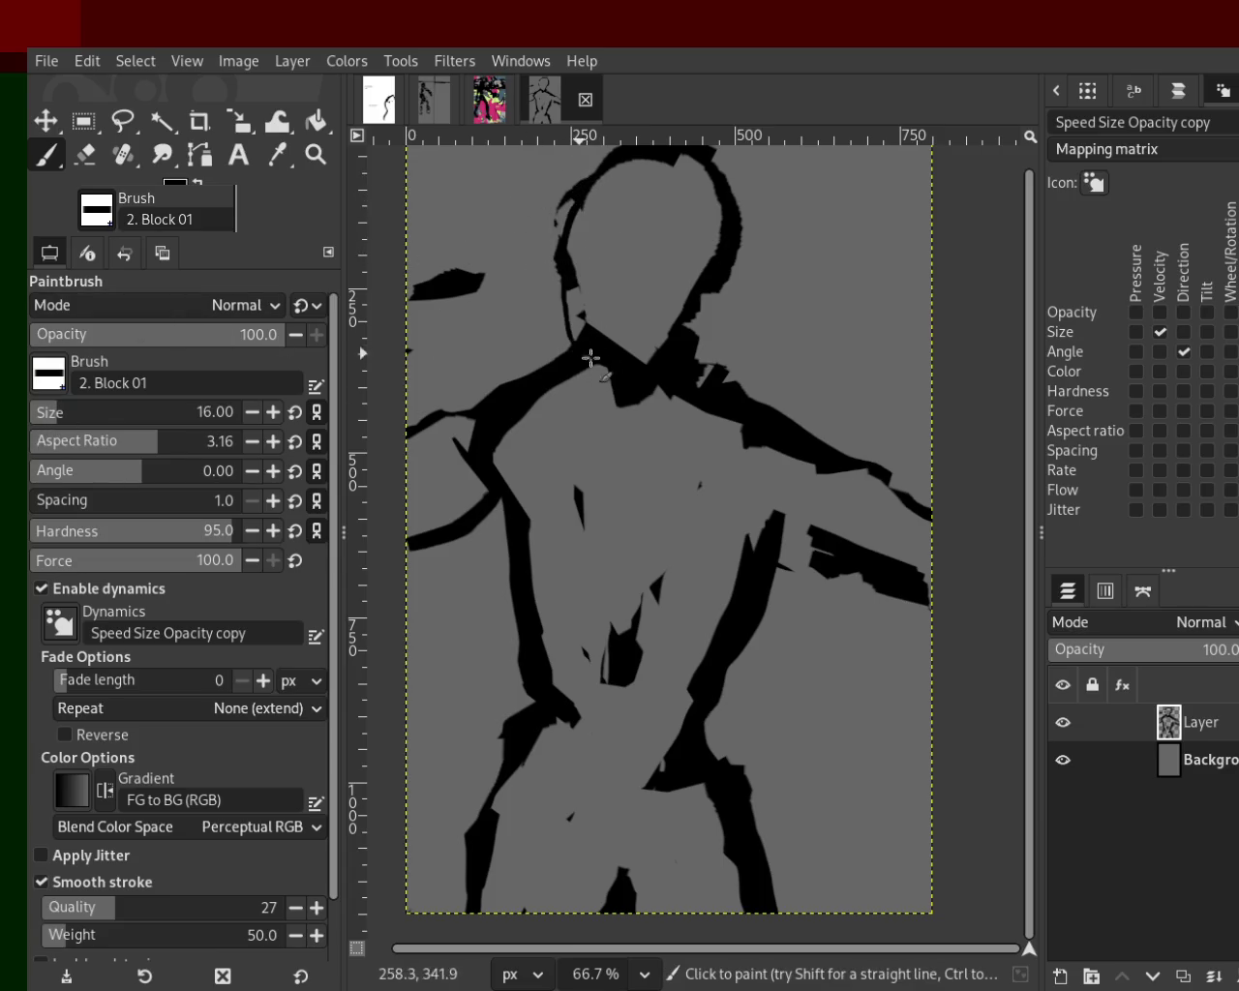
{"action": "key", "text": "ctrl+z"}
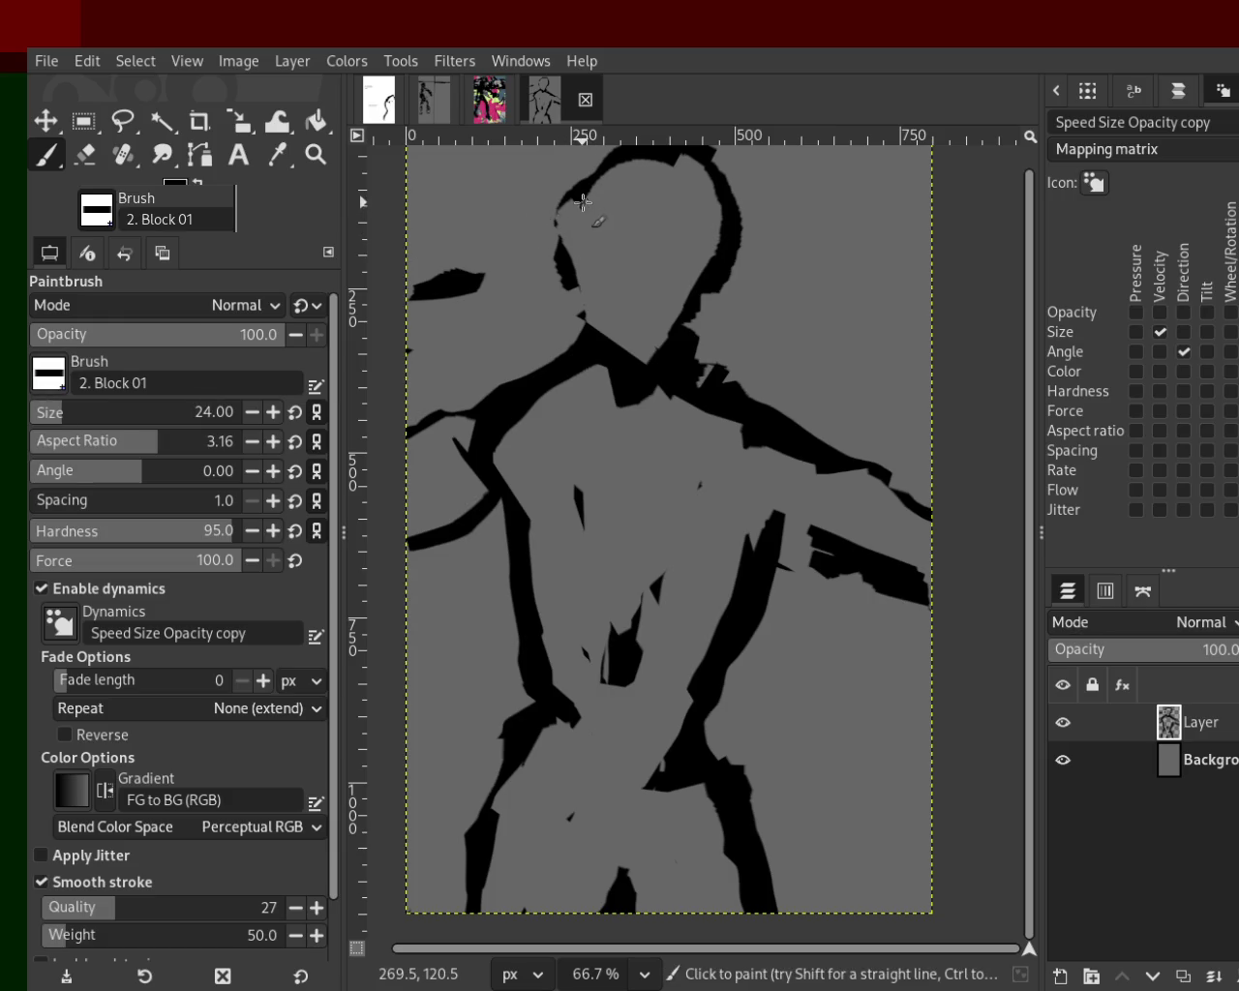
{"action": "left_click_drag", "start_coordinate": [581, 201], "coordinate": [588, 329]}
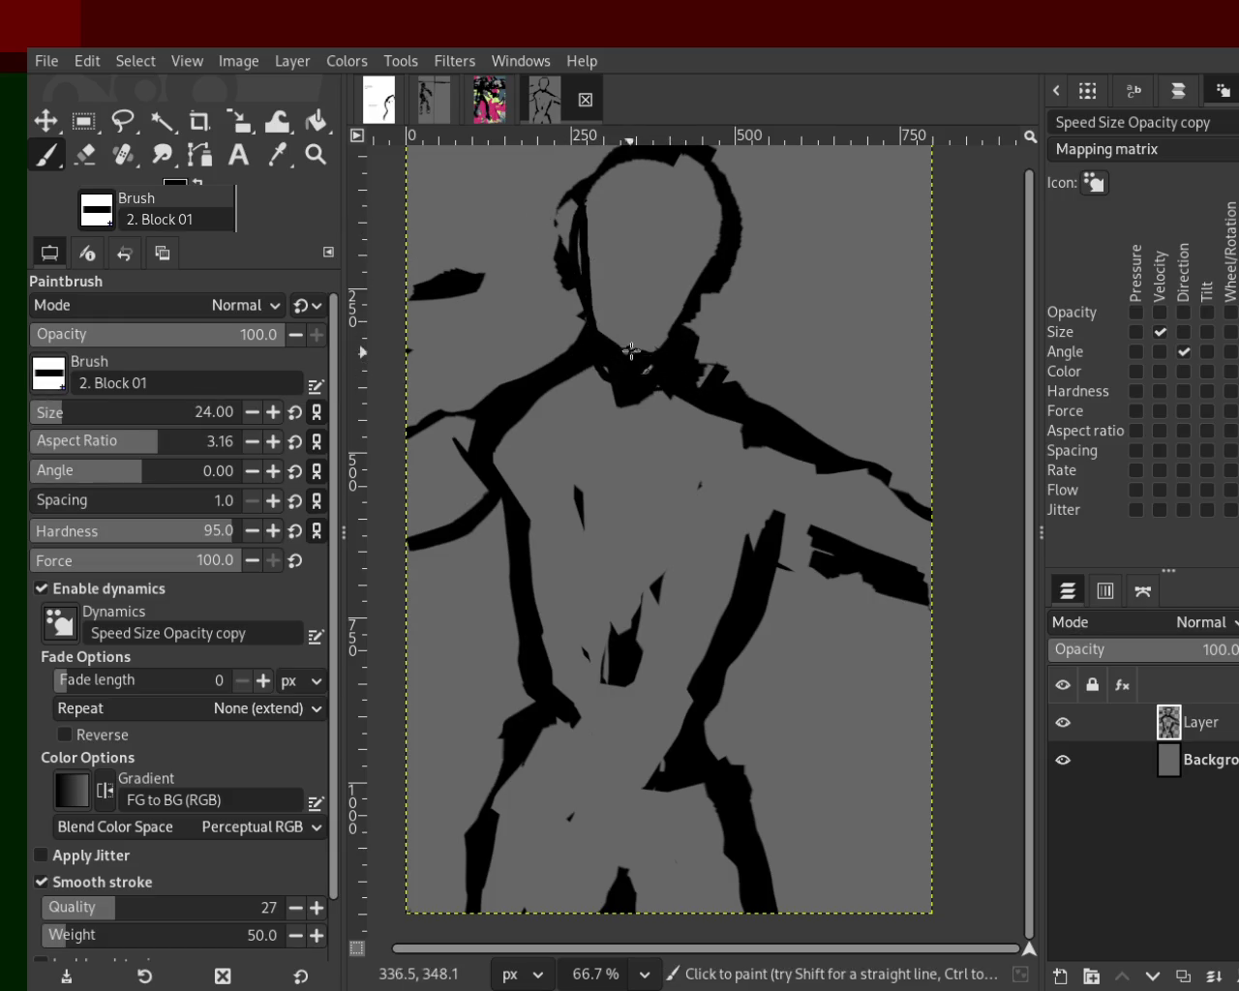
Outline the right jaw with a curved black stroke down to the neck.
{"action": "left_click_drag", "start_coordinate": [728, 186], "coordinate": [683, 343]}
{"action": "key", "text": "ctrl+z"}
{"action": "mouse_move", "coordinate": [712, 169]}
{"action": "left_mouse_down"}
{"action": "mouse_move", "coordinate": [623, 180]}
{"action": "mouse_move", "coordinate": [629, 205]}
{"action": "left_mouse_up"}
{"action": "key", "text": "ctrl+z"}
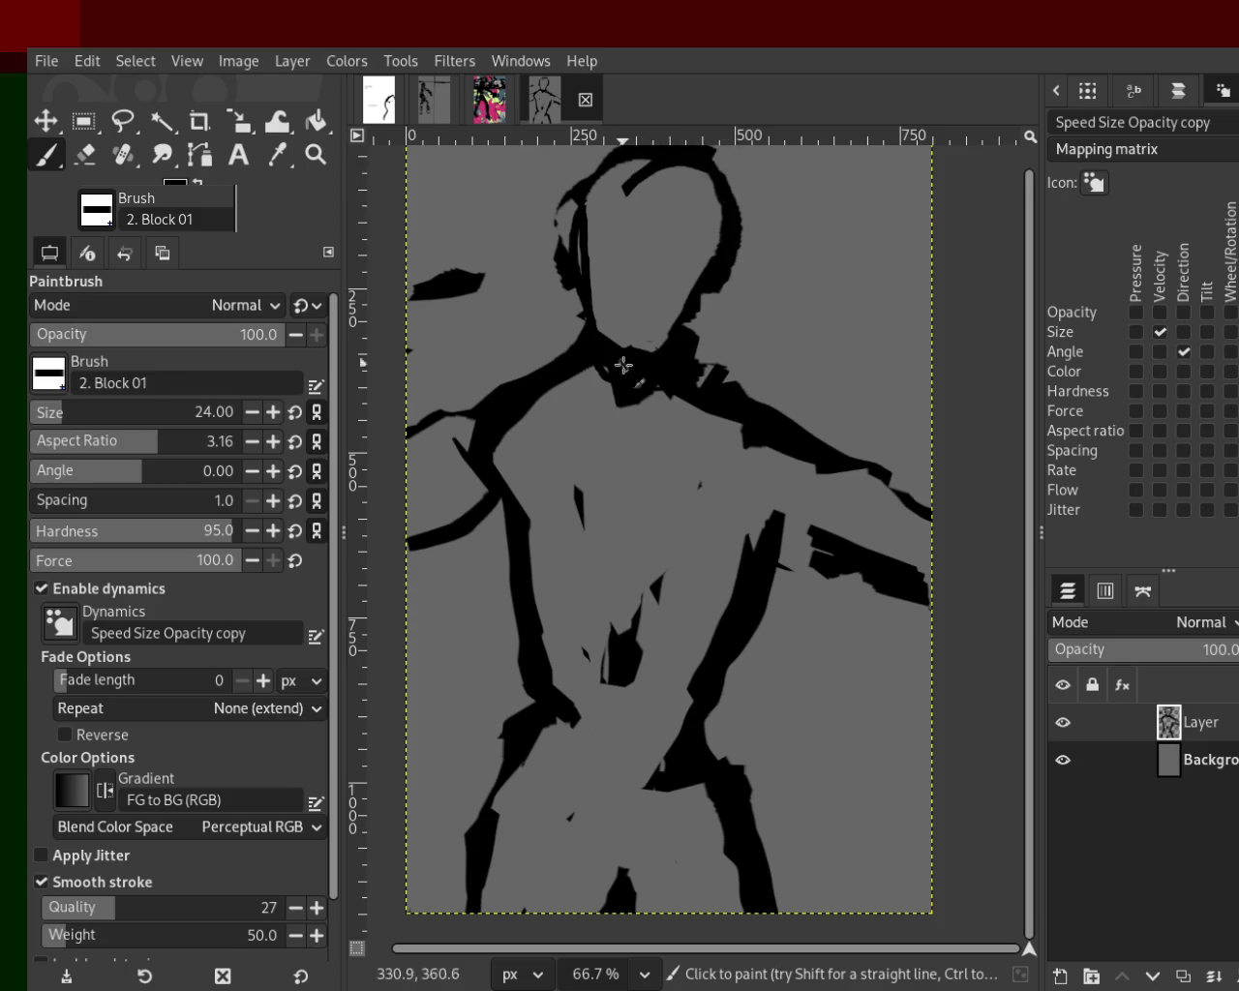
{"action": "key", "text": "ctrl+z"}
{"action": "key", "text": "ctrl+z"}
{"action": "left_click_drag", "start_coordinate": [697, 279], "coordinate": [660, 352]}
{"action": "key", "text": "ctrl+z"}
{"action": "left_click_drag", "start_coordinate": [705, 281], "coordinate": [655, 377]}
{"action": "mouse_move", "coordinate": [722, 262]}
{"action": "left_mouse_down"}
{"action": "mouse_move", "coordinate": [624, 374]}
{"action": "mouse_move", "coordinate": [661, 312]}
{"action": "mouse_move", "coordinate": [647, 360]}
{"action": "left_mouse_up"}
{"action": "key", "text": "ctrl+z"}
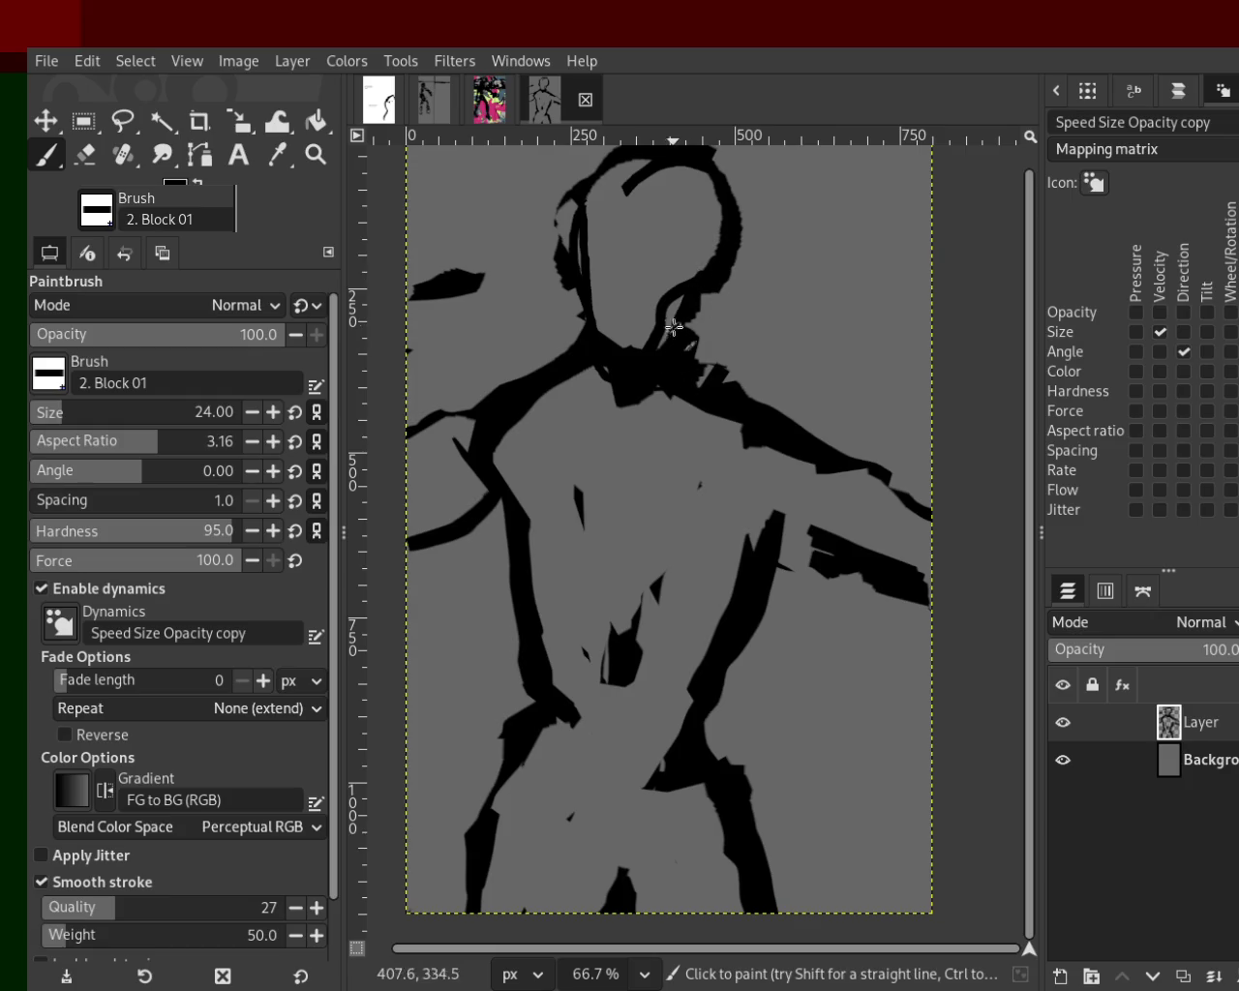
Paint part of the jaw stroke back to grey and add black lines at the neck and left shoulder.
{"action": "left_click", "coordinate": [675, 337], "text": "ctrl"}
{"action": "left_click_drag", "start_coordinate": [672, 262], "coordinate": [666, 270]}
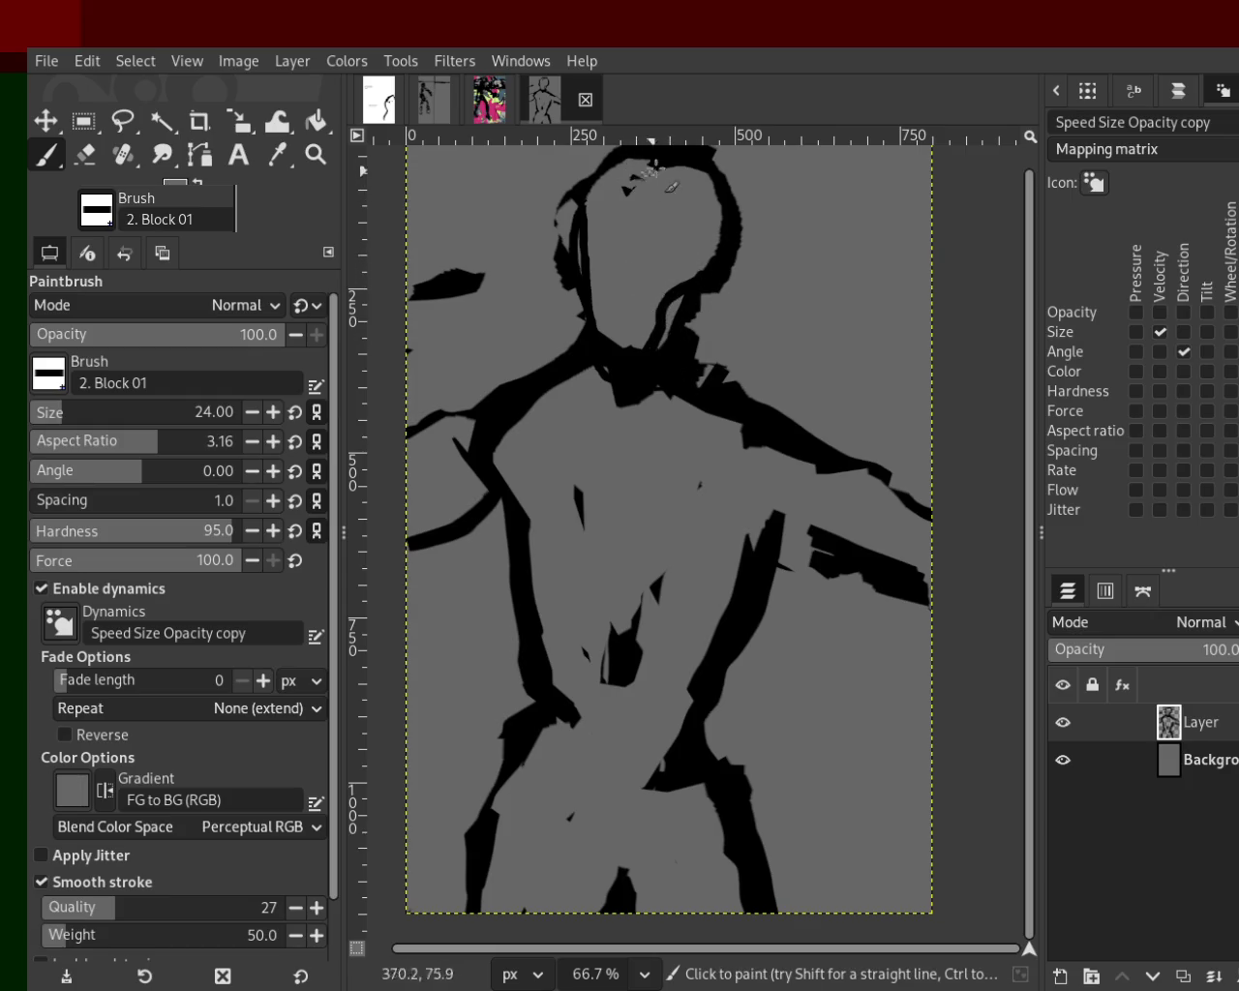
{"action": "left_click_drag", "start_coordinate": [620, 394], "coordinate": [600, 377]}
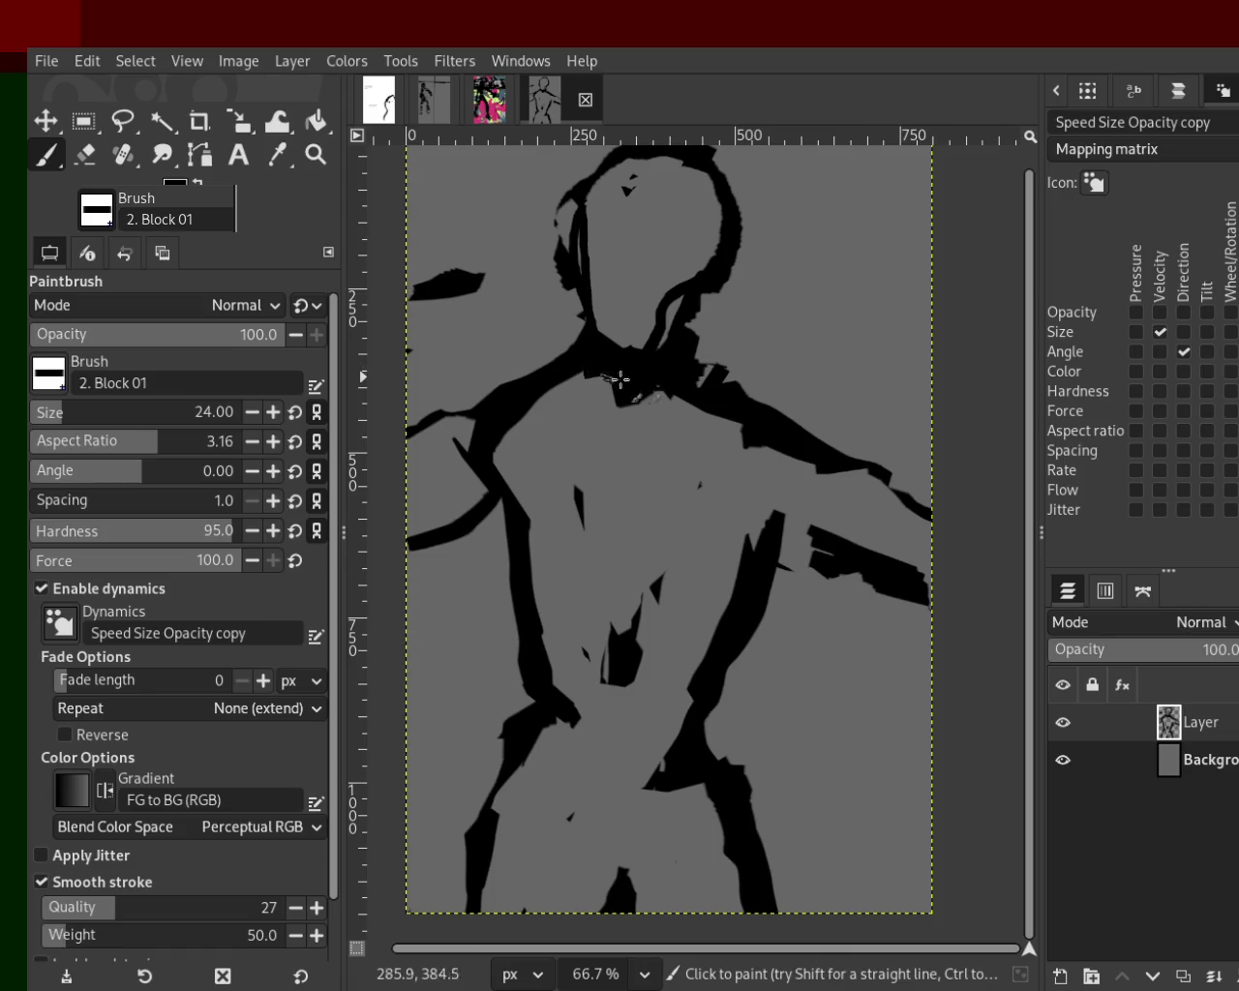
{"action": "mouse_move", "coordinate": [678, 395]}
{"action": "left_mouse_down"}
{"action": "mouse_move", "coordinate": [588, 354]}
{"action": "mouse_move", "coordinate": [493, 418]}
{"action": "left_mouse_up"}
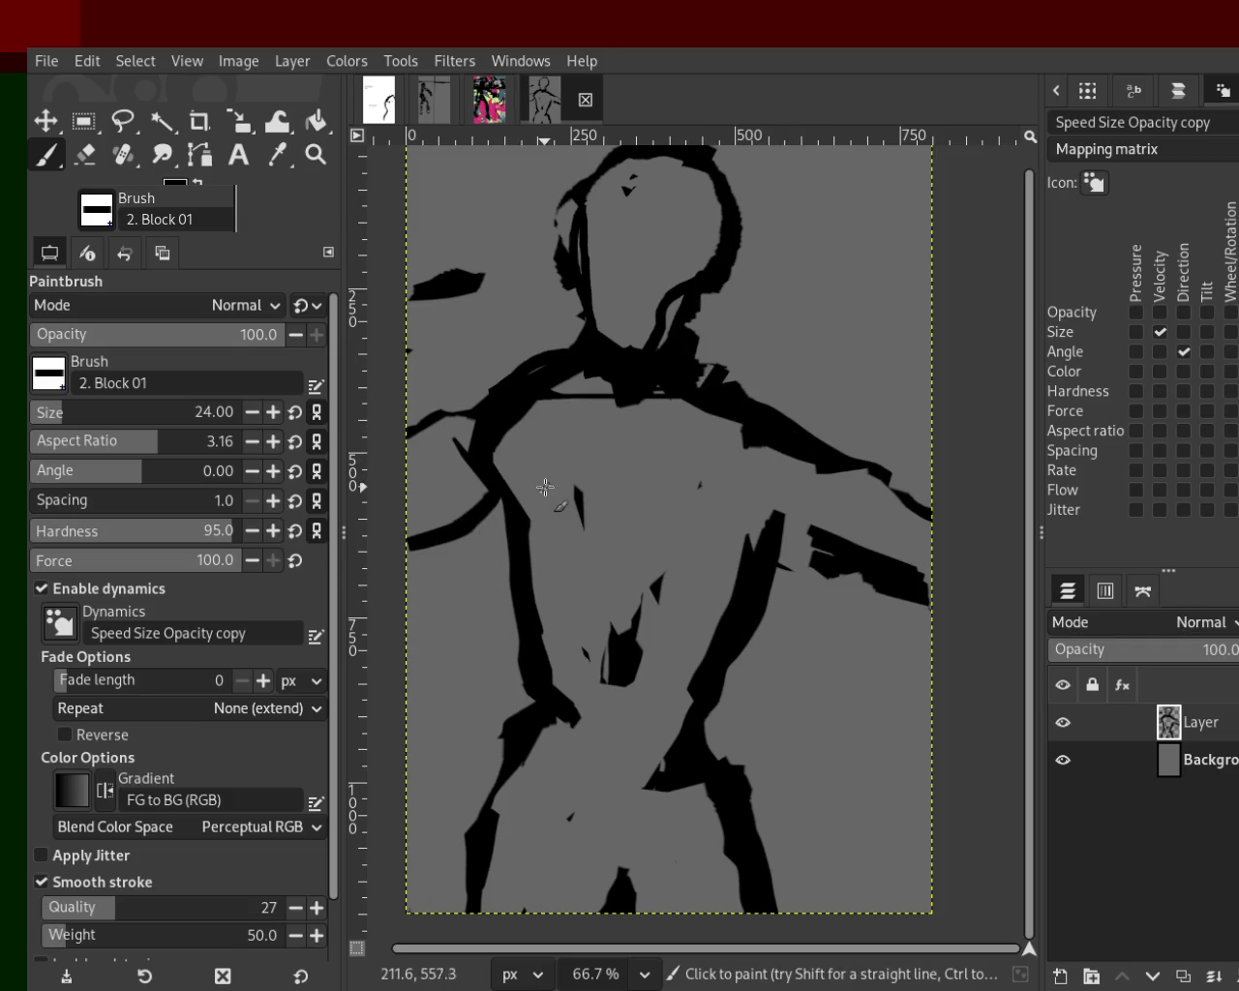
At brush size 14, thicken the lower-left leg line down to the bottom edge.
{"action": "left_click", "coordinate": [47, 417]}
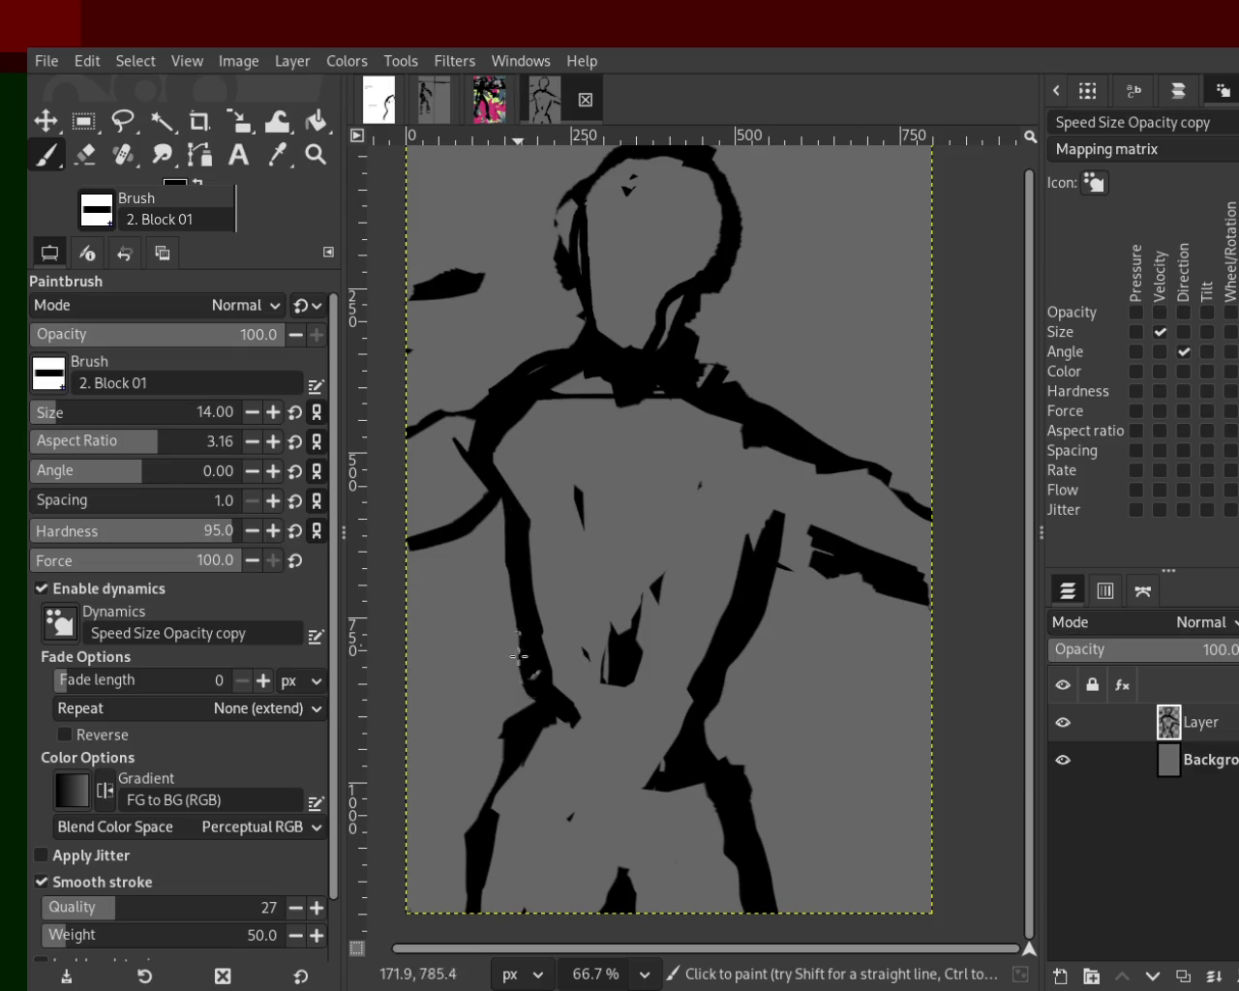
{"action": "mouse_move", "coordinate": [548, 403]}
{"action": "left_mouse_down"}
{"action": "mouse_move", "coordinate": [522, 544]}
{"action": "mouse_move", "coordinate": [542, 594]}
{"action": "left_mouse_up"}
{"action": "key", "text": "ctrl+z"}
{"action": "left_click_drag", "start_coordinate": [497, 774], "coordinate": [461, 941]}
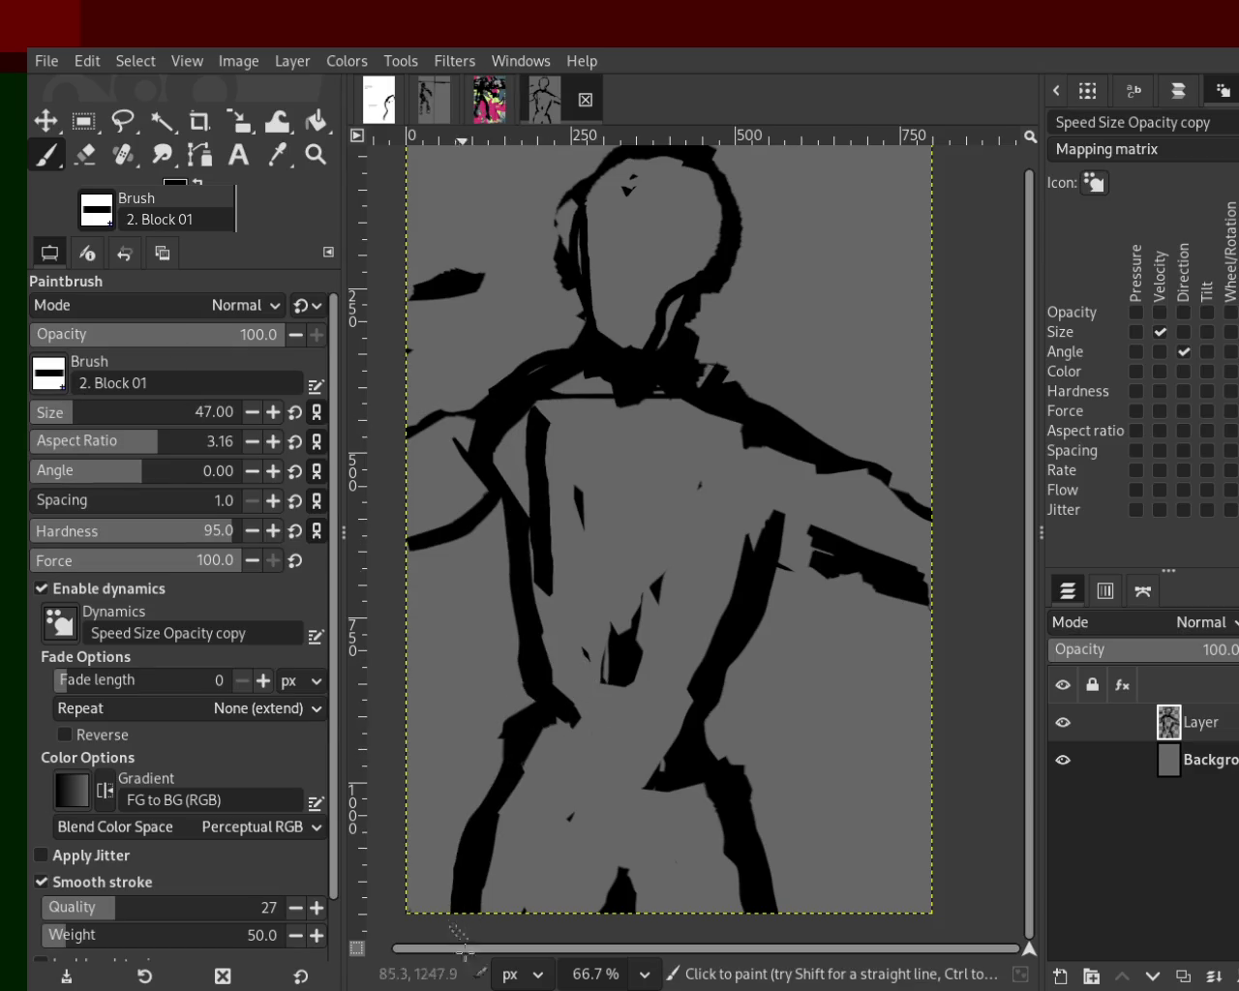
{"action": "left_click", "coordinate": [316, 154]}
{"action": "left_click", "coordinate": [681, 459], "text": "ctrl"}
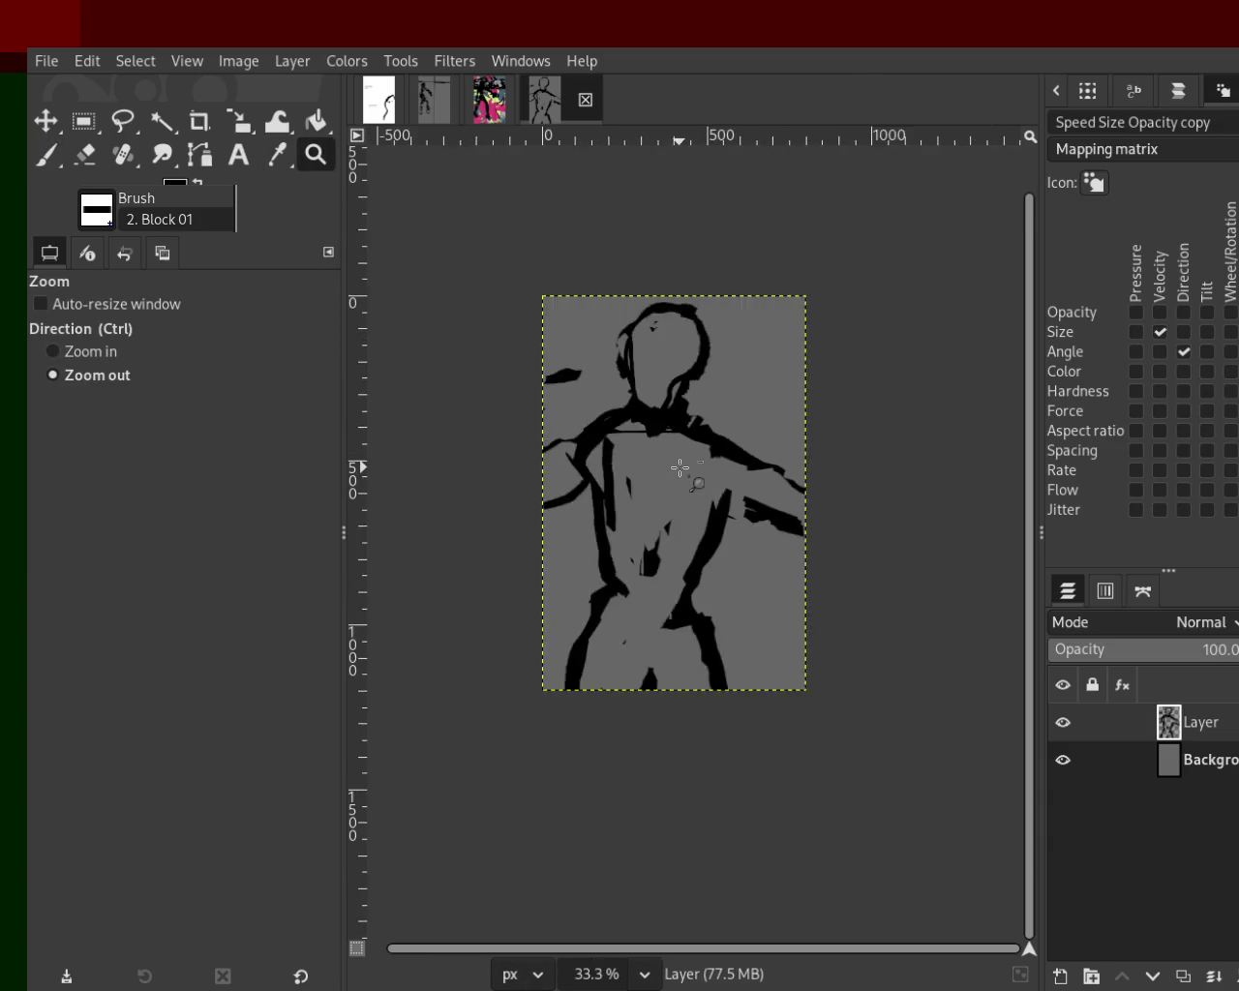
Erase small stray marks near the chest and the left shoulder.
{"action": "left_click", "coordinate": [661, 431], "text": "ctrl"}
{"action": "left_click", "coordinate": [661, 431]}
{"action": "left_click", "coordinate": [85, 154]}
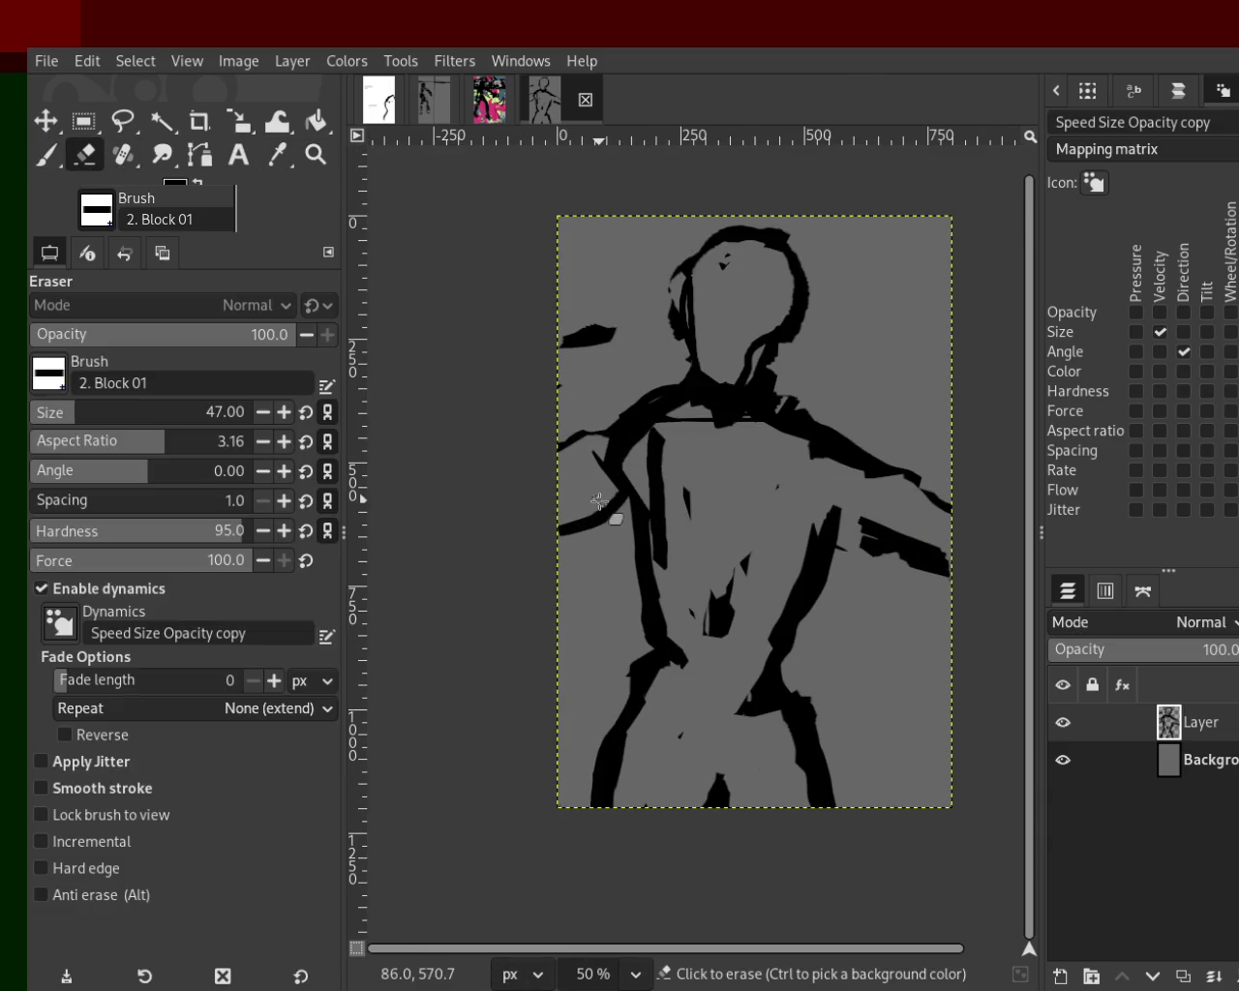
{"action": "left_click_drag", "start_coordinate": [587, 521], "coordinate": [549, 536]}
{"action": "left_click_drag", "start_coordinate": [600, 427], "coordinate": [561, 444]}
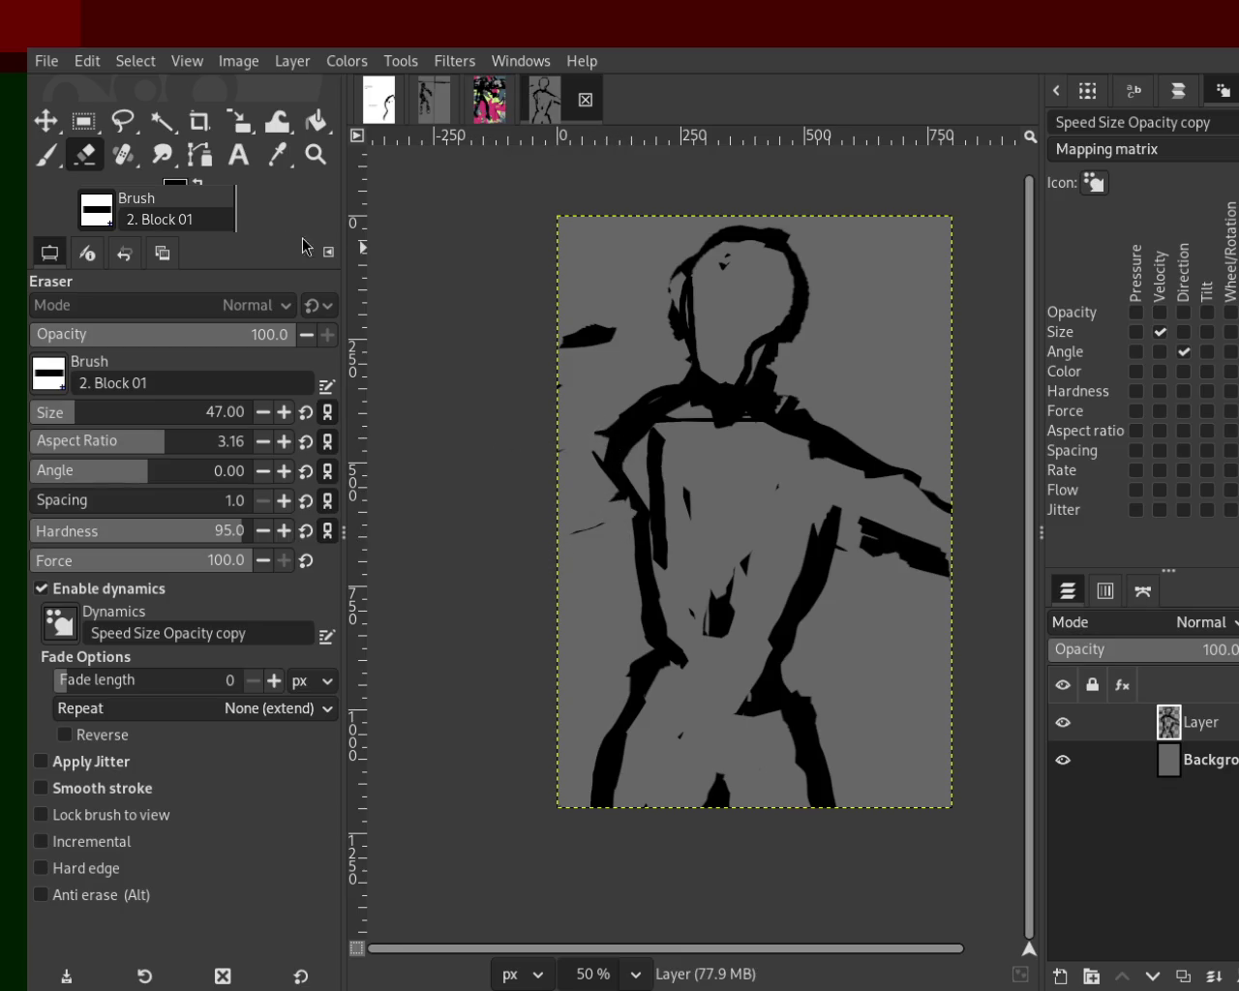
{"action": "key", "text": "p"}
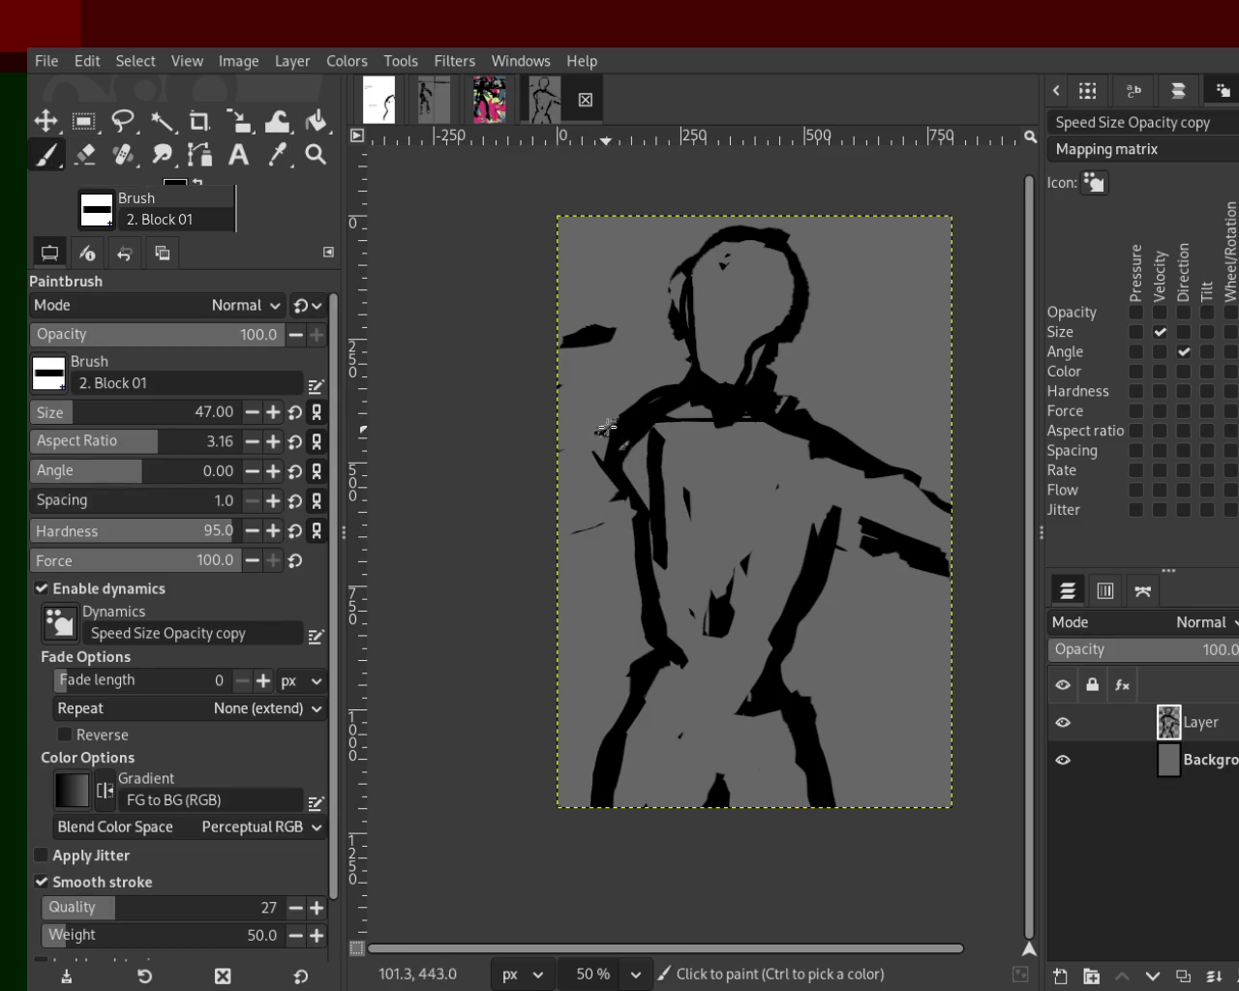
Paint black strokes from the left shoulder to the edge, knocking the curved one back to grey.
{"action": "left_click_drag", "start_coordinate": [607, 438], "coordinate": [511, 540]}
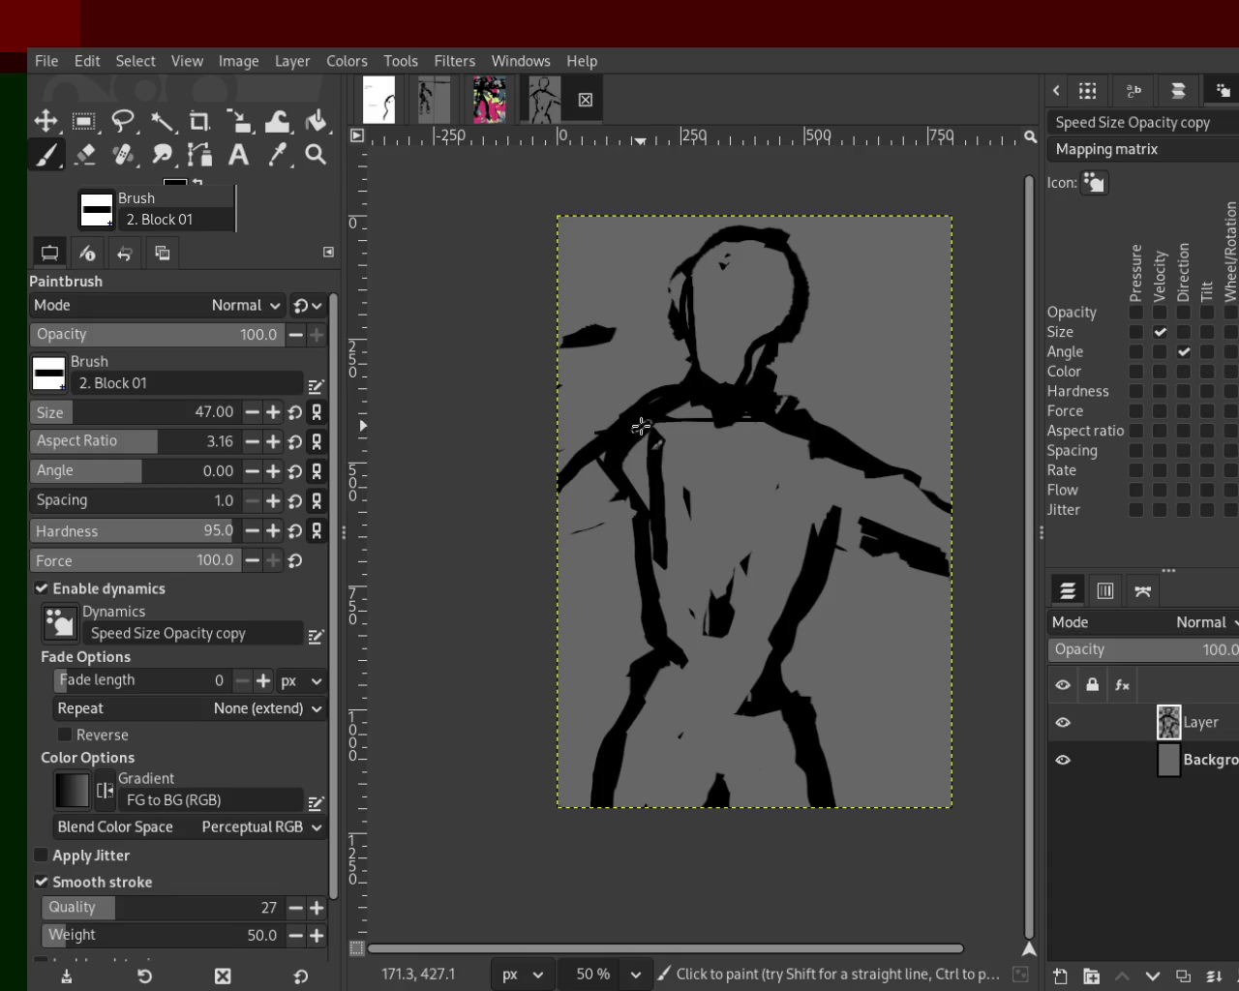
{"action": "left_click_drag", "start_coordinate": [641, 512], "coordinate": [540, 564]}
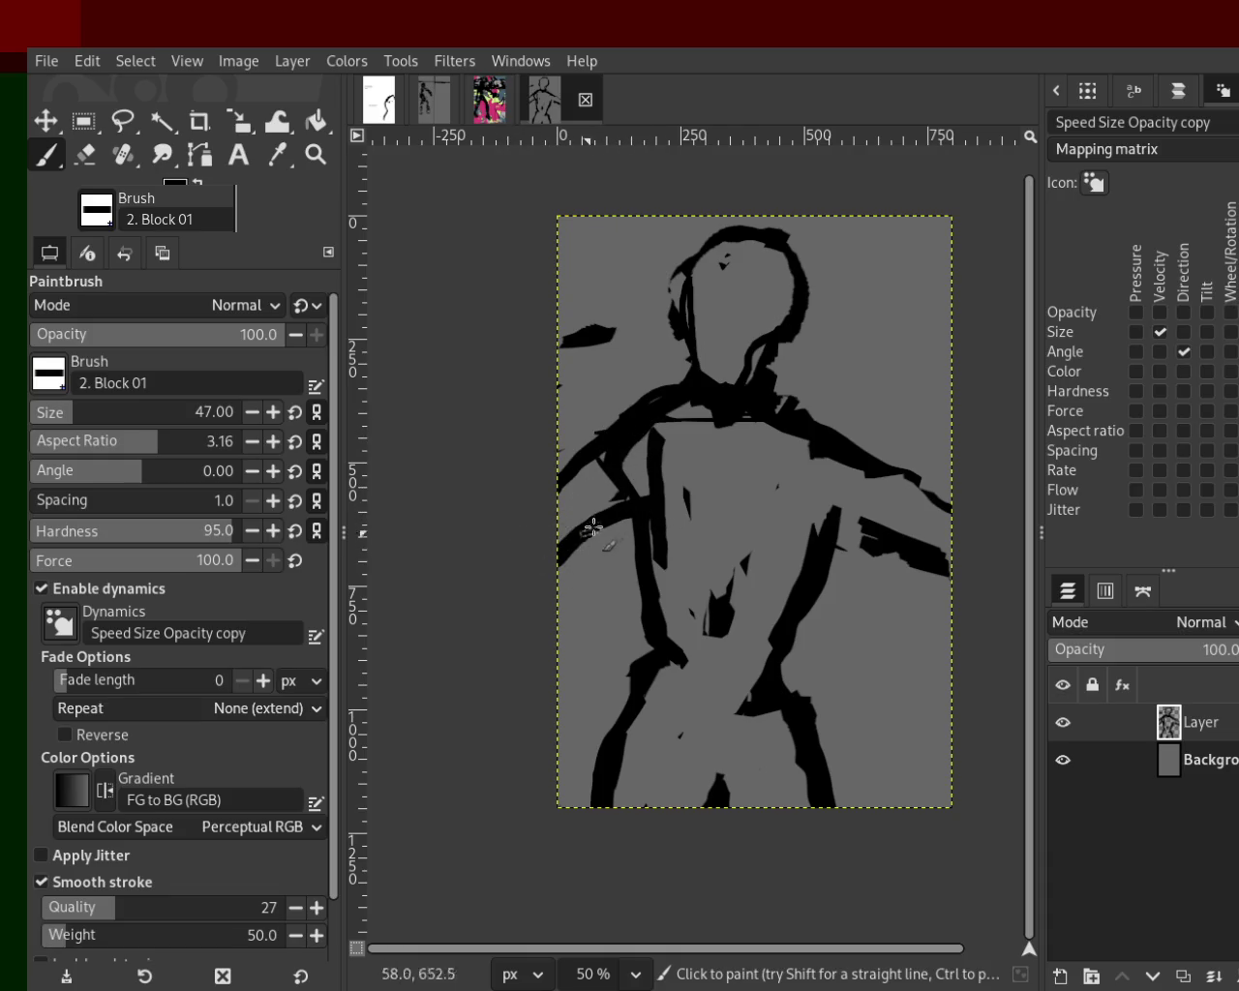
{"action": "left_click", "coordinate": [634, 499], "text": "ctrl"}
{"action": "left_click_drag", "start_coordinate": [634, 499], "coordinate": [562, 559]}
{"action": "left_click", "coordinate": [642, 423], "text": "ctrl"}
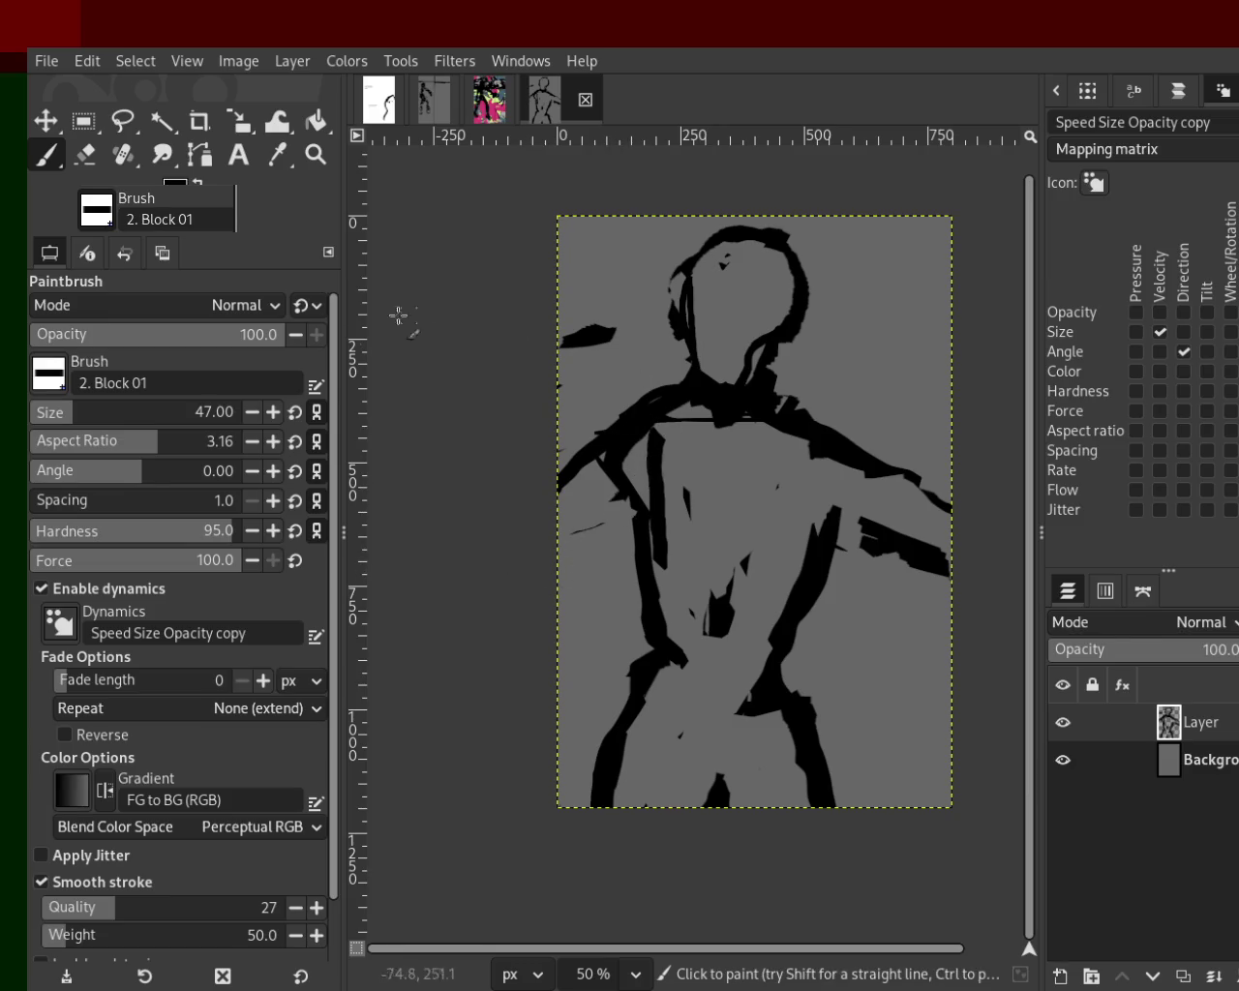
{"action": "left_click", "coordinate": [666, 412], "text": "ctrl"}
{"action": "left_click_drag", "start_coordinate": [666, 412], "coordinate": [620, 407]}
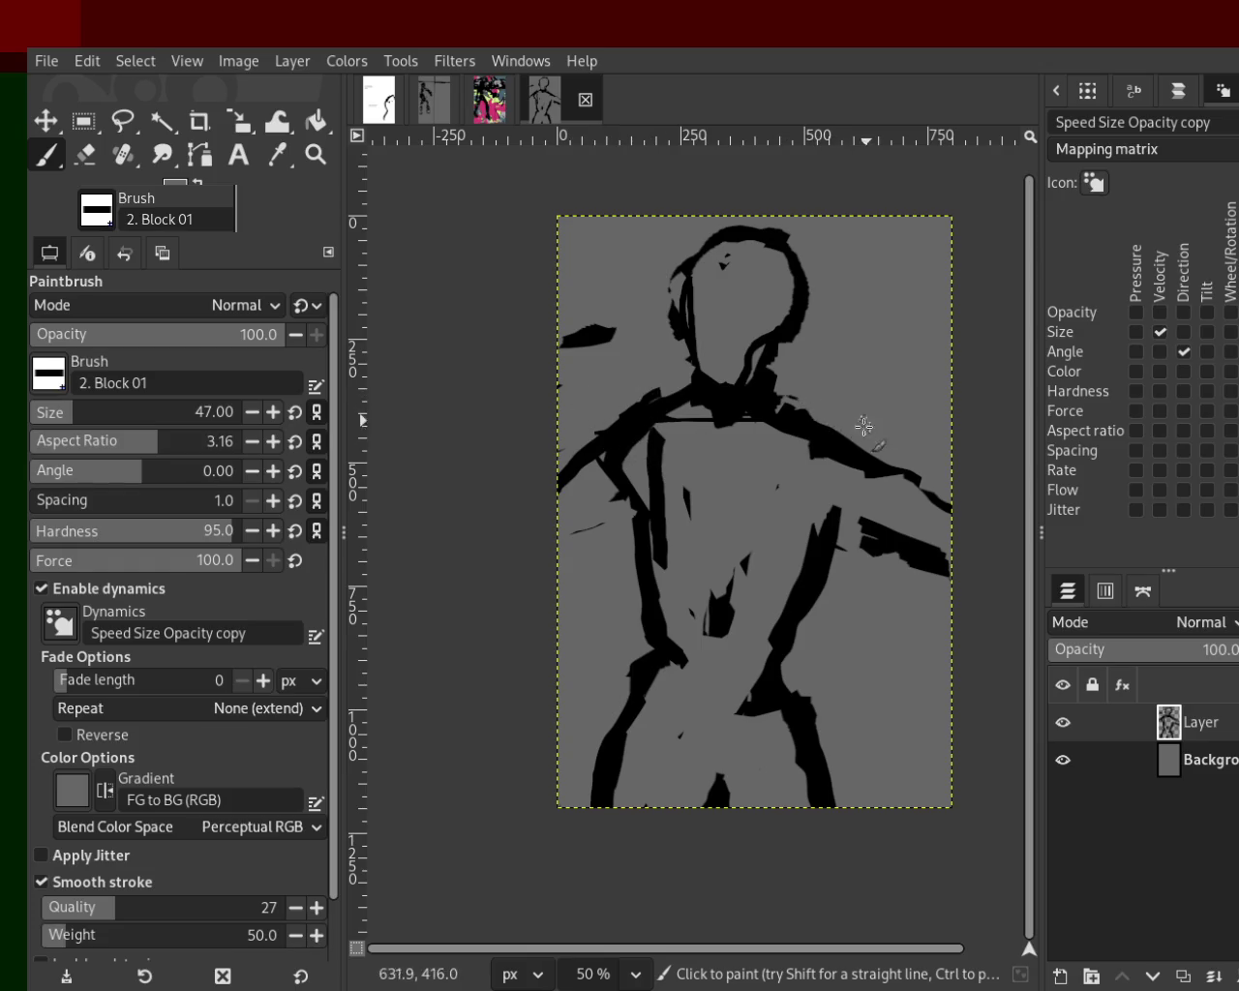
At brush size 60, paint black block strokes on the chest and down the torso and hips.
{"action": "left_click_drag", "start_coordinate": [70, 422], "coordinate": [79, 422]}
{"action": "left_click", "coordinate": [640, 428], "text": "ctrl"}
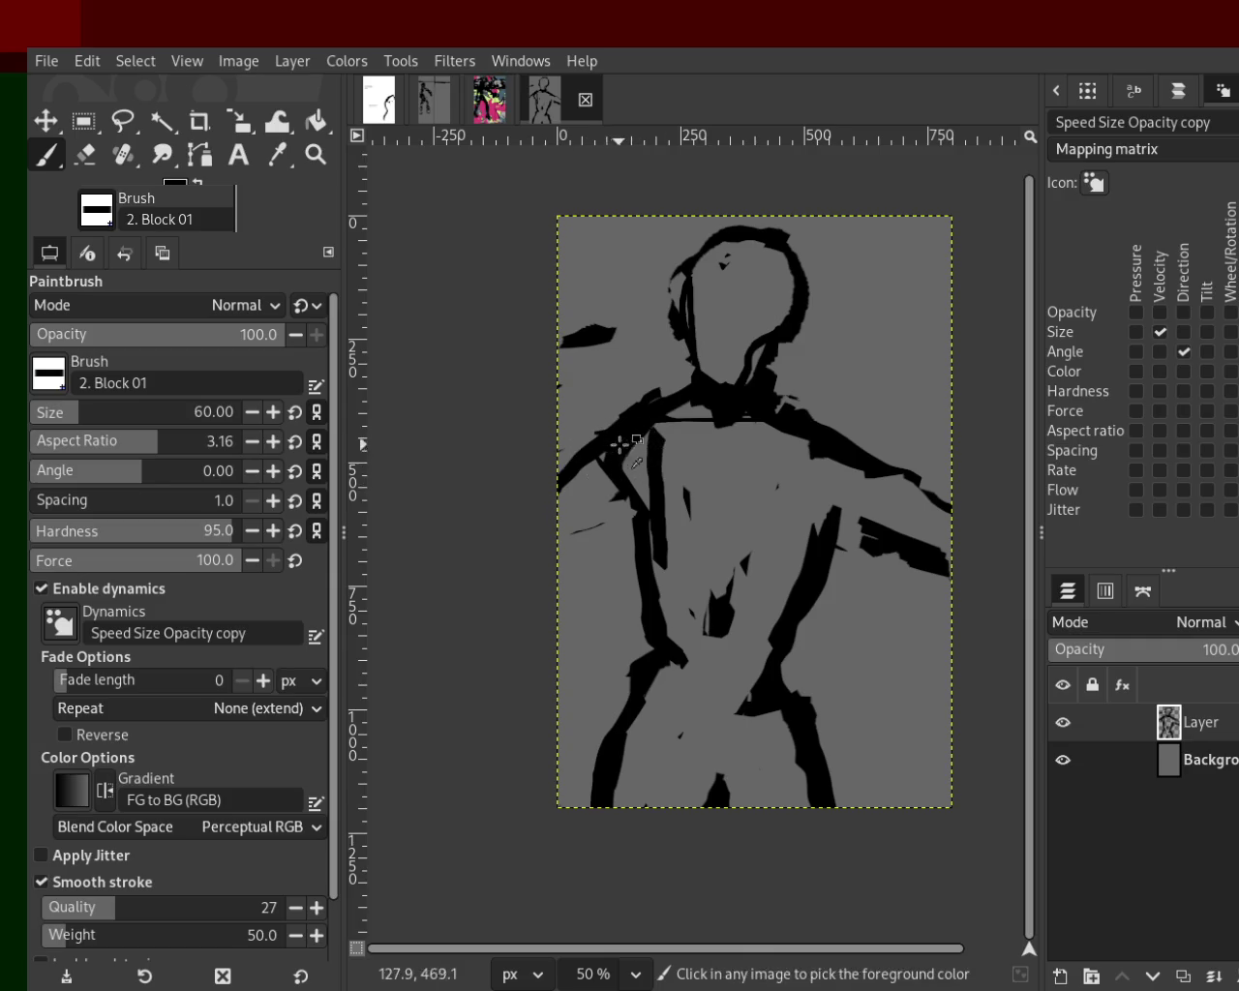
{"action": "mouse_move", "coordinate": [732, 508]}
{"action": "left_mouse_down"}
{"action": "mouse_move", "coordinate": [754, 481]}
{"action": "mouse_move", "coordinate": [686, 483]}
{"action": "mouse_move", "coordinate": [704, 498]}
{"action": "mouse_move", "coordinate": [783, 469]}
{"action": "mouse_move", "coordinate": [745, 498]}
{"action": "mouse_move", "coordinate": [771, 451]}
{"action": "mouse_move", "coordinate": [765, 489]}
{"action": "mouse_move", "coordinate": [688, 527]}
{"action": "mouse_move", "coordinate": [731, 545]}
{"action": "mouse_move", "coordinate": [754, 537]}
{"action": "mouse_move", "coordinate": [735, 672]}
{"action": "mouse_move", "coordinate": [785, 819]}
{"action": "left_mouse_up"}
{"action": "left_click", "coordinate": [771, 451], "text": "ctrl"}
{"action": "key", "text": "ctrl+z"}
{"action": "left_click", "coordinate": [748, 547], "text": "ctrl"}
{"action": "mouse_move", "coordinate": [804, 716]}
{"action": "left_mouse_down"}
{"action": "mouse_move", "coordinate": [767, 751]}
{"action": "mouse_move", "coordinate": [667, 657]}
{"action": "mouse_move", "coordinate": [721, 716]}
{"action": "left_mouse_up"}
{"action": "mouse_move", "coordinate": [742, 534]}
{"action": "left_mouse_down"}
{"action": "mouse_move", "coordinate": [740, 668]}
{"action": "mouse_move", "coordinate": [788, 594]}
{"action": "mouse_move", "coordinate": [790, 488]}
{"action": "left_mouse_up"}
{"action": "key", "text": "ctrl+z"}
Cover parts of the chest, the torso's left side and the left leg in canvas grey.
{"action": "key", "text": "ctrl+z"}
{"action": "left_click", "coordinate": [765, 560], "text": "ctrl"}
{"action": "key", "text": "ctrl+z"}
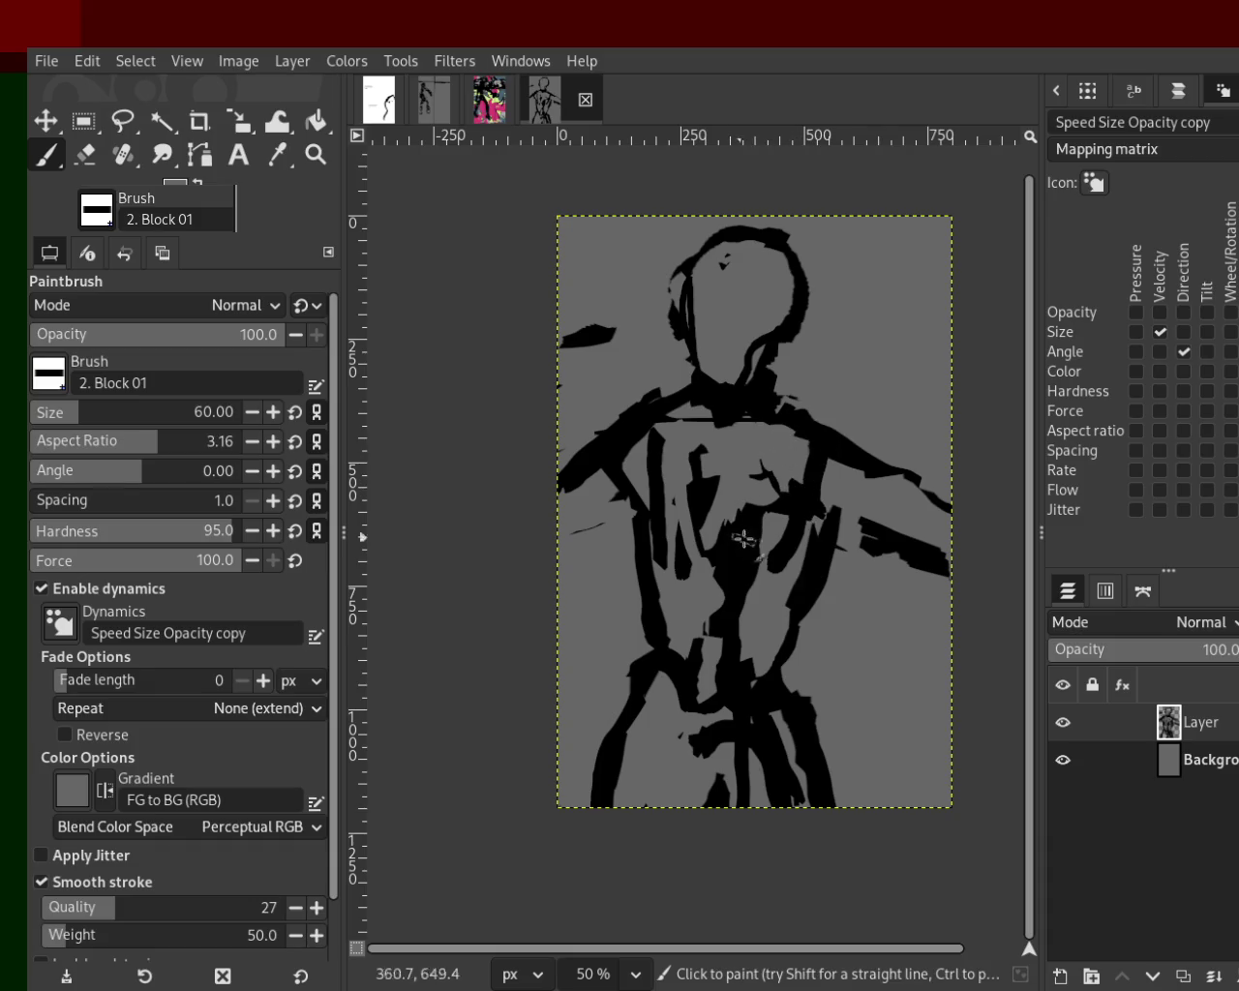
{"action": "left_click", "coordinate": [791, 430], "text": "ctrl"}
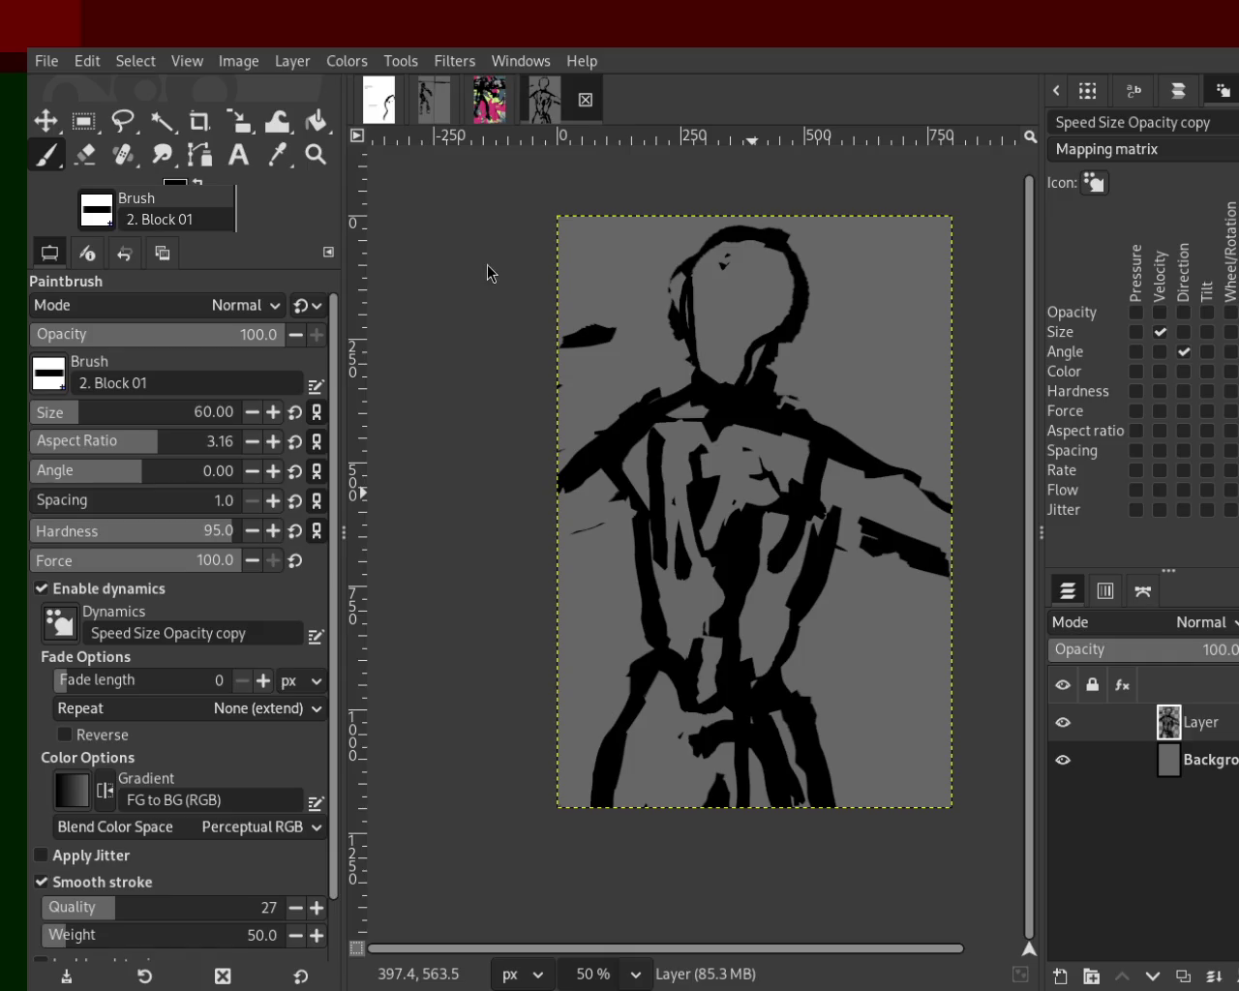
{"action": "left_click", "coordinate": [757, 455], "text": "ctrl"}
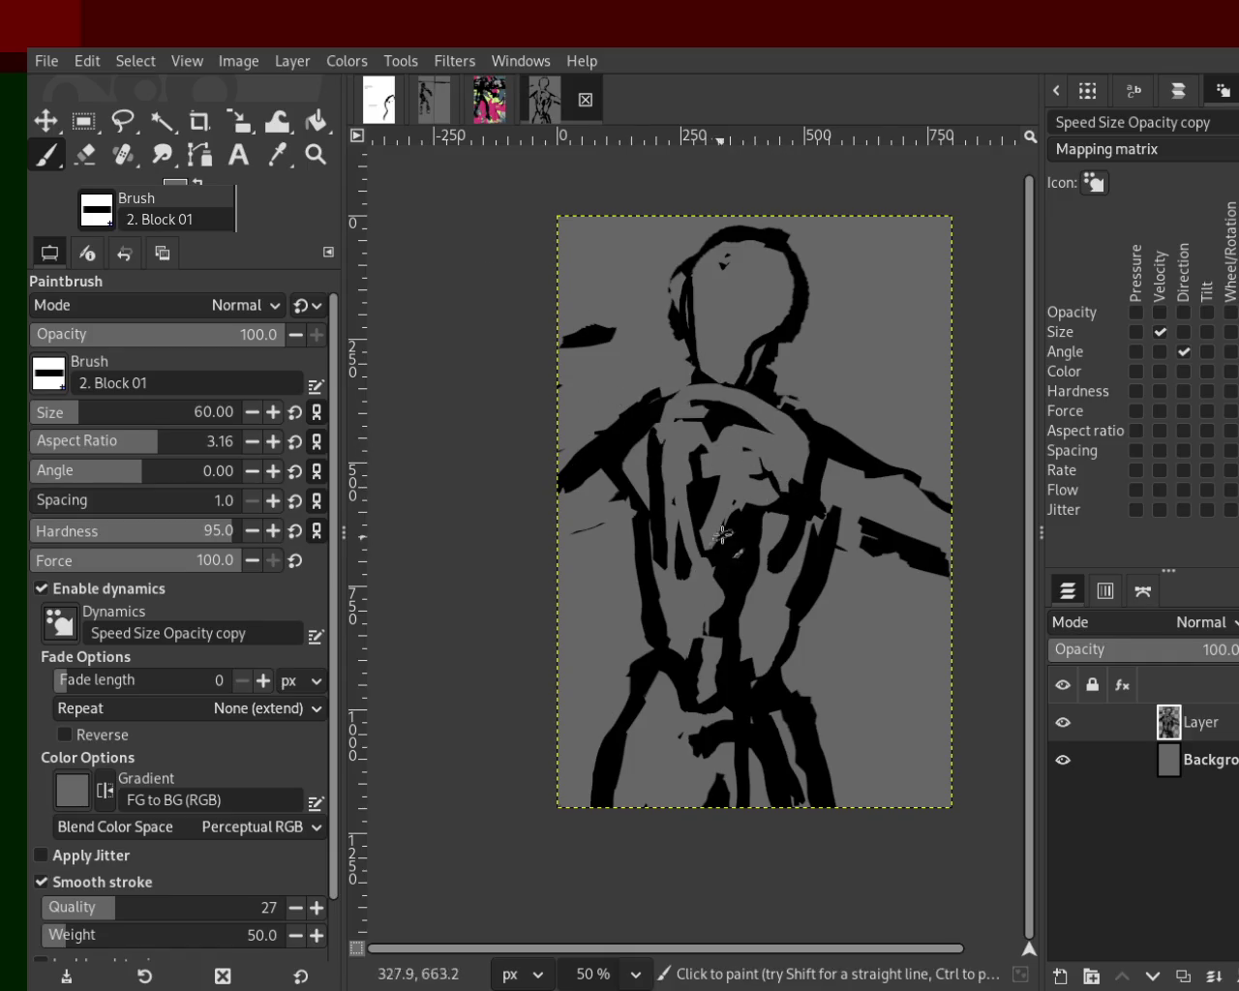
{"action": "mouse_move", "coordinate": [753, 455]}
{"action": "left_mouse_down"}
{"action": "mouse_move", "coordinate": [739, 459]}
{"action": "mouse_move", "coordinate": [705, 636]}
{"action": "mouse_move", "coordinate": [713, 681]}
{"action": "mouse_move", "coordinate": [683, 535]}
{"action": "left_mouse_up"}
{"action": "left_click", "coordinate": [696, 482], "text": "ctrl"}
{"action": "left_click", "coordinate": [645, 443], "text": "ctrl"}
{"action": "left_click_drag", "start_coordinate": [644, 444], "coordinate": [663, 648]}
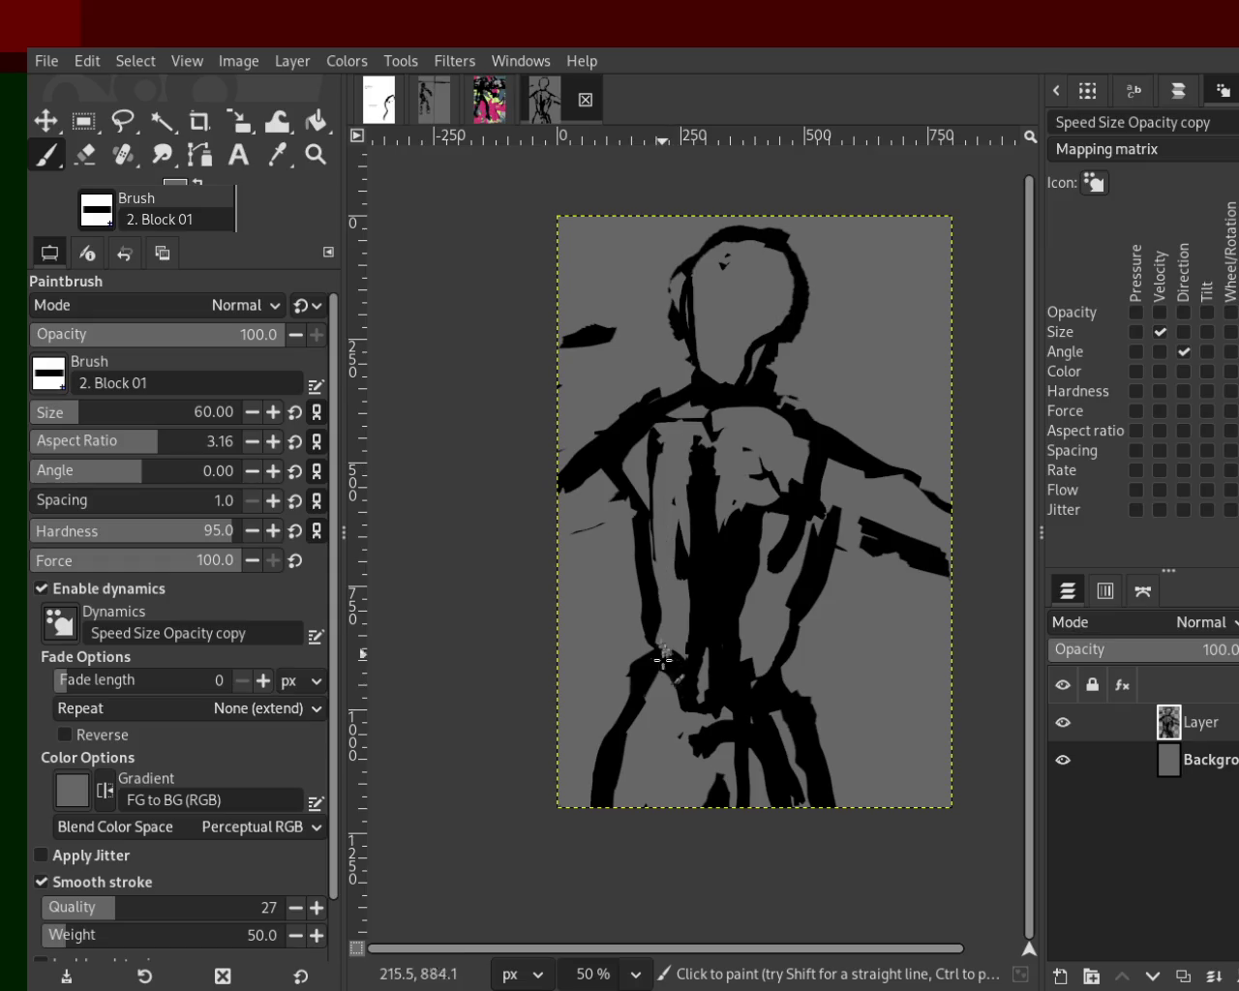
{"action": "left_click_drag", "start_coordinate": [696, 543], "coordinate": [703, 675]}
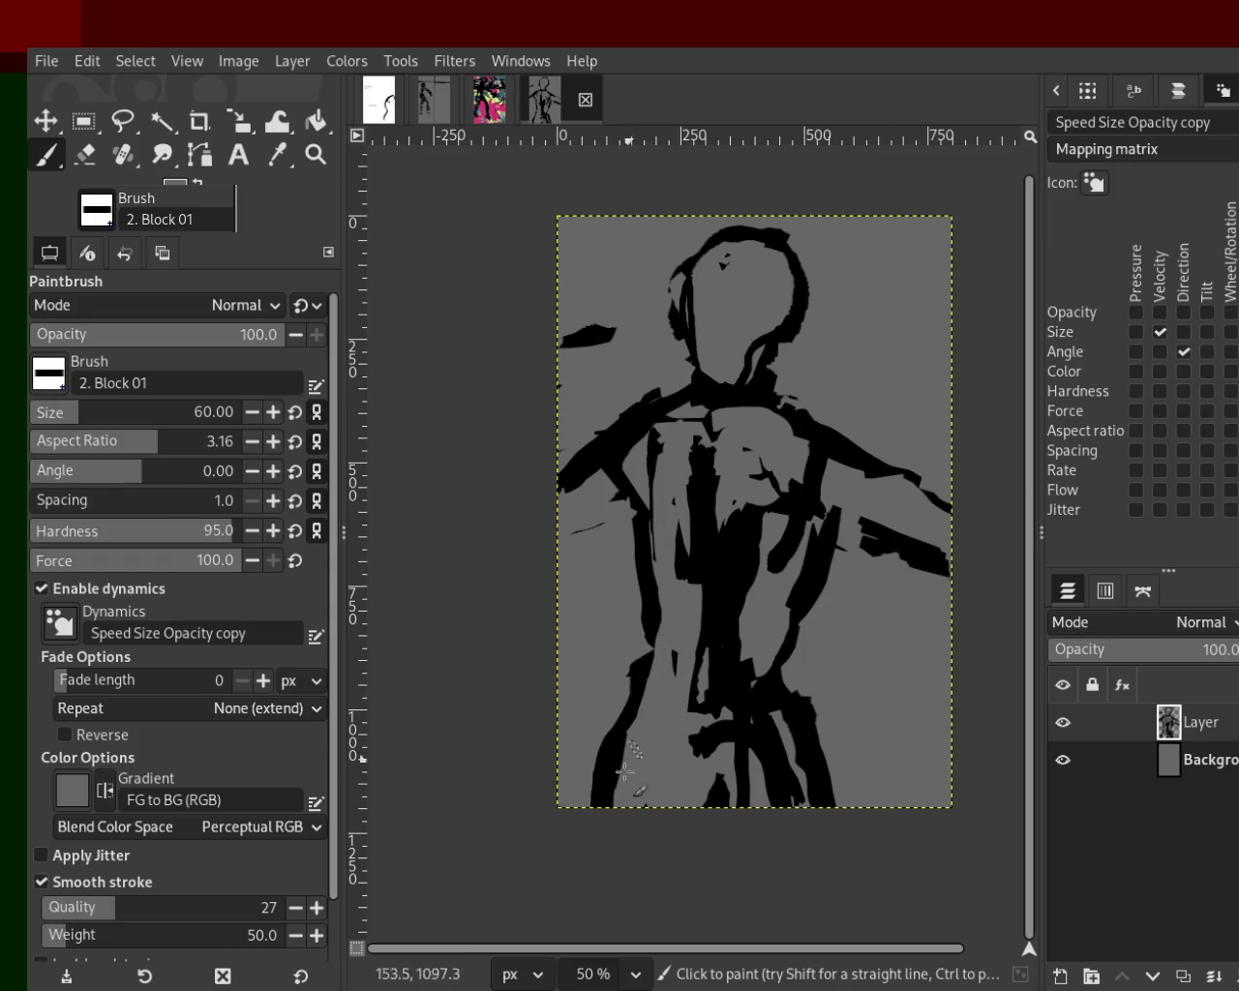
{"action": "left_click_drag", "start_coordinate": [656, 686], "coordinate": [619, 821]}
Add black strokes beside the left leg and on the lower figure.
{"action": "left_click", "coordinate": [638, 666], "text": "ctrl"}
{"action": "mouse_move", "coordinate": [637, 666]}
{"action": "left_mouse_down"}
{"action": "mouse_move", "coordinate": [607, 756]}
{"action": "mouse_move", "coordinate": [639, 717]}
{"action": "left_mouse_up"}
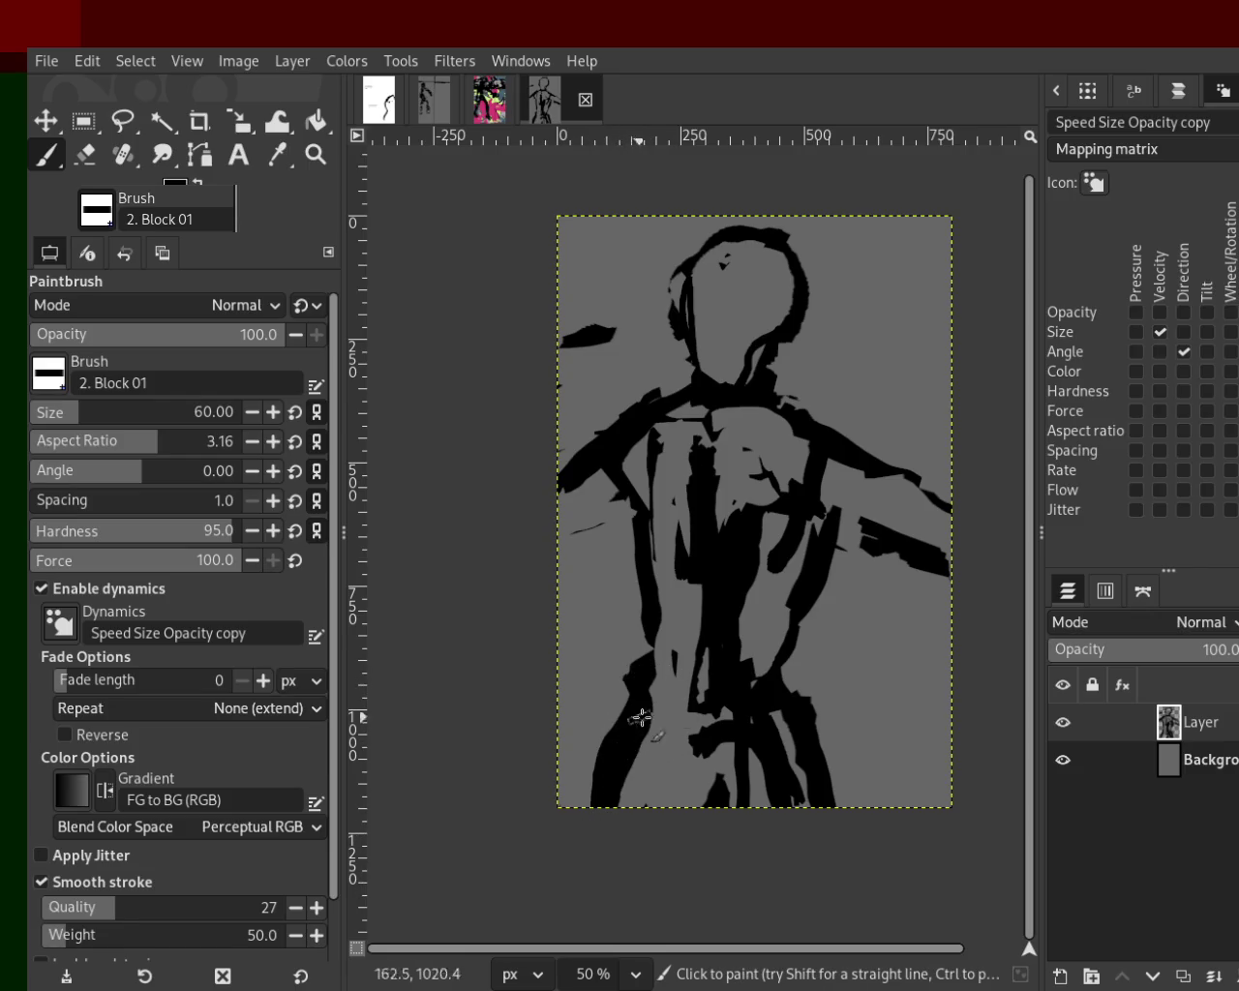
{"action": "left_click_drag", "start_coordinate": [784, 699], "coordinate": [808, 702]}
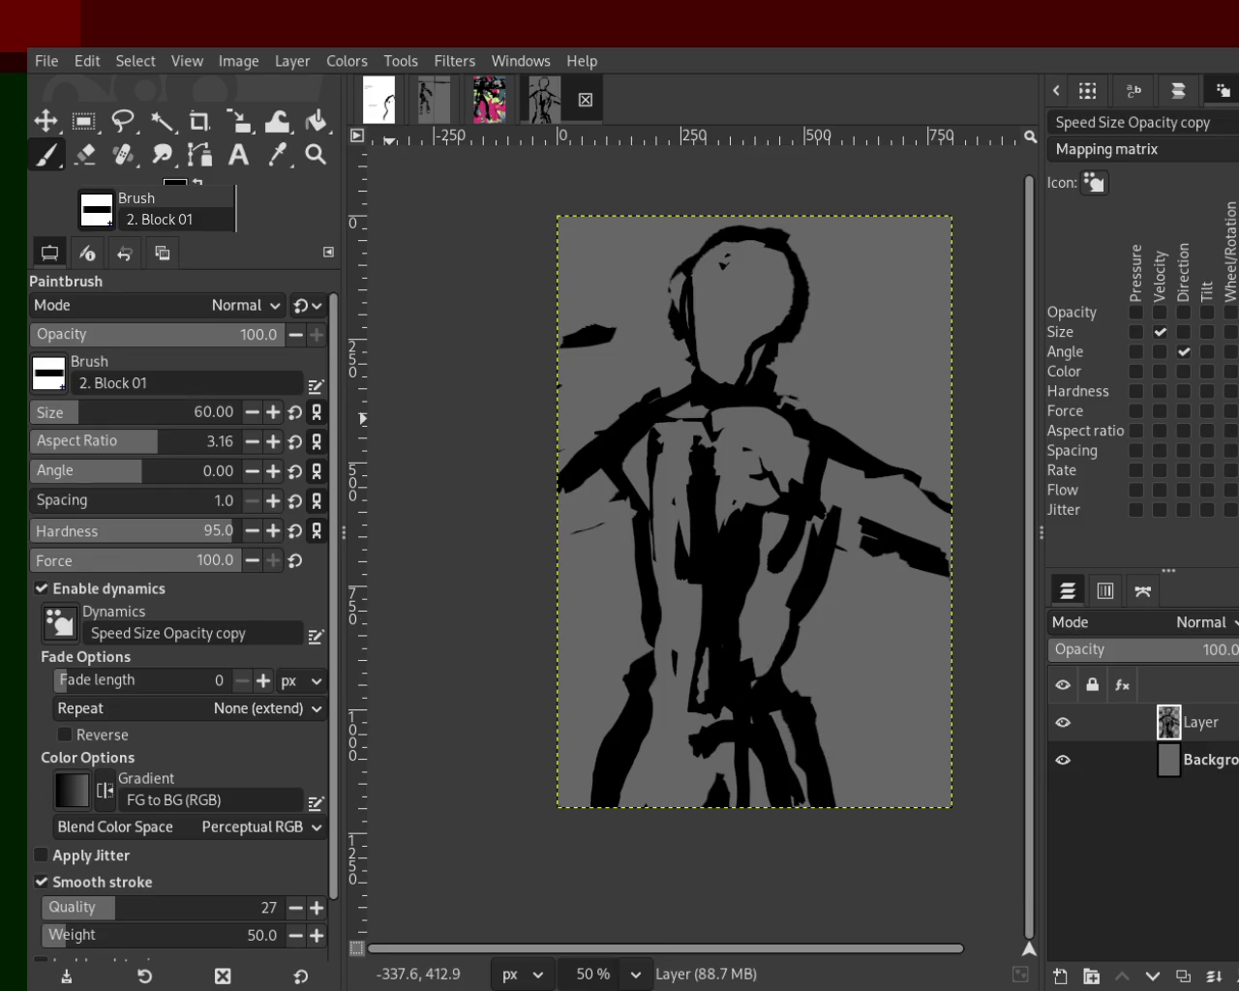
{"action": "left_click", "coordinate": [96, 147]}
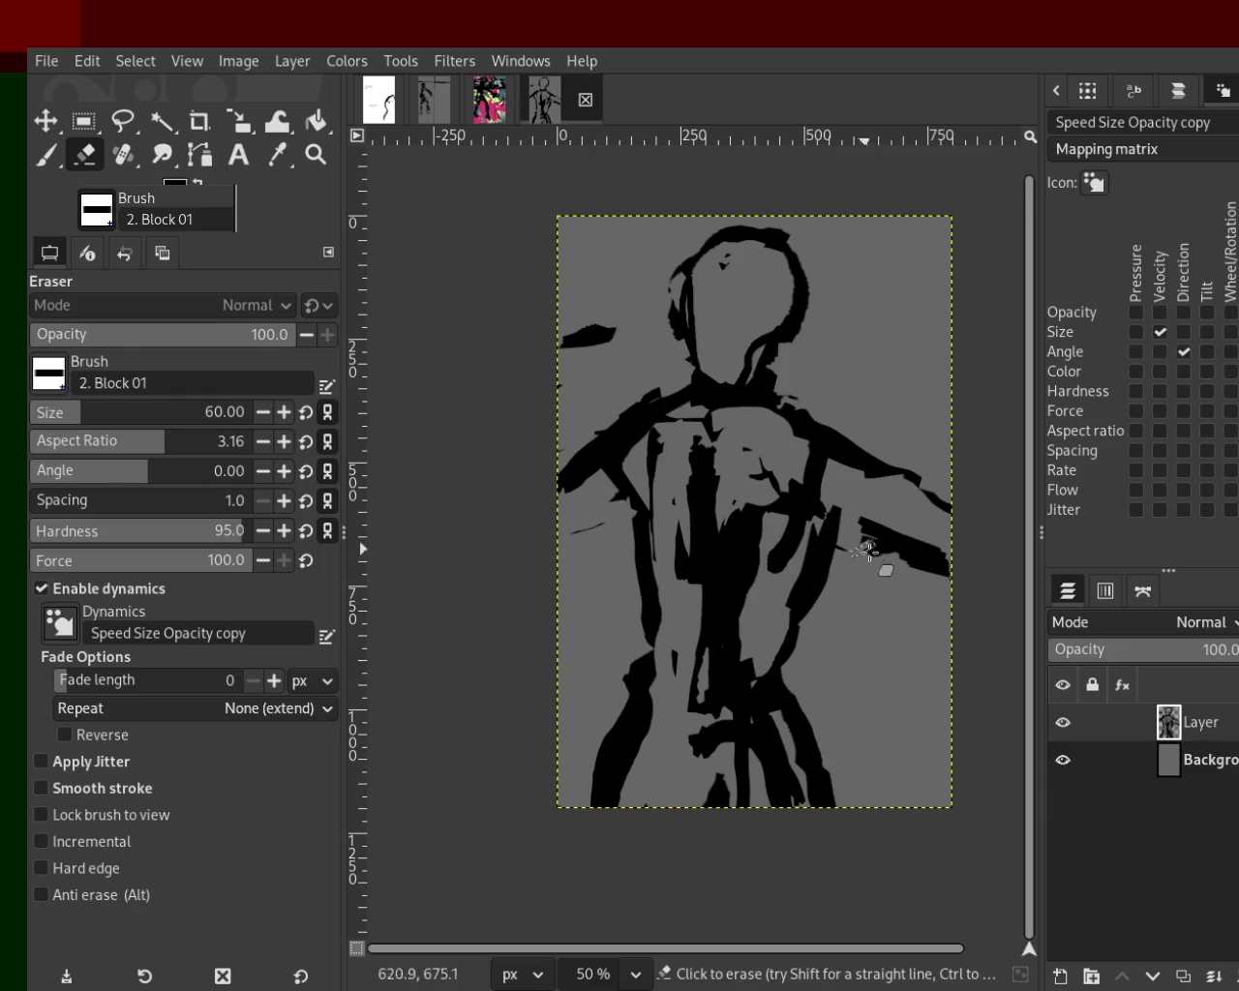
Thicken the left arm, shoulder and right arm with black strokes.
{"action": "left_click", "coordinate": [45, 155]}
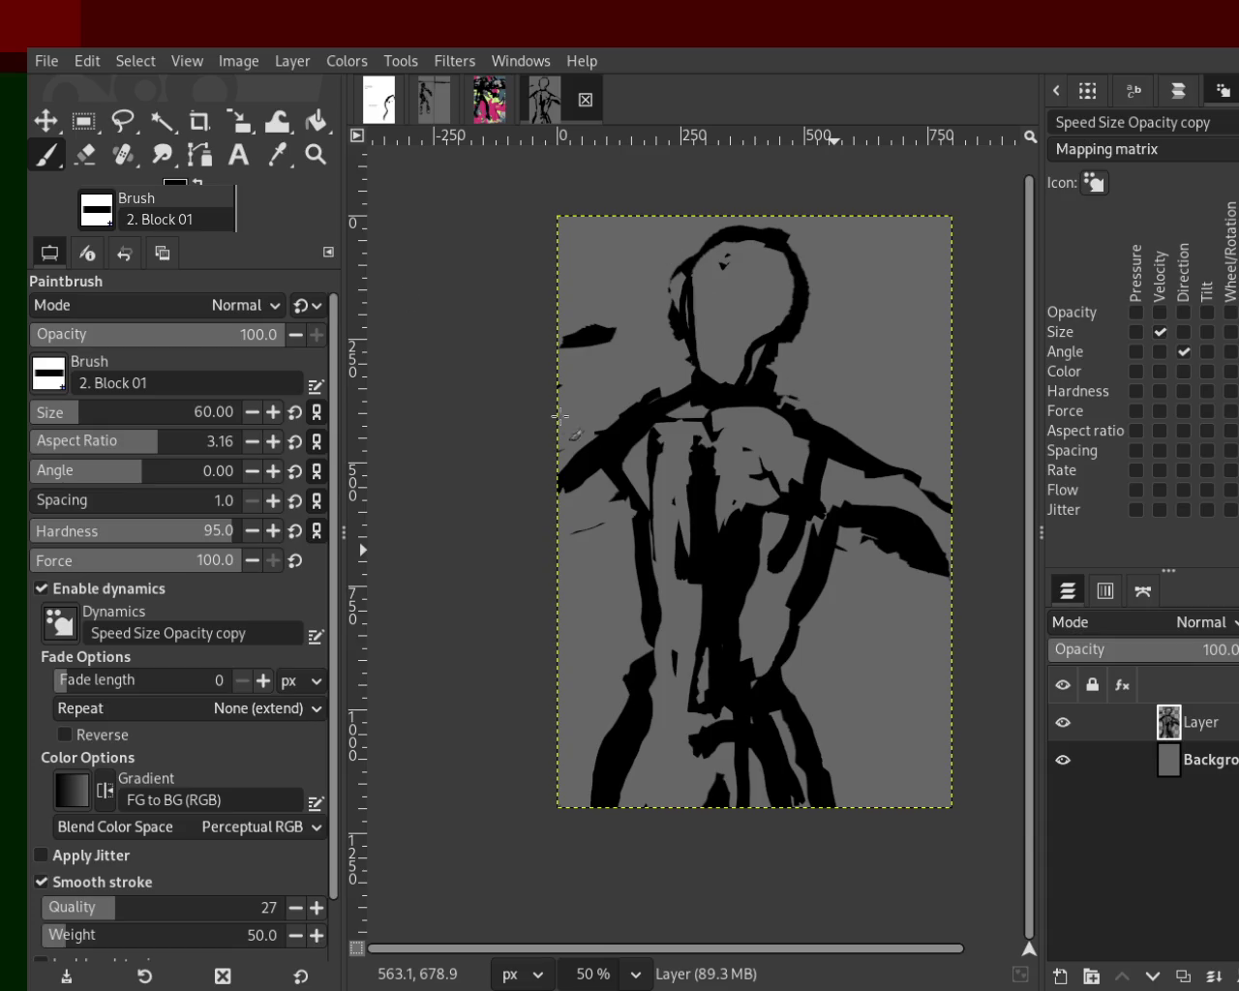
{"action": "mouse_move", "coordinate": [596, 516]}
{"action": "left_mouse_down"}
{"action": "mouse_move", "coordinate": [603, 476]}
{"action": "mouse_move", "coordinate": [681, 418]}
{"action": "mouse_move", "coordinate": [545, 542]}
{"action": "mouse_move", "coordinate": [585, 496]}
{"action": "left_mouse_up"}
{"action": "mouse_move", "coordinate": [861, 440]}
{"action": "left_mouse_down"}
{"action": "mouse_move", "coordinate": [940, 525]}
{"action": "mouse_move", "coordinate": [881, 475]}
{"action": "left_mouse_up"}
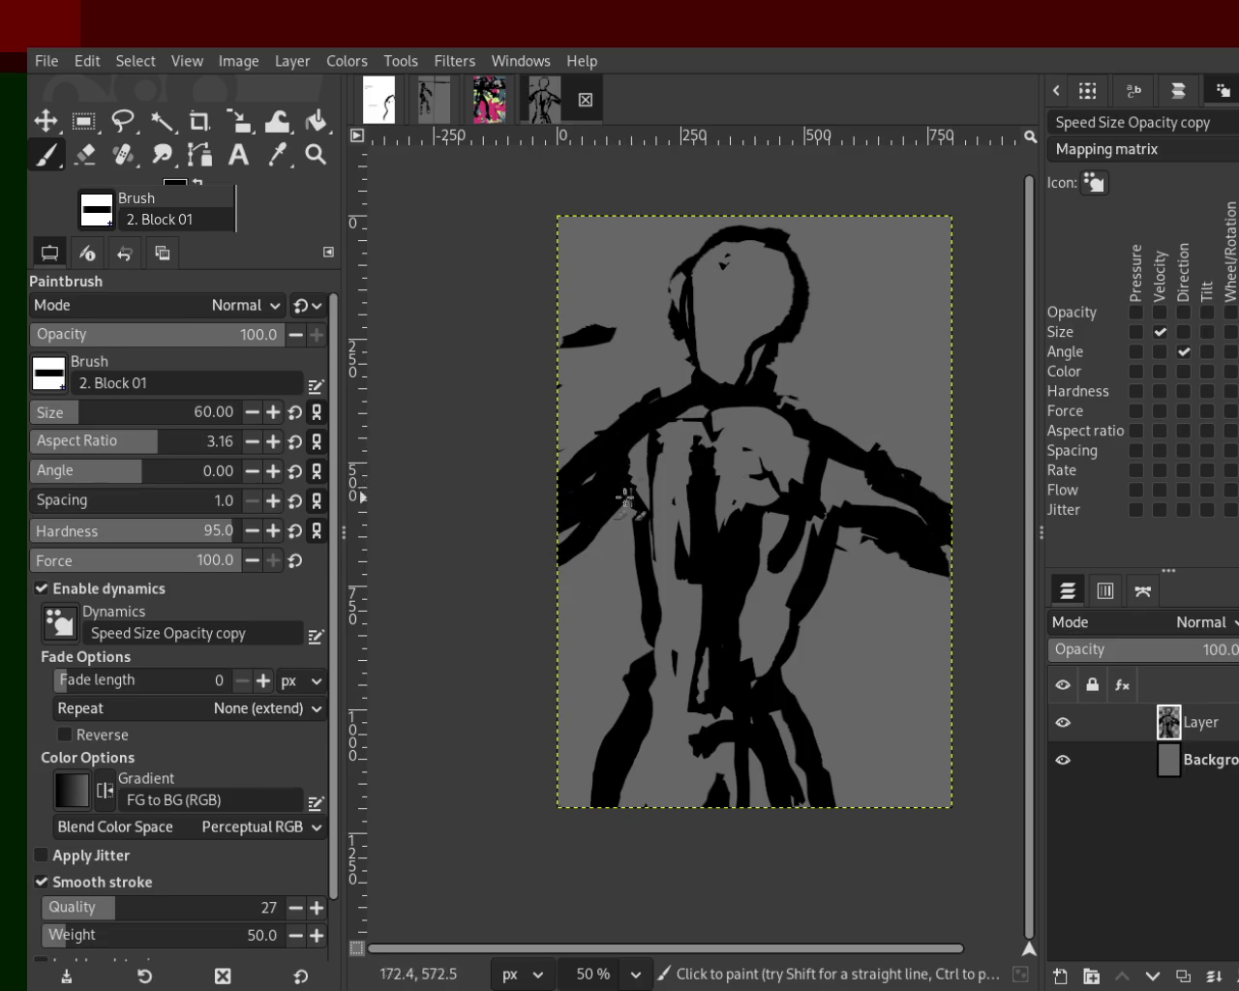
Erase diagonal grey gaps through the left and right arms.
{"action": "key", "text": "shift+e"}
{"action": "mouse_move", "coordinate": [586, 415]}
{"action": "left_mouse_down"}
{"action": "mouse_move", "coordinate": [542, 514]}
{"action": "mouse_move", "coordinate": [642, 461]}
{"action": "mouse_move", "coordinate": [562, 516]}
{"action": "left_mouse_up"}
{"action": "key", "text": "ctrl+z"}
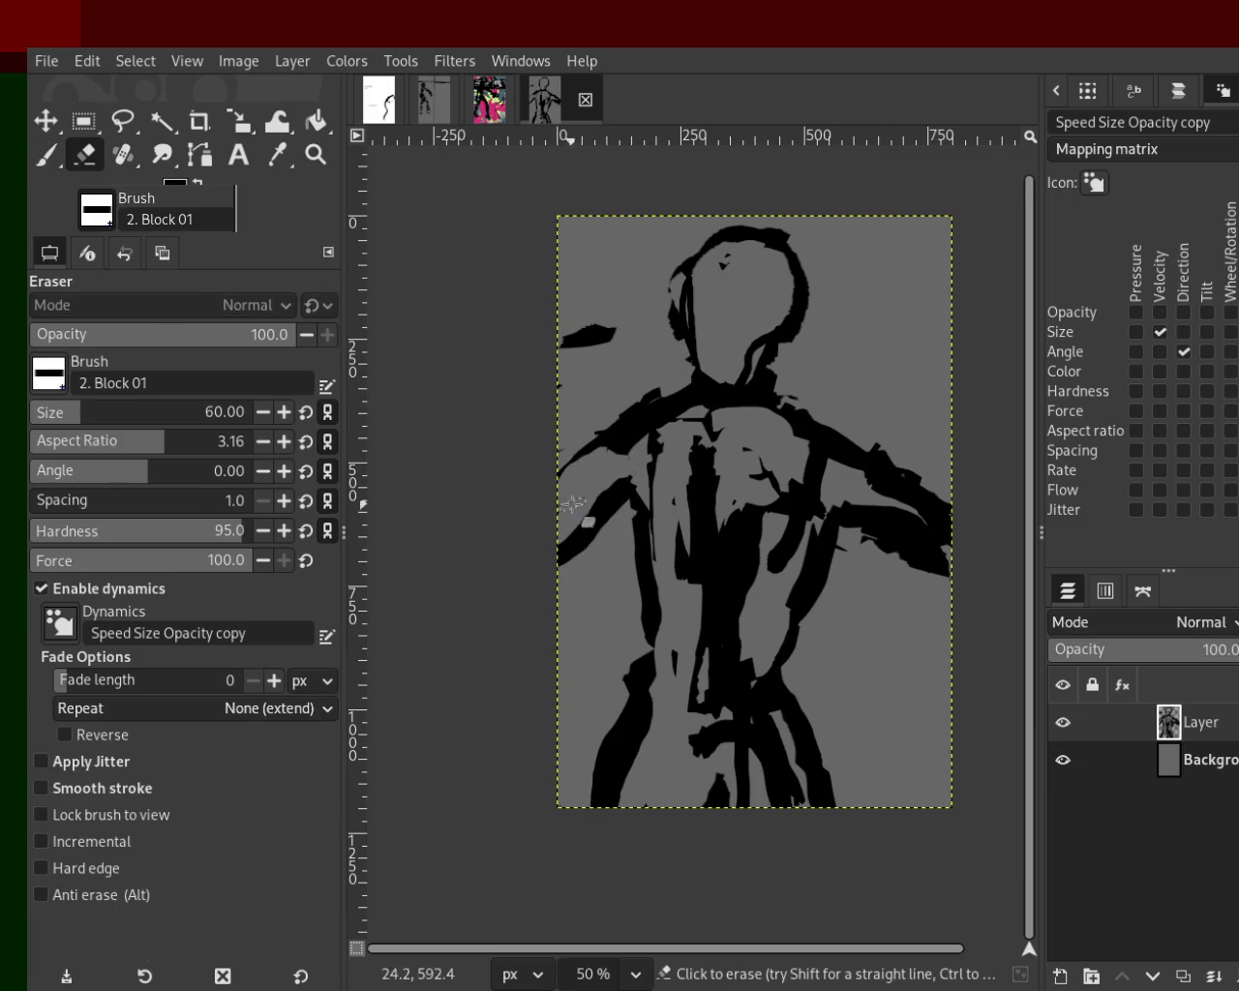
{"action": "left_click_drag", "start_coordinate": [848, 487], "coordinate": [951, 549]}
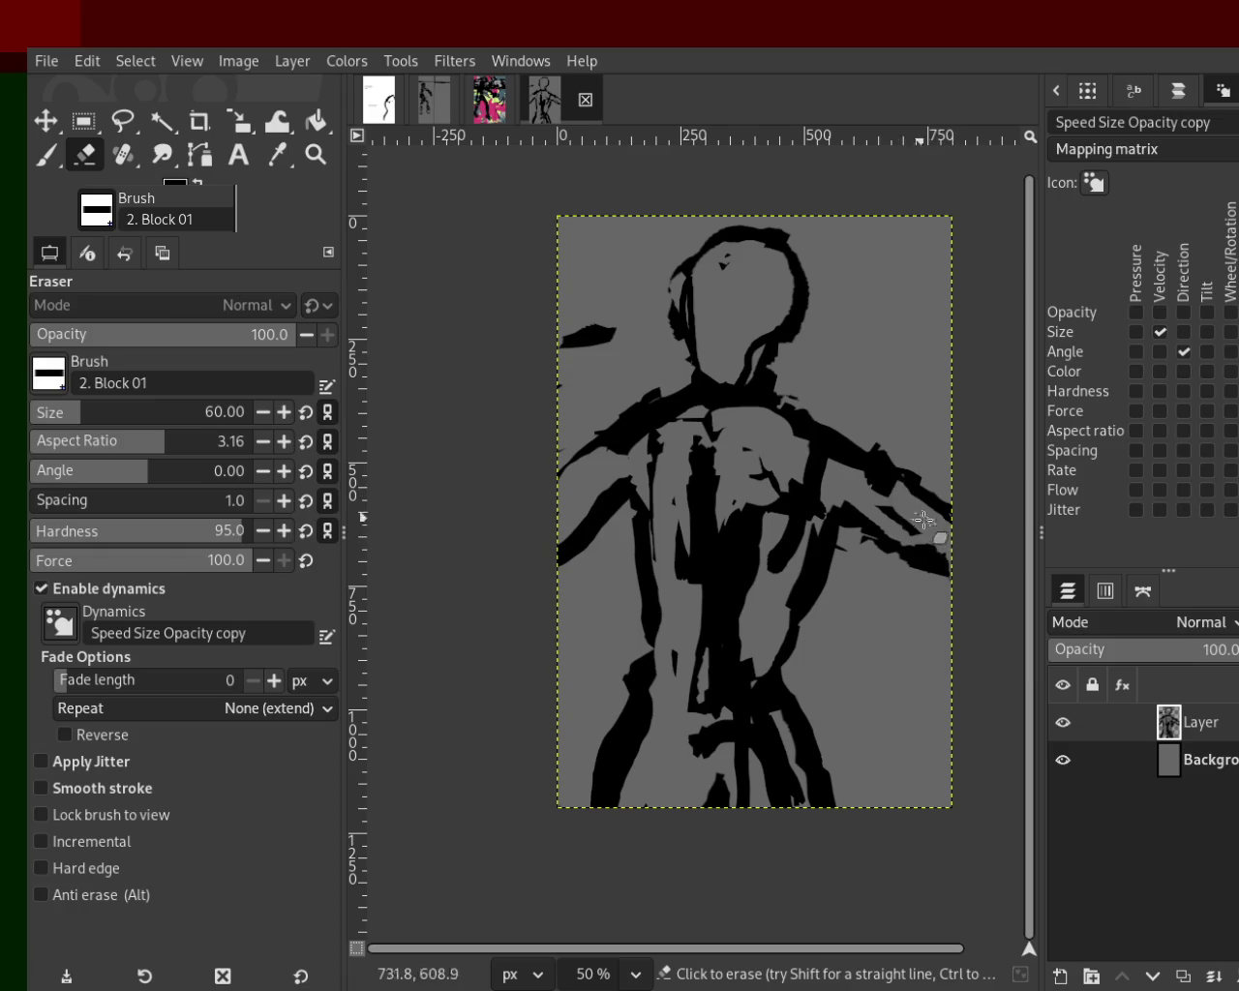
{"action": "mouse_move", "coordinate": [727, 475]}
{"action": "left_mouse_down"}
{"action": "mouse_move", "coordinate": [708, 432]}
{"action": "mouse_move", "coordinate": [703, 470]}
{"action": "mouse_move", "coordinate": [686, 424]}
{"action": "mouse_move", "coordinate": [728, 481]}
{"action": "mouse_move", "coordinate": [715, 604]}
{"action": "mouse_move", "coordinate": [803, 493]}
{"action": "mouse_move", "coordinate": [753, 528]}
{"action": "mouse_move", "coordinate": [752, 570]}
{"action": "left_mouse_up"}
{"action": "key", "text": "ctrl+z"}
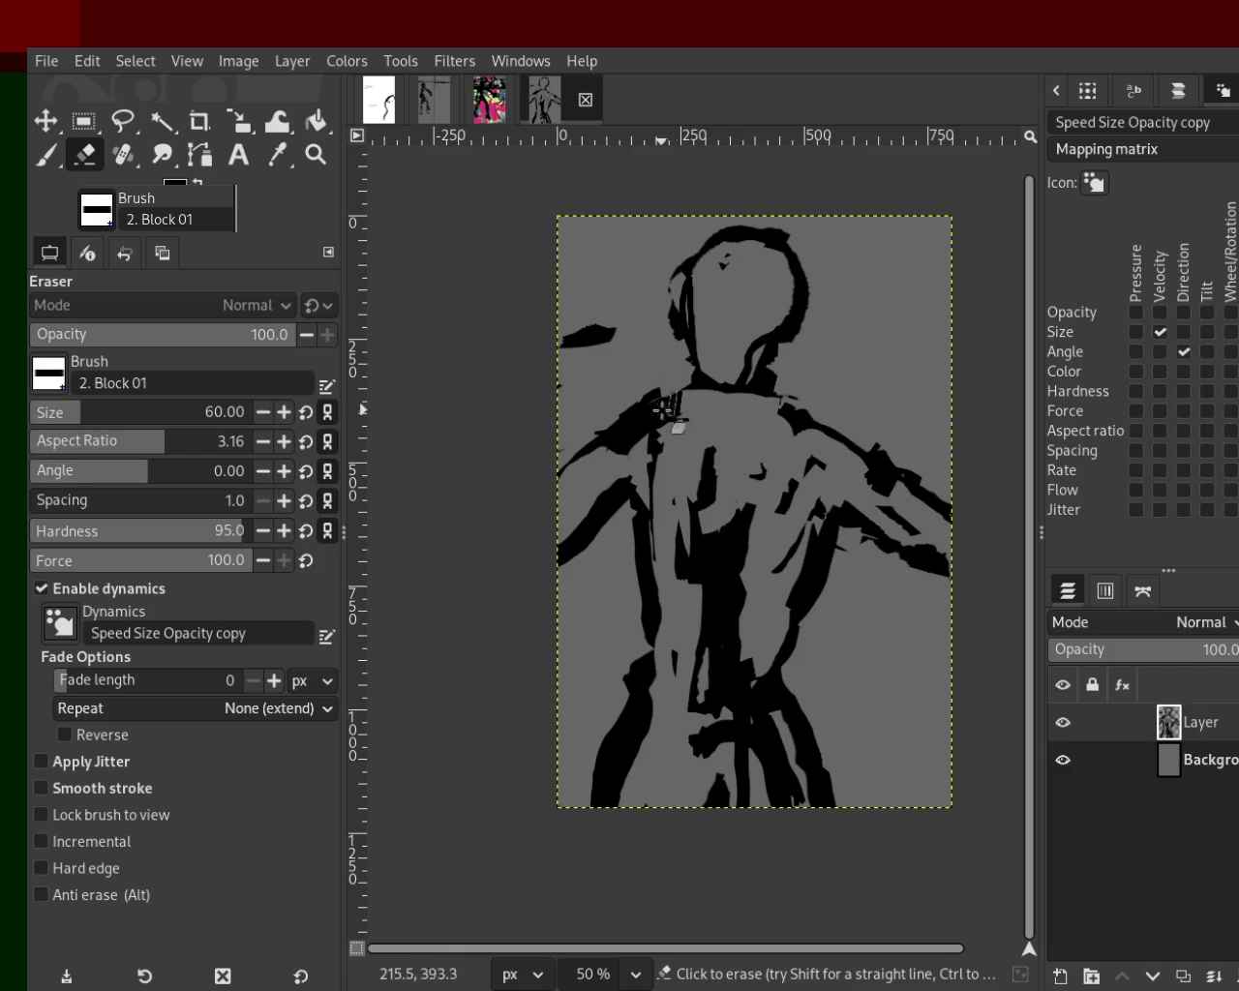
Erase a horizontal grey band across the lower torso.
{"action": "left_click_drag", "start_coordinate": [736, 527], "coordinate": [724, 616]}
{"action": "key", "text": "ctrl+z"}
{"action": "mouse_move", "coordinate": [745, 552]}
{"action": "left_mouse_down"}
{"action": "mouse_move", "coordinate": [639, 550]}
{"action": "mouse_move", "coordinate": [813, 467]}
{"action": "left_mouse_up"}
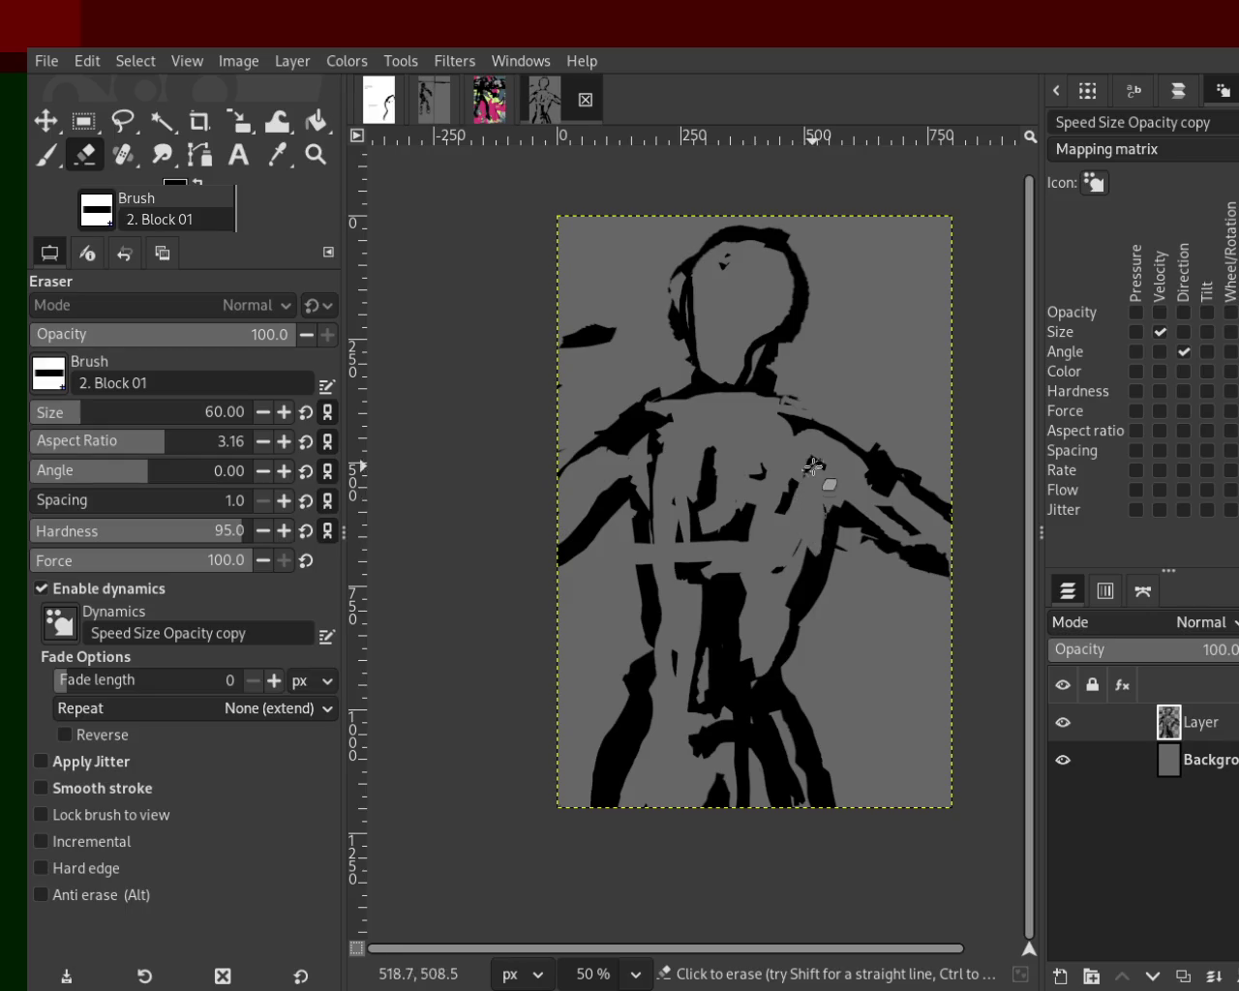
{"action": "left_click_drag", "start_coordinate": [634, 508], "coordinate": [591, 537]}
{"action": "key", "text": "ctrl+z"}
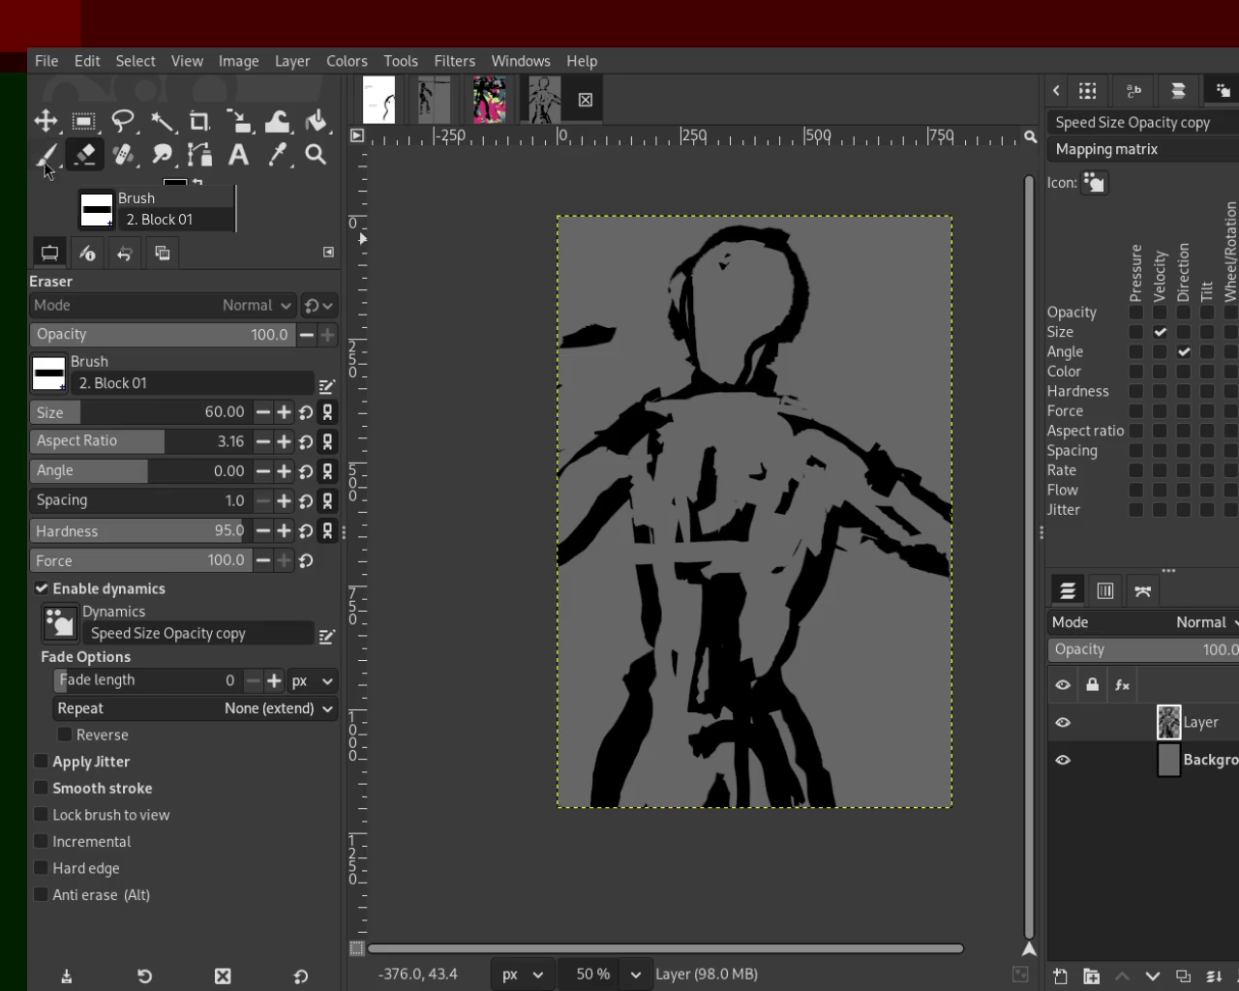
{"action": "key", "text": "p"}
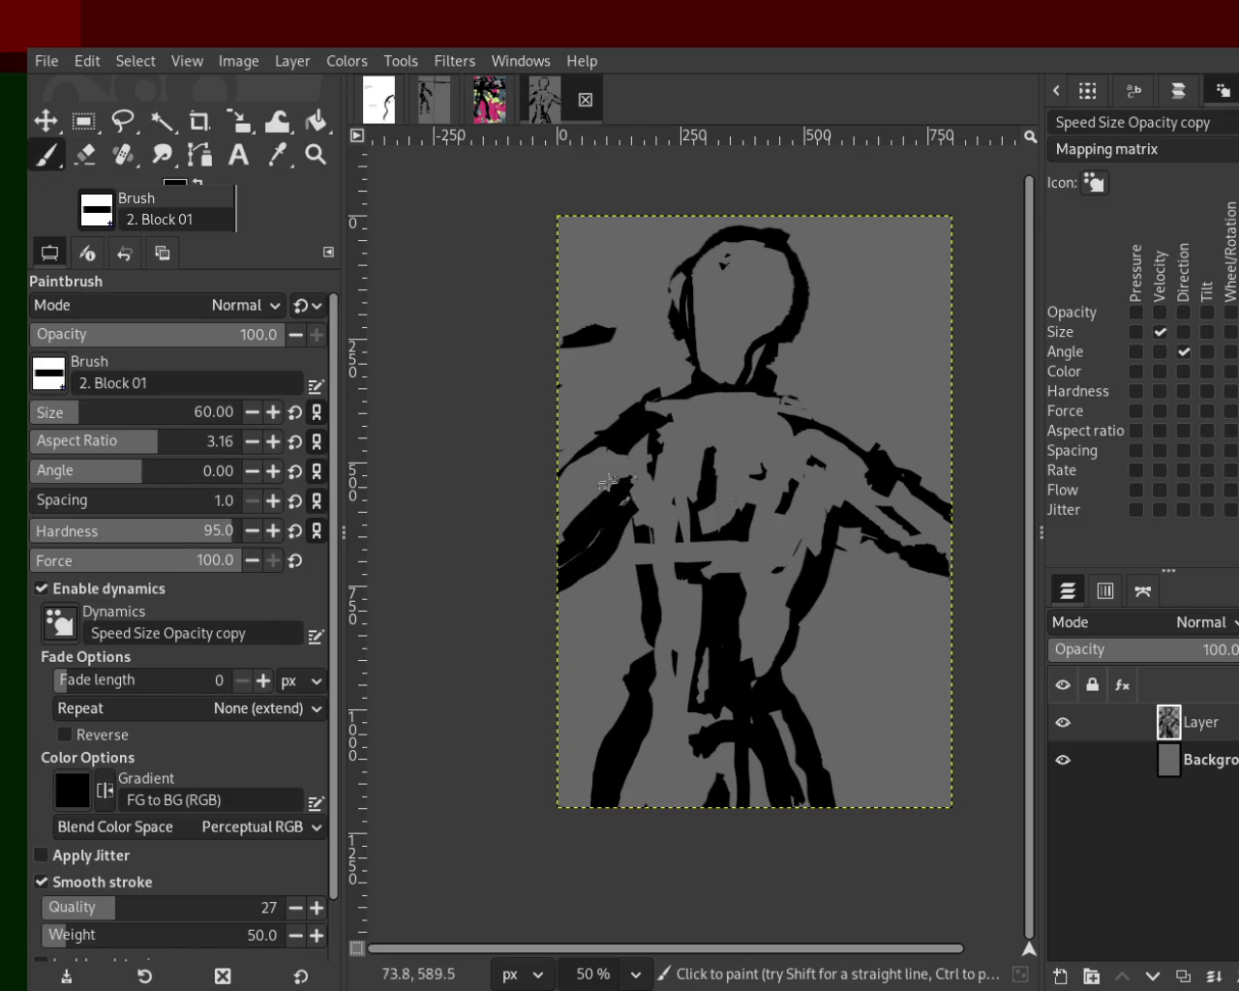
Paint a black bar across the chest and a thick black arc over the head, extending the head outline.
{"action": "mouse_move", "coordinate": [847, 446]}
{"action": "left_mouse_down"}
{"action": "mouse_move", "coordinate": [774, 403]}
{"action": "mouse_move", "coordinate": [803, 451]}
{"action": "left_mouse_up"}
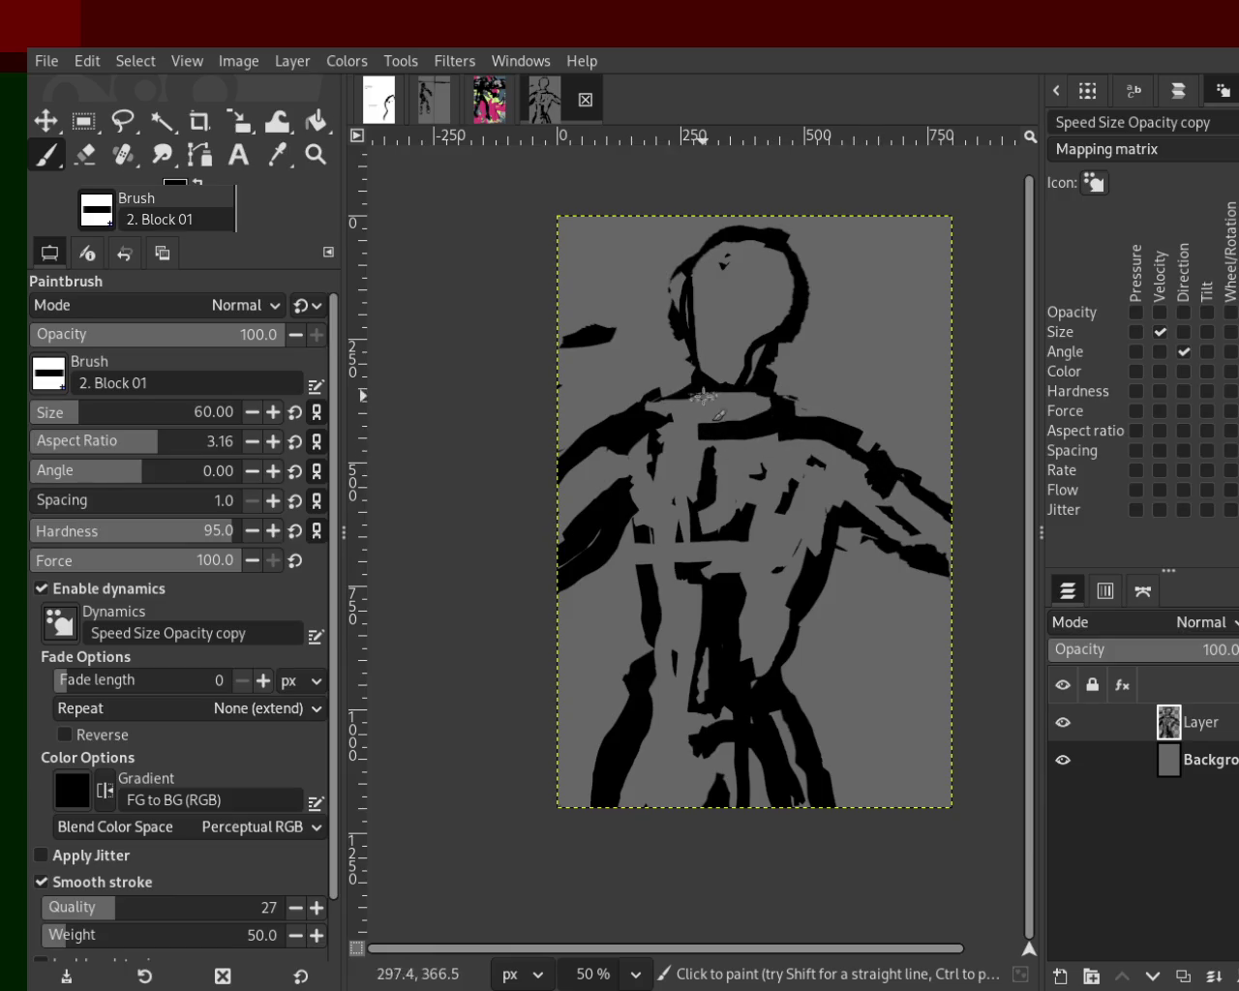
{"action": "left_click_drag", "start_coordinate": [842, 292], "coordinate": [666, 267]}
{"action": "key", "text": "ctrl+z"}
{"action": "mouse_move", "coordinate": [800, 259]}
{"action": "left_mouse_down"}
{"action": "mouse_move", "coordinate": [710, 250]}
{"action": "mouse_move", "coordinate": [676, 294]}
{"action": "left_mouse_up"}
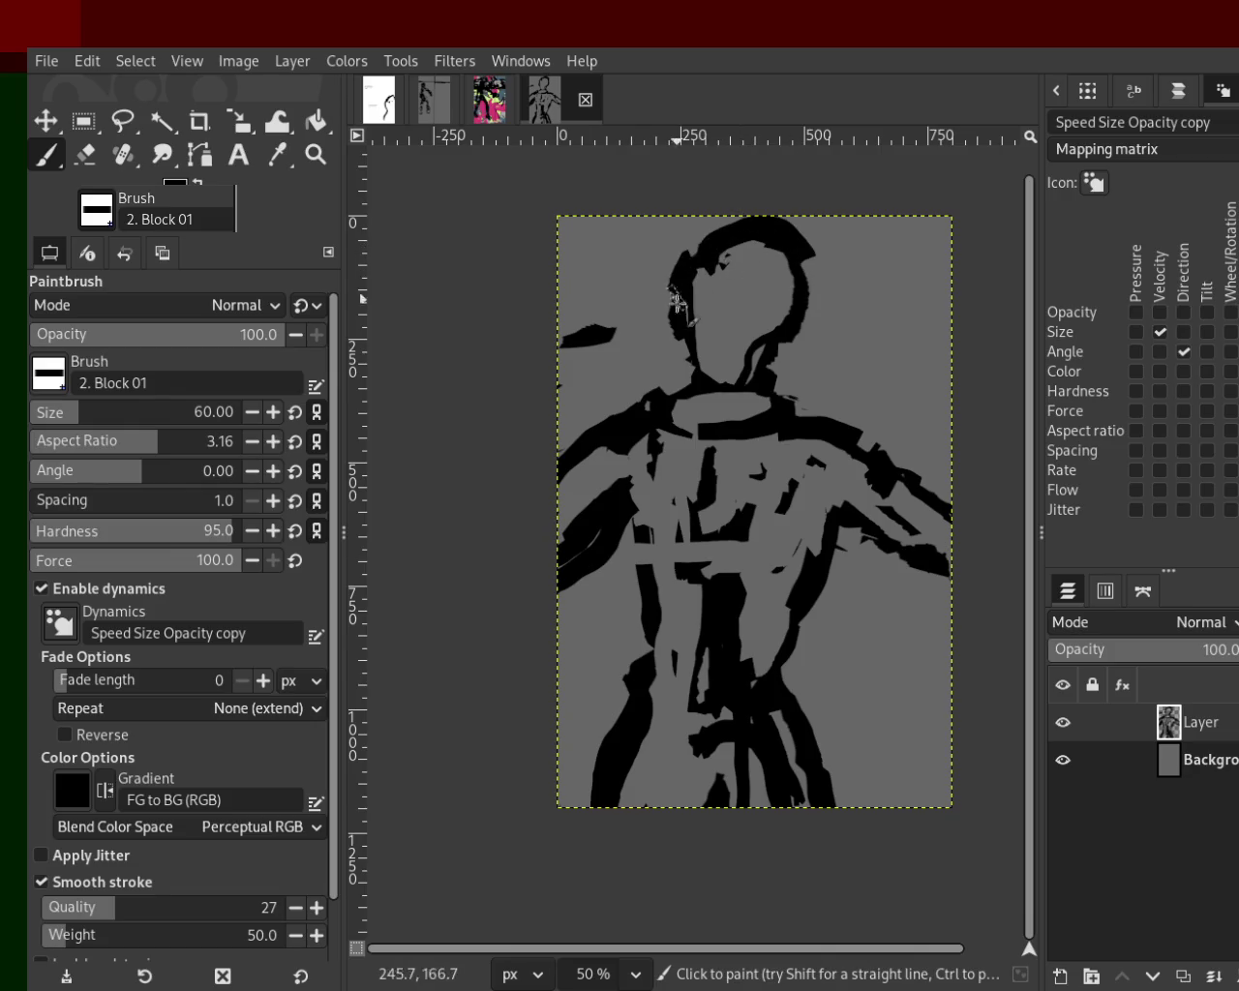
{"action": "left_click_drag", "start_coordinate": [797, 274], "coordinate": [803, 365]}
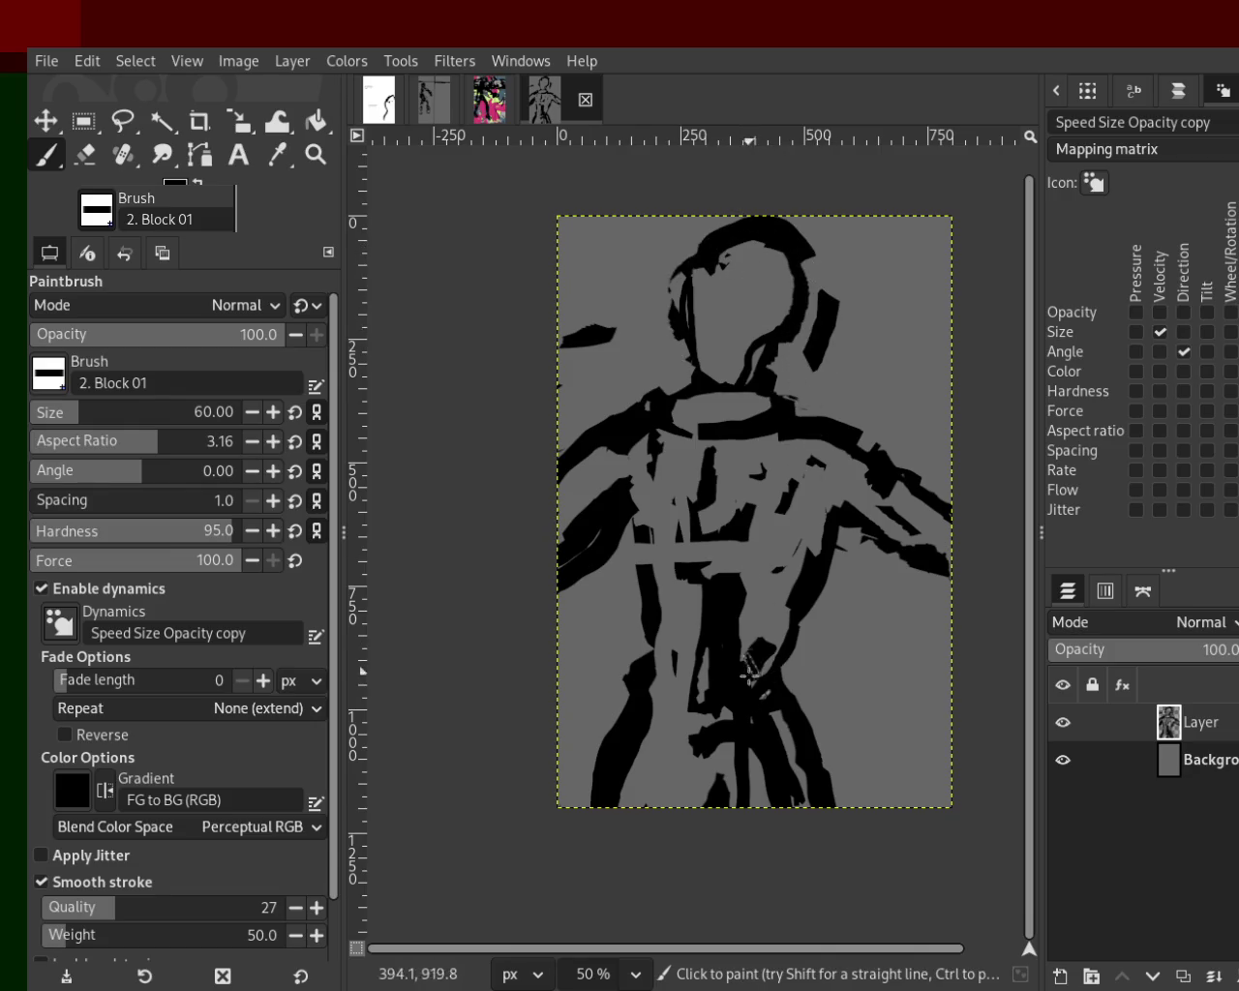
Cover the chest and belly shapes with canvas grey, then add a thin black stroke across the belly.
{"action": "left_click", "coordinate": [745, 516], "text": "ctrl"}
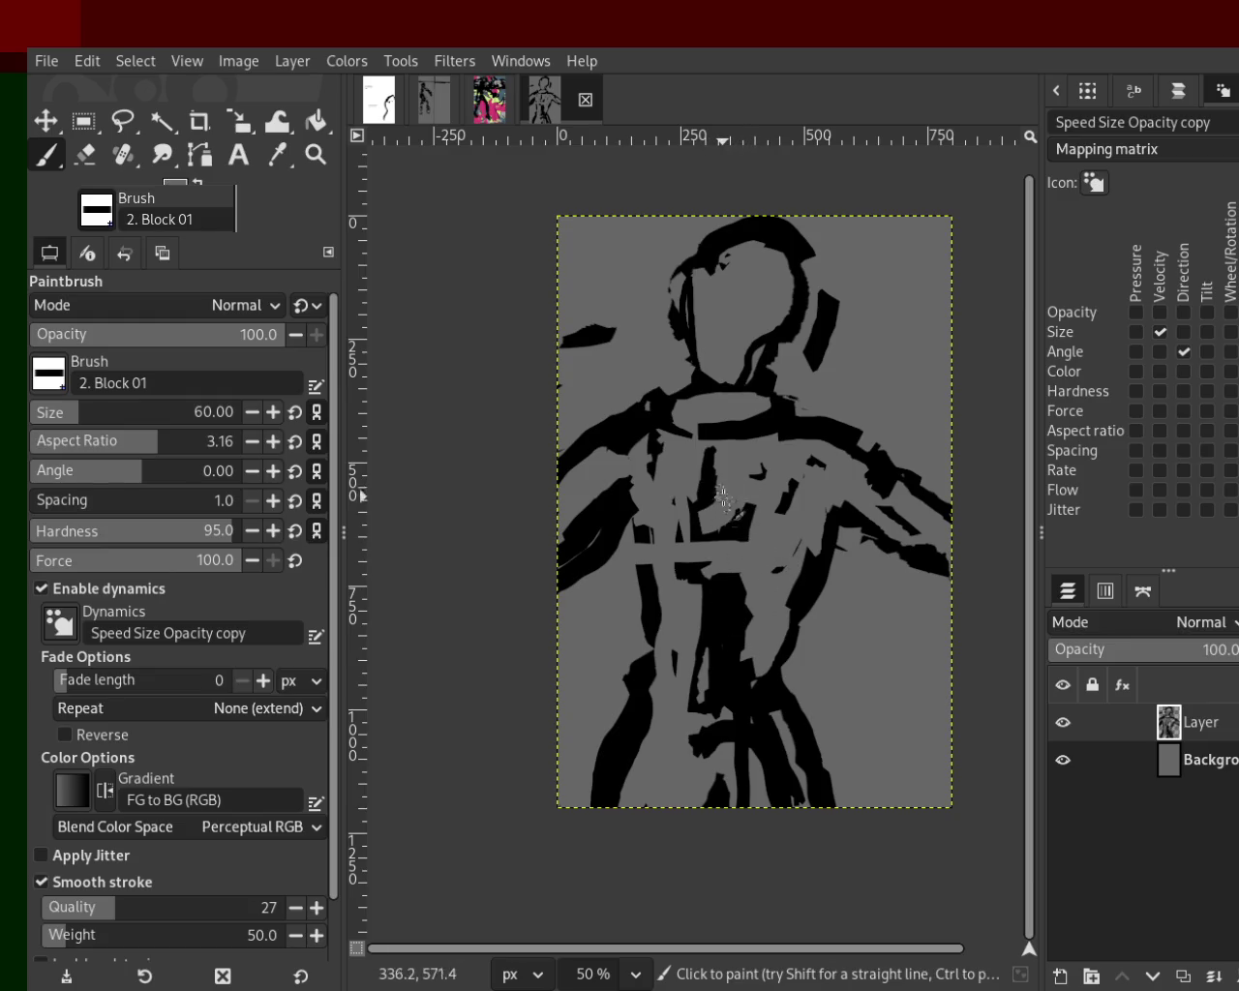
{"action": "left_click_drag", "start_coordinate": [725, 495], "coordinate": [705, 639]}
{"action": "mouse_move", "coordinate": [711, 528]}
{"action": "left_mouse_down"}
{"action": "mouse_move", "coordinate": [721, 728]}
{"action": "mouse_move", "coordinate": [706, 720]}
{"action": "mouse_move", "coordinate": [731, 762]}
{"action": "mouse_move", "coordinate": [741, 721]}
{"action": "left_mouse_up"}
{"action": "left_click", "coordinate": [708, 699], "text": "ctrl"}
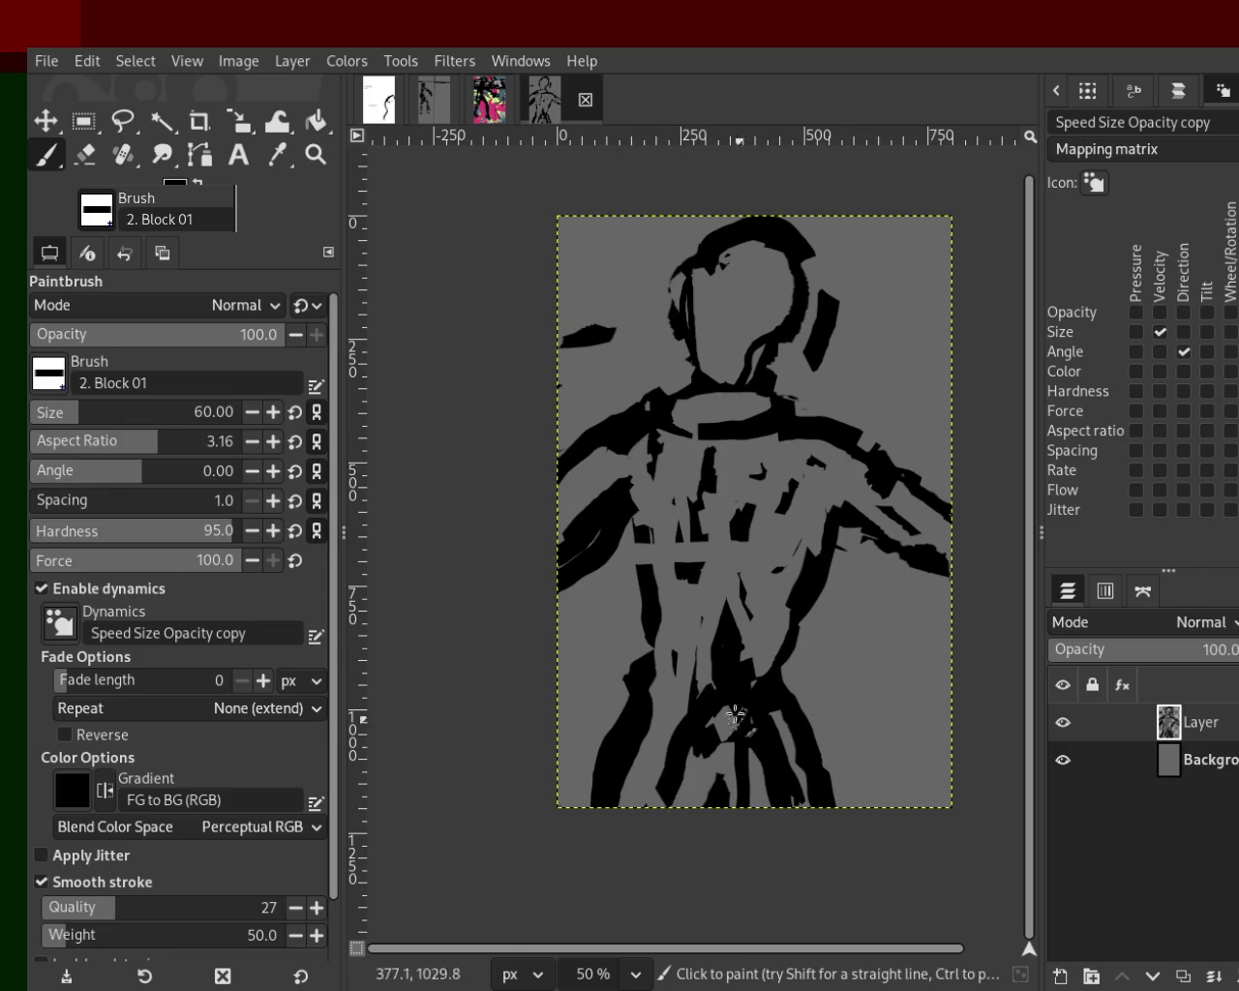
{"action": "left_click_drag", "start_coordinate": [627, 679], "coordinate": [715, 692]}
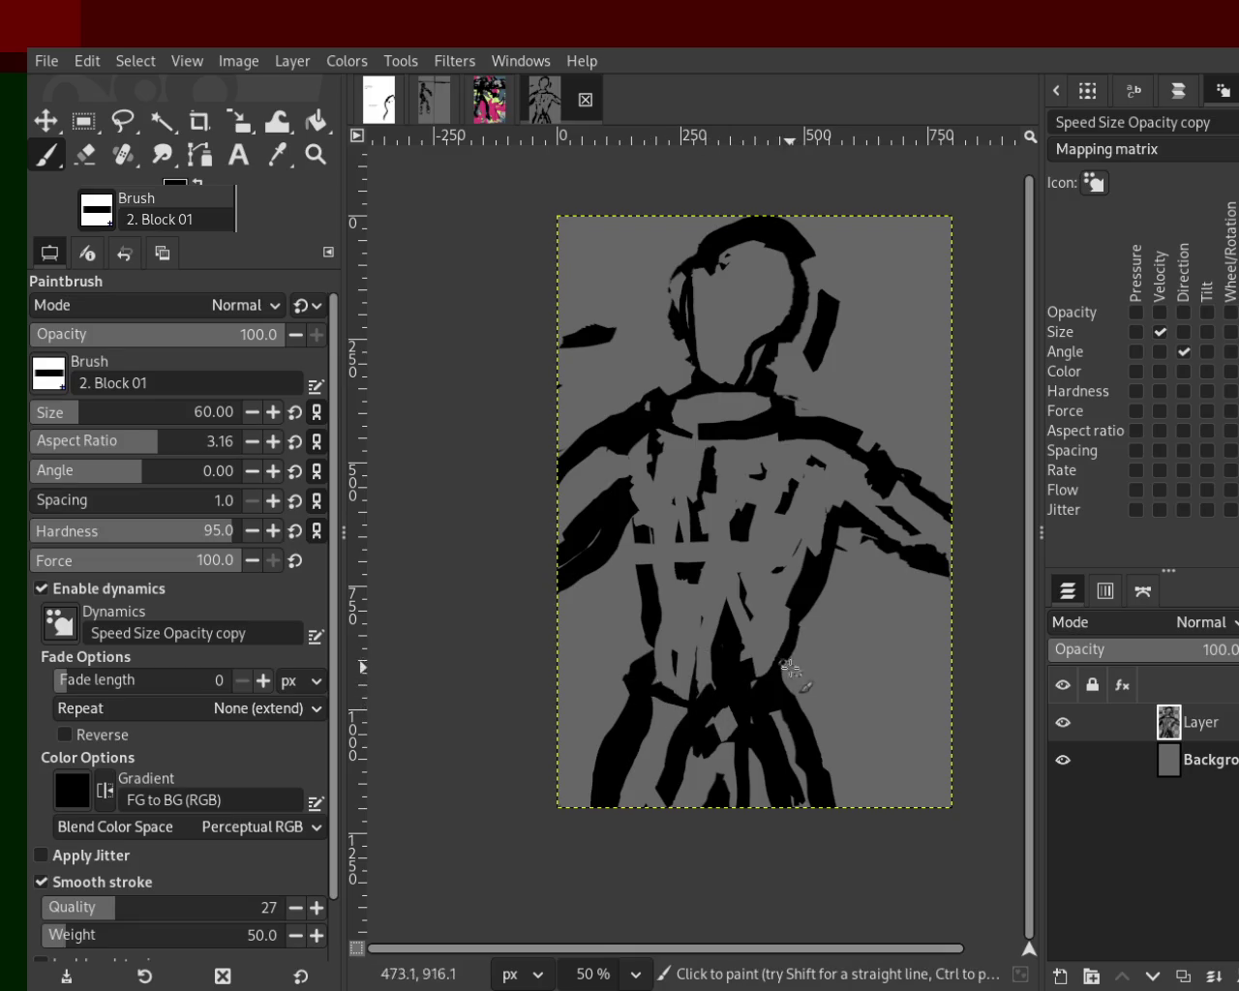
Paint grey over the black belt area and add black strokes across the chest.
{"action": "key", "text": "ctrl"}
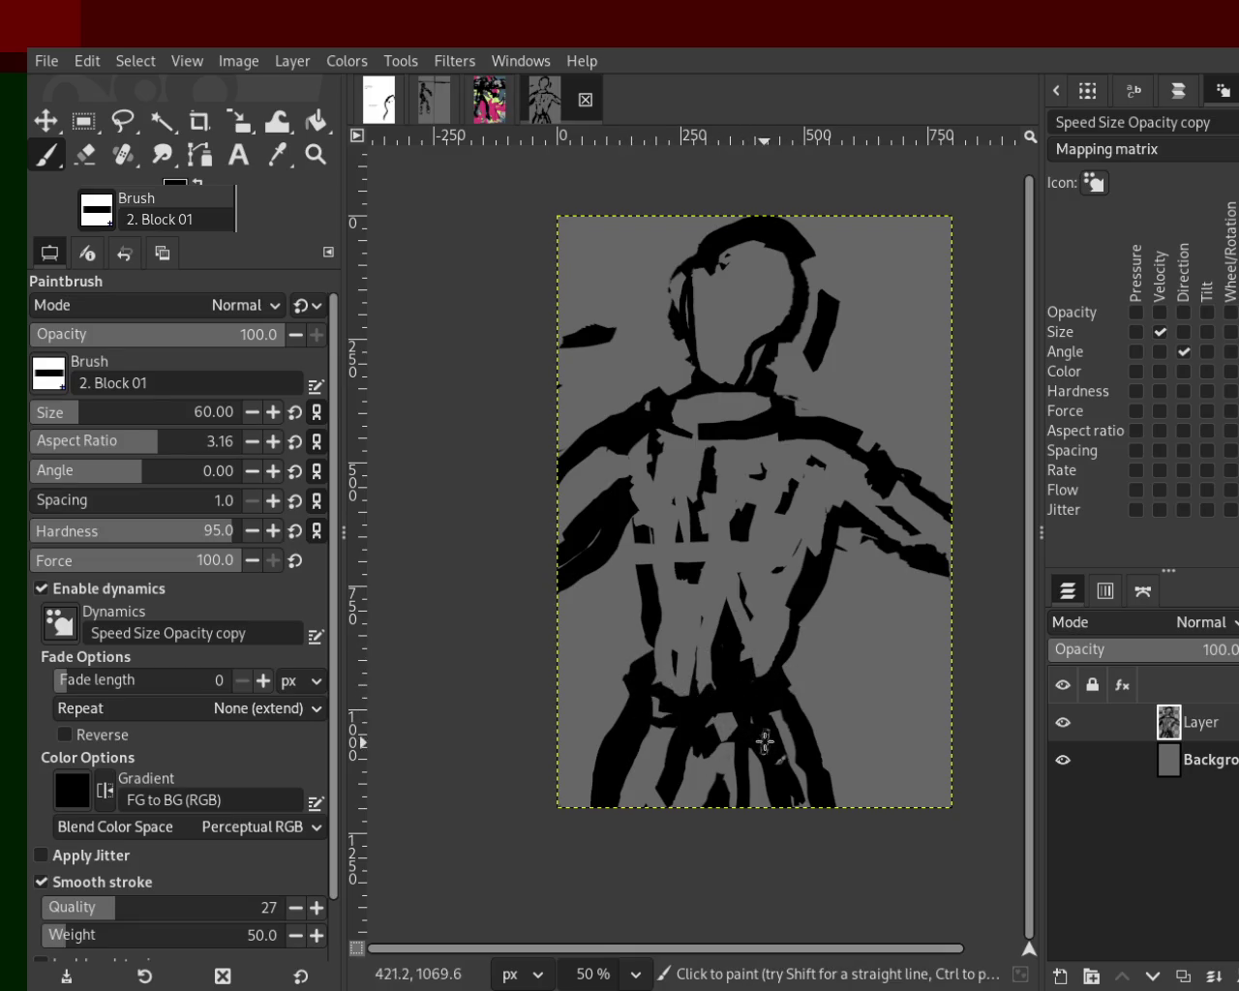
{"action": "key", "text": "ctrl"}
{"action": "left_click", "coordinate": [726, 734], "text": "ctrl"}
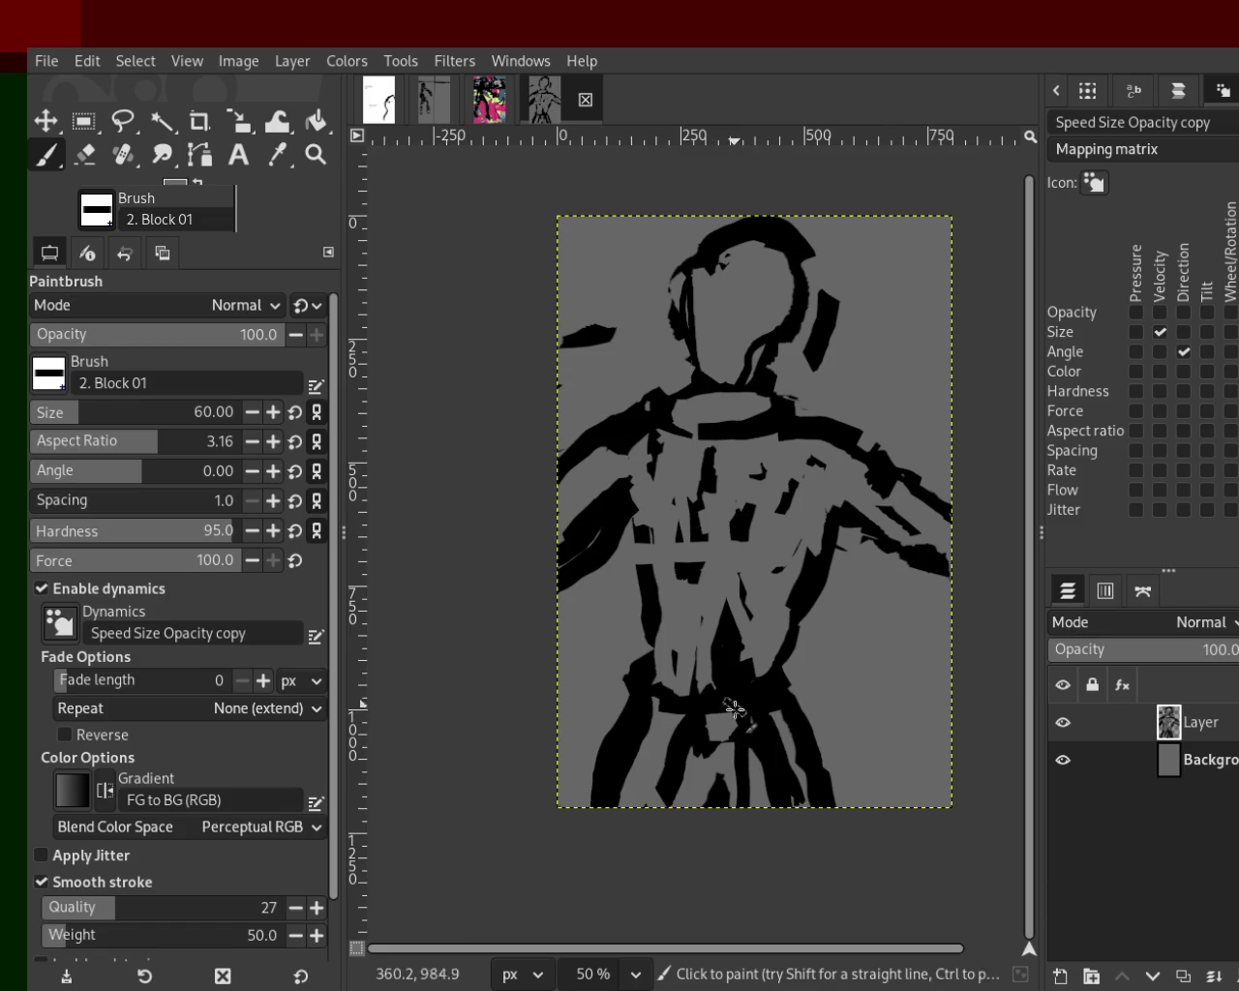
{"action": "left_click_drag", "start_coordinate": [735, 704], "coordinate": [636, 680]}
{"action": "left_click_drag", "start_coordinate": [794, 697], "coordinate": [765, 719]}
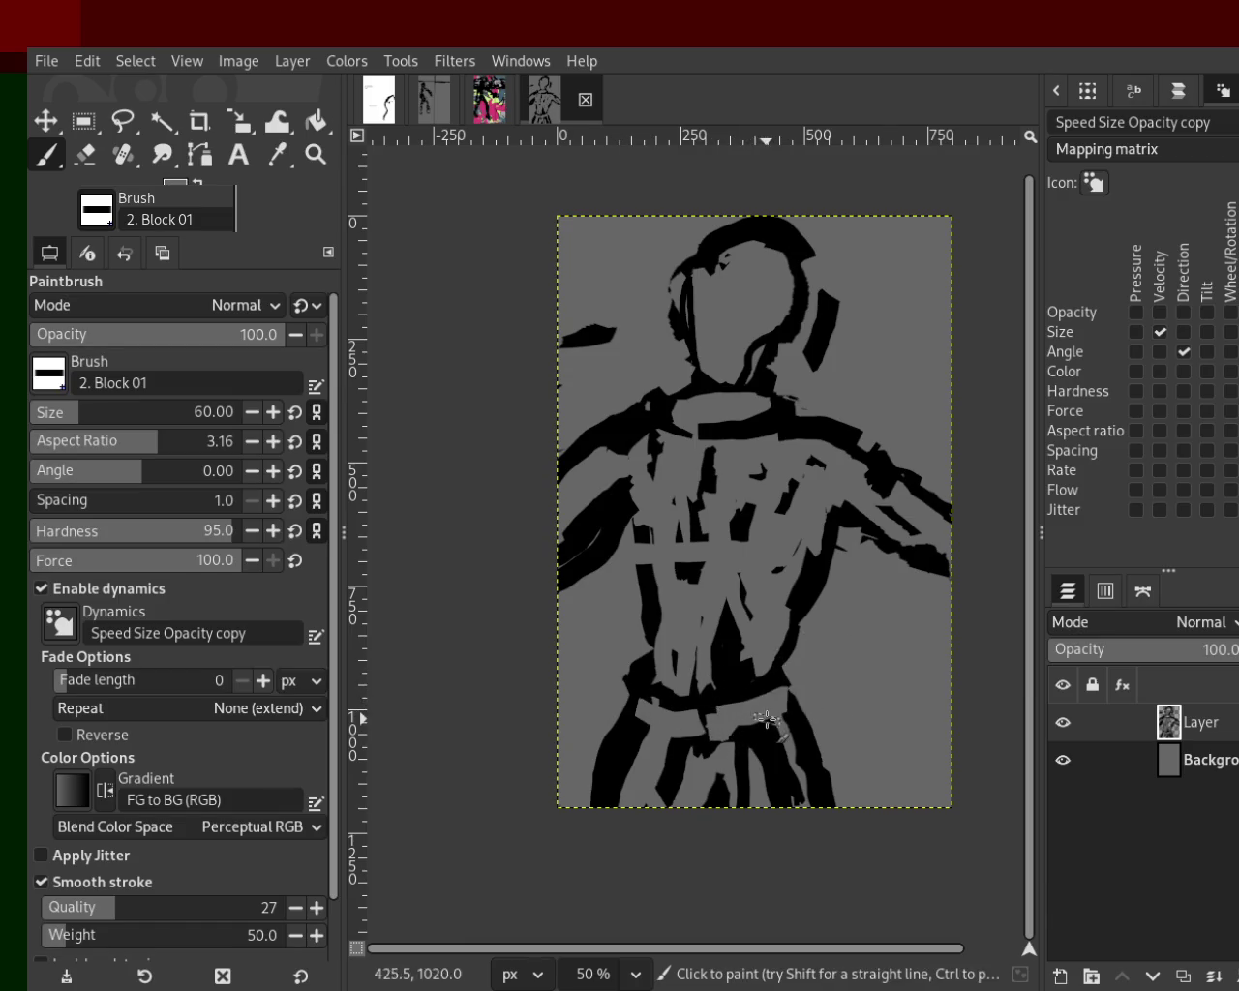
{"action": "left_click", "coordinate": [654, 668], "text": "ctrl"}
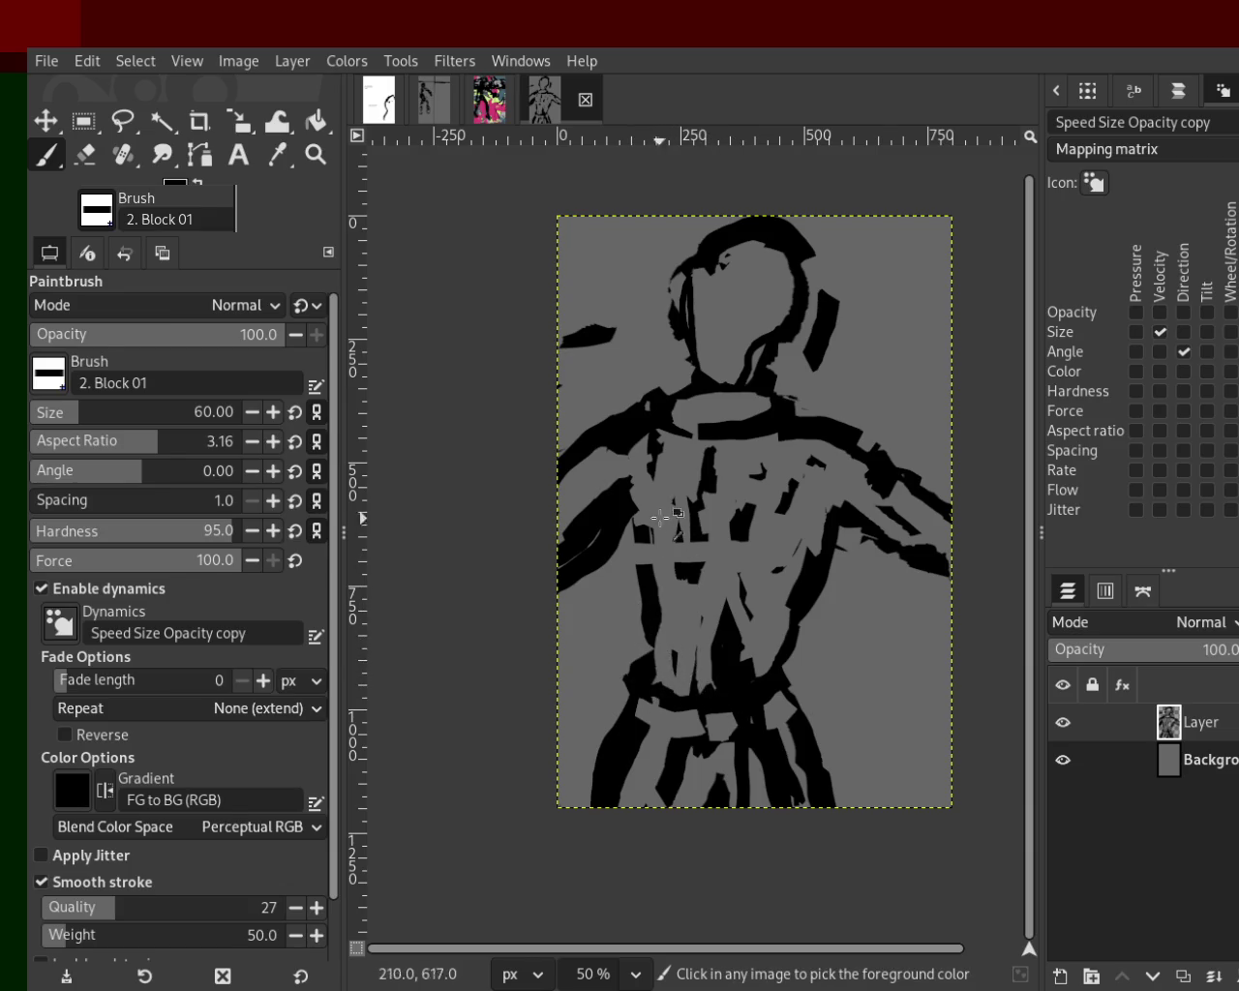
{"action": "mouse_move", "coordinate": [647, 535]}
{"action": "left_mouse_down"}
{"action": "mouse_move", "coordinate": [740, 501]}
{"action": "mouse_move", "coordinate": [793, 510]}
{"action": "mouse_move", "coordinate": [698, 521]}
{"action": "mouse_move", "coordinate": [749, 505]}
{"action": "mouse_move", "coordinate": [631, 511]}
{"action": "left_mouse_up"}
Grey out part of the chest band, carve an A-shape into the torso, and cover lower and upper-middle torso strokes.
{"action": "left_click", "coordinate": [813, 490], "text": "ctrl"}
{"action": "mouse_move", "coordinate": [803, 494]}
{"action": "left_mouse_down"}
{"action": "mouse_move", "coordinate": [740, 507]}
{"action": "mouse_move", "coordinate": [662, 481]}
{"action": "mouse_move", "coordinate": [608, 512]}
{"action": "mouse_move", "coordinate": [737, 551]}
{"action": "left_mouse_up"}
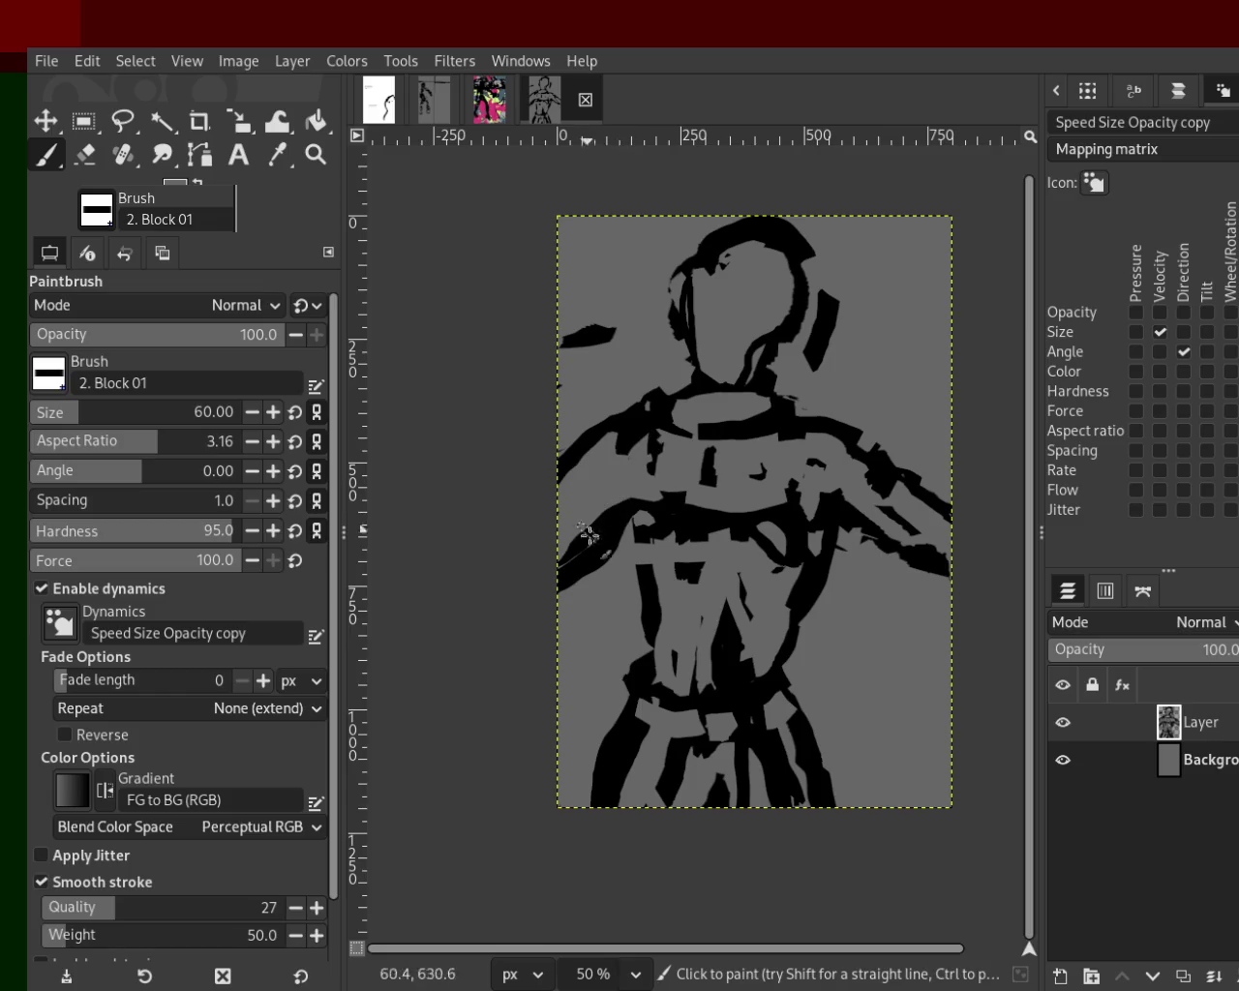
{"action": "left_click_drag", "start_coordinate": [733, 599], "coordinate": [579, 665]}
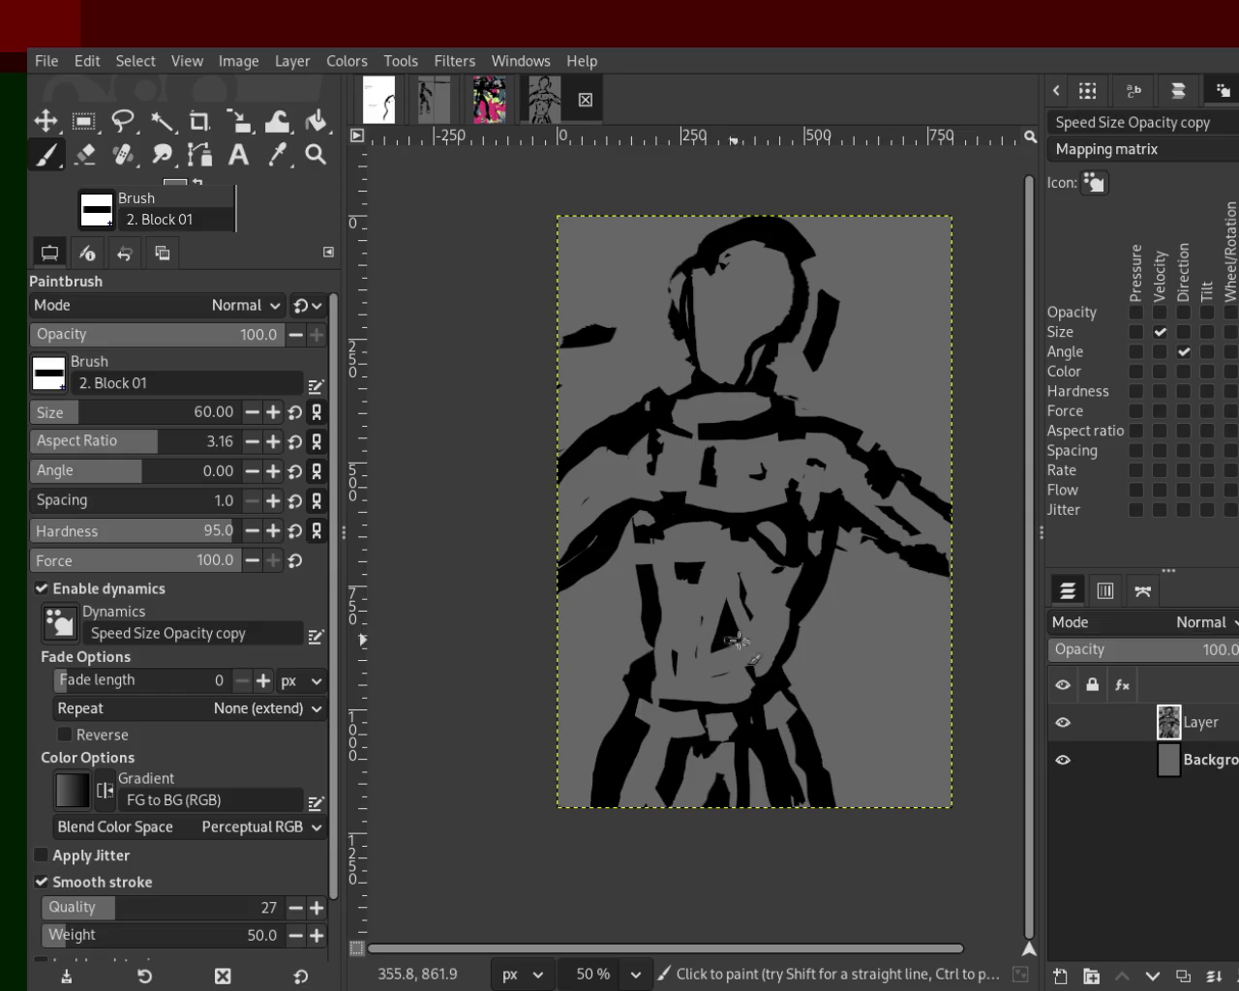
{"action": "mouse_move", "coordinate": [721, 668]}
{"action": "left_mouse_down"}
{"action": "mouse_move", "coordinate": [646, 709]}
{"action": "mouse_move", "coordinate": [693, 714]}
{"action": "left_mouse_up"}
{"action": "left_click", "coordinate": [640, 663], "text": "ctrl"}
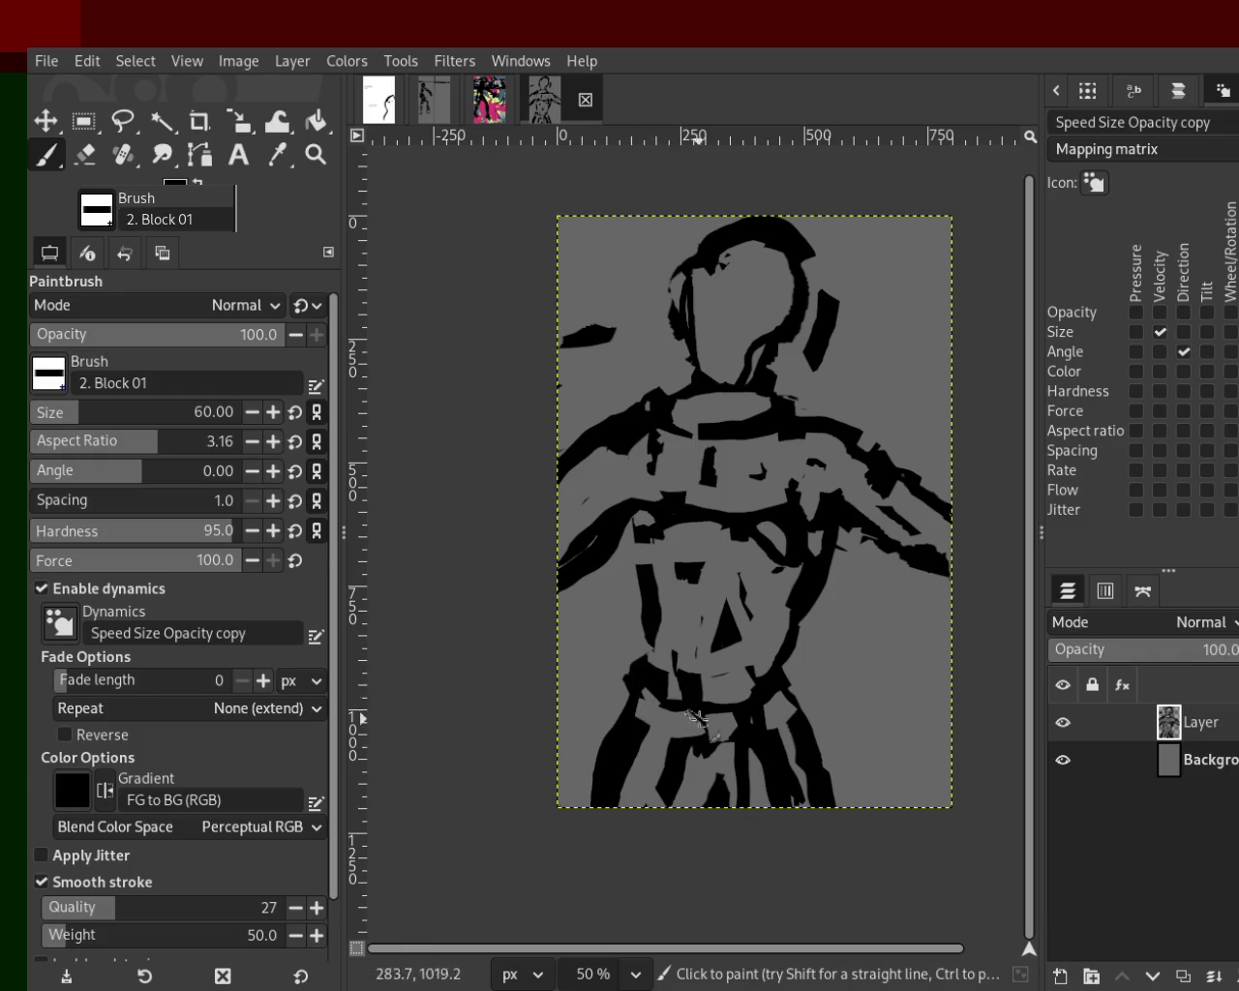
{"action": "left_click", "coordinate": [761, 689], "text": "ctrl"}
{"action": "mouse_move", "coordinate": [769, 656]}
{"action": "left_mouse_down"}
{"action": "mouse_move", "coordinate": [742, 566]}
{"action": "mouse_move", "coordinate": [695, 523]}
{"action": "left_mouse_up"}
Thicken the black chest band, then trim its top edge and cover the patches right of centre in grey.
{"action": "left_click", "coordinate": [750, 527], "text": "ctrl"}
{"action": "left_click", "coordinate": [799, 499], "text": "ctrl"}
{"action": "left_click", "coordinate": [797, 501], "text": "ctrl"}
{"action": "mouse_move", "coordinate": [793, 502]}
{"action": "left_mouse_down"}
{"action": "mouse_move", "coordinate": [755, 497]}
{"action": "mouse_move", "coordinate": [702, 519]}
{"action": "left_mouse_up"}
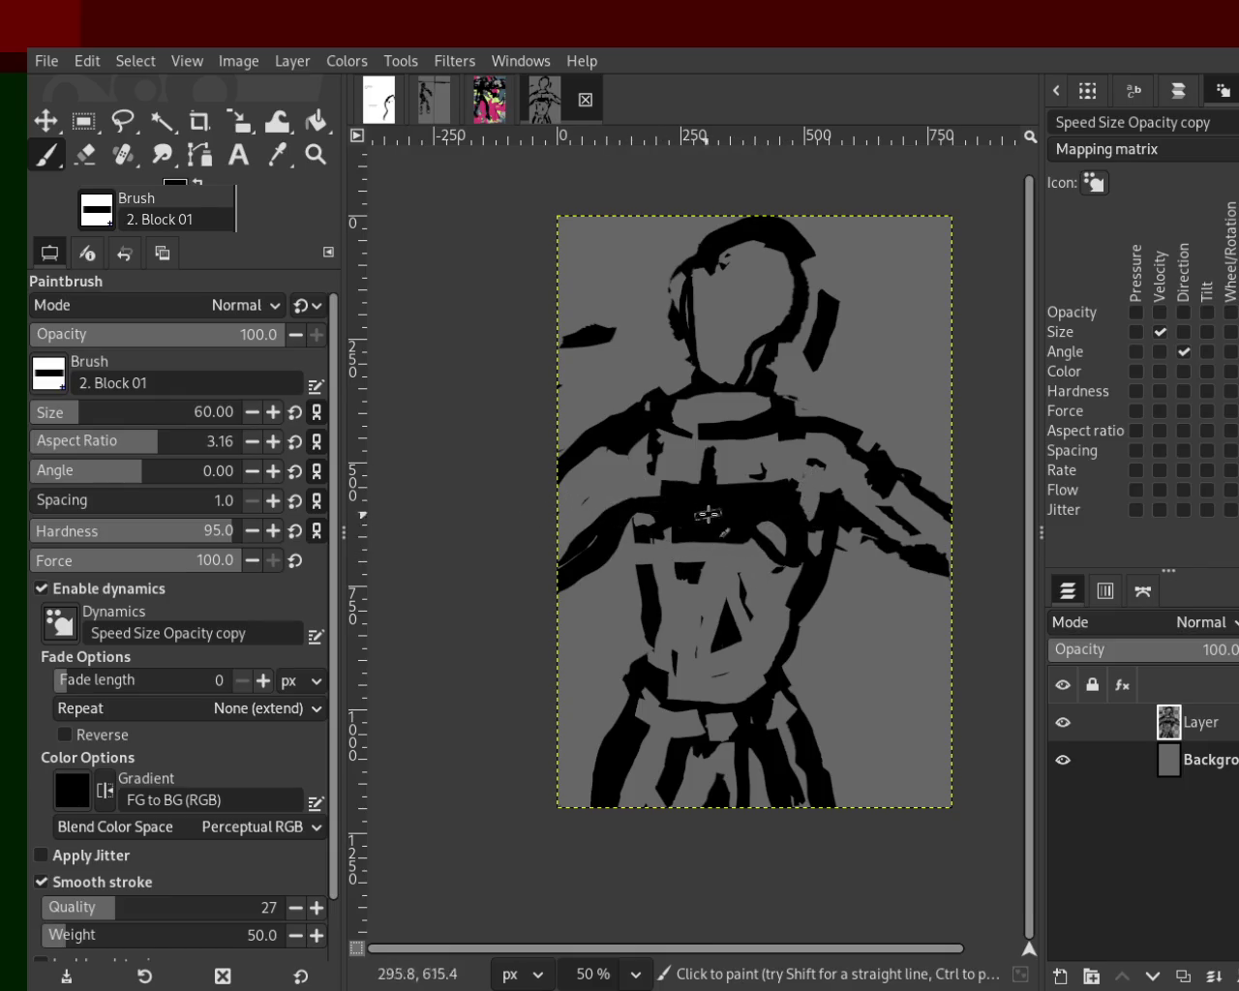
{"action": "left_click", "coordinate": [801, 477], "text": "ctrl"}
{"action": "left_click_drag", "start_coordinate": [800, 477], "coordinate": [545, 477]}
{"action": "left_click_drag", "start_coordinate": [807, 505], "coordinate": [753, 504]}
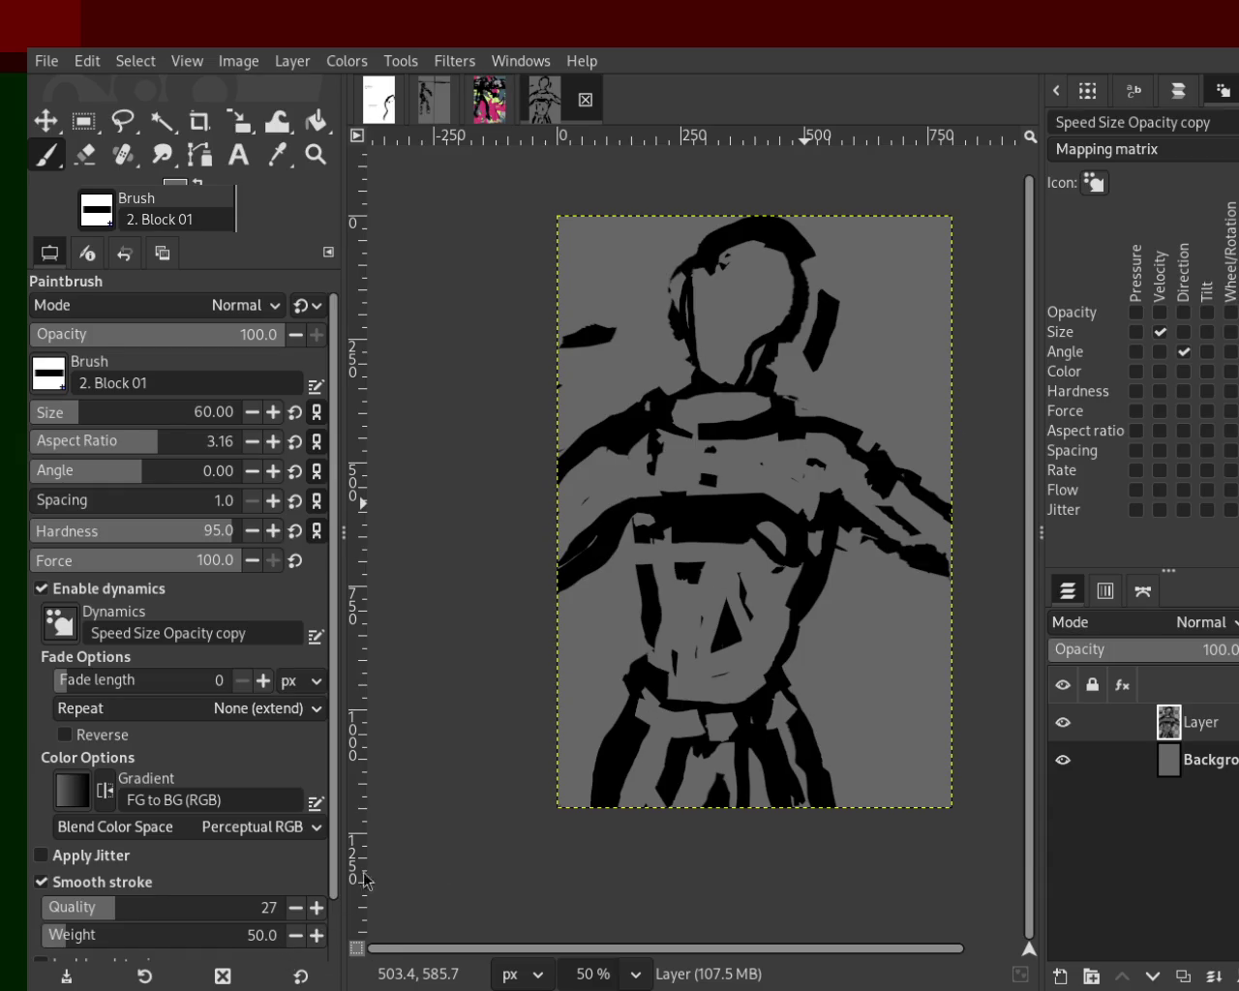
{"action": "key", "text": "super+Up"}
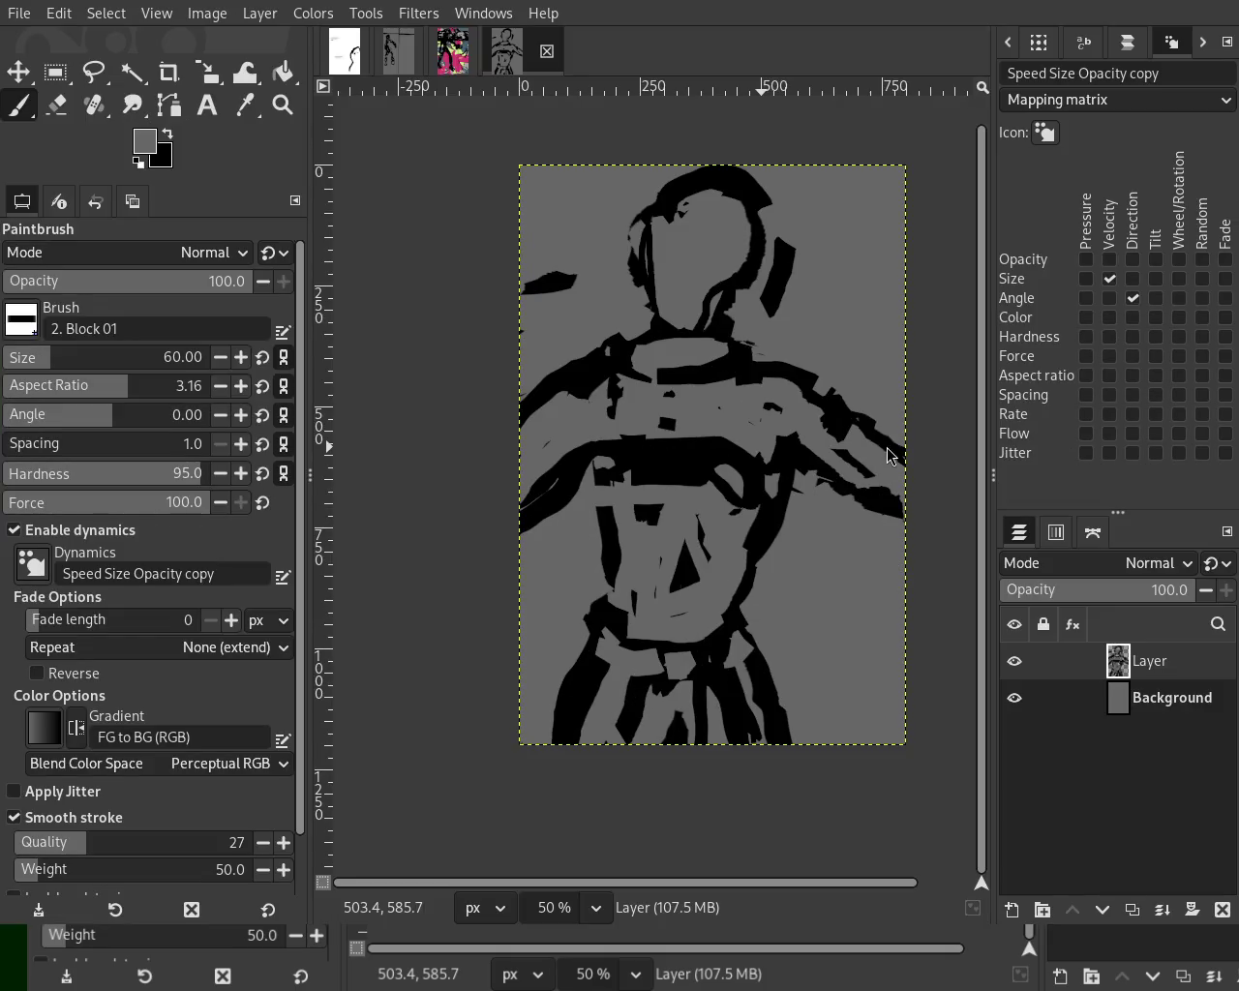
Switch to Firefox and read the World Population Review ranking from the search results.
{"action": "key", "text": "alt+Tab"}
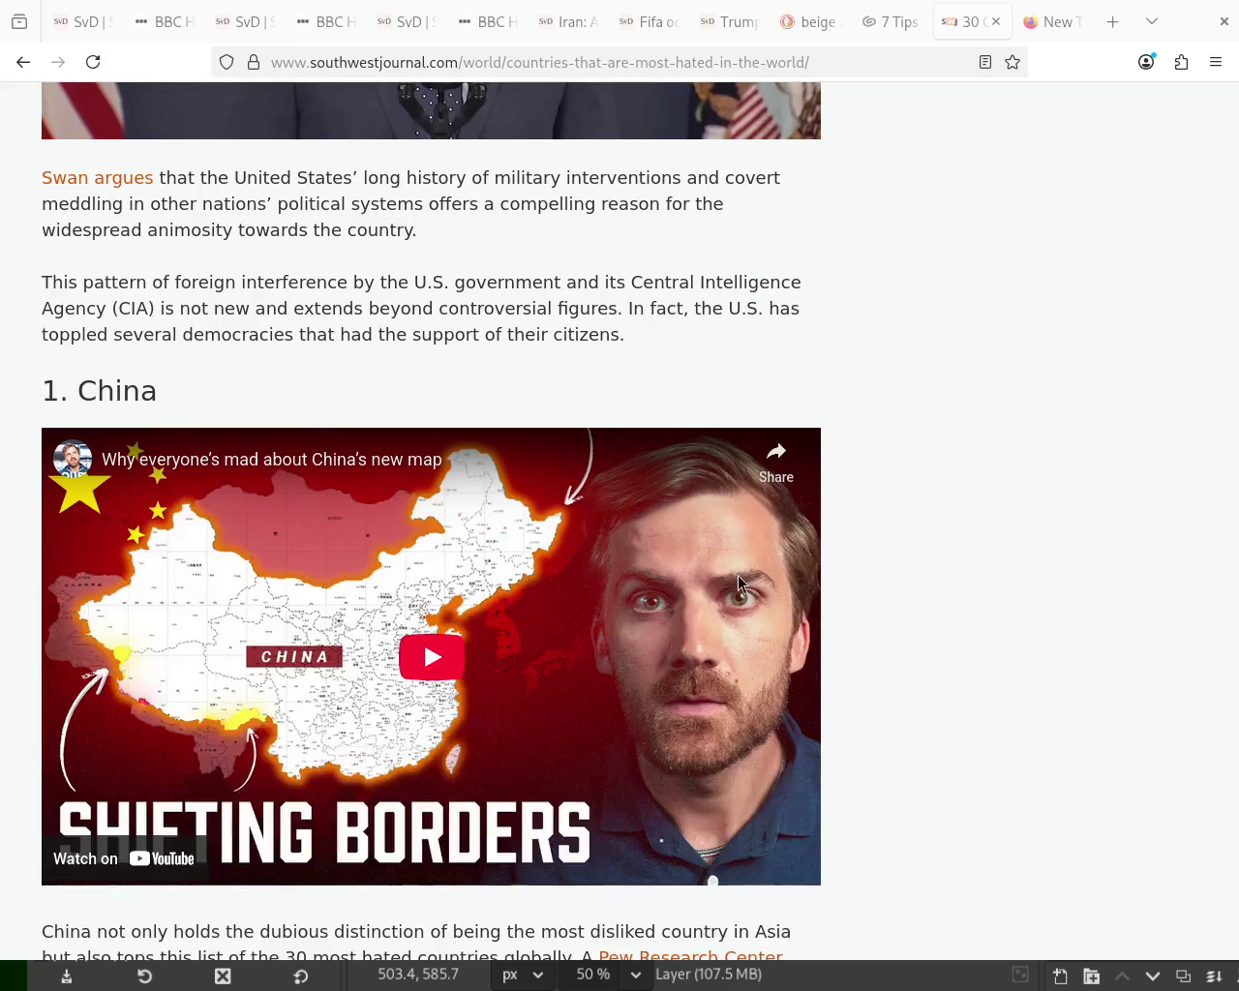
{"action": "scroll", "coordinate": [920, 725], "scroll_direction": "down", "scroll_amount": 1}
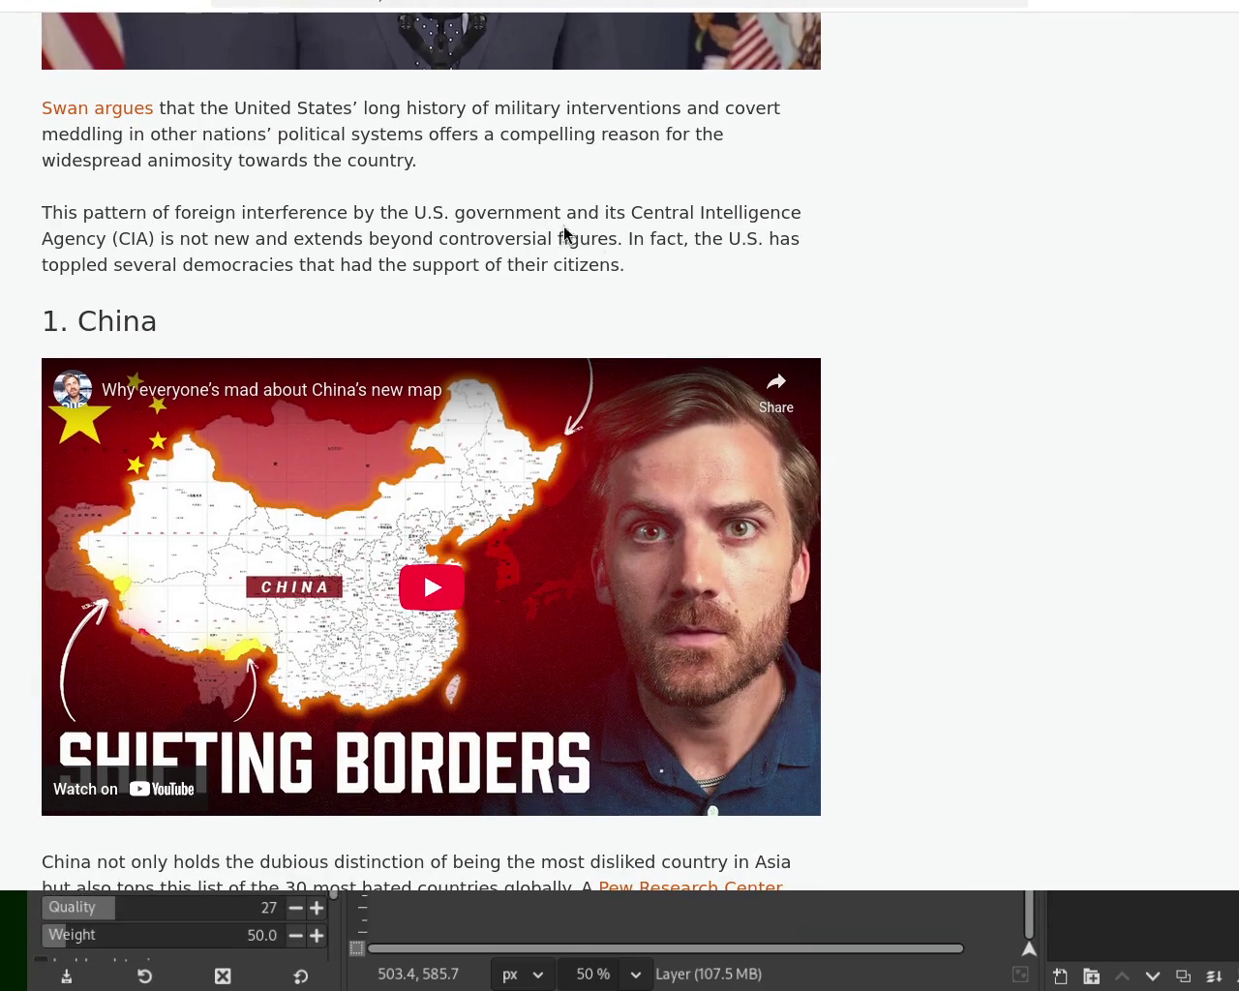
{"action": "key", "text": "alt+Left"}
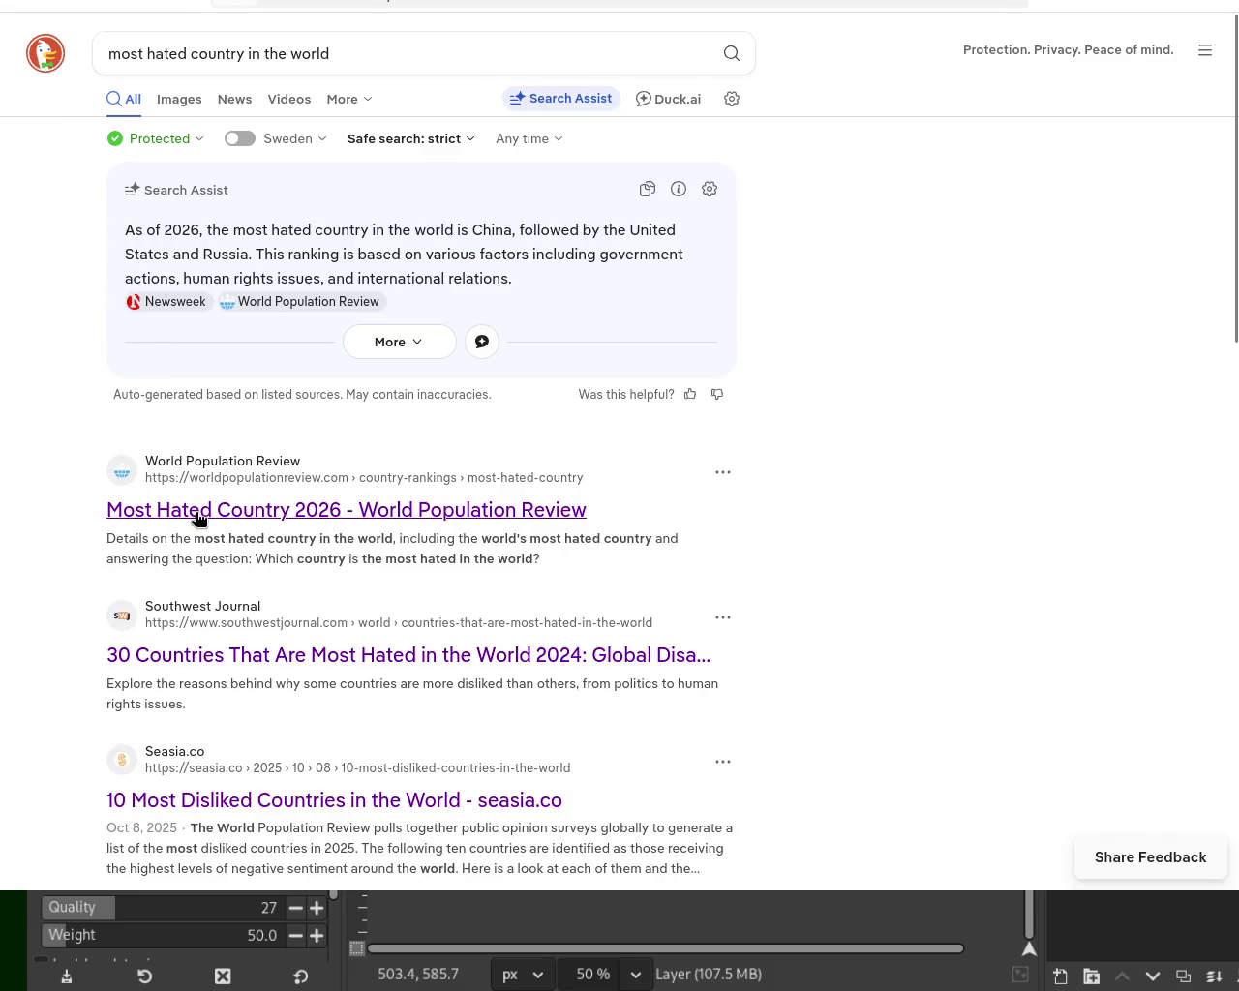
{"action": "left_click", "coordinate": [197, 520]}
{"action": "scroll", "coordinate": [620, 445], "scroll_direction": "down", "scroll_amount": 10}
{"action": "scroll", "coordinate": [619, 445], "scroll_direction": "up", "scroll_amount": 5}
{"action": "scroll", "coordinate": [619, 445], "scroll_direction": "up", "scroll_amount": 10}
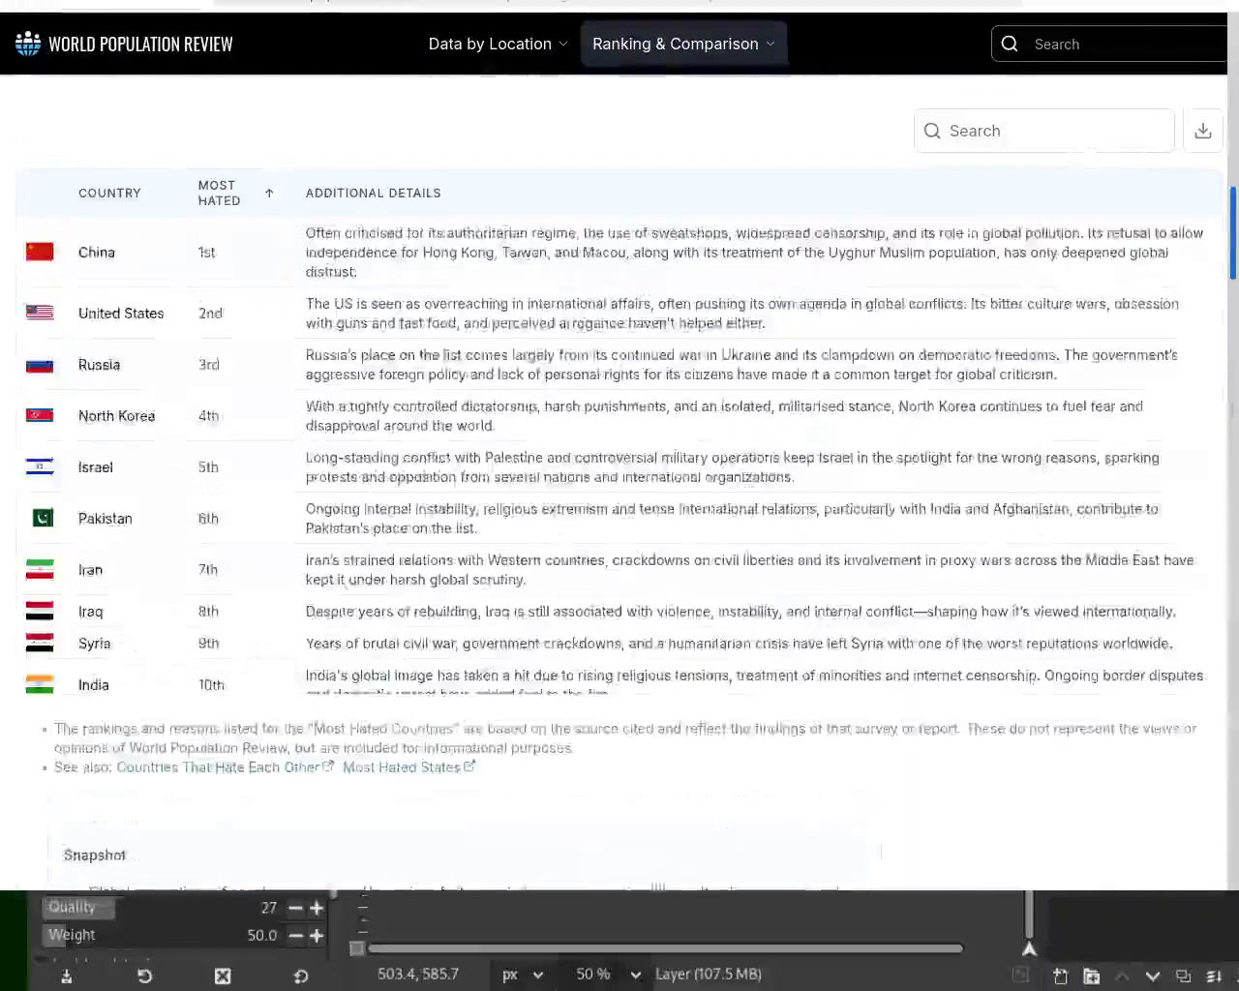
{"action": "scroll", "coordinate": [620, 445], "scroll_direction": "up", "scroll_amount": 2}
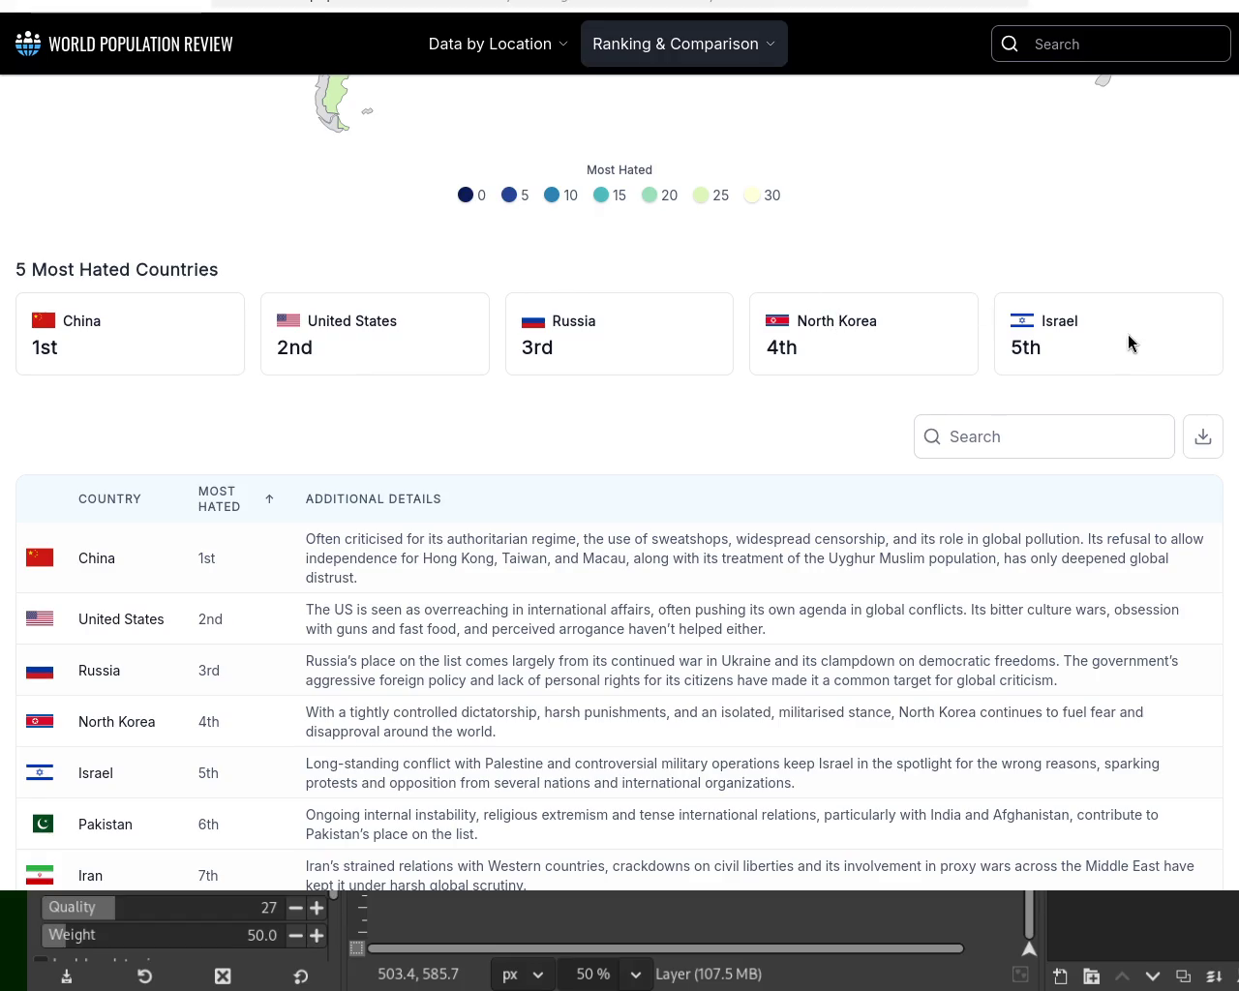
Read the Southwest Journal most-hated countries article, then return to the DuckDuckGo results.
{"action": "key", "text": "alt+Left"}
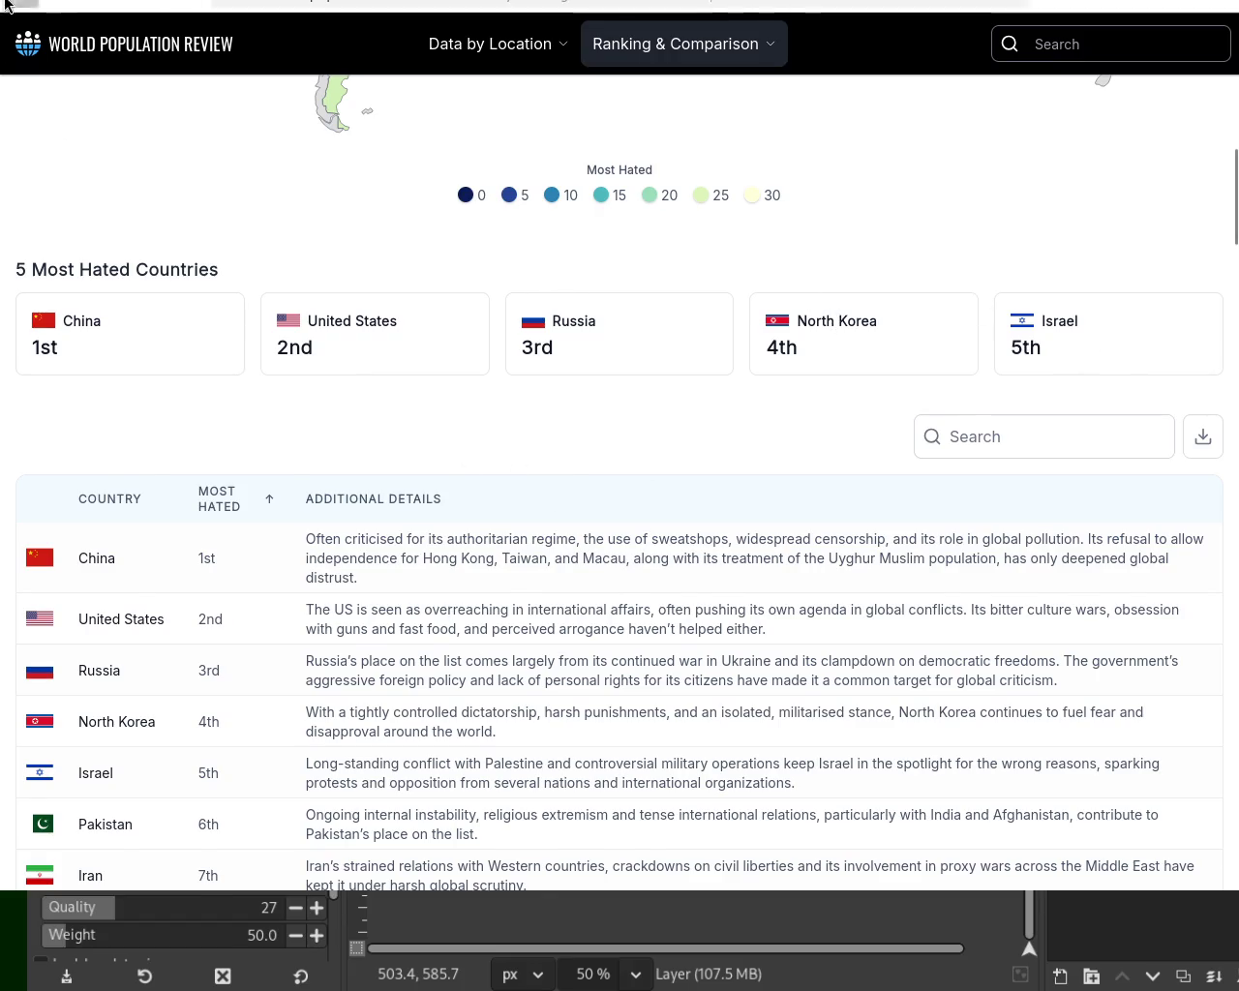
{"action": "left_click", "coordinate": [175, 670]}
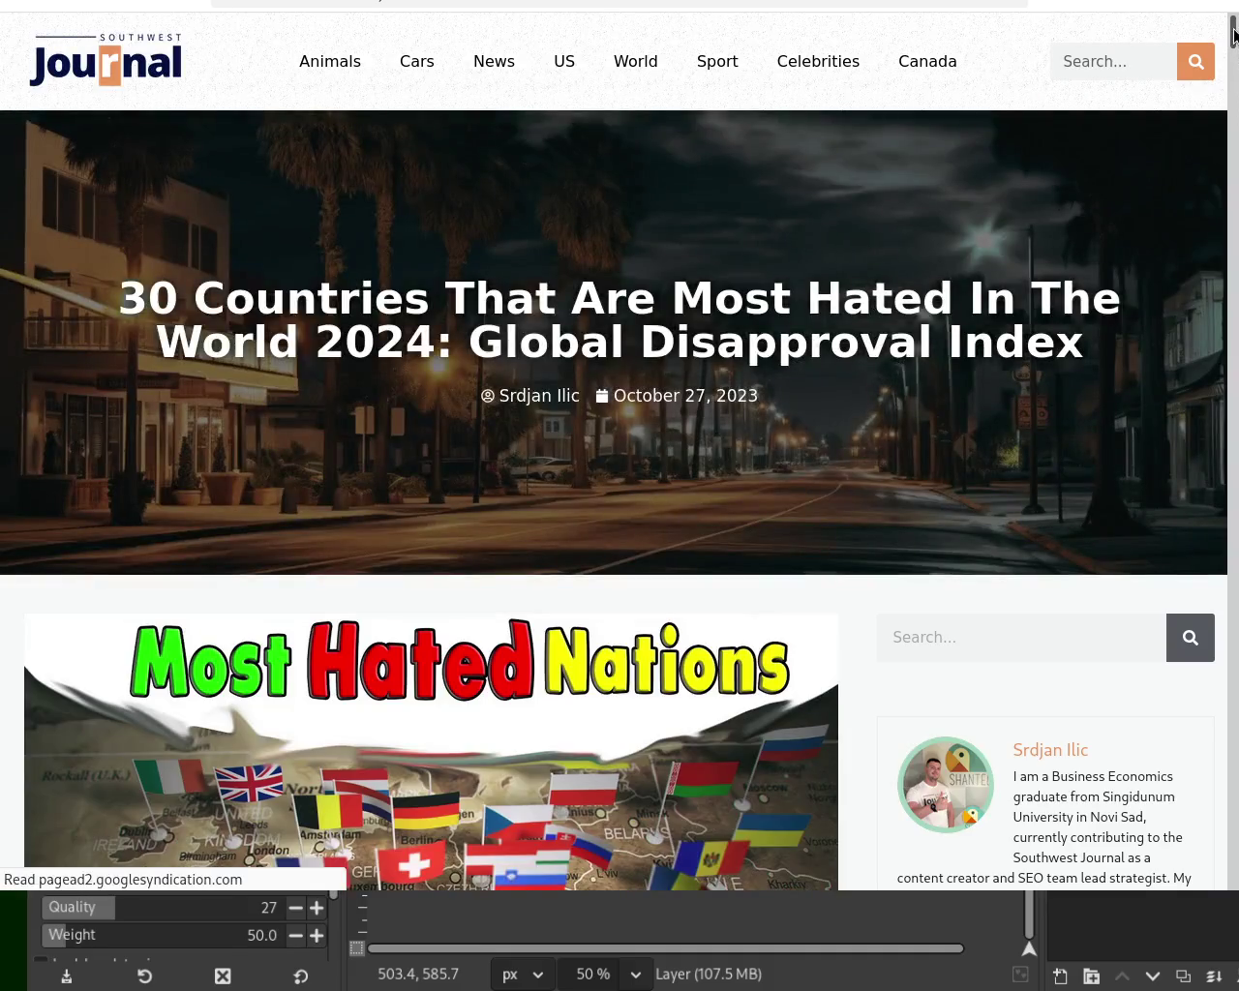
{"action": "left_click_drag", "start_coordinate": [1234, 36], "coordinate": [1234, 656]}
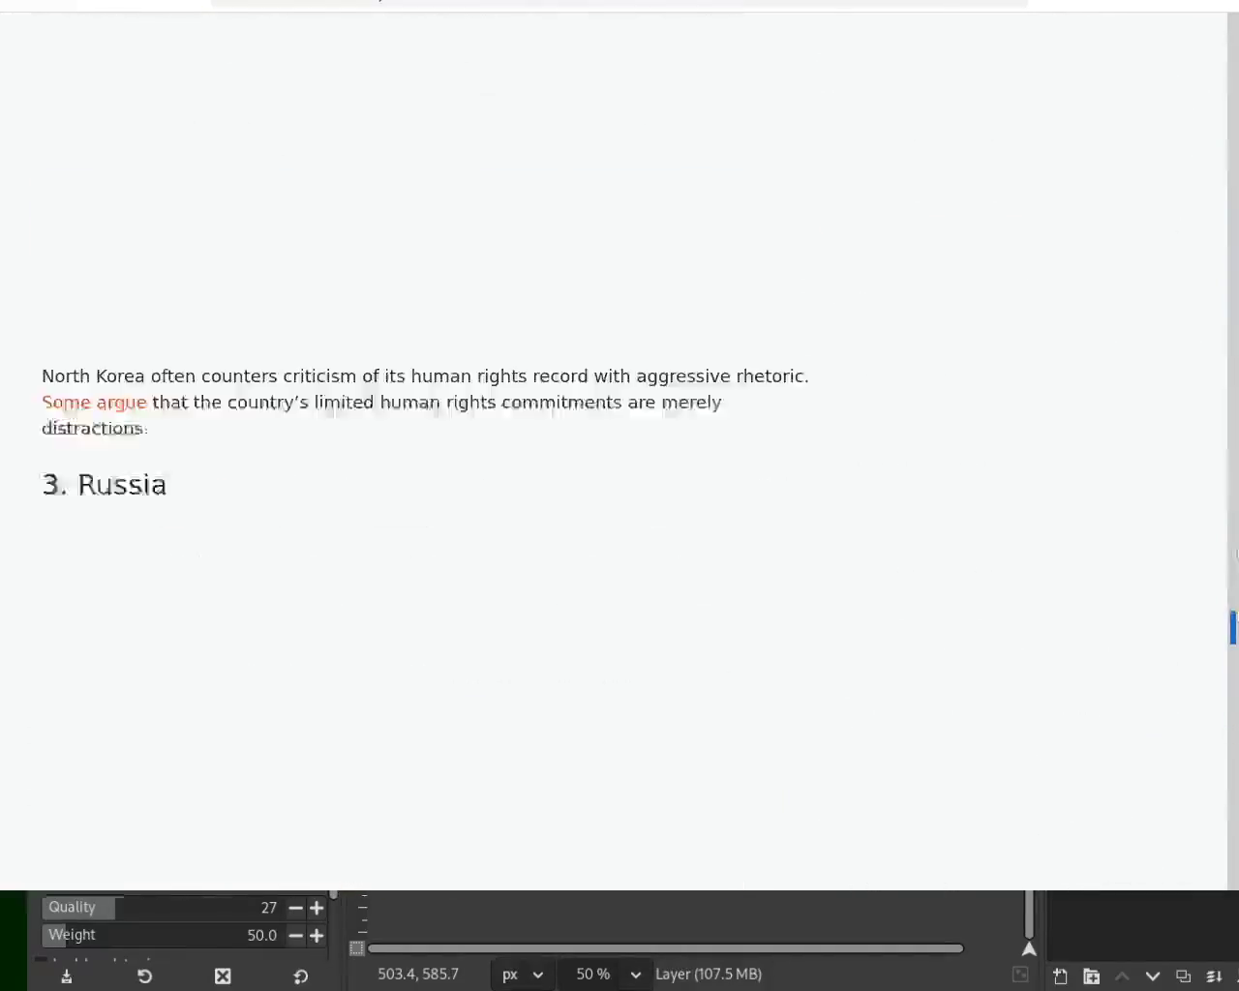
{"action": "scroll", "coordinate": [1232, 666], "scroll_direction": "down", "scroll_amount": 2}
{"action": "scroll", "coordinate": [1233, 666], "scroll_direction": "down", "scroll_amount": 3}
{"action": "scroll", "coordinate": [1232, 666], "scroll_direction": "down", "scroll_amount": 5}
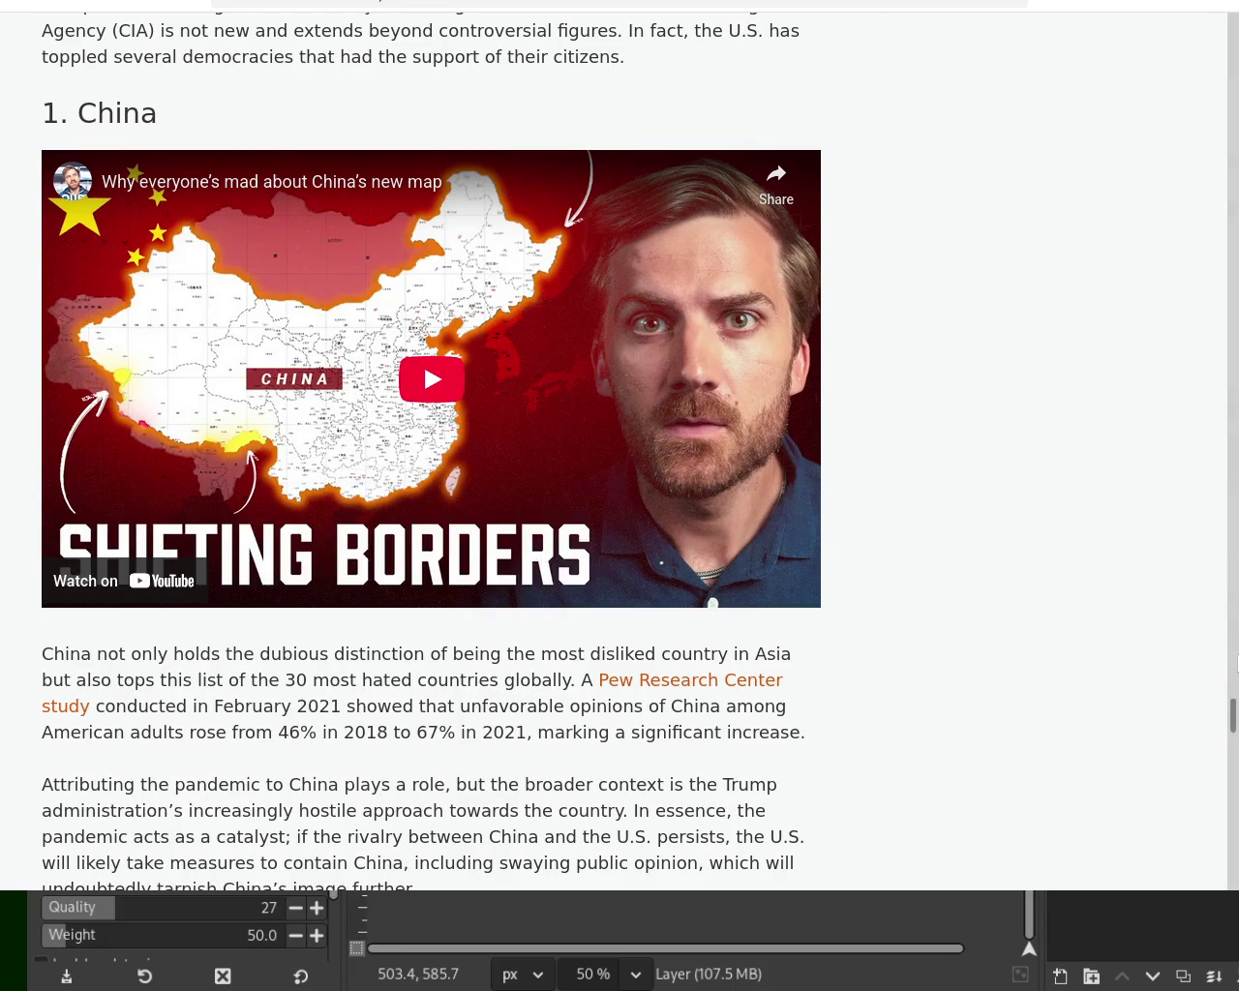
{"action": "left_click_drag", "start_coordinate": [1234, 695], "coordinate": [1235, 605]}
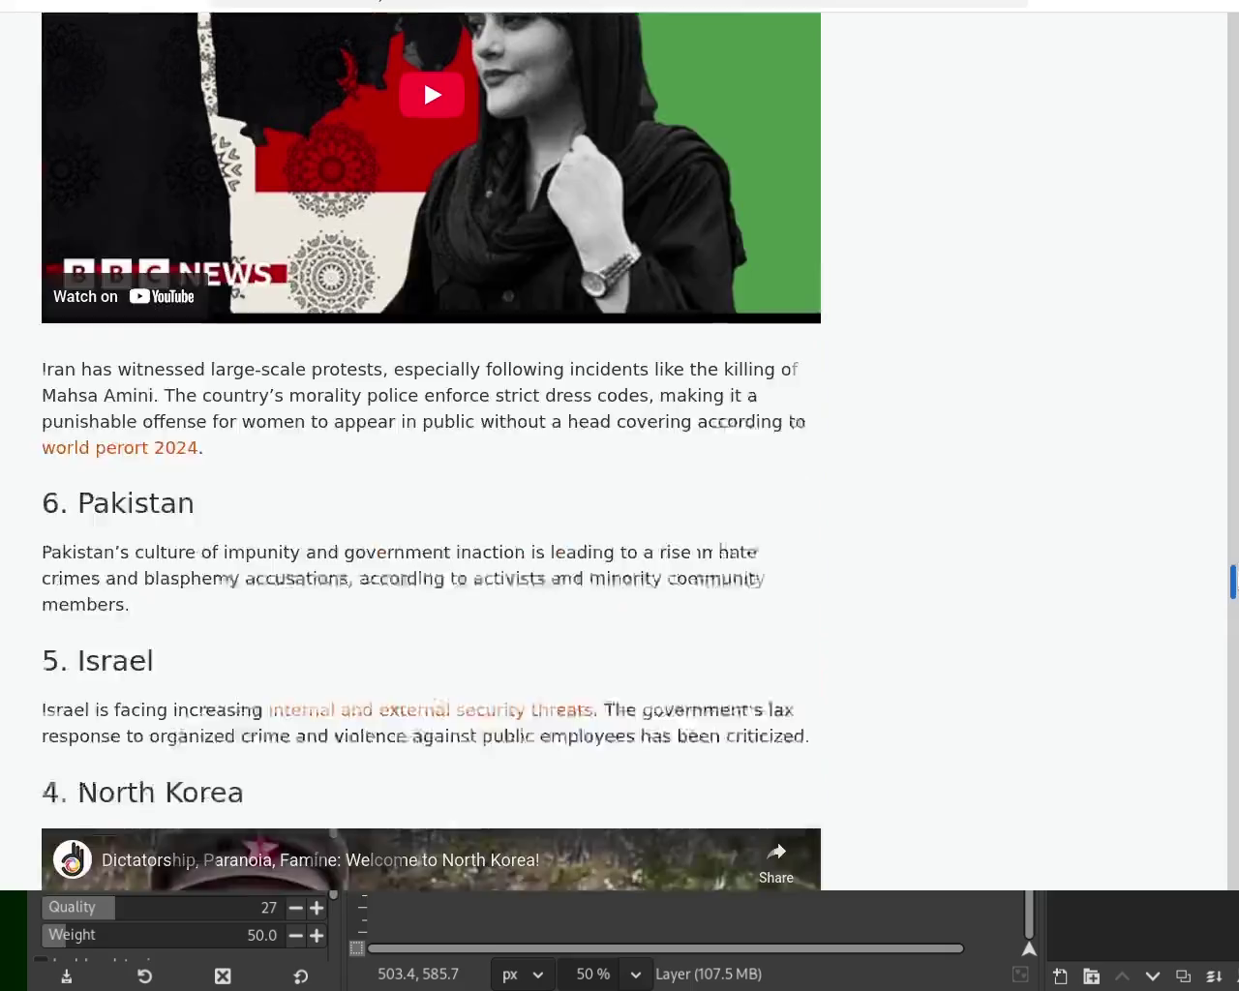
{"action": "key", "text": "alt+Left"}
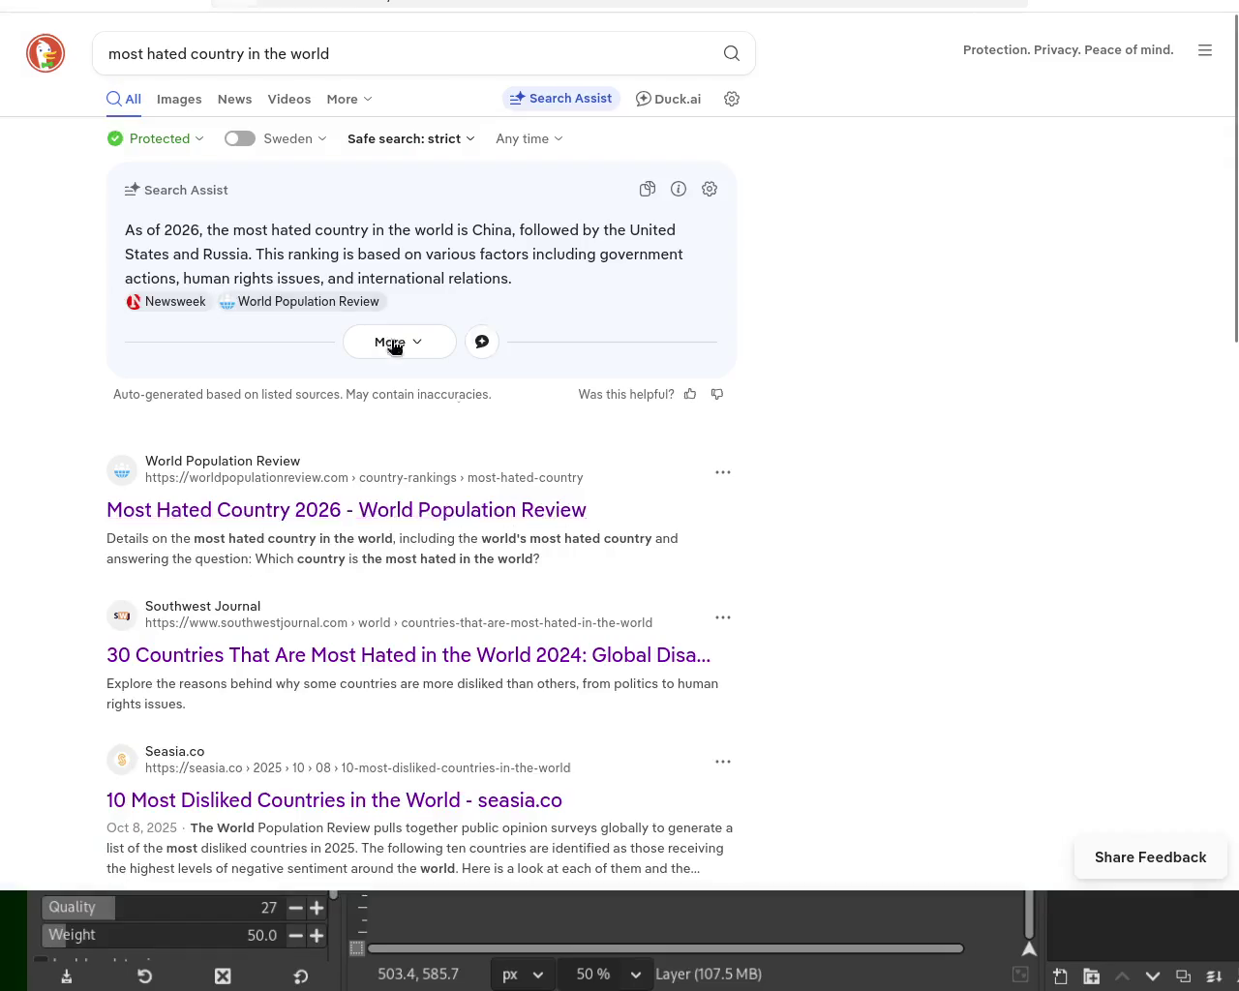
Open the seasia article on the ten most disliked countries and scroll down through it.
{"action": "left_click", "coordinate": [260, 809]}
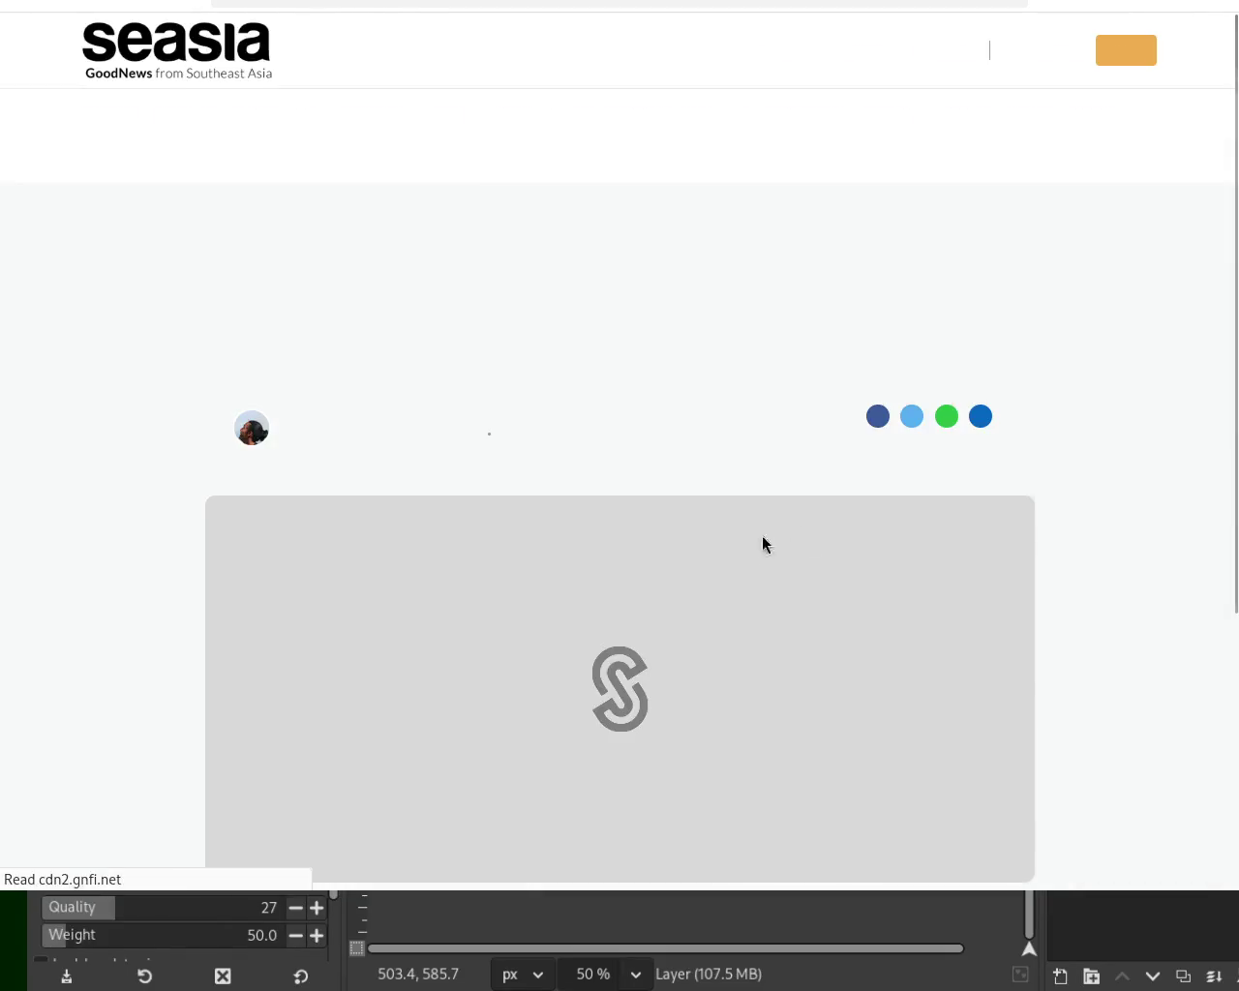
{"action": "scroll", "coordinate": [619, 446], "scroll_direction": "down", "scroll_amount": 1}
{"action": "scroll", "coordinate": [619, 445], "scroll_direction": "down", "scroll_amount": 4}
{"action": "scroll", "coordinate": [619, 446], "scroll_direction": "down", "scroll_amount": 3}
{"action": "scroll", "coordinate": [620, 446], "scroll_direction": "down", "scroll_amount": 3}
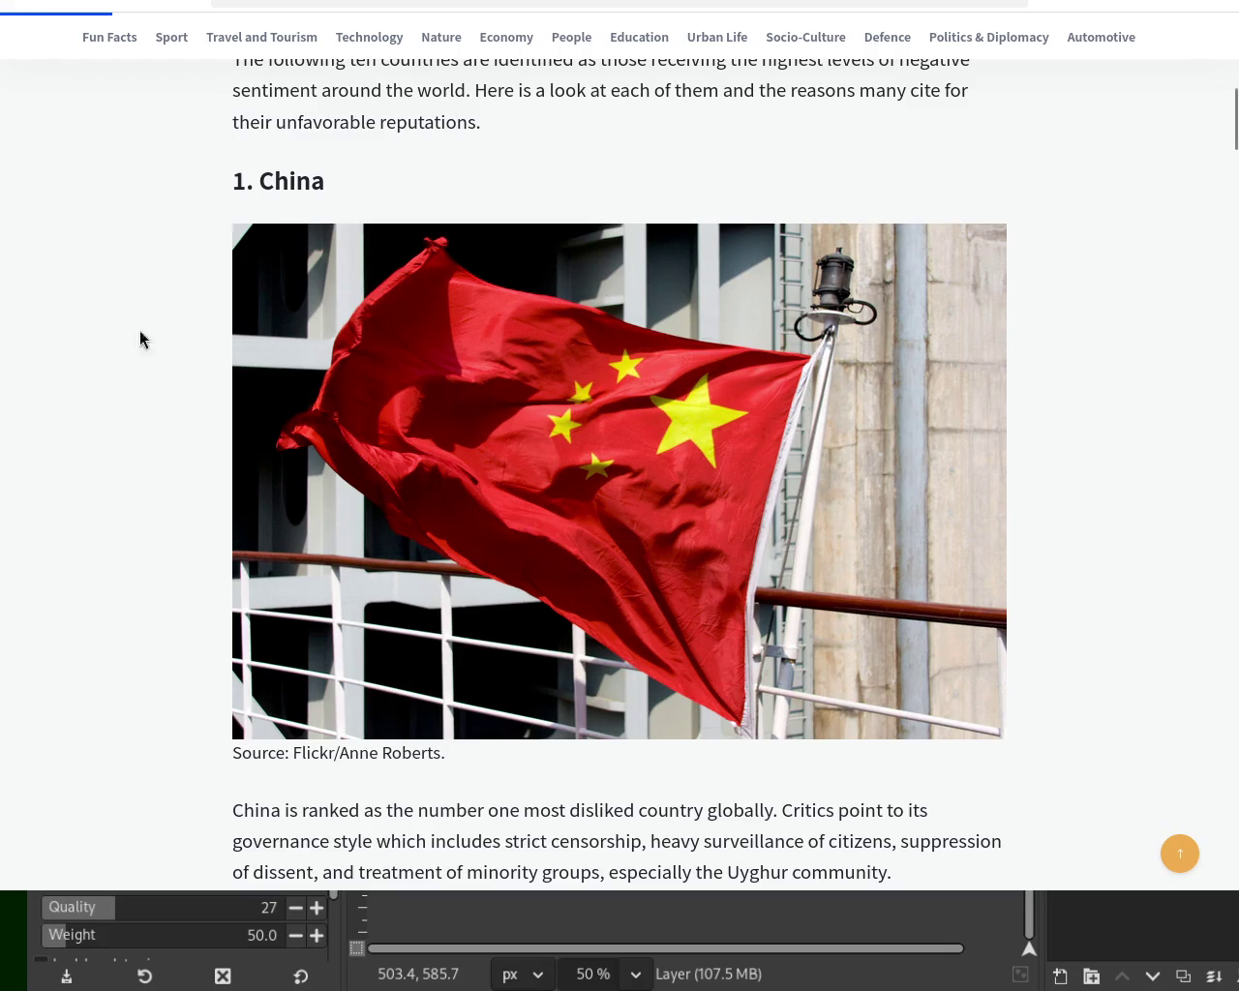
{"action": "mouse_move", "coordinate": [1232, 121]}
{"action": "left_mouse_down"}
{"action": "mouse_move", "coordinate": [1234, 190]}
{"action": "mouse_move", "coordinate": [1192, 423]}
{"action": "mouse_move", "coordinate": [1218, 767]}
{"action": "left_mouse_up"}
Scroll back to the top of the article and switch back to the GIMP window.
{"action": "scroll", "coordinate": [1221, 760], "scroll_direction": "up", "scroll_amount": 2}
{"action": "scroll", "coordinate": [1226, 736], "scroll_direction": "up", "scroll_amount": 5}
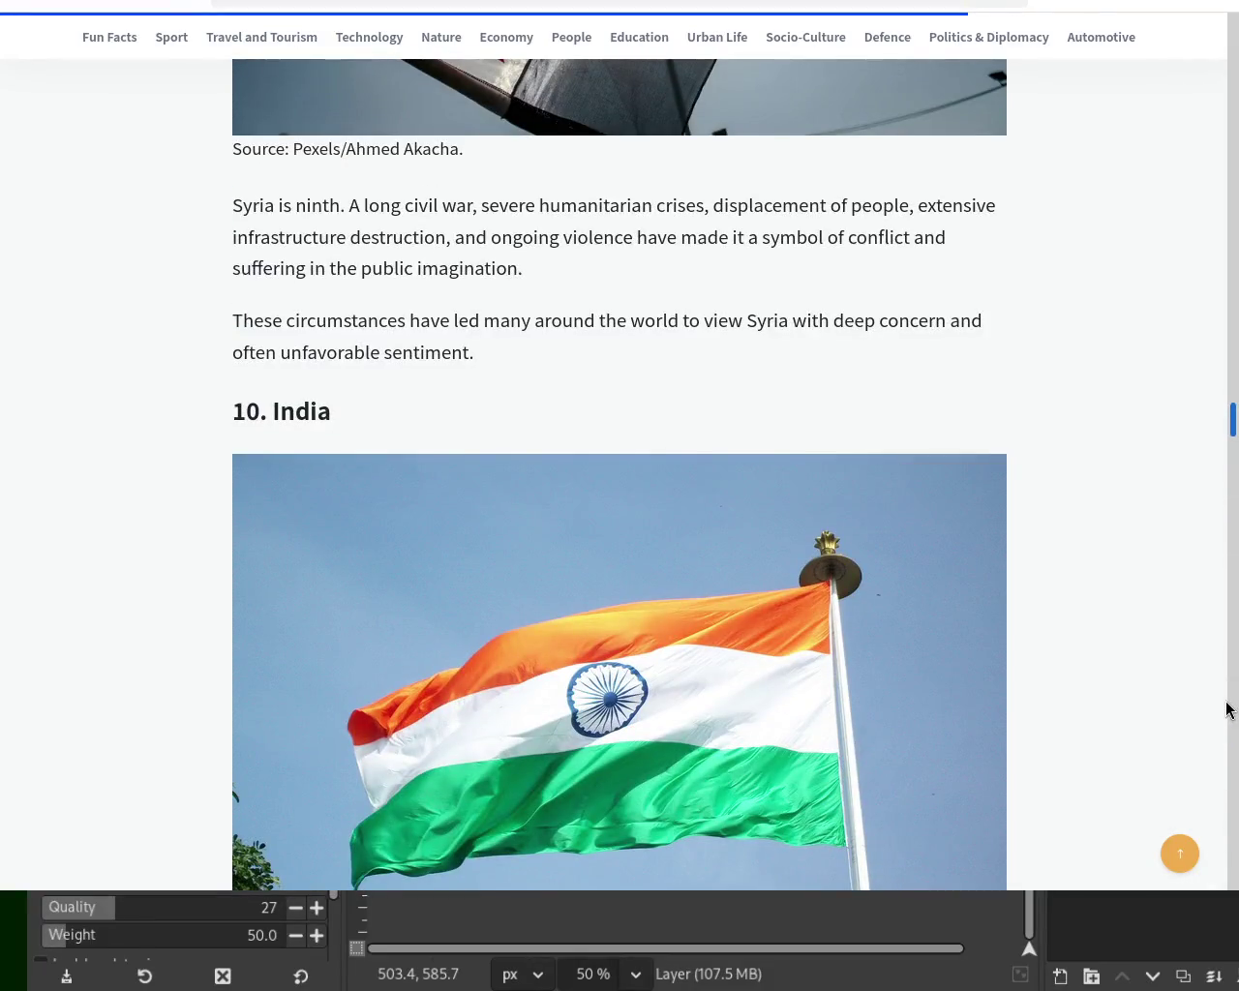
{"action": "scroll", "coordinate": [1227, 709], "scroll_direction": "up", "scroll_amount": 4}
{"action": "scroll", "coordinate": [1220, 669], "scroll_direction": "up", "scroll_amount": 3}
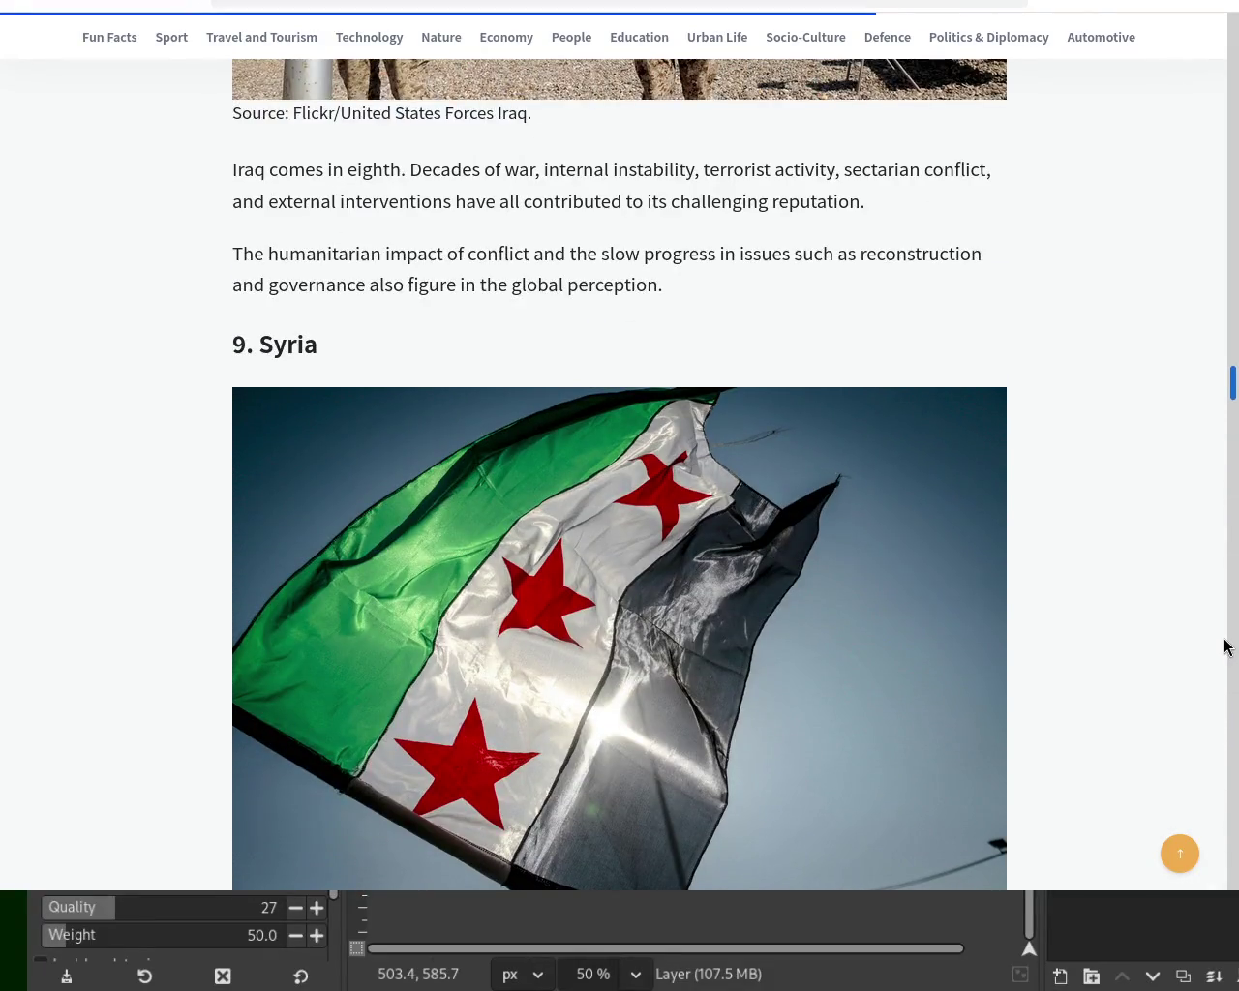
{"action": "scroll", "coordinate": [1226, 647], "scroll_direction": "up", "scroll_amount": 5}
{"action": "scroll", "coordinate": [1225, 548], "scroll_direction": "up", "scroll_amount": 4}
{"action": "scroll", "coordinate": [1225, 484], "scroll_direction": "up", "scroll_amount": 3}
{"action": "scroll", "coordinate": [1227, 461], "scroll_direction": "up", "scroll_amount": 4}
{"action": "scroll", "coordinate": [1227, 423], "scroll_direction": "up", "scroll_amount": 6}
{"action": "scroll", "coordinate": [1233, 368], "scroll_direction": "up", "scroll_amount": 4}
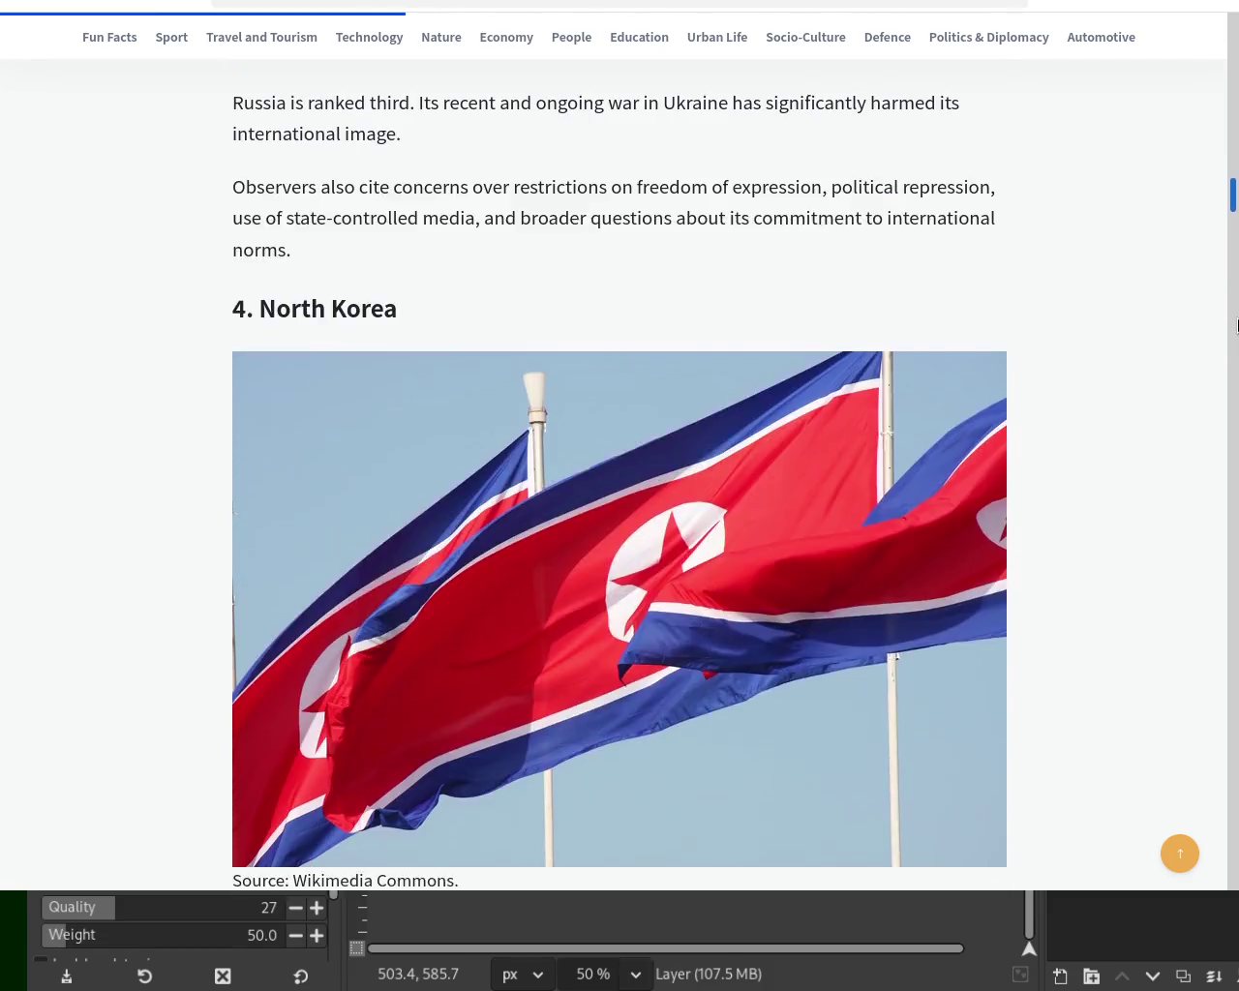
{"action": "scroll", "coordinate": [1236, 328], "scroll_direction": "up", "scroll_amount": 7}
{"action": "scroll", "coordinate": [1236, 264], "scroll_direction": "up", "scroll_amount": 3}
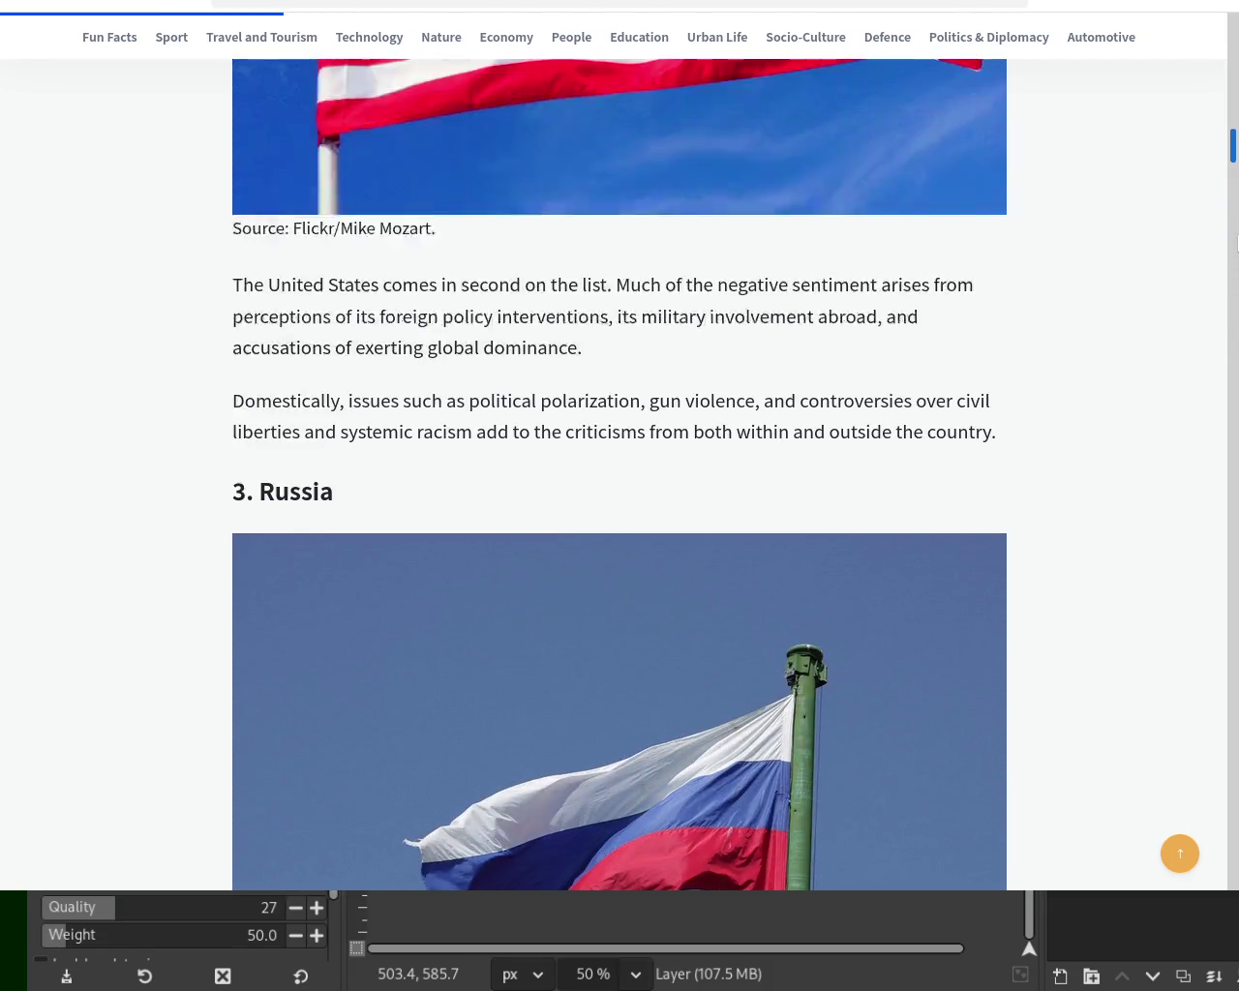
{"action": "scroll", "coordinate": [1236, 223], "scroll_direction": "up", "scroll_amount": 5}
{"action": "scroll", "coordinate": [1237, 200], "scroll_direction": "up", "scroll_amount": 8}
{"action": "scroll", "coordinate": [1236, 201], "scroll_direction": "up", "scroll_amount": 3}
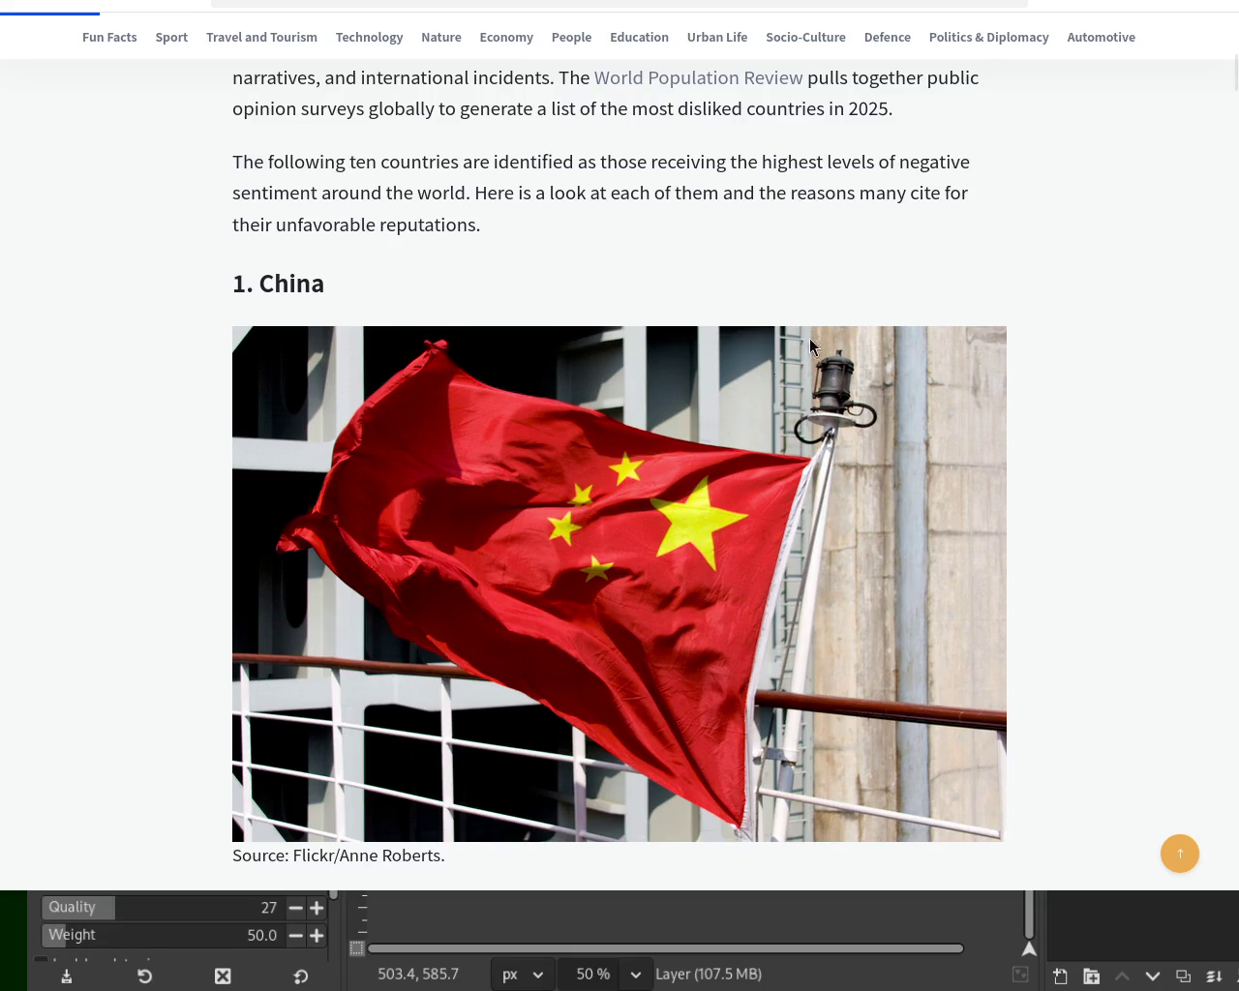
{"action": "scroll", "coordinate": [1236, 94], "scroll_direction": "up", "scroll_amount": 1}
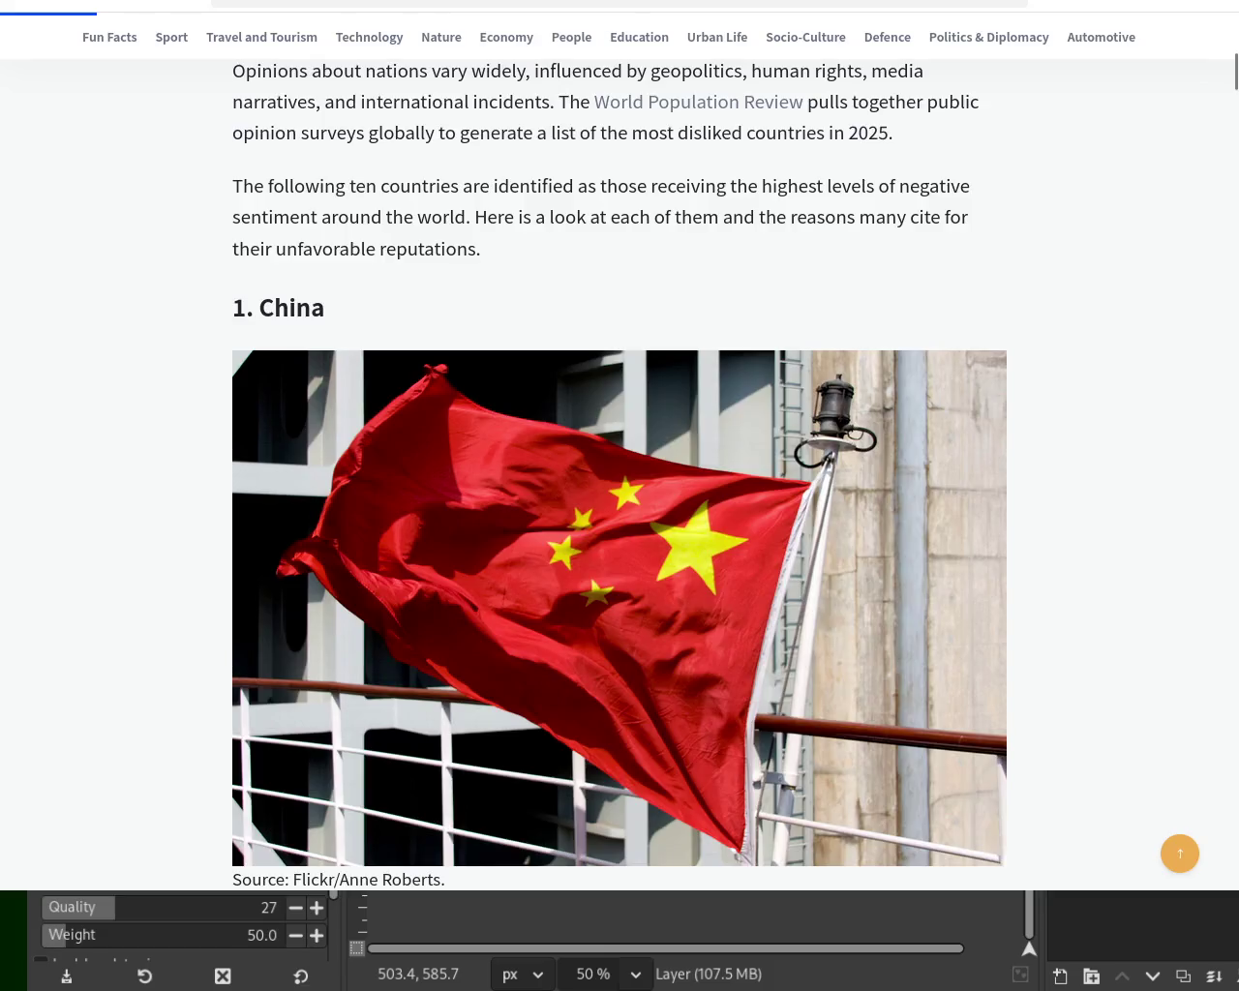
{"action": "key", "text": "alt+Tab"}
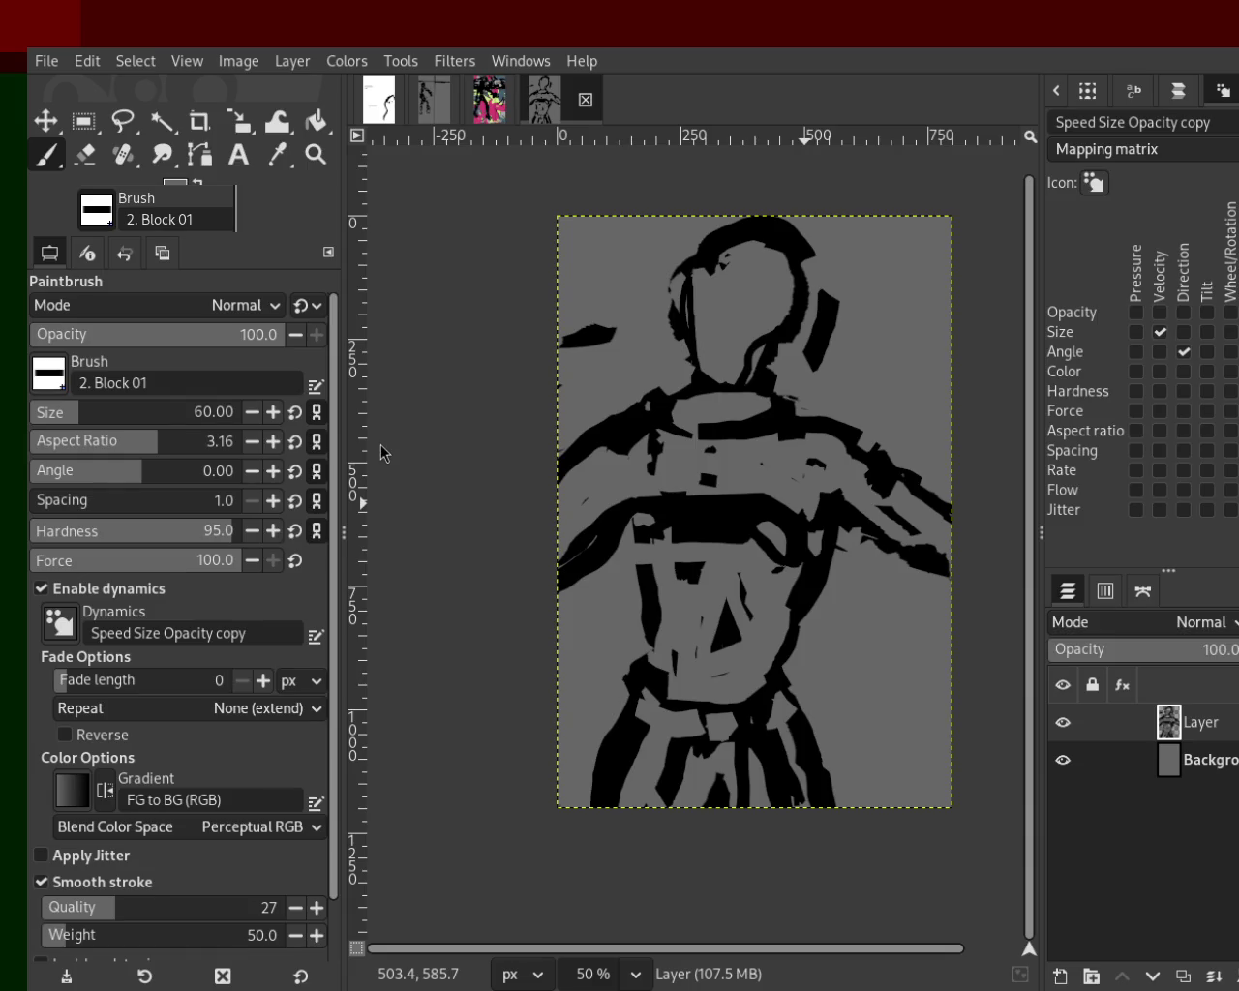
Set black as the paint colour and settle the neck stroke by undoing and redoing it.
{"action": "left_click", "coordinate": [646, 463], "text": "ctrl"}
{"action": "left_click", "coordinate": [586, 474], "text": "ctrl"}
{"action": "left_click", "coordinate": [611, 432], "text": "ctrl"}
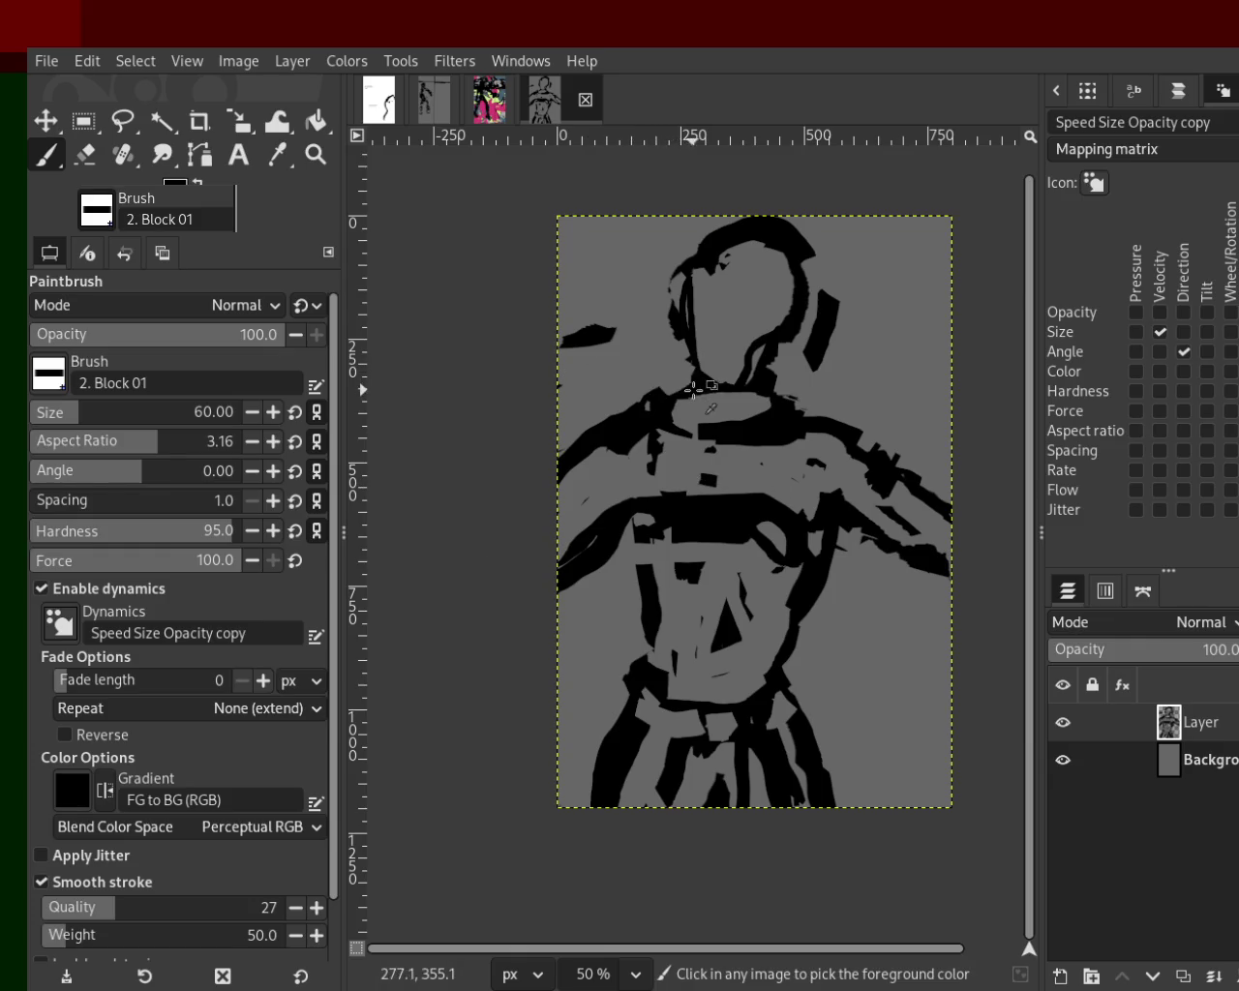
{"action": "key", "text": "ctrl+y"}
{"action": "key", "text": "ctrl+z"}
{"action": "key", "text": "ctrl+y"}
{"action": "key", "text": "ctrl+z"}
{"action": "key", "text": "ctrl+y"}
{"action": "key", "text": "ctrl+z"}
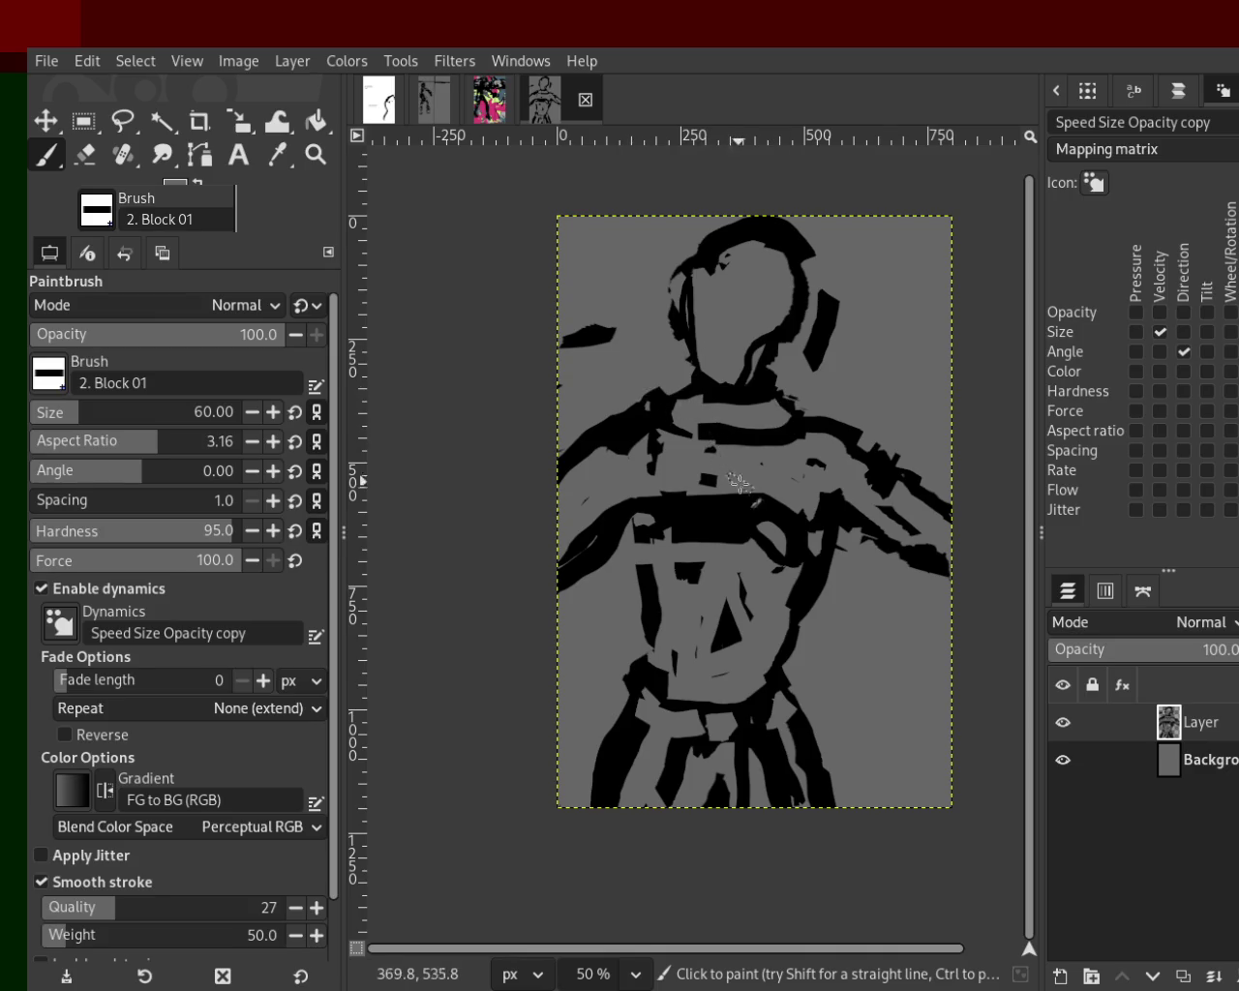
Paint grey over the shoulder stroke and redo the black strokes beside the head and neck.
{"action": "key", "text": "ctrl"}
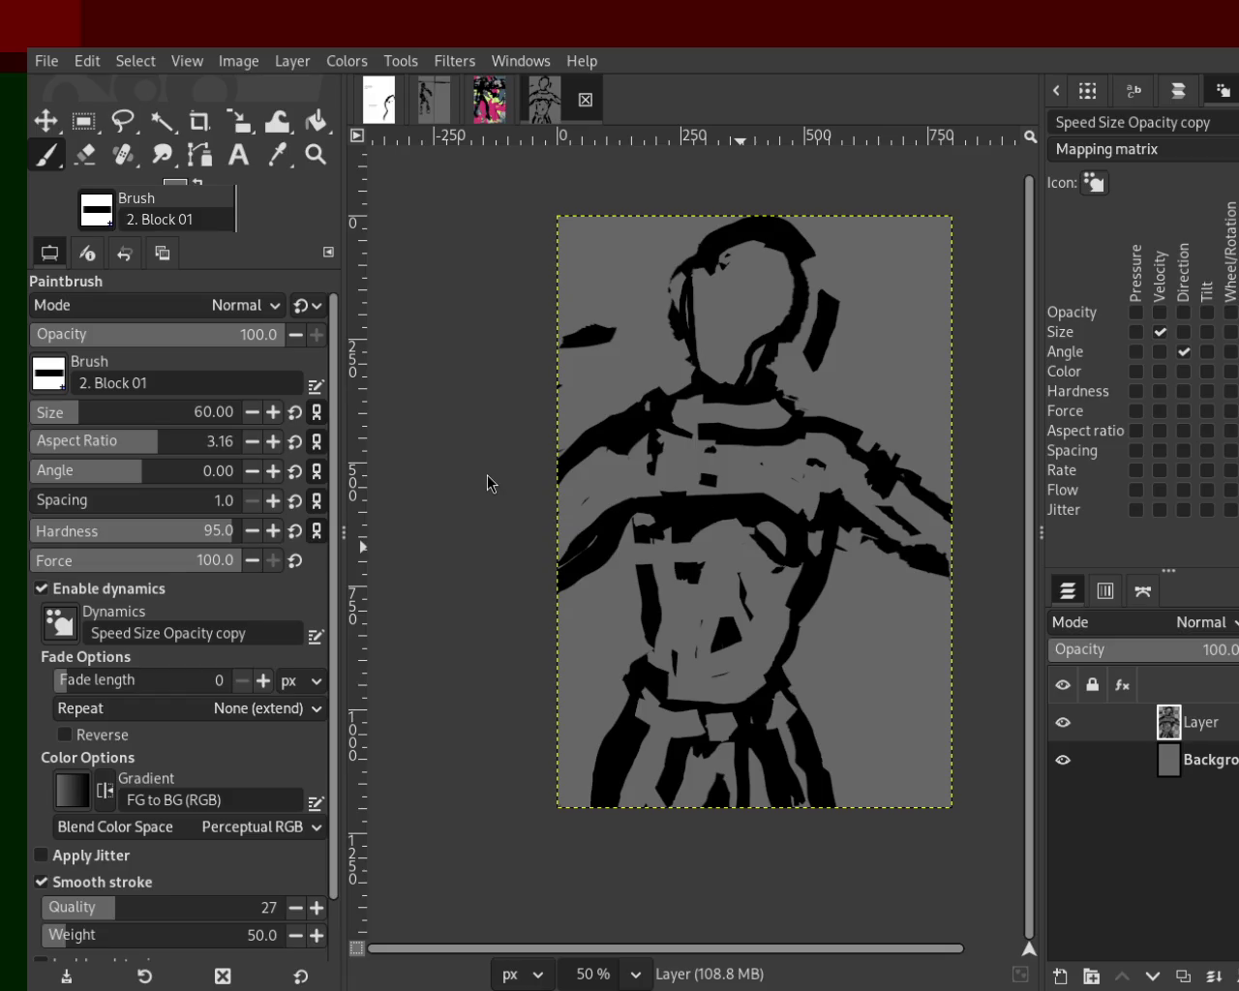
{"action": "mouse_move", "coordinate": [856, 445]}
{"action": "left_mouse_down"}
{"action": "mouse_move", "coordinate": [829, 476]}
{"action": "mouse_move", "coordinate": [745, 438]}
{"action": "left_mouse_up"}
{"action": "left_click", "coordinate": [848, 433], "text": "ctrl"}
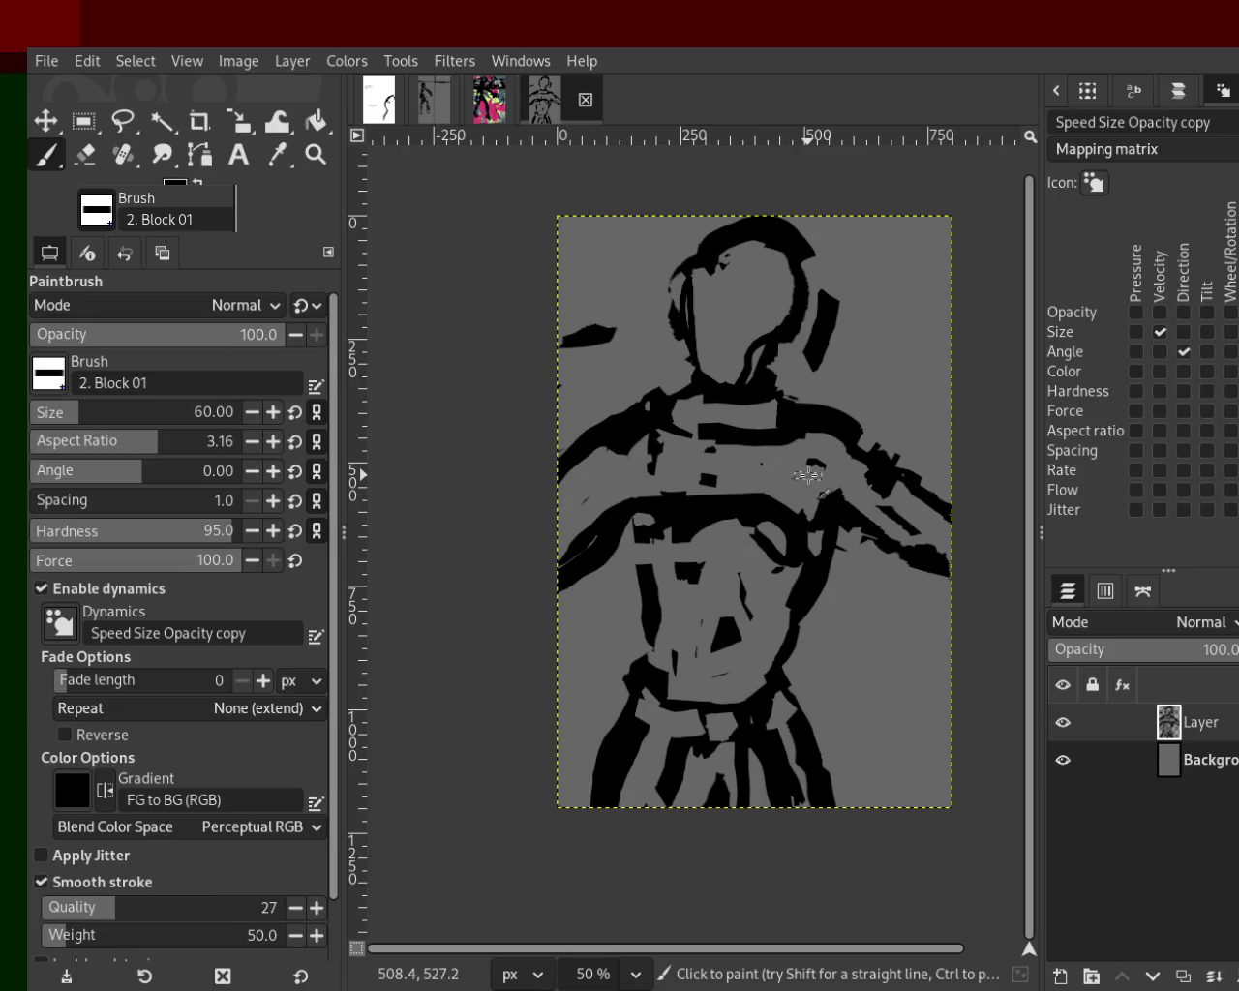
{"action": "left_click_drag", "start_coordinate": [822, 326], "coordinate": [816, 385]}
{"action": "key", "text": "ctrl+z"}
{"action": "left_click_drag", "start_coordinate": [822, 291], "coordinate": [835, 417]}
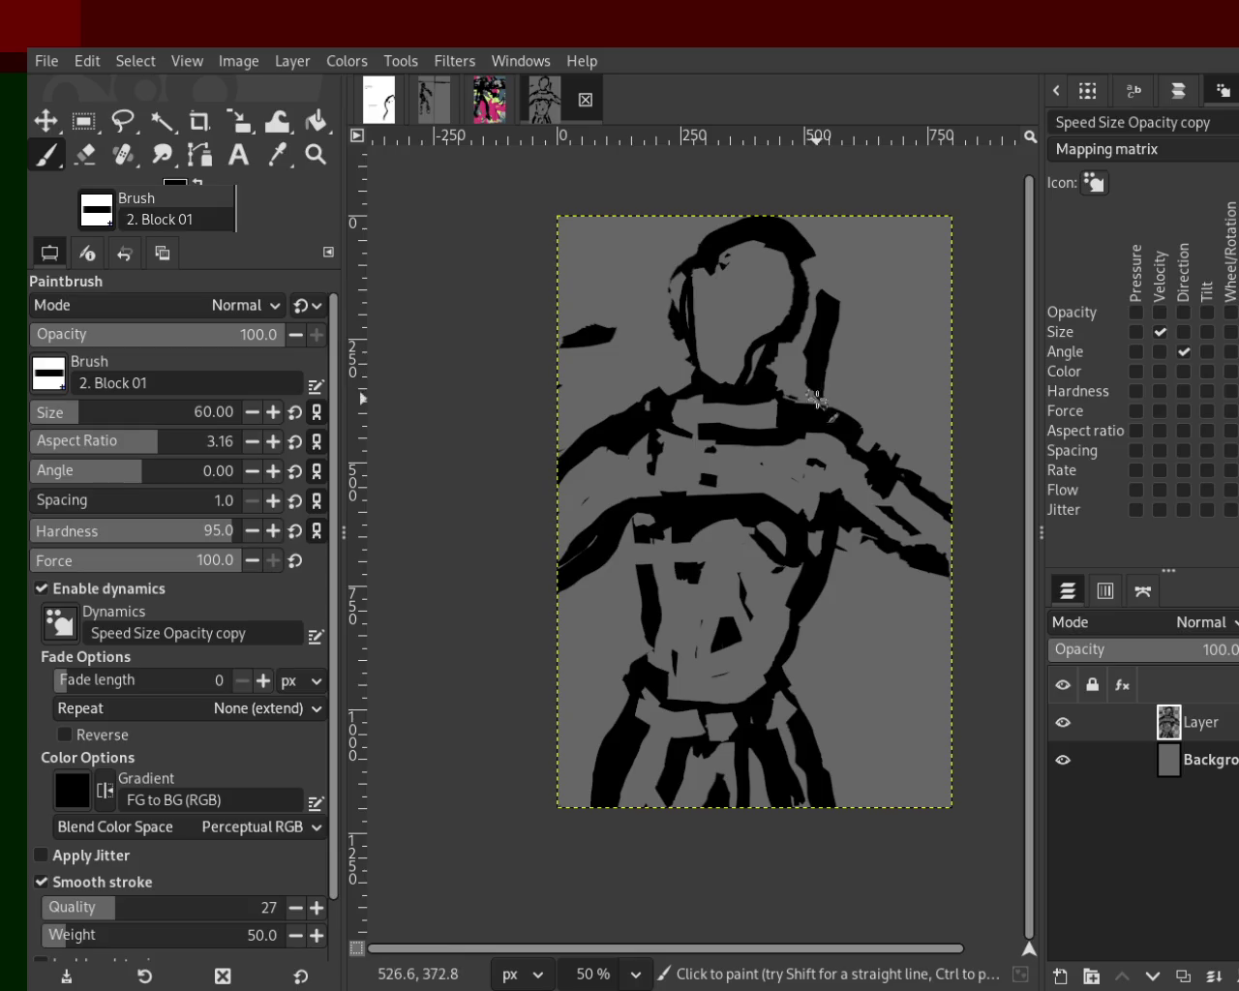
{"action": "left_click_drag", "start_coordinate": [816, 342], "coordinate": [791, 401]}
{"action": "left_click", "coordinate": [796, 327], "text": "ctrl"}
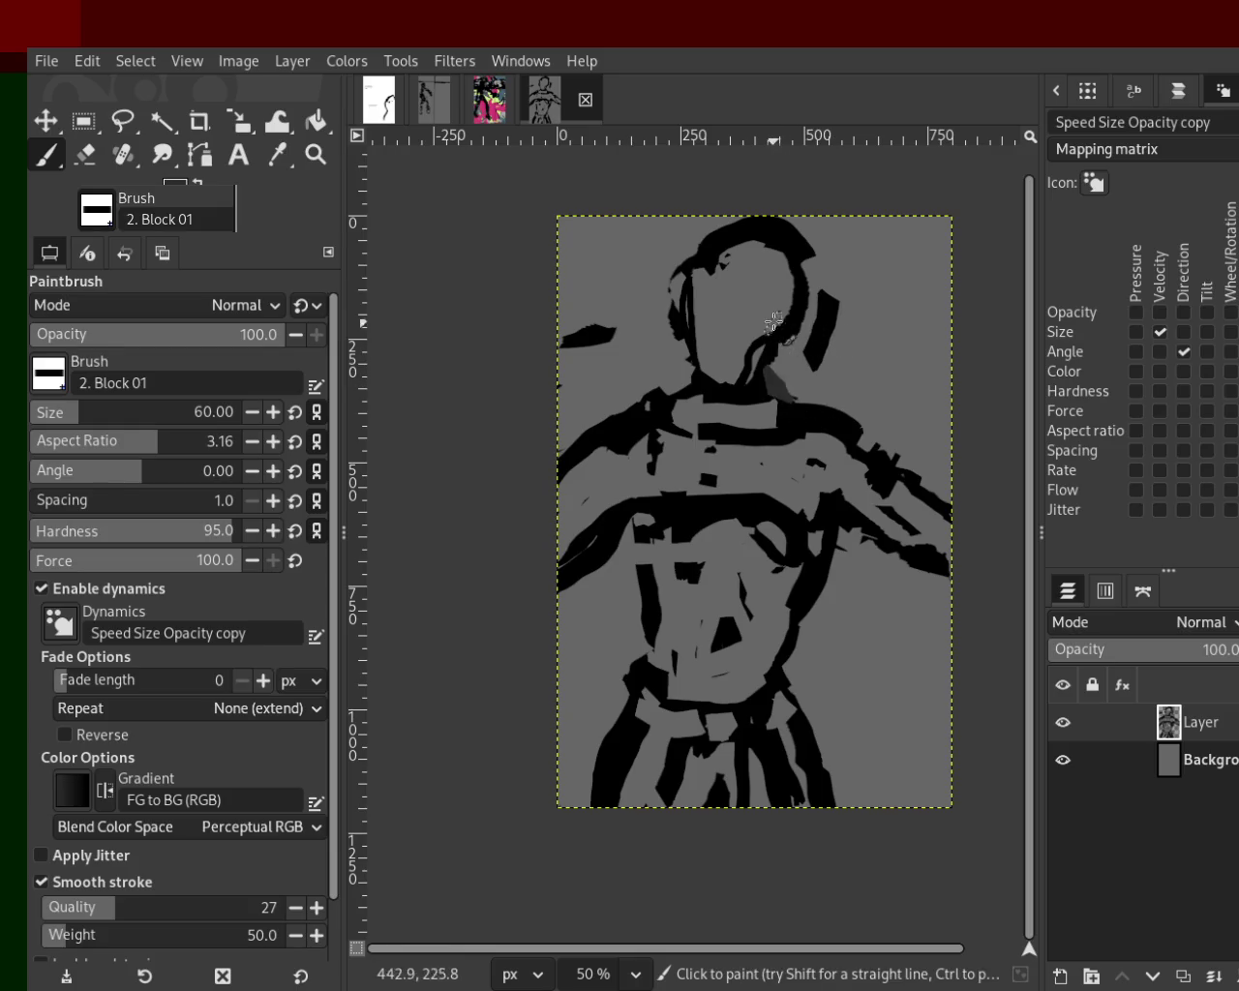
{"action": "left_click_drag", "start_coordinate": [785, 329], "coordinate": [785, 423]}
{"action": "key", "text": "ctrl+z"}
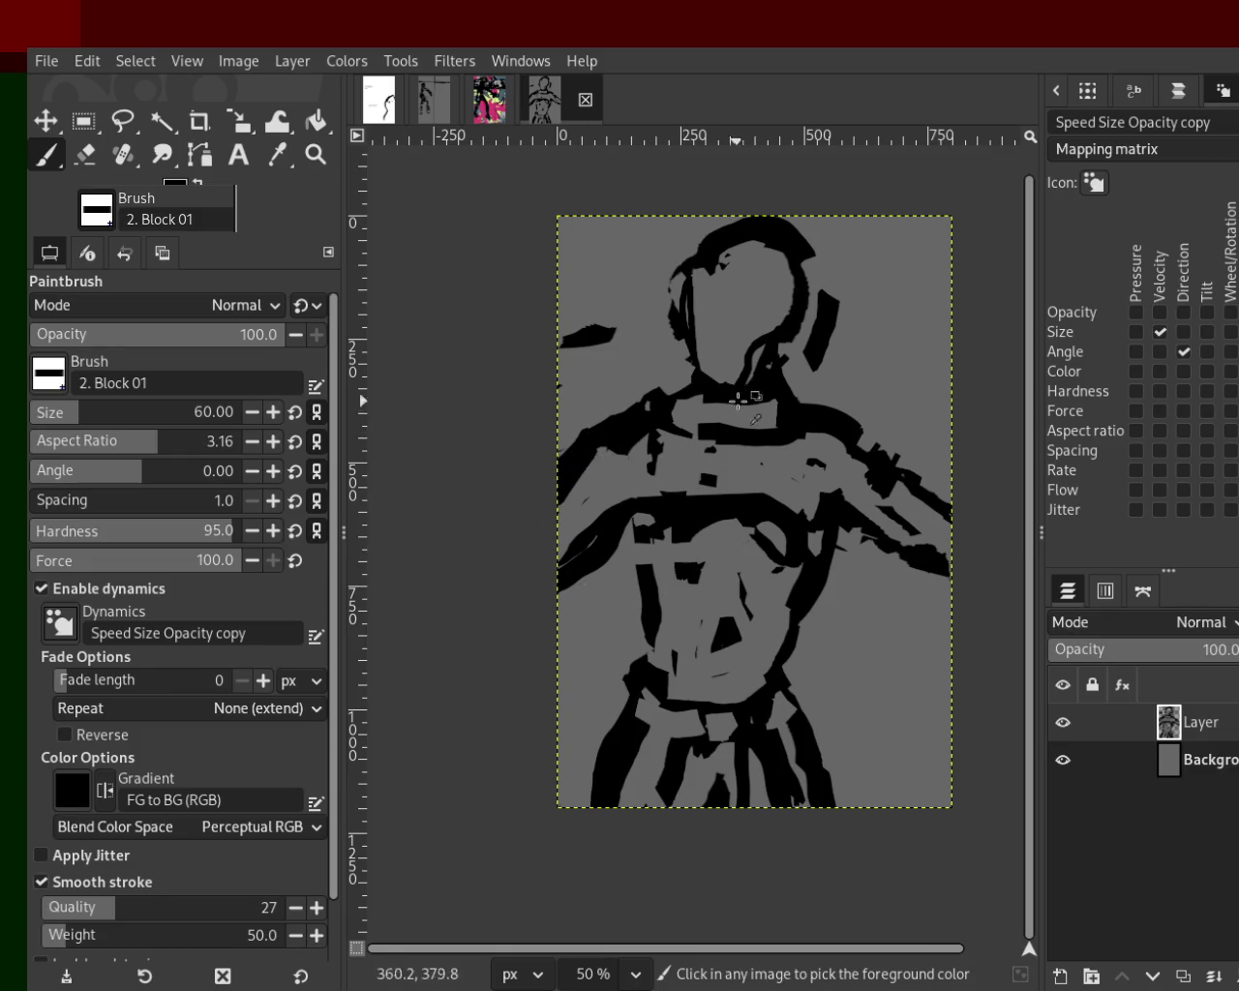
Erase the stray black stroke beside the head's right side with the Eraser.
{"action": "key", "text": "shift+e"}
{"action": "left_click", "coordinate": [808, 291]}
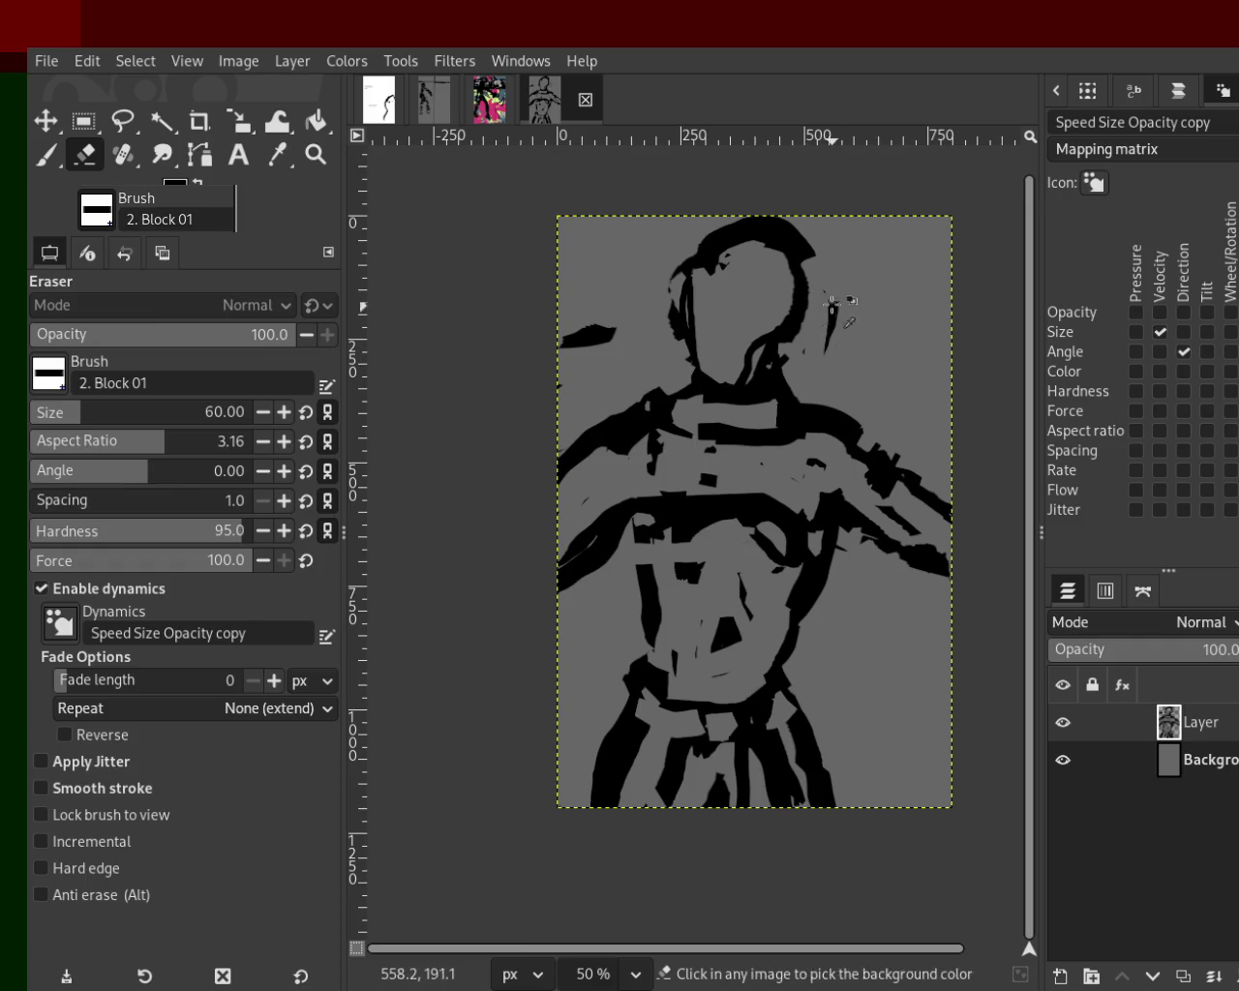
{"action": "mouse_move", "coordinate": [819, 284]}
{"action": "left_mouse_down"}
{"action": "mouse_move", "coordinate": [838, 325]}
{"action": "mouse_move", "coordinate": [818, 277]}
{"action": "left_mouse_up"}
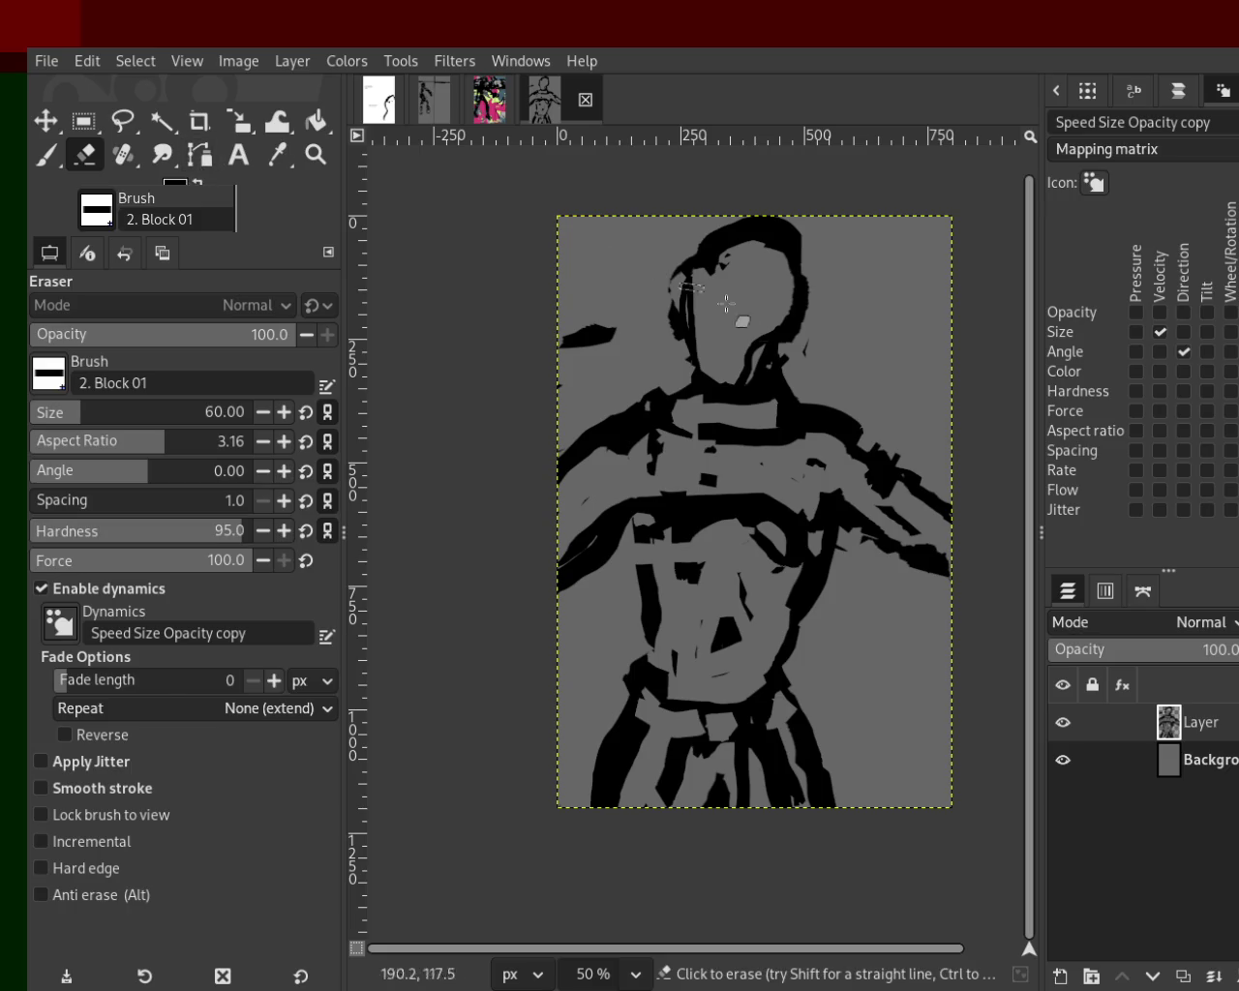
Add a new transparent layer below the outline layer and try, then undo, some test brush strokes.
{"action": "left_click", "coordinate": [1058, 976], "text": "shift"}
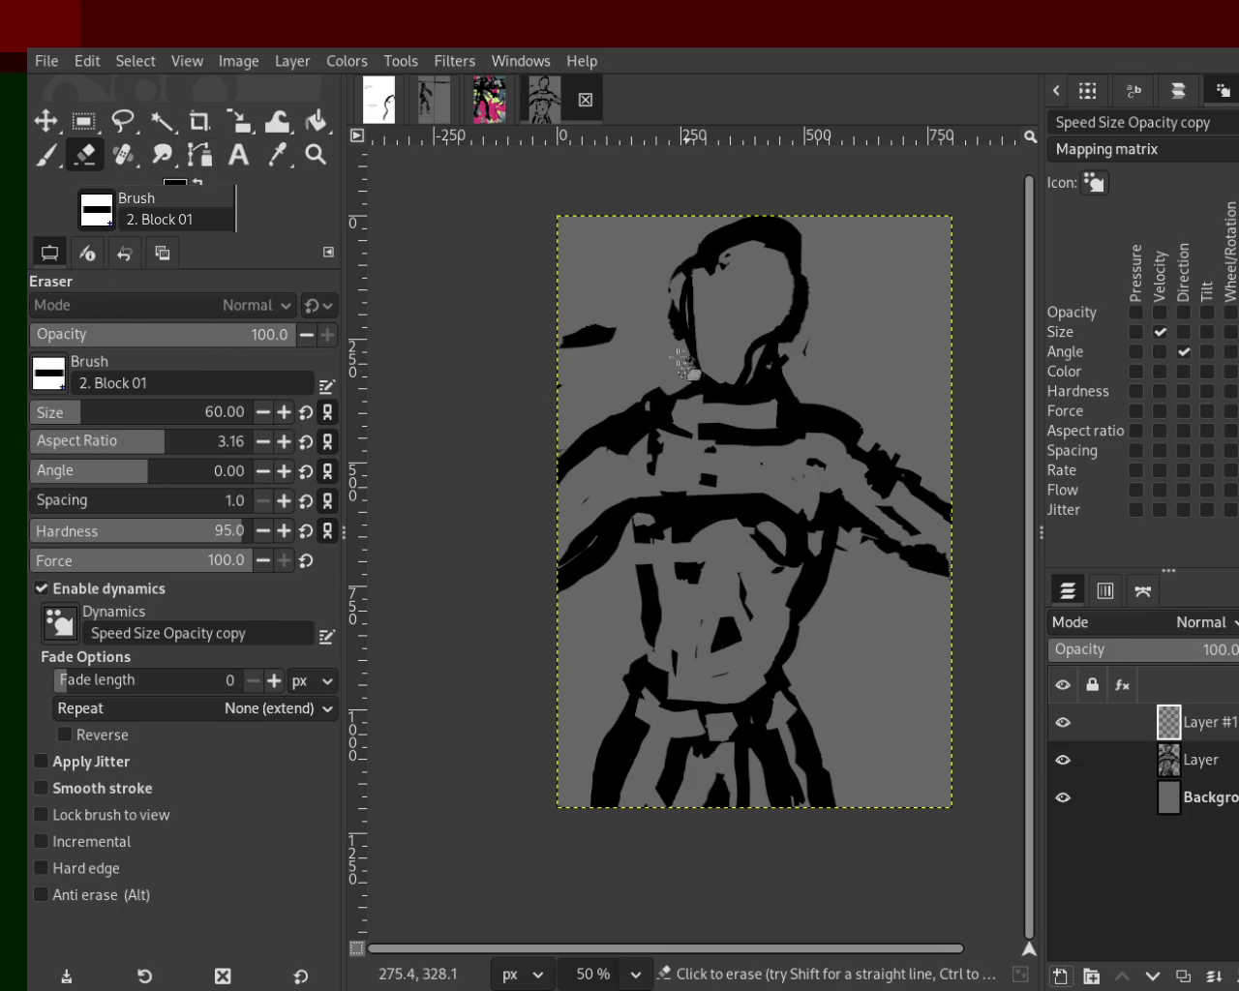
{"action": "key", "text": "p"}
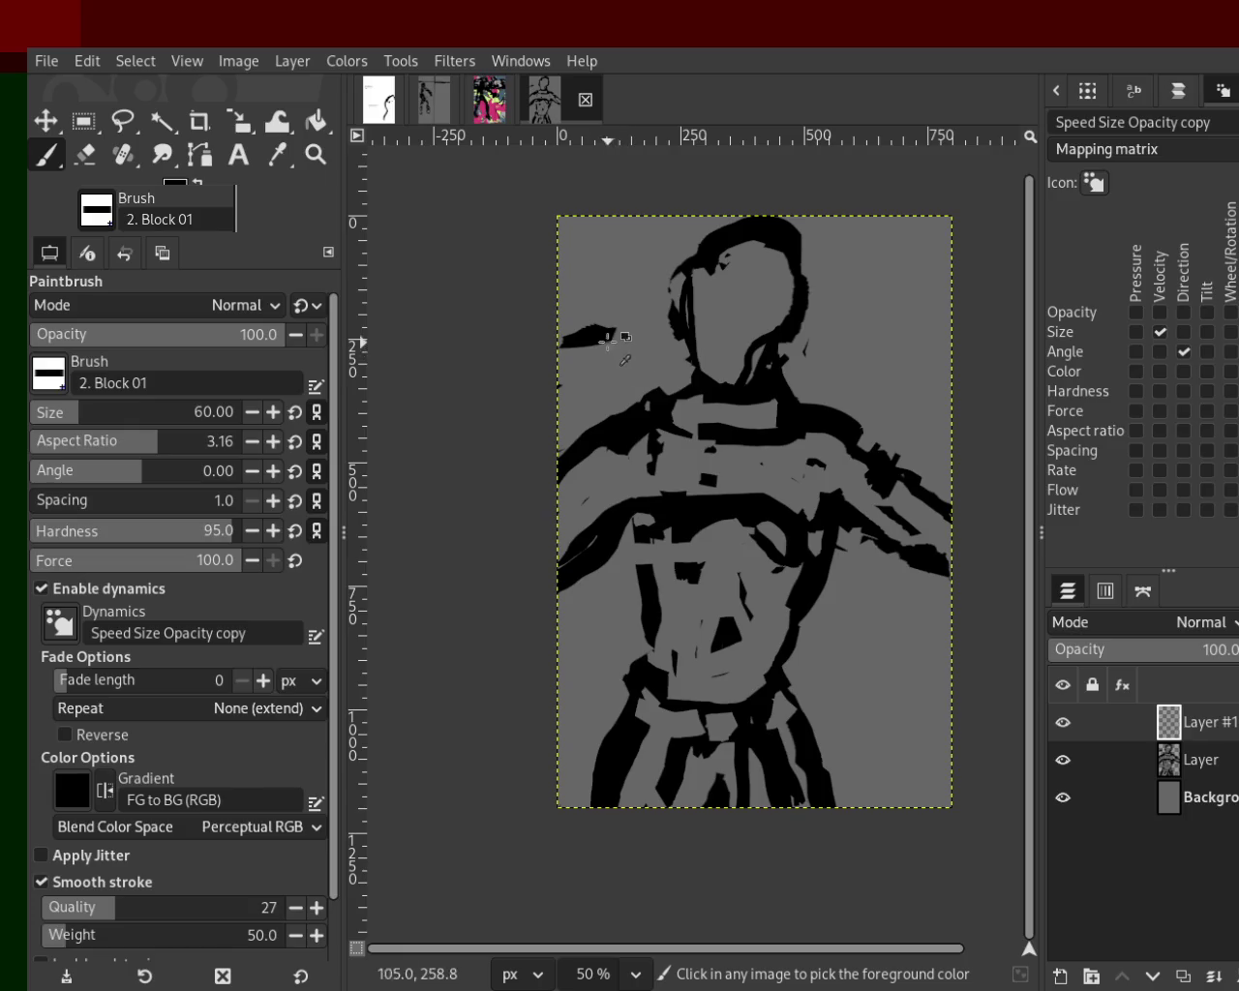
{"action": "mouse_move", "coordinate": [600, 306]}
{"action": "left_mouse_down"}
{"action": "mouse_move", "coordinate": [740, 371]}
{"action": "mouse_move", "coordinate": [545, 294]}
{"action": "mouse_move", "coordinate": [710, 252]}
{"action": "left_mouse_up"}
{"action": "key", "text": "ctrl+z"}
{"action": "left_click_drag", "start_coordinate": [1169, 722], "coordinate": [1168, 775]}
{"action": "mouse_move", "coordinate": [547, 308]}
{"action": "left_mouse_down"}
{"action": "mouse_move", "coordinate": [526, 279]}
{"action": "mouse_move", "coordinate": [730, 288]}
{"action": "mouse_move", "coordinate": [851, 361]}
{"action": "mouse_move", "coordinate": [763, 292]}
{"action": "mouse_move", "coordinate": [533, 235]}
{"action": "mouse_move", "coordinate": [666, 294]}
{"action": "mouse_move", "coordinate": [688, 375]}
{"action": "left_mouse_up"}
{"action": "key", "text": "ctrl+z"}
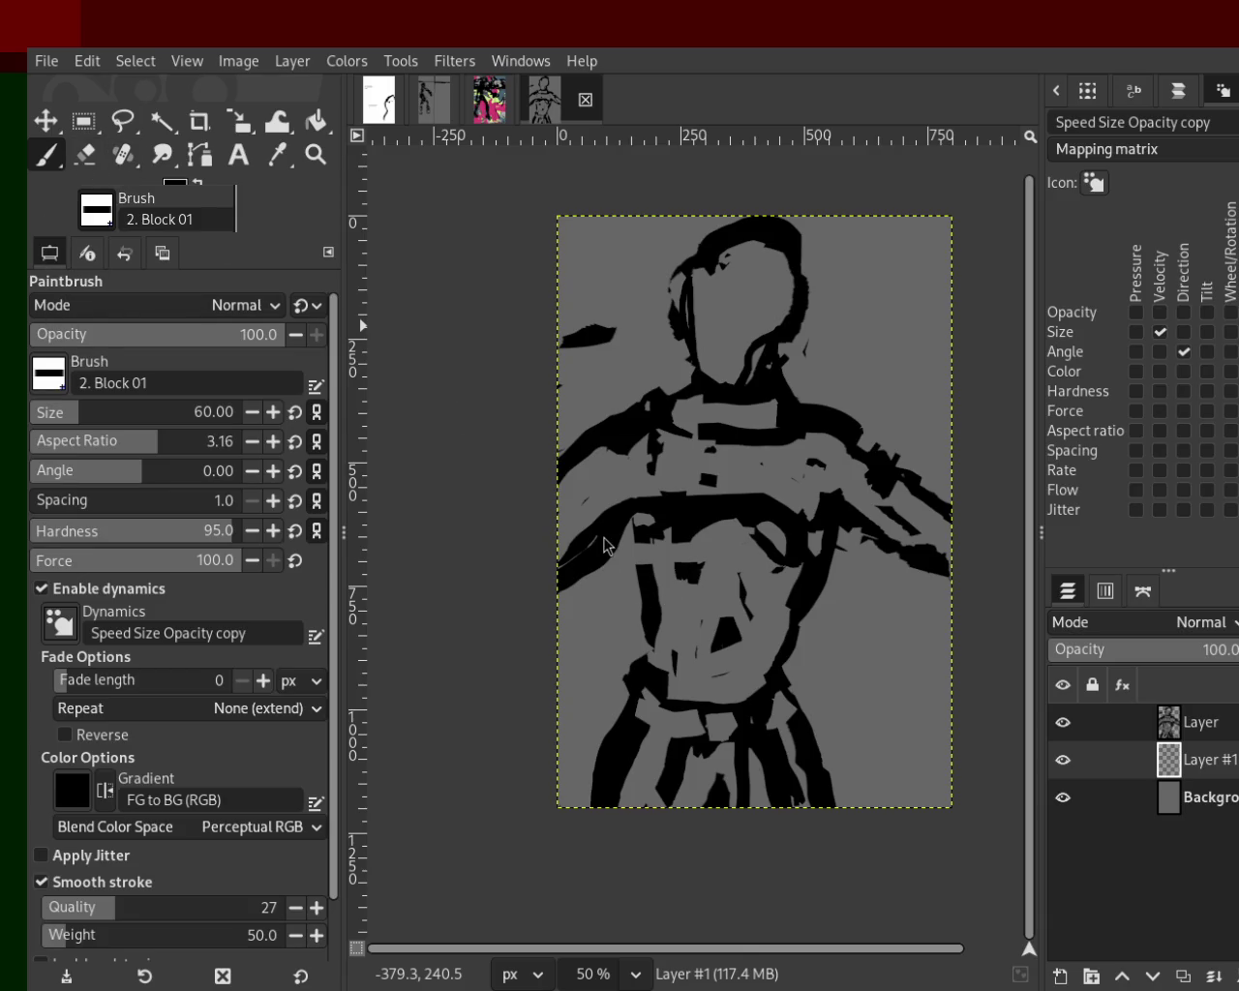
Paint teal over the face, toggle layer visibility to check it, then delete the teal layer.
{"action": "key", "text": "x"}
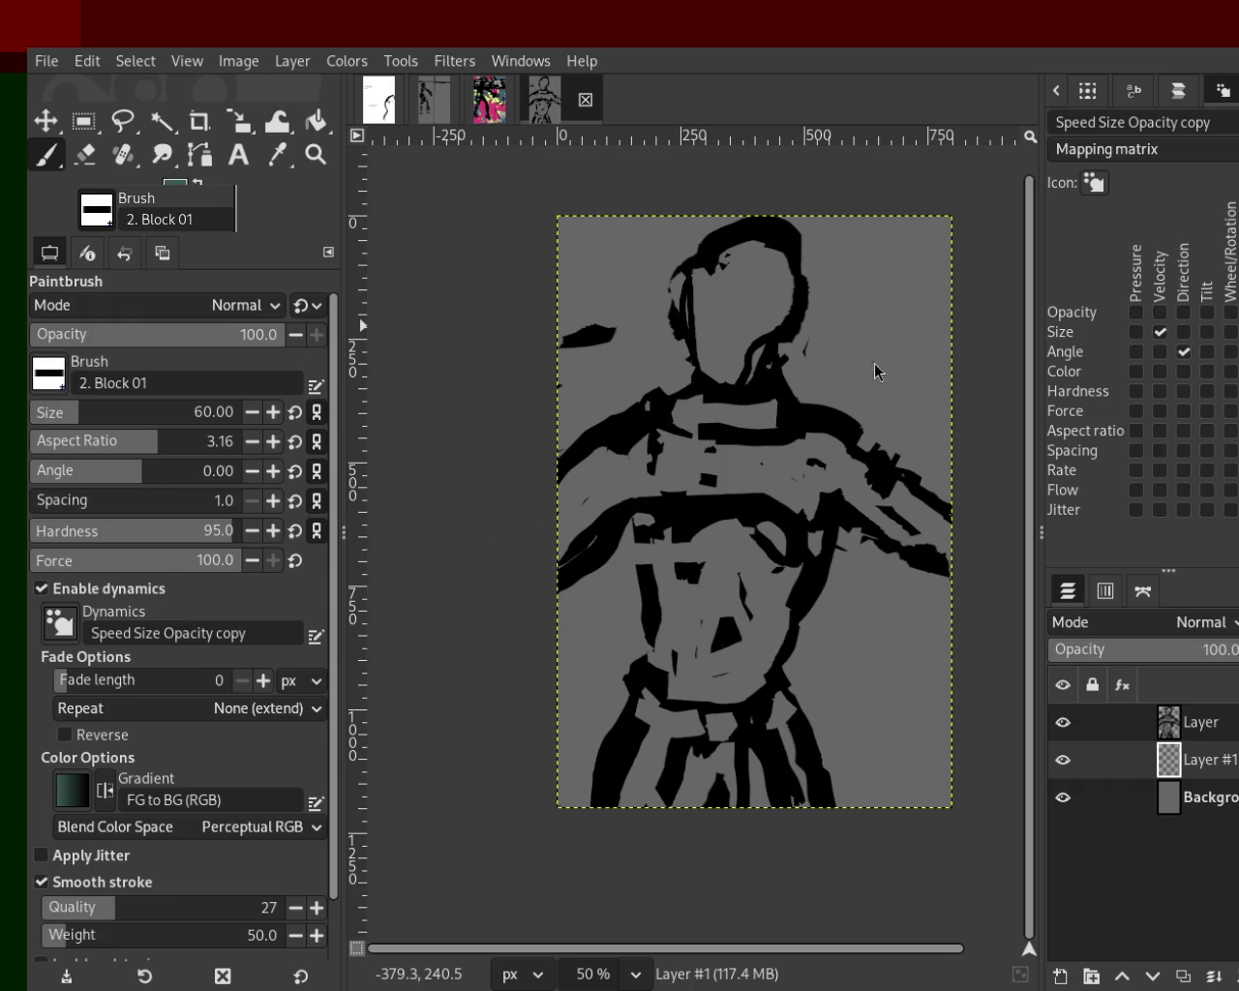
{"action": "mouse_move", "coordinate": [759, 266]}
{"action": "left_mouse_down"}
{"action": "mouse_move", "coordinate": [769, 334]}
{"action": "mouse_move", "coordinate": [751, 260]}
{"action": "mouse_move", "coordinate": [705, 341]}
{"action": "mouse_move", "coordinate": [702, 282]}
{"action": "left_mouse_up"}
{"action": "left_click", "coordinate": [1063, 722]}
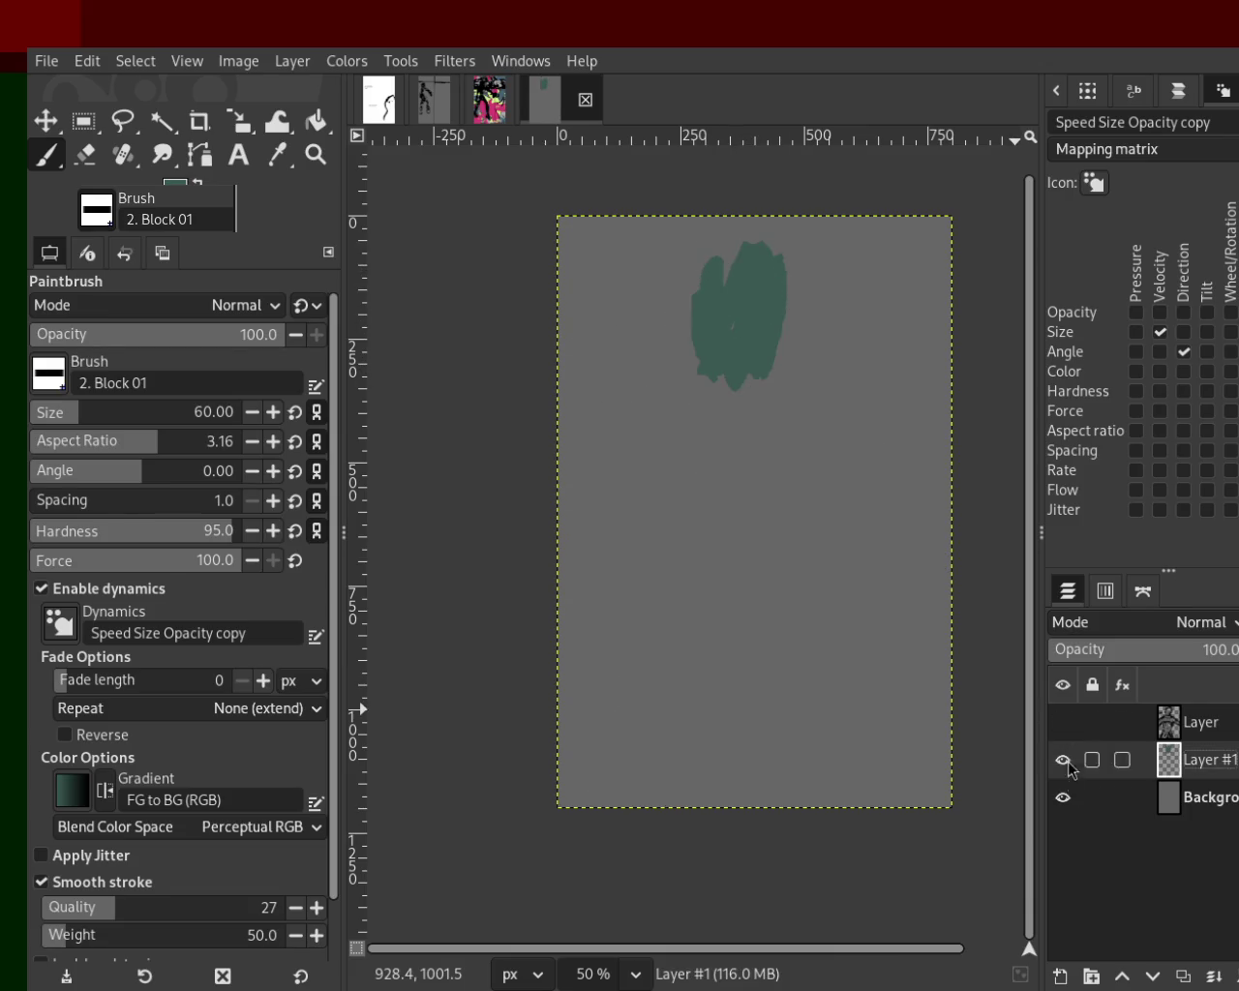
{"action": "left_click", "coordinate": [1063, 798]}
{"action": "left_click", "coordinate": [1063, 798]}
{"action": "left_click", "coordinate": [1062, 760]}
{"action": "left_click", "coordinate": [1062, 722]}
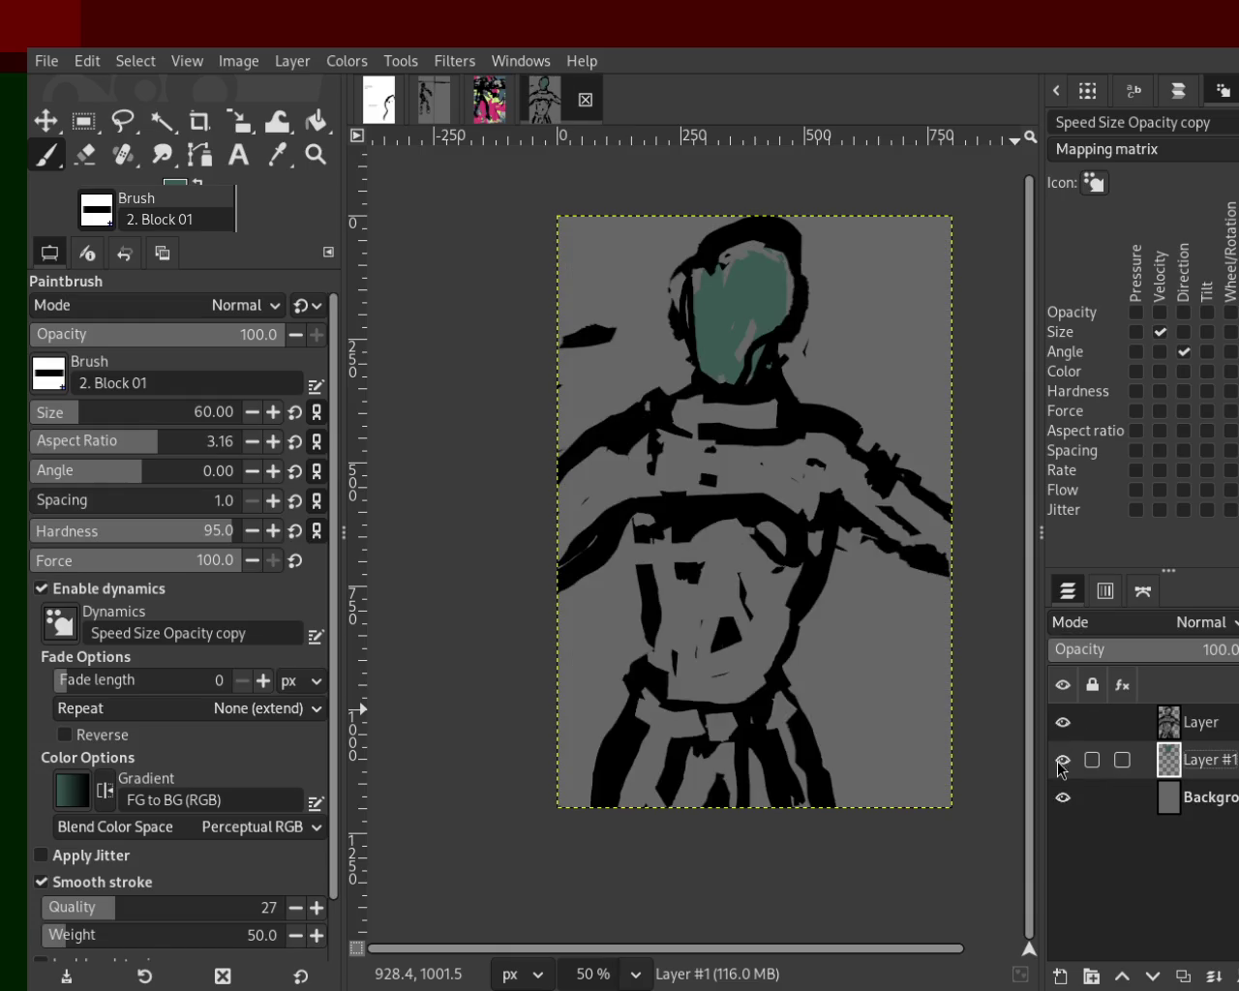
{"action": "left_click", "coordinate": [1062, 798]}
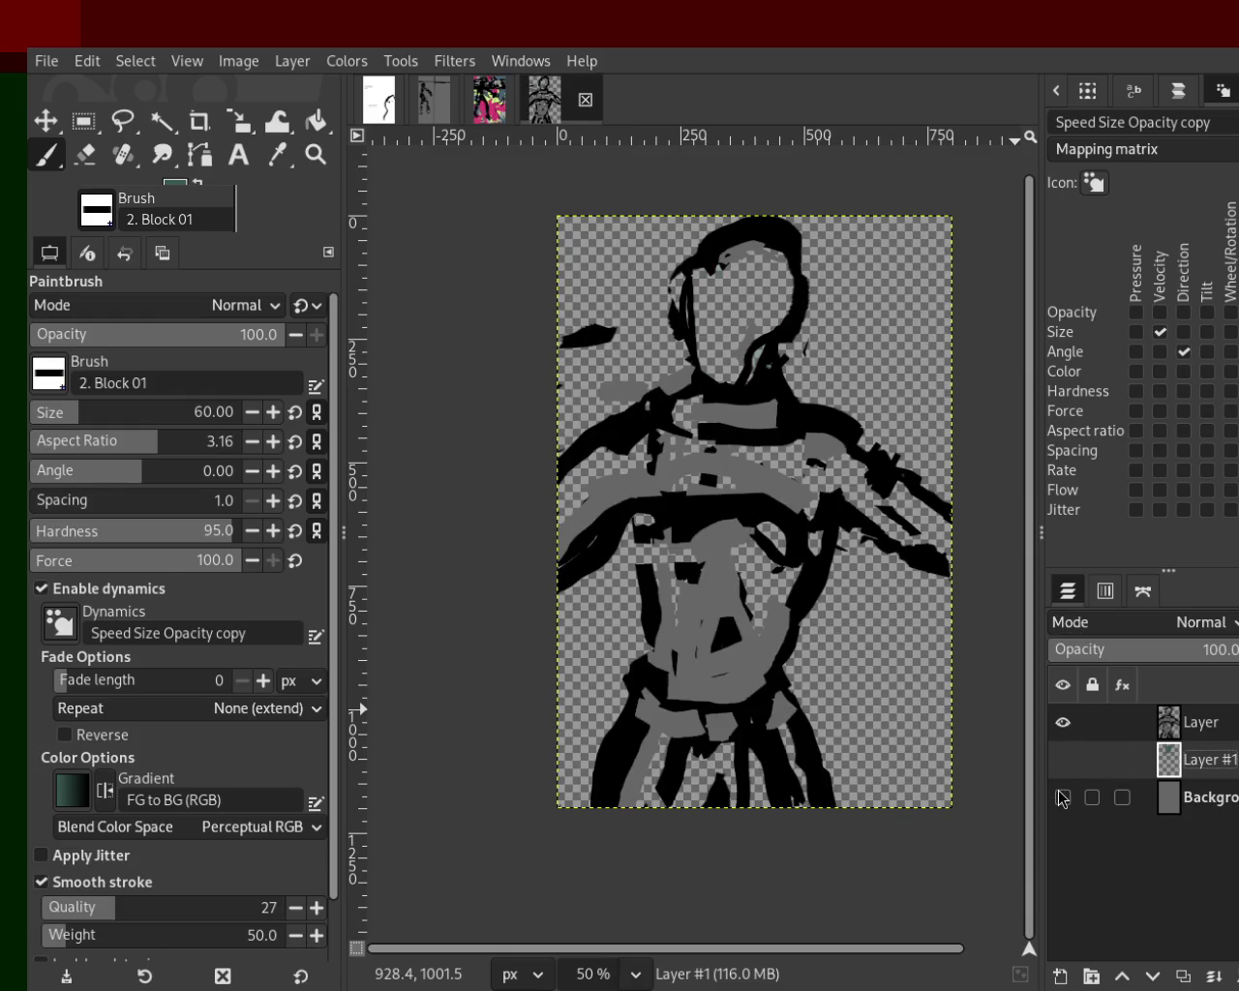
{"action": "left_click", "coordinate": [1058, 727]}
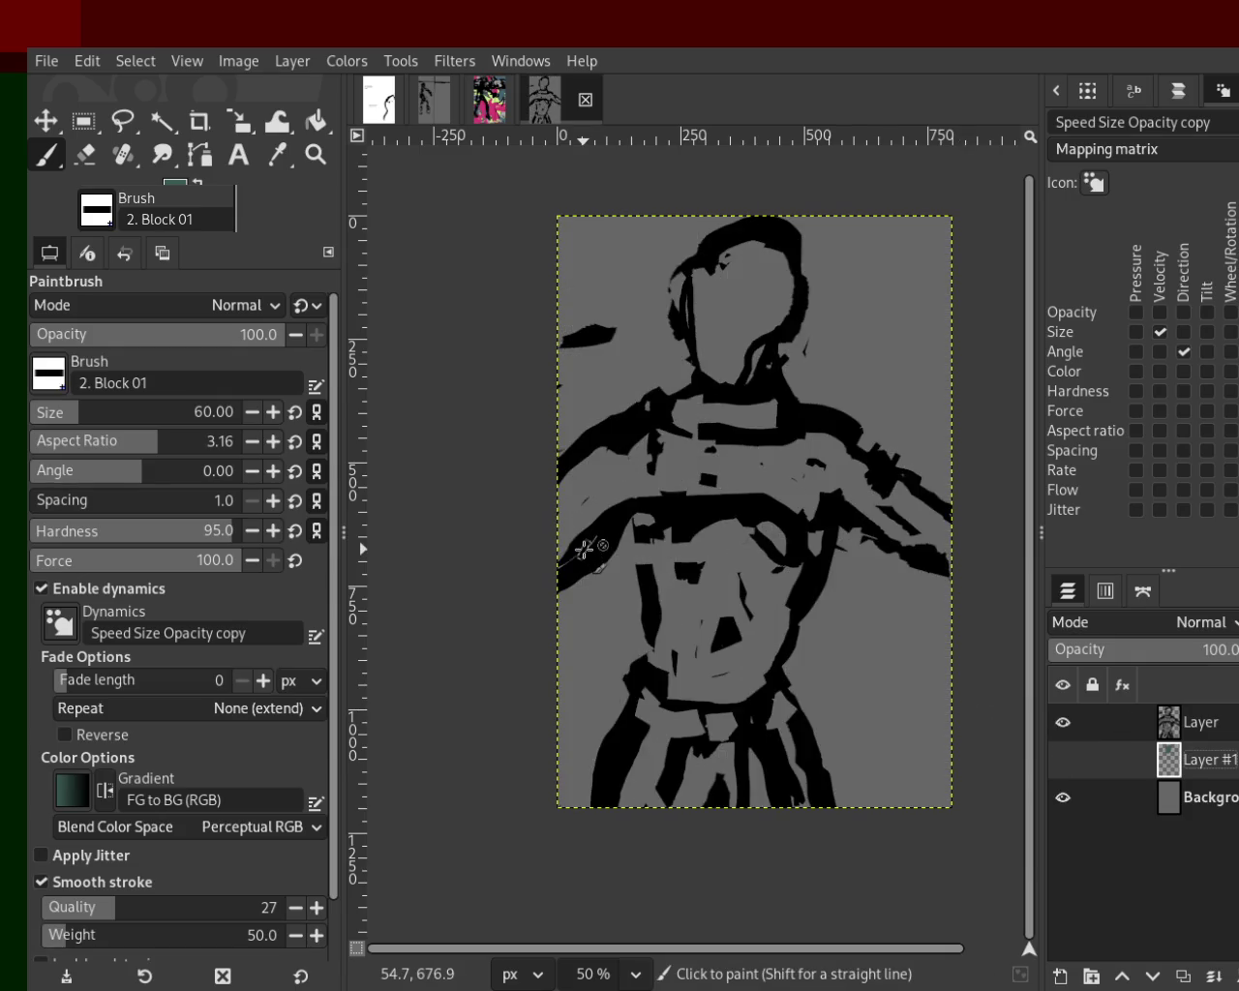
{"action": "key", "text": "ctrl+z"}
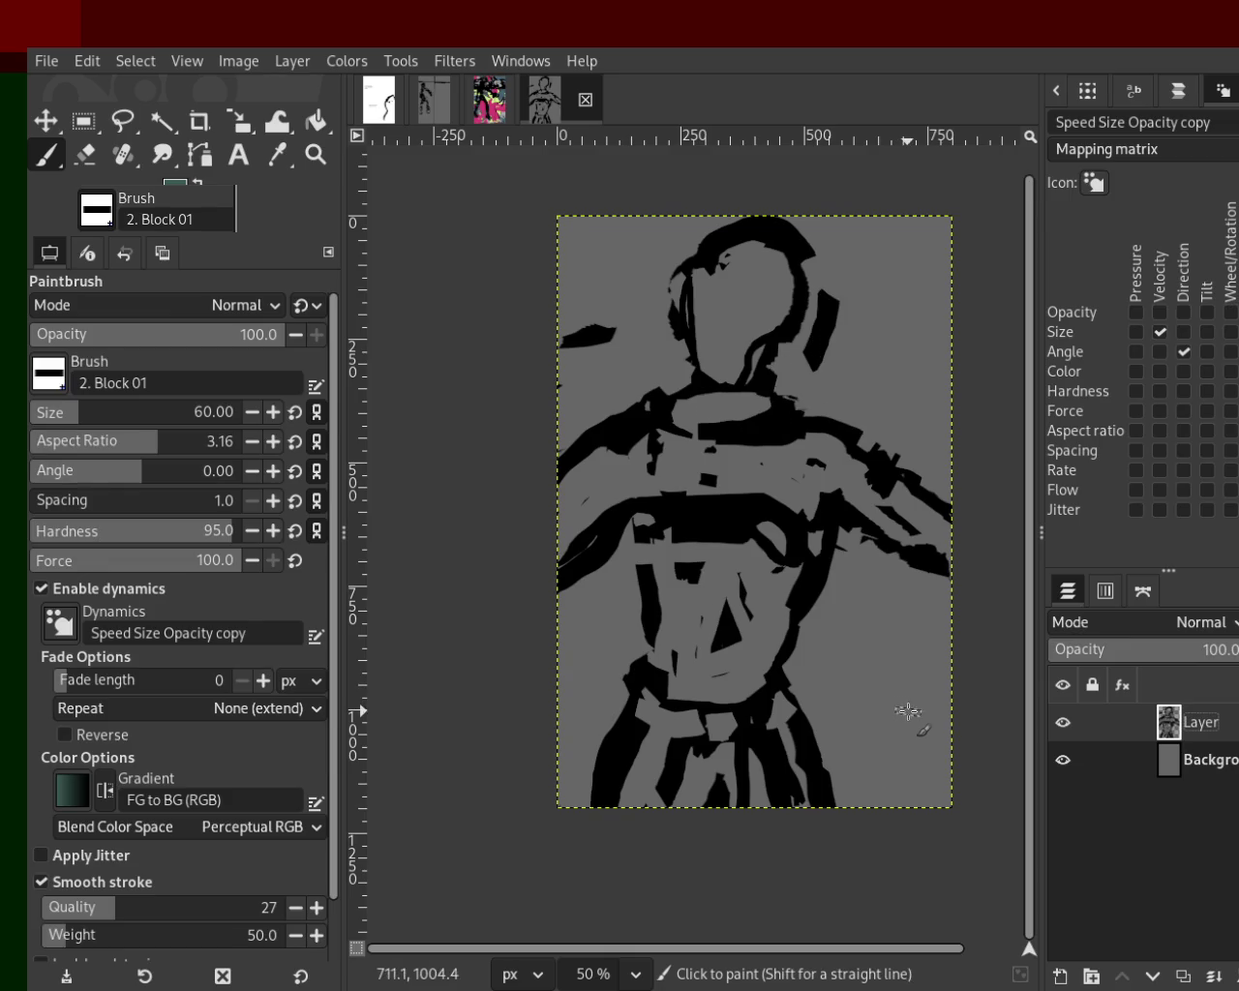
Undo the torso block strokes, check the clean outline by toggling the background, and add a new layer.
{"action": "left_click", "coordinate": [1062, 760]}
{"action": "key", "text": "z"}
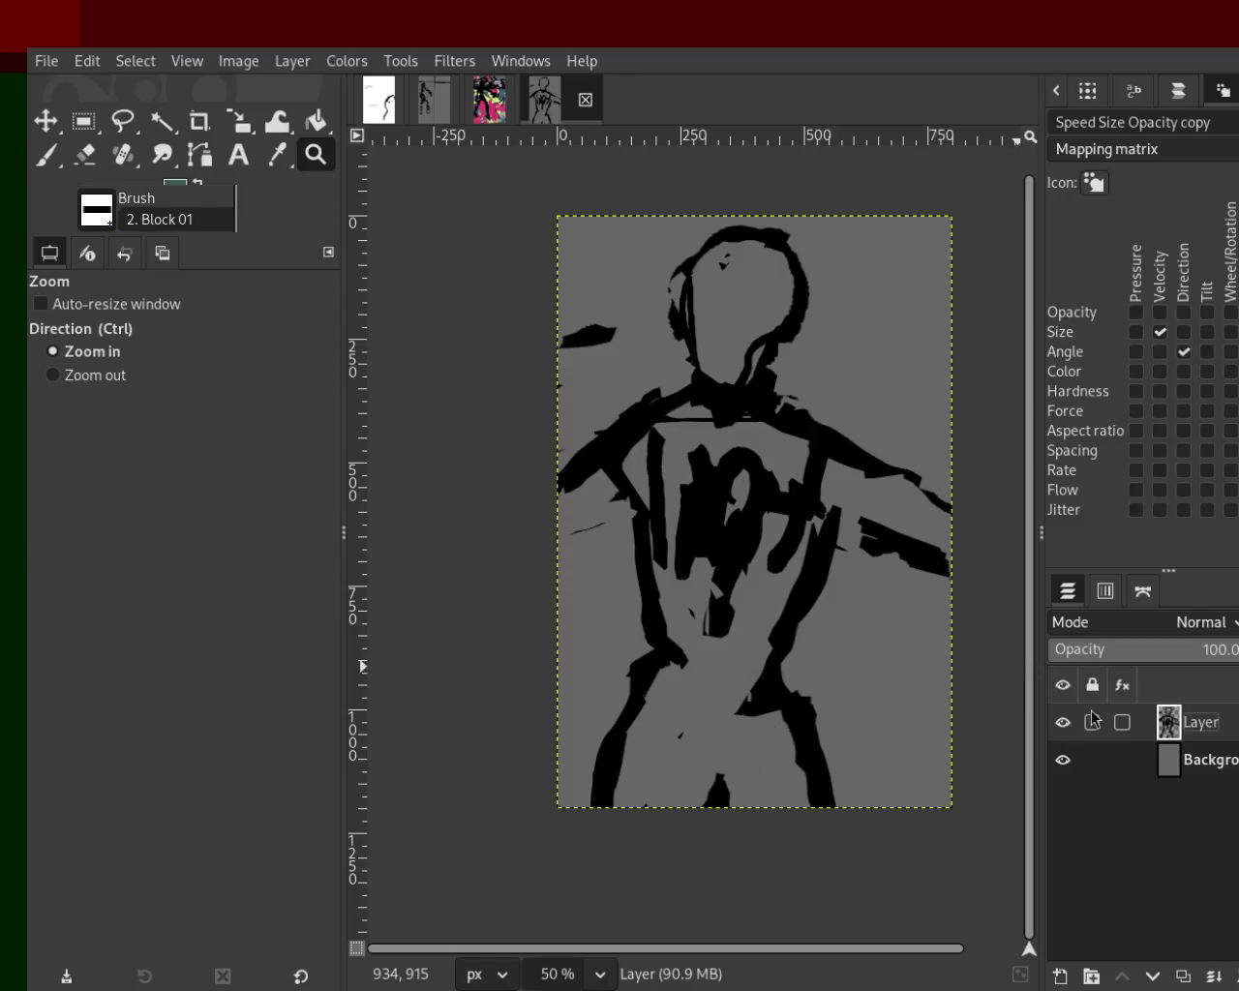
{"action": "left_click", "coordinate": [1069, 760]}
{"action": "left_click", "coordinate": [1064, 761]}
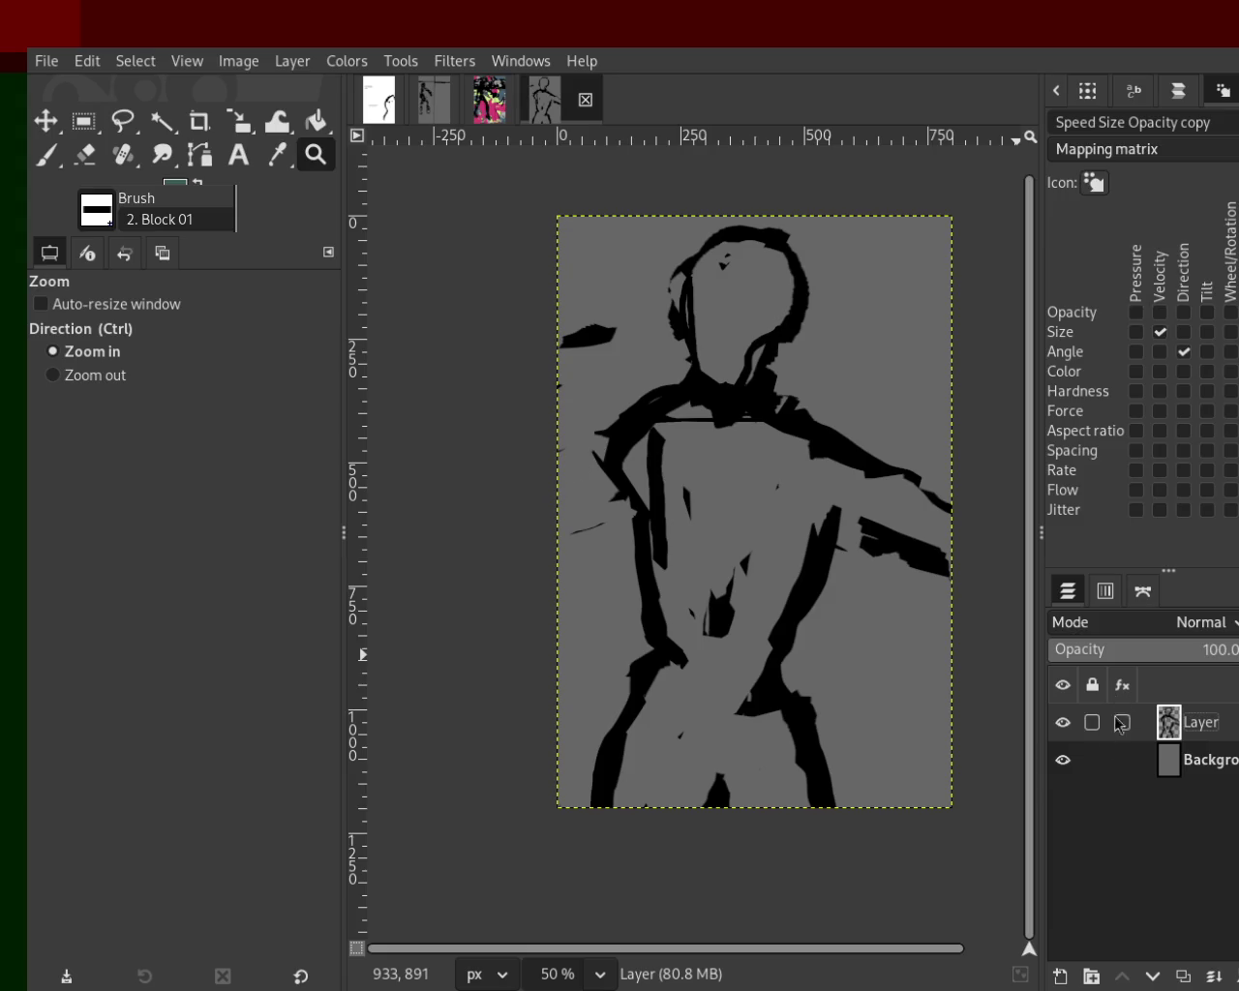
{"action": "left_click", "coordinate": [1064, 760]}
{"action": "left_click", "coordinate": [1065, 761]}
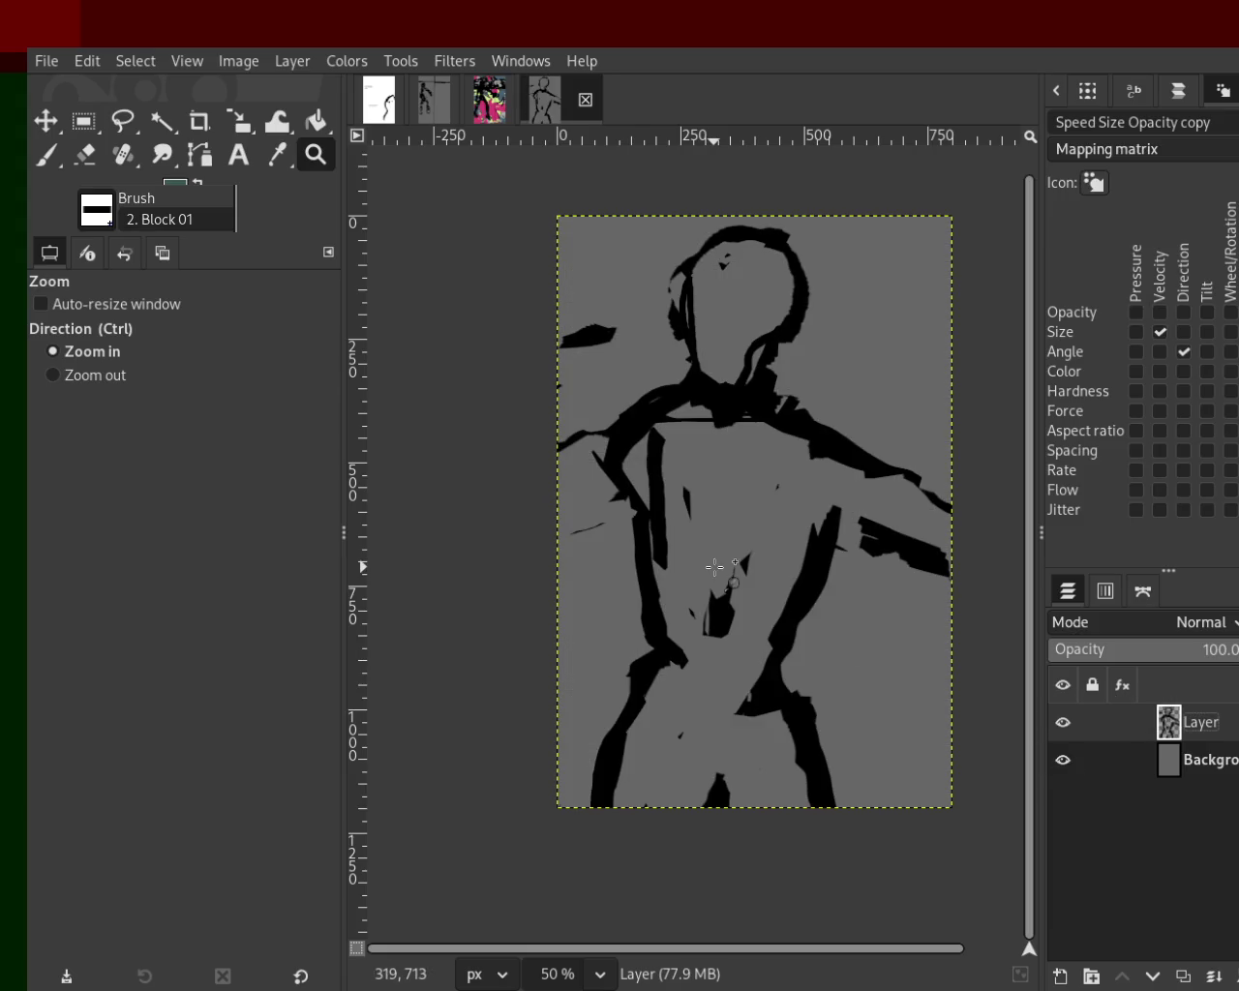
{"action": "left_click", "coordinate": [1063, 761]}
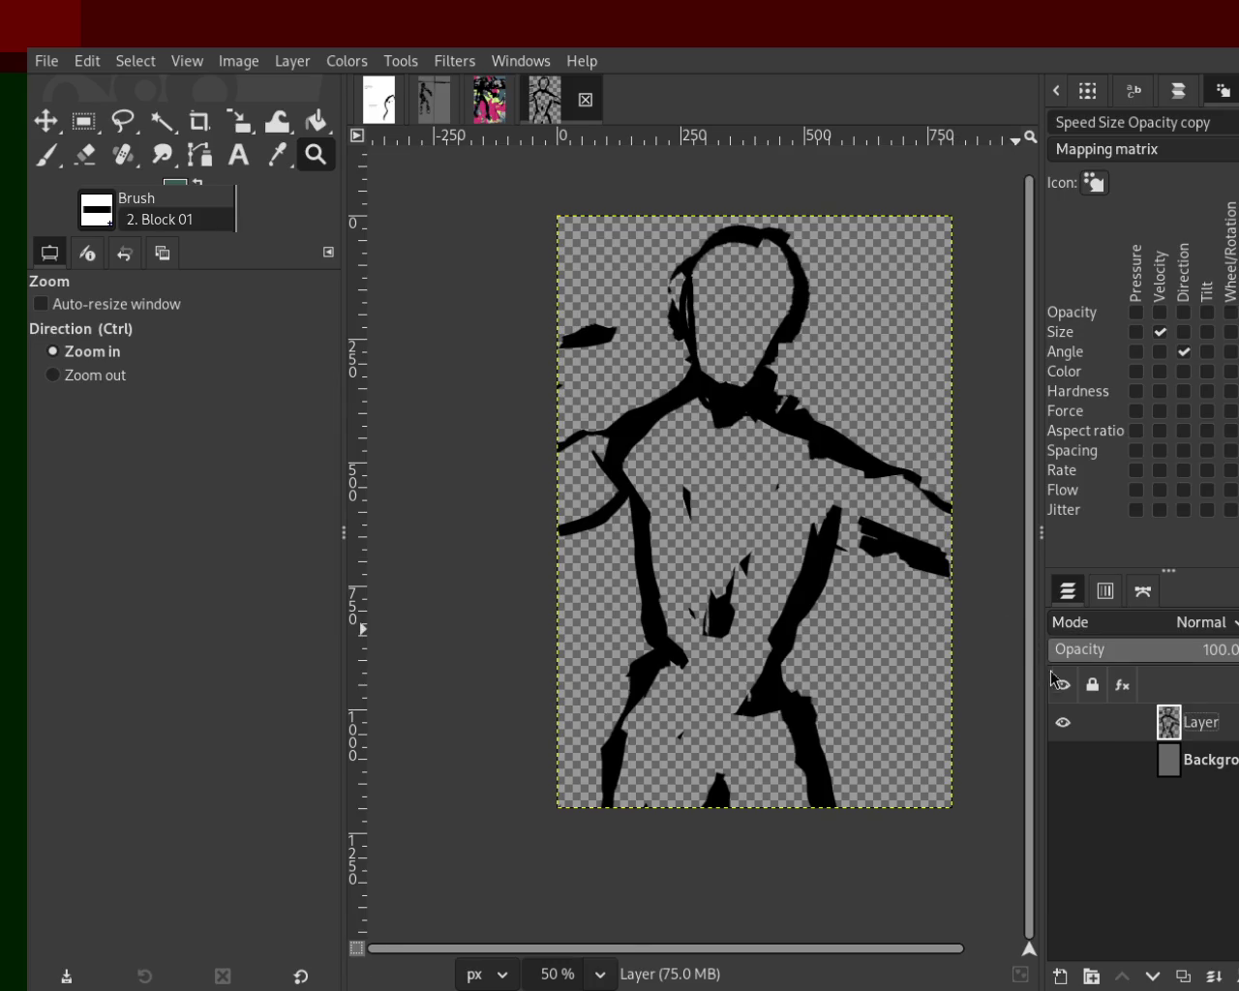
{"action": "left_click", "coordinate": [1064, 768]}
{"action": "left_click", "coordinate": [1063, 724]}
{"action": "left_click", "coordinate": [1064, 723]}
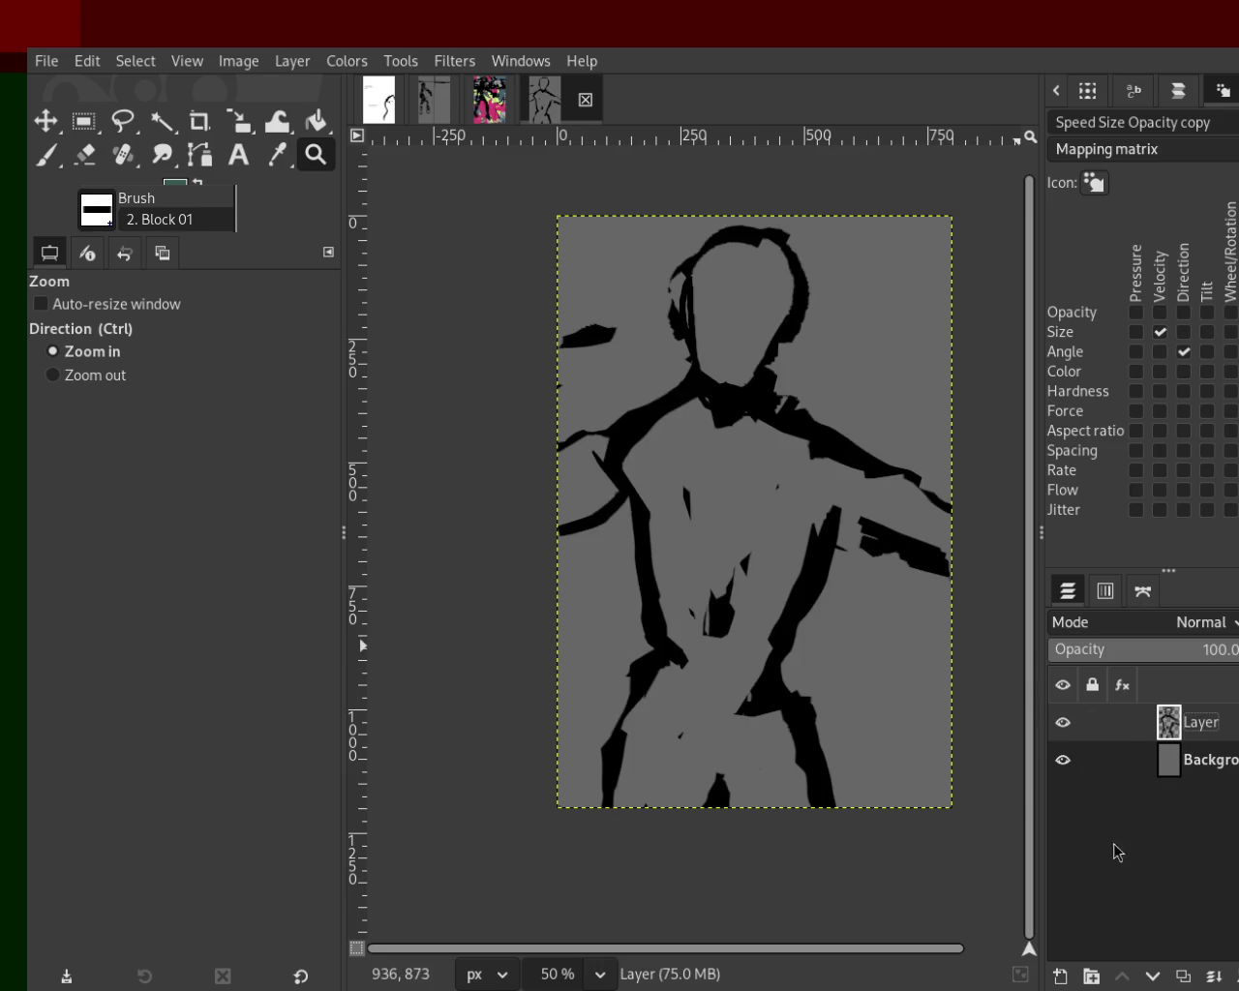
{"action": "key", "text": "shift+ctrl+n"}
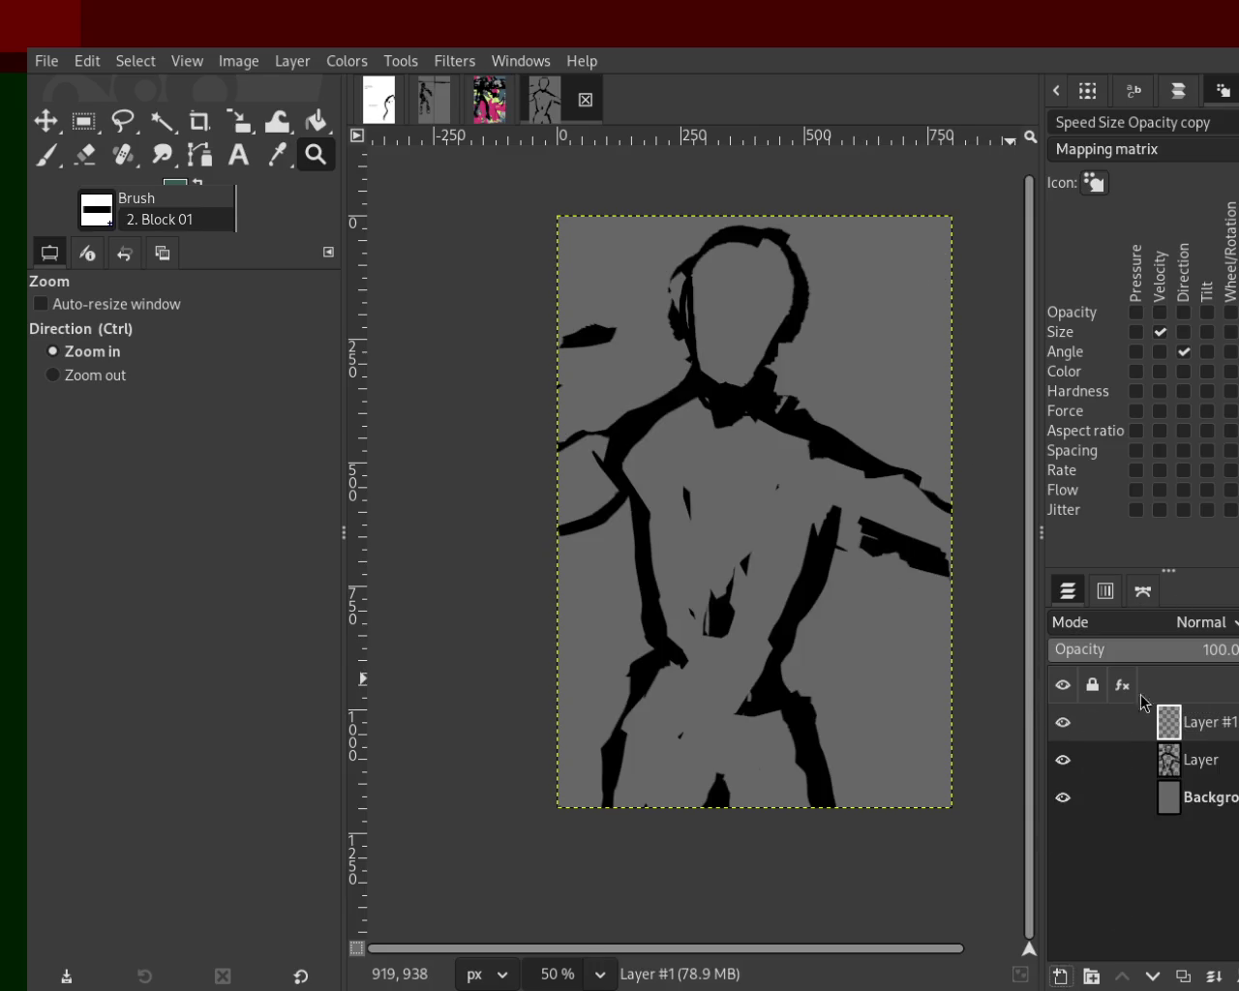
Move Layer #1 below the outline layer and paint the face green with a size-85 paintbrush.
{"action": "left_click_drag", "start_coordinate": [1178, 740], "coordinate": [1176, 784]}
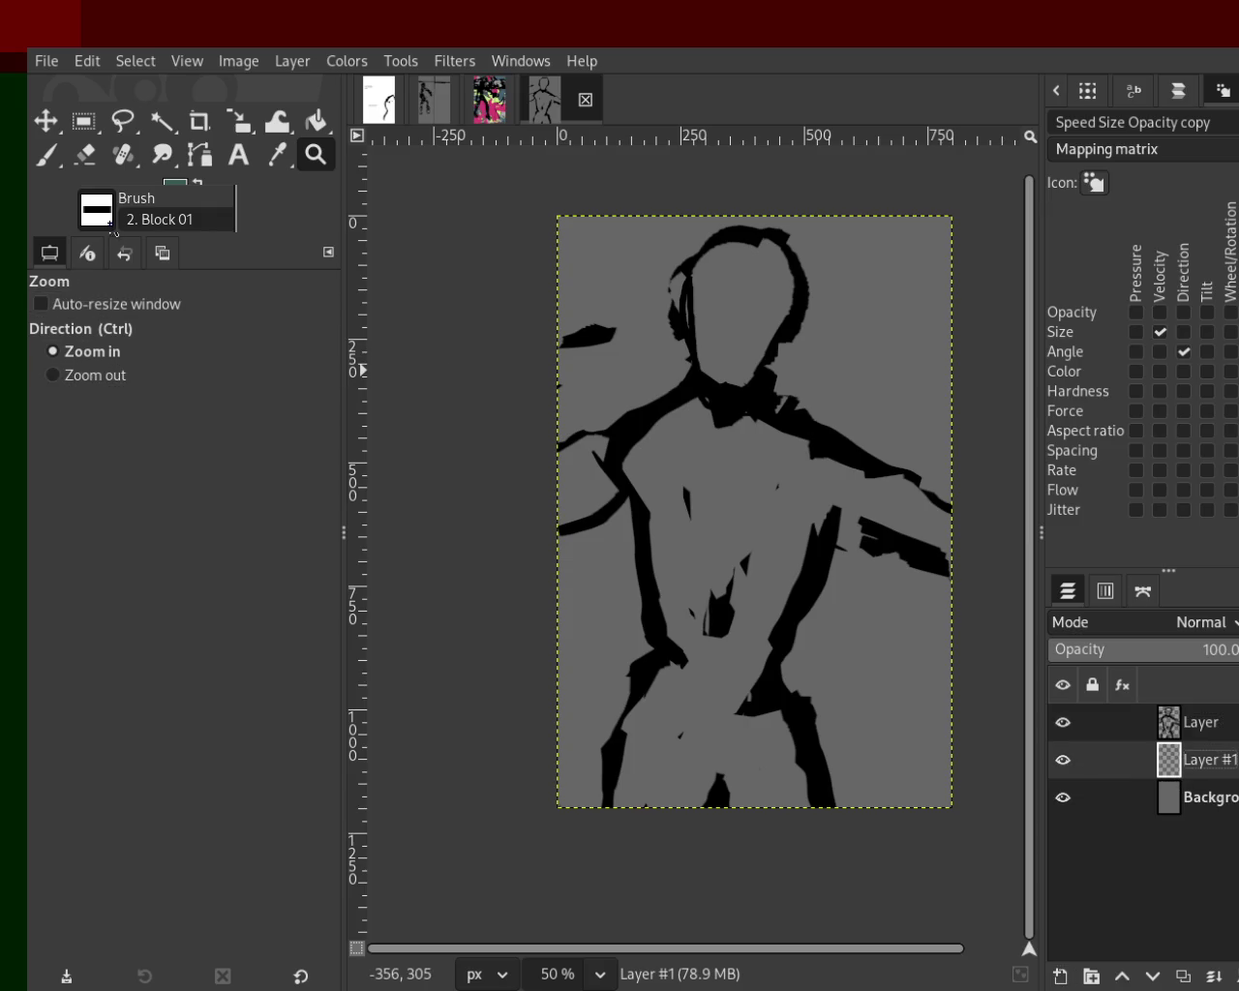
{"action": "left_click", "coordinate": [47, 156]}
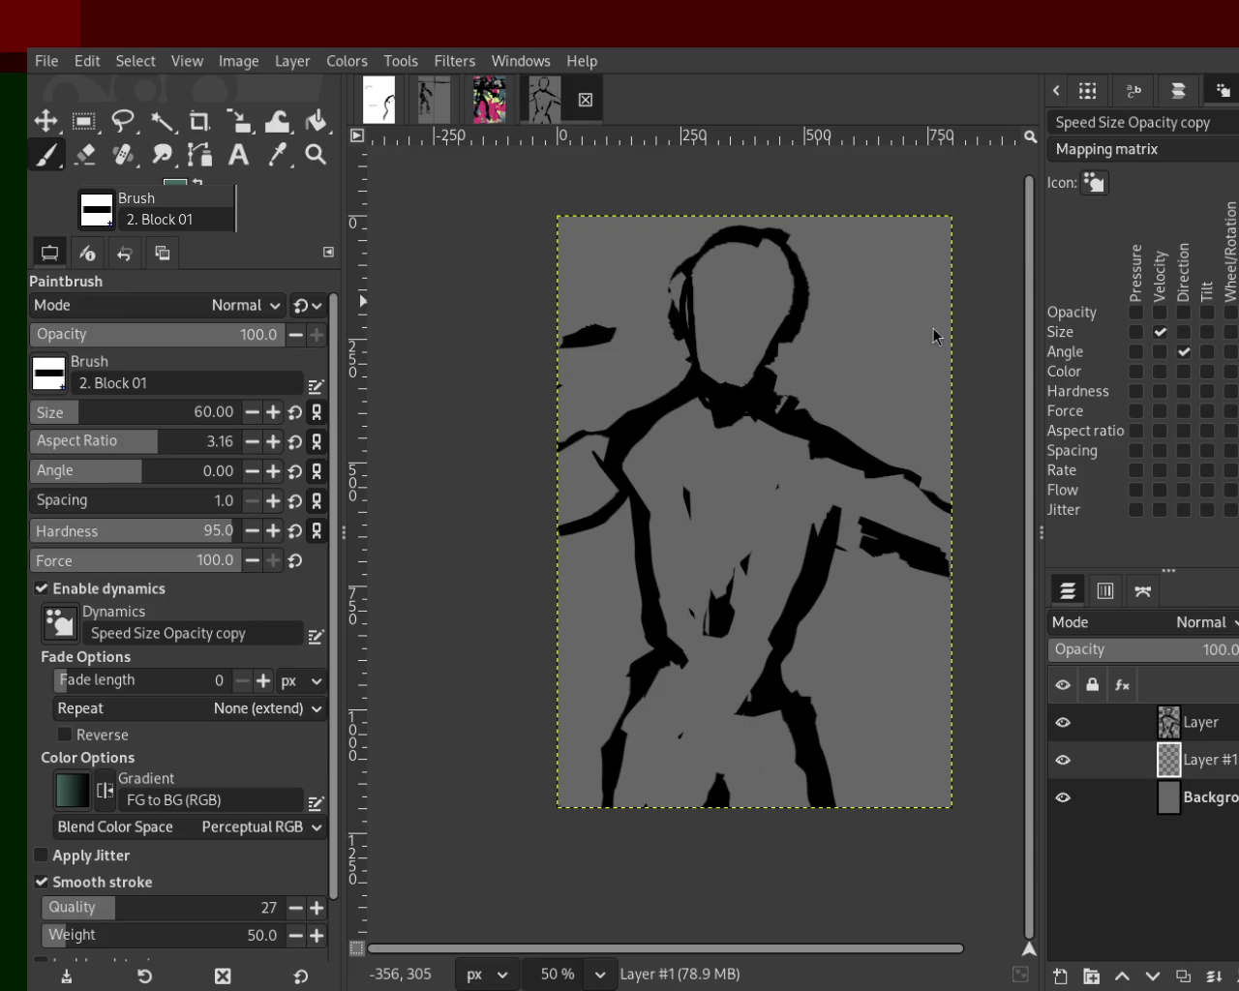
{"action": "left_click", "coordinate": [85, 418]}
{"action": "mouse_move", "coordinate": [747, 257]}
{"action": "left_mouse_down"}
{"action": "mouse_move", "coordinate": [732, 375]}
{"action": "mouse_move", "coordinate": [759, 341]}
{"action": "mouse_move", "coordinate": [732, 273]}
{"action": "mouse_move", "coordinate": [699, 358]}
{"action": "mouse_move", "coordinate": [738, 277]}
{"action": "mouse_move", "coordinate": [741, 327]}
{"action": "mouse_move", "coordinate": [778, 261]}
{"action": "mouse_move", "coordinate": [749, 375]}
{"action": "mouse_move", "coordinate": [730, 350]}
{"action": "left_mouse_up"}
{"action": "key", "text": "ctrl+z"}
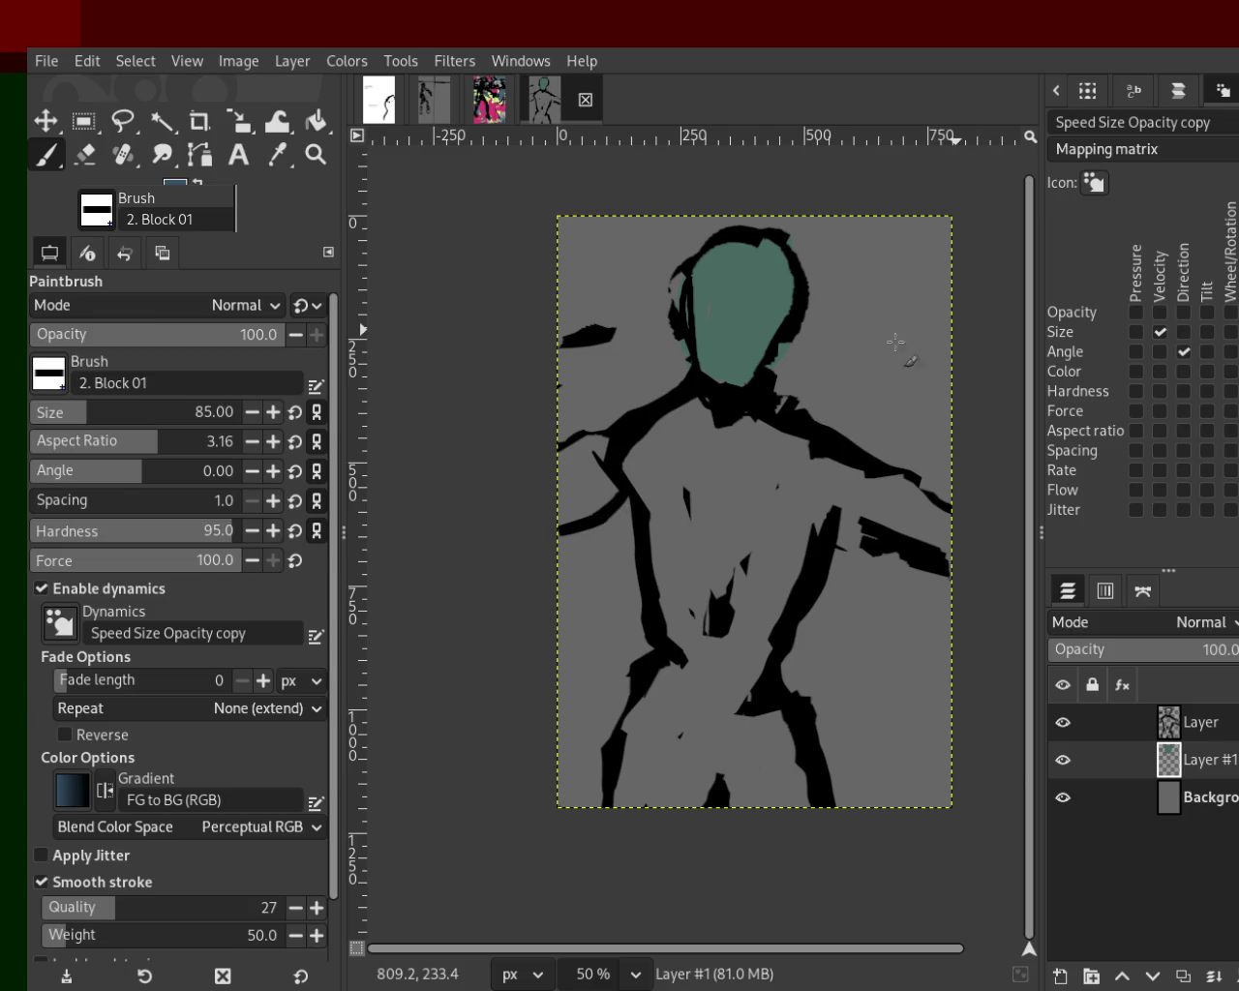
Paint the chest, lower torso and both arms blue.
{"action": "mouse_move", "coordinate": [793, 430]}
{"action": "left_mouse_down"}
{"action": "mouse_move", "coordinate": [745, 662]}
{"action": "mouse_move", "coordinate": [808, 466]}
{"action": "mouse_move", "coordinate": [745, 497]}
{"action": "mouse_move", "coordinate": [740, 542]}
{"action": "mouse_move", "coordinate": [790, 450]}
{"action": "mouse_move", "coordinate": [687, 414]}
{"action": "mouse_move", "coordinate": [640, 471]}
{"action": "mouse_move", "coordinate": [693, 613]}
{"action": "mouse_move", "coordinate": [678, 649]}
{"action": "mouse_move", "coordinate": [737, 664]}
{"action": "mouse_move", "coordinate": [739, 466]}
{"action": "mouse_move", "coordinate": [727, 514]}
{"action": "mouse_move", "coordinate": [686, 456]}
{"action": "mouse_move", "coordinate": [662, 543]}
{"action": "left_mouse_up"}
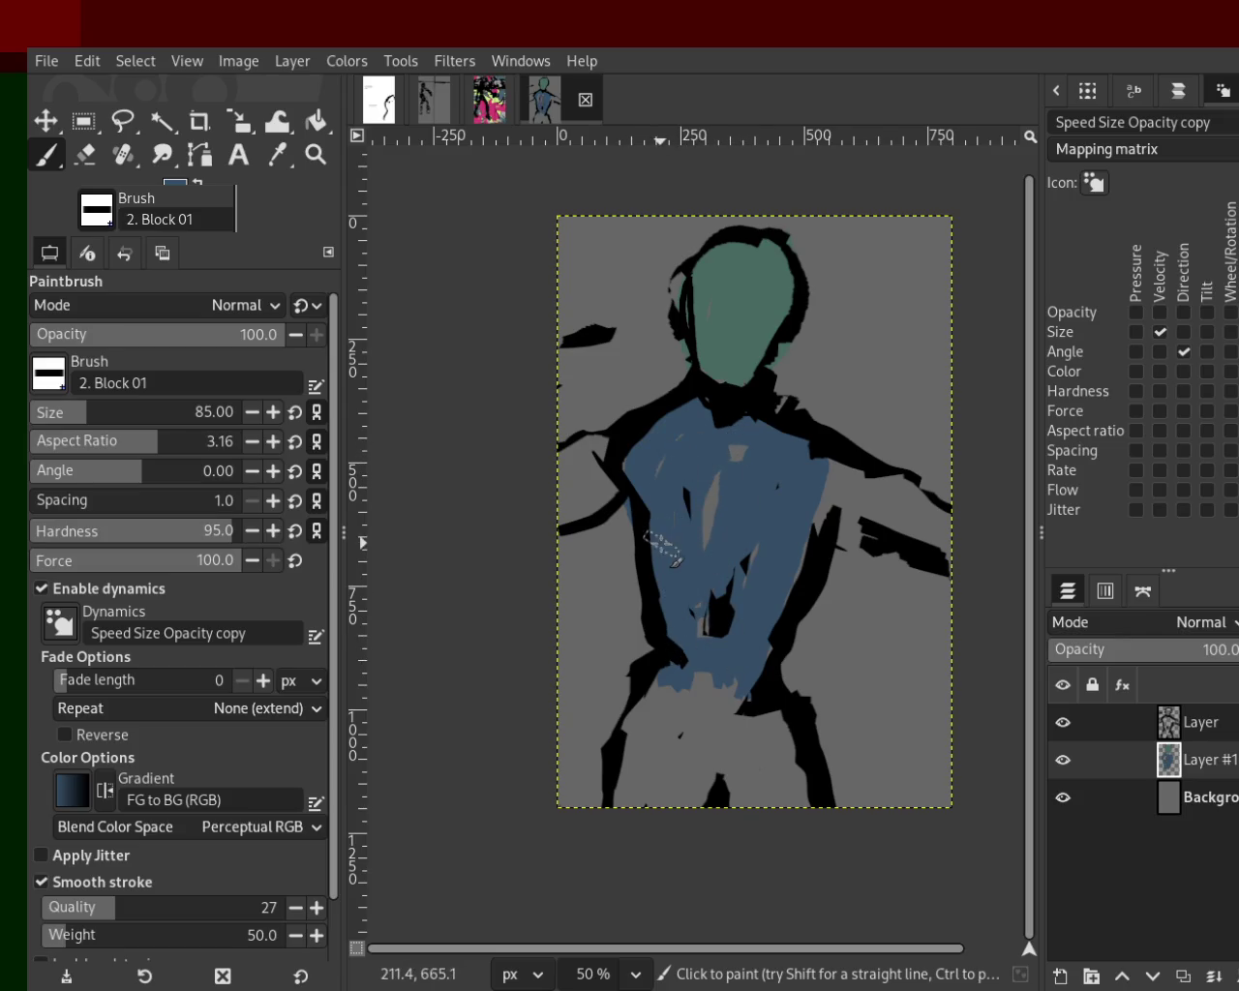
{"action": "mouse_move", "coordinate": [683, 428]}
{"action": "left_mouse_down"}
{"action": "mouse_move", "coordinate": [687, 484]}
{"action": "mouse_move", "coordinate": [717, 524]}
{"action": "left_mouse_up"}
{"action": "left_click_drag", "start_coordinate": [753, 579], "coordinate": [708, 647]}
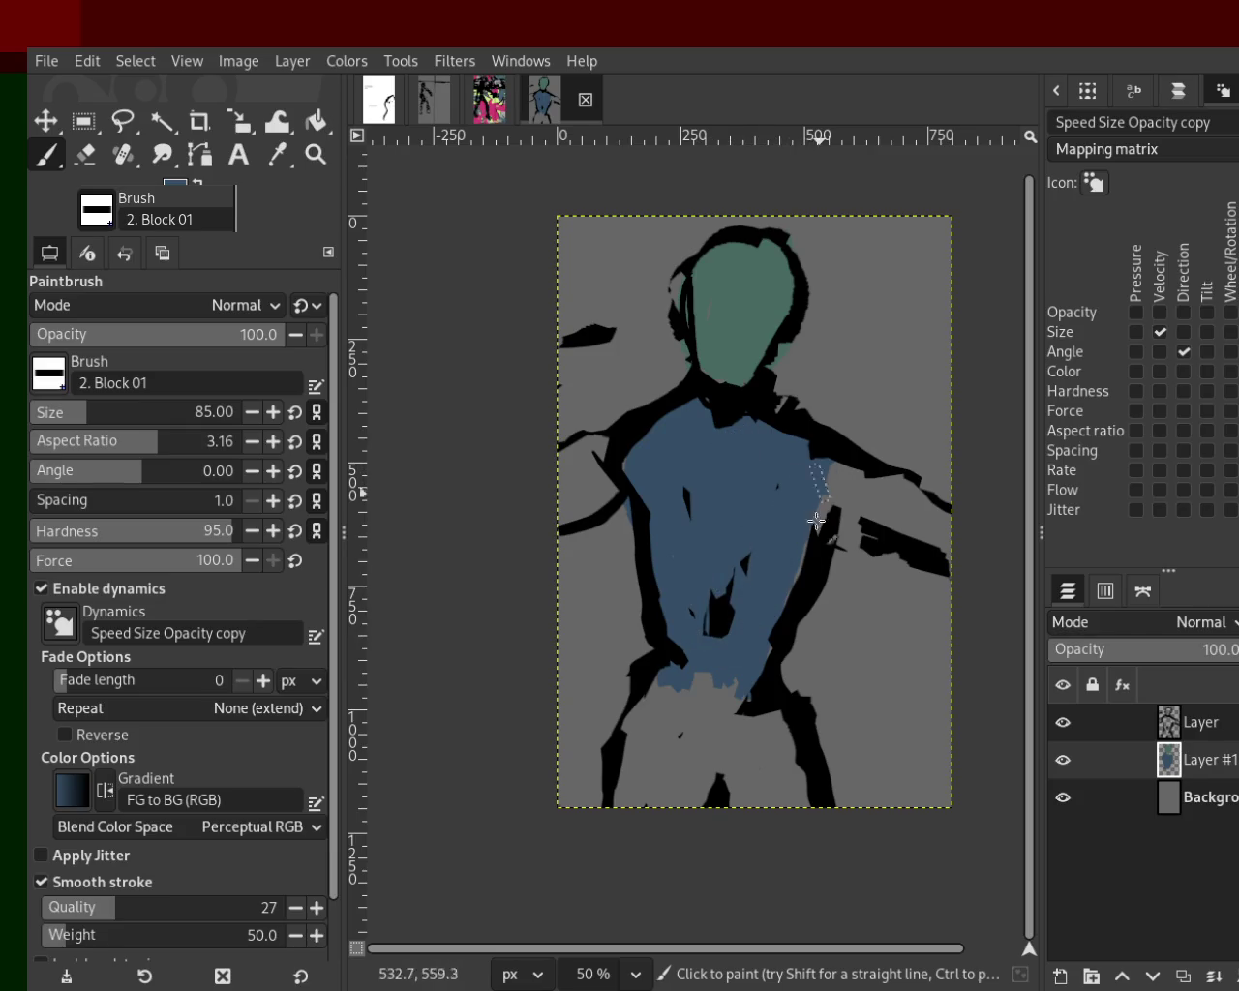
{"action": "mouse_move", "coordinate": [819, 500]}
{"action": "left_mouse_down"}
{"action": "mouse_move", "coordinate": [965, 532]}
{"action": "mouse_move", "coordinate": [949, 556]}
{"action": "mouse_move", "coordinate": [833, 520]}
{"action": "mouse_move", "coordinate": [944, 547]}
{"action": "mouse_move", "coordinate": [844, 490]}
{"action": "mouse_move", "coordinate": [794, 486]}
{"action": "left_mouse_up"}
{"action": "mouse_move", "coordinate": [622, 500]}
{"action": "left_mouse_down"}
{"action": "mouse_move", "coordinate": [531, 496]}
{"action": "mouse_move", "coordinate": [581, 464]}
{"action": "mouse_move", "coordinate": [548, 491]}
{"action": "left_mouse_up"}
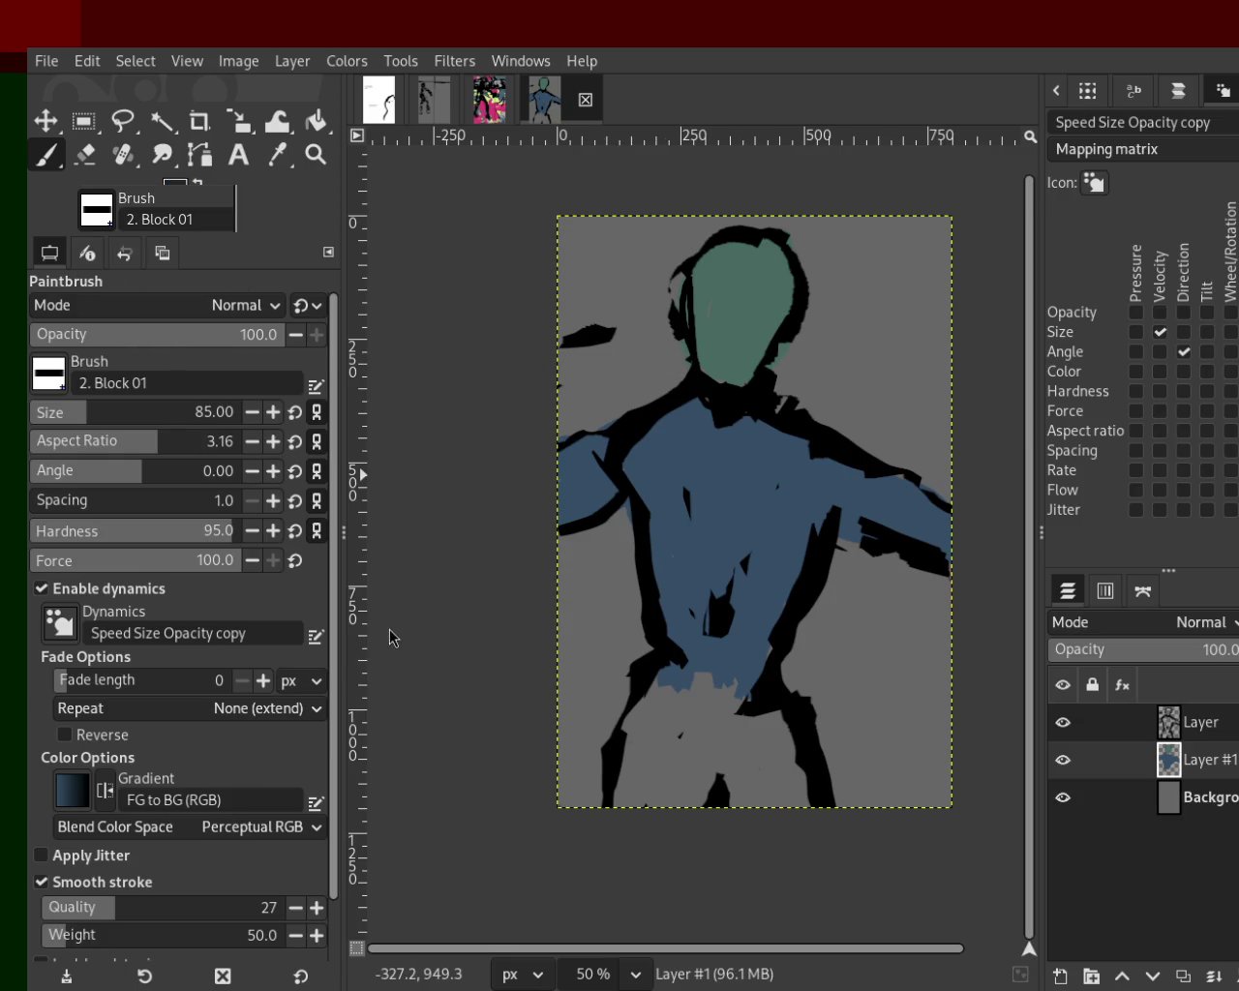
Switch to dark grey and paint the leg area, crotch and inner legs.
{"action": "key", "text": "d"}
{"action": "left_click_drag", "start_coordinate": [684, 675], "coordinate": [644, 803]}
{"action": "key", "text": "ctrl+z"}
{"action": "mouse_move", "coordinate": [684, 675]}
{"action": "left_mouse_down"}
{"action": "mouse_move", "coordinate": [645, 743]}
{"action": "mouse_move", "coordinate": [758, 697]}
{"action": "mouse_move", "coordinate": [736, 707]}
{"action": "left_mouse_up"}
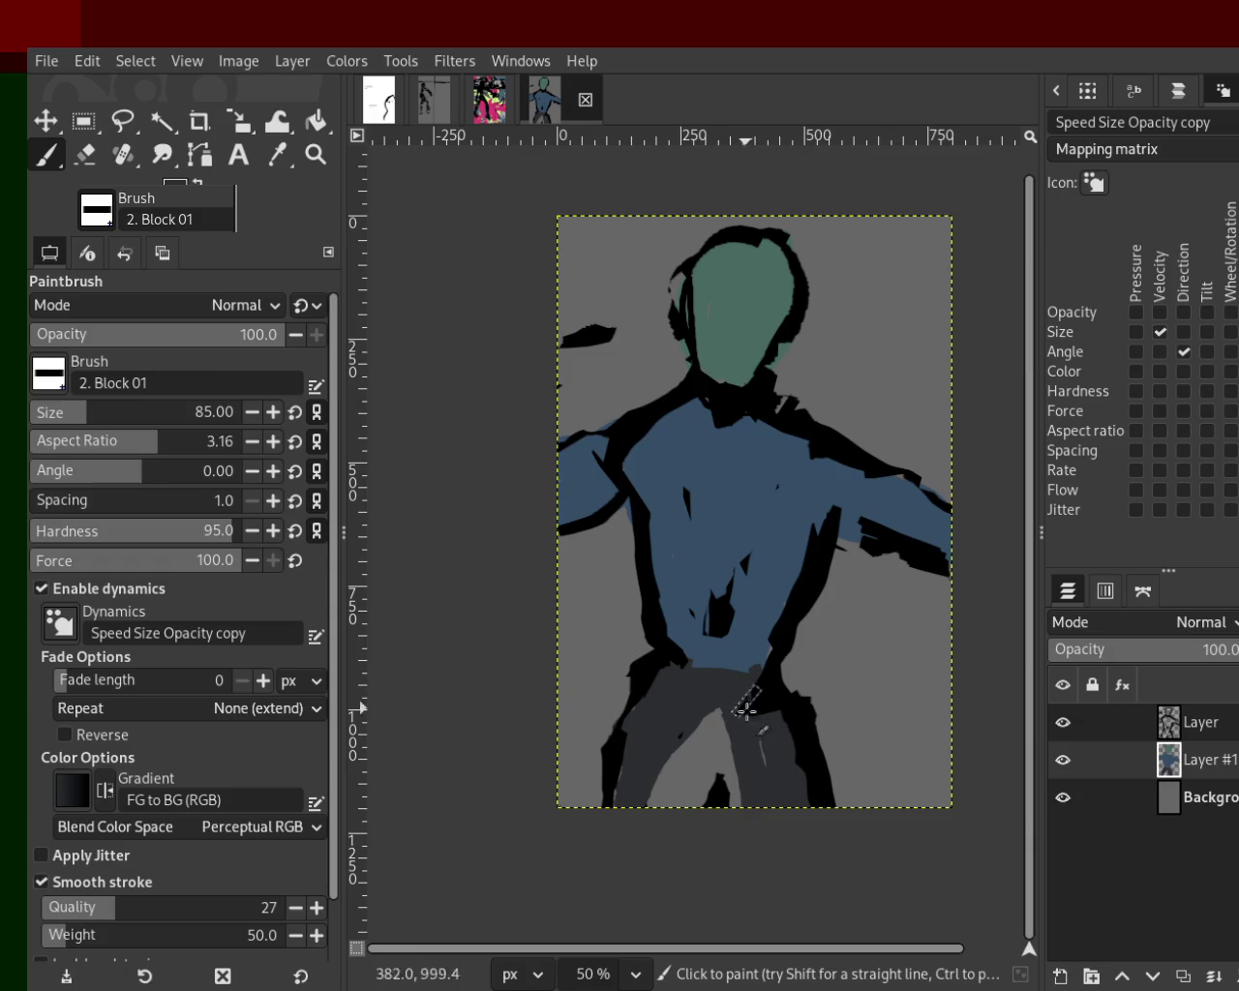
{"action": "mouse_move", "coordinate": [722, 729]}
{"action": "left_mouse_down"}
{"action": "mouse_move", "coordinate": [745, 817]}
{"action": "mouse_move", "coordinate": [688, 774]}
{"action": "mouse_move", "coordinate": [648, 808]}
{"action": "left_mouse_up"}
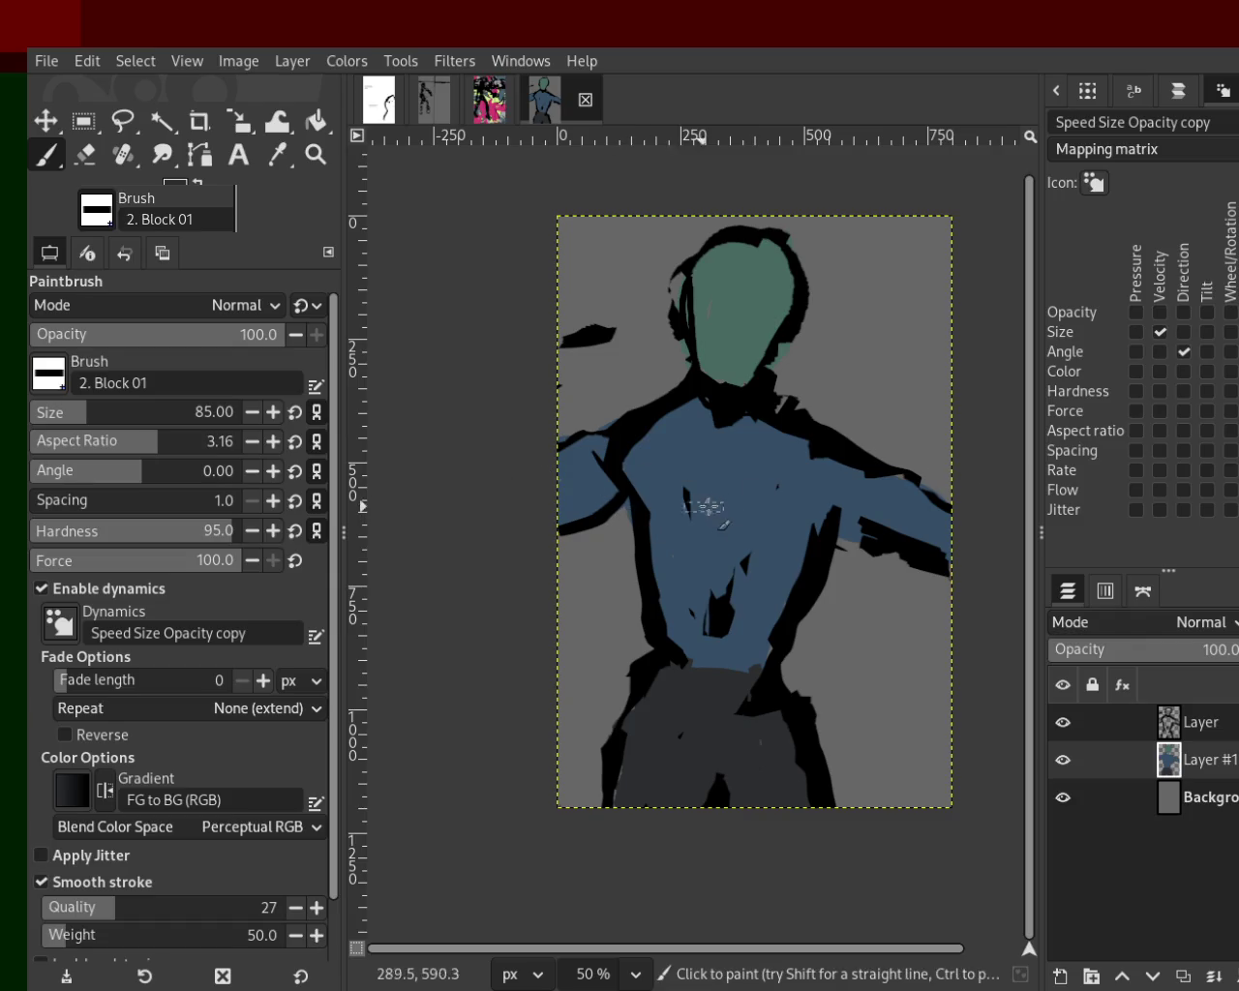
Paint blue block strokes down through the trousers and the right trouser leg.
{"action": "left_click_drag", "start_coordinate": [705, 531], "coordinate": [587, 900]}
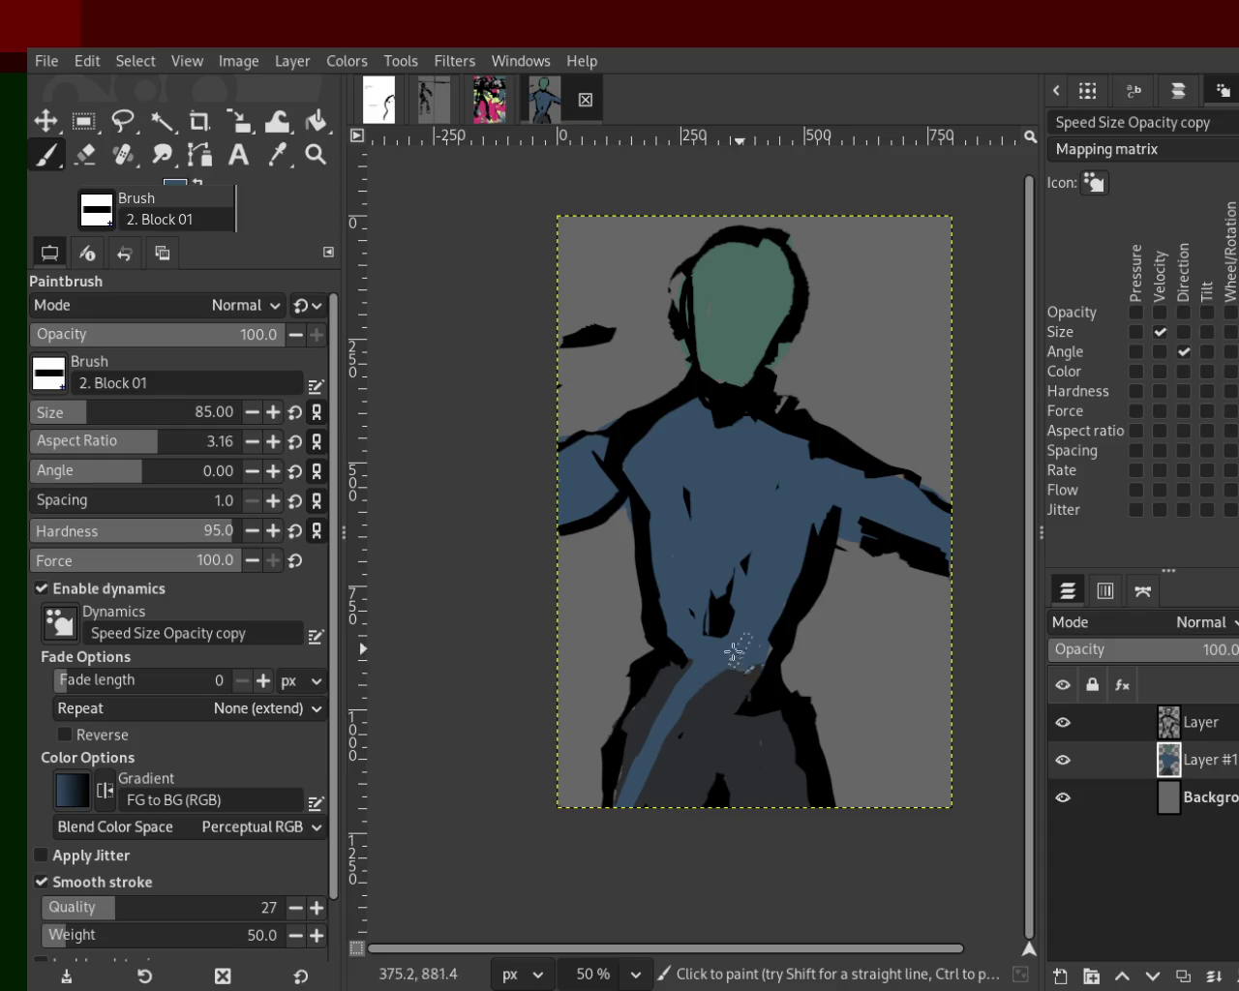
{"action": "left_click_drag", "start_coordinate": [718, 684], "coordinate": [807, 907]}
{"action": "key", "text": "ctrl+z"}
{"action": "left_click_drag", "start_coordinate": [732, 658], "coordinate": [798, 925]}
Shade the middle torso dark grey from chest to lower abdomen, undoing misplaced strokes.
{"action": "mouse_move", "coordinate": [724, 689]}
{"action": "left_mouse_down"}
{"action": "mouse_move", "coordinate": [761, 416]}
{"action": "mouse_move", "coordinate": [724, 684]}
{"action": "left_mouse_up"}
{"action": "key", "text": "ctrl+z"}
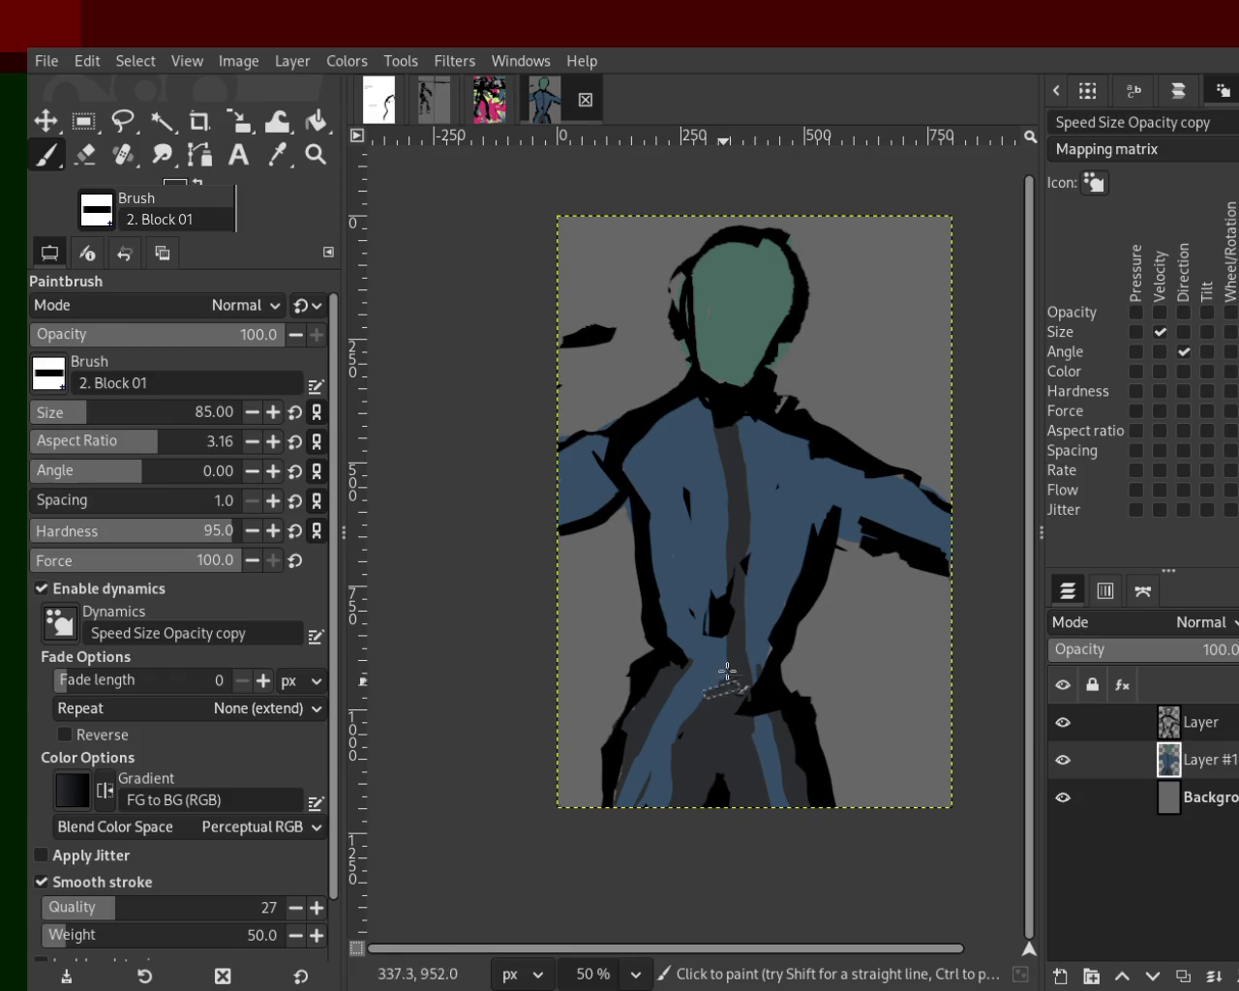
{"action": "left_click_drag", "start_coordinate": [720, 455], "coordinate": [713, 506]}
{"action": "key", "text": "ctrl+z"}
{"action": "mouse_move", "coordinate": [714, 415]}
{"action": "left_mouse_down"}
{"action": "mouse_move", "coordinate": [677, 498]}
{"action": "mouse_move", "coordinate": [590, 527]}
{"action": "left_mouse_up"}
{"action": "key", "text": "ctrl+z"}
{"action": "left_click_drag", "start_coordinate": [747, 445], "coordinate": [871, 543]}
{"action": "key", "text": "ctrl+z"}
{"action": "mouse_move", "coordinate": [825, 452]}
{"action": "left_mouse_down"}
{"action": "mouse_move", "coordinate": [962, 553]}
{"action": "mouse_move", "coordinate": [760, 473]}
{"action": "mouse_move", "coordinate": [733, 717]}
{"action": "left_mouse_up"}
{"action": "key", "text": "ctrl+z"}
{"action": "left_click_drag", "start_coordinate": [689, 367], "coordinate": [734, 629]}
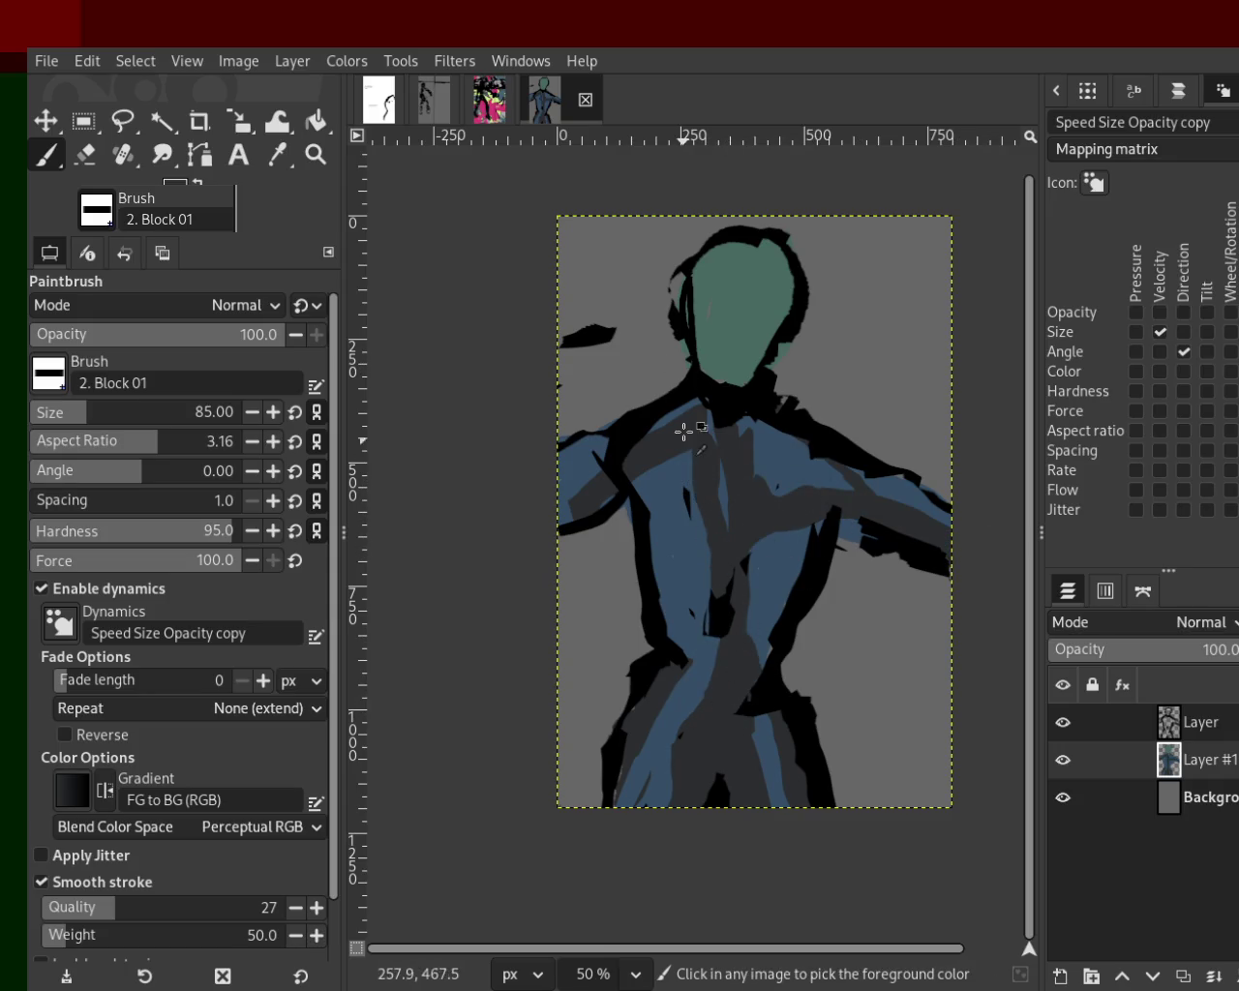
{"action": "left_click_drag", "start_coordinate": [684, 438], "coordinate": [724, 656]}
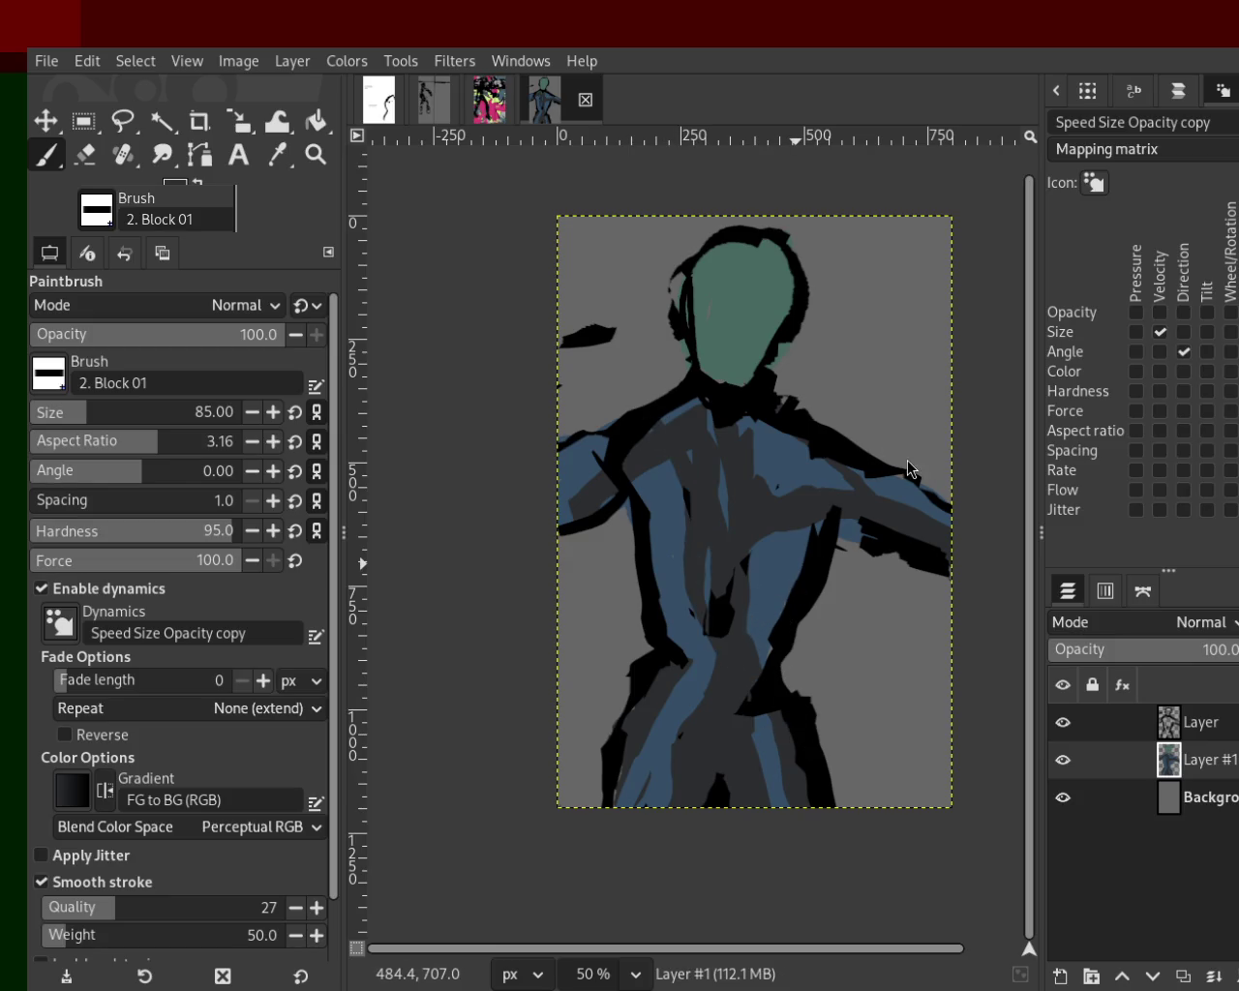
Paint green strokes down the torso, across the right chest and along the right arm.
{"action": "left_click", "coordinate": [779, 467], "text": "ctrl"}
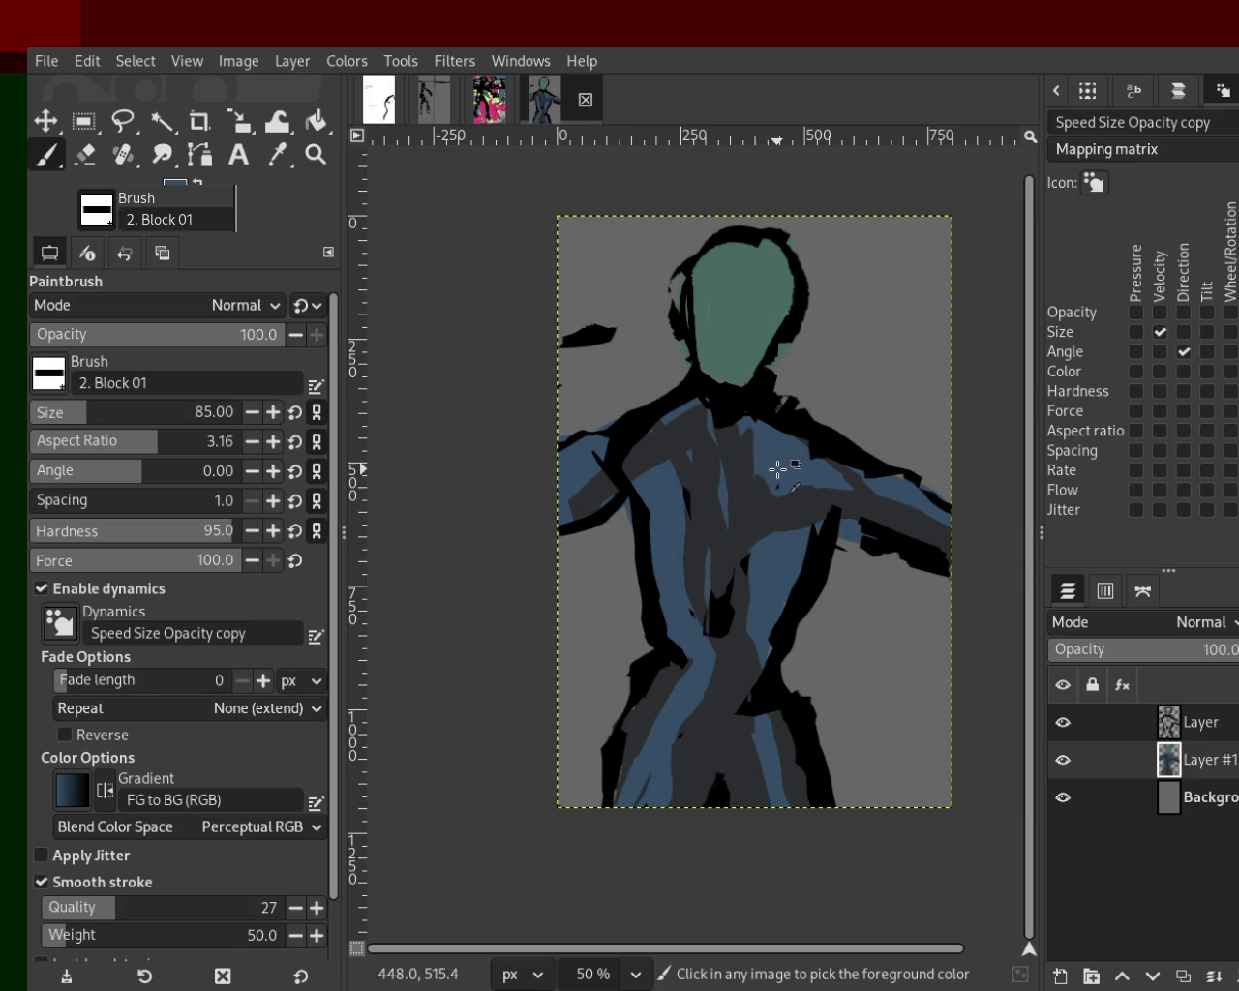
{"action": "left_click_drag", "start_coordinate": [765, 474], "coordinate": [609, 475]}
{"action": "key", "text": "ctrl+z"}
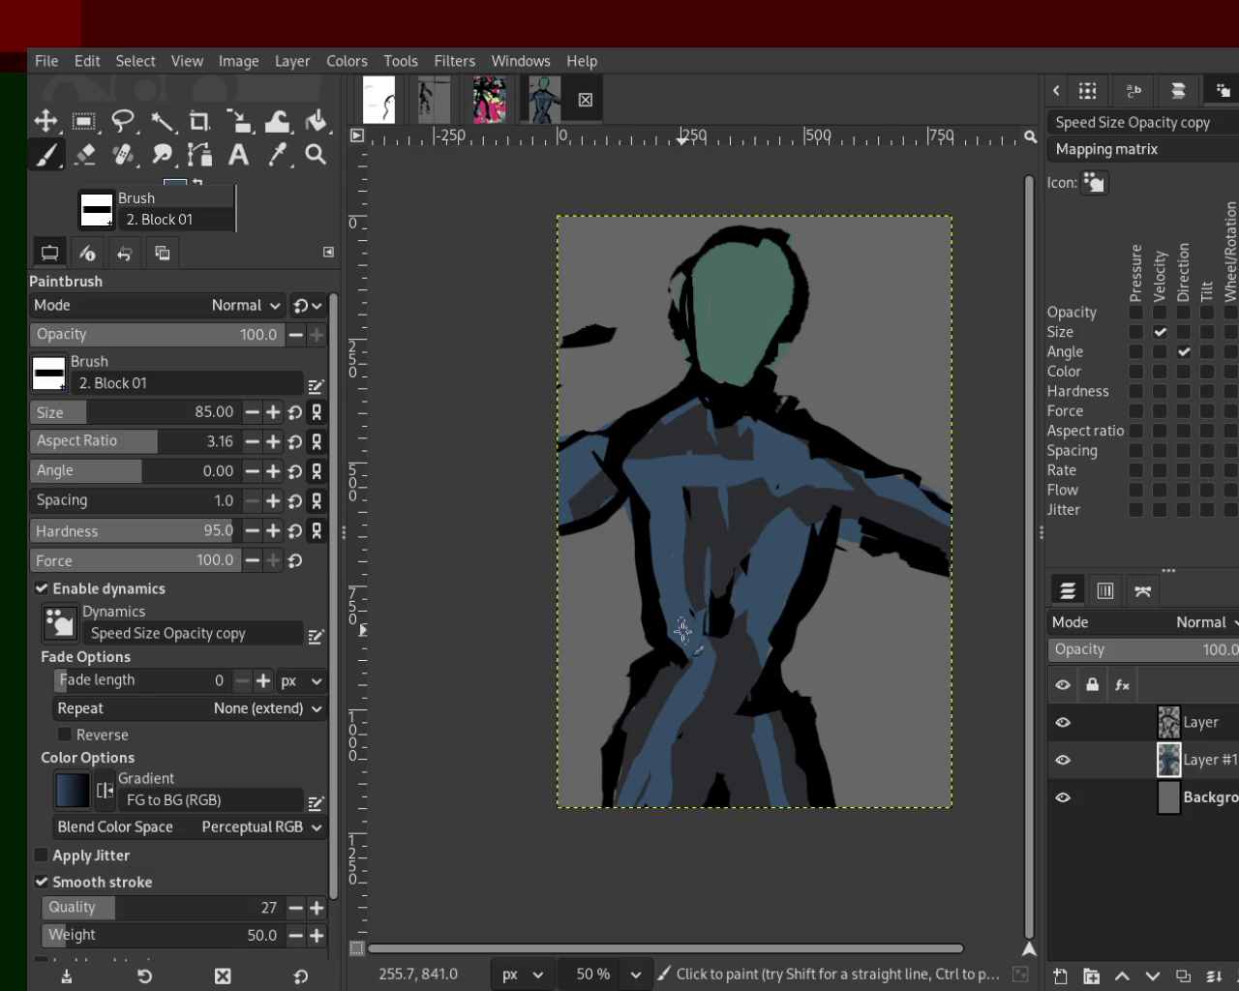
{"action": "left_click_drag", "start_coordinate": [722, 414], "coordinate": [674, 832]}
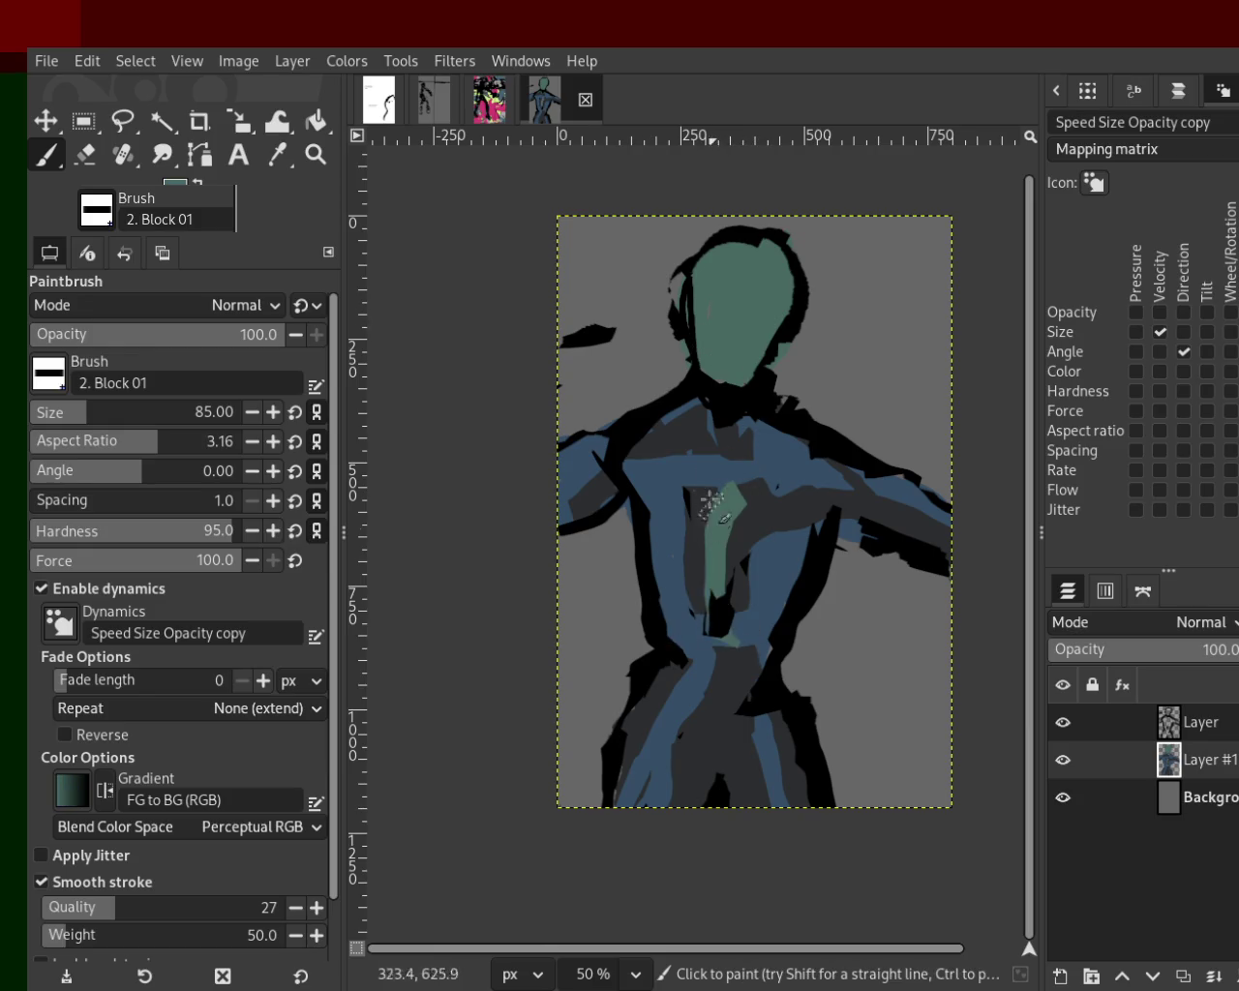
{"action": "left_click_drag", "start_coordinate": [747, 668], "coordinate": [742, 443]}
{"action": "key", "text": "ctrl+z"}
{"action": "mouse_move", "coordinate": [806, 496]}
{"action": "left_mouse_down"}
{"action": "mouse_move", "coordinate": [792, 593]}
{"action": "mouse_move", "coordinate": [758, 635]}
{"action": "left_mouse_up"}
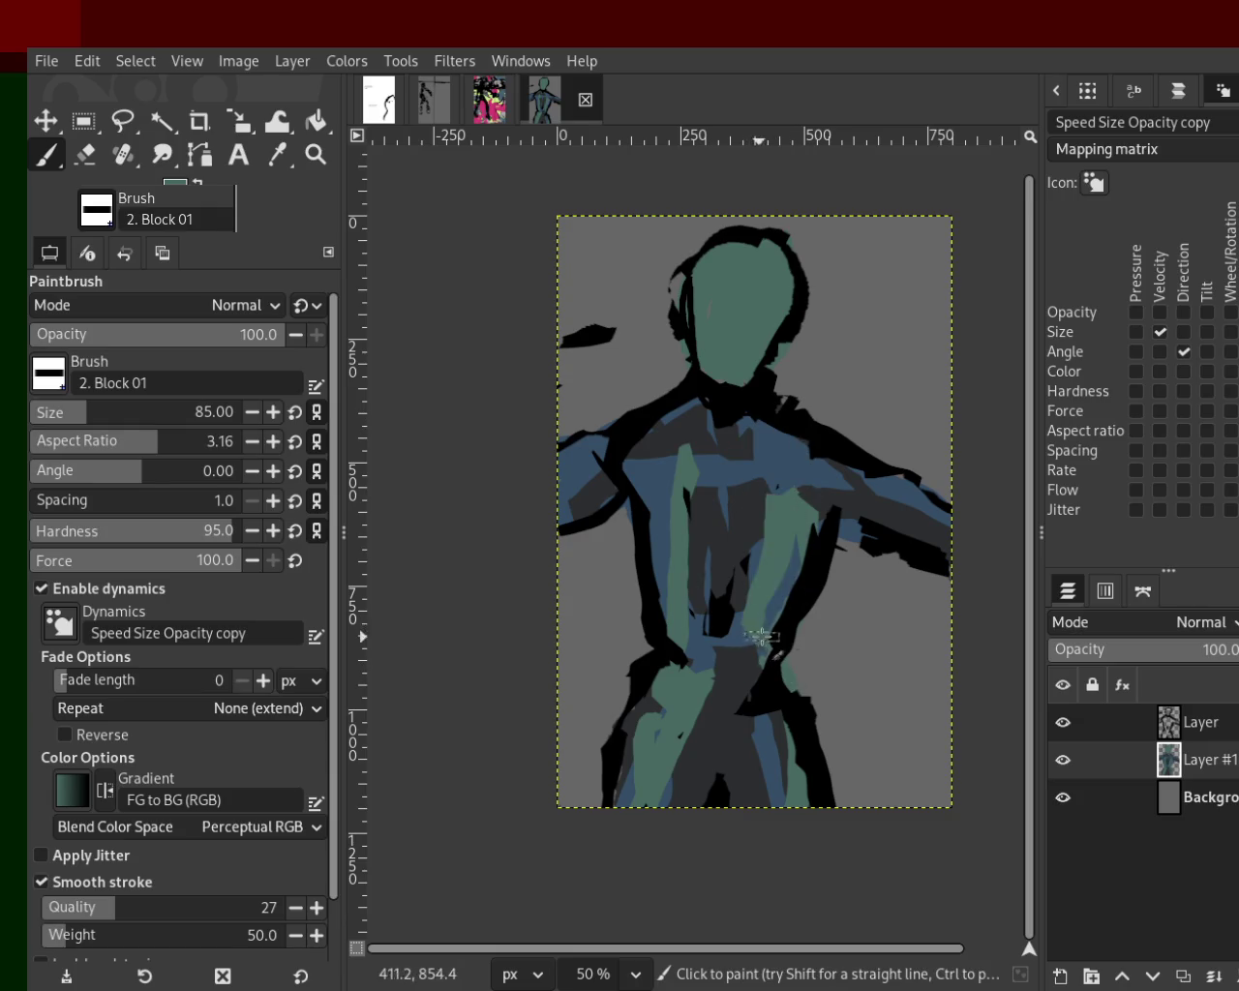
{"action": "left_click_drag", "start_coordinate": [868, 509], "coordinate": [685, 431]}
{"action": "key", "text": "ctrl+z"}
{"action": "mouse_move", "coordinate": [801, 463]}
{"action": "left_mouse_down"}
{"action": "mouse_move", "coordinate": [659, 421]}
{"action": "mouse_move", "coordinate": [534, 547]}
{"action": "left_mouse_up"}
{"action": "key", "text": "ctrl+z"}
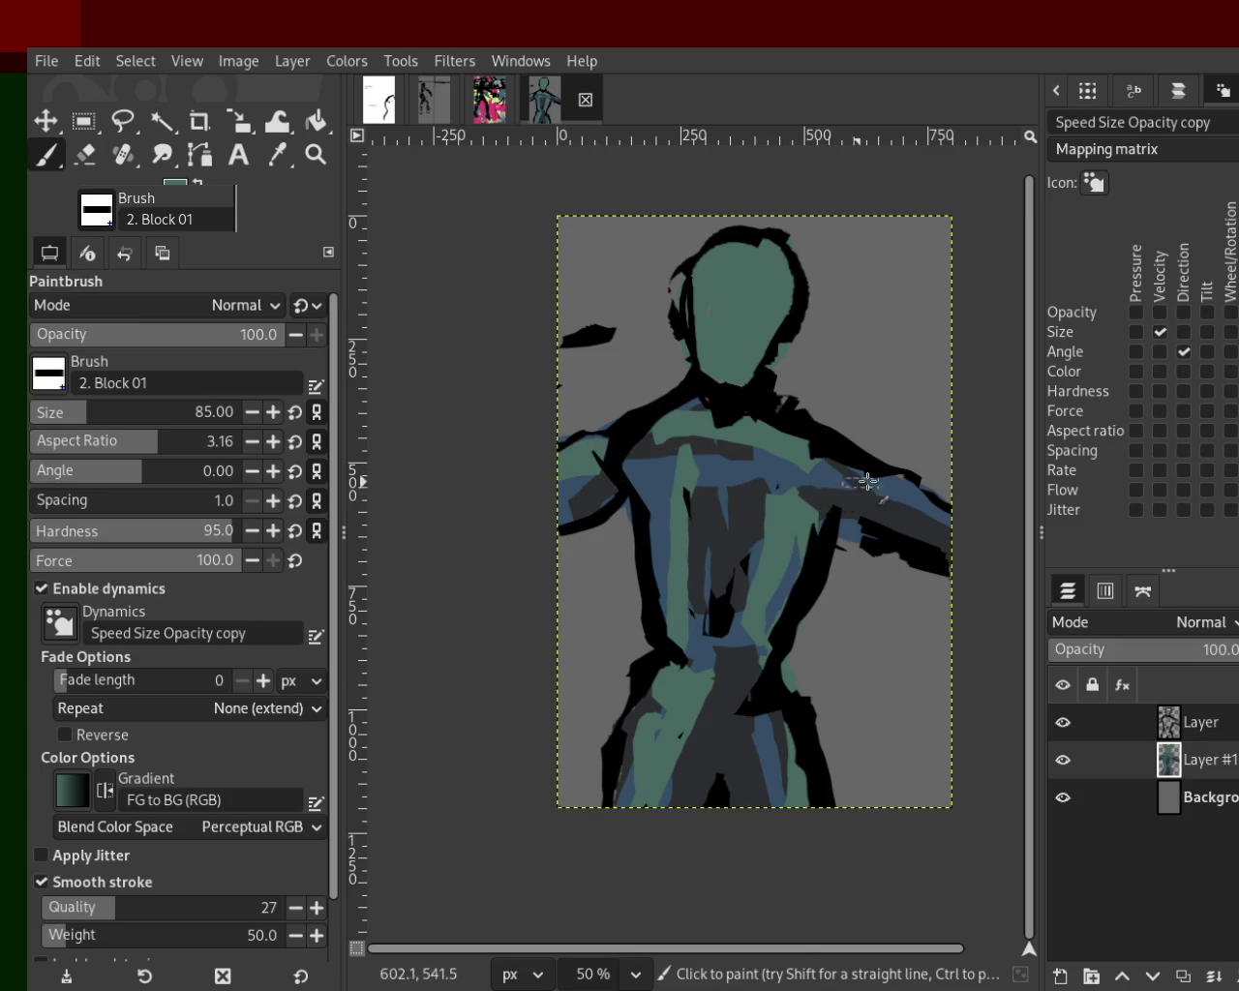
{"action": "left_click_drag", "start_coordinate": [857, 481], "coordinate": [958, 581]}
Sample darker and bluer tones to shade the chest and add a dark stroke on the right arm.
{"action": "left_click", "coordinate": [810, 484], "text": "ctrl"}
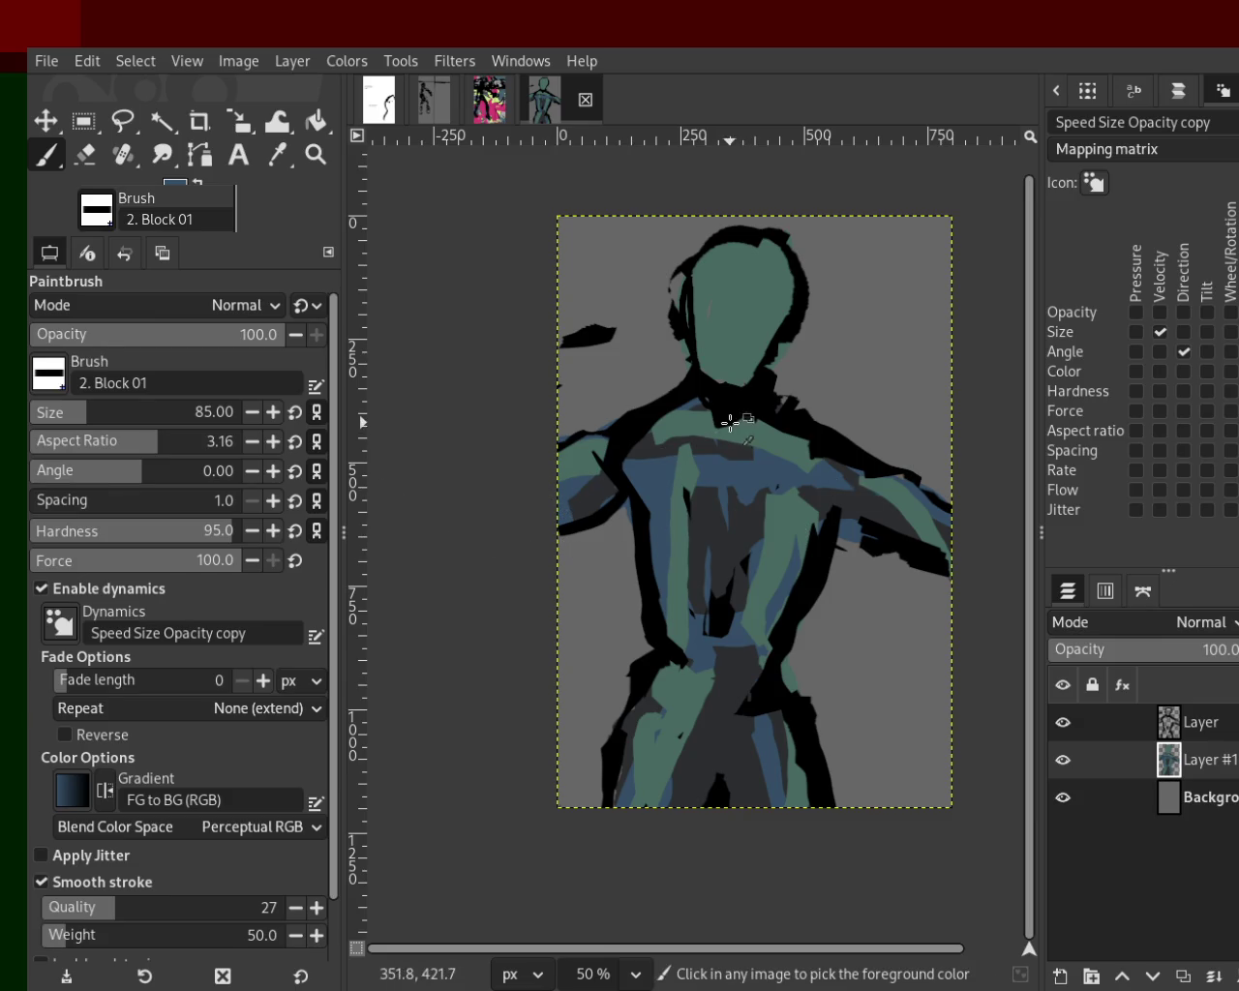
{"action": "left_click", "coordinate": [697, 440], "text": "ctrl"}
{"action": "left_click_drag", "start_coordinate": [699, 455], "coordinate": [733, 553]}
{"action": "left_click", "coordinate": [678, 470], "text": "ctrl"}
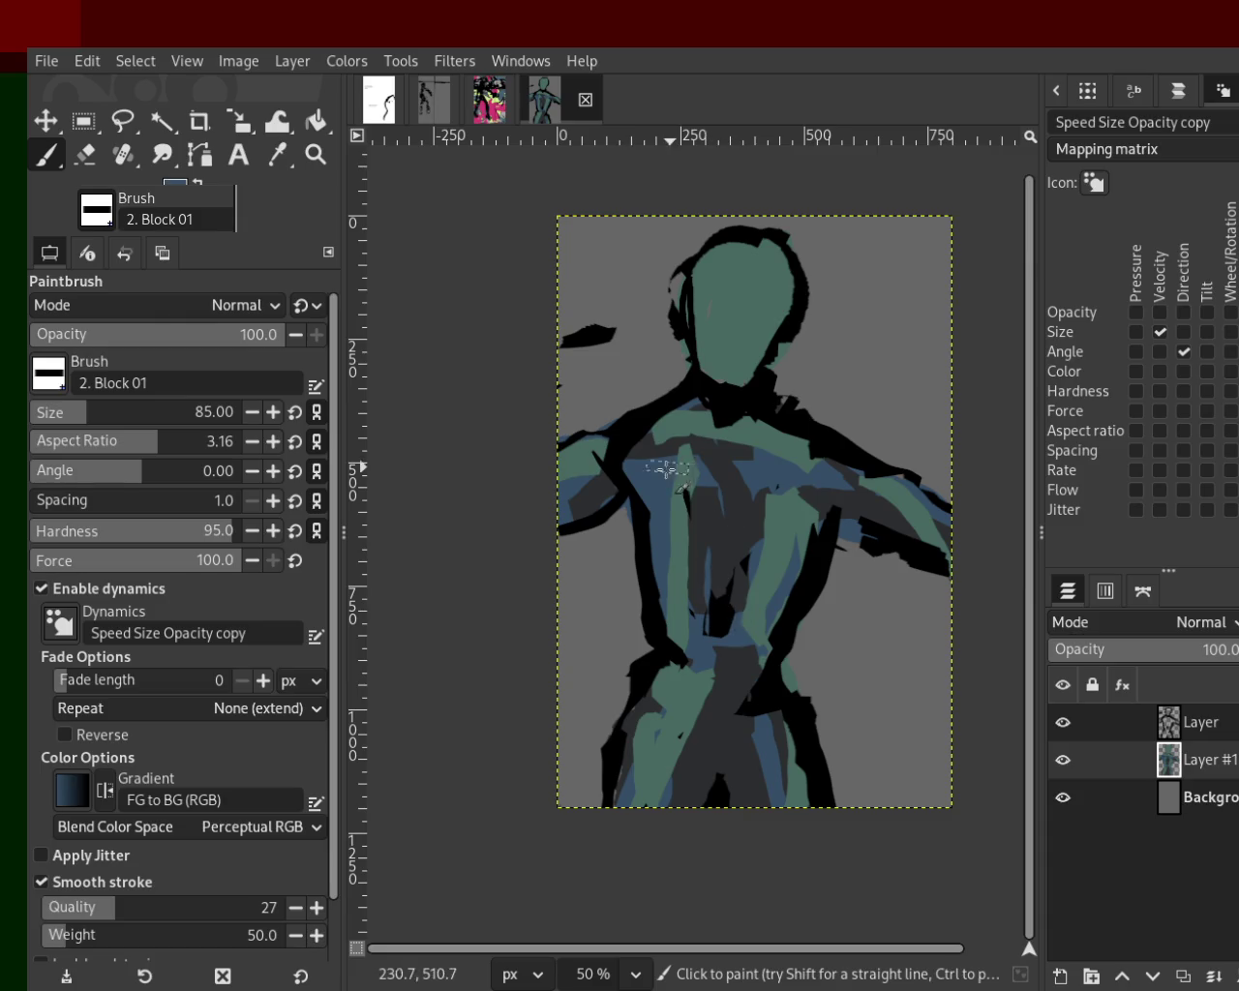
{"action": "mouse_move", "coordinate": [773, 563]}
{"action": "left_mouse_down"}
{"action": "mouse_move", "coordinate": [687, 738]}
{"action": "mouse_move", "coordinate": [724, 718]}
{"action": "left_mouse_up"}
{"action": "left_click", "coordinate": [593, 473], "text": "ctrl"}
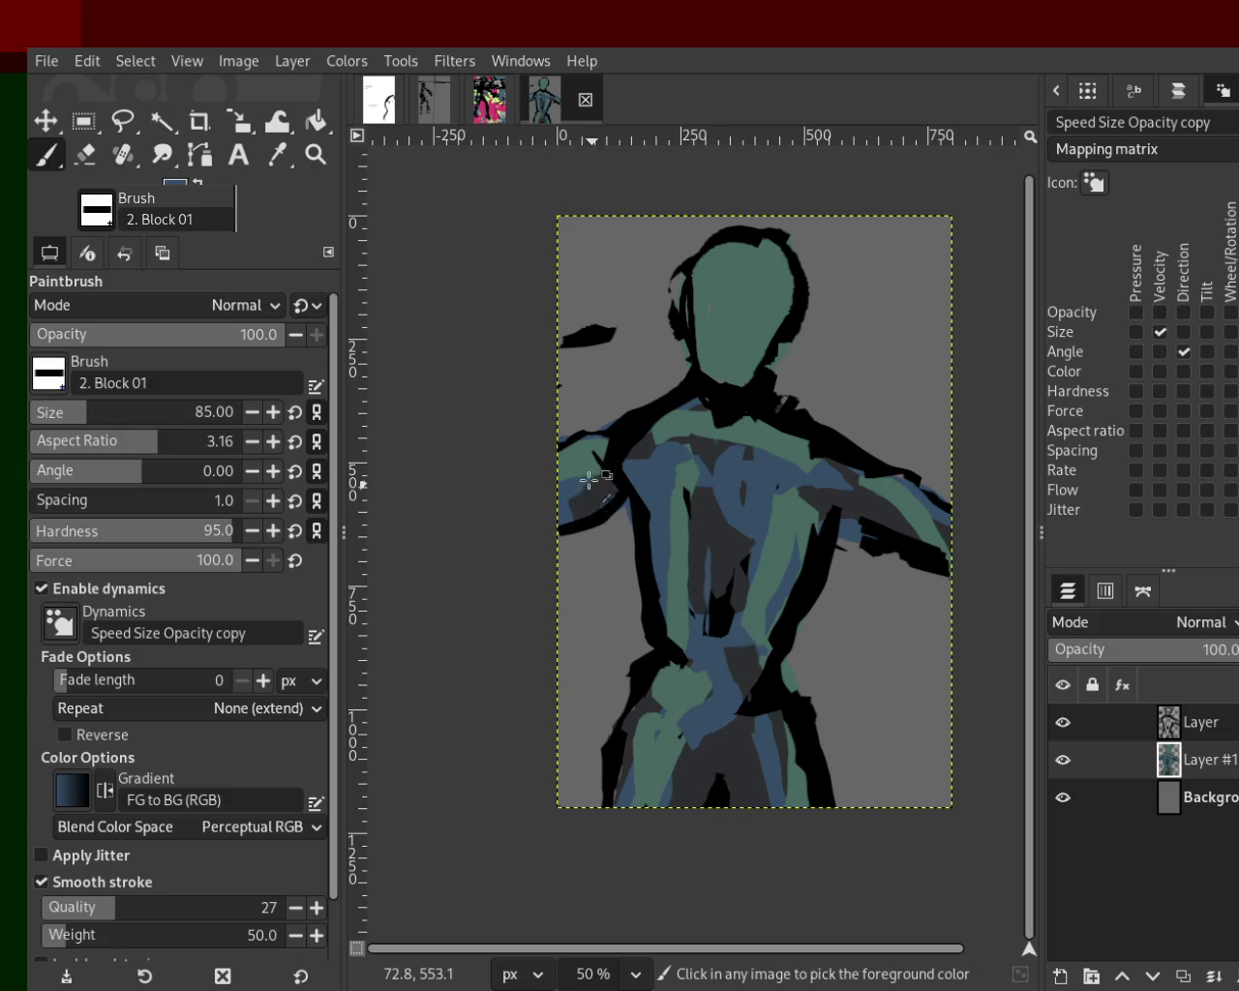
{"action": "left_click_drag", "start_coordinate": [912, 527], "coordinate": [912, 554]}
Paint blue over the face and neck, then try dark-grey face strokes and undo them.
{"action": "left_click", "coordinate": [735, 418], "text": "ctrl"}
{"action": "left_click", "coordinate": [716, 412], "text": "ctrl"}
{"action": "mouse_move", "coordinate": [746, 368]}
{"action": "left_mouse_down"}
{"action": "mouse_move", "coordinate": [749, 282]}
{"action": "mouse_move", "coordinate": [720, 428]}
{"action": "mouse_move", "coordinate": [737, 357]}
{"action": "left_mouse_up"}
{"action": "left_click", "coordinate": [790, 513], "text": "ctrl"}
{"action": "key", "text": "ctrl+z"}
{"action": "left_click_drag", "start_coordinate": [750, 291], "coordinate": [721, 477]}
{"action": "key", "text": "ctrl+z"}
{"action": "mouse_move", "coordinate": [743, 275]}
{"action": "left_mouse_down"}
{"action": "mouse_move", "coordinate": [712, 420]}
{"action": "mouse_move", "coordinate": [742, 397]}
{"action": "left_mouse_up"}
{"action": "key", "text": "ctrl+z"}
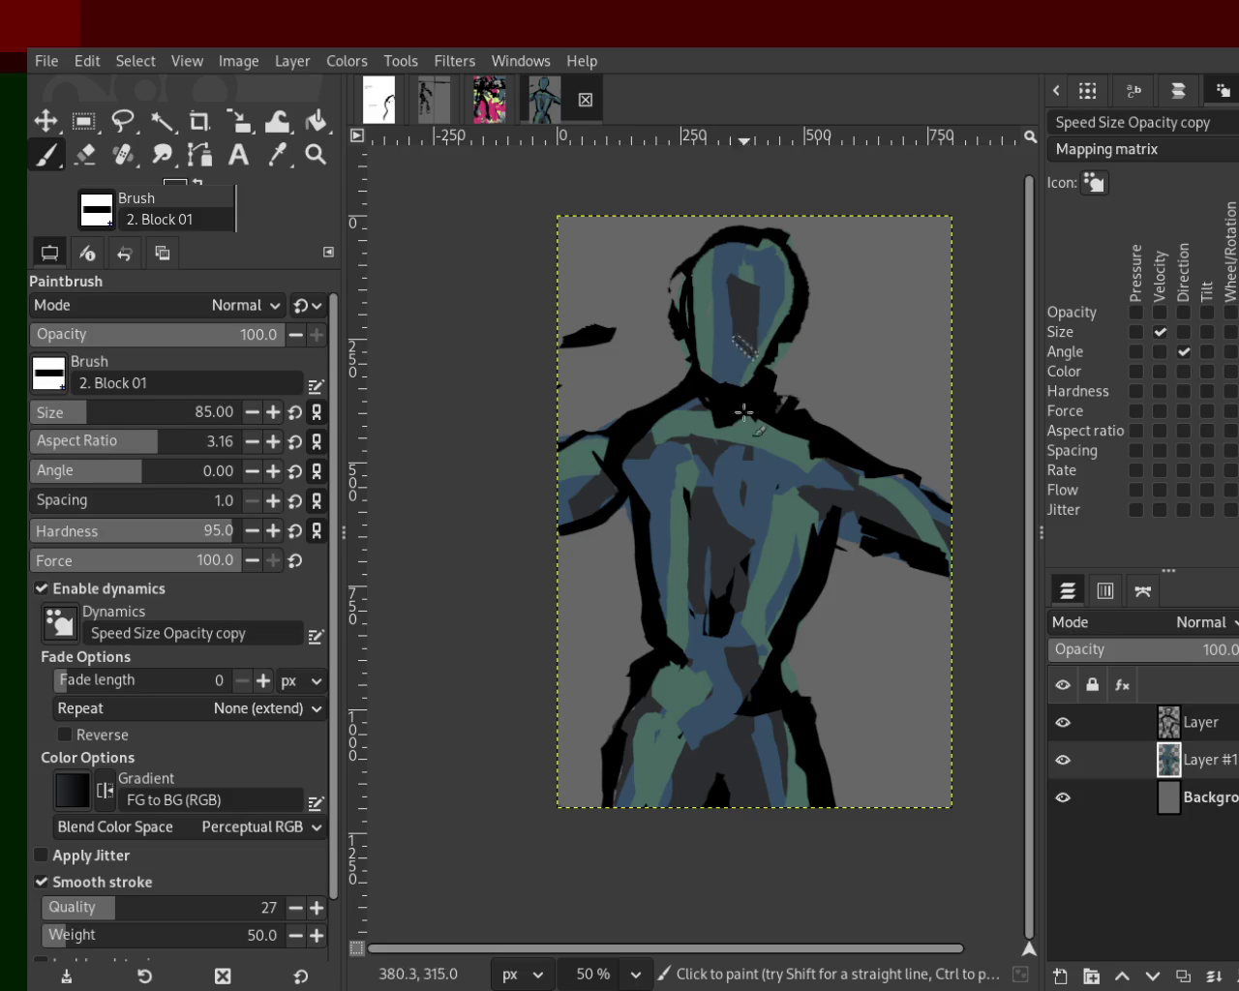
{"action": "key", "text": "ctrl+z"}
{"action": "left_click_drag", "start_coordinate": [742, 292], "coordinate": [713, 415]}
{"action": "key", "text": "ctrl+z"}
{"action": "mouse_move", "coordinate": [742, 283]}
{"action": "left_mouse_down"}
{"action": "mouse_move", "coordinate": [725, 404]}
{"action": "mouse_move", "coordinate": [782, 367]}
{"action": "left_mouse_up"}
{"action": "key", "text": "ctrl+z"}
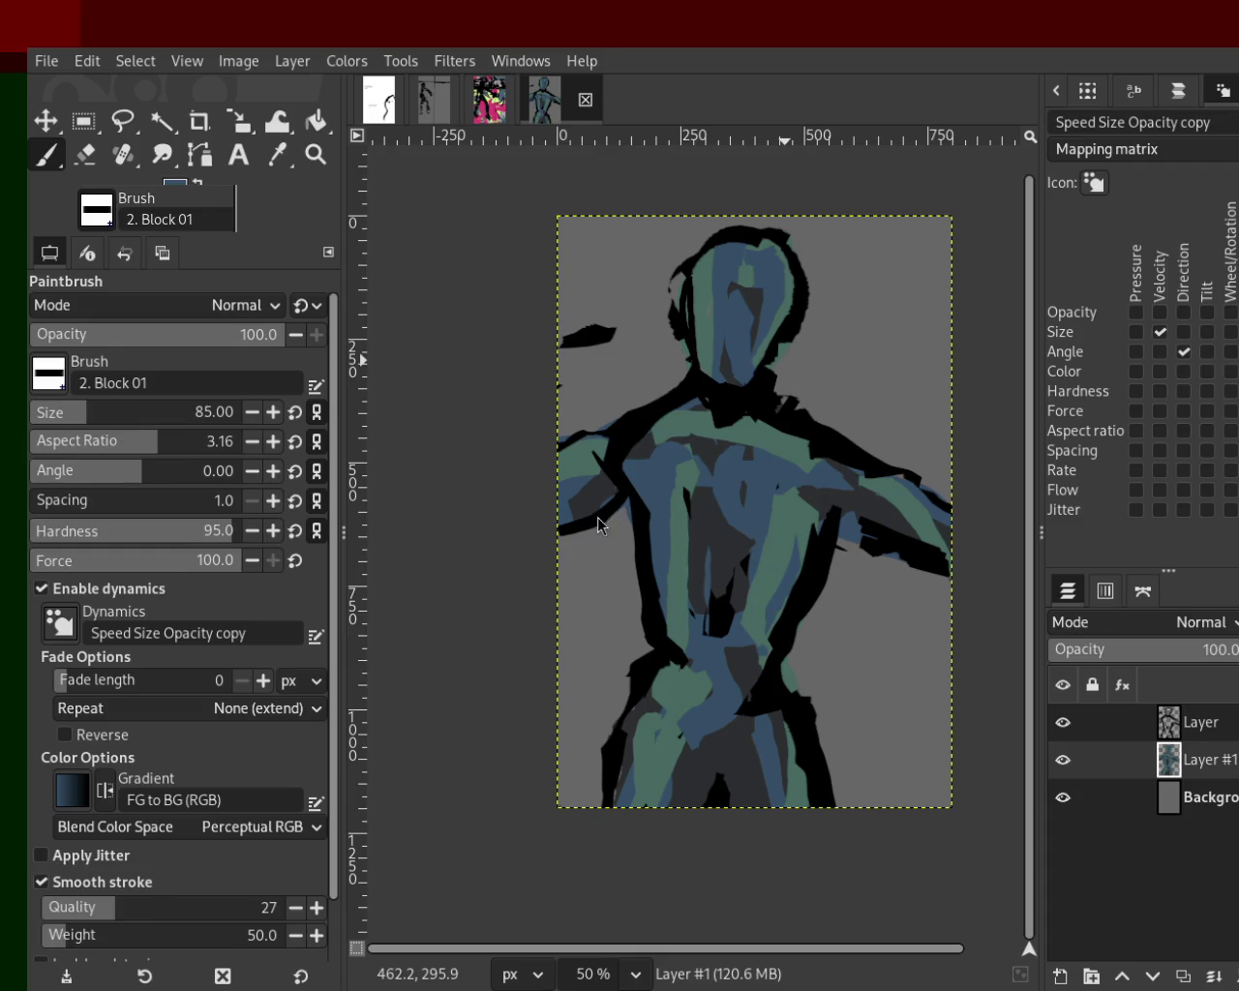
Sample green and paint strokes down the torso centre to the canvas bottom.
{"action": "left_click", "coordinate": [704, 451], "text": "ctrl"}
{"action": "left_click_drag", "start_coordinate": [697, 431], "coordinate": [600, 513]}
{"action": "key", "text": "ctrl+z"}
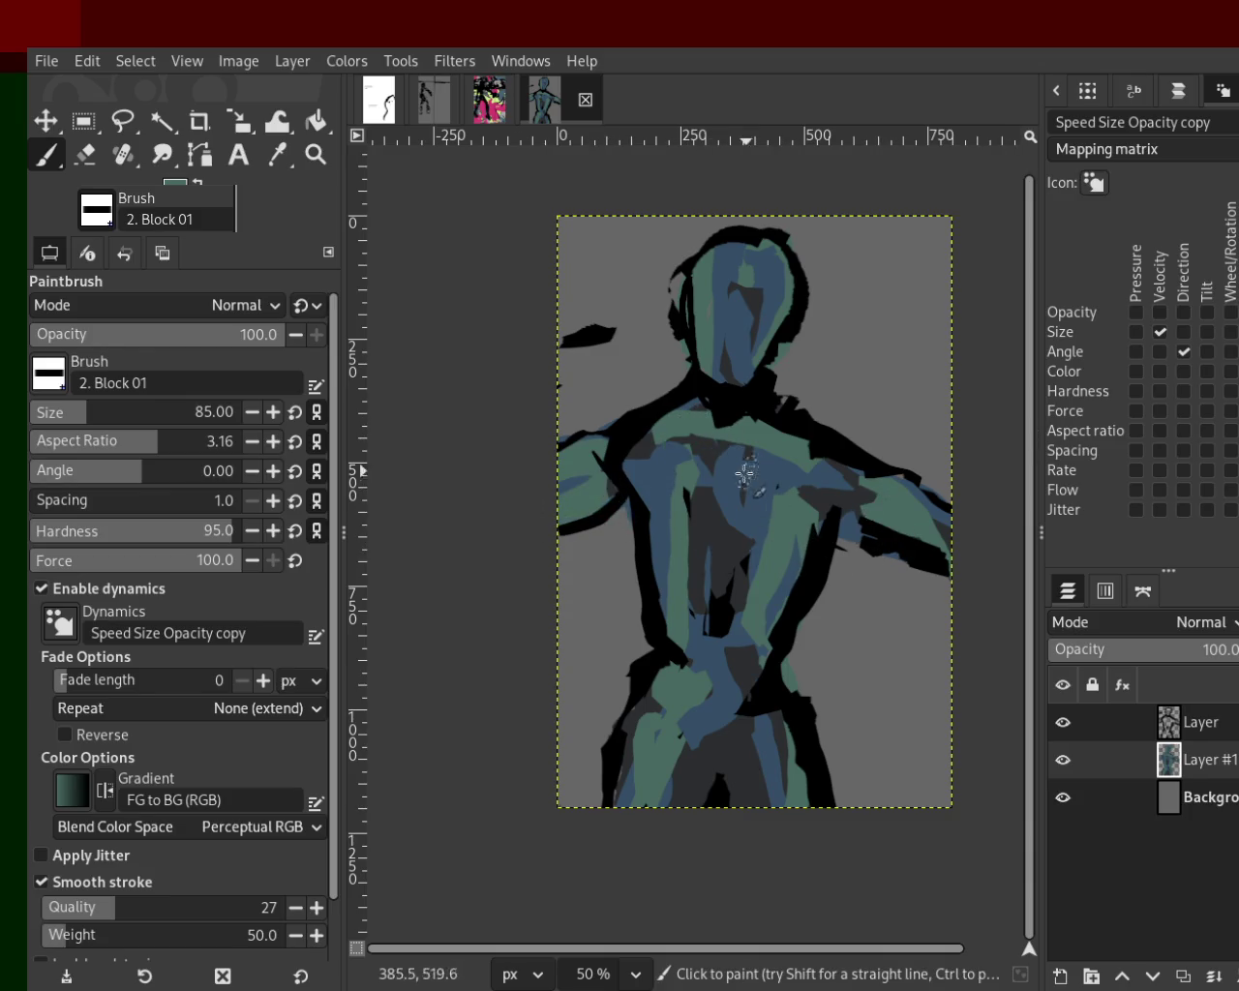
{"action": "left_click_drag", "start_coordinate": [746, 475], "coordinate": [736, 658]}
{"action": "left_click_drag", "start_coordinate": [700, 455], "coordinate": [712, 556]}
{"action": "key", "text": "ctrl+z"}
{"action": "left_click_drag", "start_coordinate": [724, 678], "coordinate": [736, 912]}
{"action": "key", "text": "ctrl+z"}
{"action": "left_click_drag", "start_coordinate": [740, 711], "coordinate": [779, 870]}
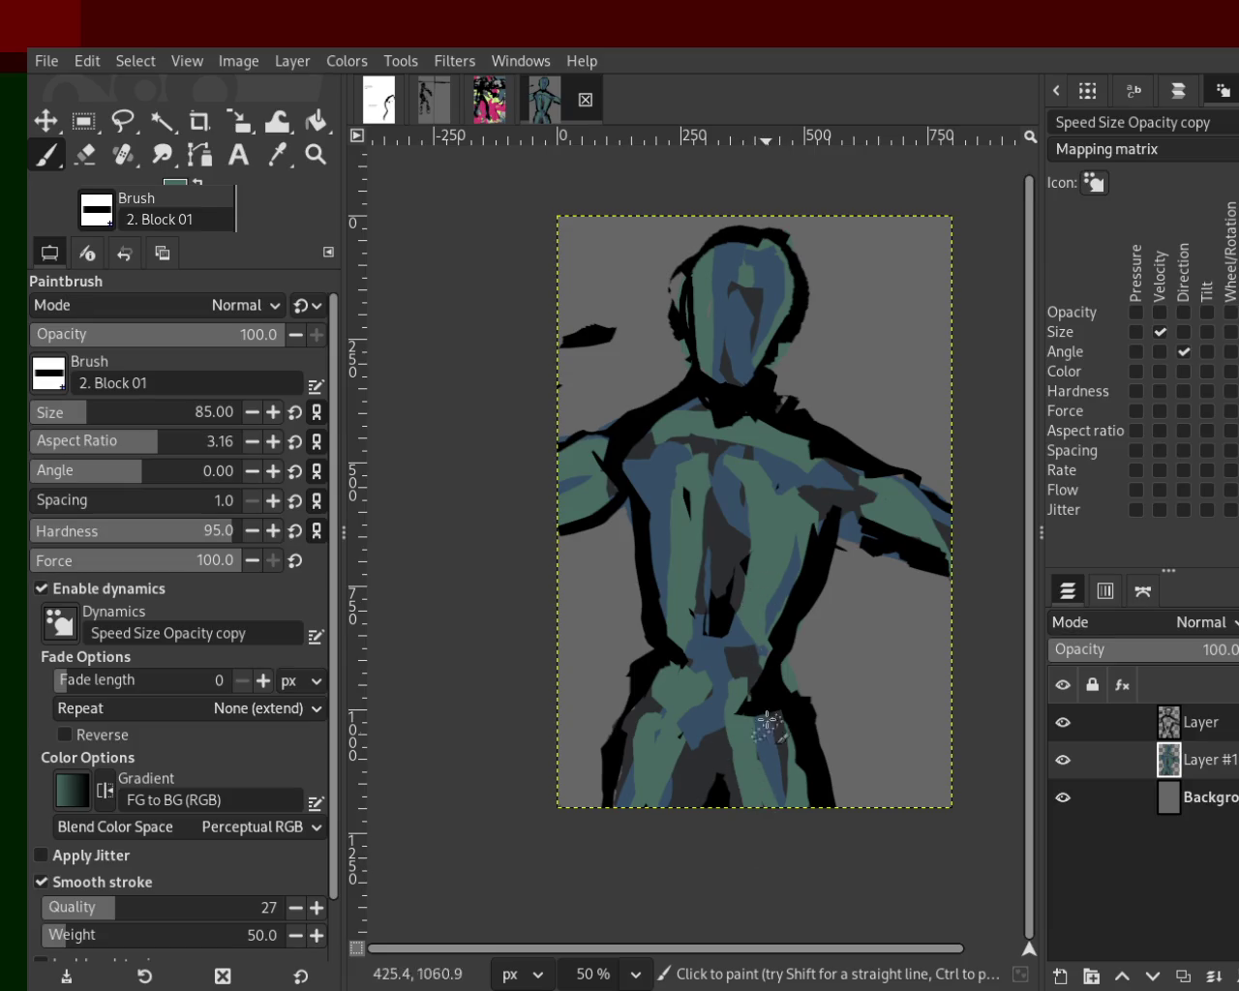
Paint blue and green block strokes down the head and neck.
{"action": "left_click", "coordinate": [735, 513], "text": "ctrl"}
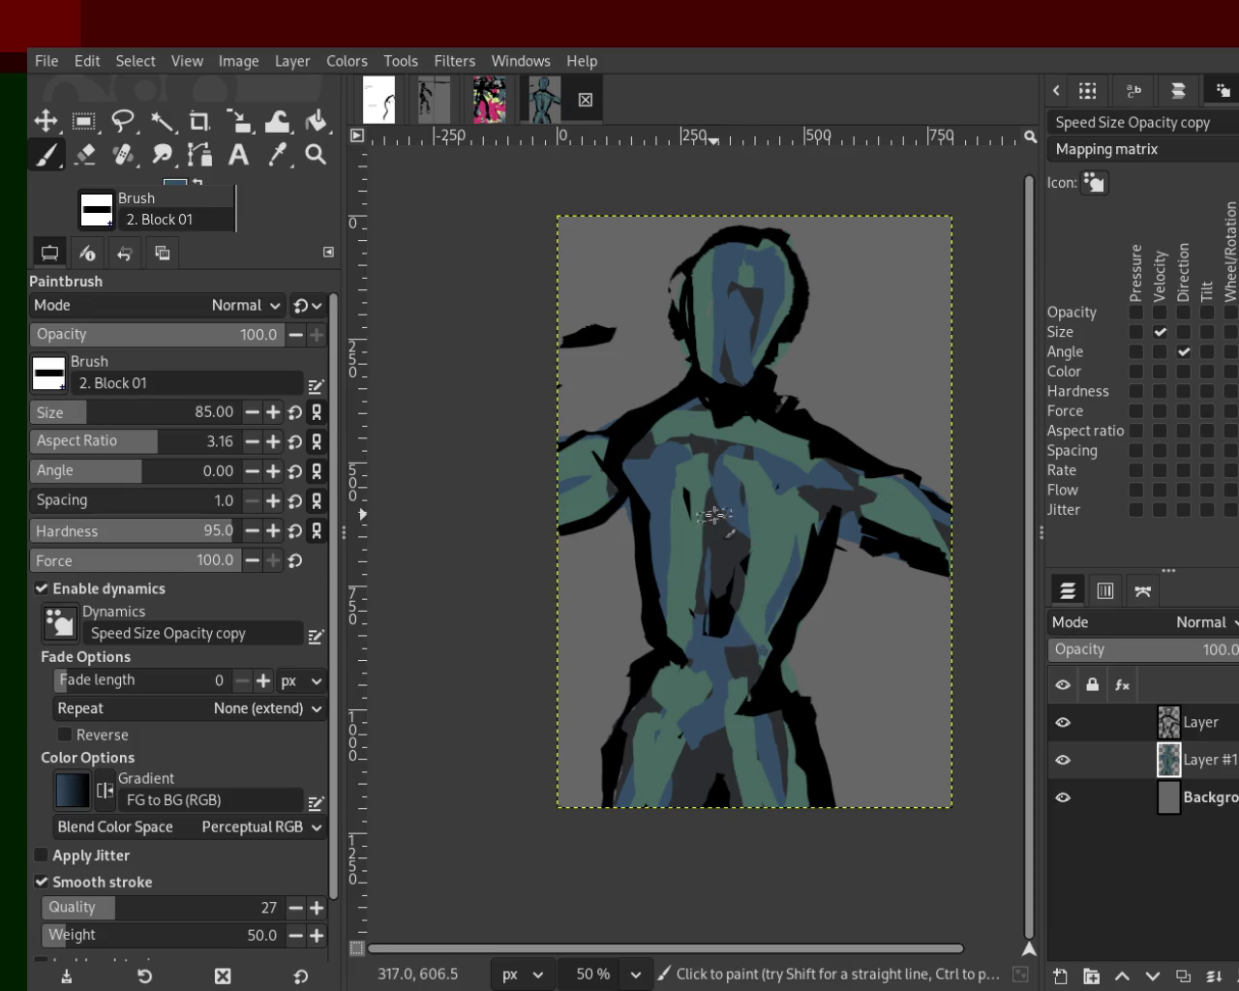
{"action": "key", "text": "ctrl"}
{"action": "left_click_drag", "start_coordinate": [721, 247], "coordinate": [716, 392]}
{"action": "key", "text": "ctrl"}
{"action": "left_click", "coordinate": [701, 287], "text": "ctrl"}
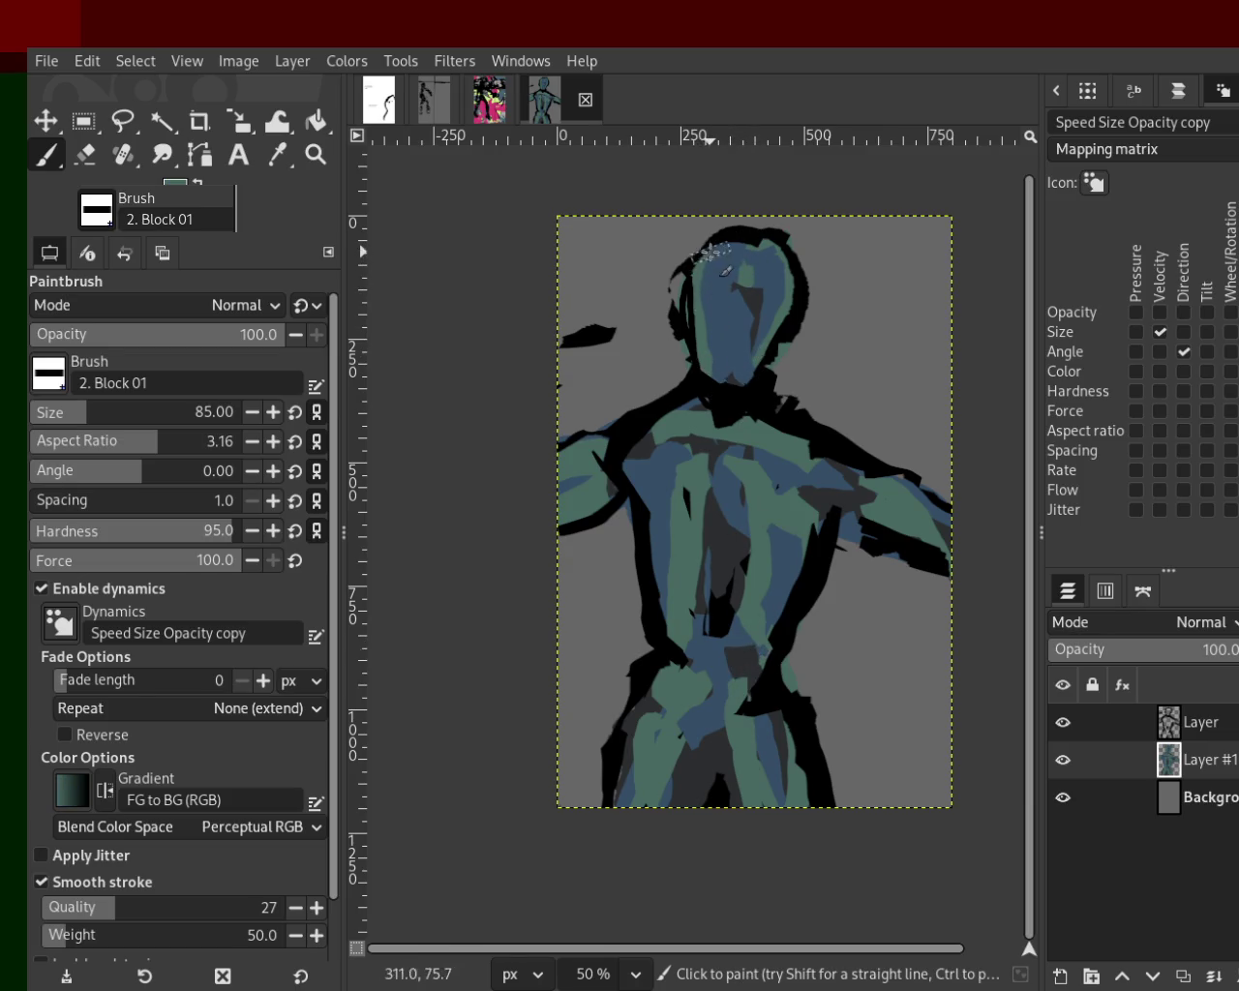
{"action": "left_click_drag", "start_coordinate": [712, 247], "coordinate": [765, 426]}
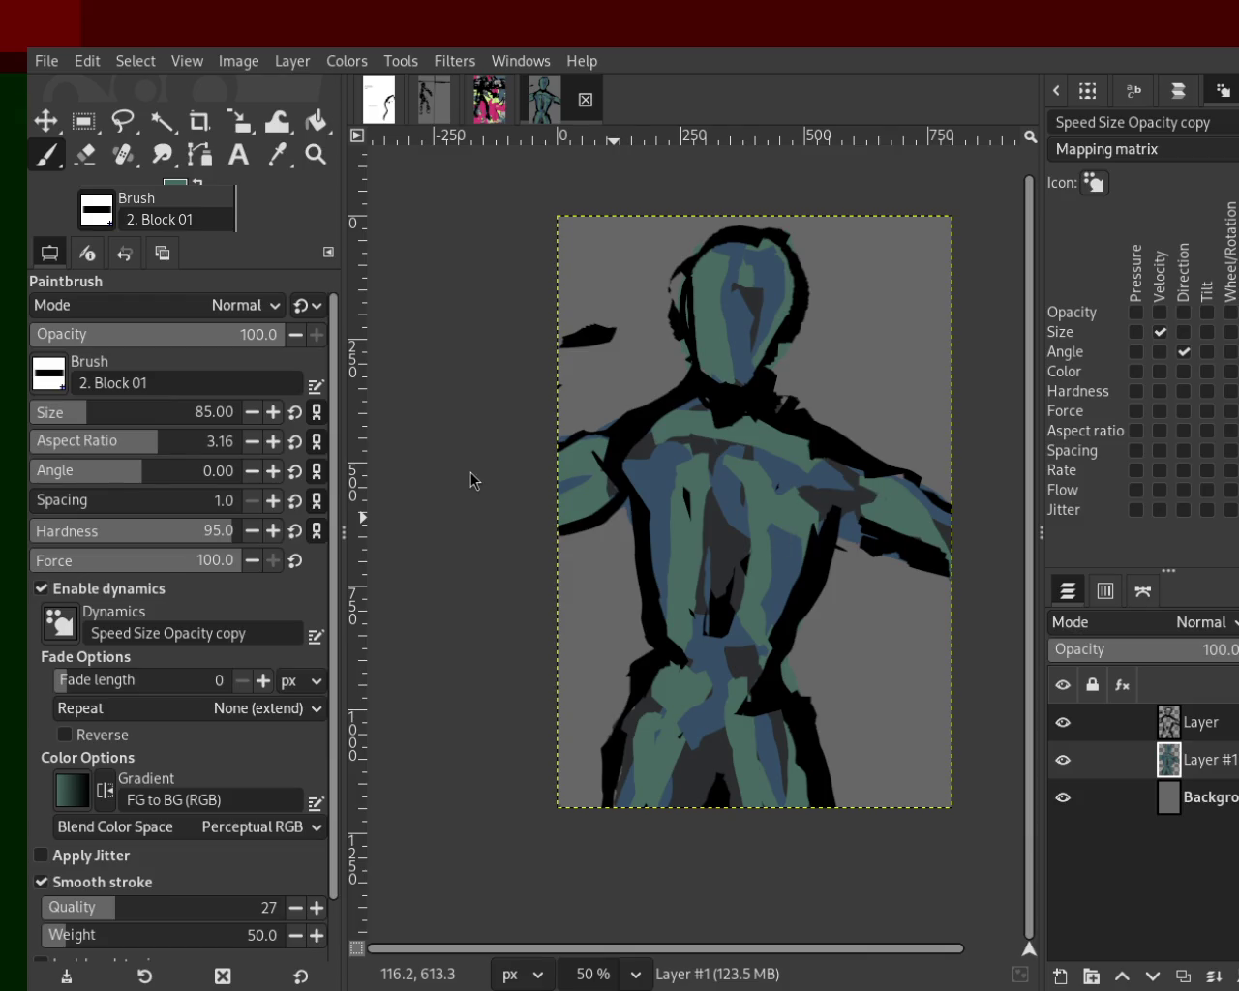
{"action": "left_click", "coordinate": [572, 481], "text": "ctrl"}
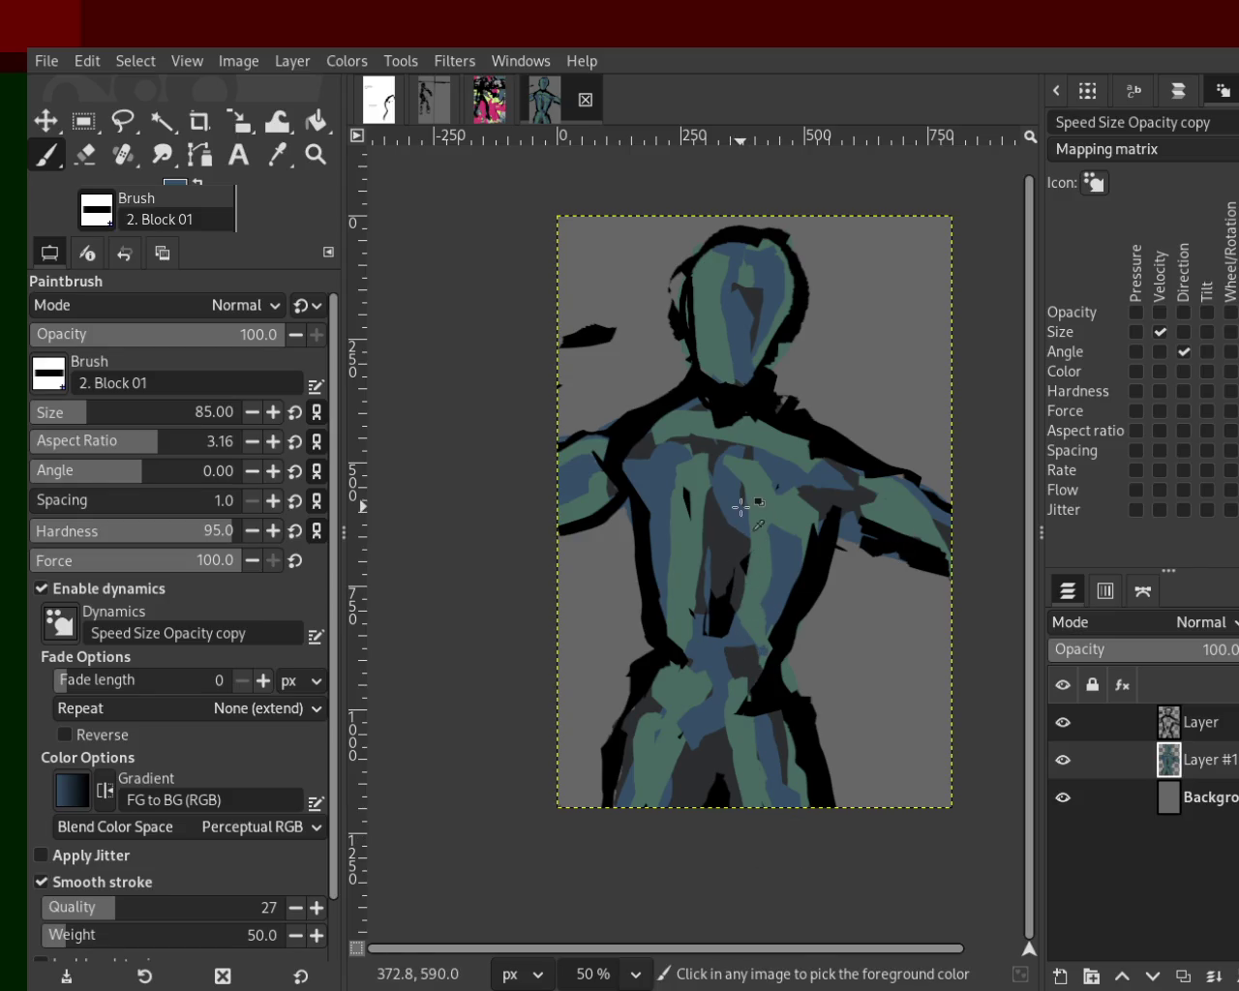
Add a teal-green patch on the left arm and a dark-grey stroke down the middle of the face.
{"action": "left_click", "coordinate": [736, 258], "text": "ctrl"}
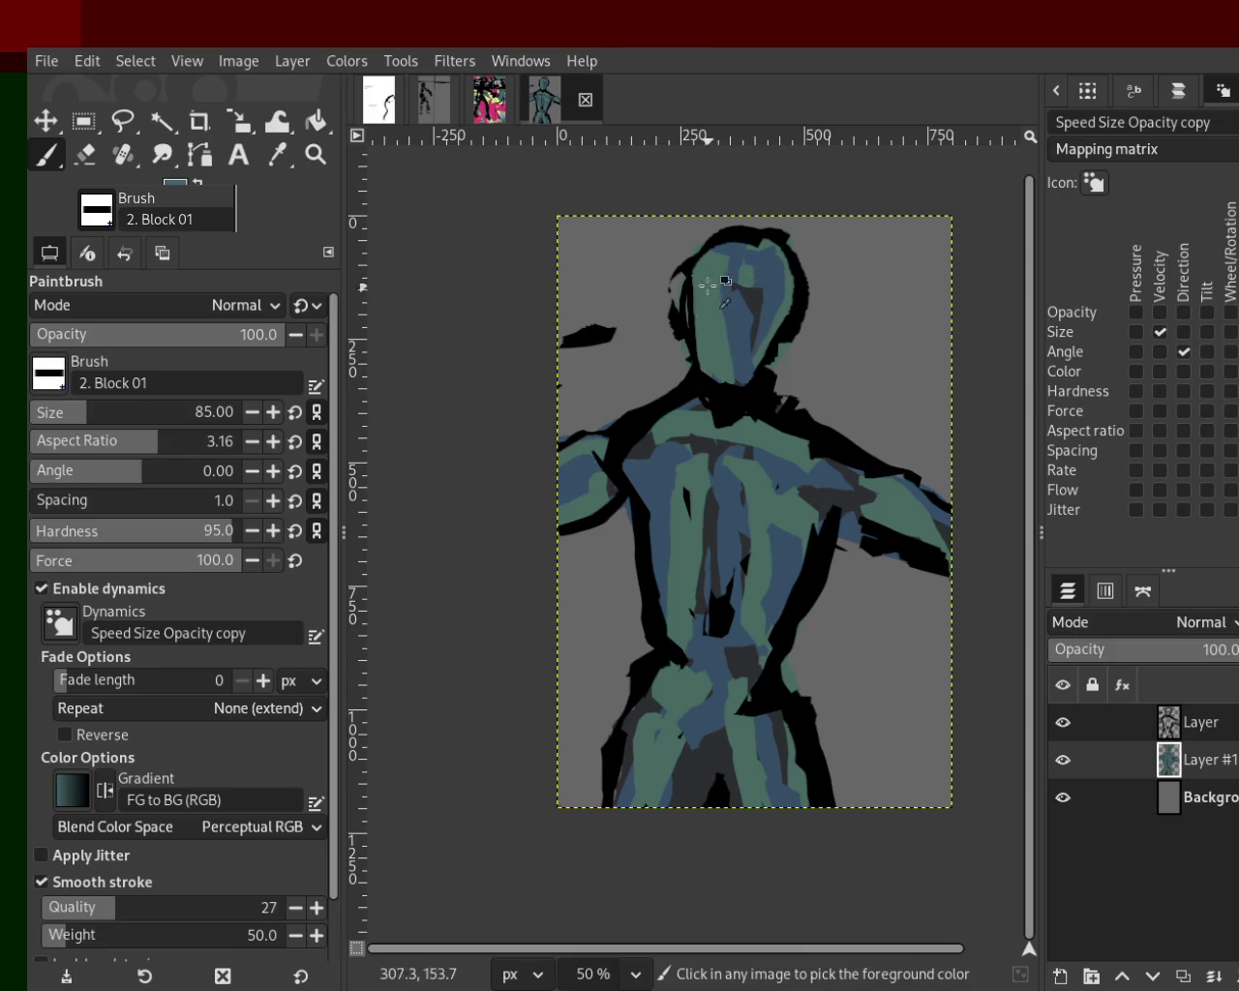
{"action": "key", "text": "ctrl+z"}
{"action": "left_click", "coordinate": [588, 443]}
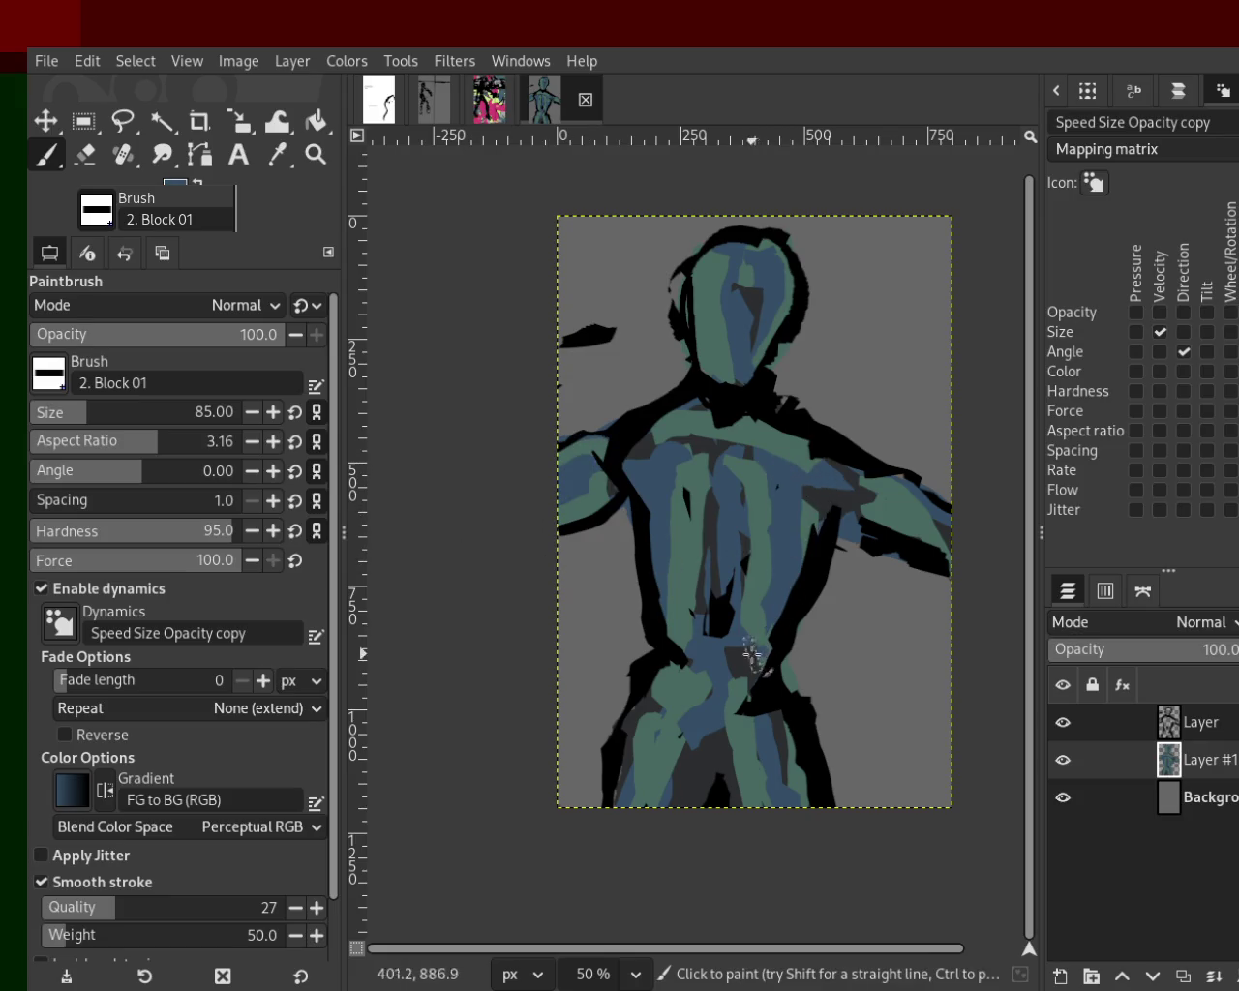
{"action": "left_click", "coordinate": [753, 504], "text": "ctrl"}
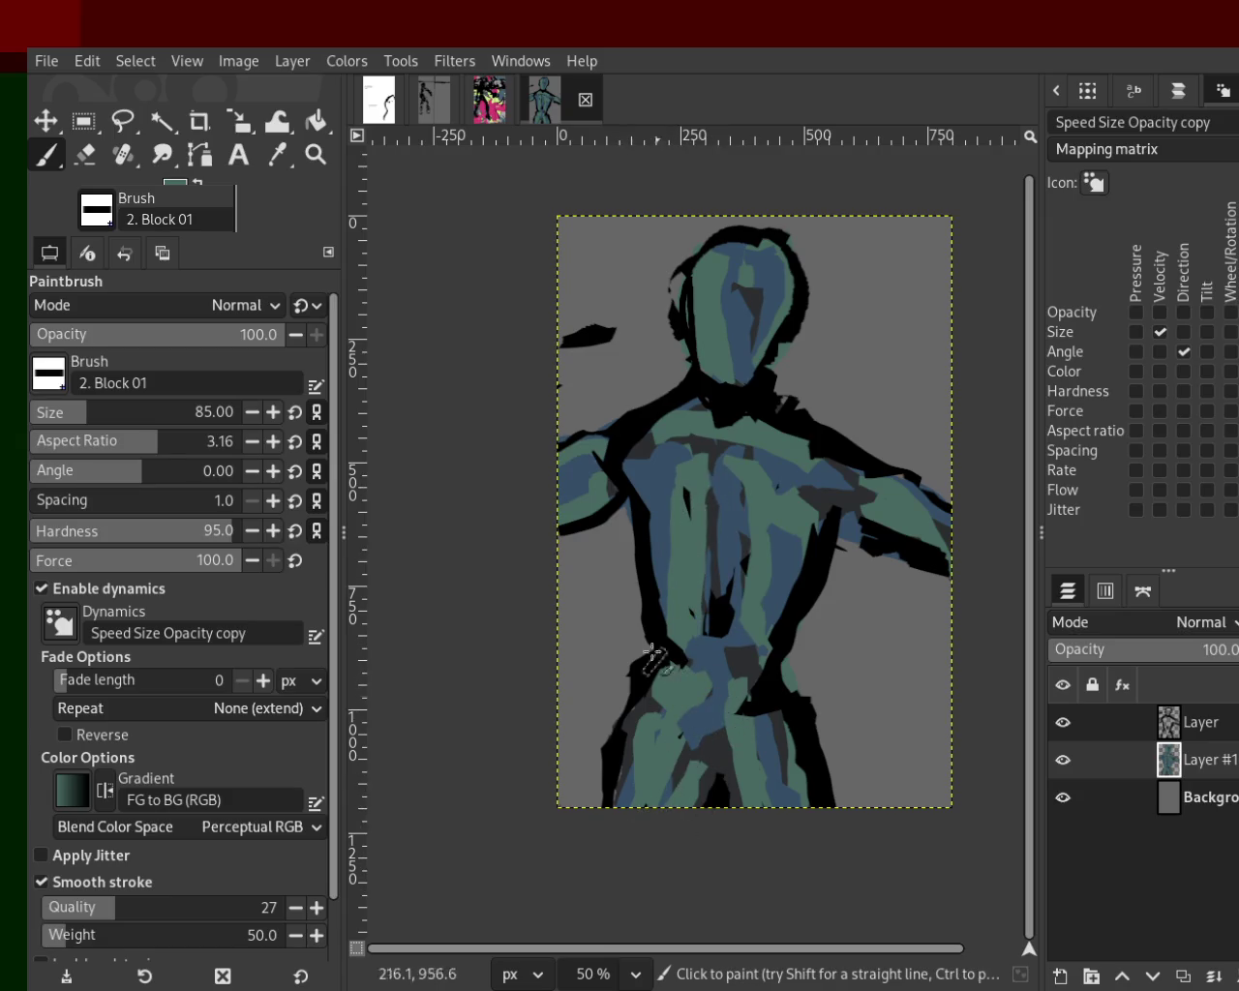
{"action": "left_click", "coordinate": [656, 477], "text": "ctrl"}
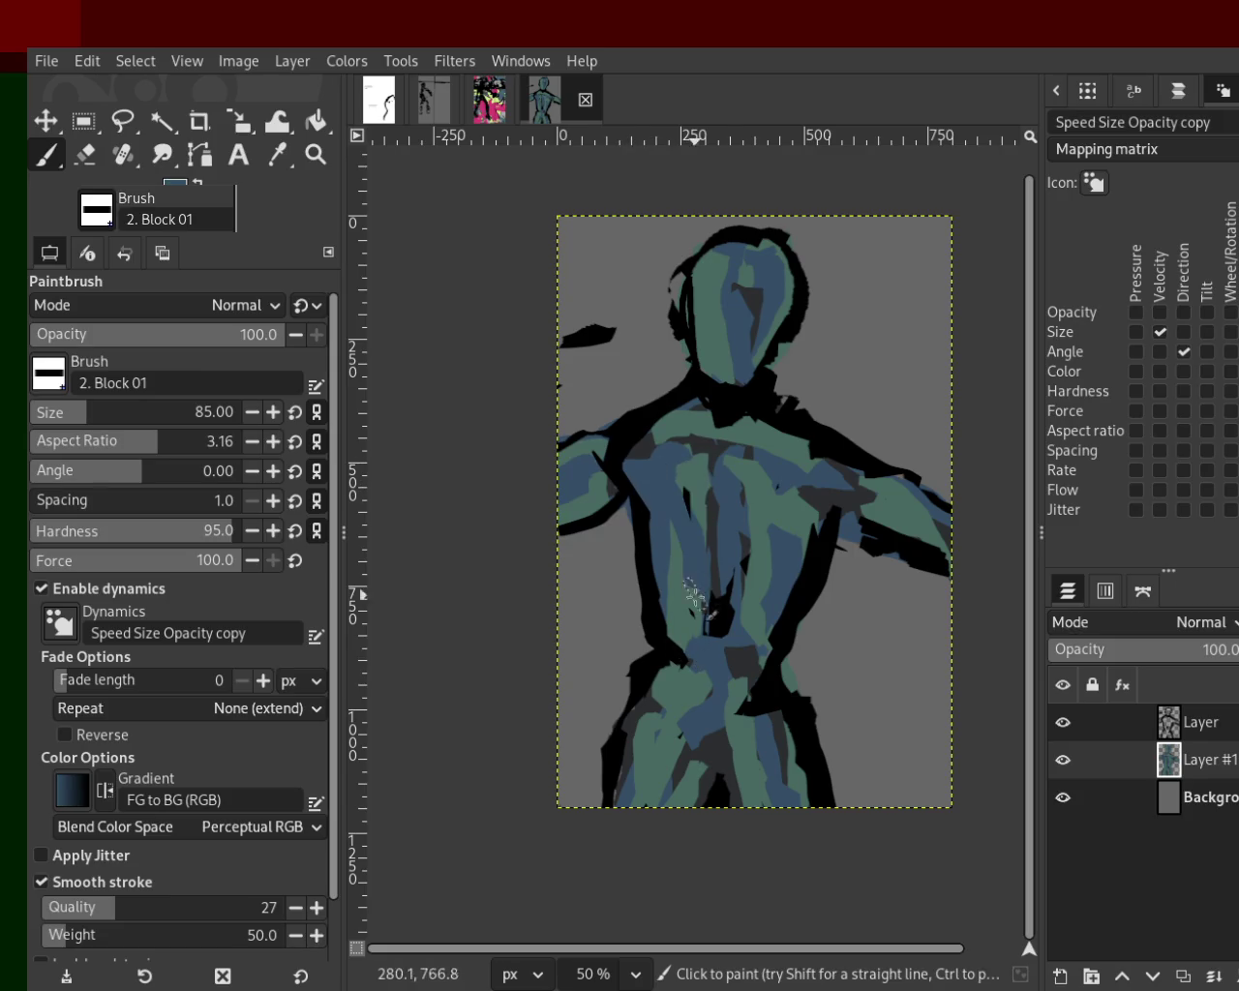
{"action": "left_click", "coordinate": [759, 290], "text": "ctrl"}
{"action": "left_click_drag", "start_coordinate": [747, 301], "coordinate": [733, 372]}
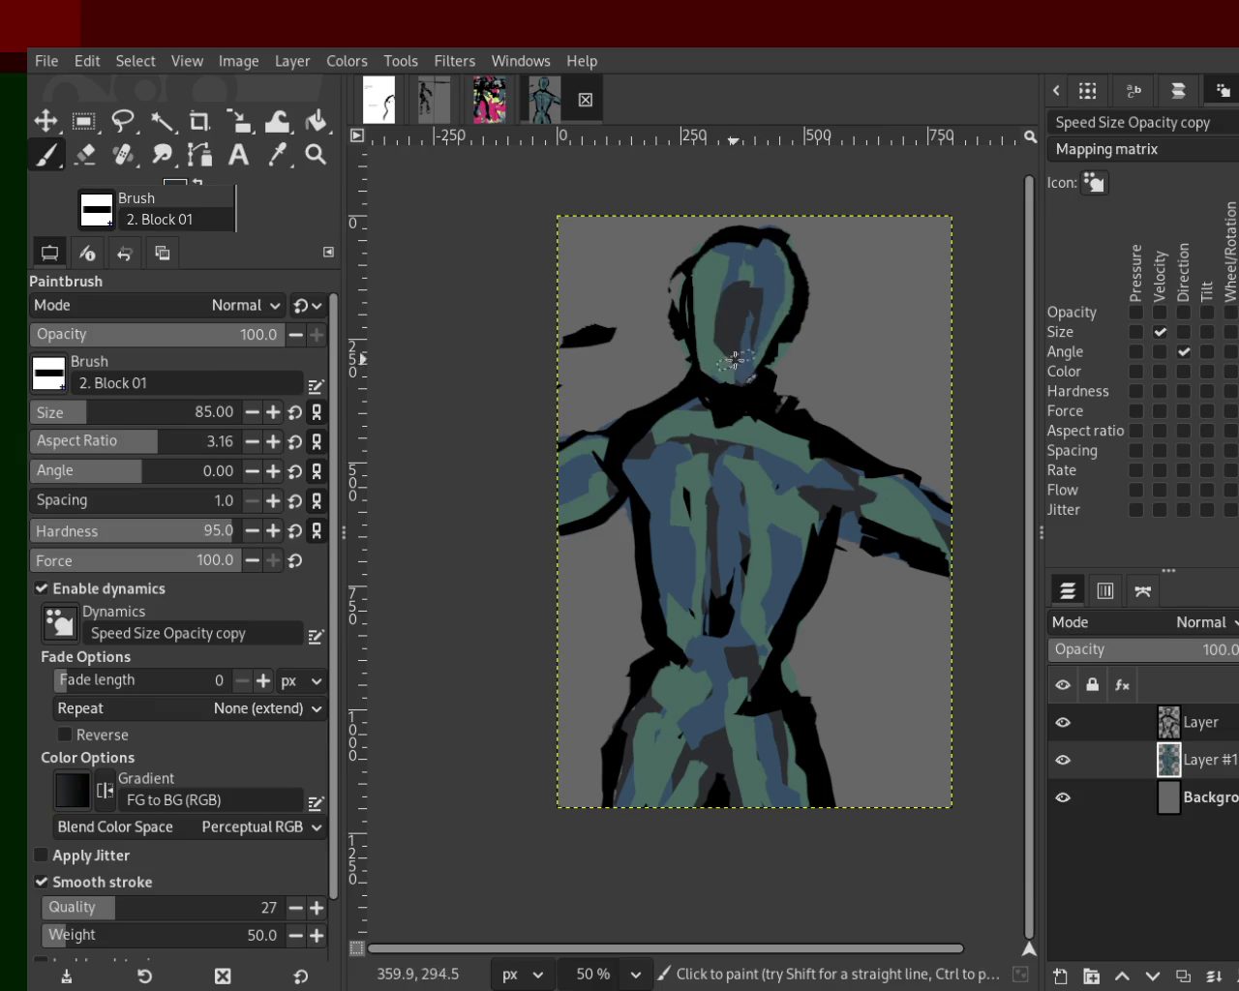
Paint a green diagonal across the central torso, then sample black, blue and teal shades.
{"action": "left_click", "coordinate": [771, 470], "text": "ctrl"}
{"action": "left_click", "coordinate": [773, 494], "text": "ctrl"}
{"action": "left_click_drag", "start_coordinate": [735, 473], "coordinate": [681, 619]}
{"action": "key", "text": "ctrl+z"}
{"action": "left_click_drag", "start_coordinate": [734, 476], "coordinate": [678, 619]}
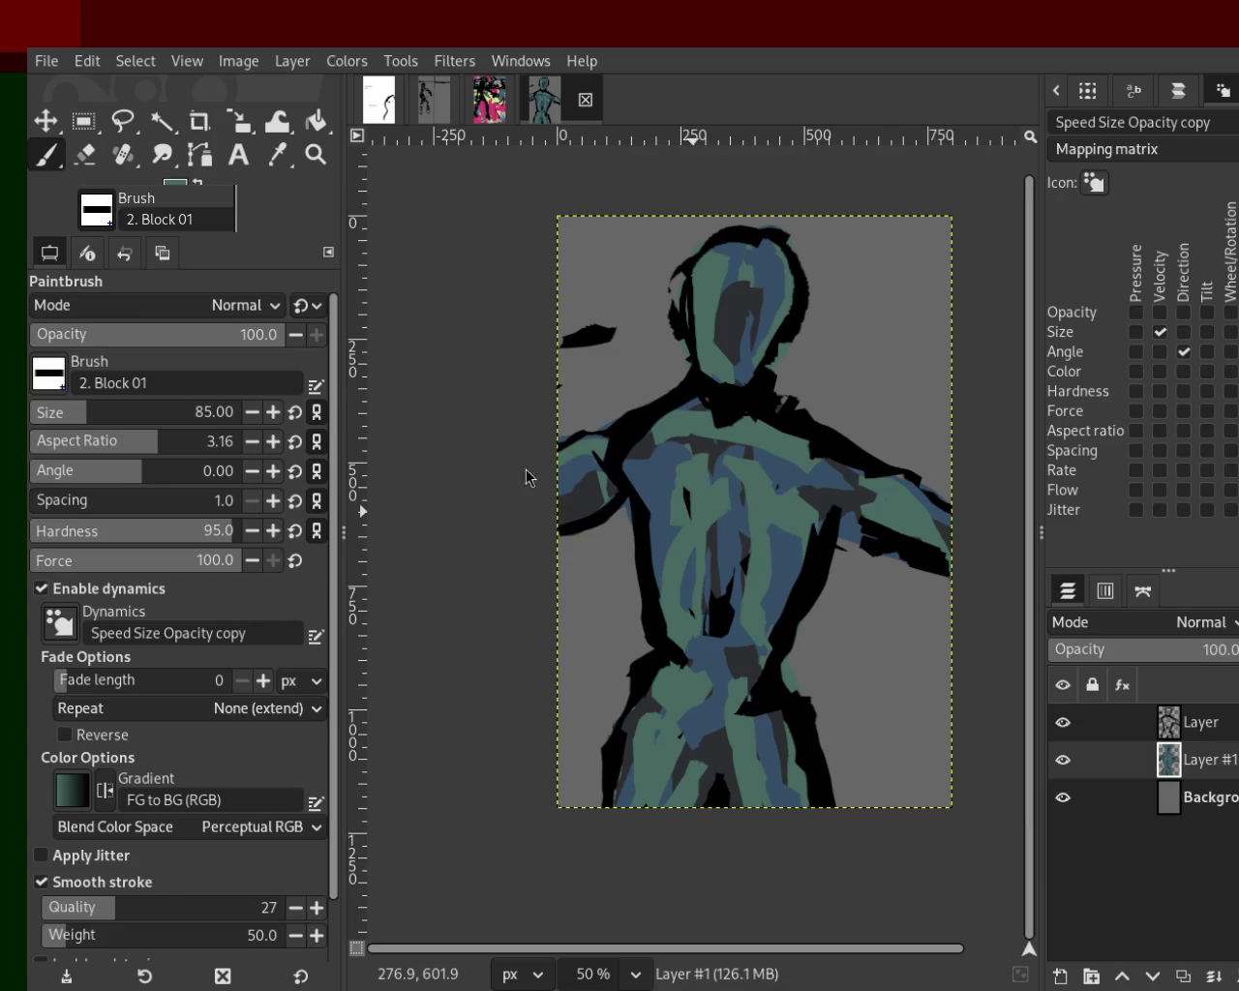
{"action": "left_click", "coordinate": [693, 446], "text": "ctrl"}
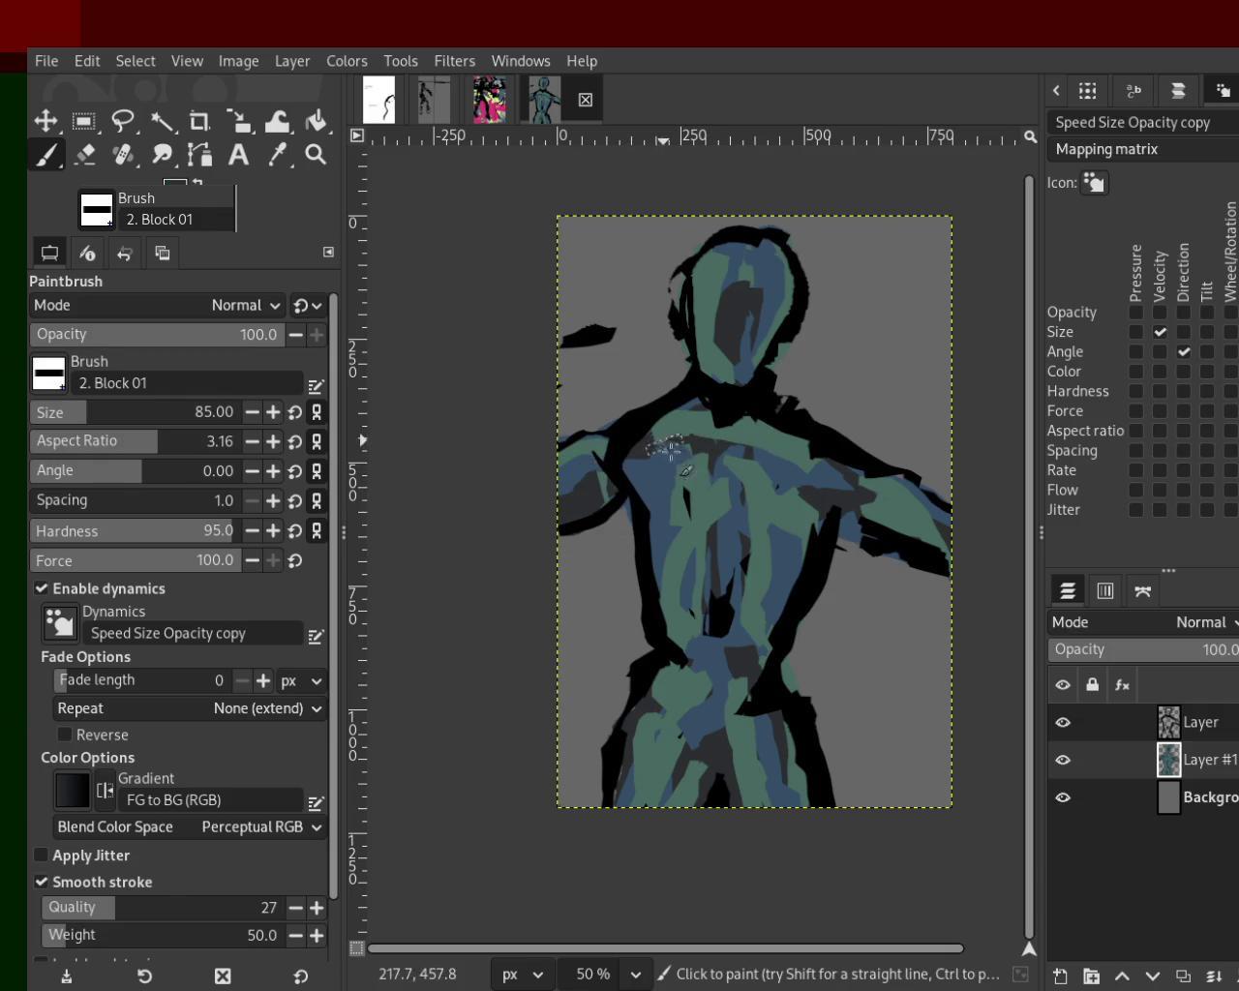
{"action": "left_click", "coordinate": [780, 472], "text": "ctrl"}
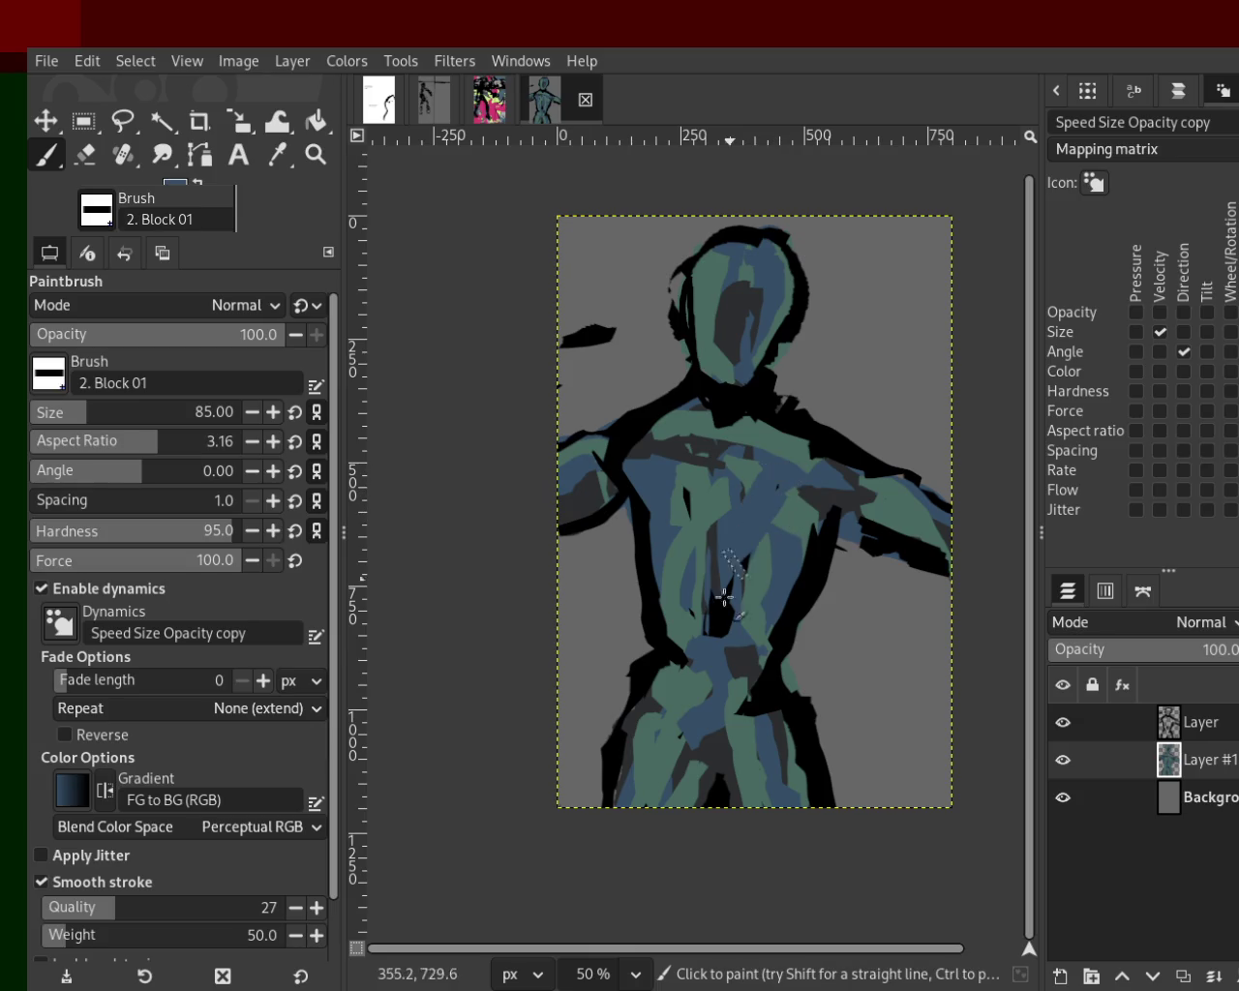
{"action": "left_click", "coordinate": [755, 495], "text": "ctrl"}
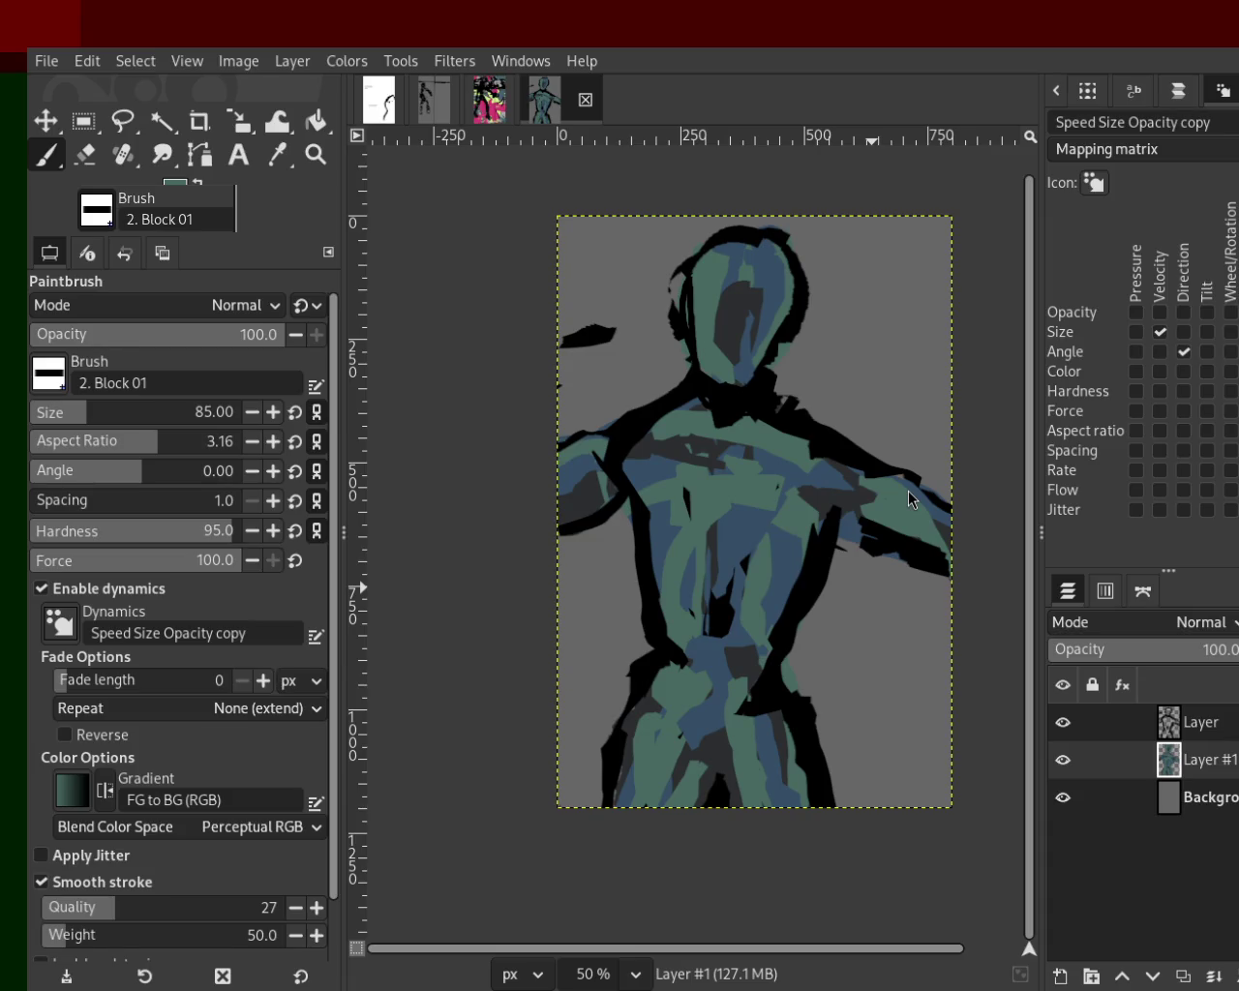
{"action": "left_click", "coordinate": [775, 457], "text": "ctrl"}
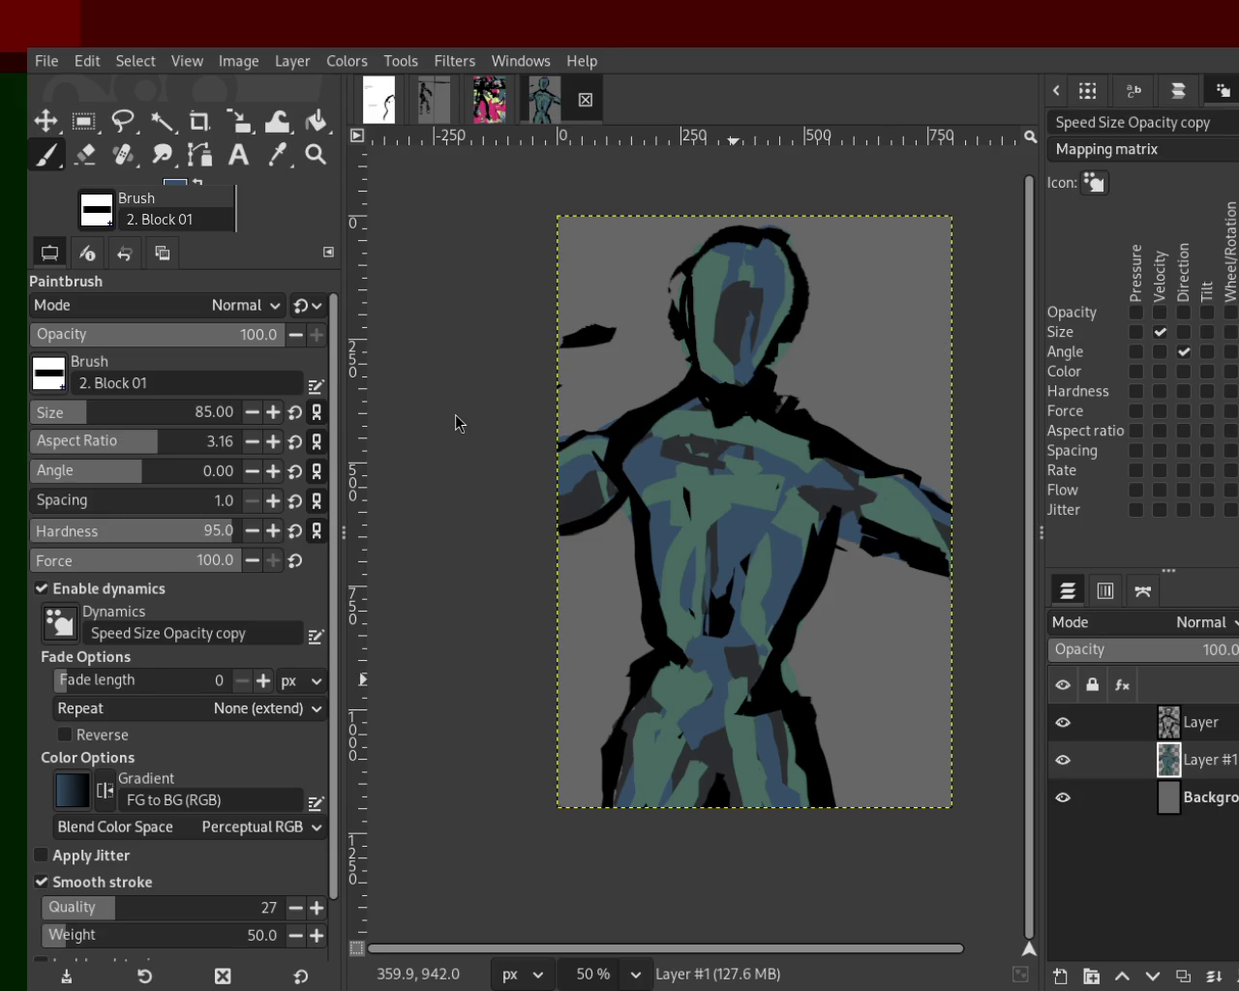
{"action": "left_click", "coordinate": [728, 320], "text": "ctrl"}
Darken the face, repaint part of the lower torso blue and try a dark-green torso stroke.
{"action": "mouse_move", "coordinate": [728, 320]}
{"action": "left_mouse_down"}
{"action": "mouse_move", "coordinate": [703, 305]}
{"action": "mouse_move", "coordinate": [753, 350]}
{"action": "mouse_move", "coordinate": [725, 380]}
{"action": "left_mouse_up"}
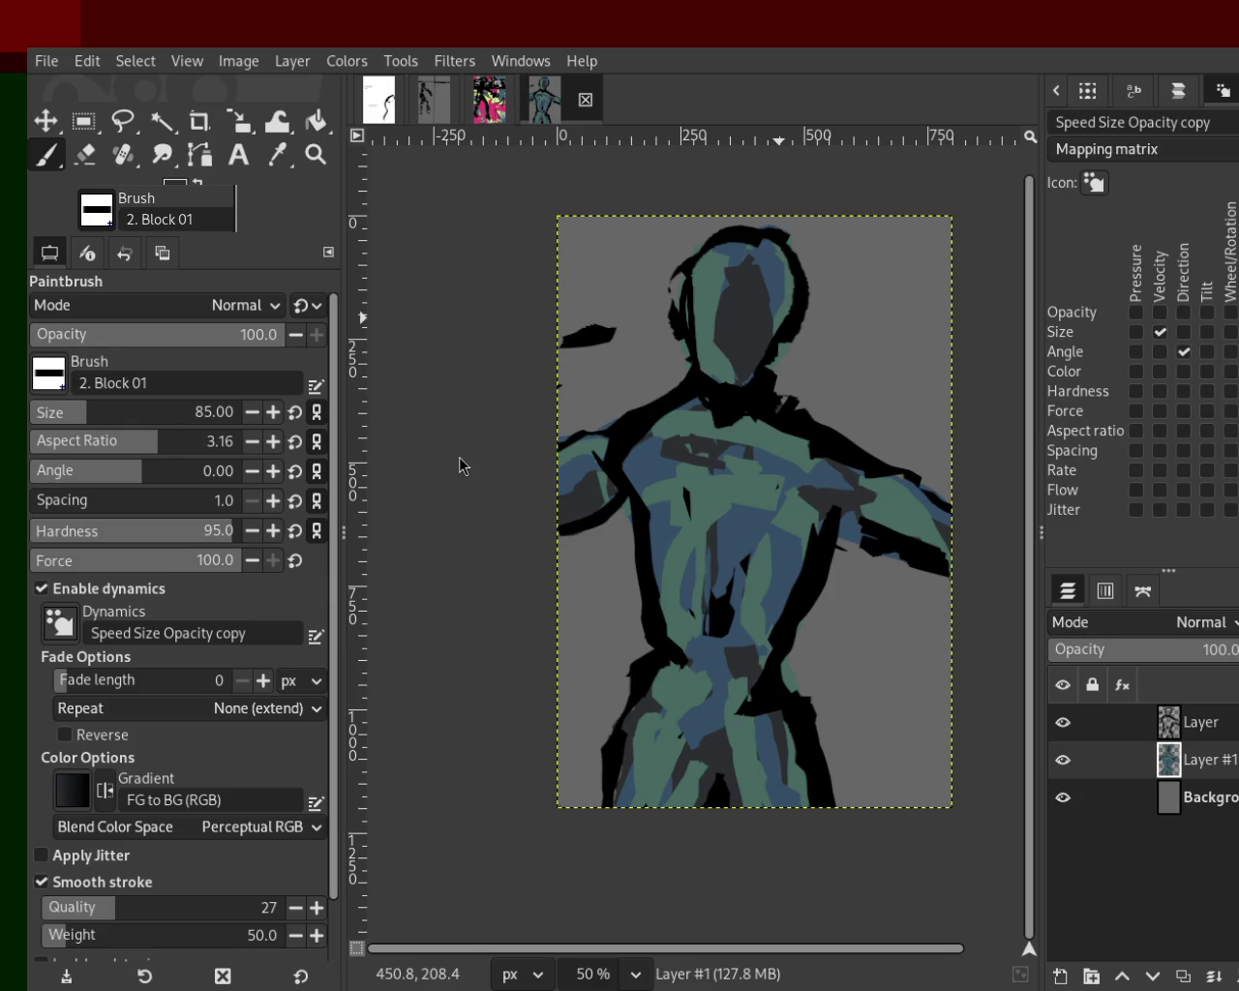
{"action": "left_click", "coordinate": [593, 523], "text": "ctrl"}
{"action": "left_click_drag", "start_coordinate": [704, 662], "coordinate": [680, 774]}
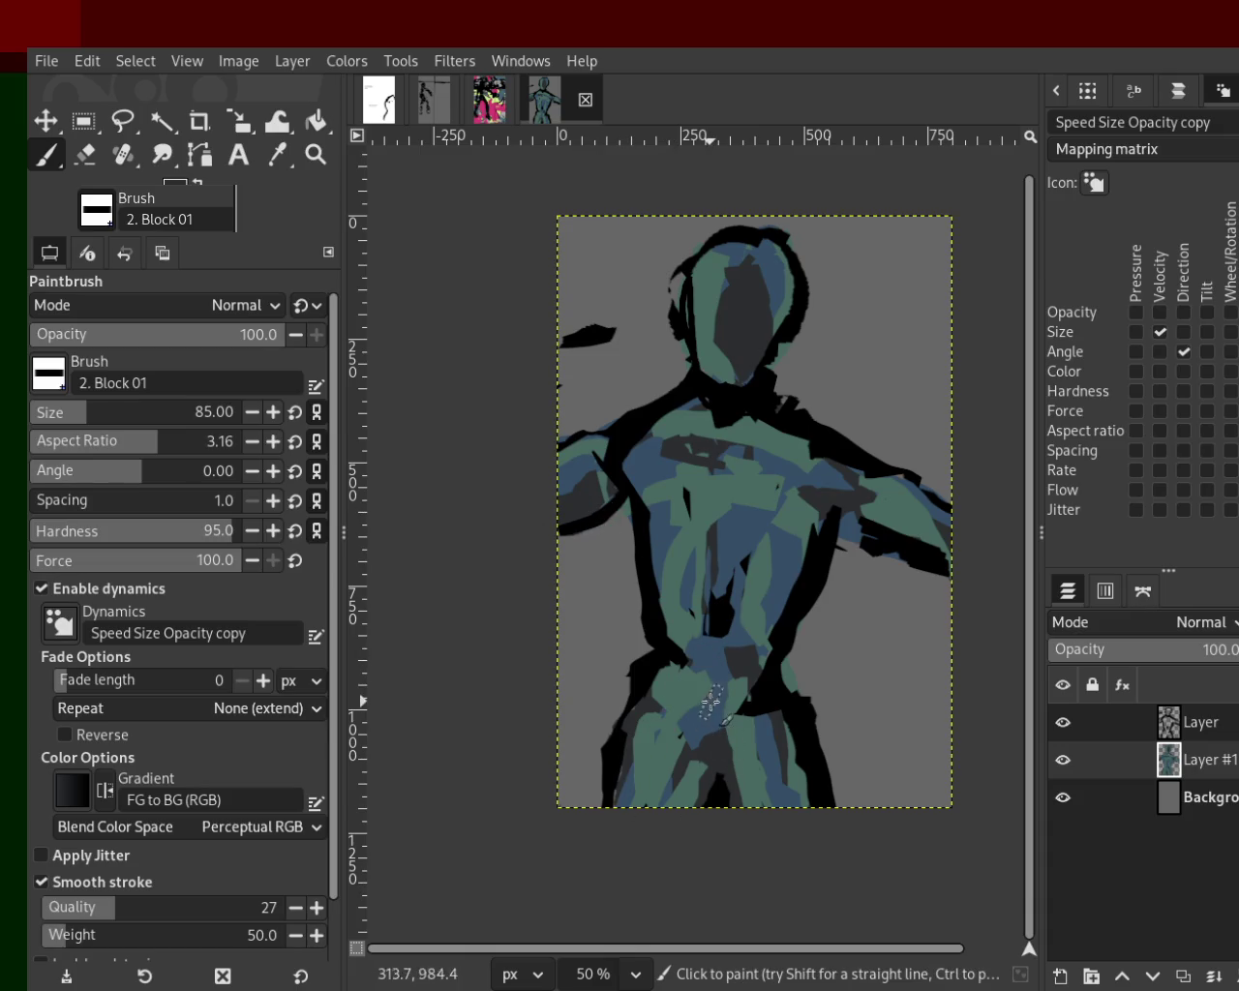
{"action": "left_click", "coordinate": [760, 738], "text": "ctrl"}
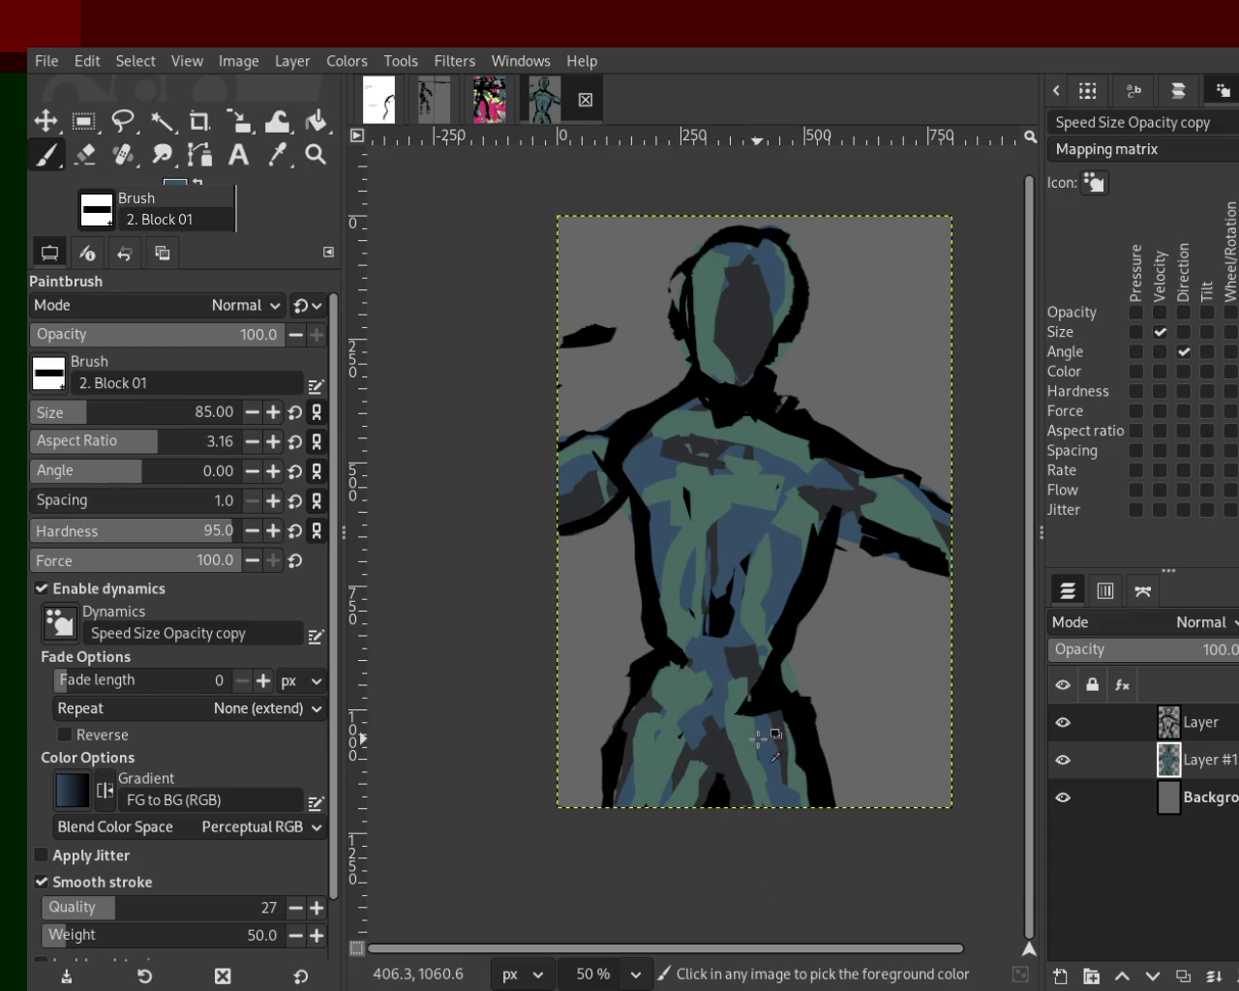
{"action": "left_click", "coordinate": [693, 627], "text": "ctrl"}
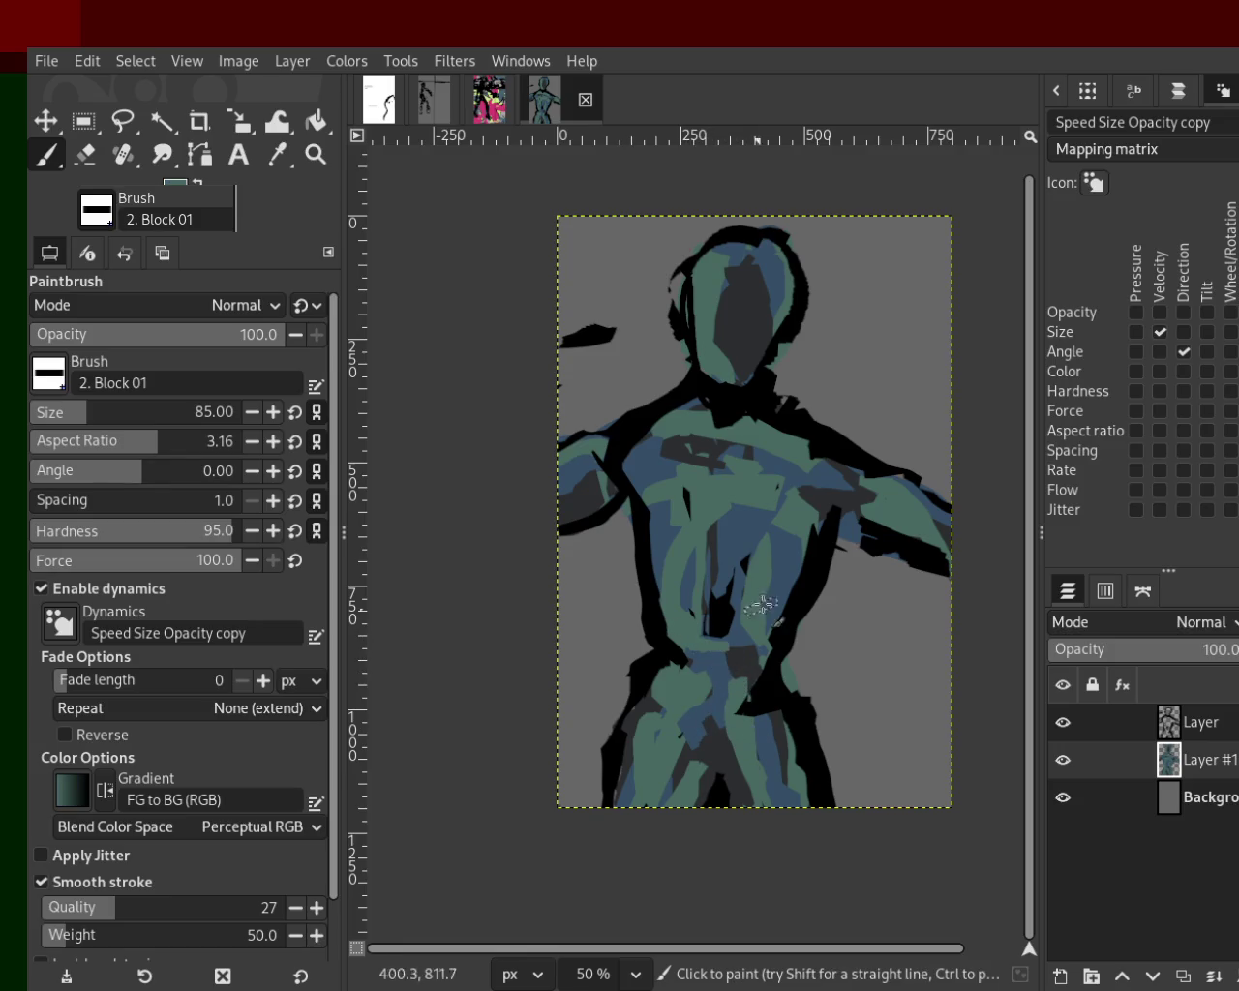
{"action": "left_click_drag", "start_coordinate": [793, 542], "coordinate": [683, 606]}
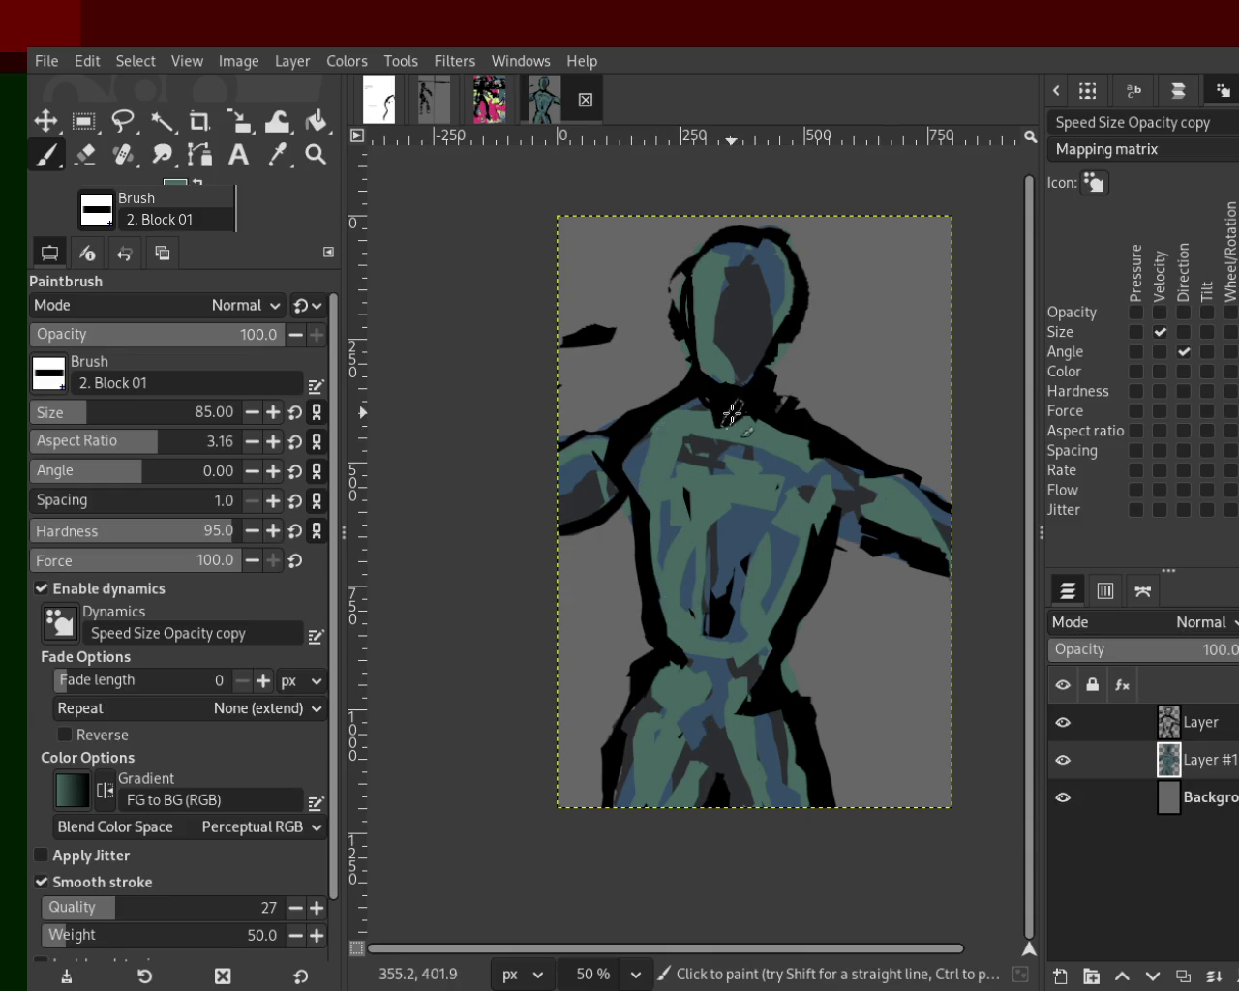
{"action": "key", "text": "ctrl+z"}
Sample colours from the figure and try a black stroke down the head and neck, then undo it.
{"action": "left_click", "coordinate": [682, 409], "text": "ctrl"}
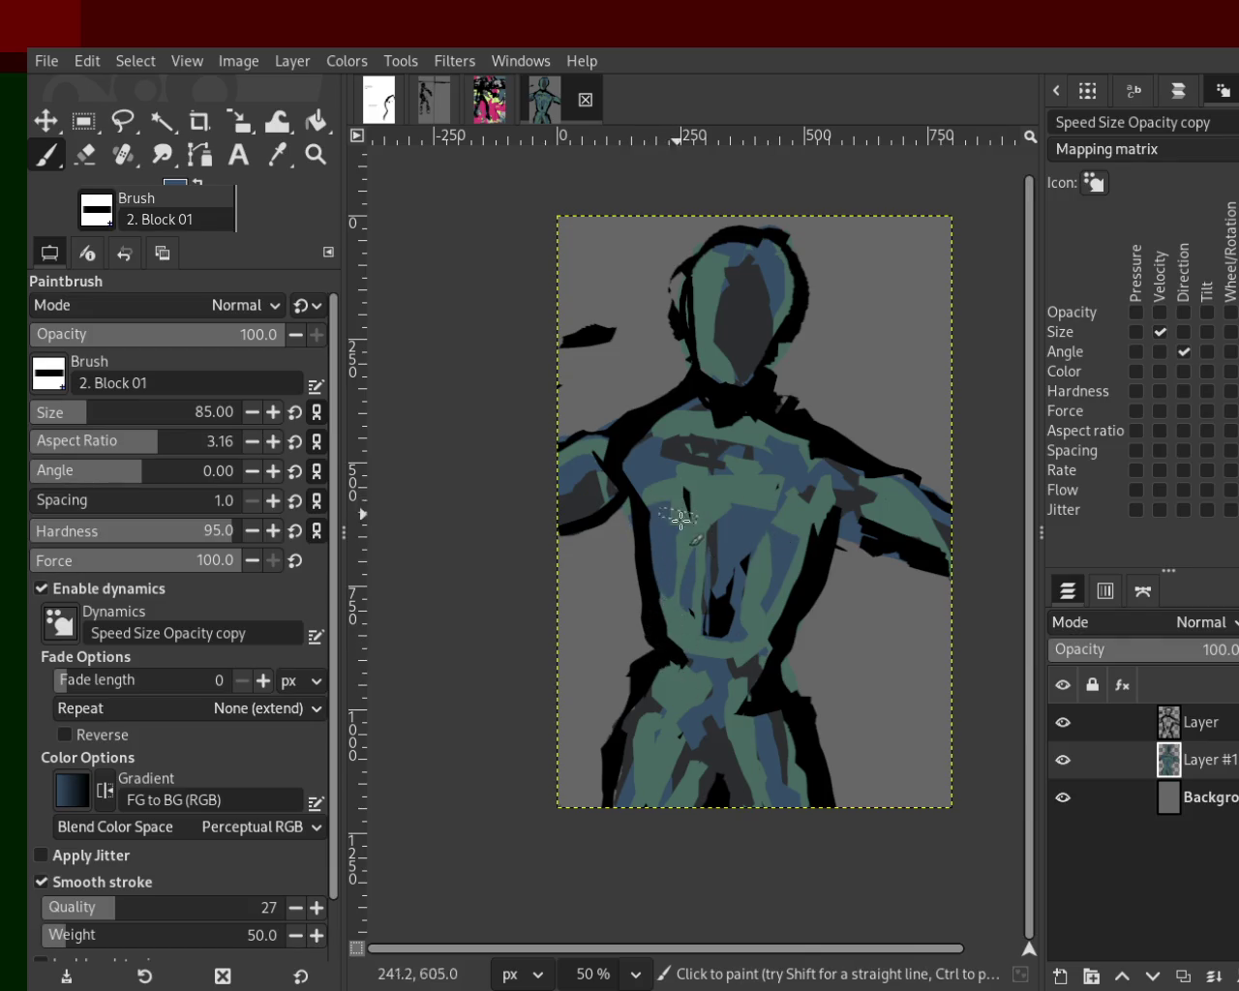
{"action": "left_click", "coordinate": [733, 478], "text": "ctrl"}
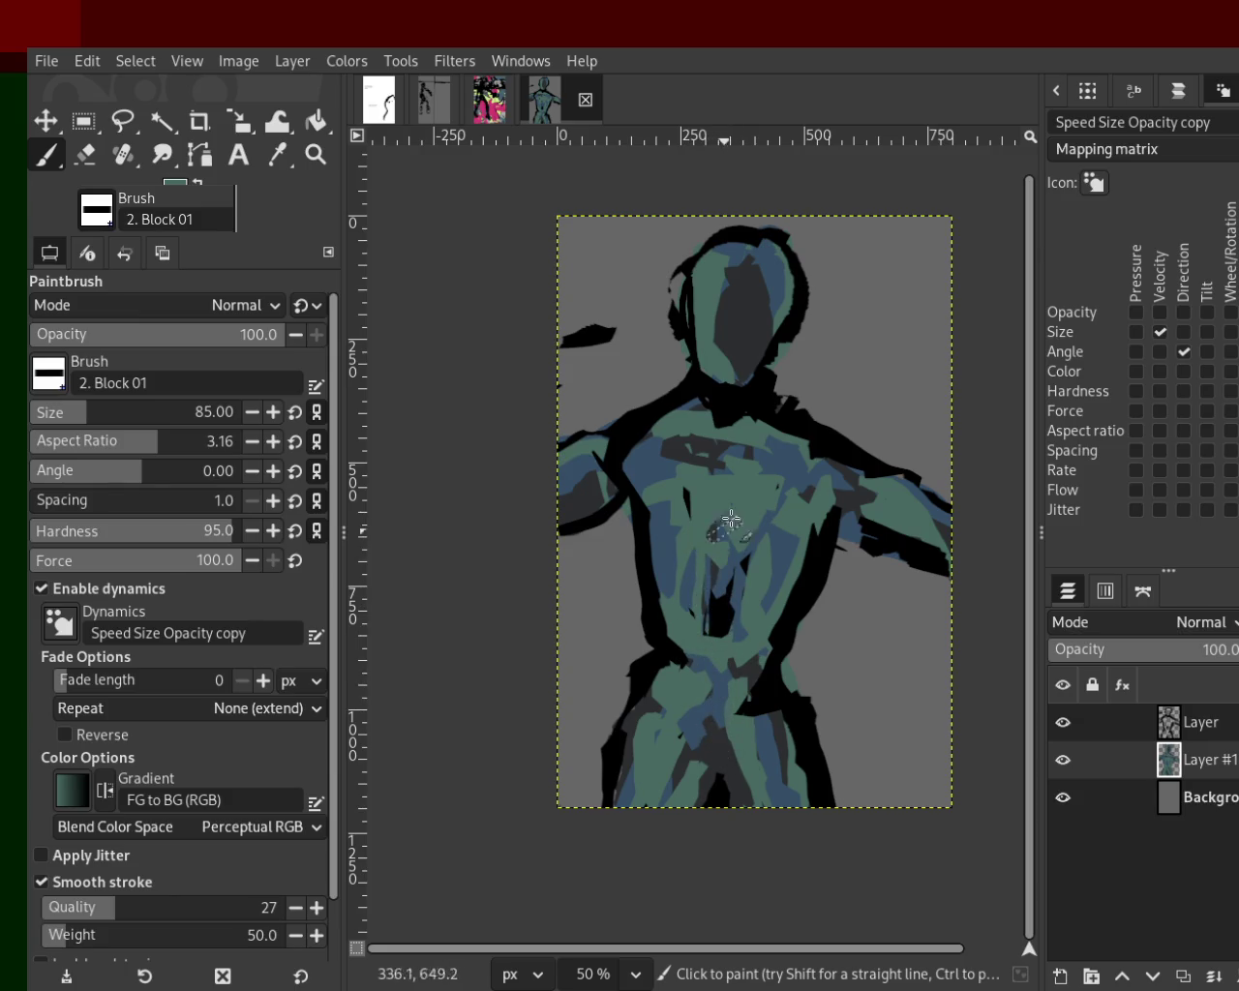
{"action": "left_click", "coordinate": [777, 471], "text": "ctrl"}
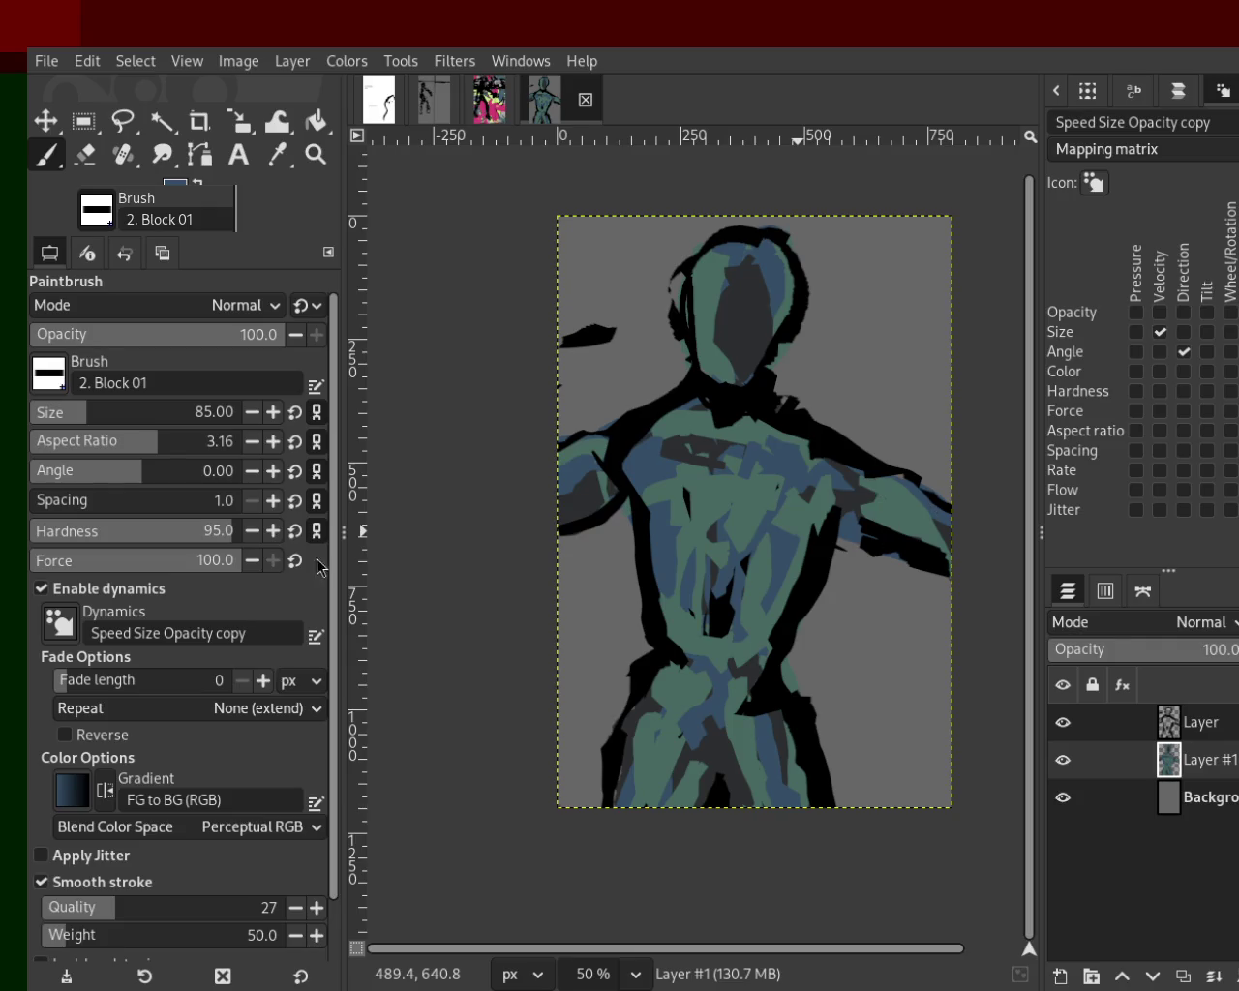
{"action": "left_click", "coordinate": [586, 479], "text": "ctrl"}
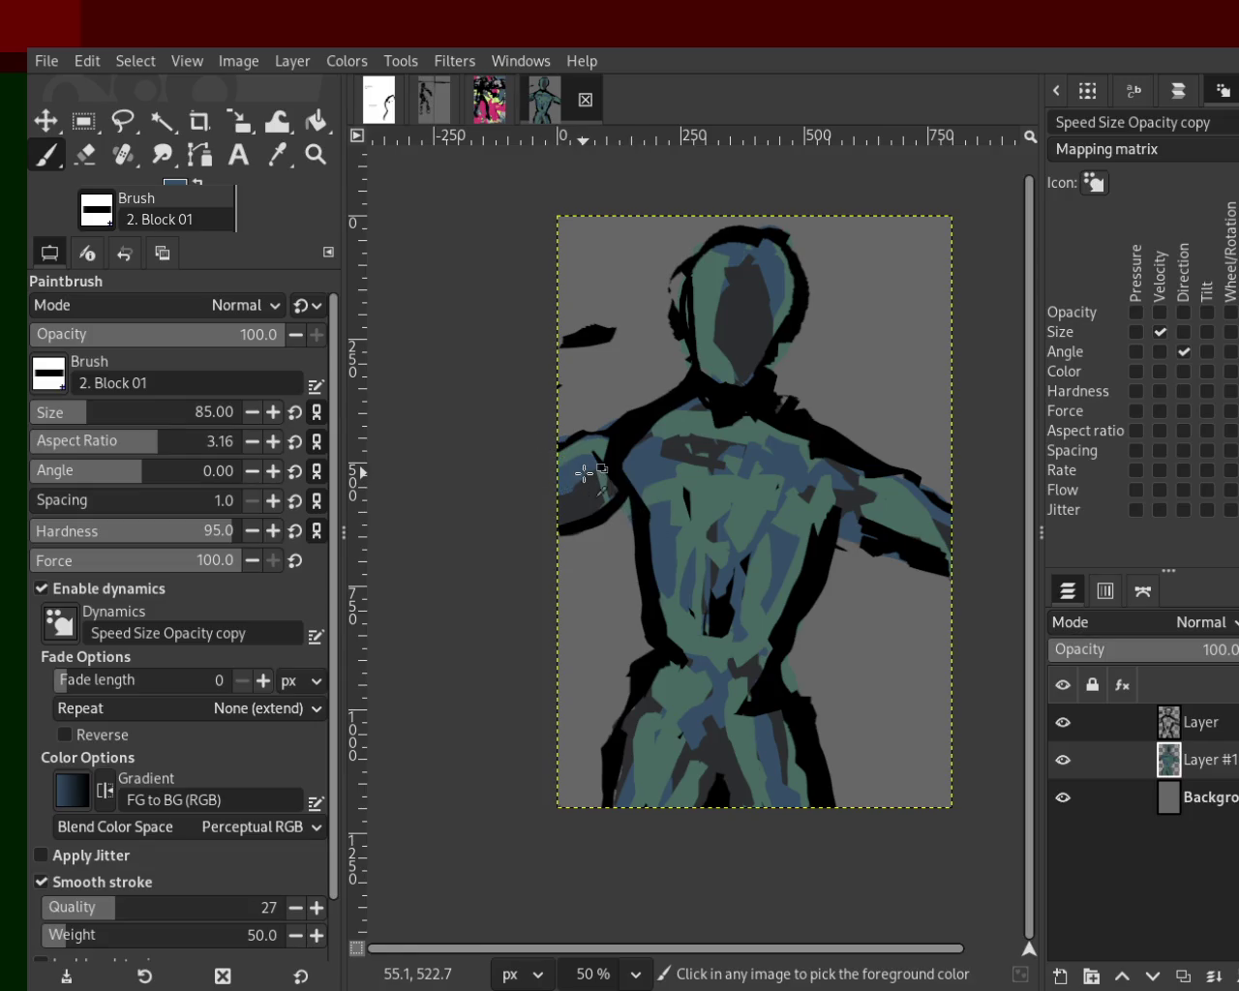
{"action": "left_click", "coordinate": [717, 254], "text": "ctrl"}
{"action": "left_click", "coordinate": [723, 246], "text": "ctrl"}
{"action": "left_click_drag", "start_coordinate": [716, 271], "coordinate": [722, 395]}
{"action": "key", "text": "ctrl+z"}
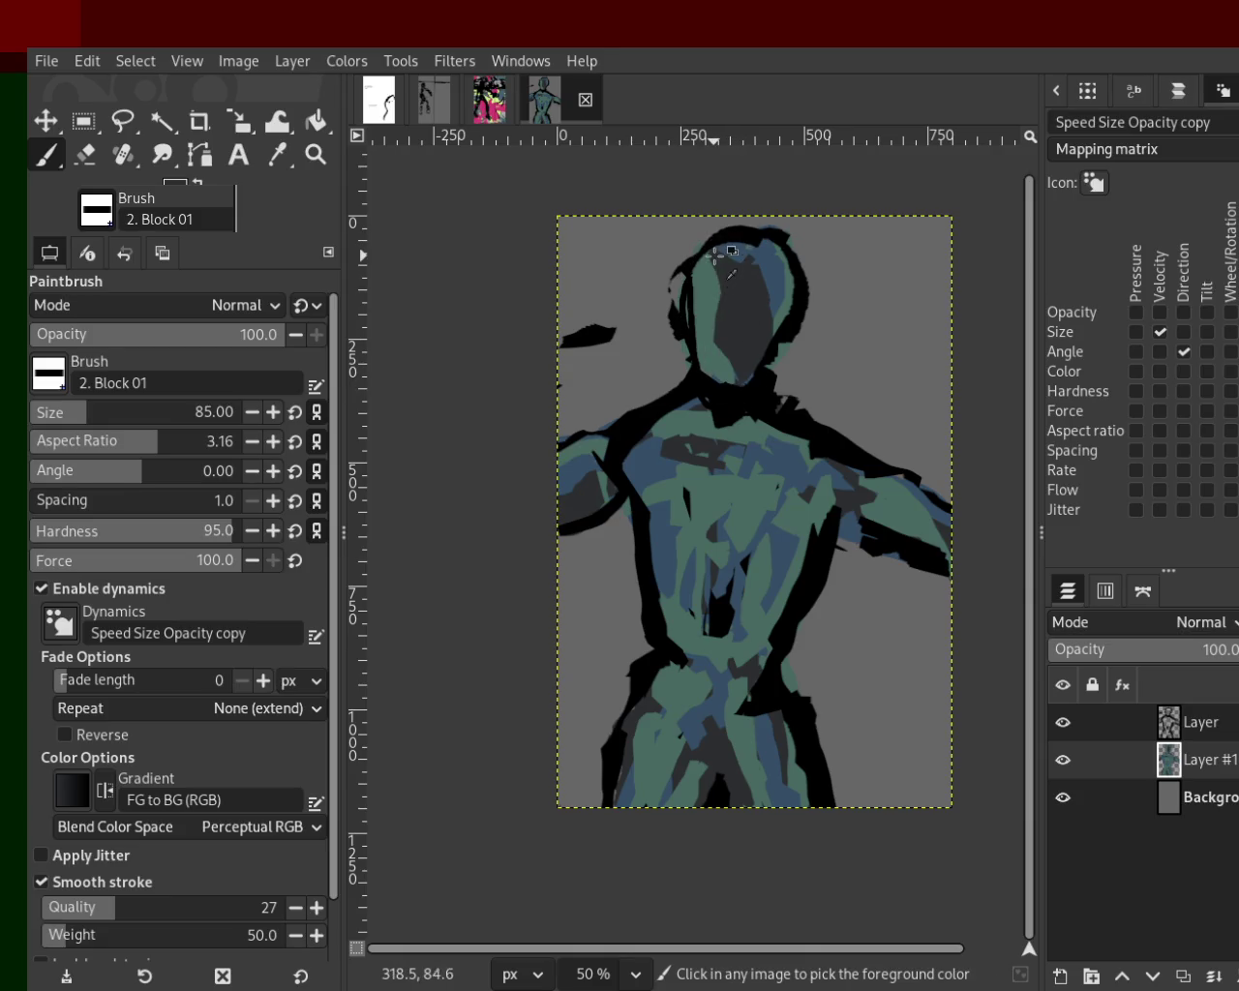
Paint green block shading over the lower torso, crotch and lower body.
{"action": "left_click", "coordinate": [714, 286], "text": "ctrl"}
{"action": "mouse_move", "coordinate": [721, 252]}
{"action": "left_mouse_down"}
{"action": "mouse_move", "coordinate": [770, 291]}
{"action": "mouse_move", "coordinate": [760, 382]}
{"action": "left_mouse_up"}
{"action": "key", "text": "ctrl+z"}
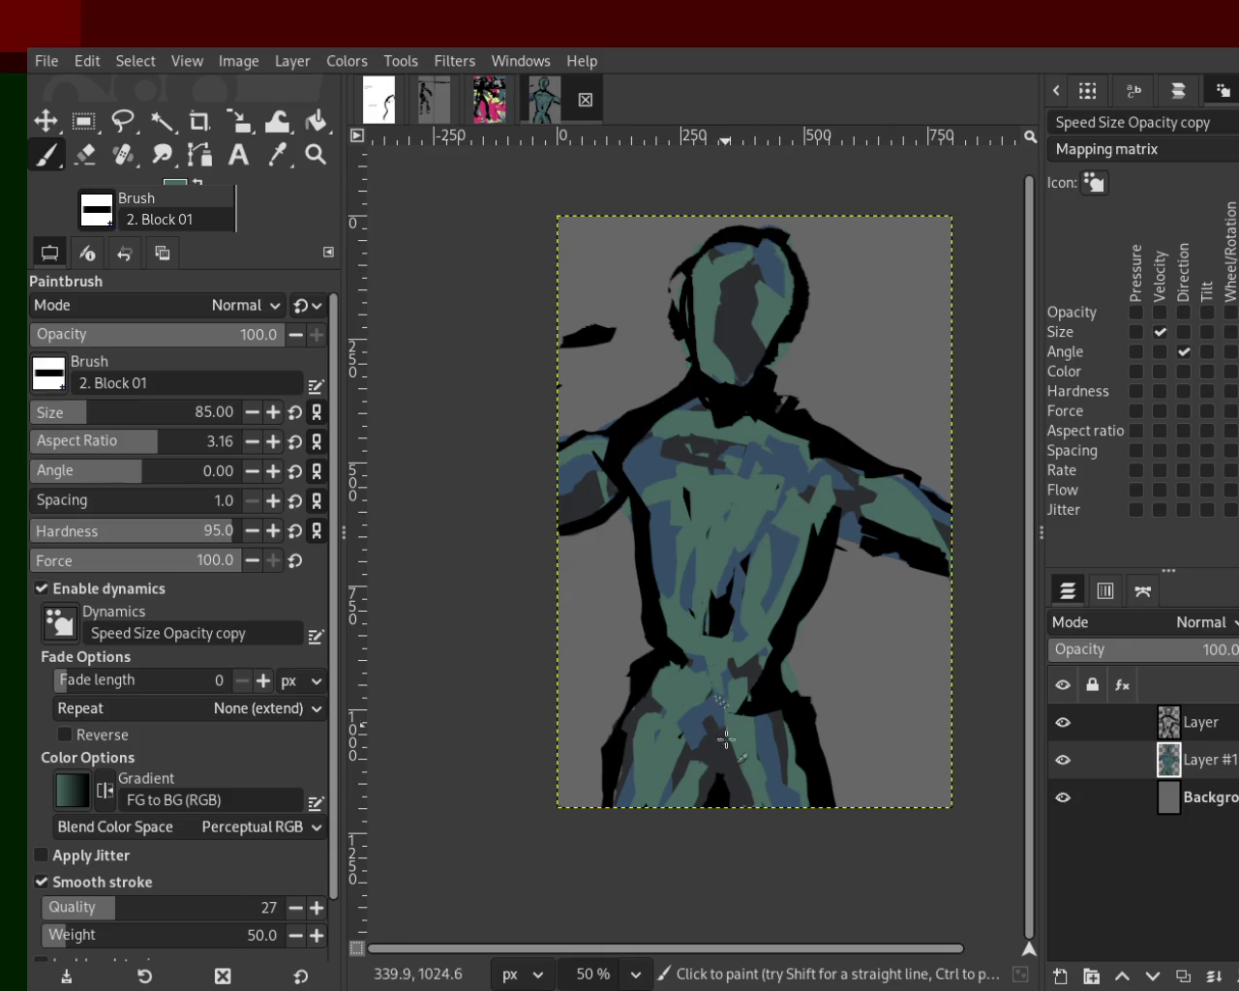
{"action": "left_click_drag", "start_coordinate": [706, 672], "coordinate": [713, 794]}
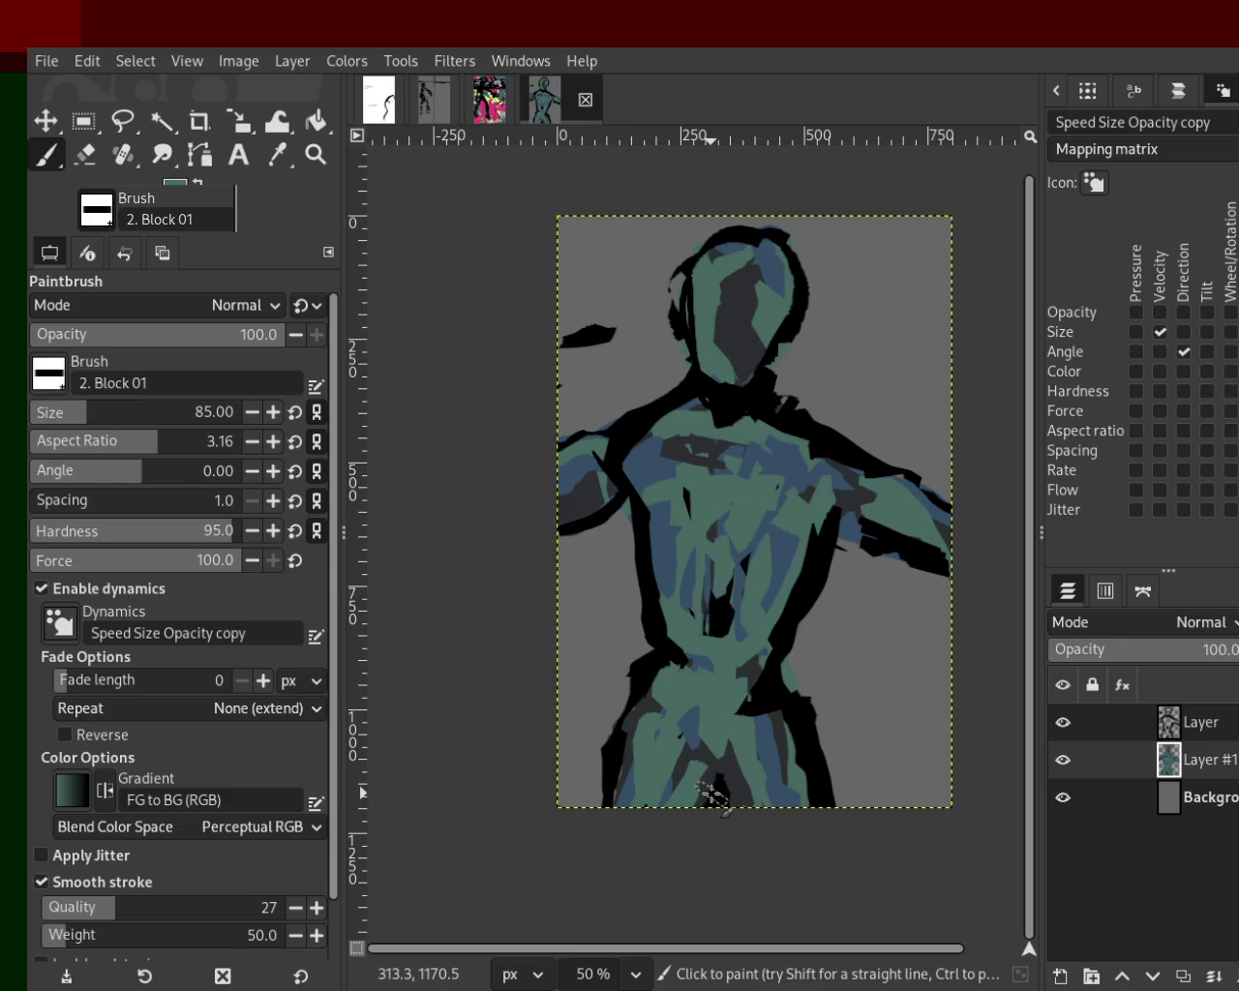
{"action": "left_click_drag", "start_coordinate": [876, 513], "coordinate": [944, 495]}
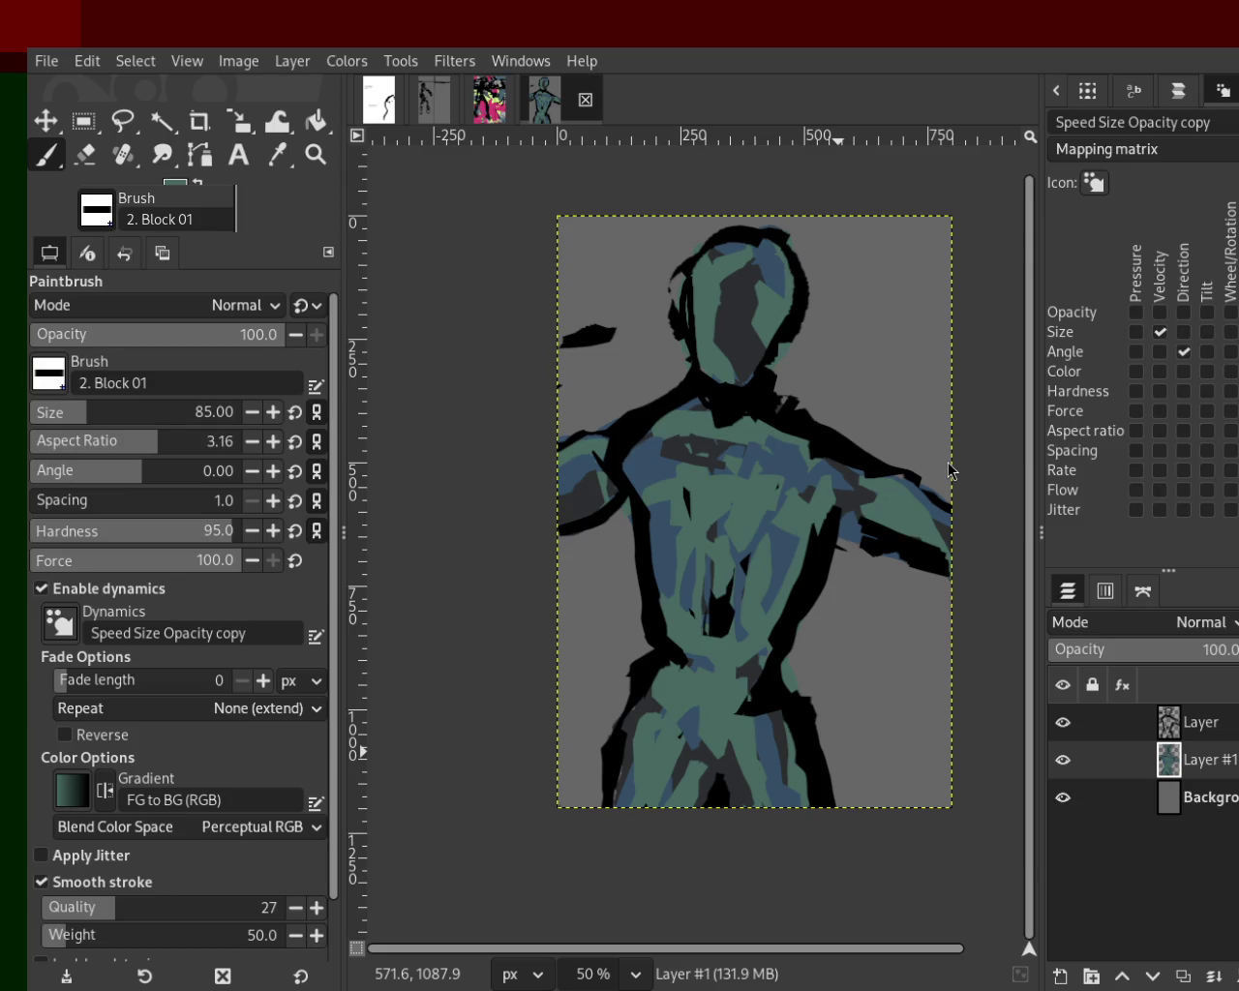
Pick the blue shading colour and paint several blue strokes across the chest.
{"action": "left_click", "coordinate": [653, 475], "text": "ctrl"}
{"action": "mouse_move", "coordinate": [645, 474]}
{"action": "left_mouse_down"}
{"action": "mouse_move", "coordinate": [852, 498]}
{"action": "mouse_move", "coordinate": [570, 480]}
{"action": "left_mouse_up"}
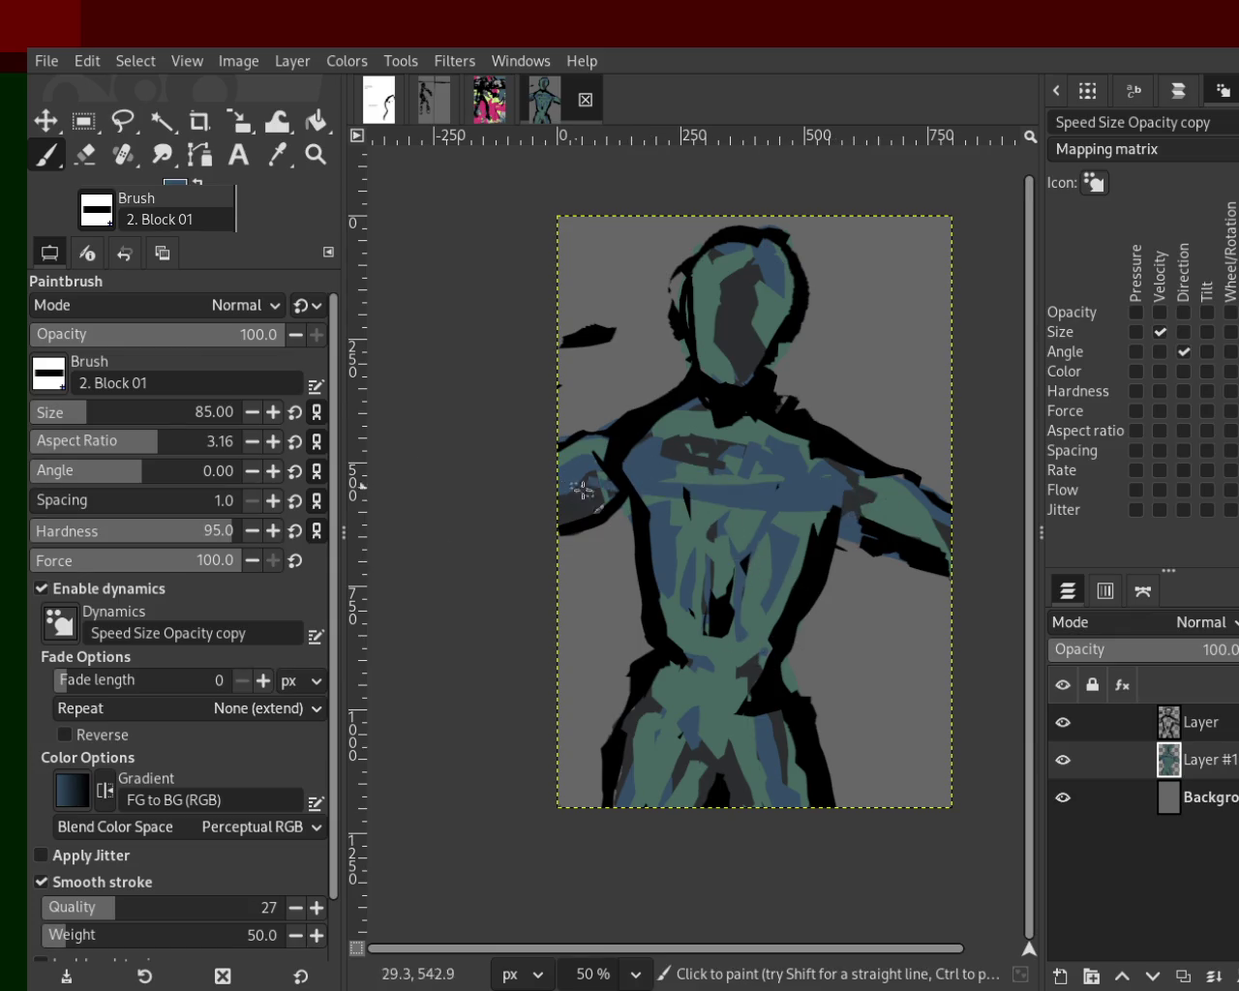
{"action": "left_click_drag", "start_coordinate": [781, 485], "coordinate": [685, 510]}
{"action": "key", "text": "ctrl+z"}
{"action": "key", "text": "ctrl+y"}
{"action": "key", "text": "ctrl+z"}
{"action": "left_click_drag", "start_coordinate": [822, 546], "coordinate": [691, 528]}
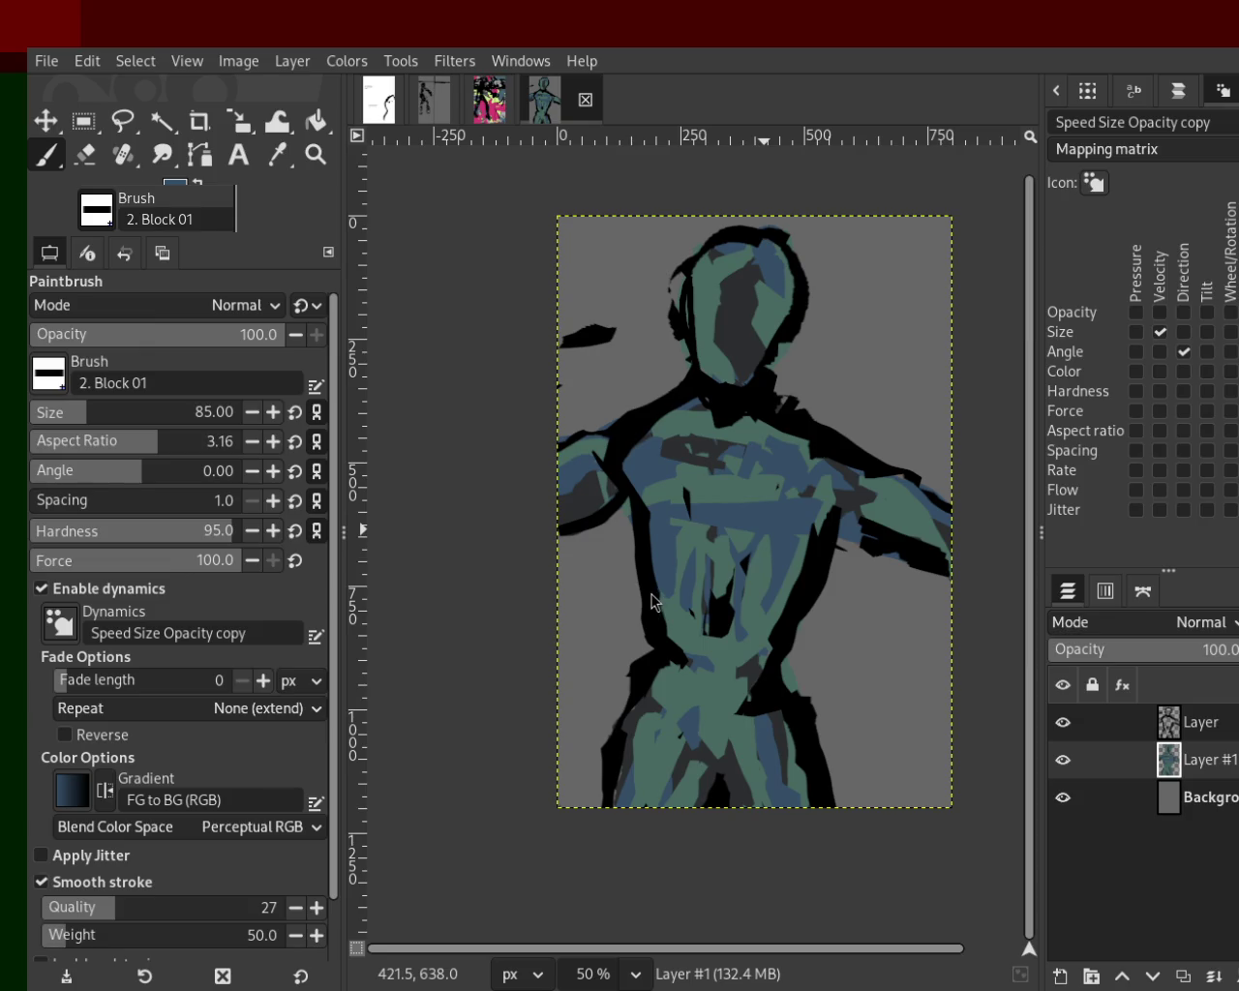
{"action": "mouse_move", "coordinate": [1113, 760]}
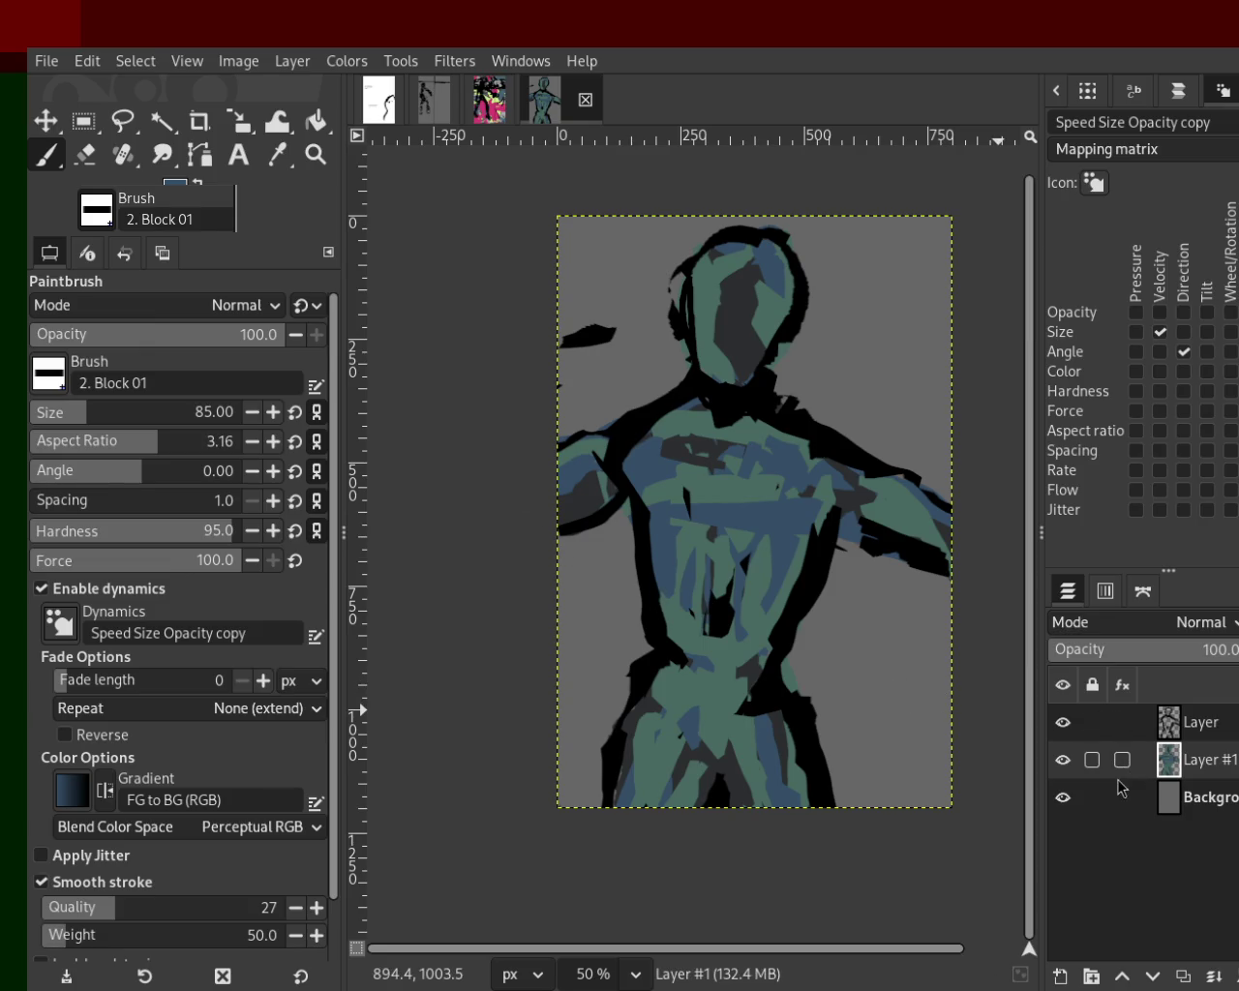
{"action": "left_click", "coordinate": [1063, 760]}
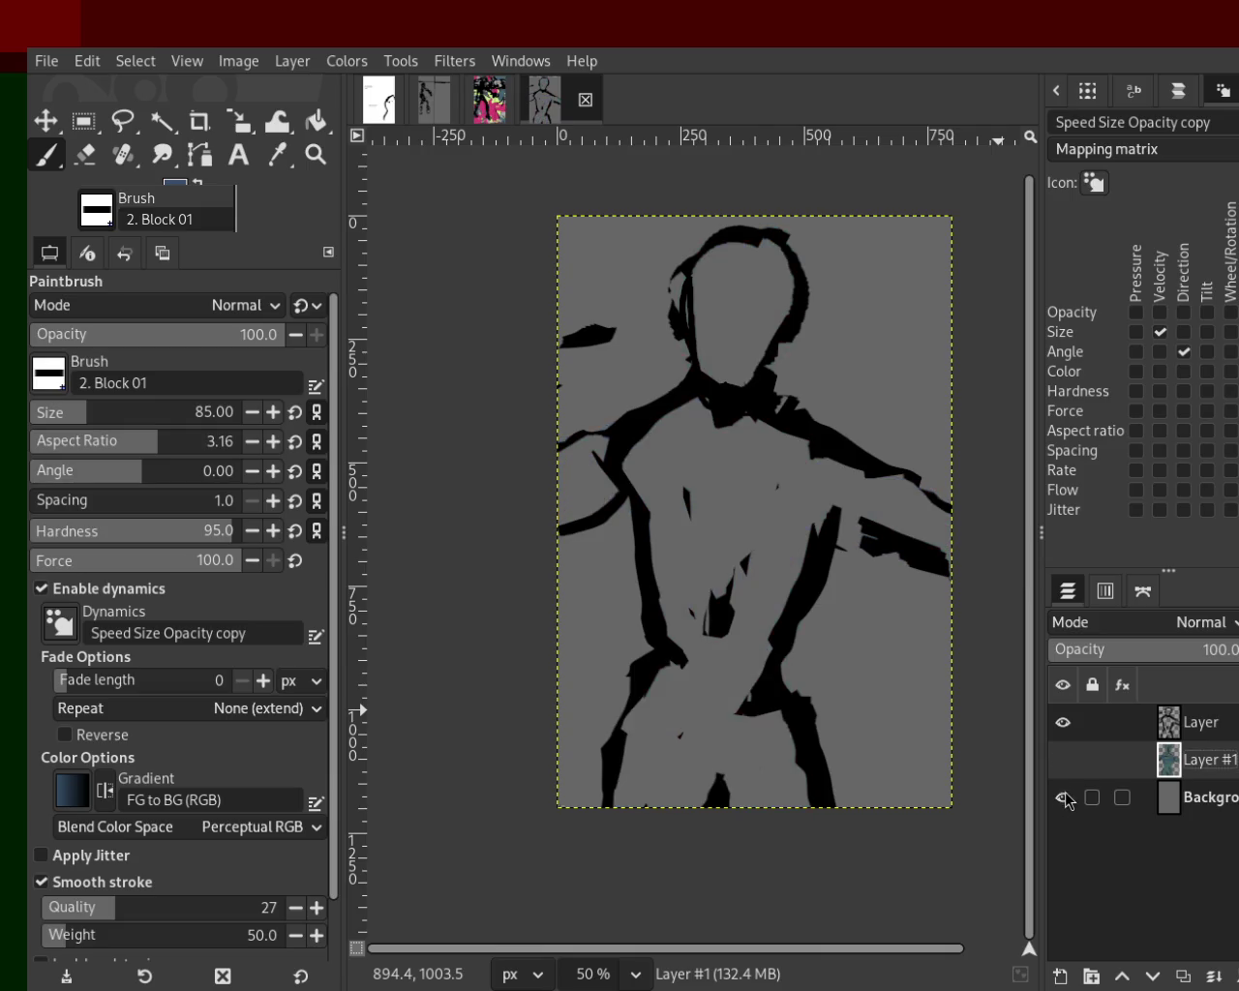
{"action": "left_click", "coordinate": [1063, 798]}
{"action": "left_click", "coordinate": [1071, 762]}
{"action": "left_click", "coordinate": [1072, 764]}
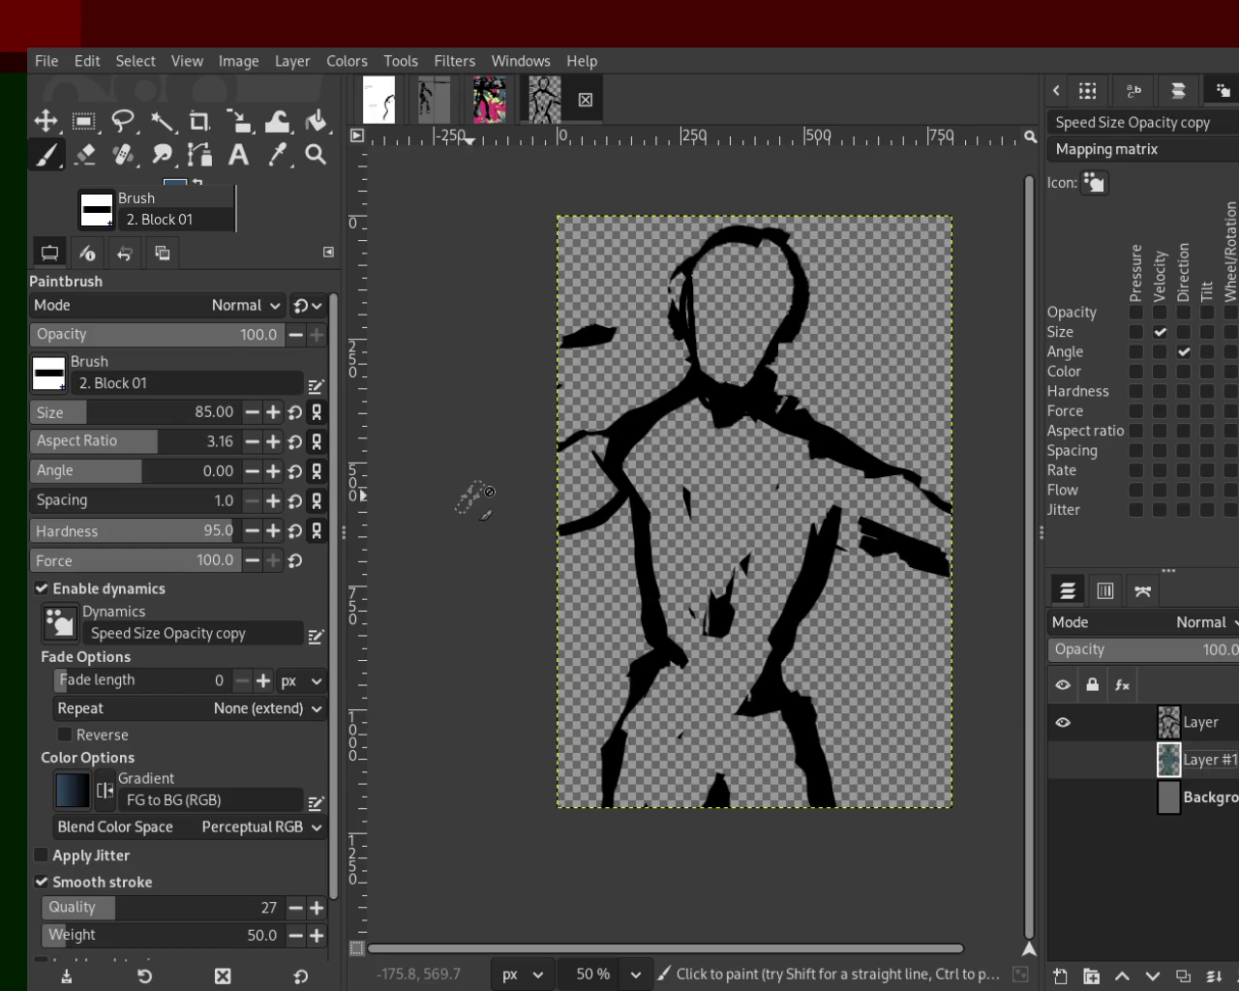
{"action": "left_click", "coordinate": [1062, 760]}
{"action": "left_click", "coordinate": [1063, 797]}
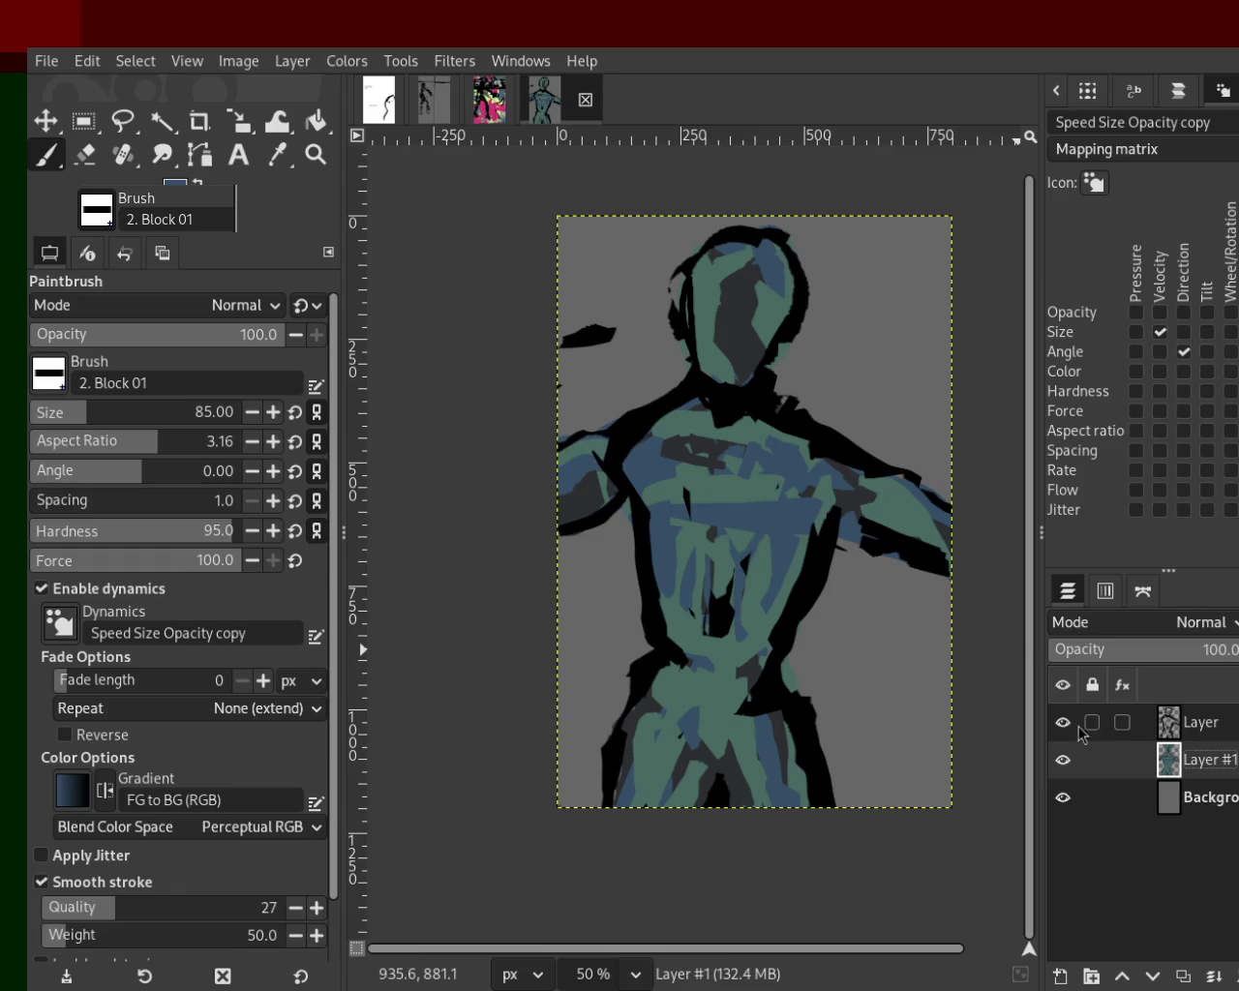
{"action": "left_click", "coordinate": [1171, 724]}
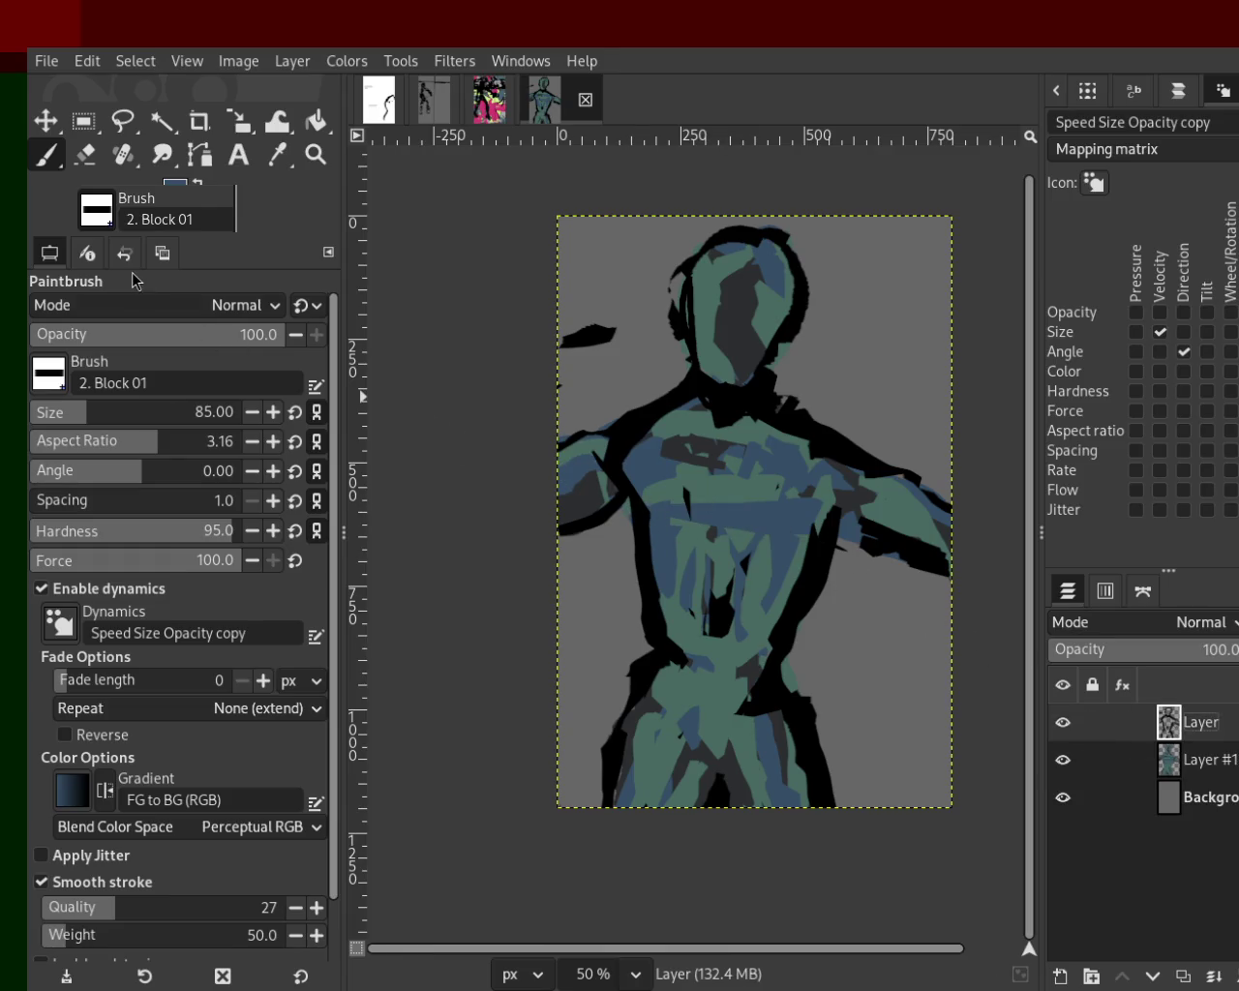
With black, paint a band across the waist and a stroke down the torso's right side.
{"action": "left_click", "coordinate": [789, 426], "text": "ctrl"}
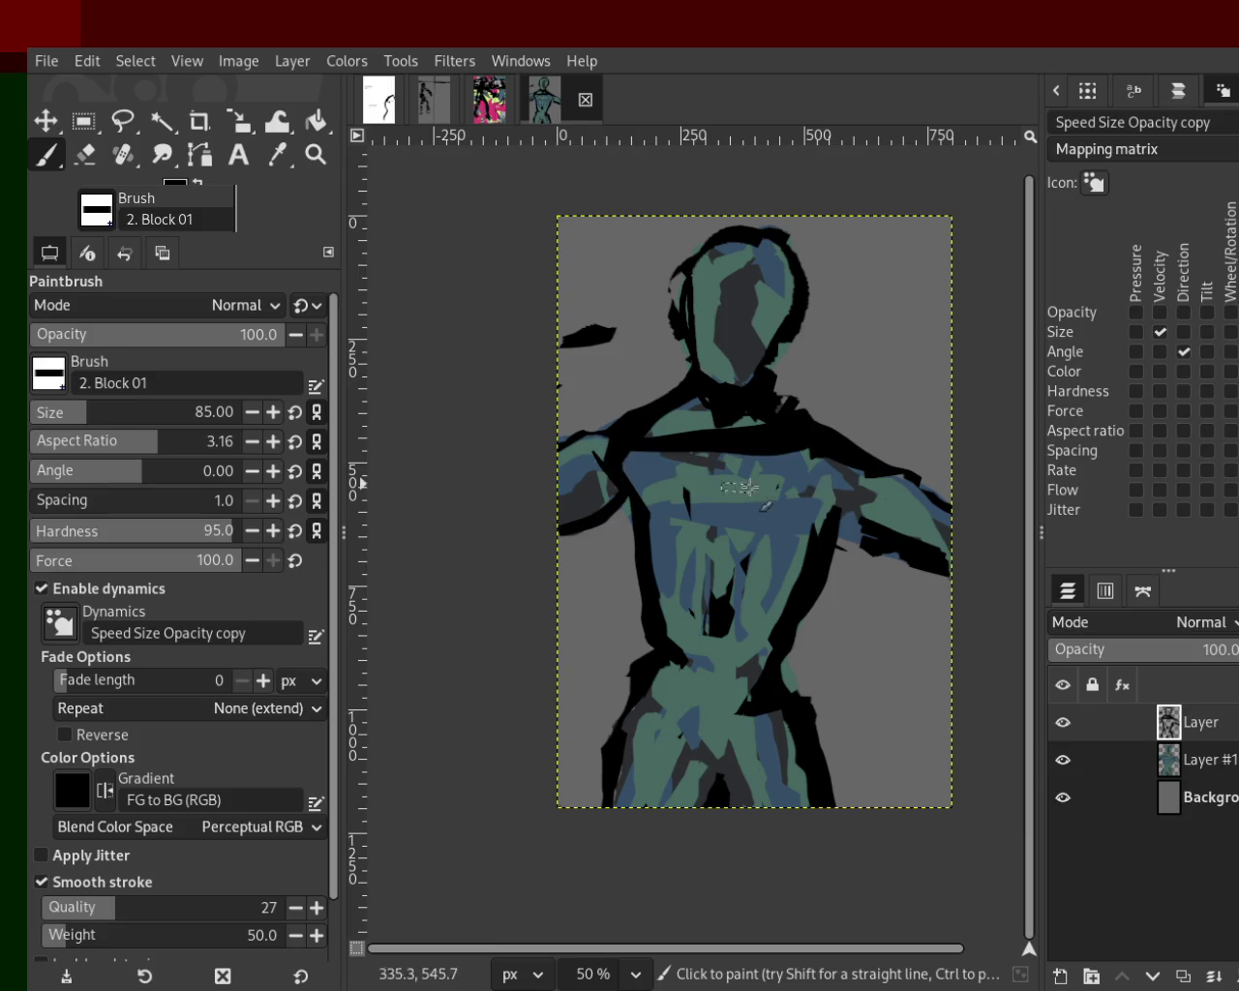
{"action": "mouse_move", "coordinate": [704, 668]}
{"action": "left_mouse_down"}
{"action": "mouse_move", "coordinate": [789, 675]}
{"action": "mouse_move", "coordinate": [677, 661]}
{"action": "mouse_move", "coordinate": [595, 804]}
{"action": "left_mouse_up"}
{"action": "mouse_move", "coordinate": [717, 750]}
{"action": "left_mouse_down"}
{"action": "mouse_move", "coordinate": [718, 796]}
{"action": "mouse_move", "coordinate": [682, 807]}
{"action": "mouse_move", "coordinate": [731, 807]}
{"action": "left_mouse_up"}
{"action": "key", "text": "ctrl+z"}
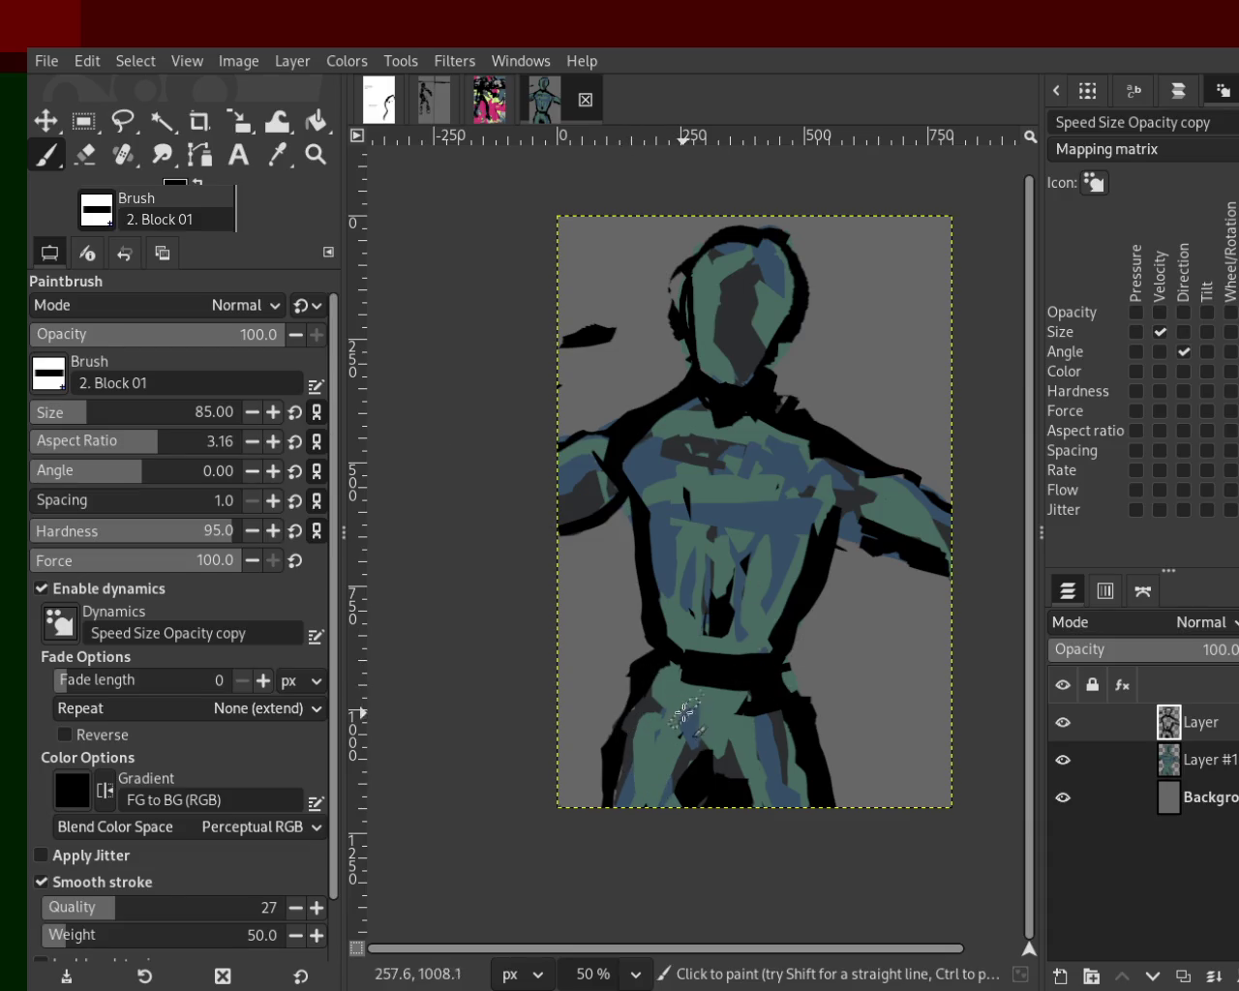
{"action": "left_click_drag", "start_coordinate": [833, 447], "coordinate": [818, 544]}
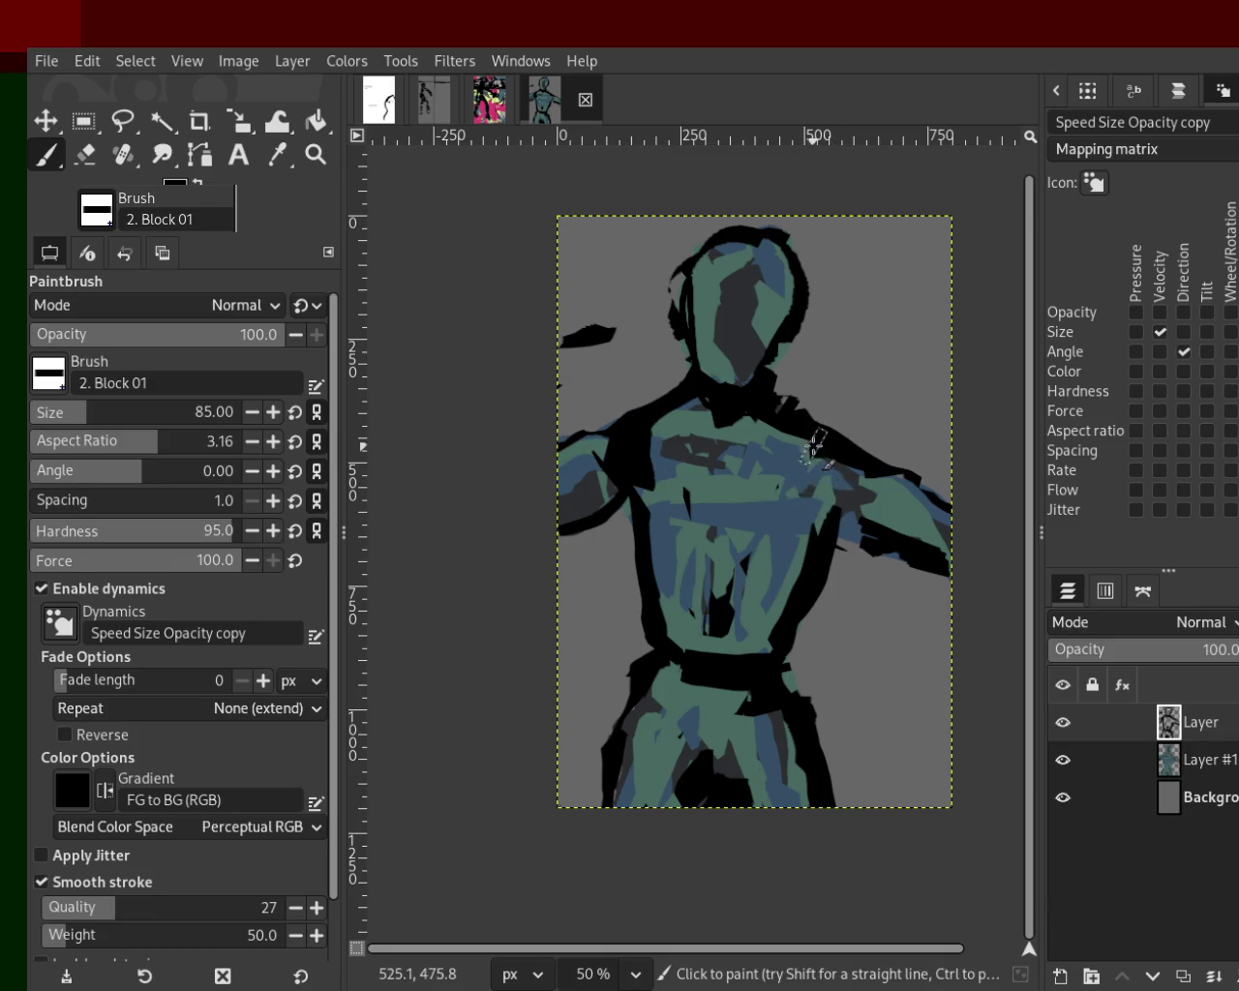
Paint black over the left arm edge and the upper right arm.
{"action": "left_click", "coordinate": [792, 465], "text": "ctrl"}
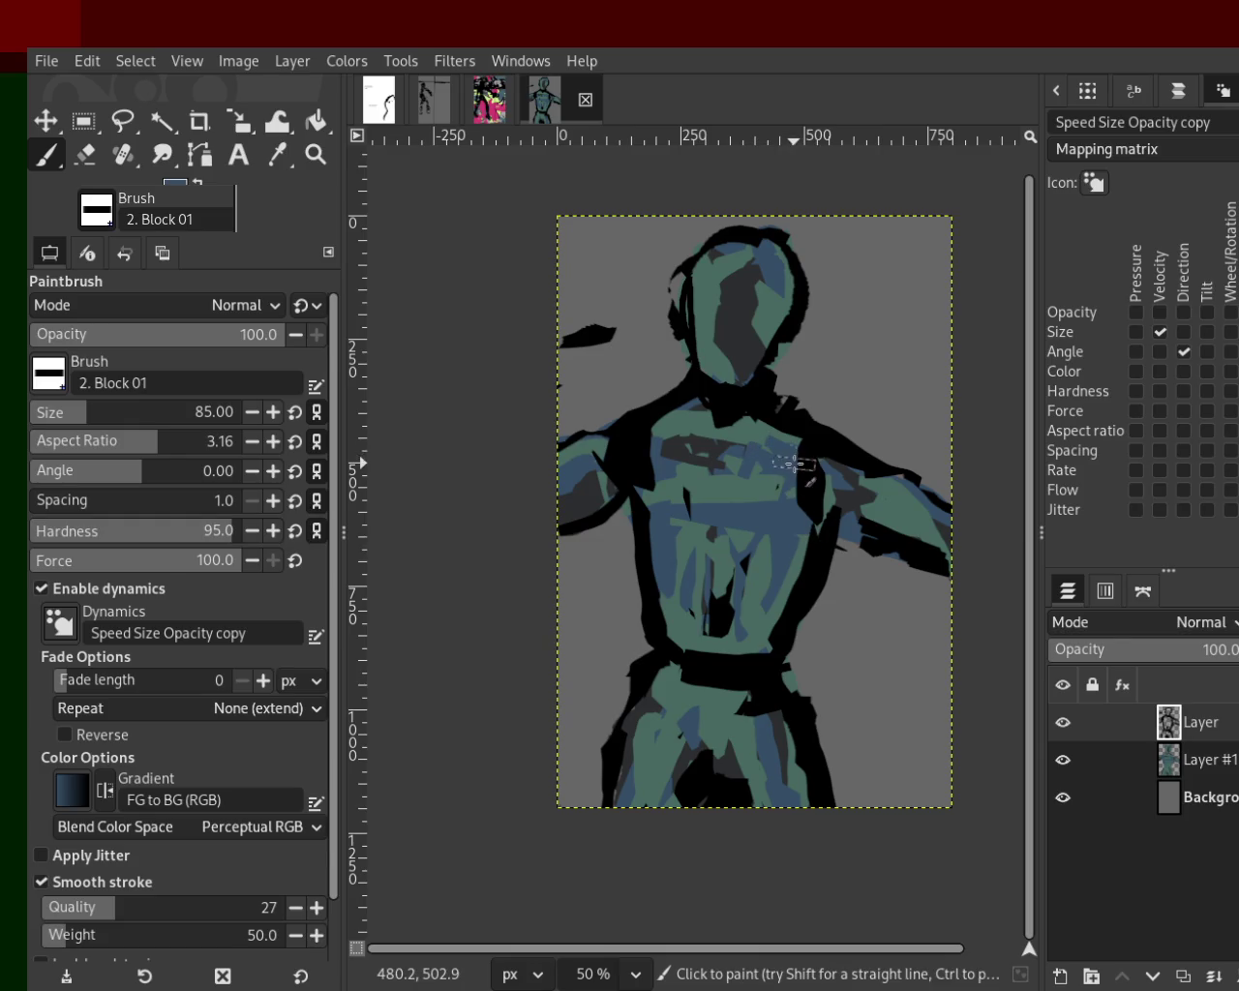
{"action": "left_click", "coordinate": [692, 422], "text": "ctrl"}
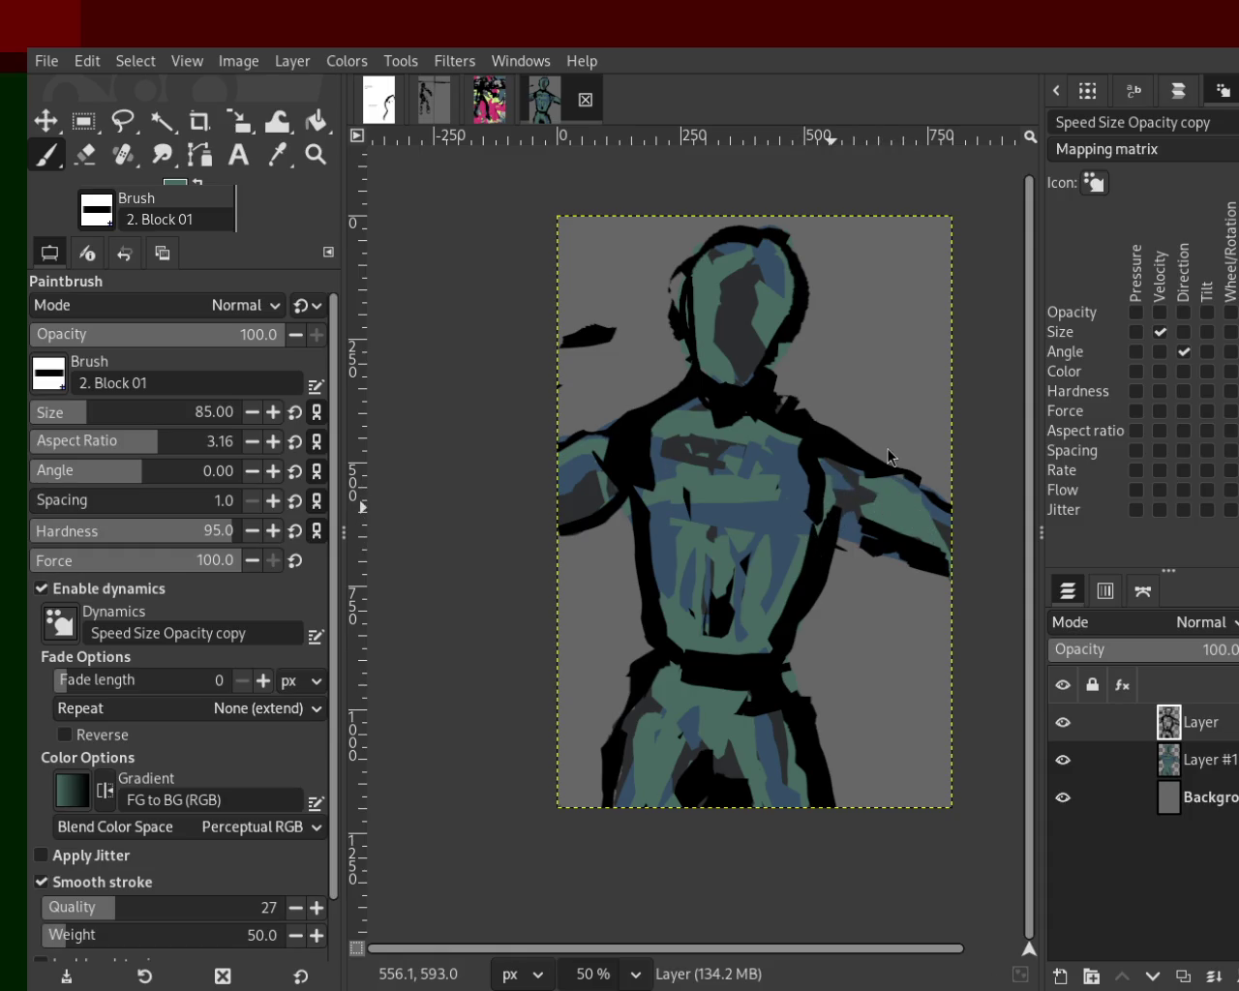
{"action": "left_click", "coordinate": [634, 456], "text": "ctrl"}
{"action": "left_click_drag", "start_coordinate": [620, 496], "coordinate": [535, 502]}
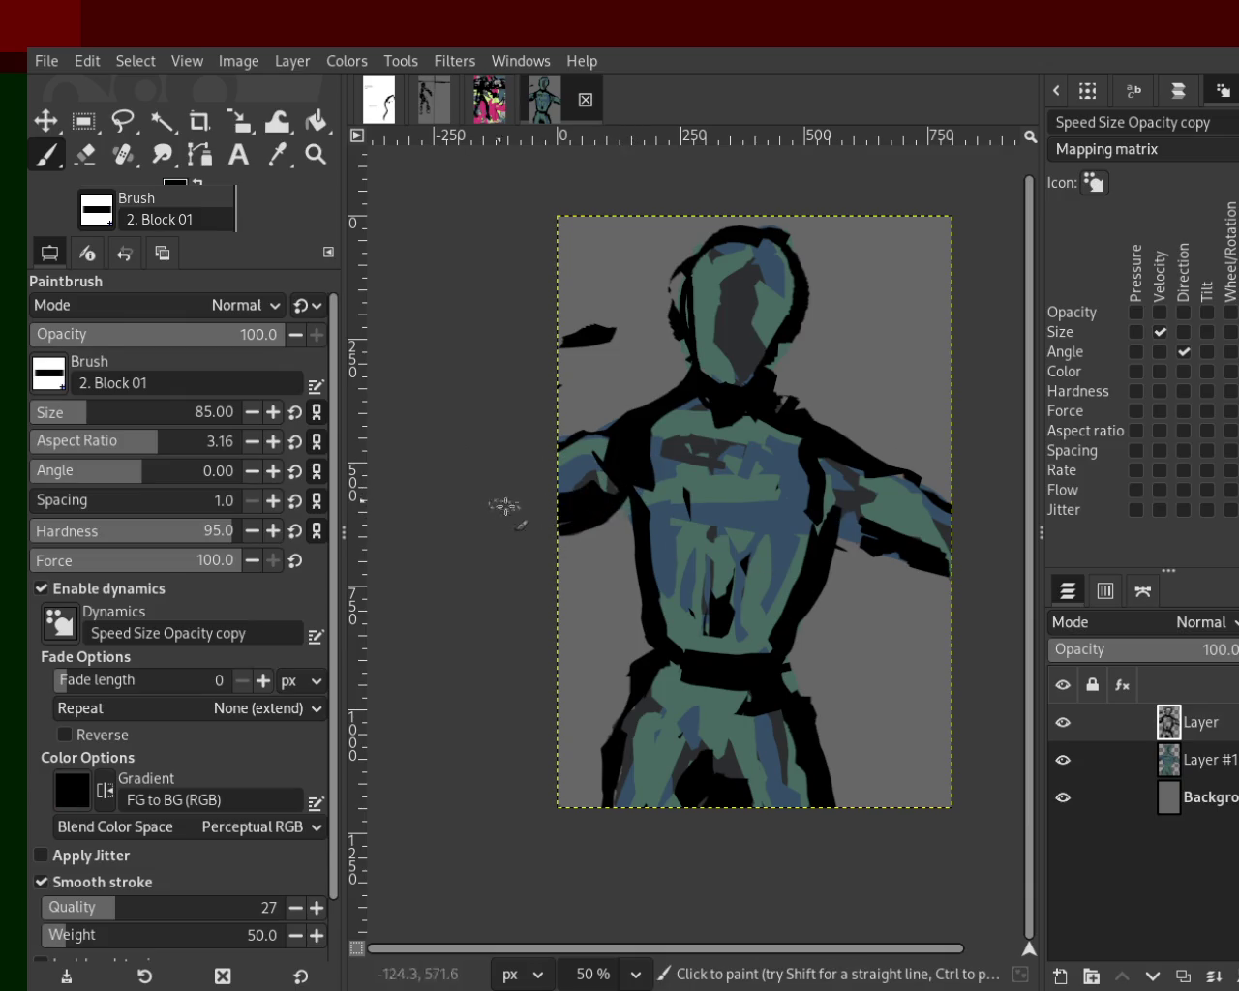
{"action": "left_click_drag", "start_coordinate": [863, 499], "coordinate": [939, 569]}
Paint a thick black band across the chest.
{"action": "left_click", "coordinate": [903, 512], "text": "ctrl"}
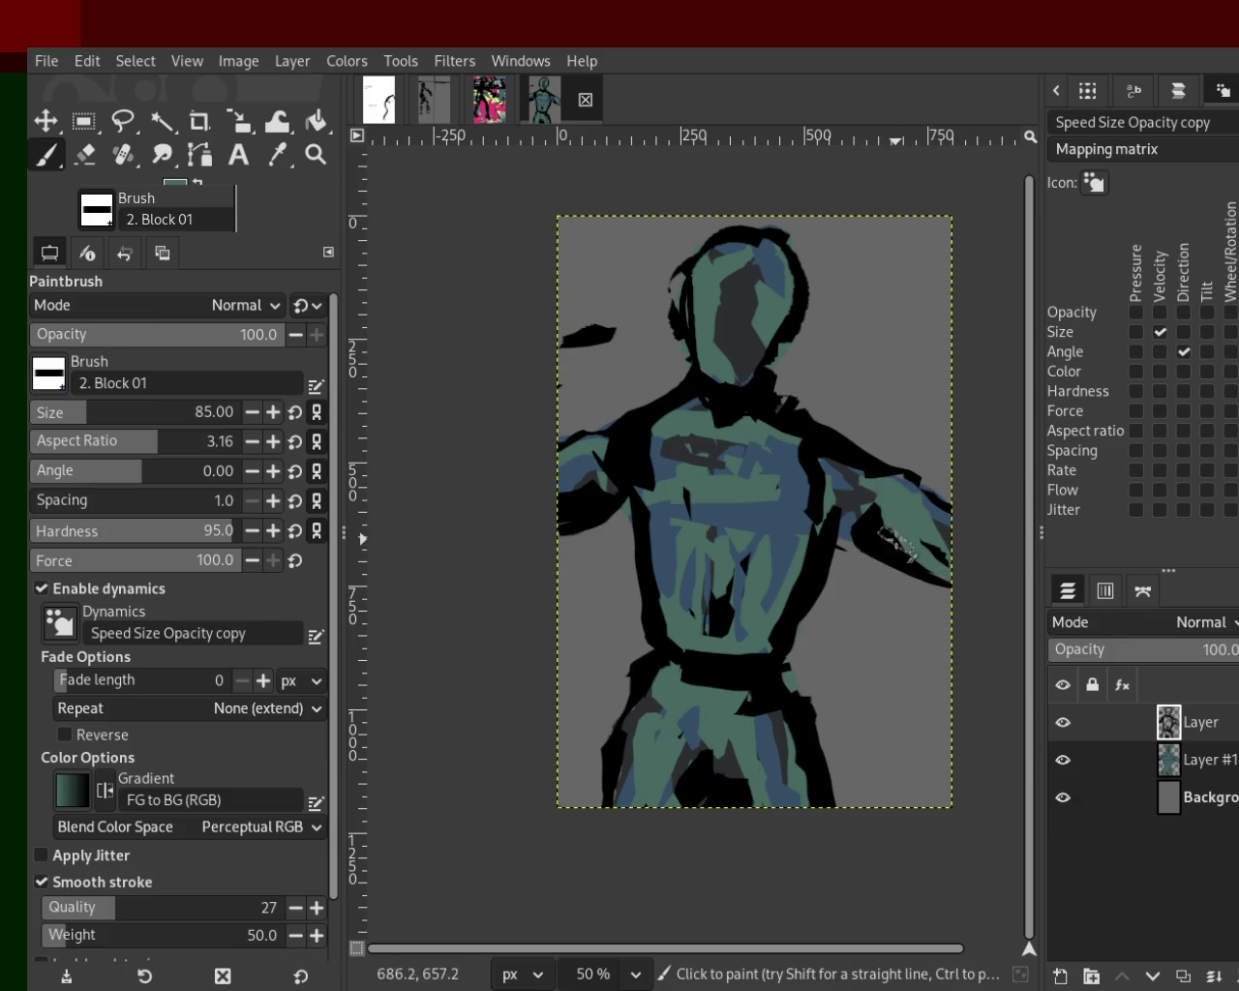
{"action": "left_click", "coordinate": [809, 448], "text": "ctrl"}
{"action": "left_click_drag", "start_coordinate": [813, 450], "coordinate": [668, 474]}
{"action": "key", "text": "ctrl+z"}
{"action": "left_click_drag", "start_coordinate": [786, 472], "coordinate": [628, 473]}
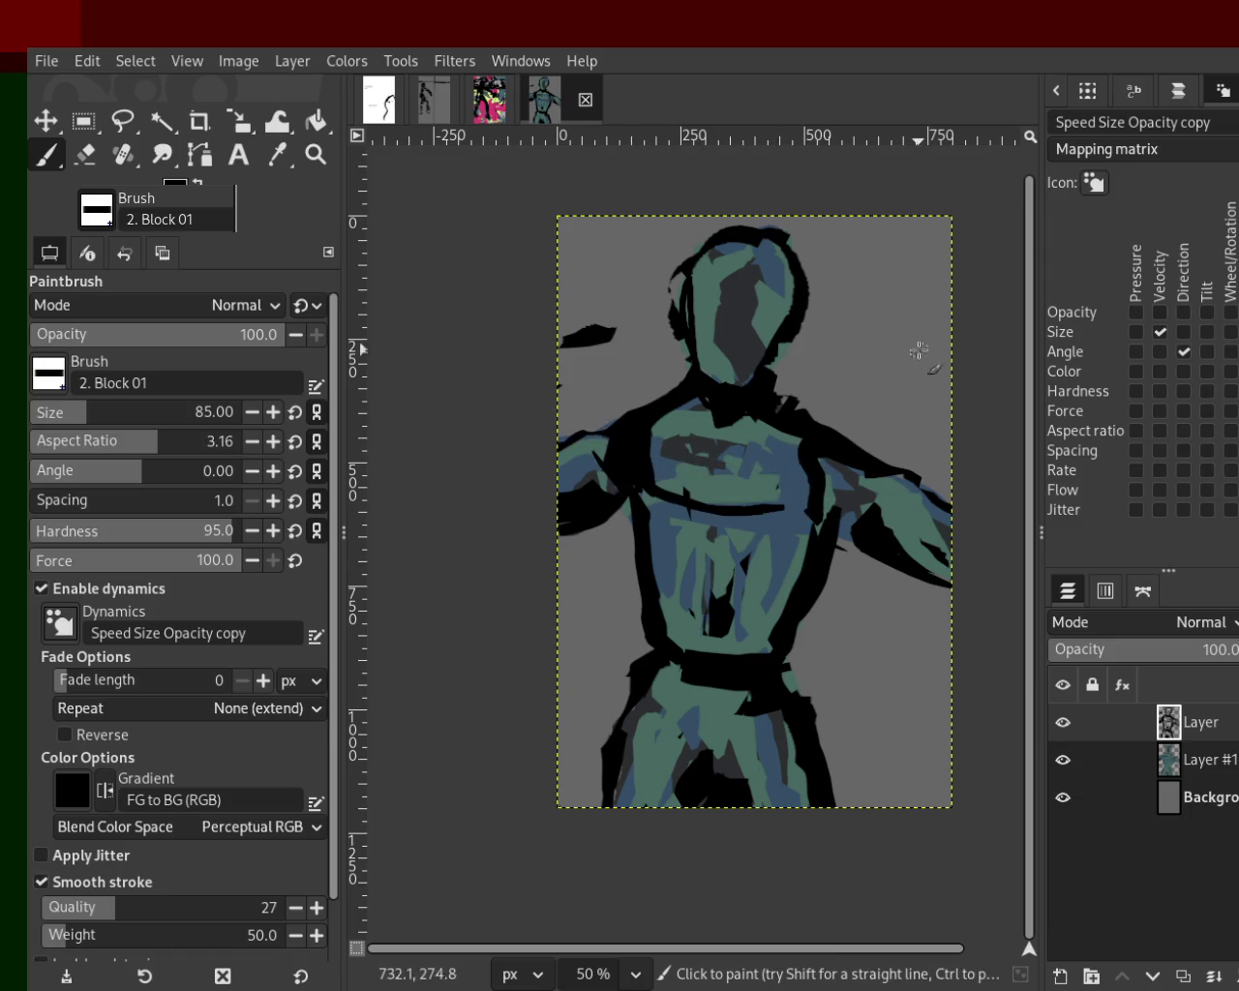
{"action": "key", "text": "ctrl+z"}
{"action": "left_click_drag", "start_coordinate": [871, 479], "coordinate": [639, 489]}
Add a vertical black stroke down the belly and black over the upper legs.
{"action": "left_click_drag", "start_coordinate": [775, 511], "coordinate": [711, 634]}
{"action": "key", "text": "ctrl+z"}
{"action": "left_click_drag", "start_coordinate": [735, 509], "coordinate": [733, 632]}
{"action": "left_click_drag", "start_coordinate": [751, 495], "coordinate": [737, 599]}
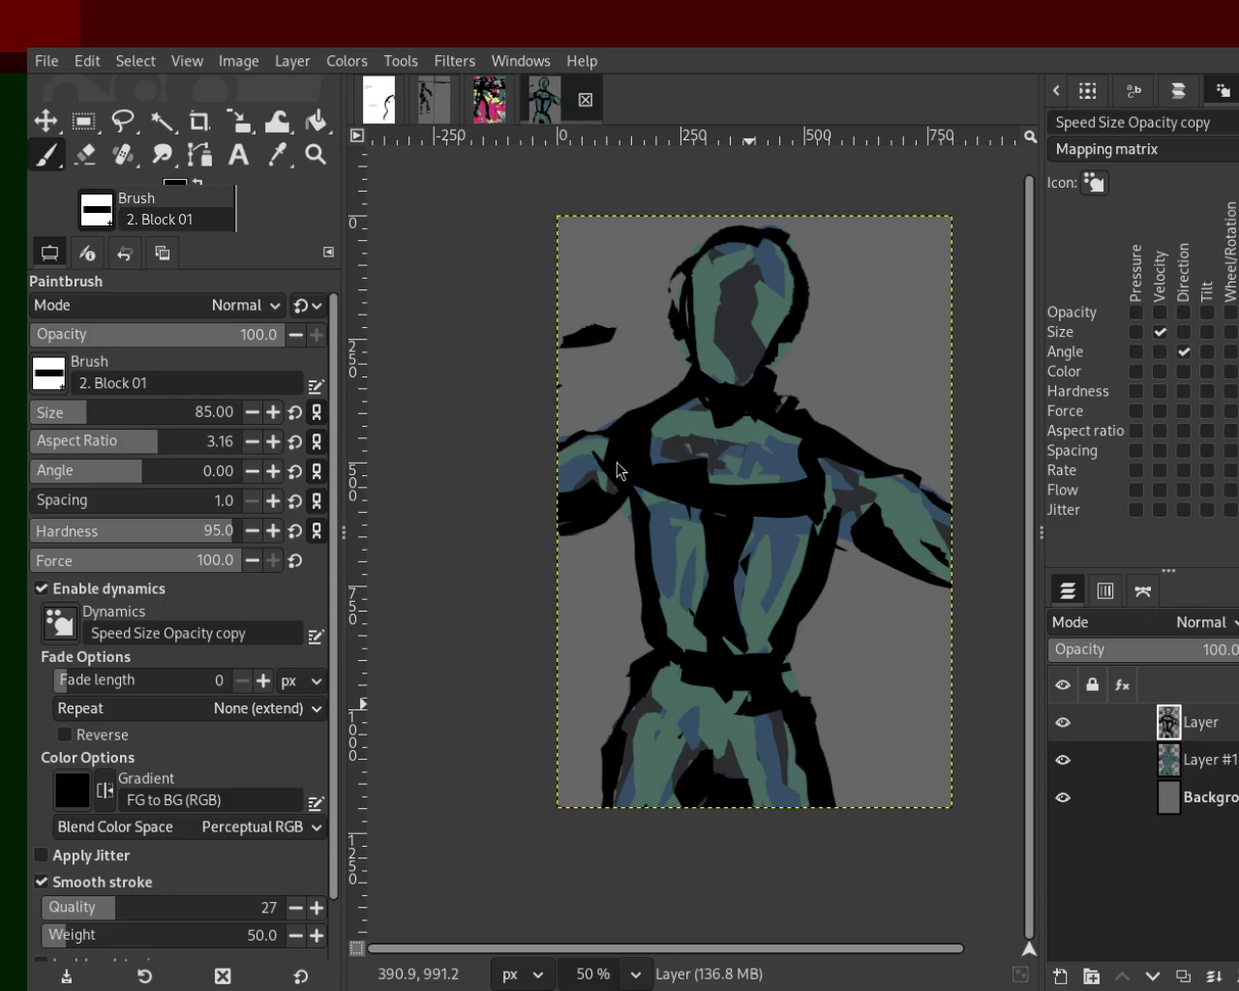
{"action": "left_click_drag", "start_coordinate": [687, 677], "coordinate": [625, 794]}
{"action": "key", "text": "ctrl+z"}
{"action": "left_click_drag", "start_coordinate": [695, 725], "coordinate": [716, 765]}
{"action": "left_click_drag", "start_coordinate": [734, 666], "coordinate": [768, 838]}
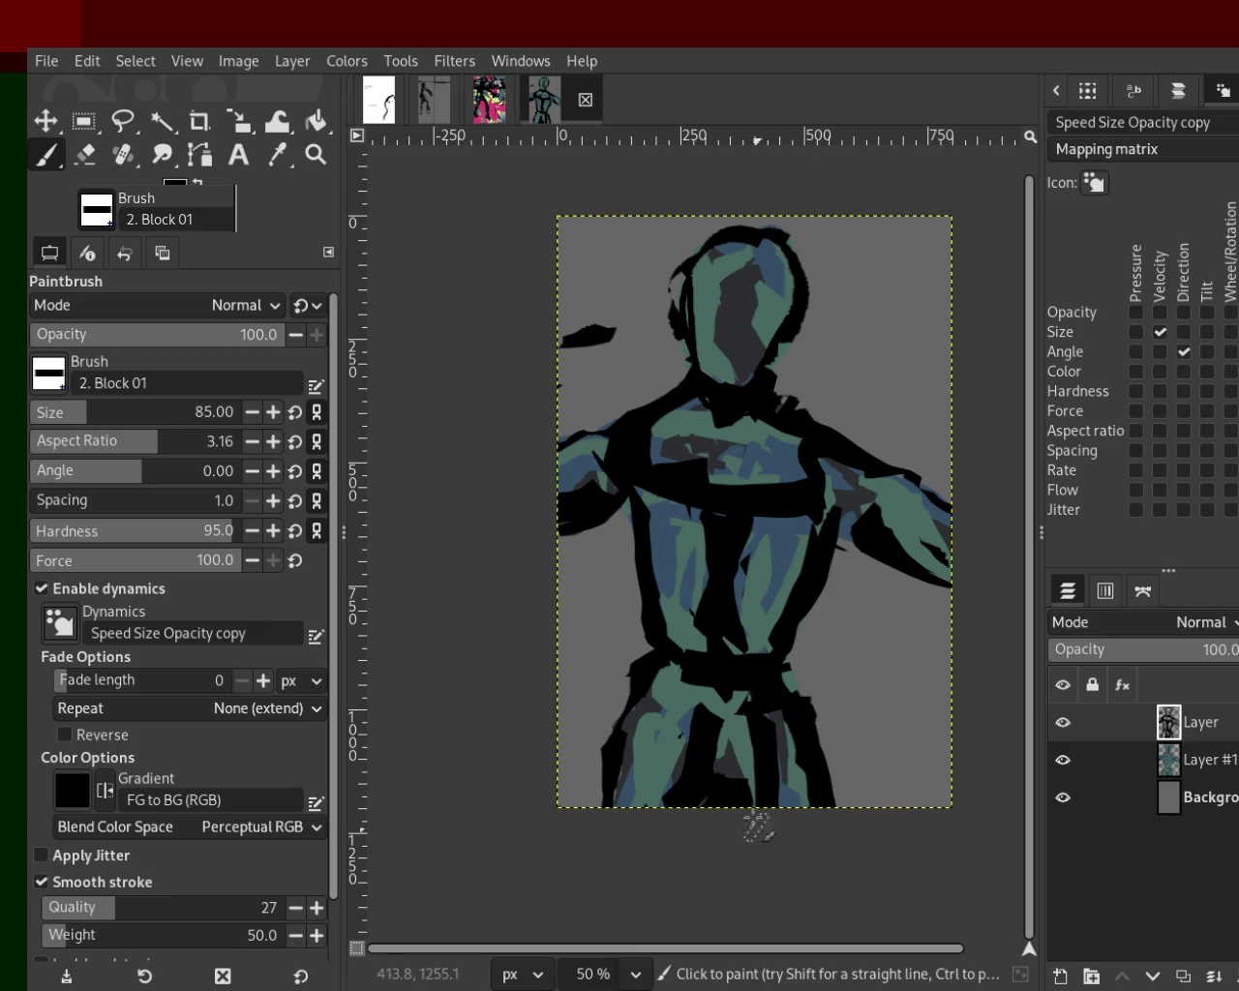
{"action": "key", "text": "ctrl+z"}
{"action": "left_click_drag", "start_coordinate": [745, 716], "coordinate": [758, 840]}
{"action": "key", "text": "ctrl+z"}
With dark blue, cover the black chest patch and touch up the upper-left chest.
{"action": "left_click", "coordinate": [786, 535], "text": "ctrl"}
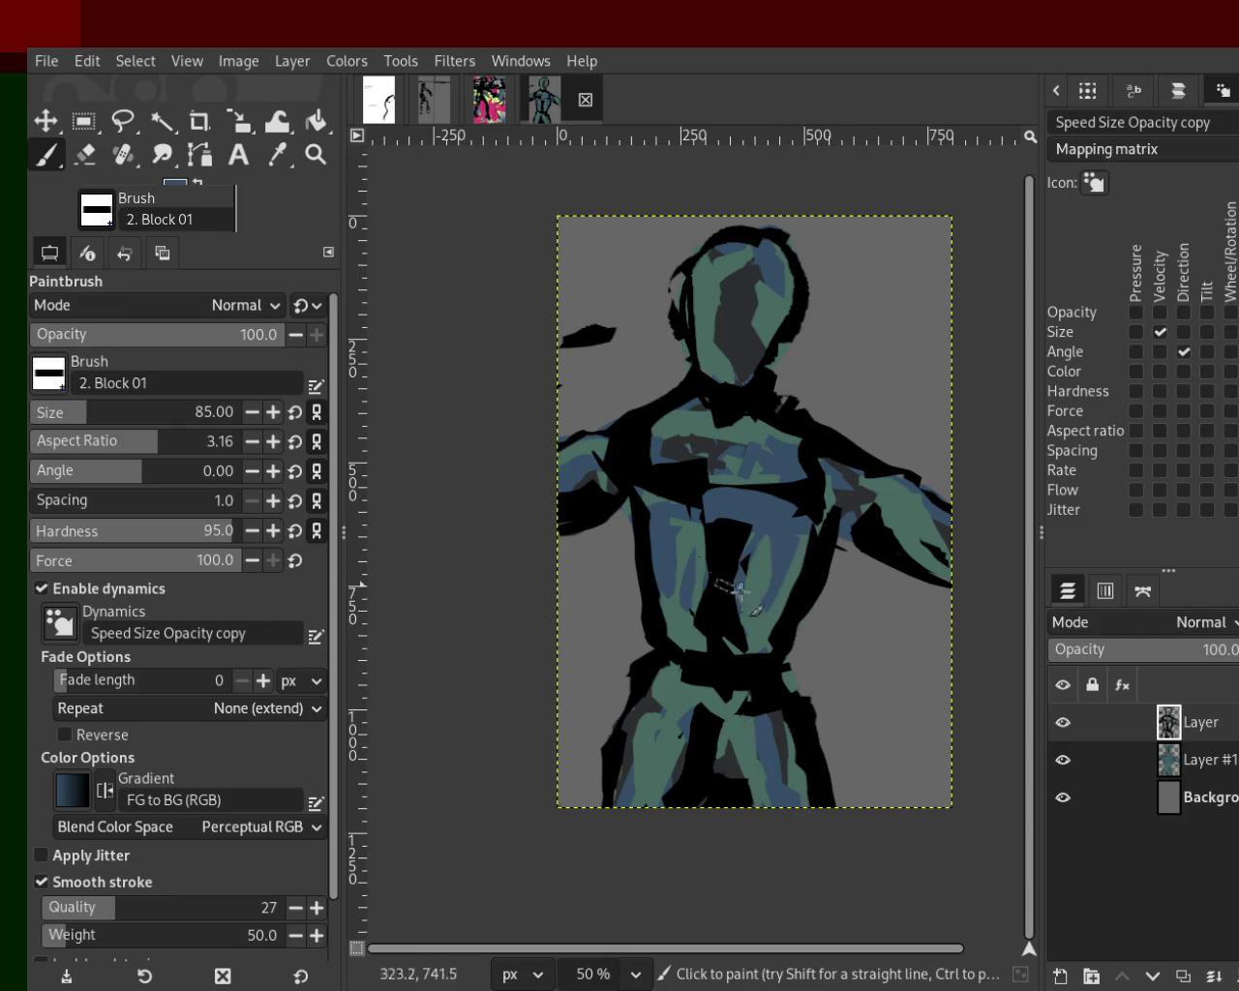
{"action": "left_click_drag", "start_coordinate": [779, 538], "coordinate": [779, 561]}
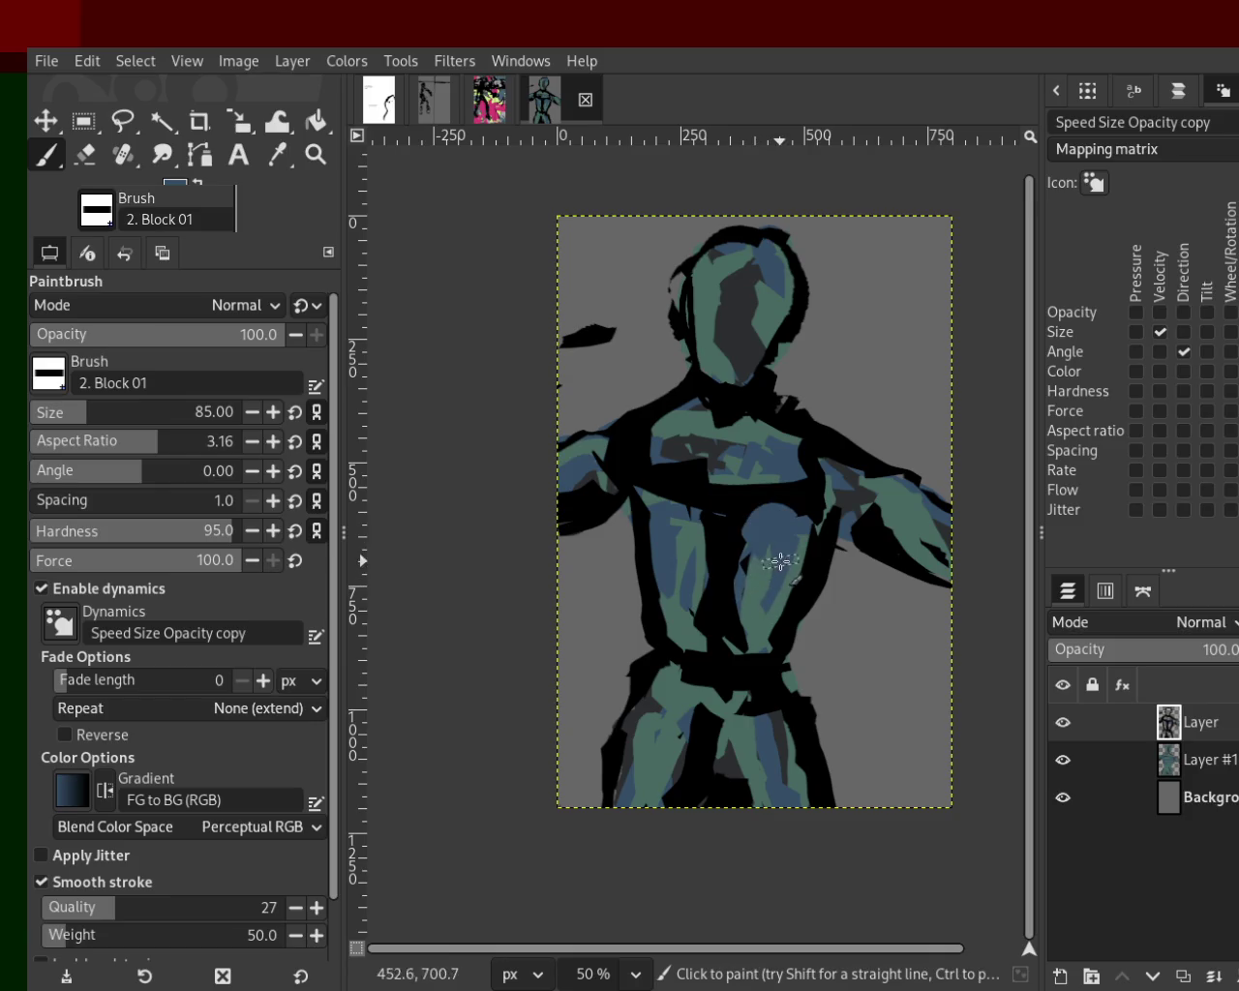
{"action": "left_click", "coordinate": [686, 526], "text": "ctrl"}
{"action": "left_click_drag", "start_coordinate": [660, 501], "coordinate": [678, 576]}
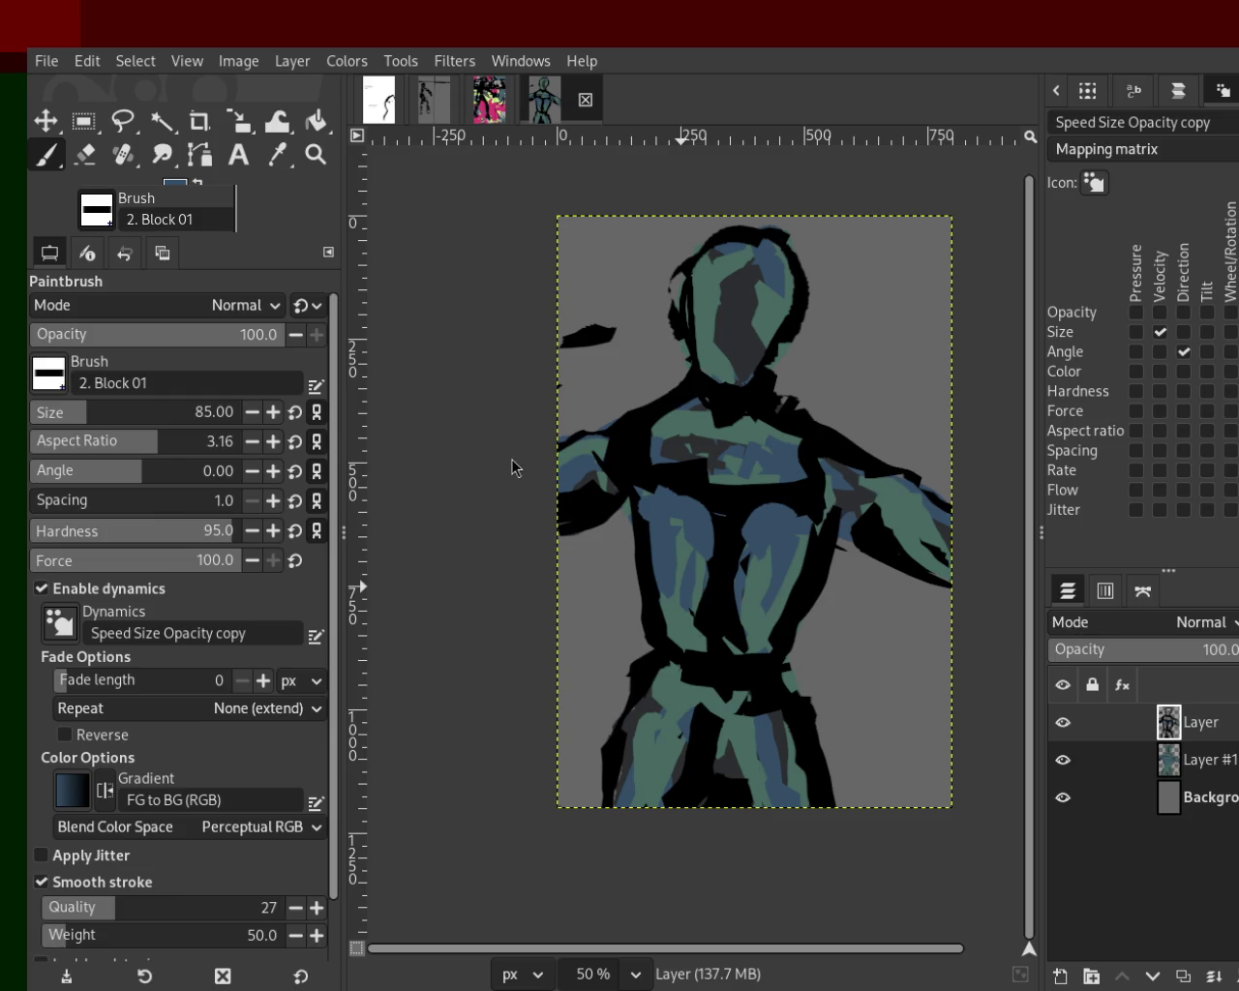
Try painting dark green over the abdomen, then undo it.
{"action": "left_click", "coordinate": [698, 388], "text": "ctrl"}
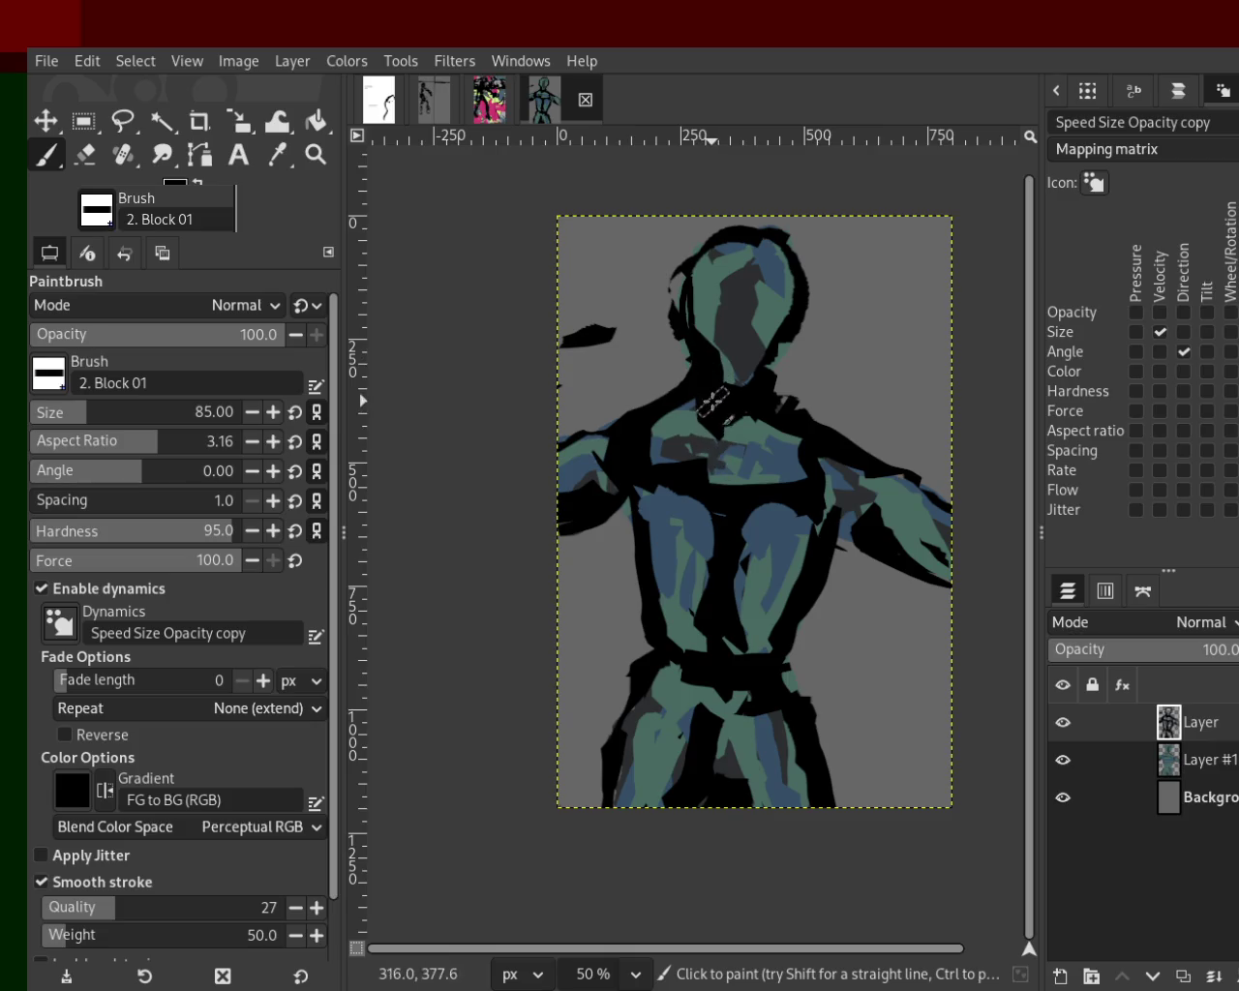
{"action": "left_click", "coordinate": [702, 331], "text": "ctrl"}
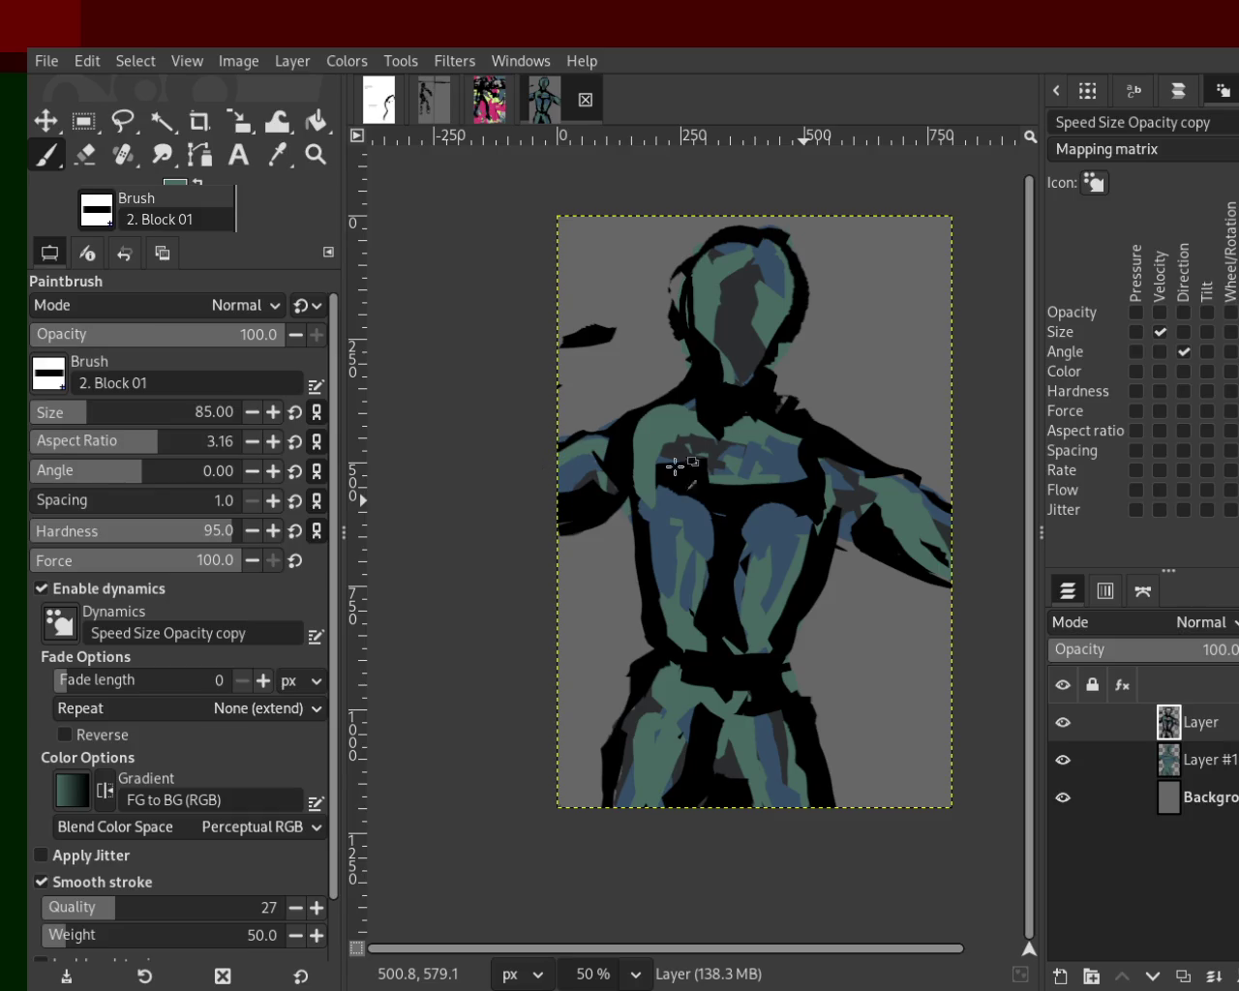
{"action": "left_click", "coordinate": [629, 448], "text": "ctrl"}
{"action": "left_click", "coordinate": [600, 447], "text": "ctrl"}
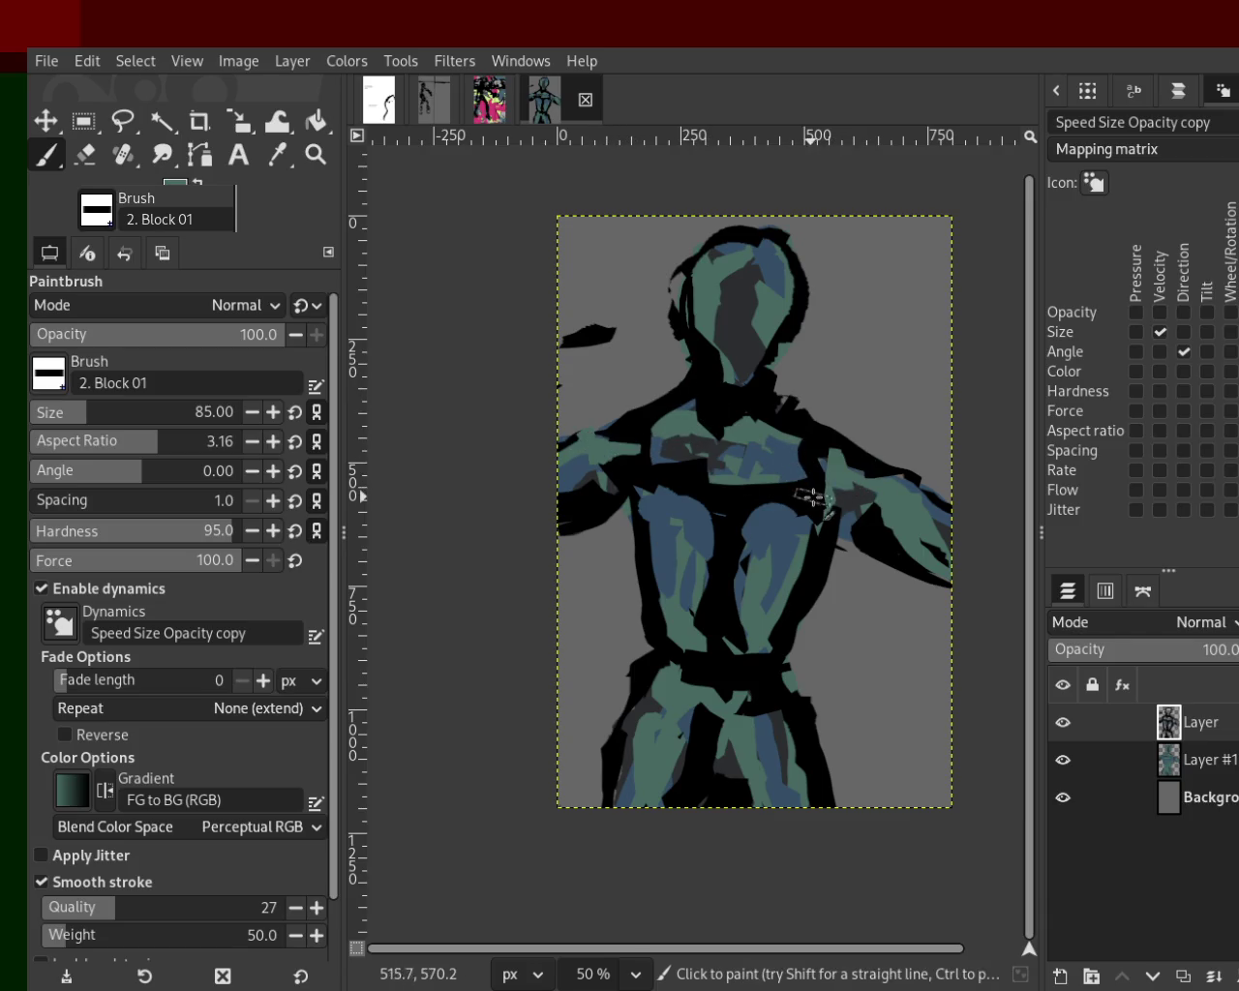
{"action": "left_click", "coordinate": [764, 503], "text": "ctrl"}
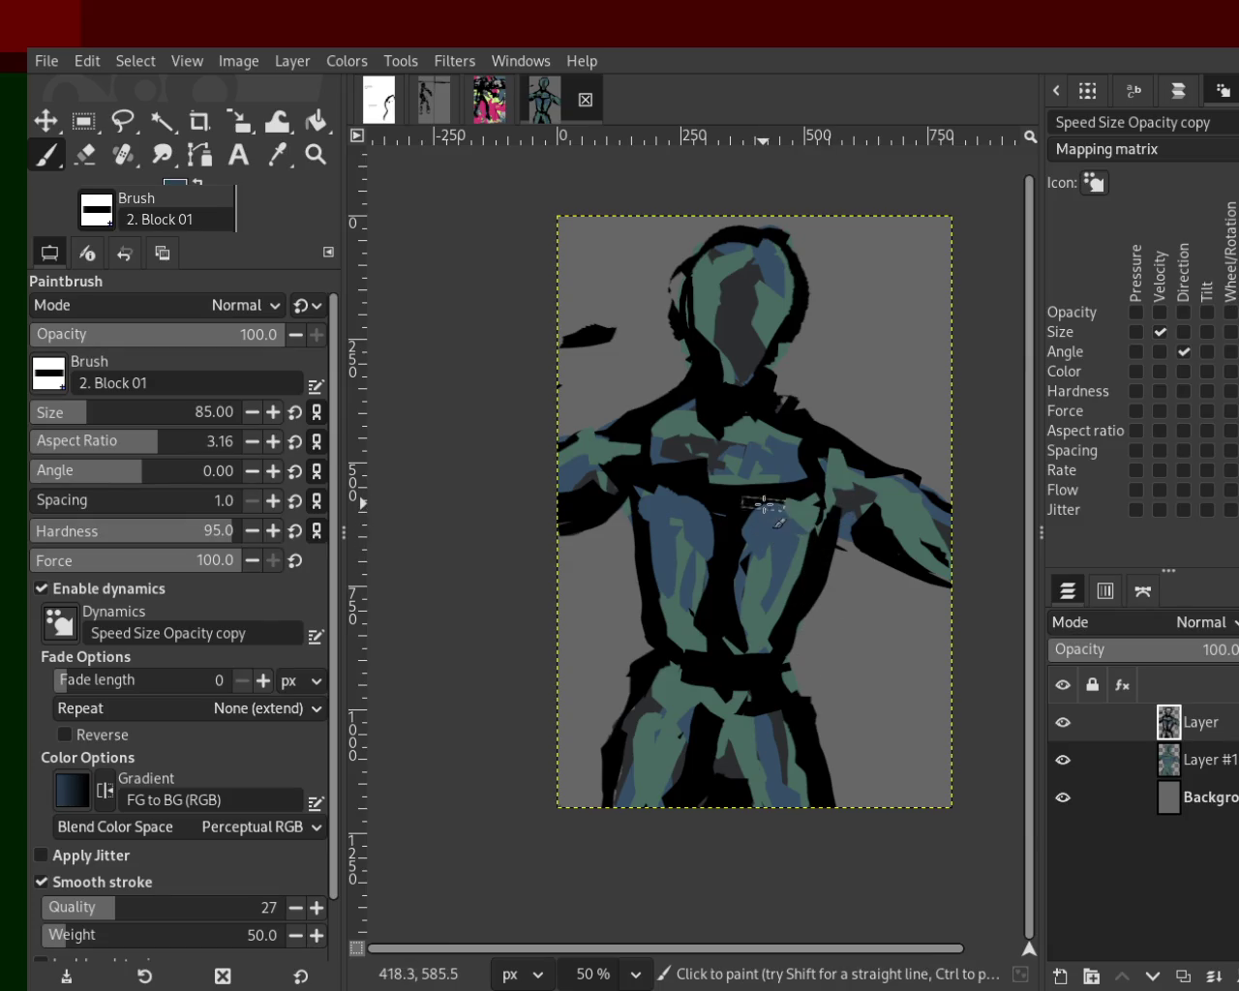
{"action": "left_click", "coordinate": [748, 521], "text": "ctrl"}
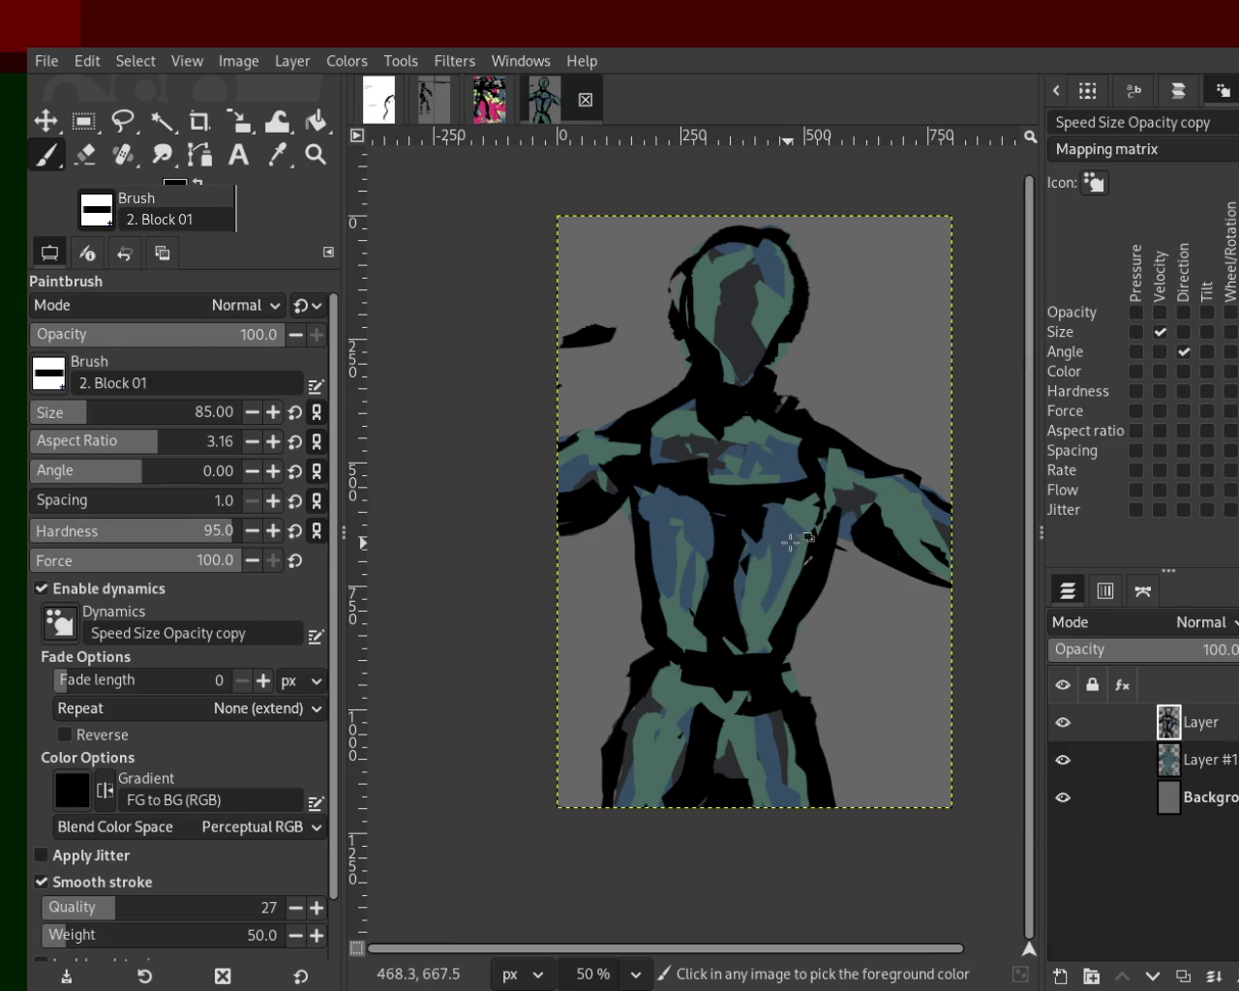
{"action": "left_click", "coordinate": [755, 528], "text": "ctrl"}
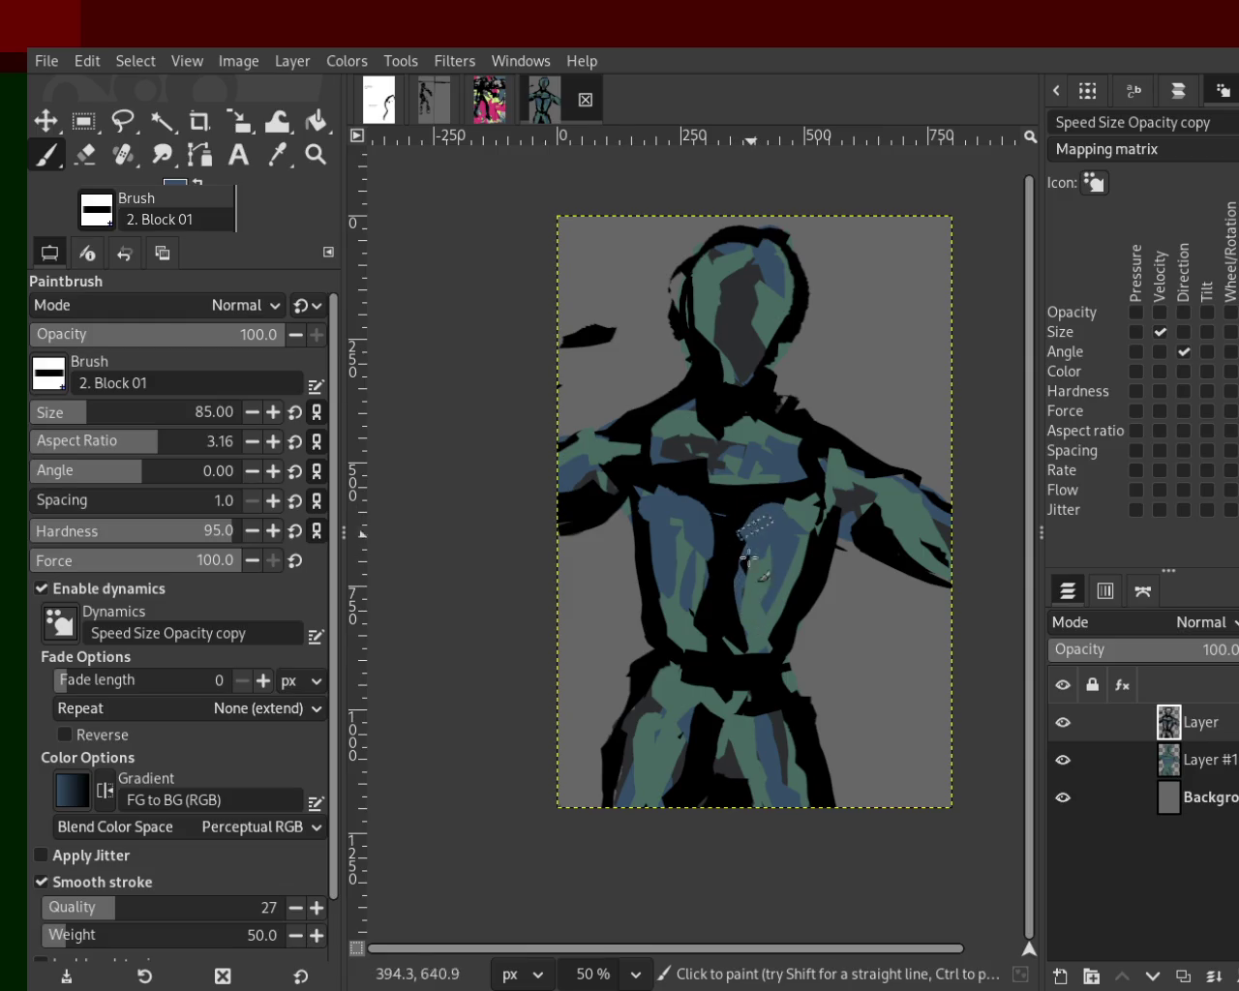
{"action": "left_click", "coordinate": [718, 509], "text": "ctrl"}
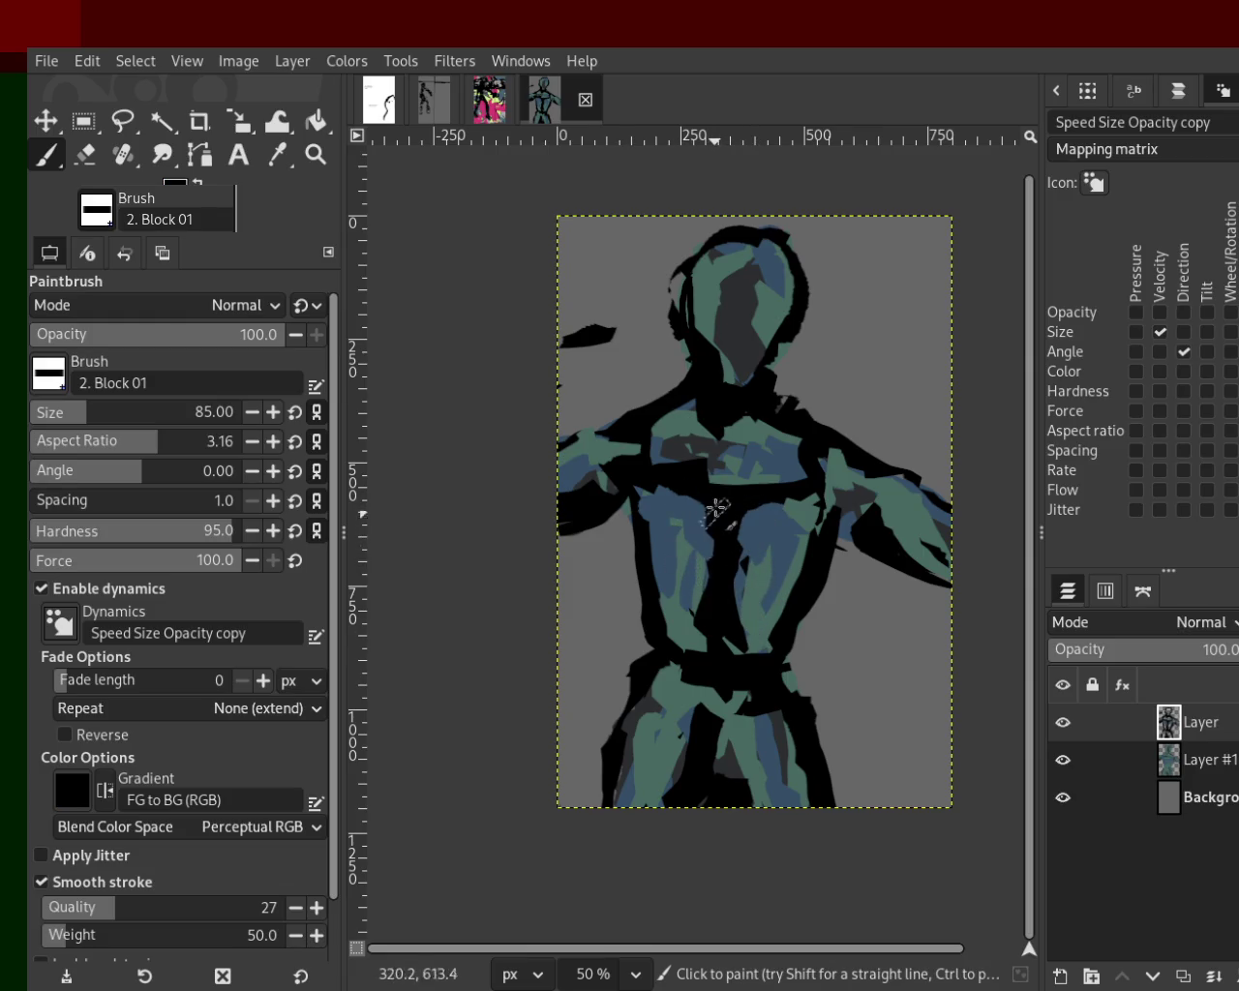
{"action": "left_click", "coordinate": [708, 632], "text": "ctrl"}
{"action": "mouse_move", "coordinate": [713, 564]}
{"action": "left_mouse_down"}
{"action": "mouse_move", "coordinate": [732, 671]}
{"action": "mouse_move", "coordinate": [714, 594]}
{"action": "mouse_move", "coordinate": [724, 706]}
{"action": "left_mouse_up"}
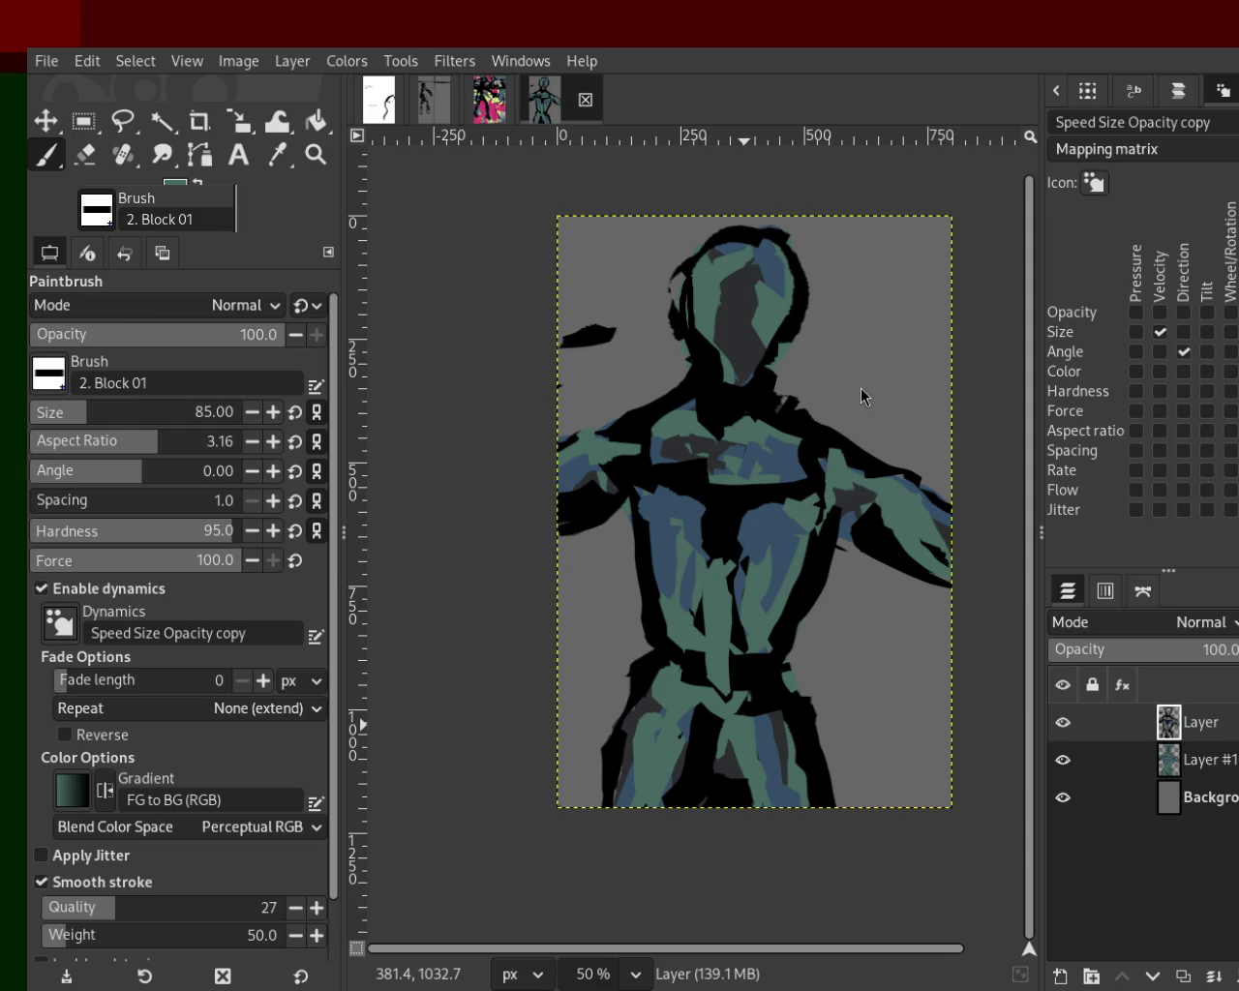
{"action": "key", "text": "ctrl+z"}
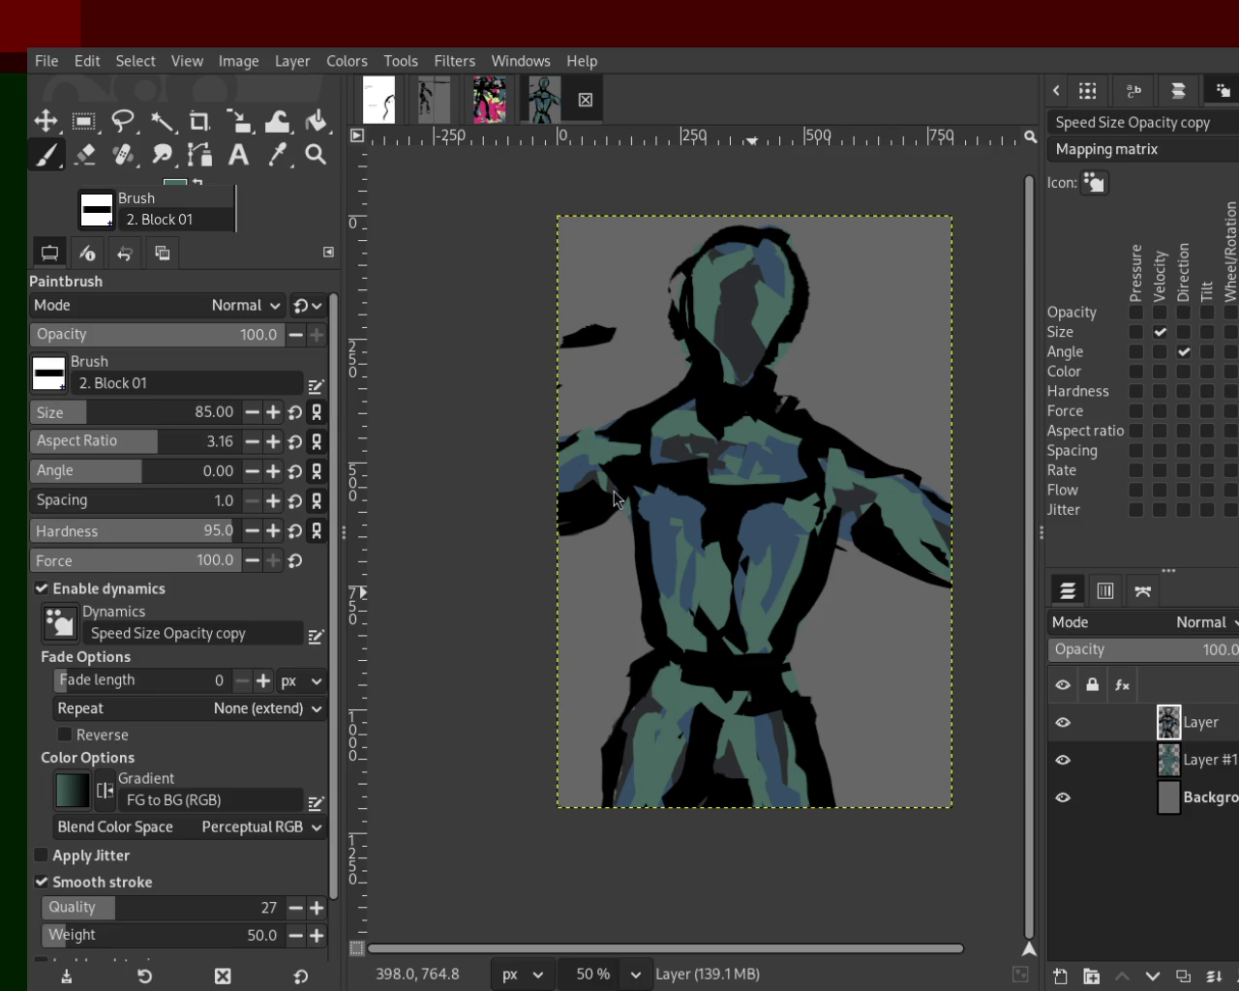
Paint a horizontal green stroke across the upper chest.
{"action": "left_click", "coordinate": [728, 556], "text": "ctrl"}
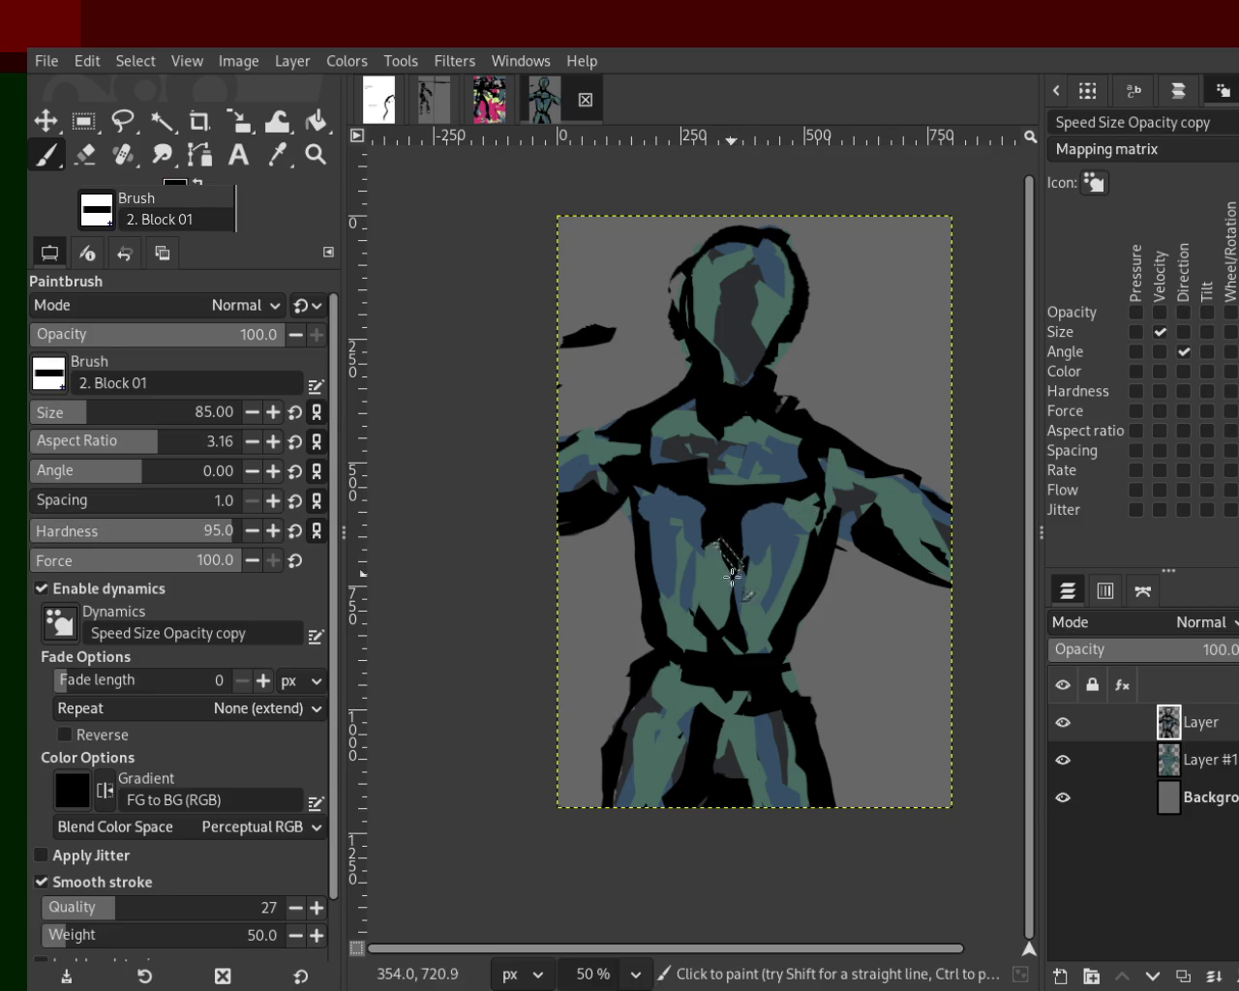
{"action": "left_click", "coordinate": [762, 460], "text": "ctrl"}
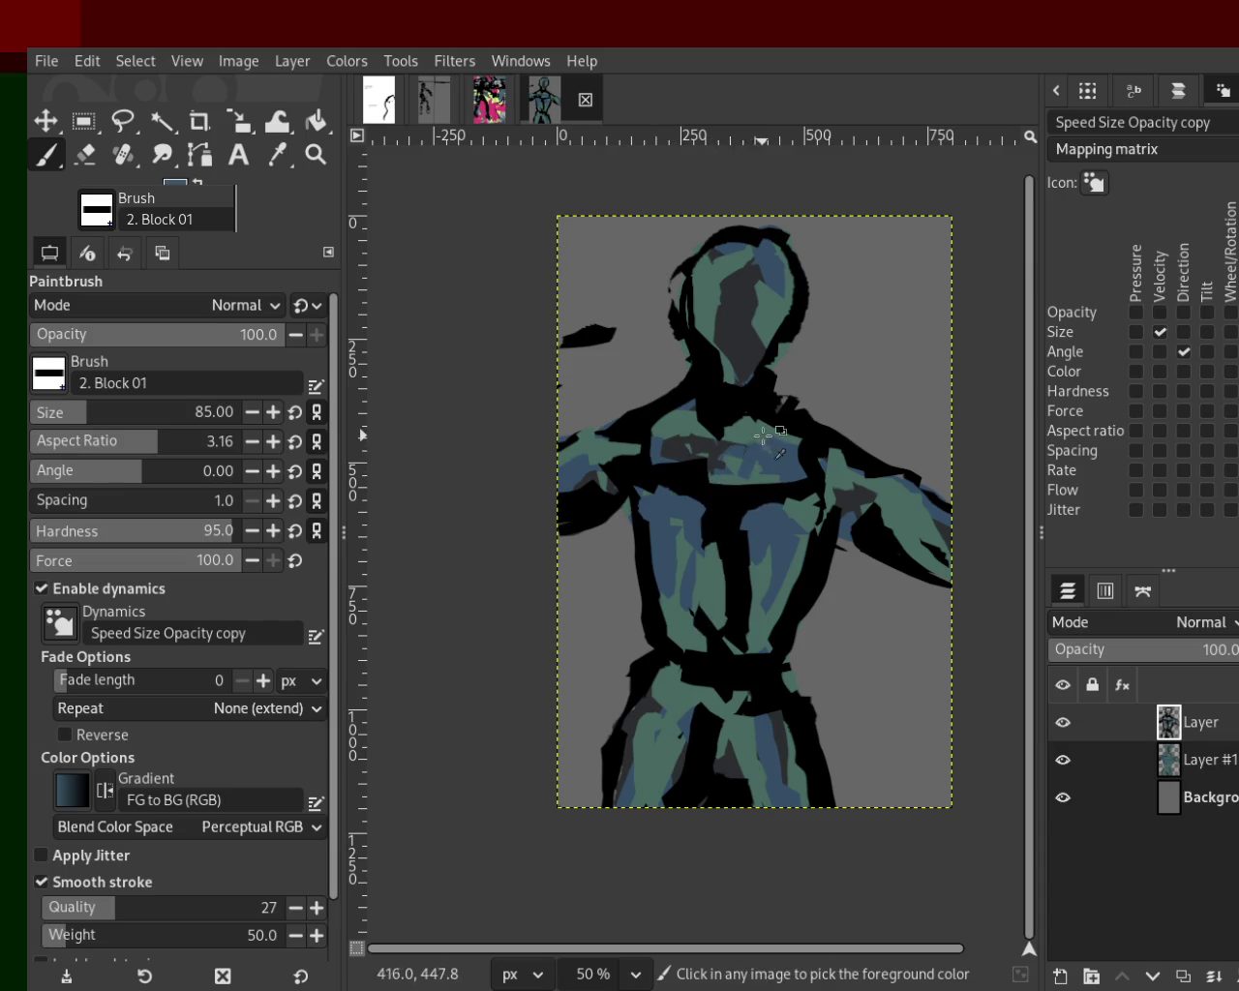
{"action": "left_click", "coordinate": [755, 497], "text": "ctrl"}
{"action": "left_click_drag", "start_coordinate": [775, 492], "coordinate": [667, 477]}
{"action": "key", "text": "ctrl+z"}
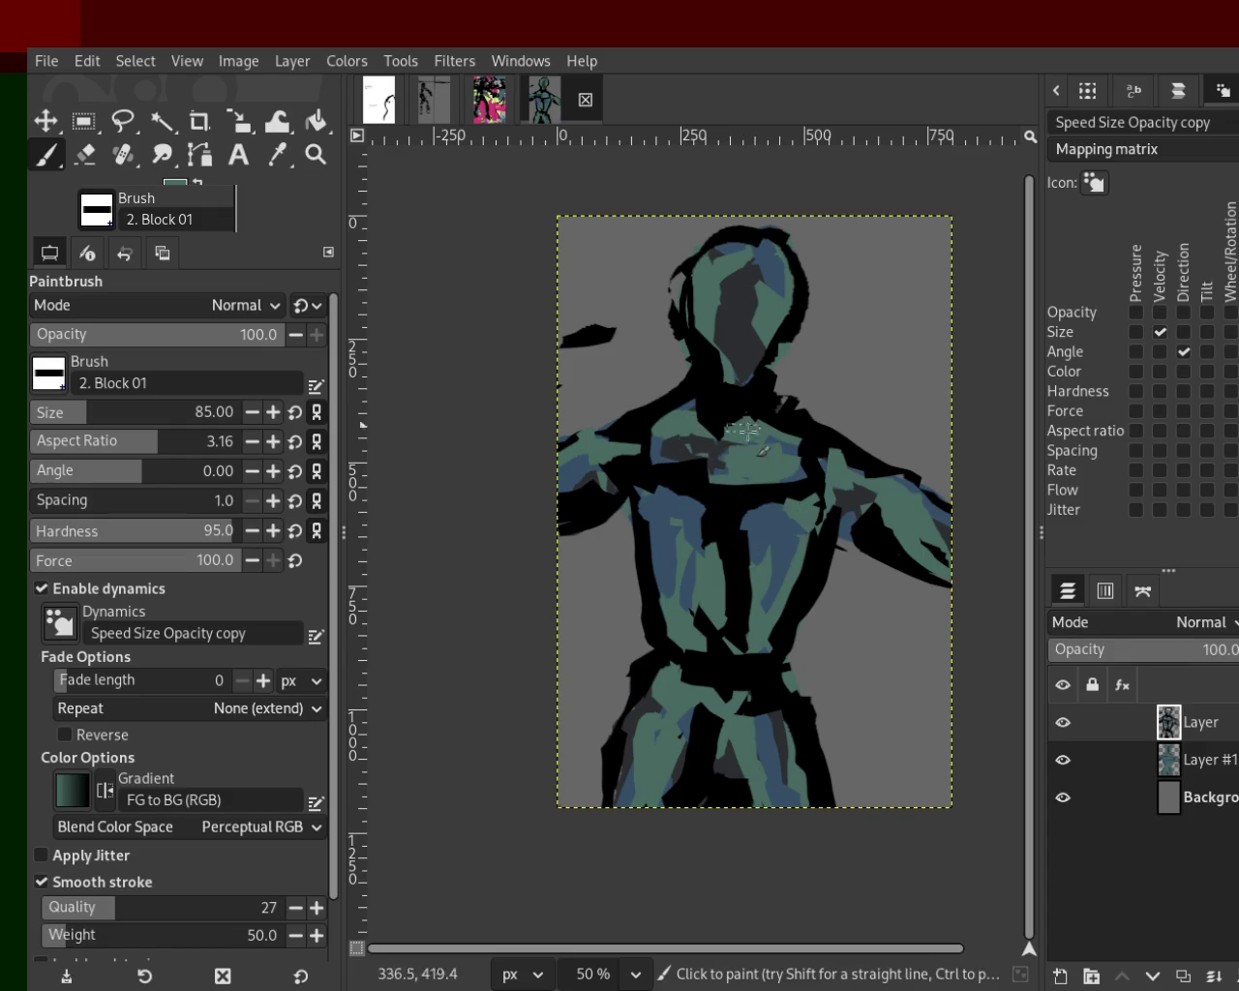
{"action": "left_click_drag", "start_coordinate": [786, 461], "coordinate": [636, 454]}
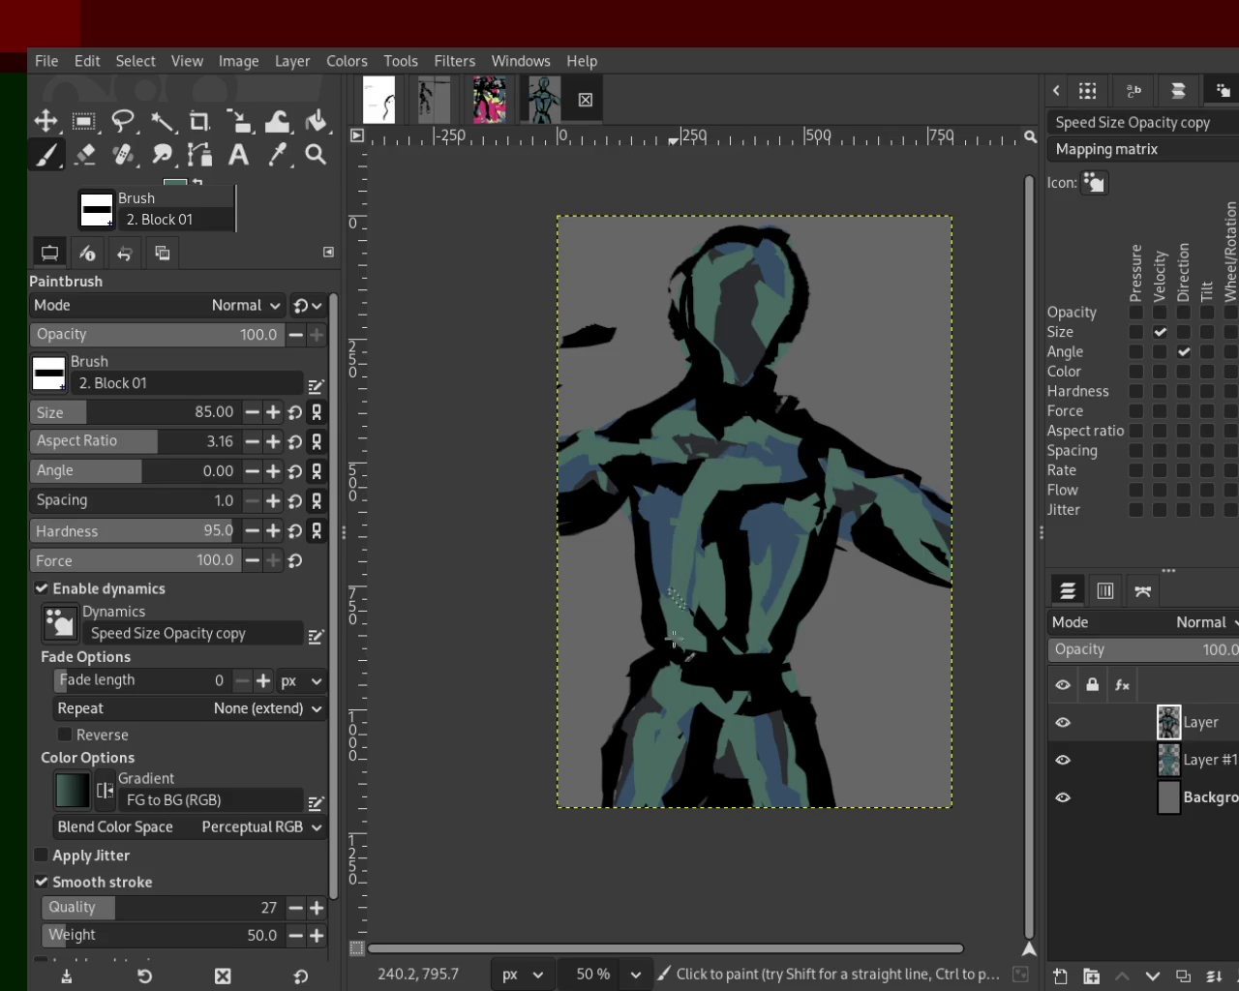
Paint black strokes down the left and right sides of the chest.
{"action": "left_click", "coordinate": [718, 513], "text": "ctrl"}
{"action": "left_click_drag", "start_coordinate": [655, 478], "coordinate": [693, 644]}
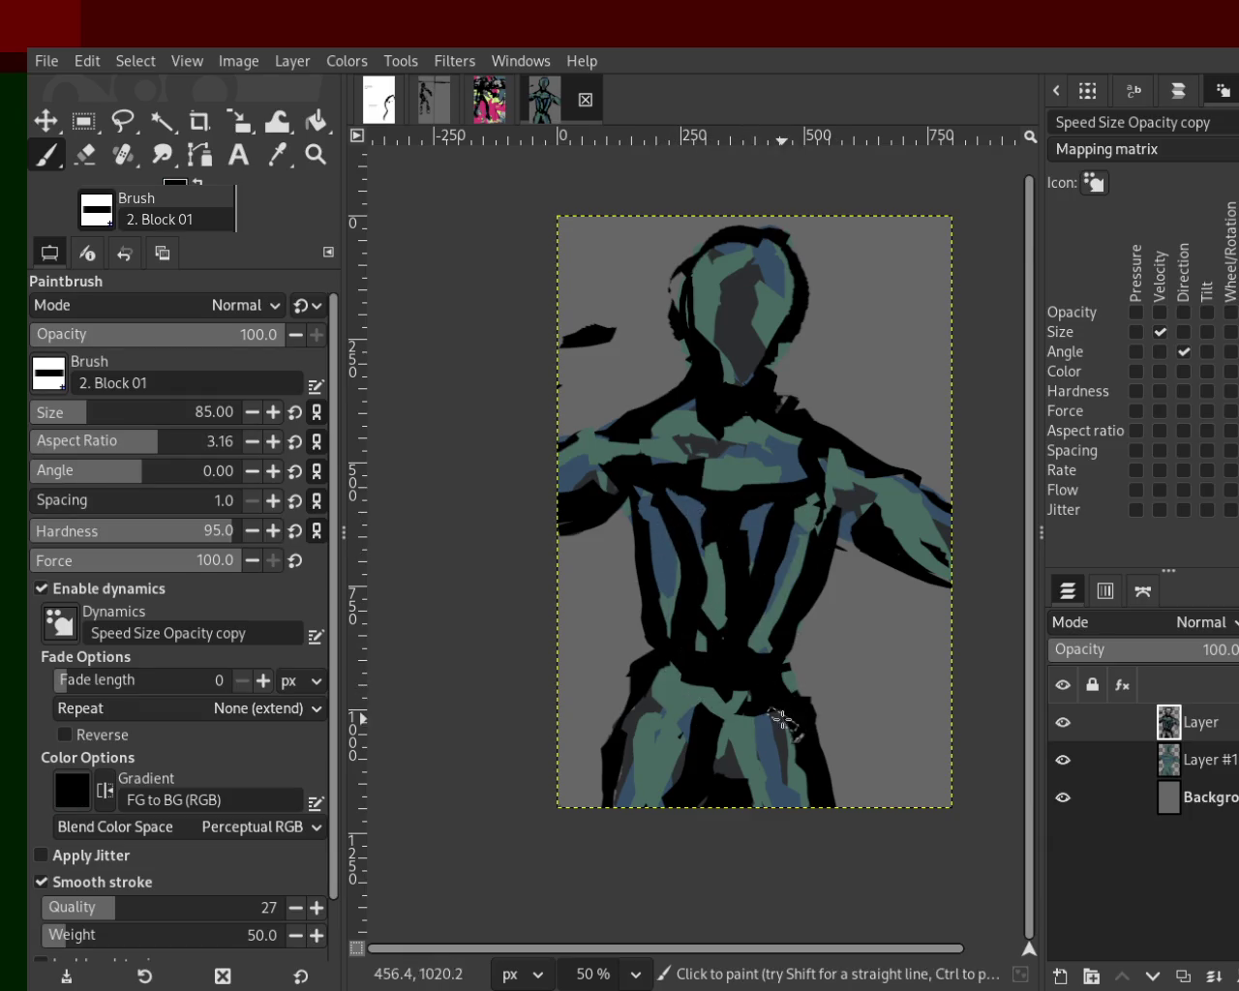
{"action": "left_click_drag", "start_coordinate": [794, 518], "coordinate": [783, 648]}
{"action": "key", "text": "ctrl+z"}
{"action": "left_click_drag", "start_coordinate": [802, 512], "coordinate": [755, 653]}
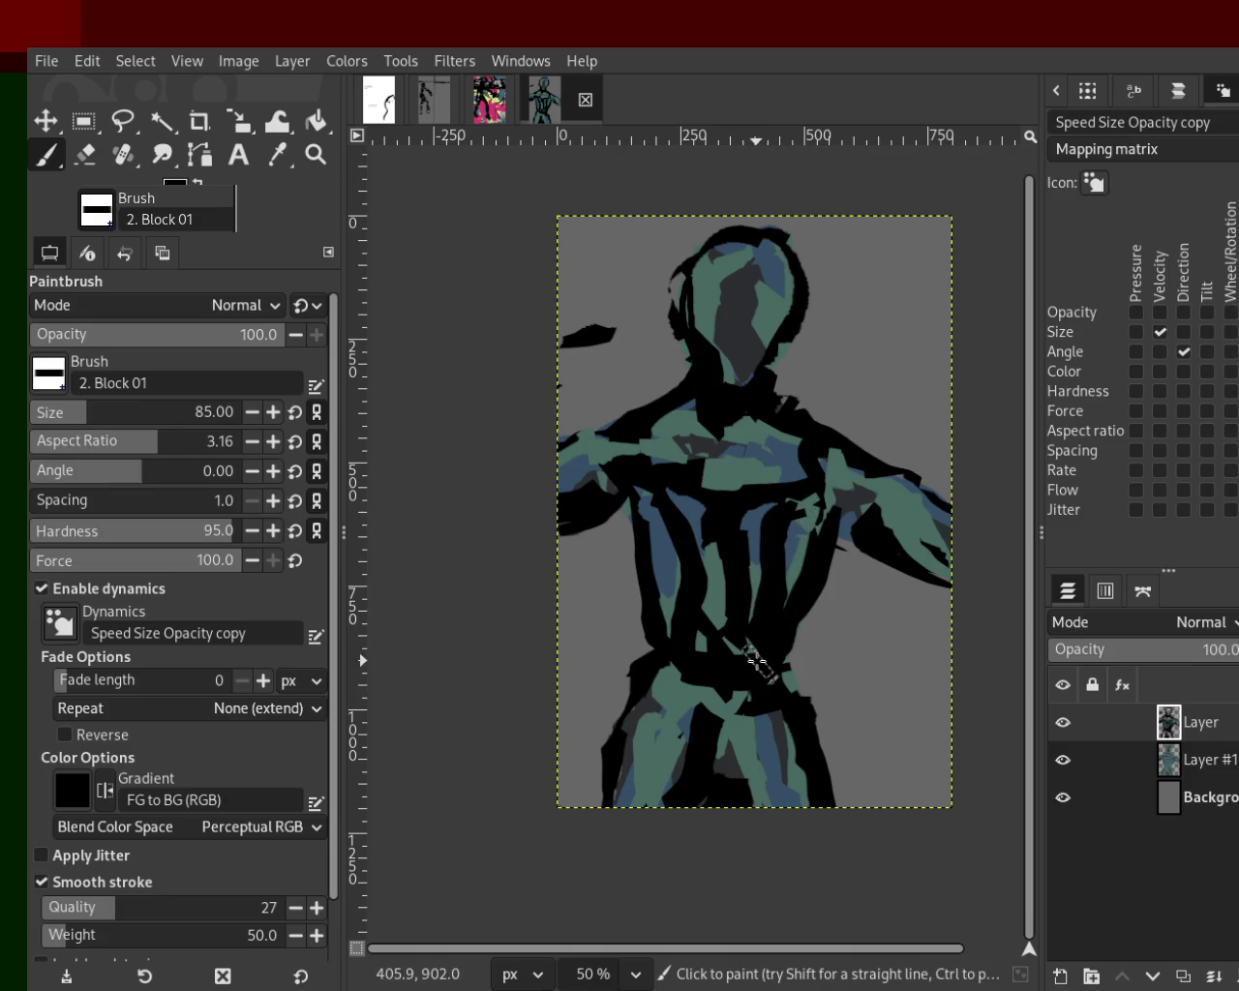
Extend the black belt line across the lower torso and left leg, then hide the outline layer.
{"action": "left_click_drag", "start_coordinate": [745, 713], "coordinate": [776, 698]}
{"action": "left_click_drag", "start_coordinate": [736, 721], "coordinate": [658, 741]}
{"action": "left_click_drag", "start_coordinate": [741, 697], "coordinate": [664, 822]}
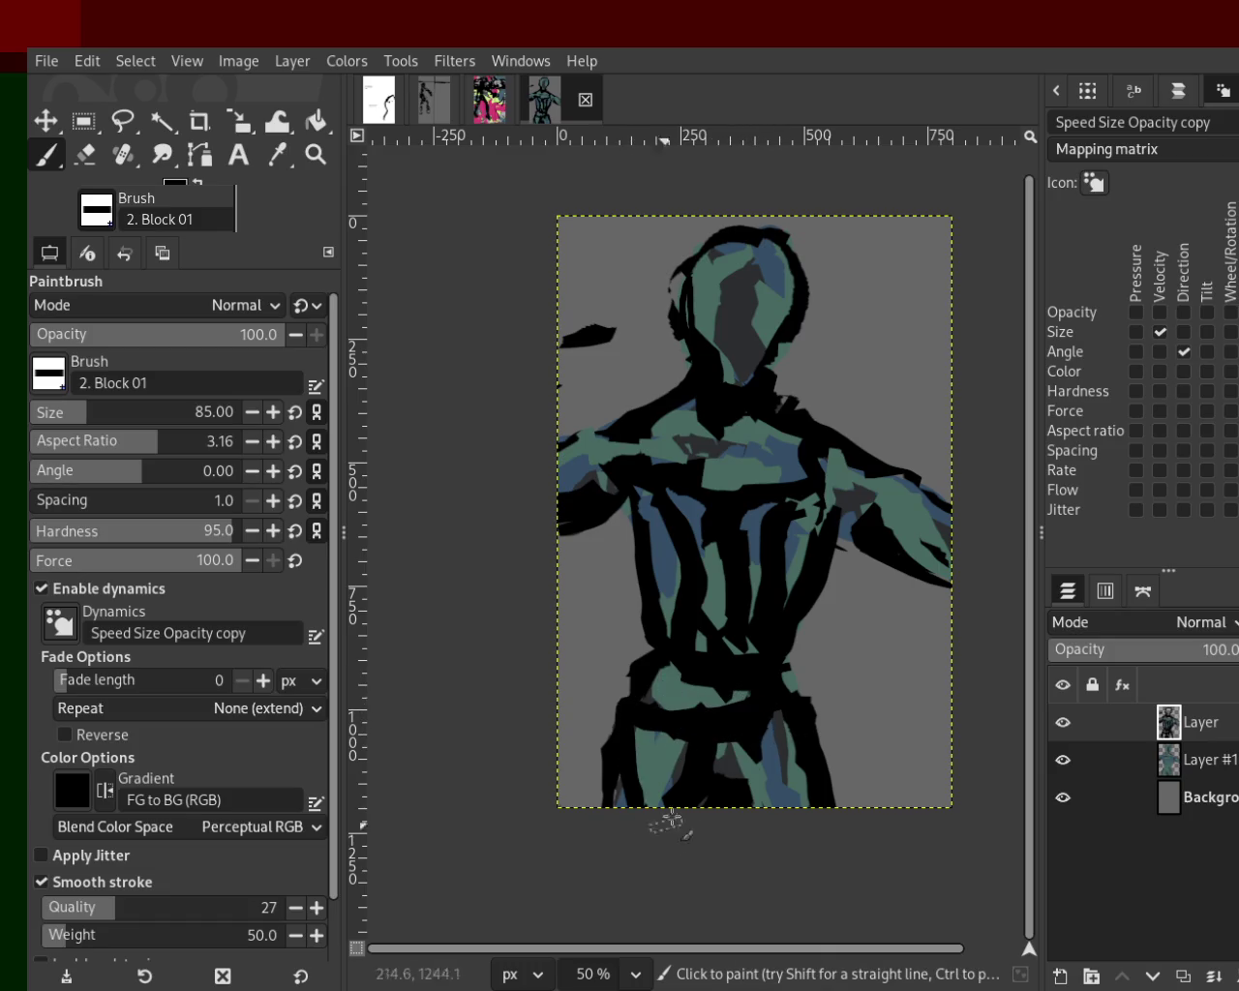
{"action": "key", "text": "ctrl+z"}
{"action": "left_click_drag", "start_coordinate": [678, 735], "coordinate": [625, 874]}
{"action": "left_click_drag", "start_coordinate": [733, 741], "coordinate": [717, 803]}
{"action": "left_click", "coordinate": [693, 706], "text": "ctrl"}
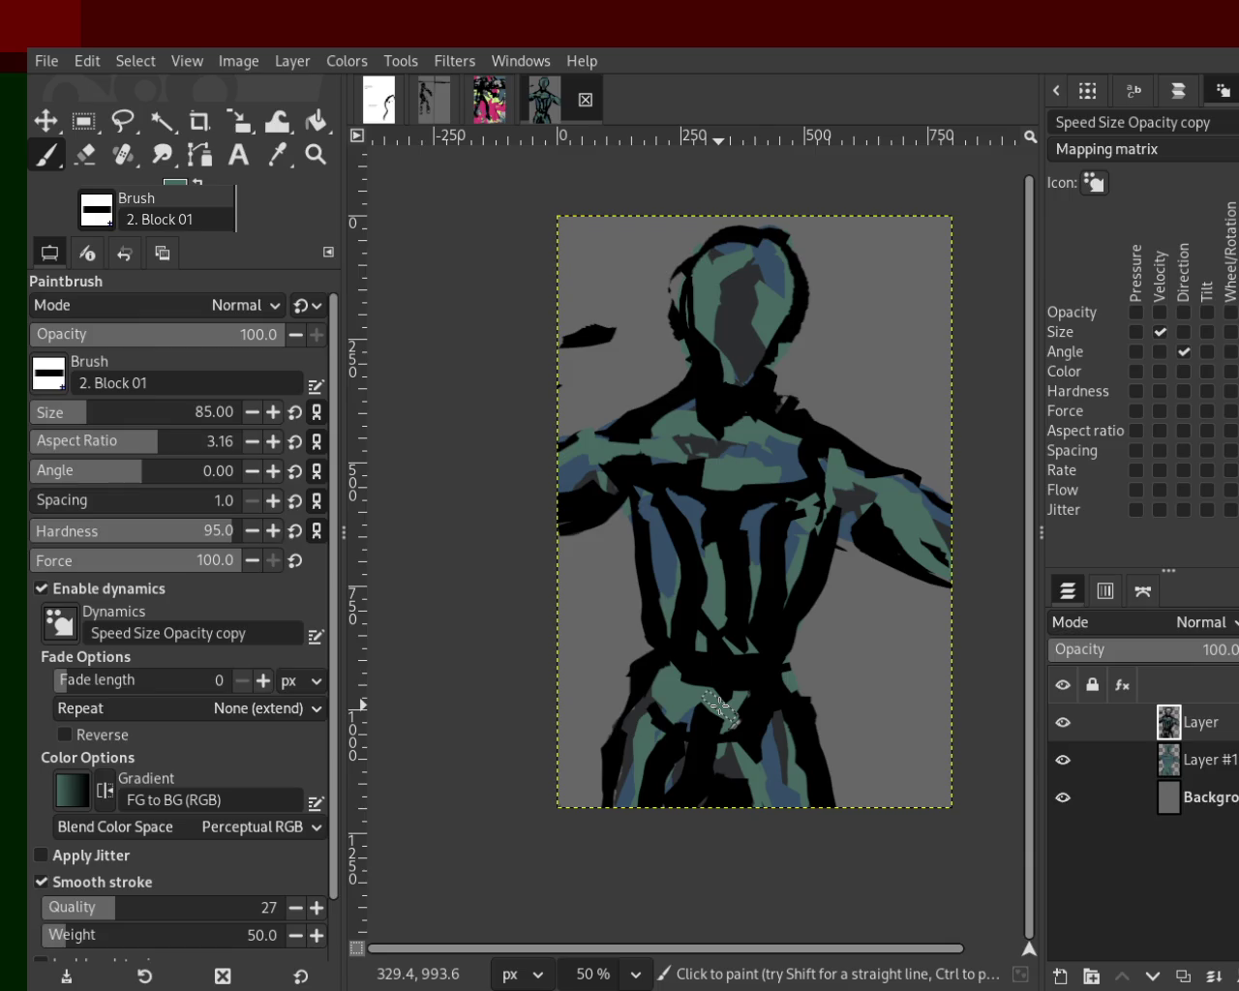
{"action": "left_click", "coordinate": [1064, 725]}
Hide the Layer #1 shading layer so only the outline layer shows.
{"action": "left_click", "coordinate": [1063, 726]}
{"action": "left_click", "coordinate": [1064, 726]}
{"action": "left_click", "coordinate": [1062, 760]}
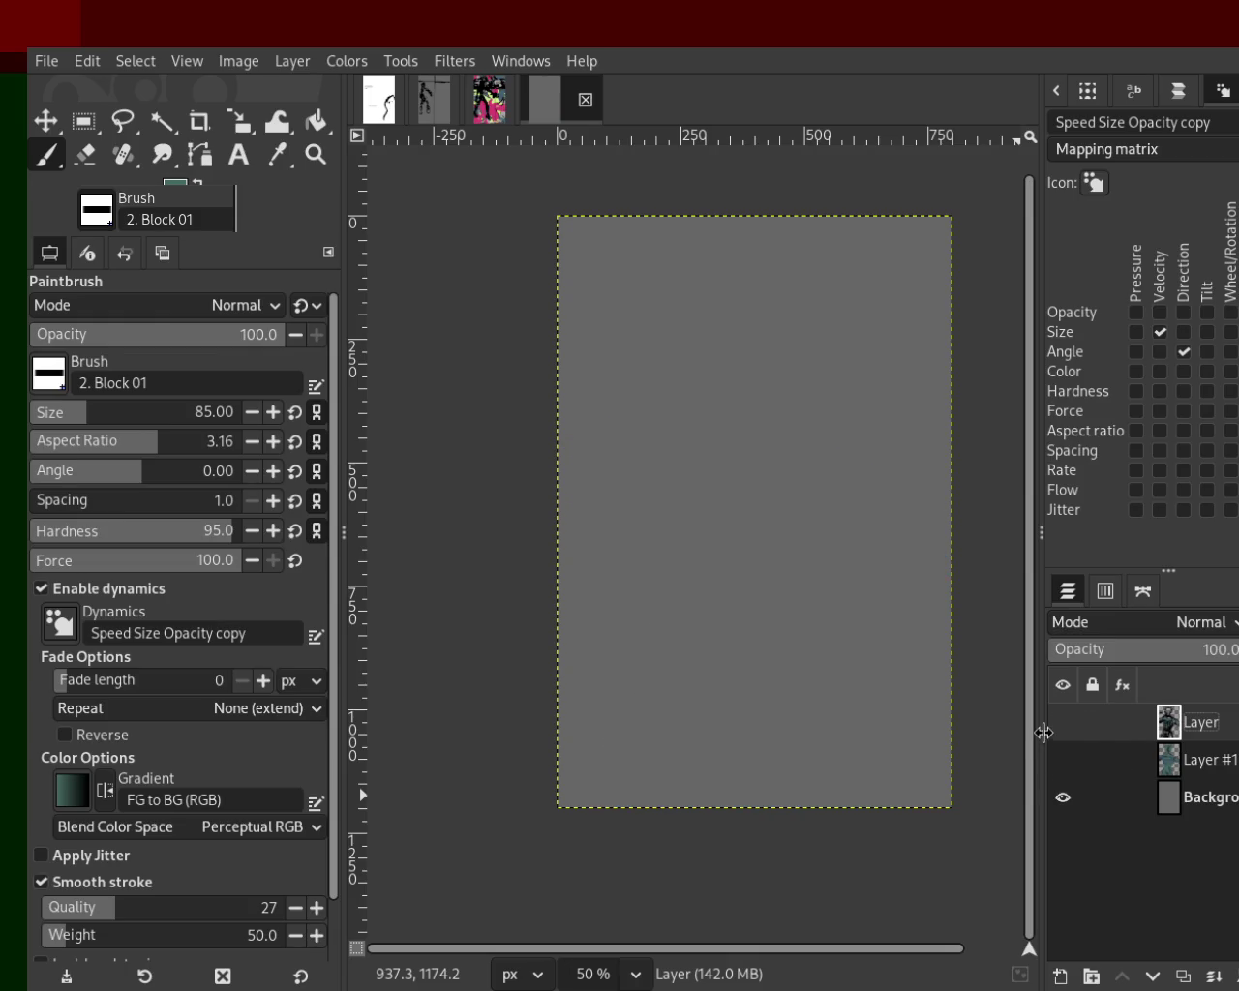
{"action": "left_click", "coordinate": [1062, 724]}
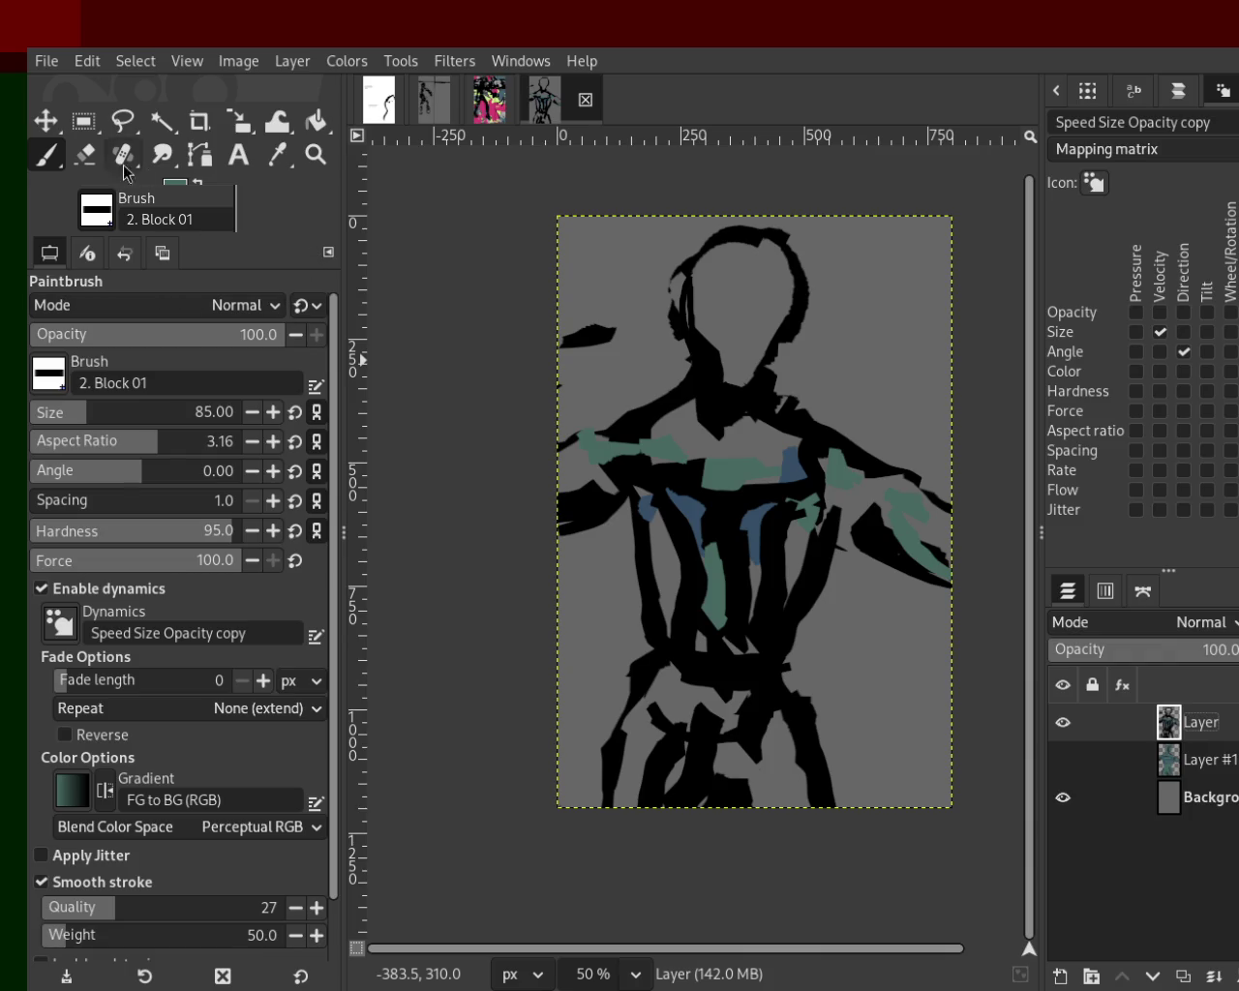
Erase the chest strokes and stray green, blue and teal marks on shoulders and chest.
{"action": "left_click", "coordinate": [85, 154]}
{"action": "mouse_move", "coordinate": [808, 465]}
{"action": "left_mouse_down"}
{"action": "mouse_move", "coordinate": [644, 476]}
{"action": "mouse_move", "coordinate": [703, 471]}
{"action": "mouse_move", "coordinate": [593, 447]}
{"action": "left_mouse_up"}
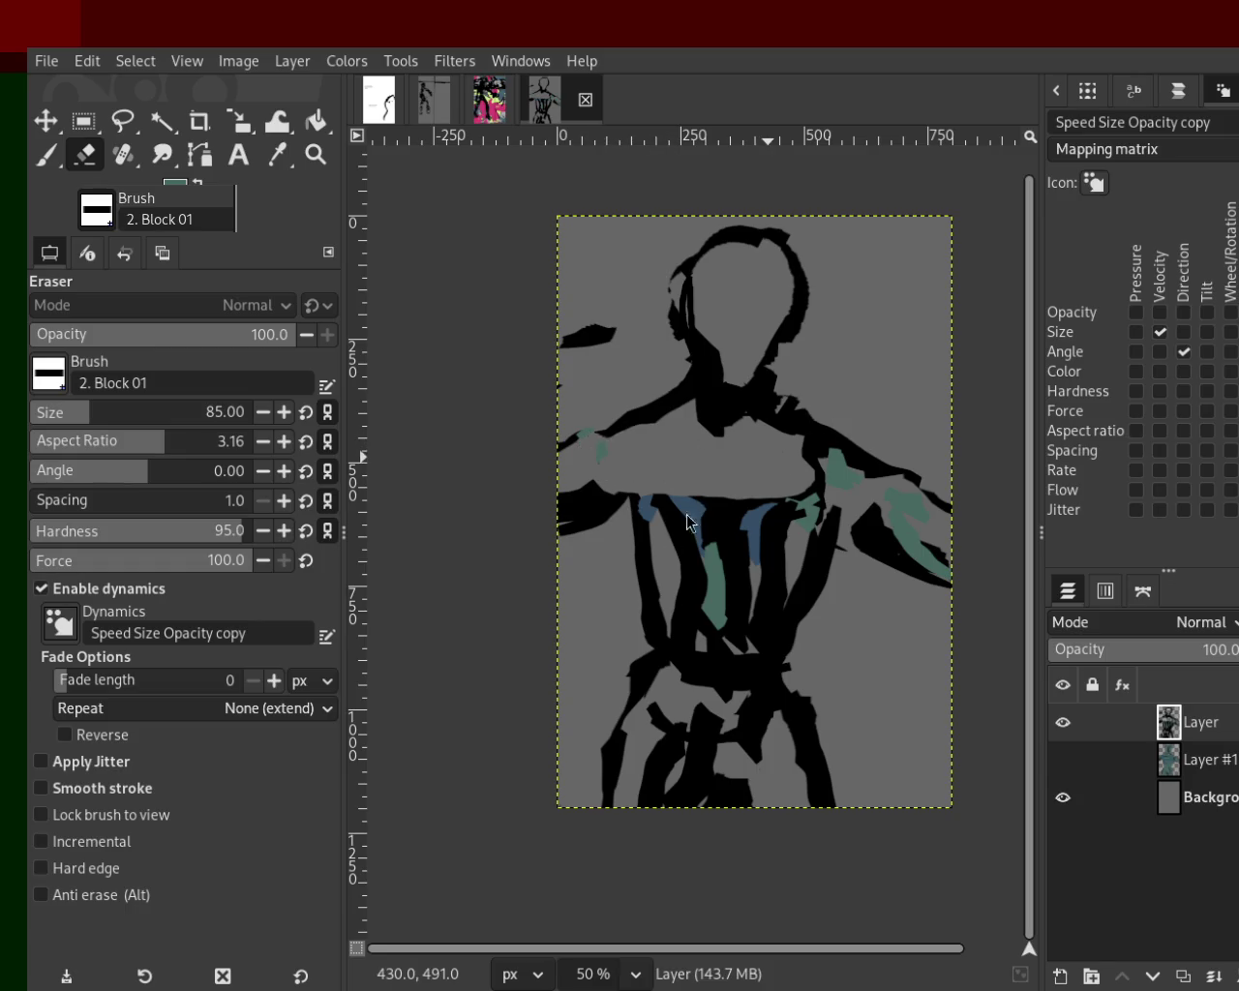
{"action": "mouse_move", "coordinate": [830, 473]}
{"action": "left_mouse_down"}
{"action": "mouse_move", "coordinate": [944, 526]}
{"action": "mouse_move", "coordinate": [884, 505]}
{"action": "mouse_move", "coordinate": [948, 564]}
{"action": "mouse_move", "coordinate": [843, 512]}
{"action": "mouse_move", "coordinate": [948, 575]}
{"action": "mouse_move", "coordinate": [830, 504]}
{"action": "left_mouse_up"}
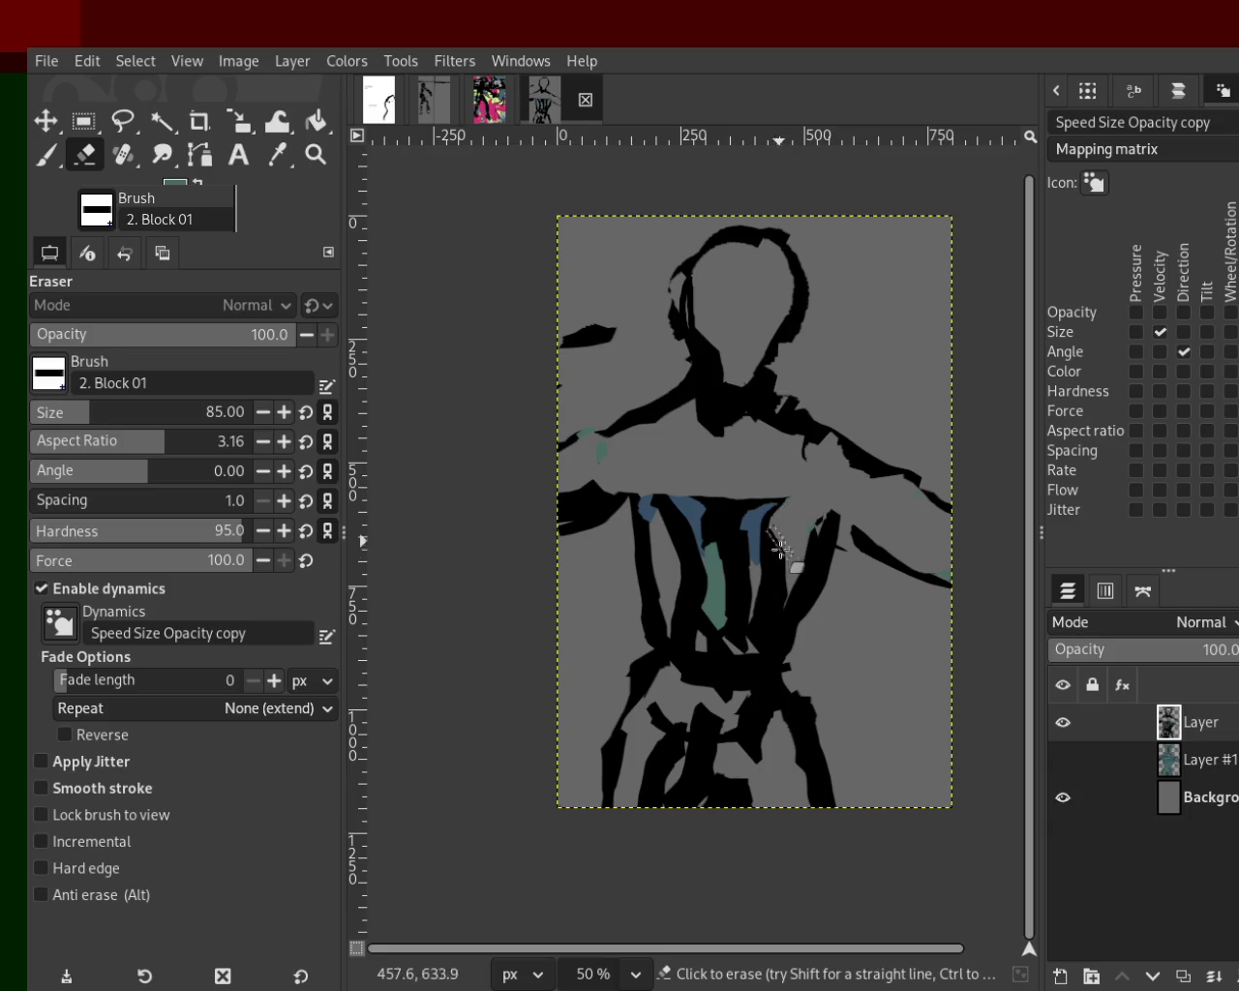
{"action": "mouse_move", "coordinate": [752, 533]}
{"action": "left_mouse_down"}
{"action": "mouse_move", "coordinate": [717, 482]}
{"action": "mouse_move", "coordinate": [700, 547]}
{"action": "mouse_move", "coordinate": [655, 478]}
{"action": "mouse_move", "coordinate": [656, 542]}
{"action": "mouse_move", "coordinate": [768, 536]}
{"action": "left_mouse_up"}
{"action": "mouse_move", "coordinate": [591, 408]}
{"action": "left_mouse_down"}
{"action": "mouse_move", "coordinate": [627, 474]}
{"action": "mouse_move", "coordinate": [585, 422]}
{"action": "mouse_move", "coordinate": [617, 458]}
{"action": "left_mouse_up"}
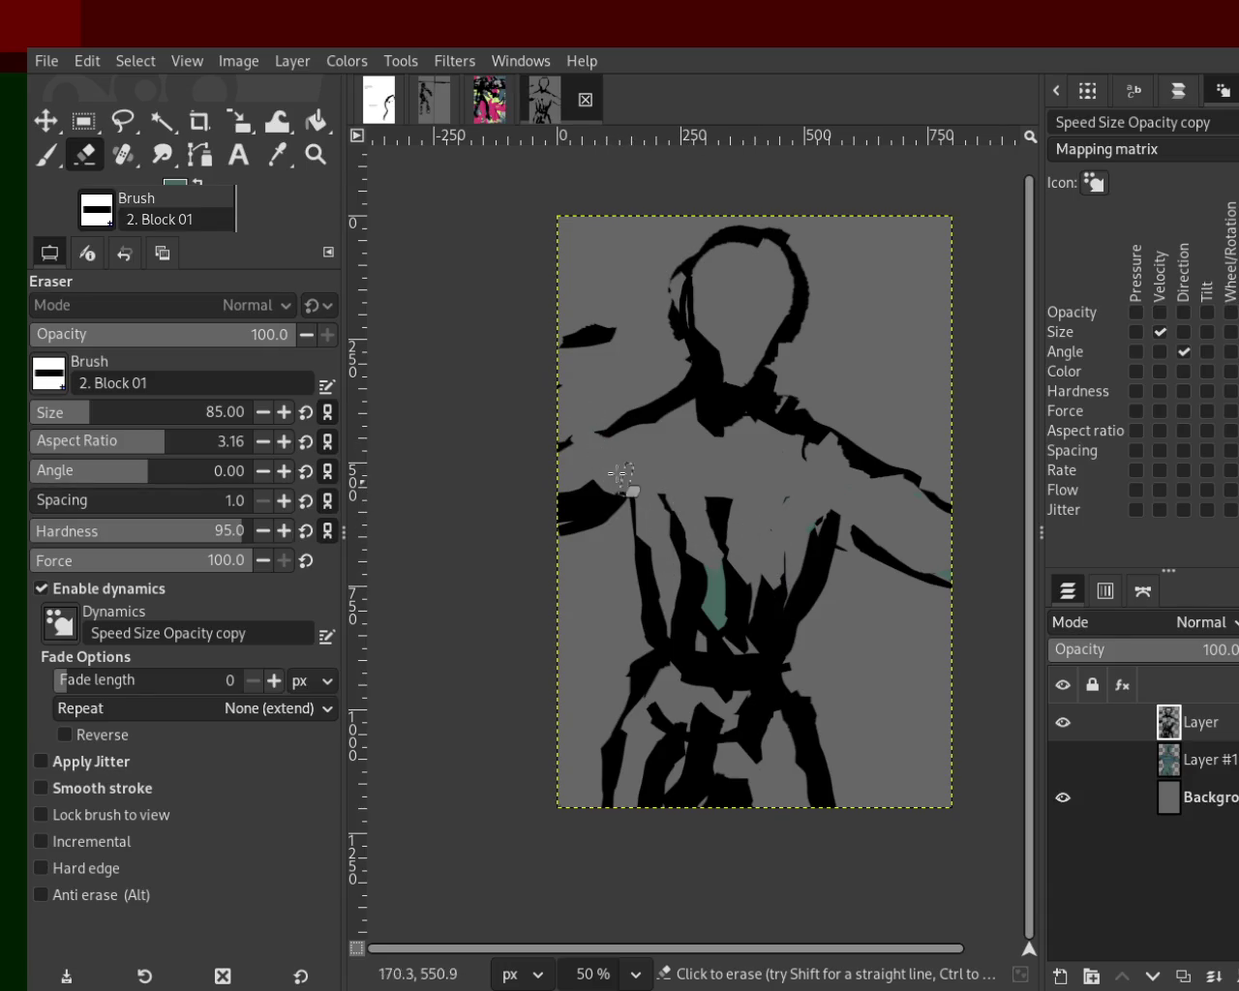
Paint black over the left shoulder and reshape the right shoulder edge.
{"action": "key", "text": "p"}
{"action": "left_click", "coordinate": [704, 397], "text": "ctrl"}
{"action": "mouse_move", "coordinate": [705, 385]}
{"action": "left_mouse_down"}
{"action": "mouse_move", "coordinate": [619, 471]}
{"action": "mouse_move", "coordinate": [661, 405]}
{"action": "mouse_move", "coordinate": [559, 484]}
{"action": "left_mouse_up"}
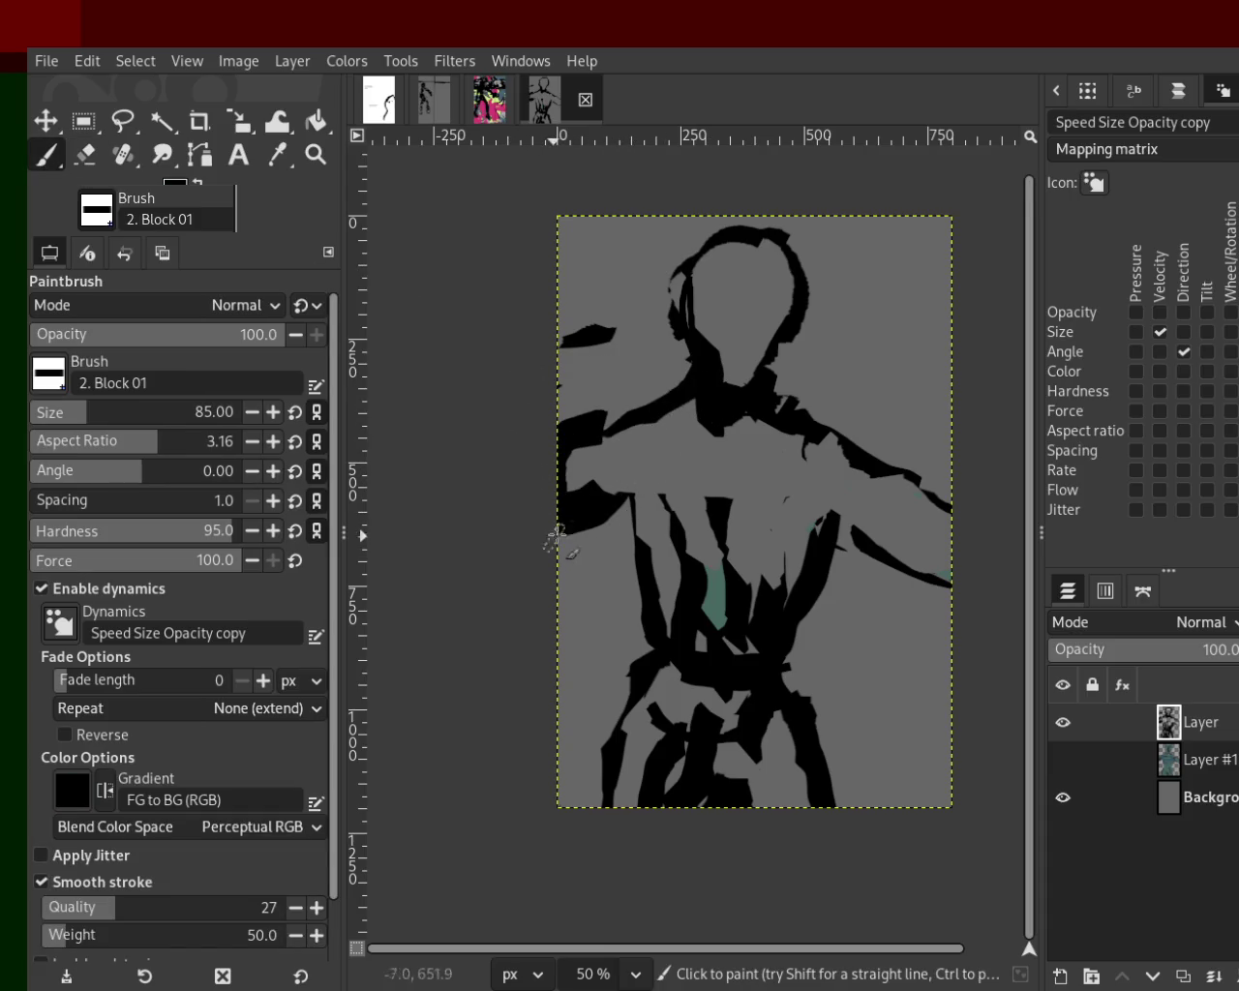
{"action": "left_click_drag", "start_coordinate": [862, 503], "coordinate": [920, 522]}
{"action": "mouse_move", "coordinate": [855, 462]}
{"action": "left_mouse_down"}
{"action": "mouse_move", "coordinate": [977, 530]}
{"action": "mouse_move", "coordinate": [835, 549]}
{"action": "mouse_move", "coordinate": [991, 607]}
{"action": "left_mouse_up"}
{"action": "key", "text": "ctrl+z"}
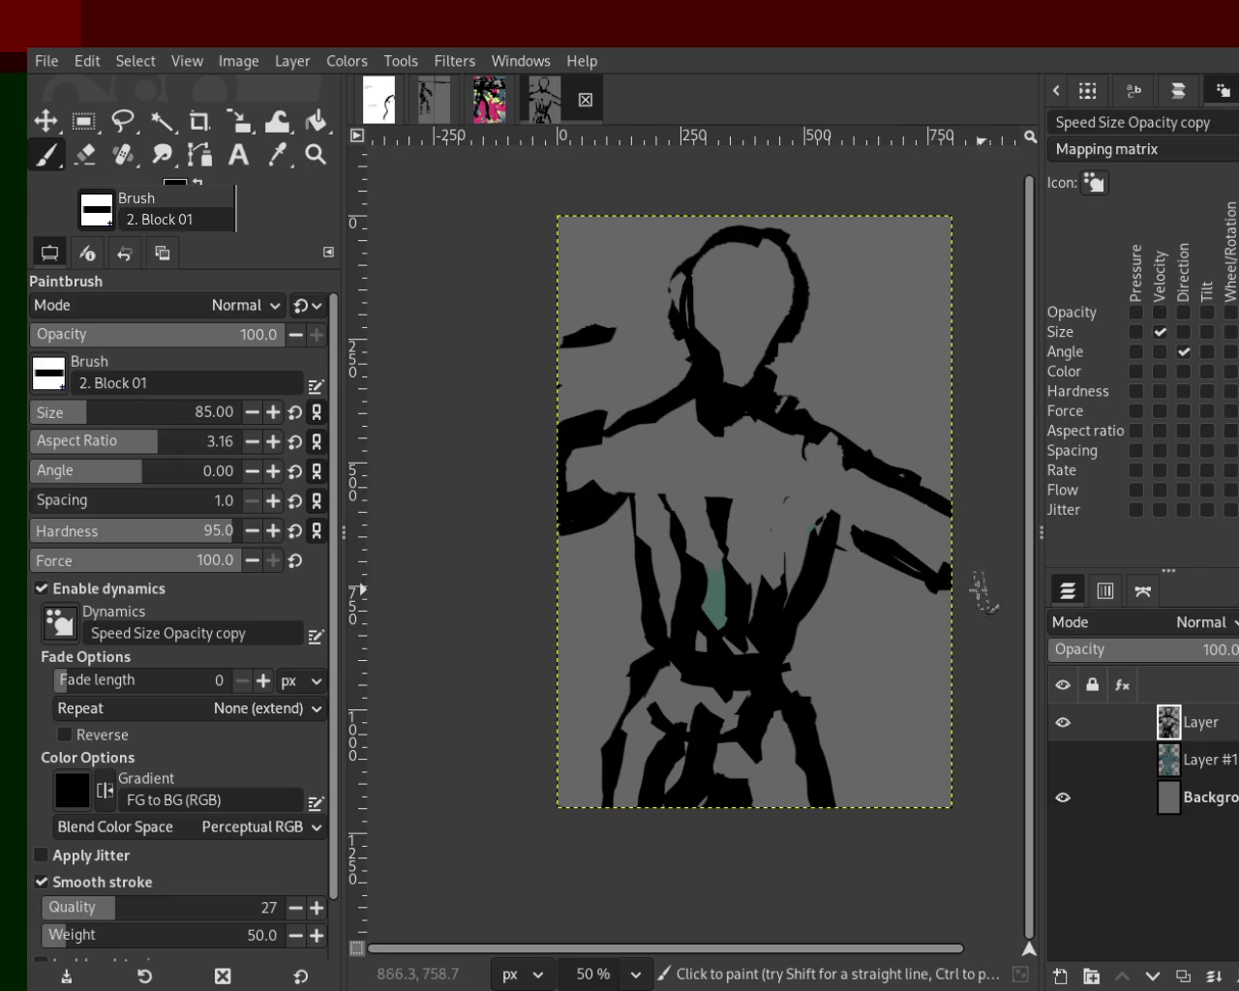
Add a vertical black stroke down the chest, covering the teal patch.
{"action": "left_click_drag", "start_coordinate": [748, 465], "coordinate": [671, 646]}
{"action": "key", "text": "ctrl+z"}
{"action": "mouse_move", "coordinate": [722, 578]}
{"action": "left_mouse_down"}
{"action": "mouse_move", "coordinate": [722, 529]}
{"action": "mouse_move", "coordinate": [721, 629]}
{"action": "left_mouse_up"}
{"action": "key", "text": "ctrl+z"}
{"action": "left_click_drag", "start_coordinate": [732, 494], "coordinate": [791, 608]}
{"action": "key", "text": "ctrl+z"}
{"action": "left_click_drag", "start_coordinate": [743, 504], "coordinate": [761, 649]}
{"action": "key", "text": "ctrl+z"}
{"action": "left_click_drag", "start_coordinate": [756, 498], "coordinate": [771, 675]}
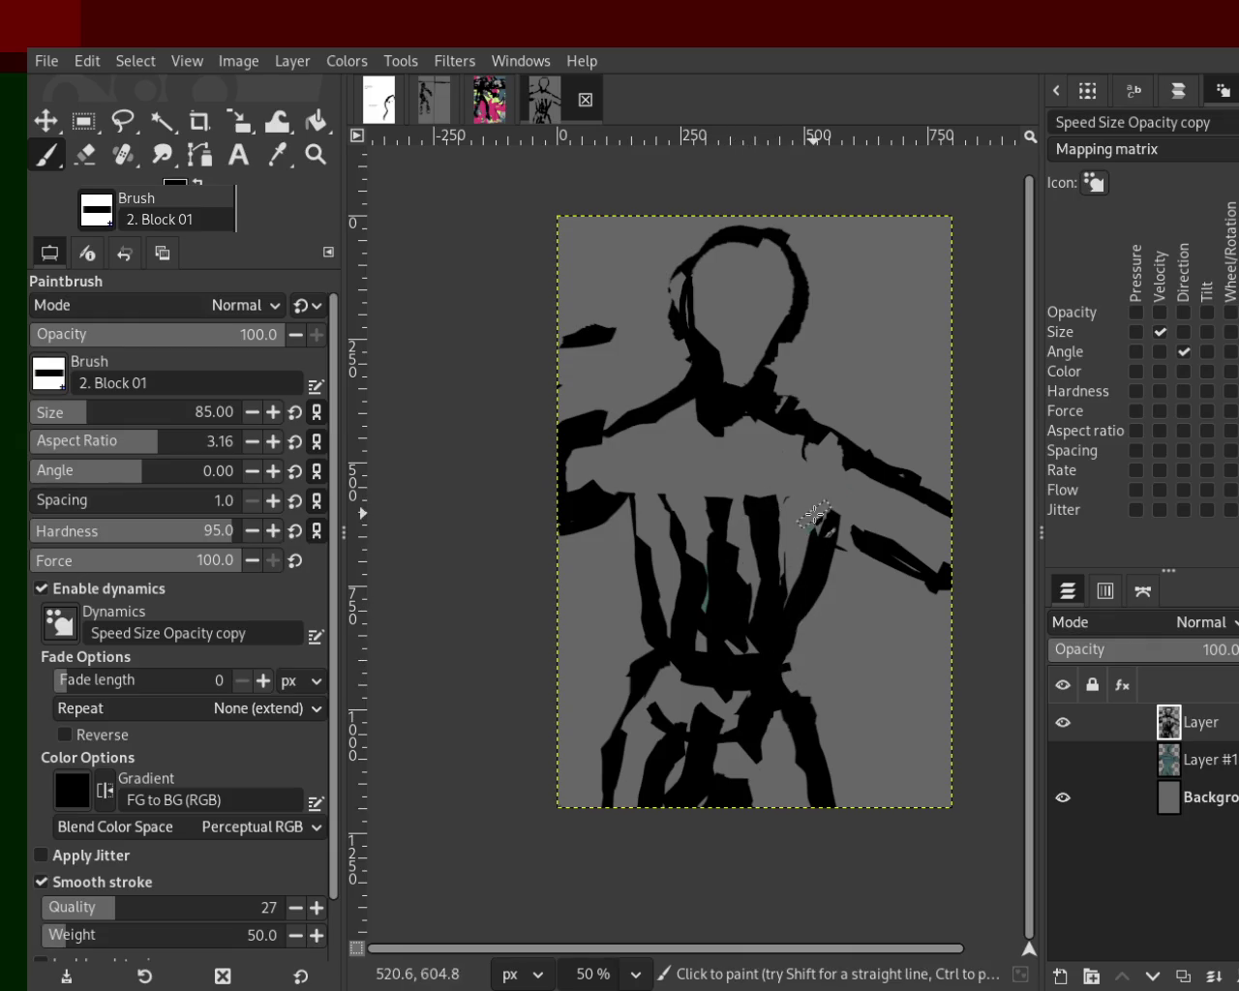
{"action": "key", "text": "d"}
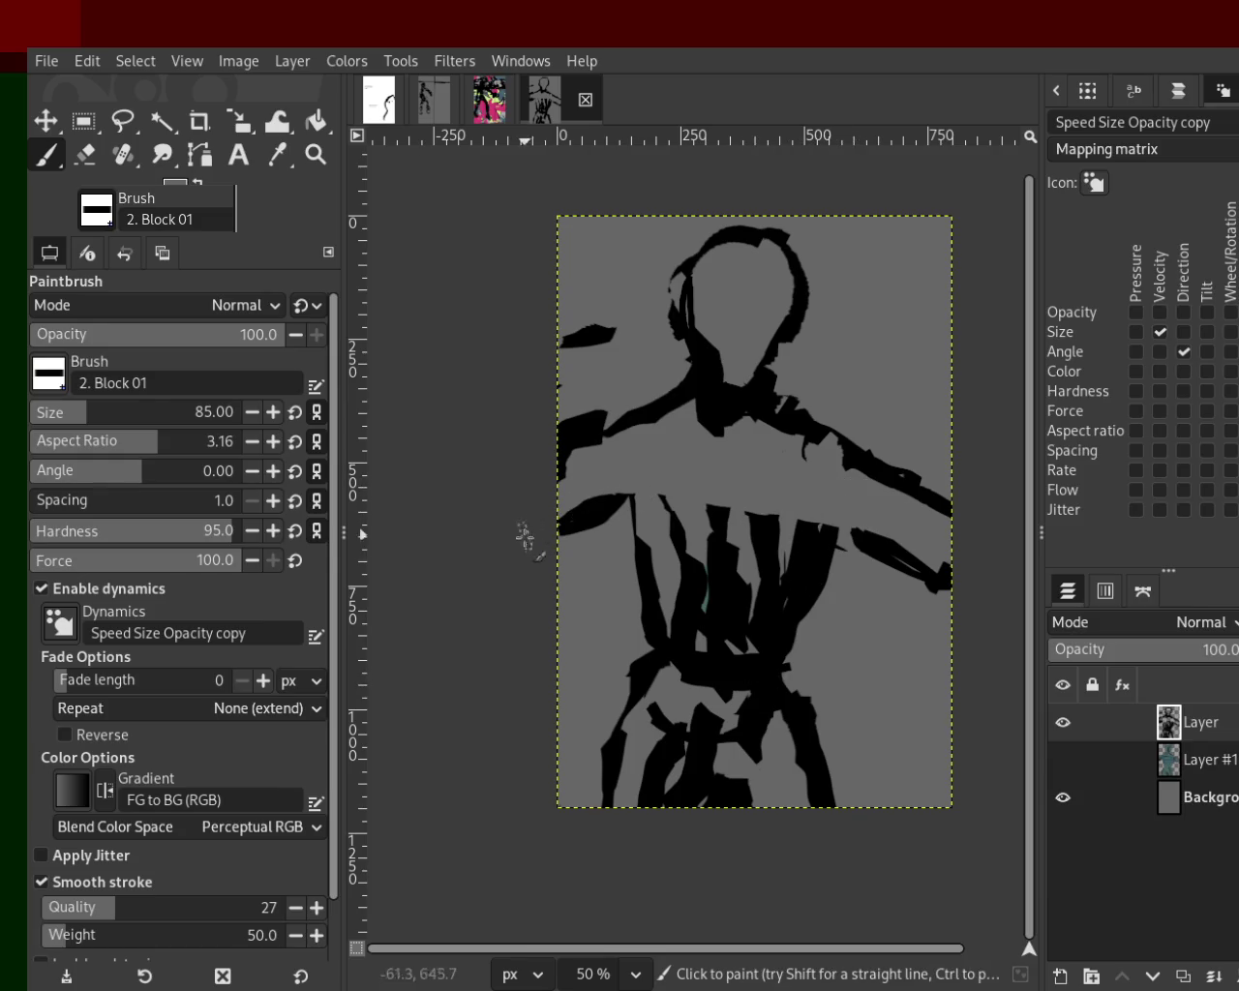
{"action": "left_click", "coordinate": [623, 419], "text": "ctrl"}
{"action": "left_click", "coordinate": [84, 154]}
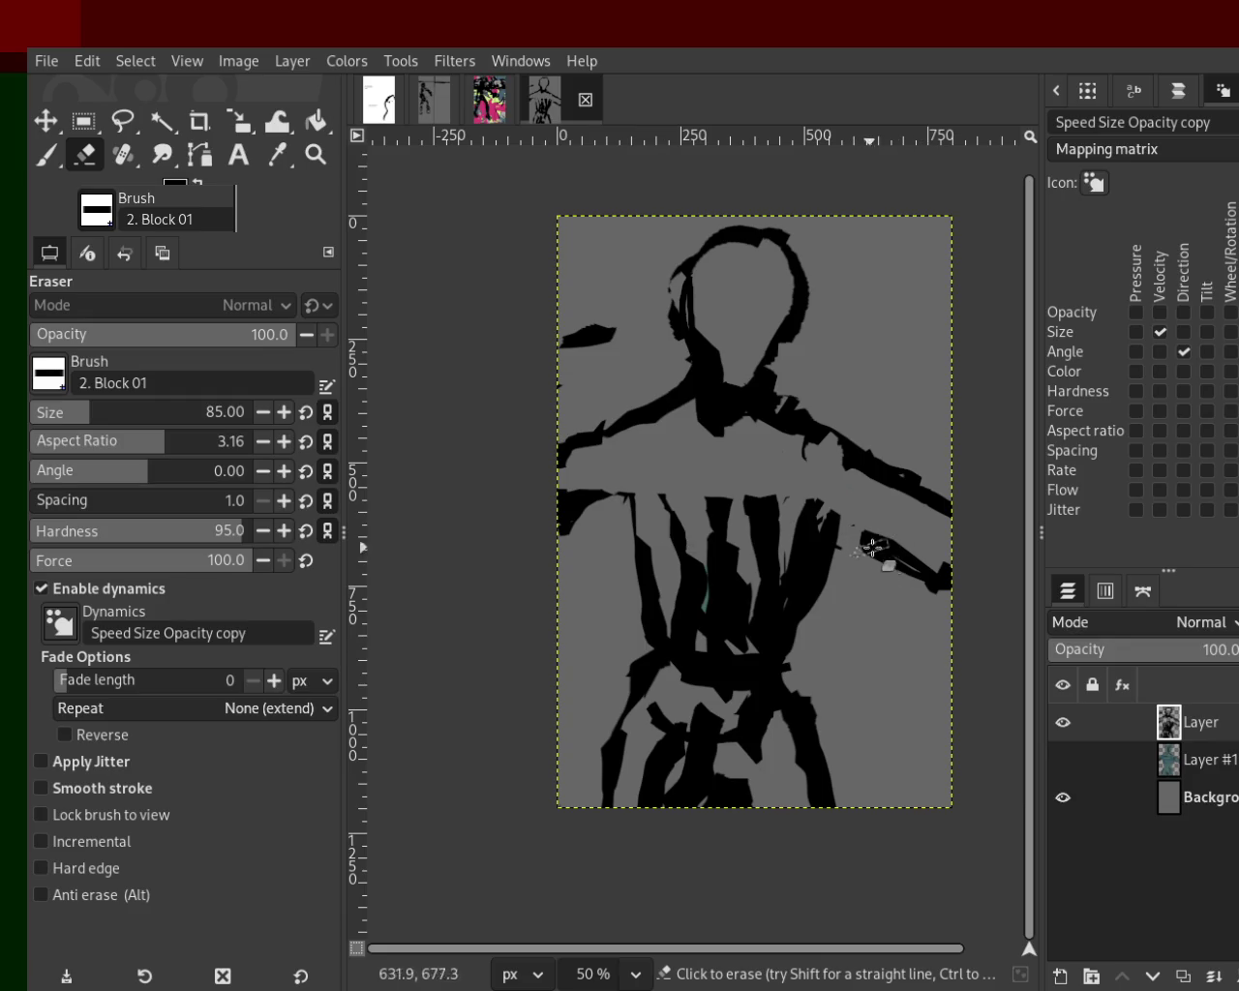
Paint thick black strokes along the right arm and left shoulder, plus a dab below the neck.
{"action": "key", "text": "p"}
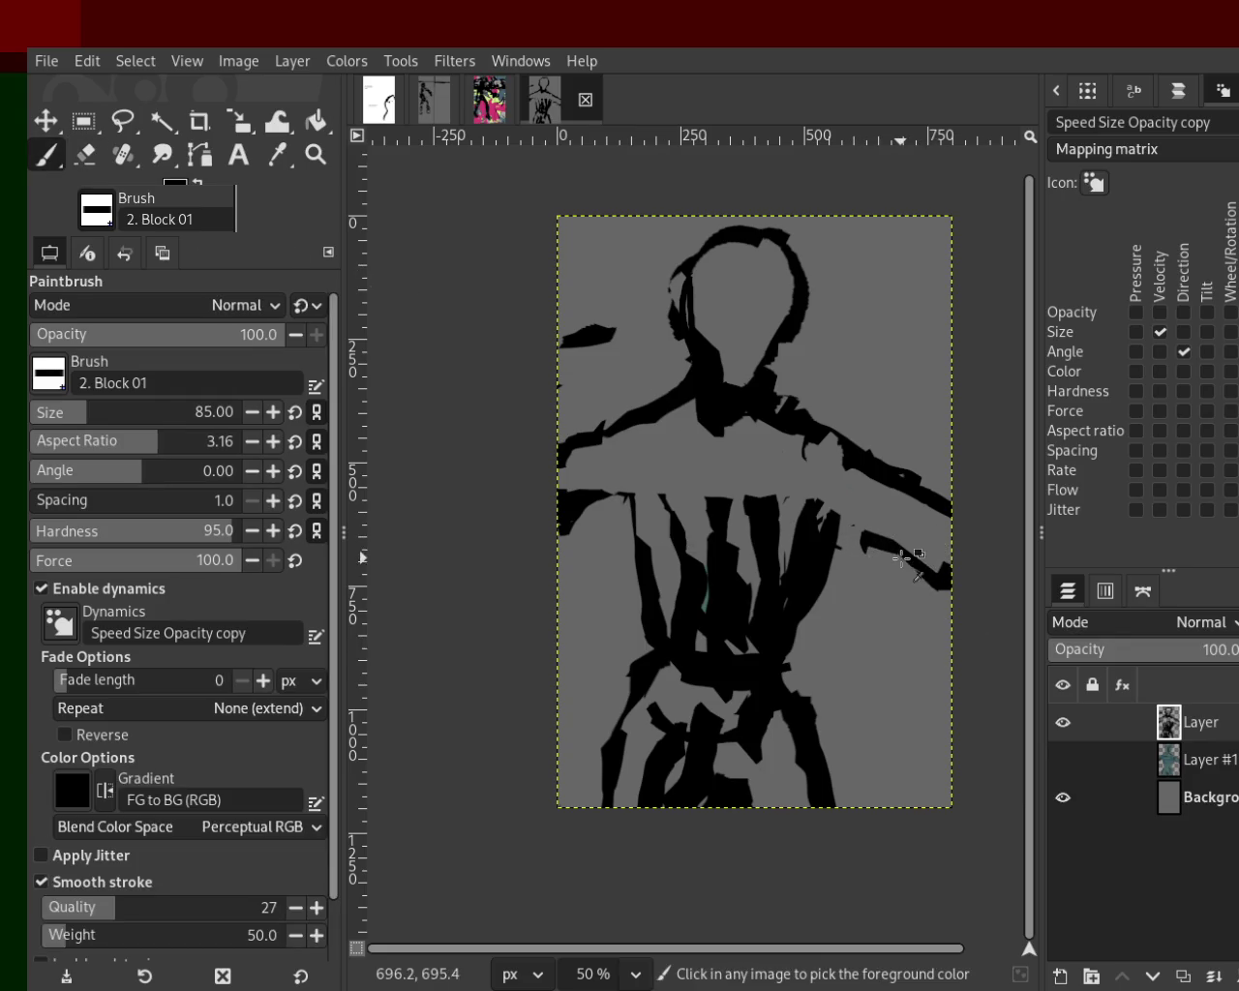
{"action": "mouse_move", "coordinate": [929, 578]}
{"action": "left_mouse_down"}
{"action": "mouse_move", "coordinate": [854, 531]}
{"action": "mouse_move", "coordinate": [982, 655]}
{"action": "left_mouse_up"}
{"action": "key", "text": "ctrl+z"}
{"action": "left_click_drag", "start_coordinate": [858, 519], "coordinate": [932, 601]}
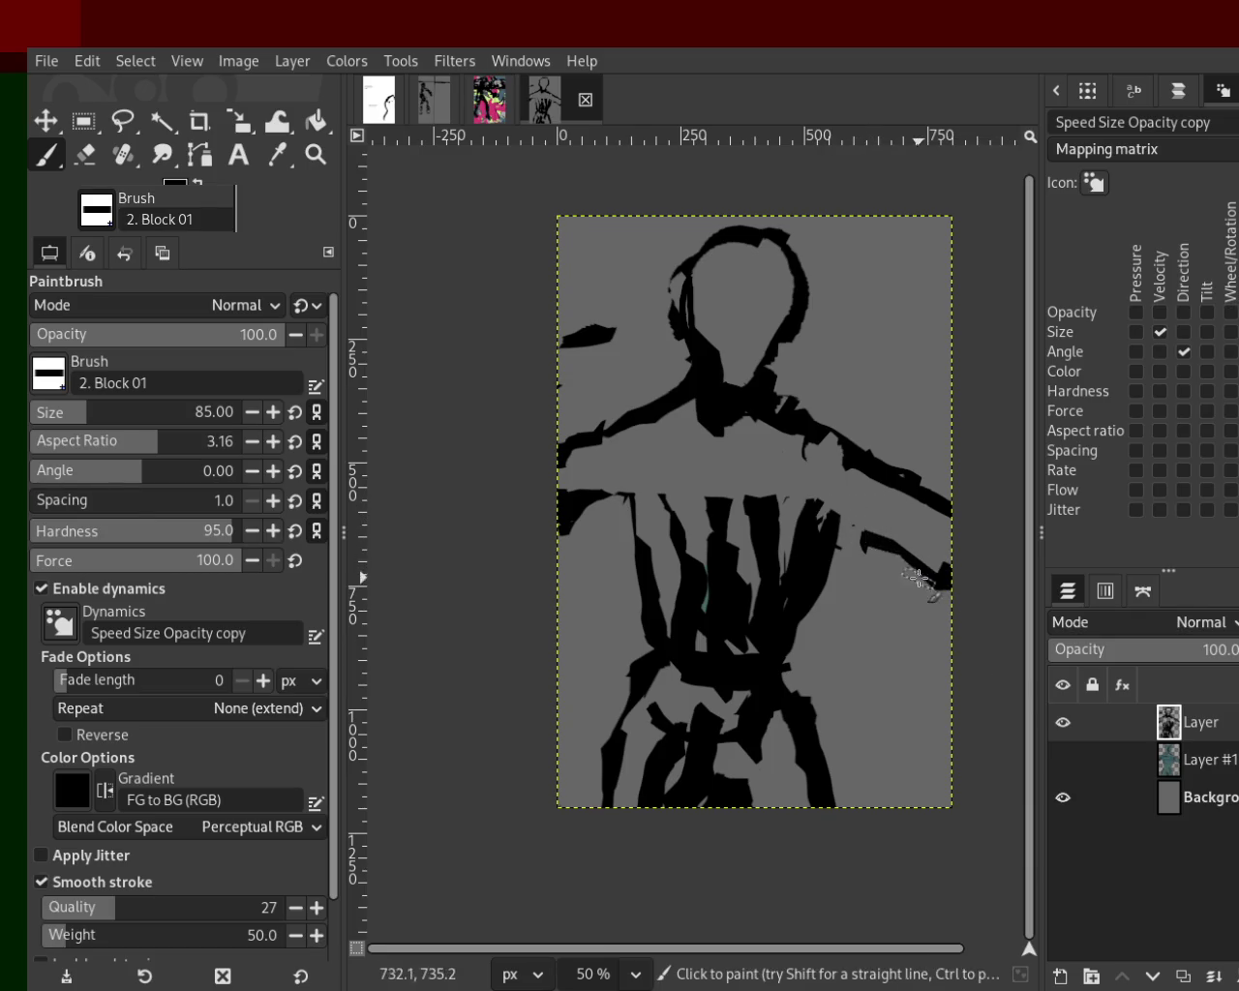
{"action": "left_click_drag", "start_coordinate": [609, 484], "coordinate": [640, 537]}
{"action": "key", "text": "ctrl+z"}
{"action": "key", "text": "ctrl+z"}
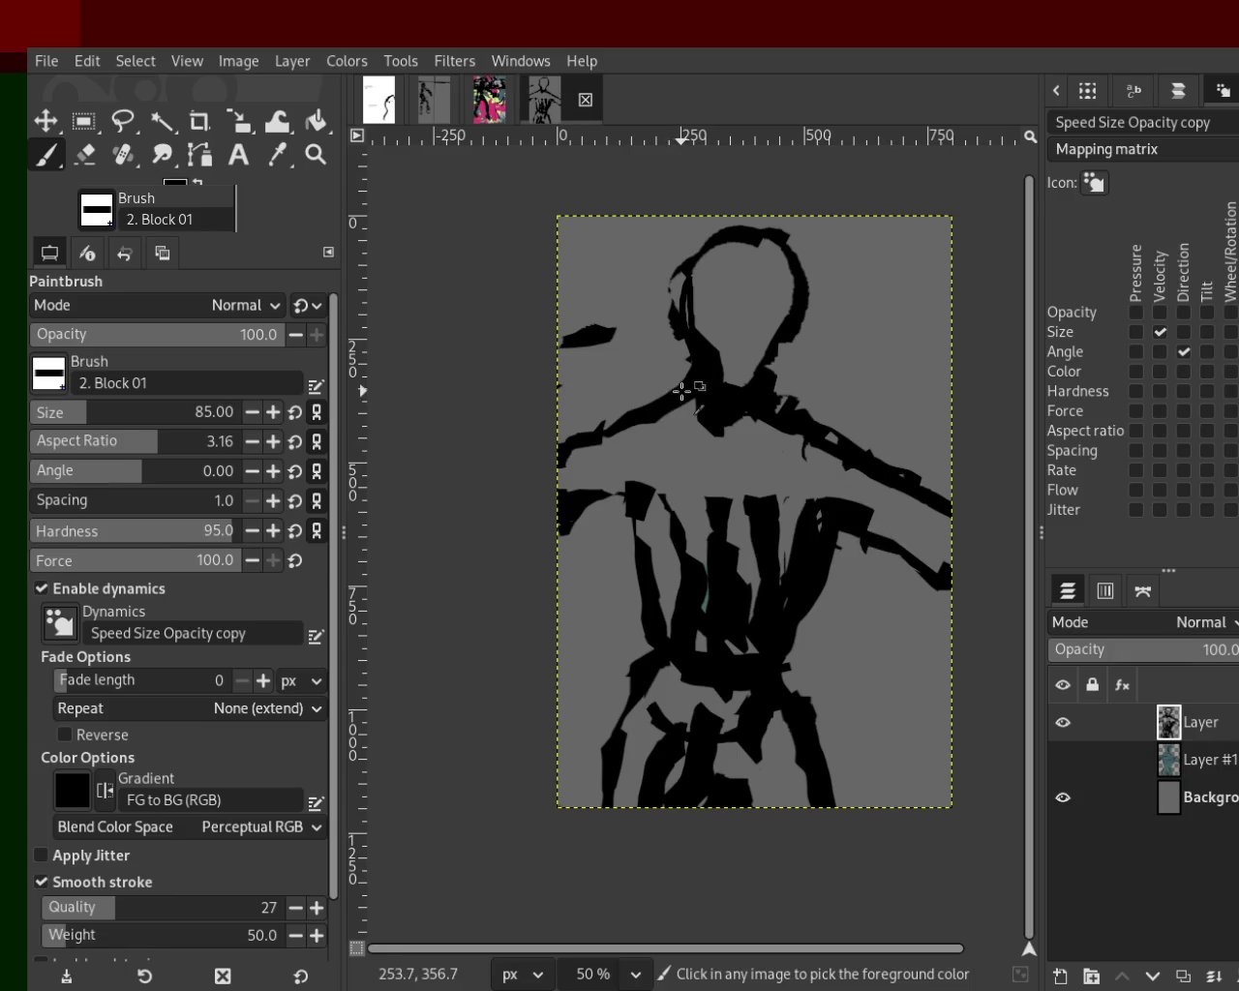
{"action": "left_click_drag", "start_coordinate": [683, 389], "coordinate": [549, 479]}
{"action": "left_click", "coordinate": [695, 453]}
Erase a spot near the neck and test erasing bands across the arm, chest and torso.
{"action": "left_click", "coordinate": [85, 154]}
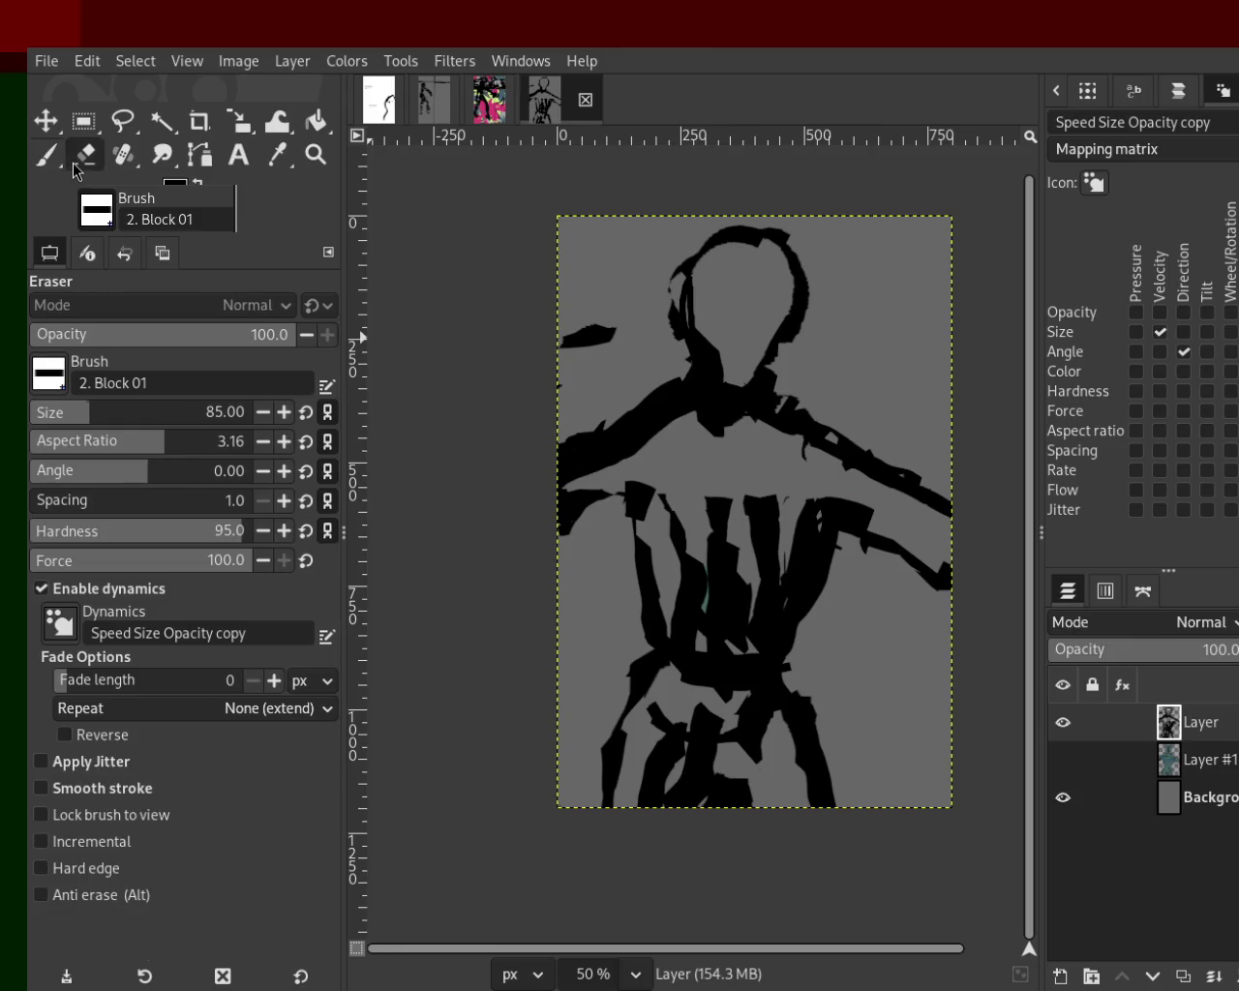
{"action": "left_click_drag", "start_coordinate": [677, 435], "coordinate": [697, 416]}
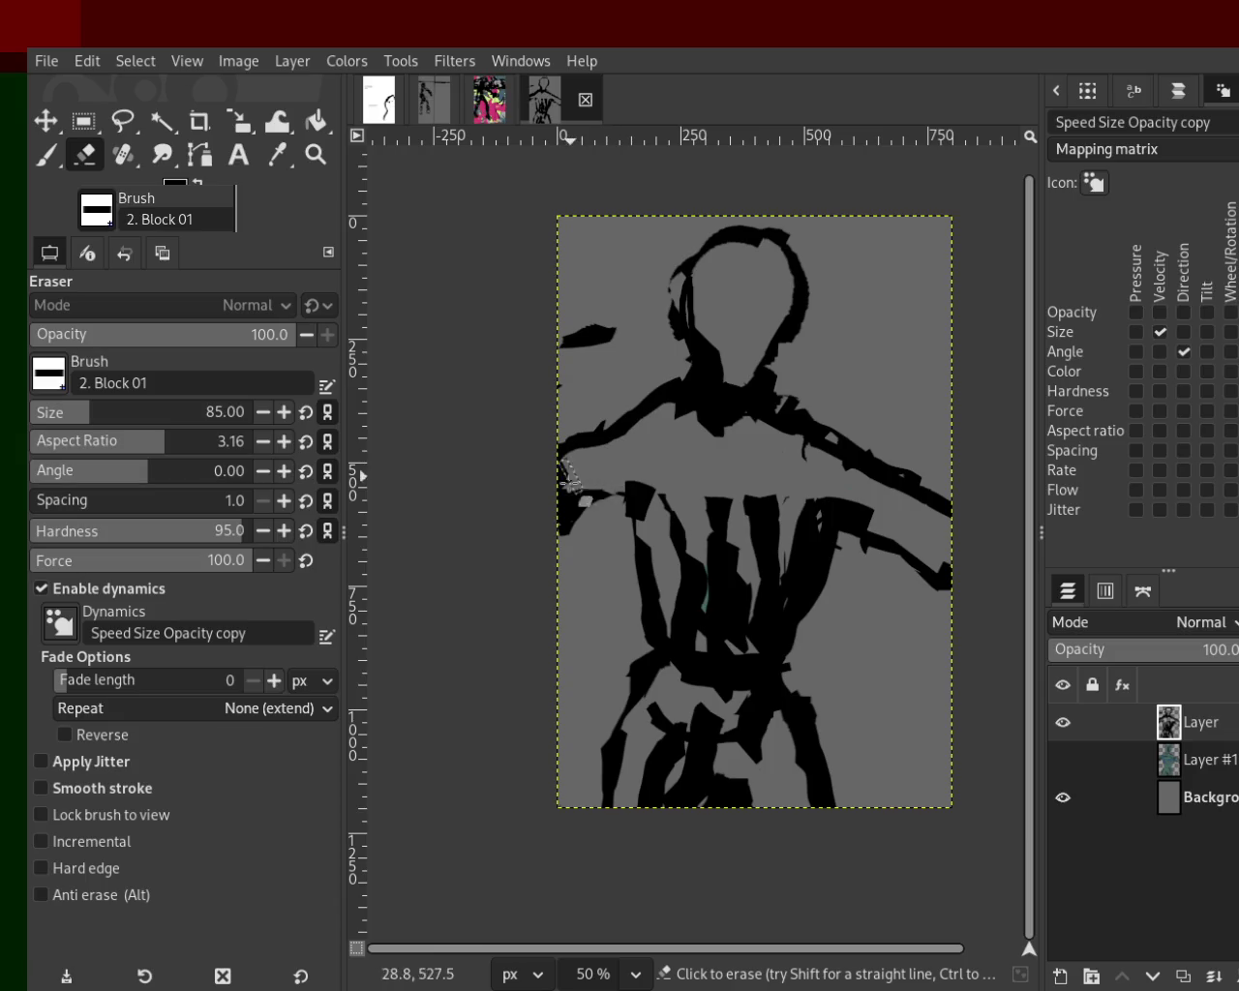
{"action": "left_click_drag", "start_coordinate": [891, 484], "coordinate": [947, 530]}
{"action": "key", "text": "ctrl+z"}
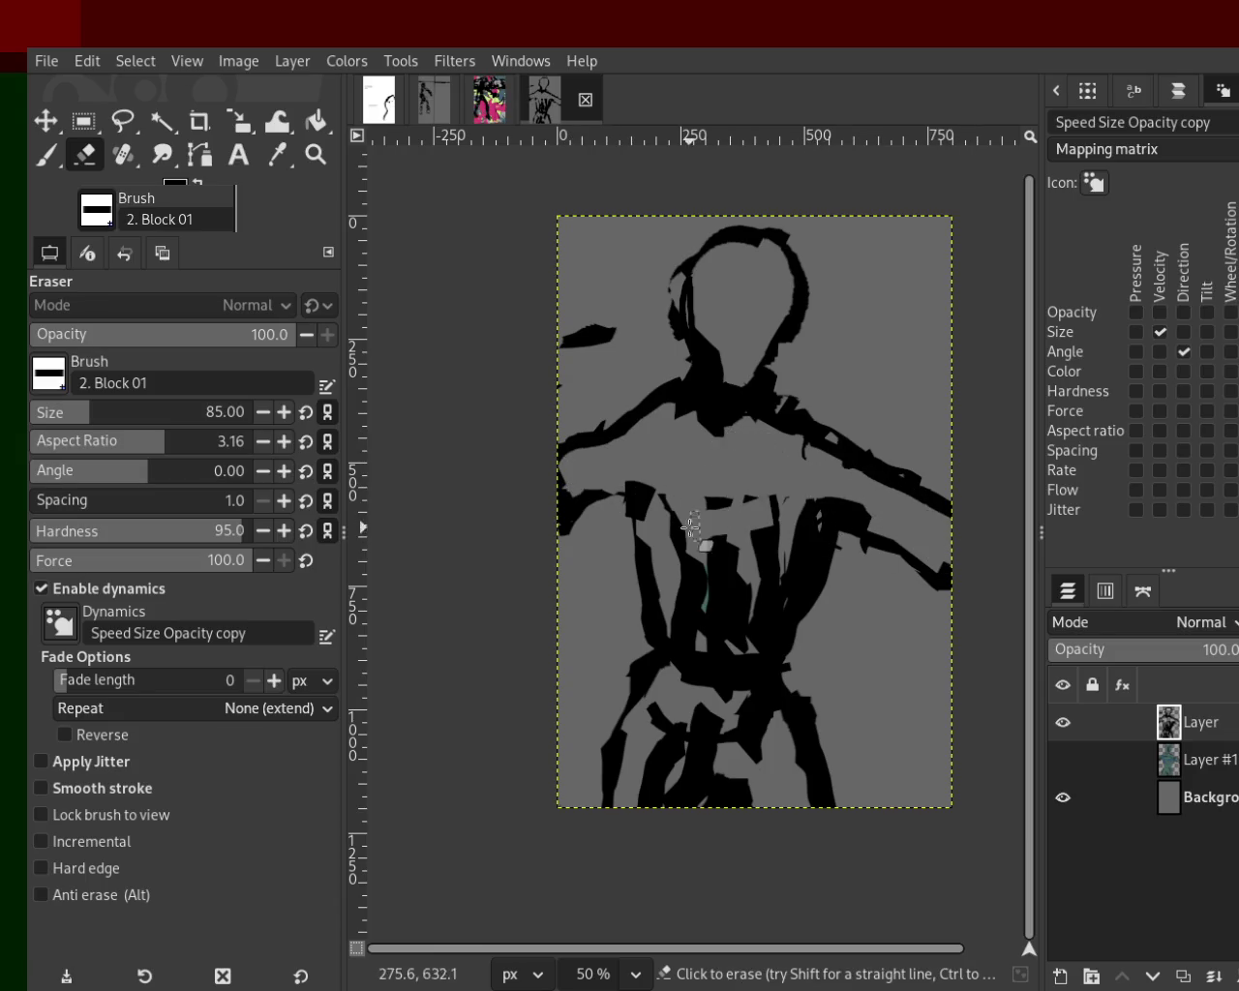
{"action": "left_click_drag", "start_coordinate": [858, 500], "coordinate": [580, 513]}
{"action": "key", "text": "ctrl+z"}
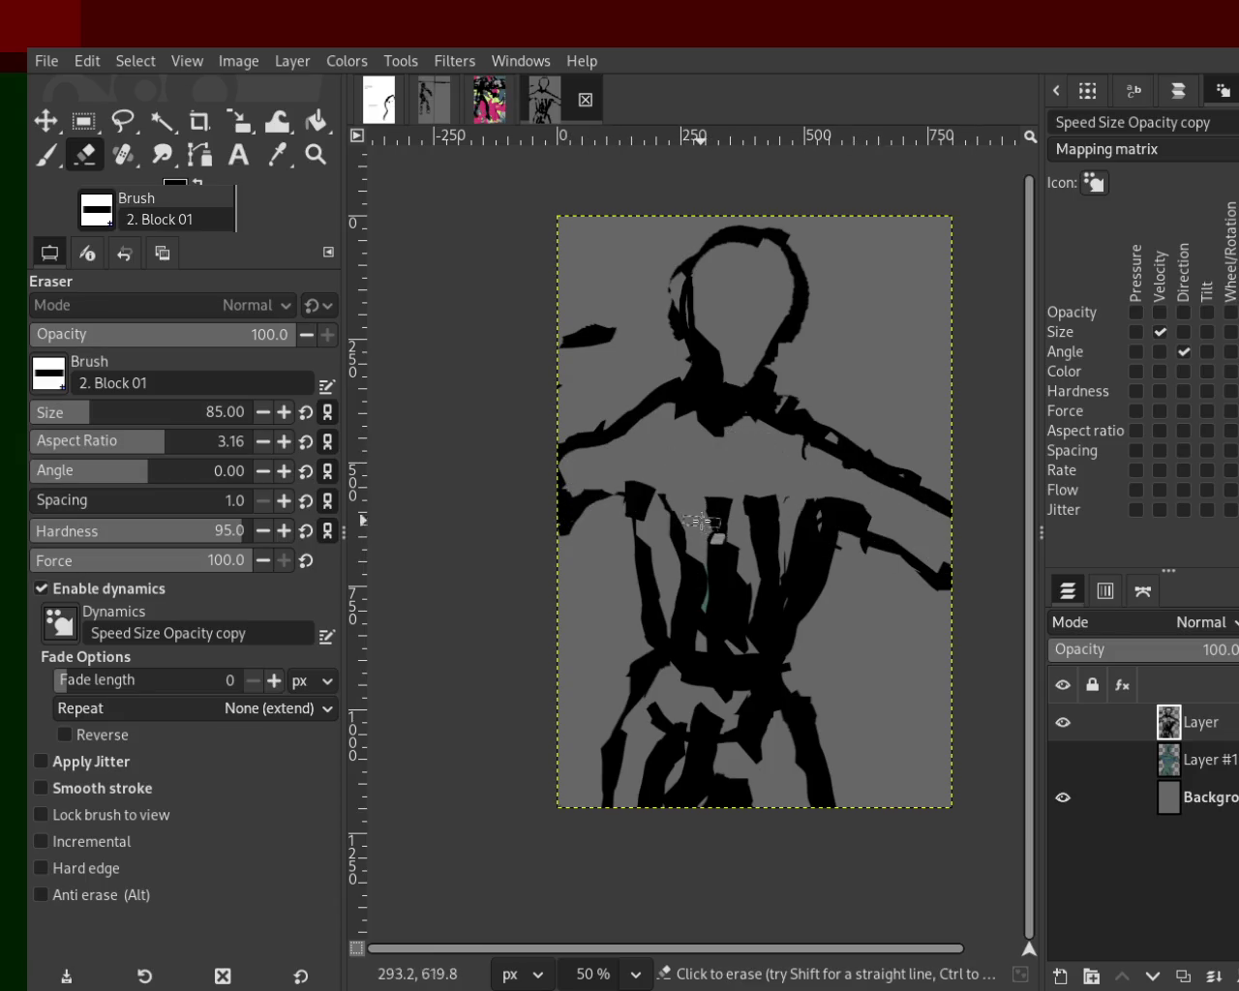
{"action": "mouse_move", "coordinate": [765, 632]}
{"action": "left_mouse_down"}
{"action": "mouse_move", "coordinate": [670, 629]}
{"action": "mouse_move", "coordinate": [721, 649]}
{"action": "mouse_move", "coordinate": [712, 571]}
{"action": "mouse_move", "coordinate": [731, 621]}
{"action": "mouse_move", "coordinate": [697, 619]}
{"action": "mouse_move", "coordinate": [707, 596]}
{"action": "mouse_move", "coordinate": [677, 605]}
{"action": "mouse_move", "coordinate": [684, 571]}
{"action": "left_mouse_up"}
{"action": "key", "text": "ctrl+z"}
{"action": "key", "text": "ctrl+z"}
{"action": "key", "text": "ctrl+z"}
{"action": "key", "text": "ctrl+z"}
{"action": "key", "text": "ctrl+z"}
{"action": "key", "text": "ctrl+z"}
{"action": "key", "text": "p"}
{"action": "key", "text": "ctrl+z"}
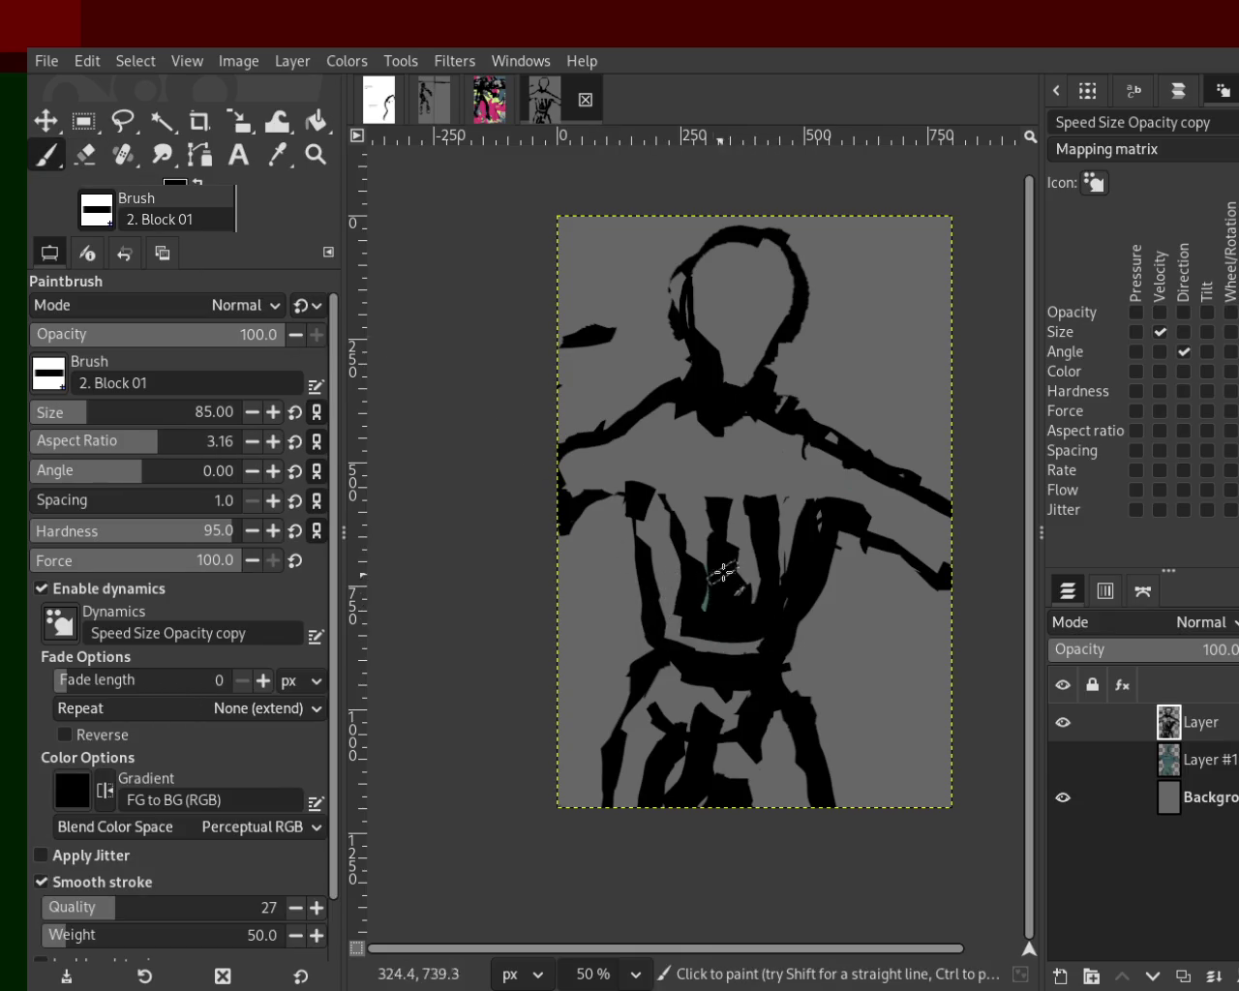
Paint grey over the black chest line and close Firefox.
{"action": "key", "text": "x"}
{"action": "left_click_drag", "start_coordinate": [784, 416], "coordinate": [711, 411]}
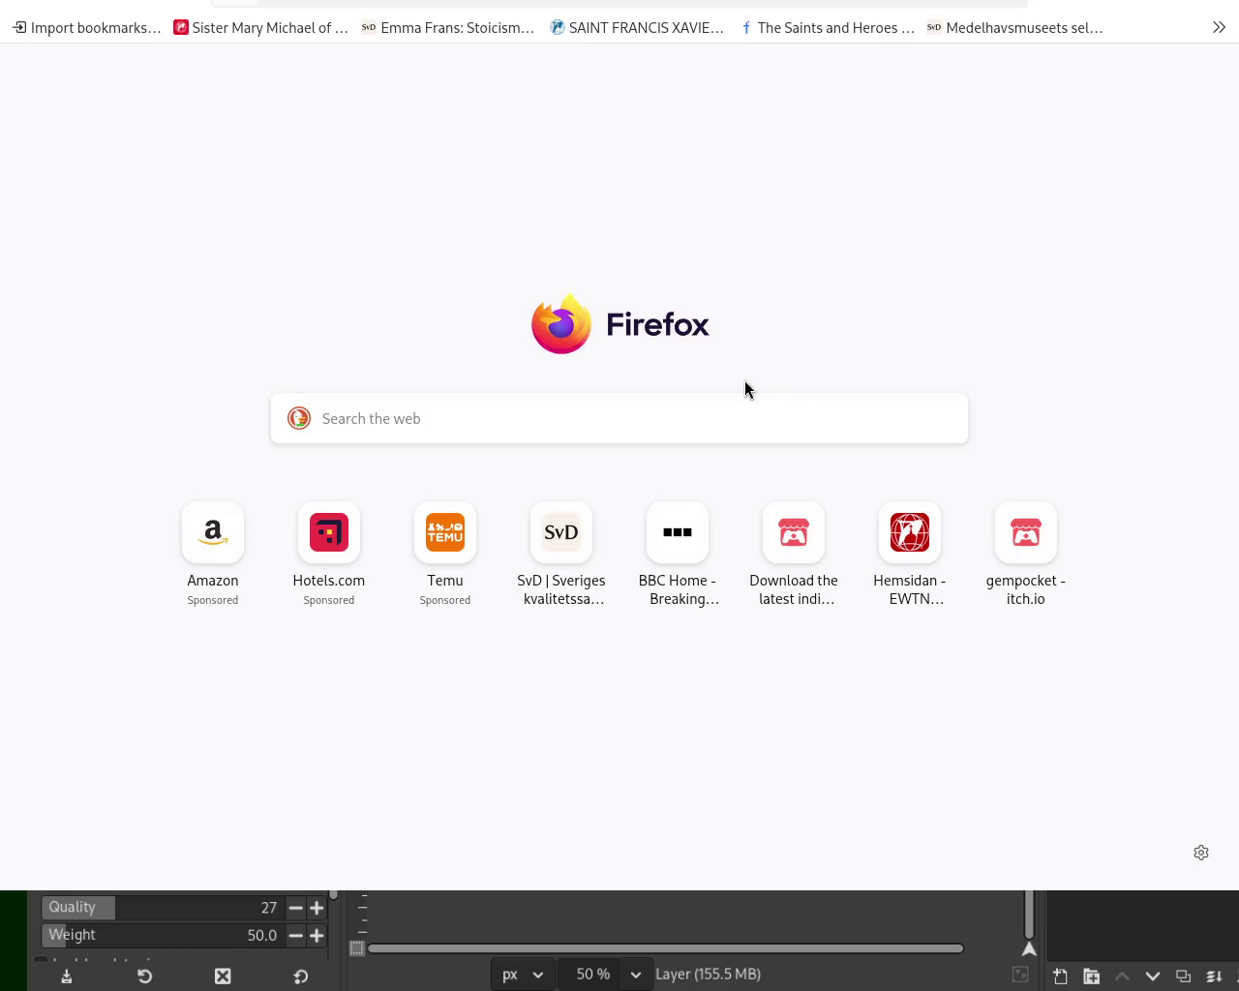
{"action": "key", "text": "ctrl+w"}
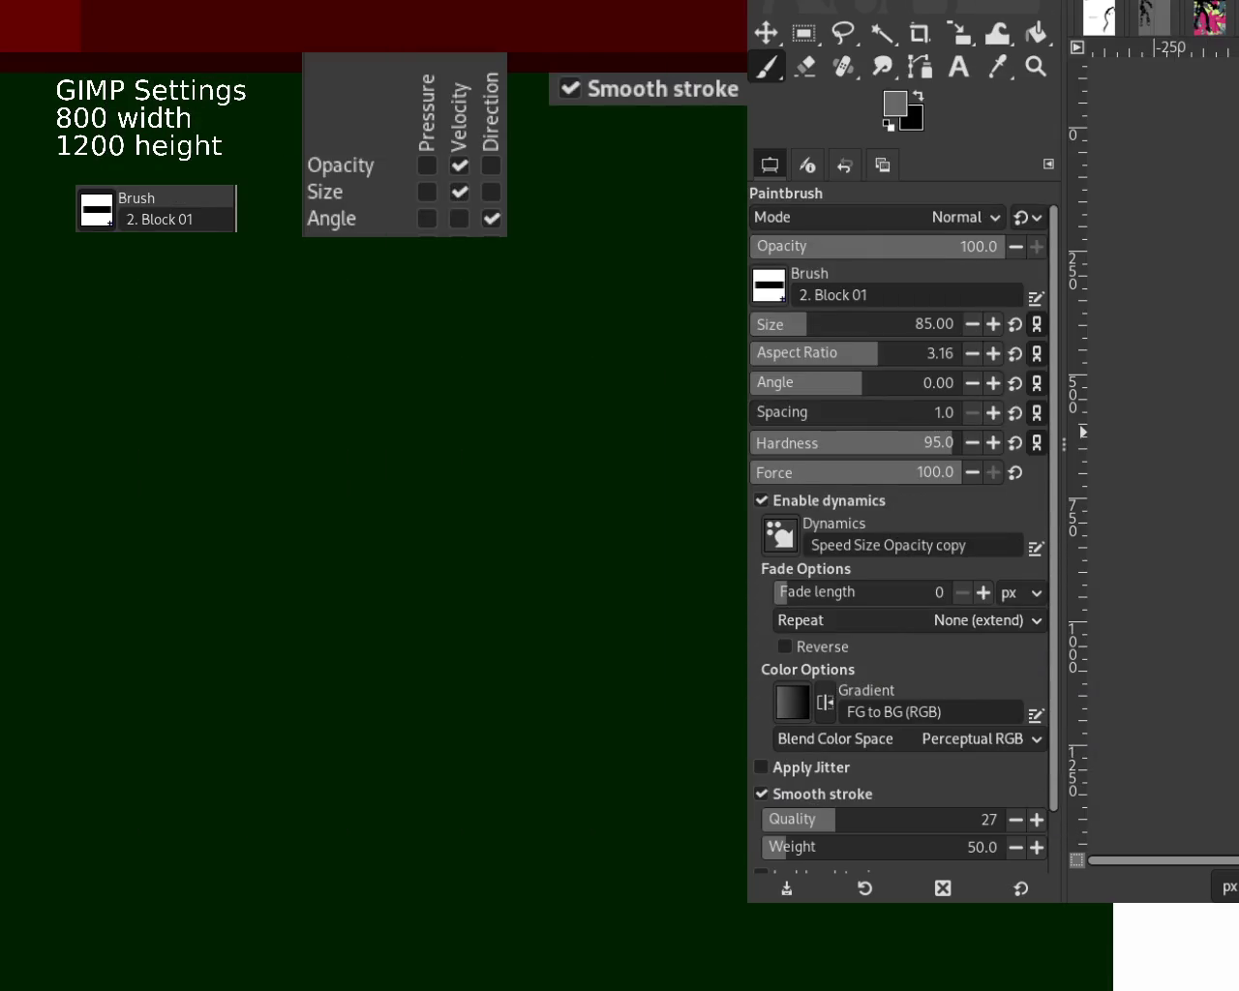
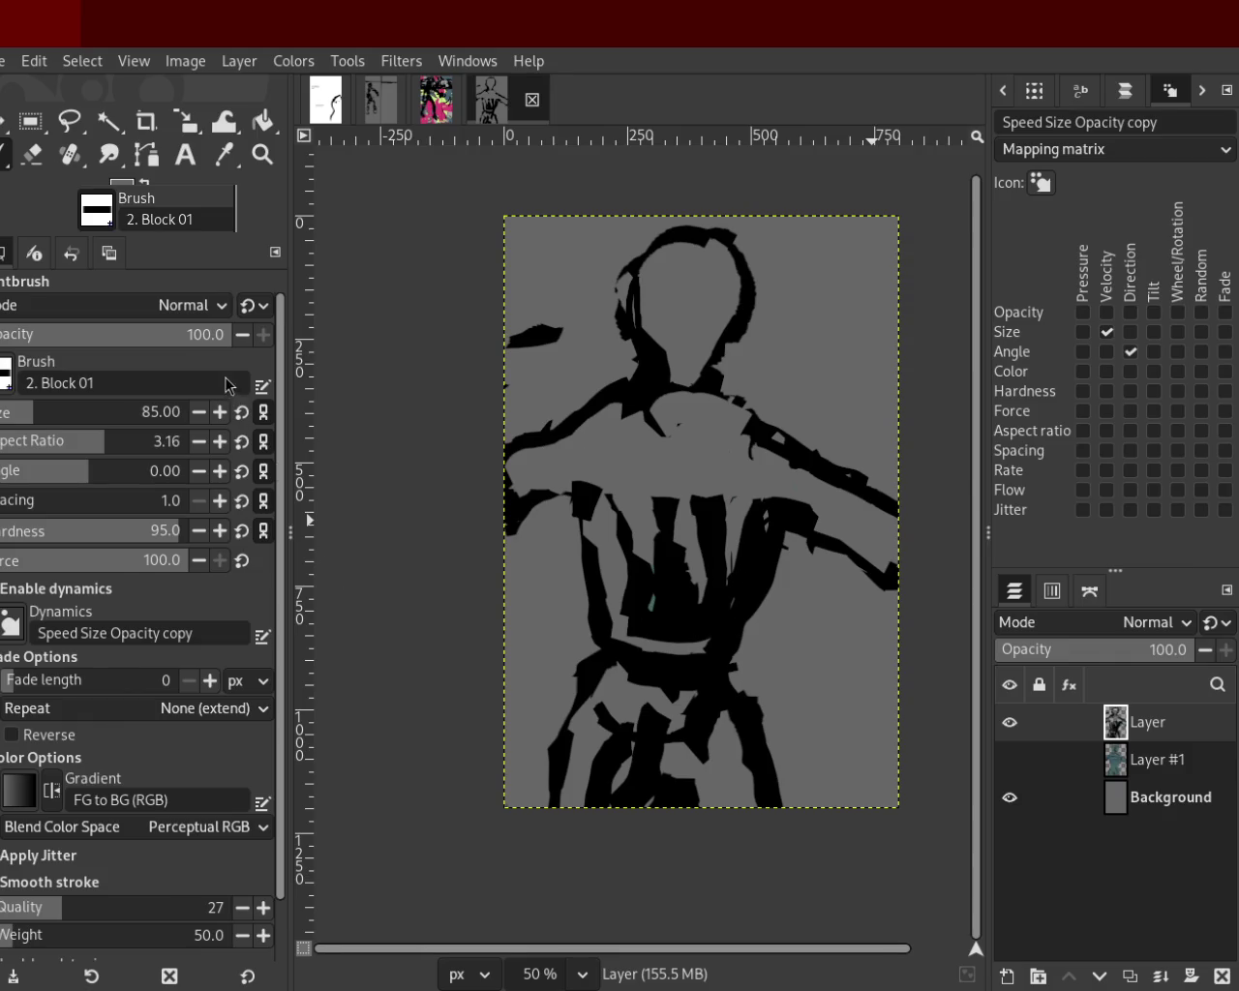
Sample black from the figure, then try a right-arm stroke and waist erases, undoing them.
{"action": "left_click", "coordinate": [711, 526], "text": "ctrl"}
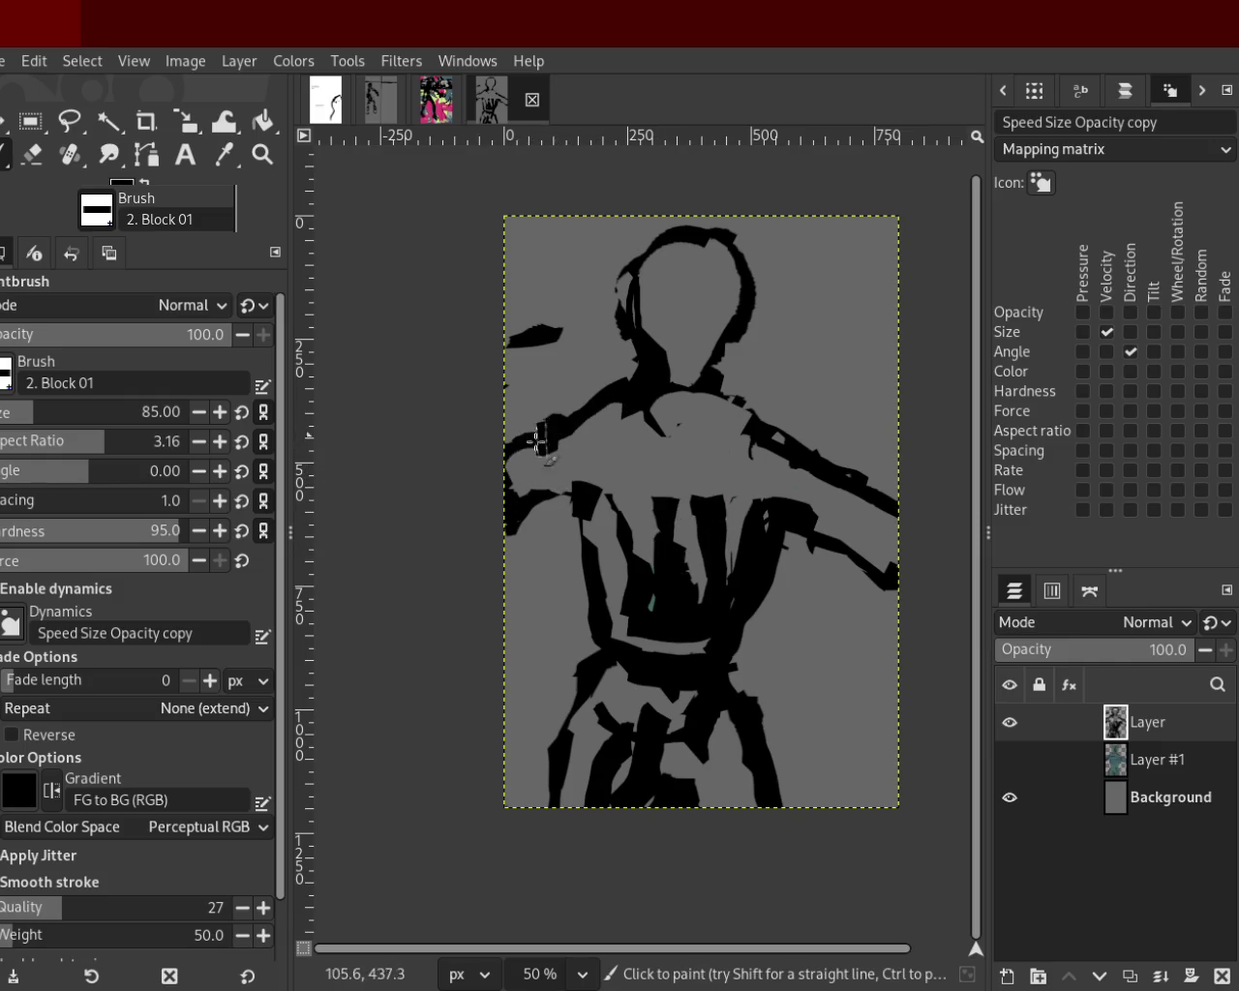
{"action": "left_click_drag", "start_coordinate": [810, 473], "coordinate": [918, 529]}
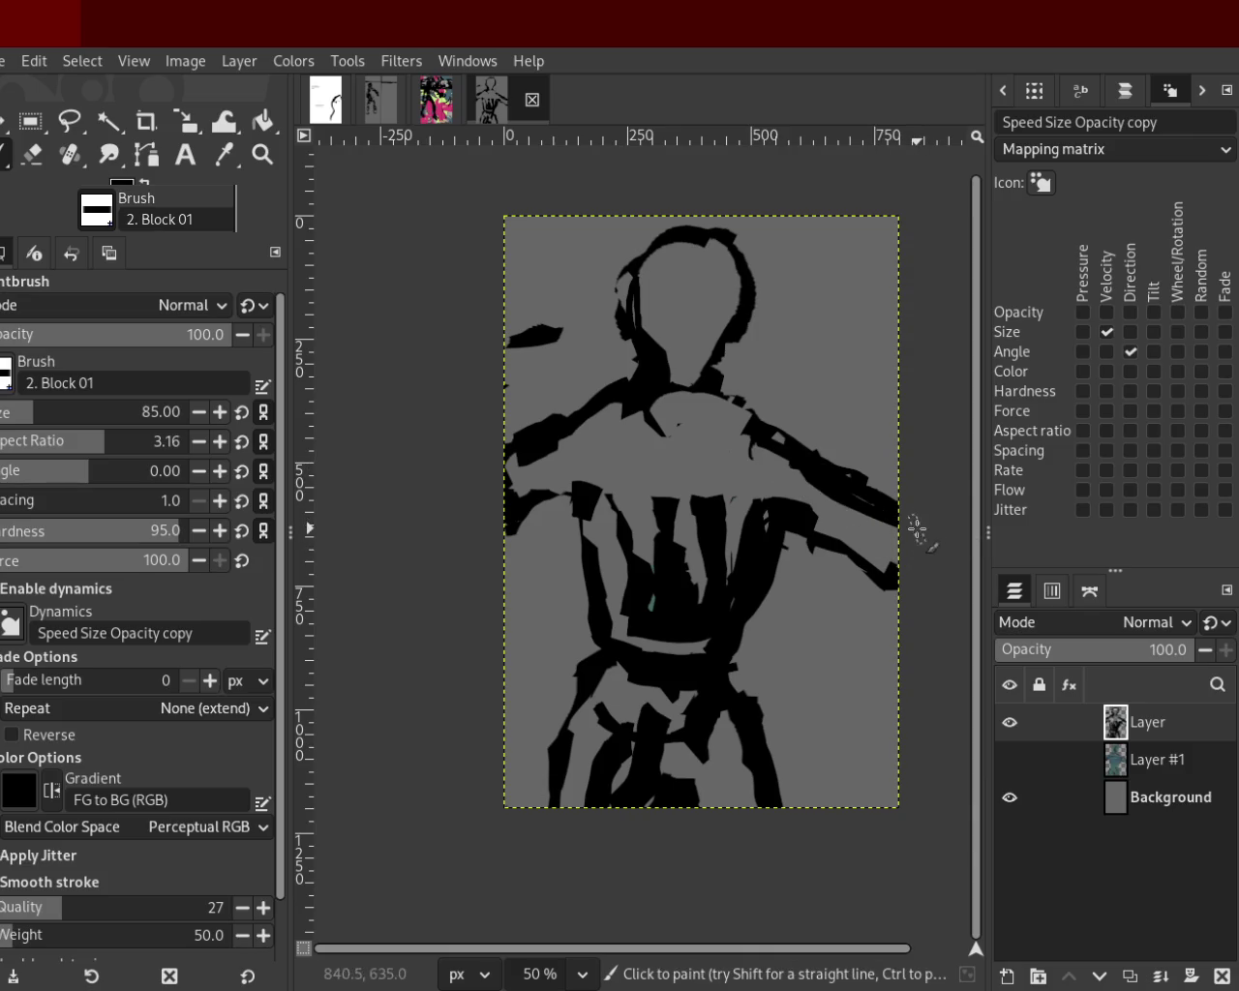
{"action": "key", "text": "ctrl+z"}
{"action": "key", "text": "ctrl+z"}
{"action": "key", "text": "shift+e"}
{"action": "mouse_move", "coordinate": [642, 597]}
{"action": "left_mouse_down"}
{"action": "mouse_move", "coordinate": [598, 623]}
{"action": "mouse_move", "coordinate": [699, 640]}
{"action": "left_mouse_up"}
{"action": "key", "text": "ctrl+z"}
{"action": "mouse_move", "coordinate": [605, 650]}
{"action": "left_mouse_down"}
{"action": "mouse_move", "coordinate": [707, 626]}
{"action": "mouse_move", "coordinate": [754, 642]}
{"action": "mouse_move", "coordinate": [680, 630]}
{"action": "left_mouse_up"}
{"action": "key", "text": "ctrl+z"}
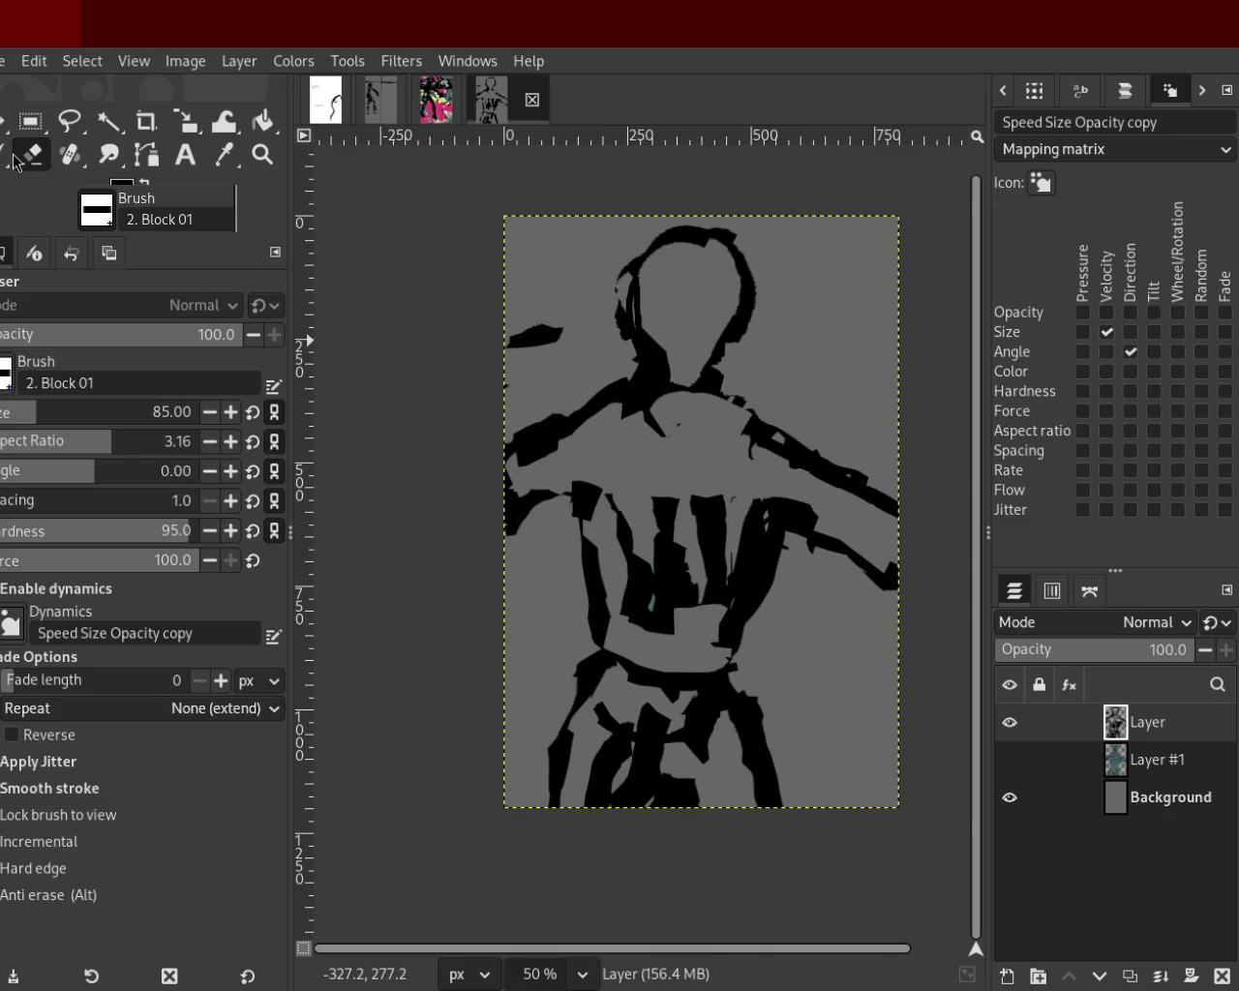
Paint a curved black arc across the chest, redrawing it until it sits right.
{"action": "left_click", "coordinate": [6, 154]}
{"action": "mouse_move", "coordinate": [793, 514]}
{"action": "left_mouse_down"}
{"action": "mouse_move", "coordinate": [510, 489]}
{"action": "mouse_move", "coordinate": [576, 546]}
{"action": "left_mouse_up"}
{"action": "key", "text": "ctrl+z"}
{"action": "key", "text": "ctrl+z"}
{"action": "left_click_drag", "start_coordinate": [759, 530], "coordinate": [624, 527]}
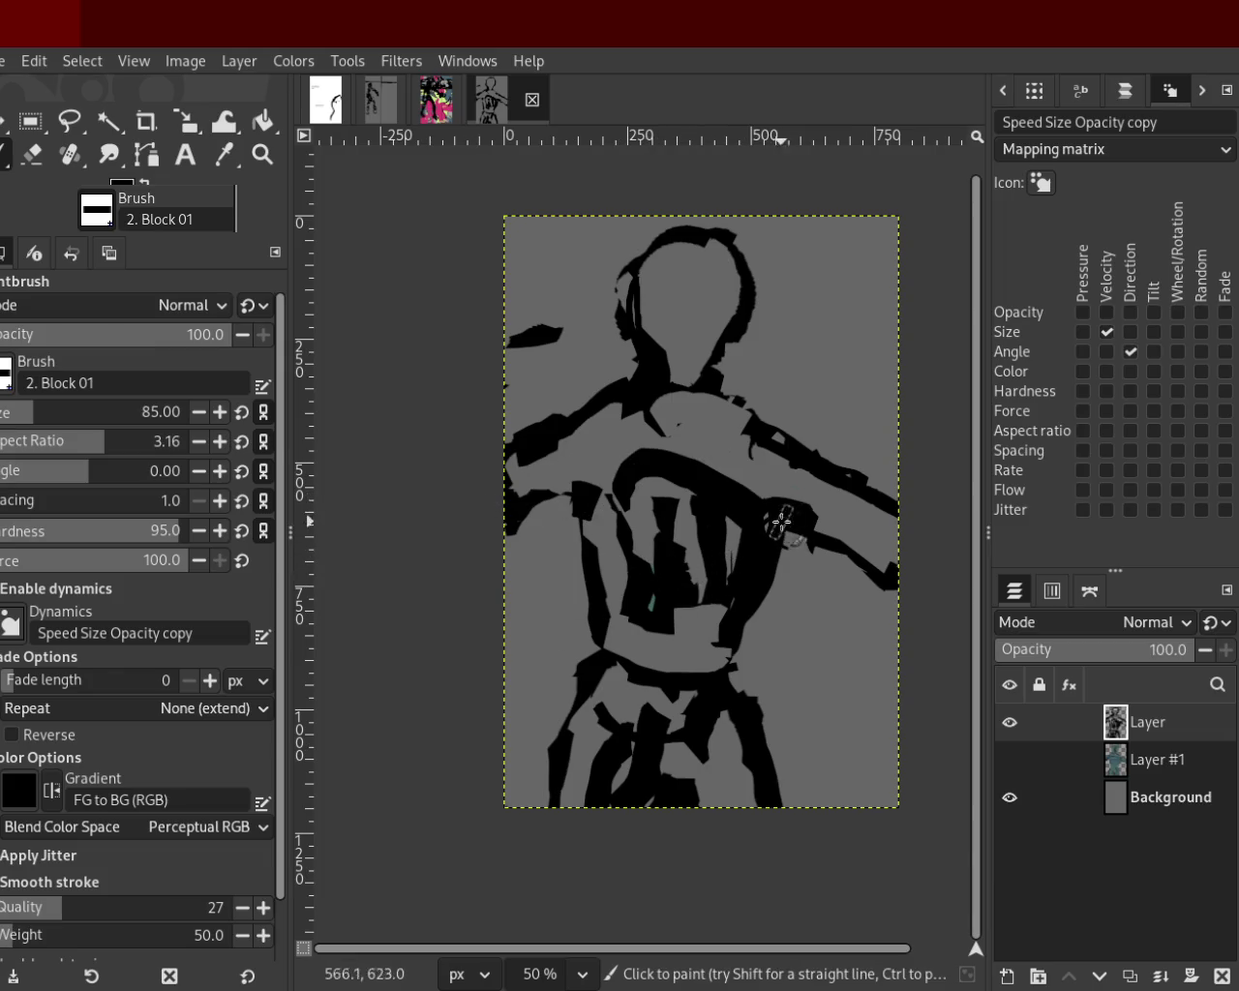
{"action": "key", "text": "ctrl+z"}
{"action": "left_click_drag", "start_coordinate": [782, 523], "coordinate": [581, 566]}
{"action": "key", "text": "ctrl+z"}
{"action": "left_click_drag", "start_coordinate": [735, 508], "coordinate": [595, 503]}
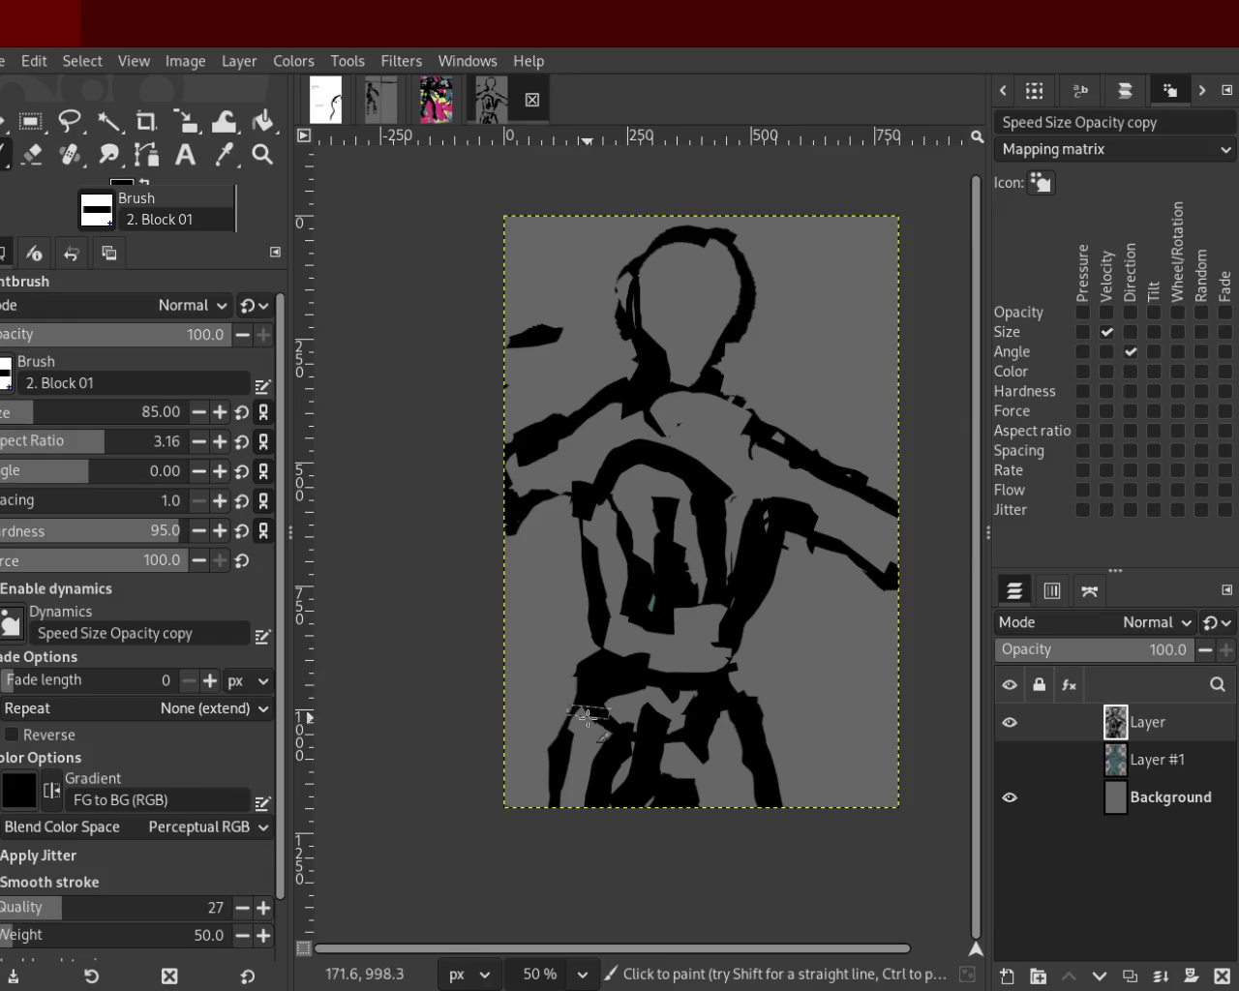
Erase the black waist band, discarding trial hip and waist strokes.
{"action": "left_click_drag", "start_coordinate": [636, 677], "coordinate": [576, 711]}
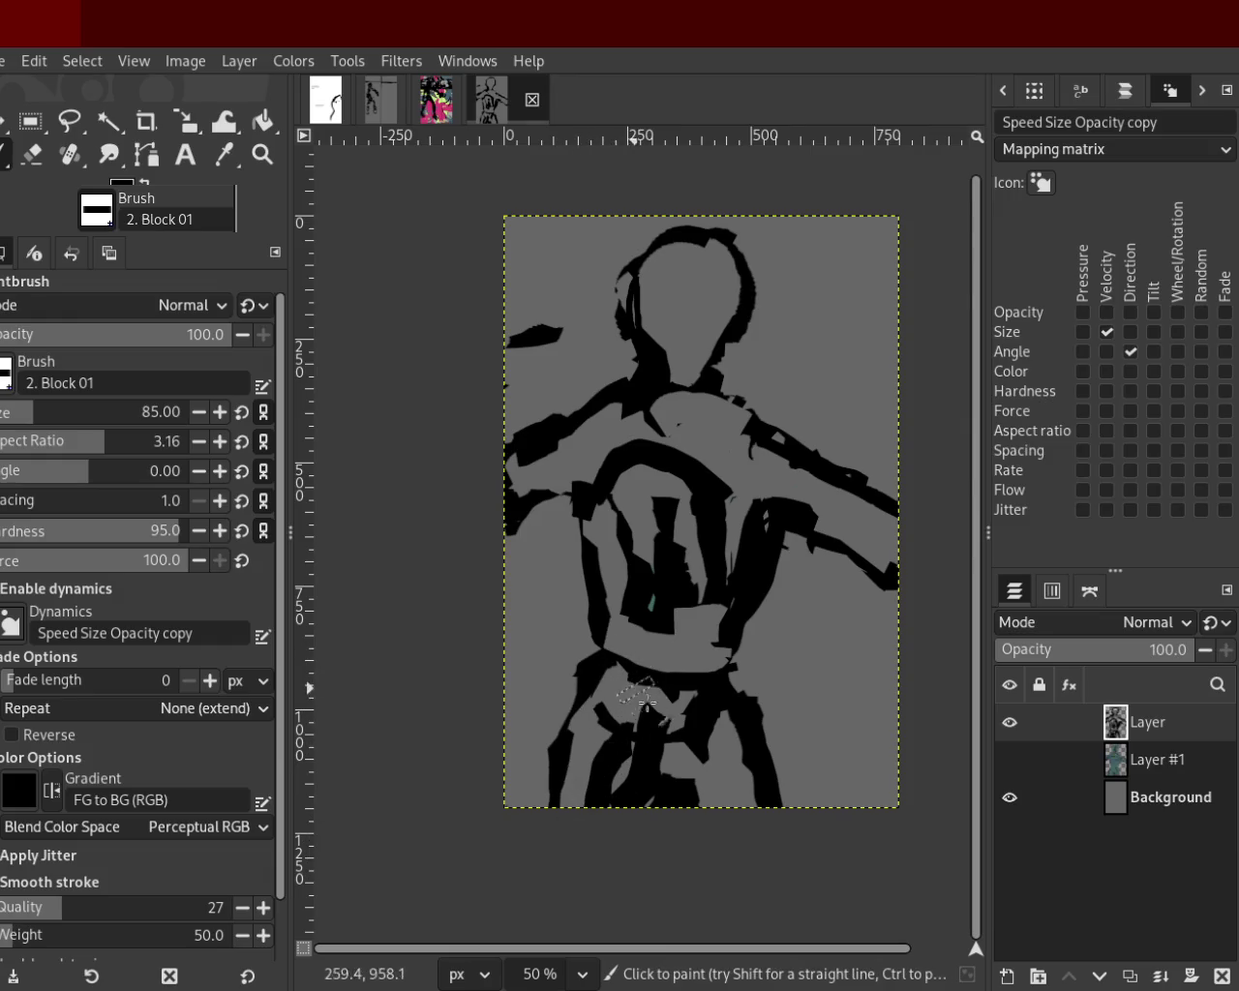
{"action": "key", "text": "ctrl+z"}
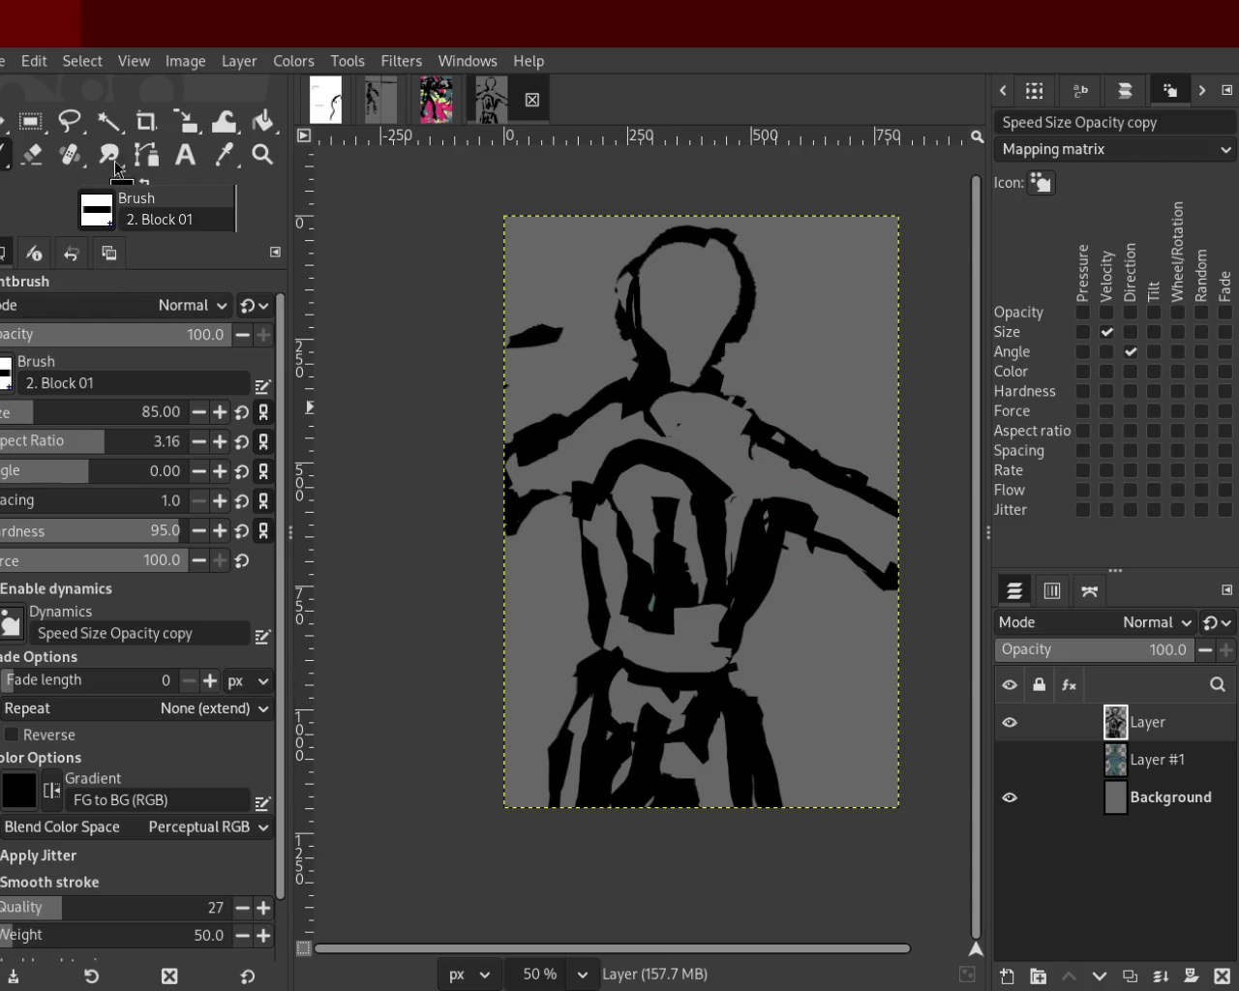
{"action": "left_click", "coordinate": [35, 154]}
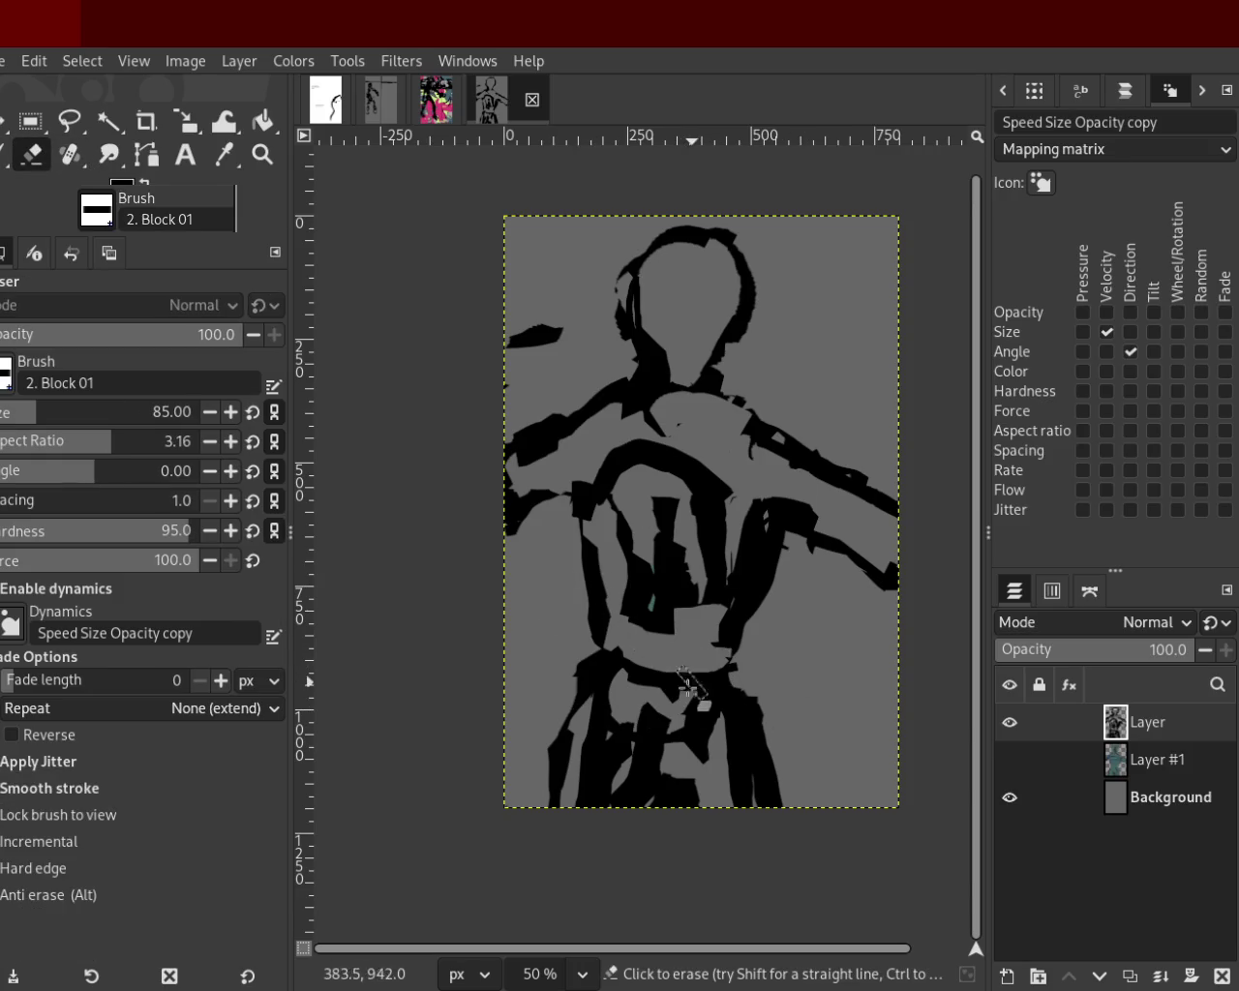
{"action": "mouse_move", "coordinate": [696, 680]}
{"action": "left_mouse_down"}
{"action": "mouse_move", "coordinate": [680, 664]}
{"action": "mouse_move", "coordinate": [633, 659]}
{"action": "mouse_move", "coordinate": [668, 726]}
{"action": "mouse_move", "coordinate": [697, 718]}
{"action": "left_mouse_up"}
{"action": "key", "text": "p"}
{"action": "left_click_drag", "start_coordinate": [601, 689], "coordinate": [647, 679]}
{"action": "key", "text": "ctrl+z"}
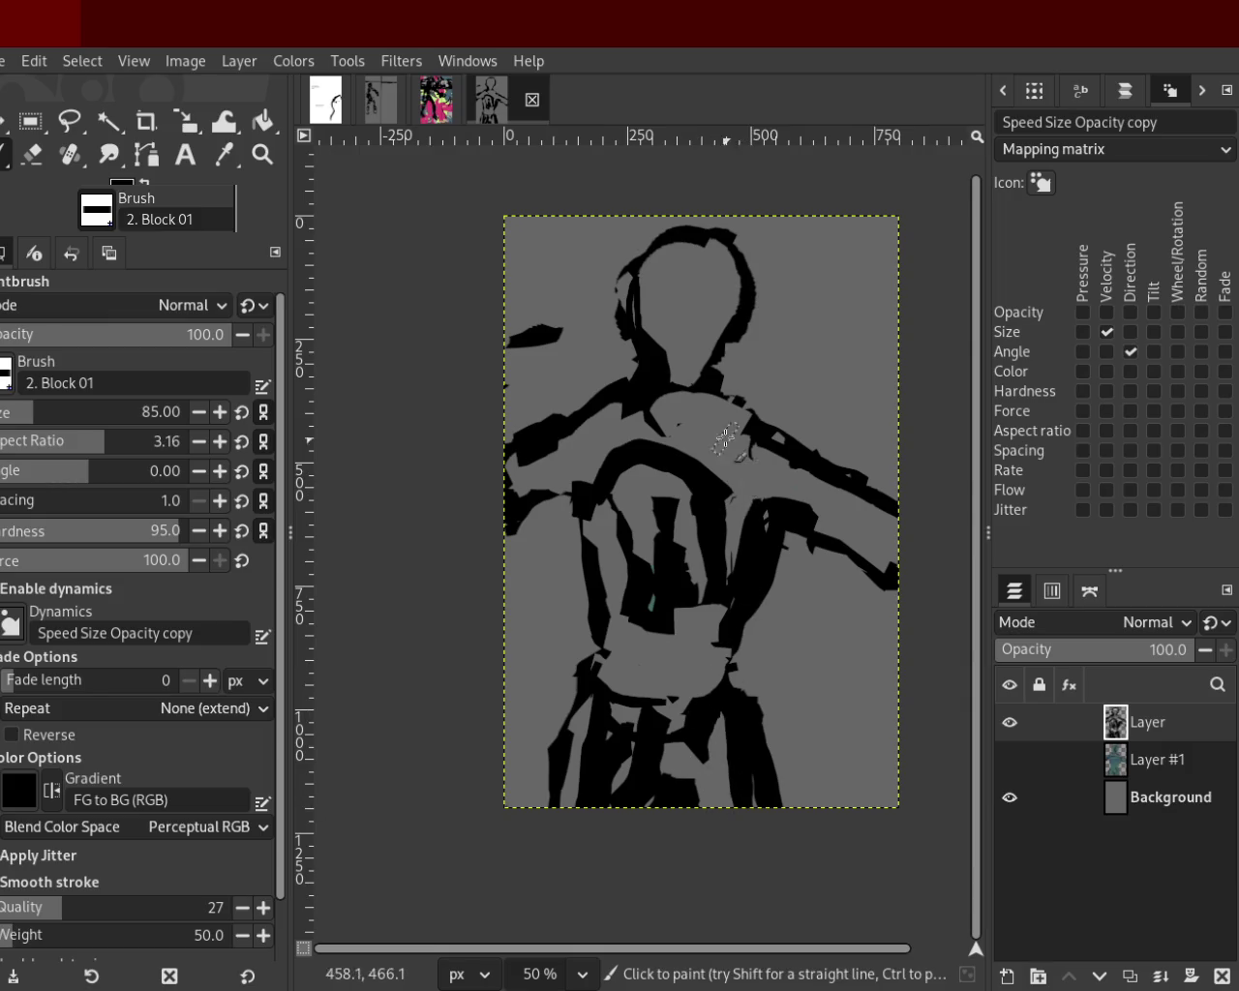
Discard a teal trial stroke, reset black, and erase a stroke across the upper chest.
{"action": "left_click", "coordinate": [728, 485], "text": "ctrl"}
{"action": "left_click_drag", "start_coordinate": [654, 609], "coordinate": [745, 569]}
{"action": "key", "text": "ctrl+z"}
{"action": "key", "text": "d"}
{"action": "key", "text": "shift+e"}
{"action": "left_click_drag", "start_coordinate": [580, 435], "coordinate": [523, 484]}
{"action": "key", "text": "ctrl+z"}
{"action": "left_click_drag", "start_coordinate": [626, 420], "coordinate": [494, 476]}
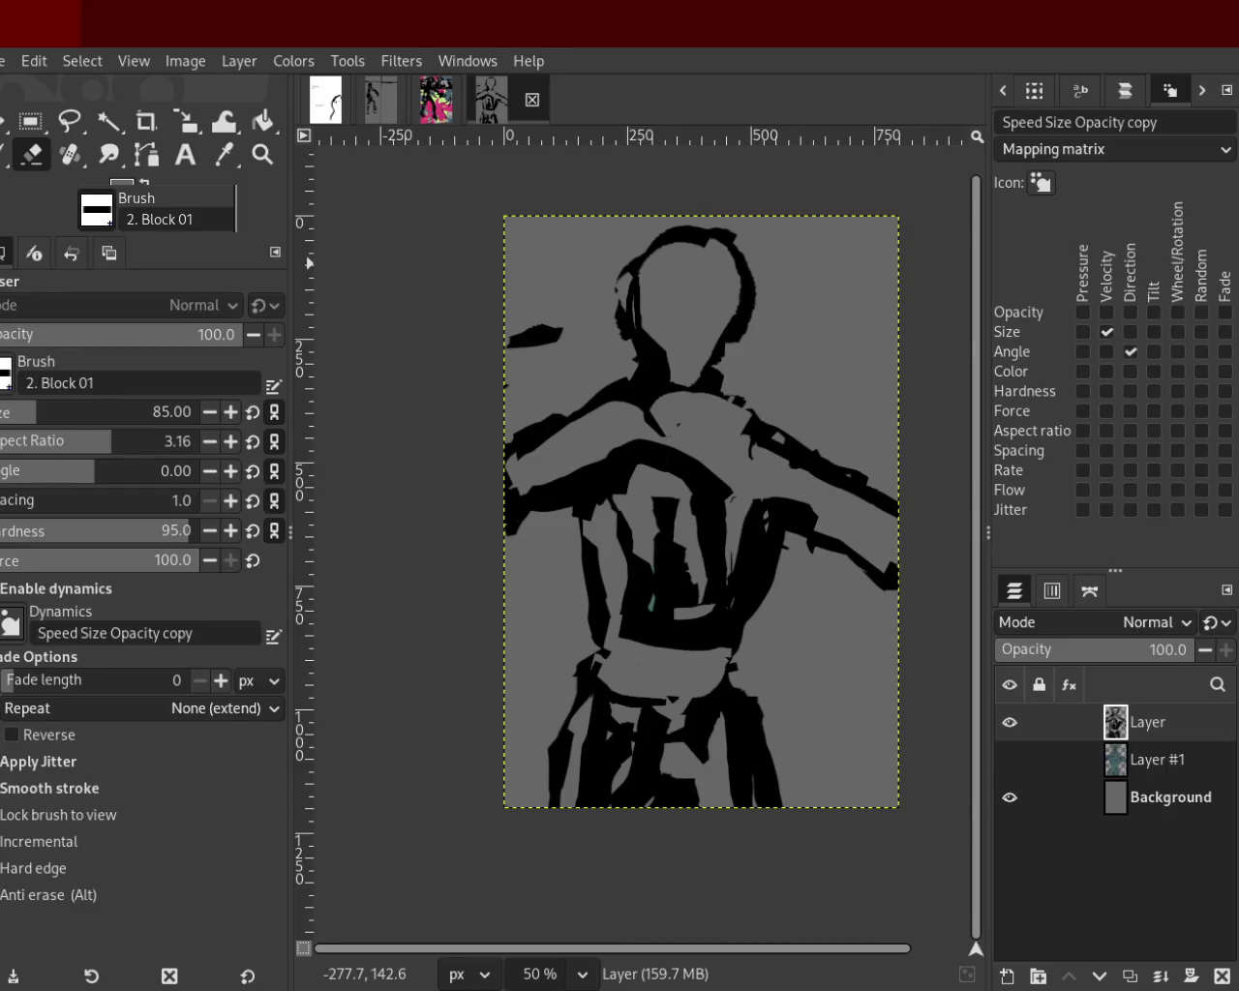
Erase stray black around the collar and a small patch, keeping the shoulder strokes.
{"action": "key", "text": "p"}
{"action": "left_click", "coordinate": [29, 155]}
{"action": "left_click_drag", "start_coordinate": [628, 399], "coordinate": [721, 415]}
{"action": "key", "text": "ctrl+z"}
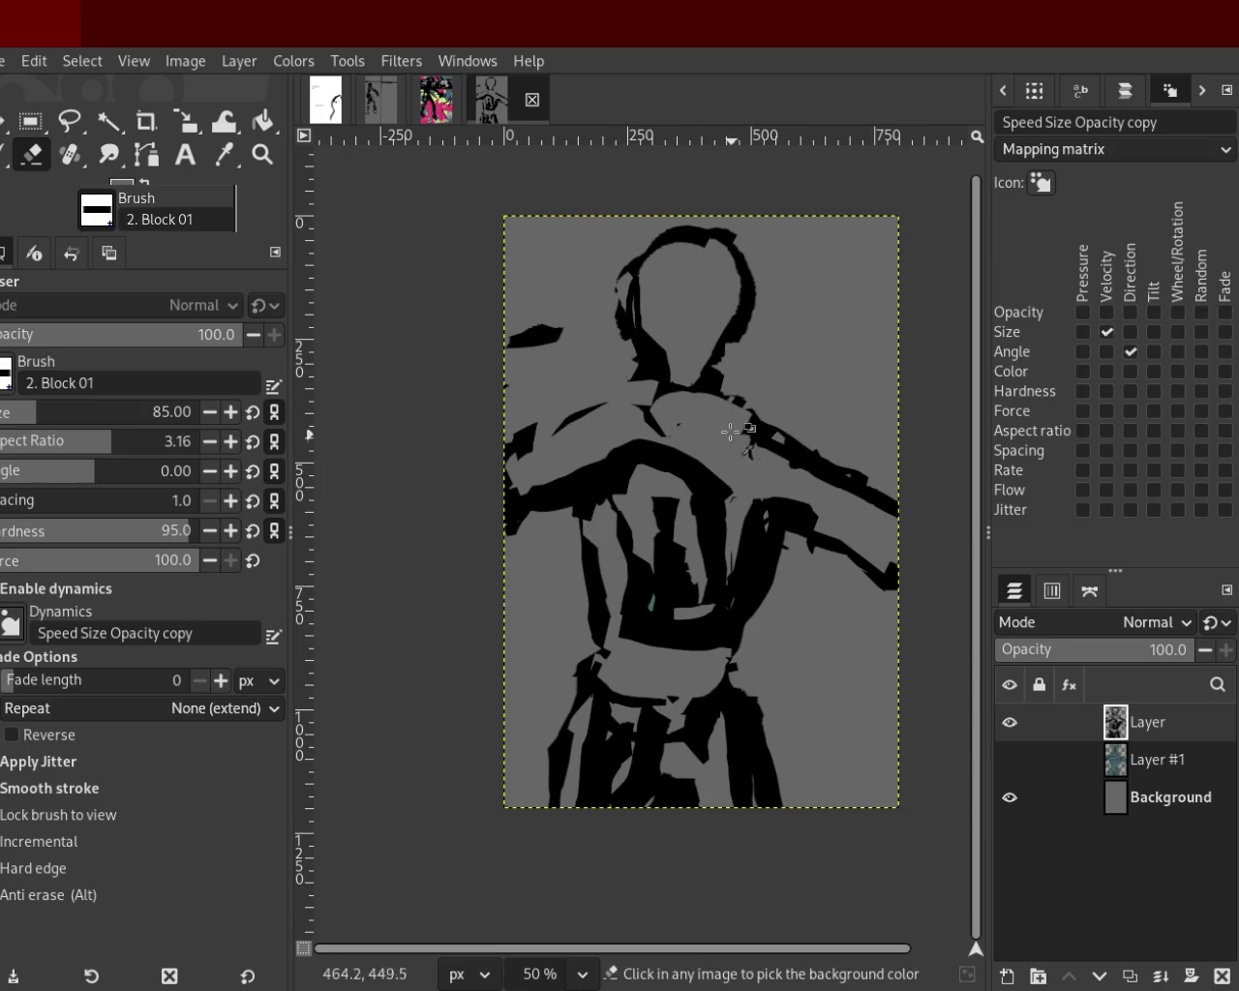
{"action": "key", "text": "ctrl+z"}
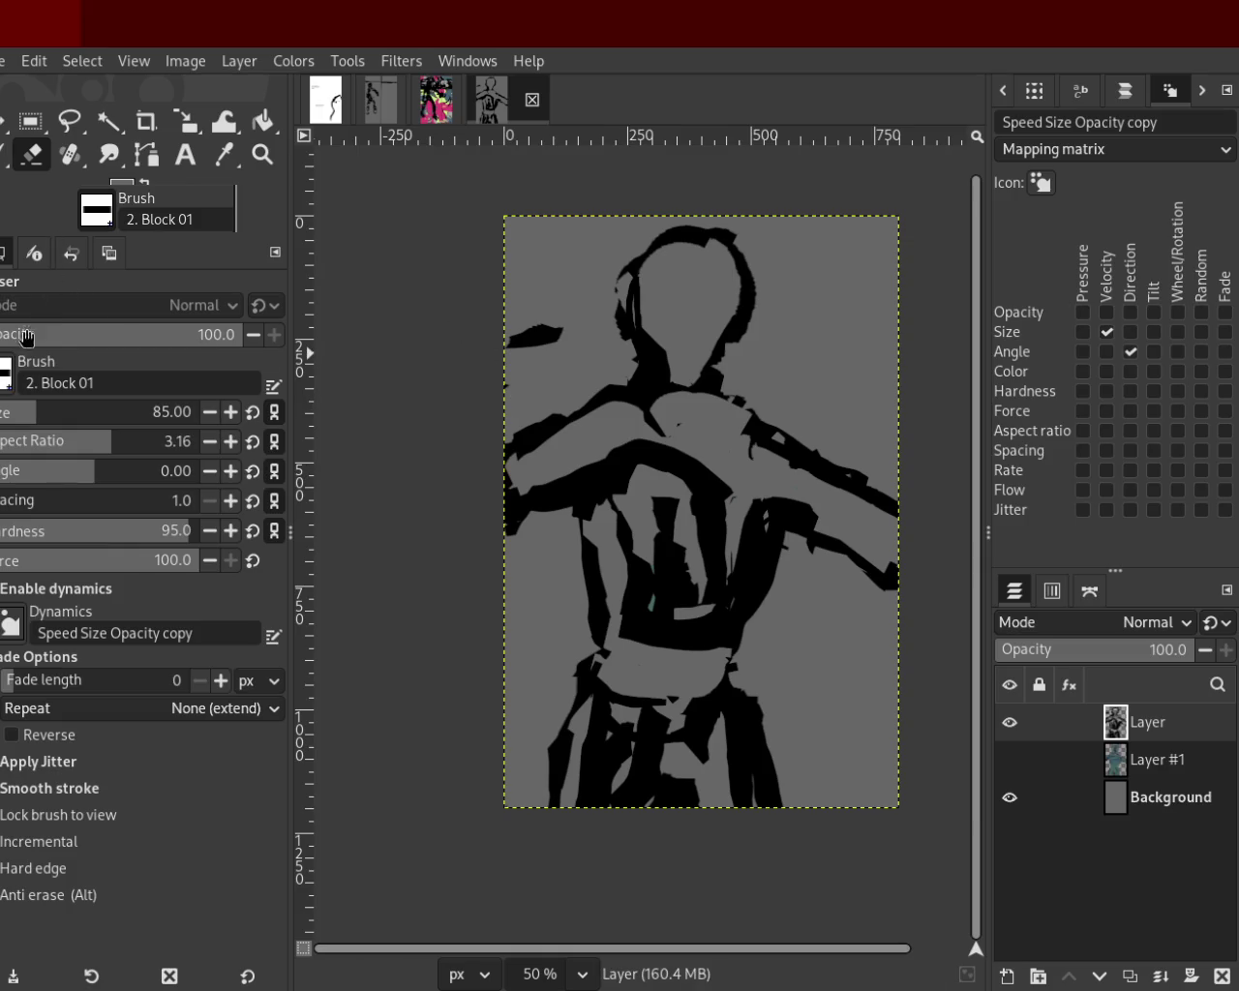
{"action": "left_click", "coordinate": [748, 523]}
{"action": "mouse_move", "coordinate": [641, 409]}
{"action": "left_mouse_down"}
{"action": "mouse_move", "coordinate": [707, 418]}
{"action": "mouse_move", "coordinate": [608, 414]}
{"action": "mouse_move", "coordinate": [621, 404]}
{"action": "mouse_move", "coordinate": [686, 455]}
{"action": "left_mouse_up"}
{"action": "left_click_drag", "start_coordinate": [629, 390], "coordinate": [741, 406]}
{"action": "left_click", "coordinate": [69, 153]}
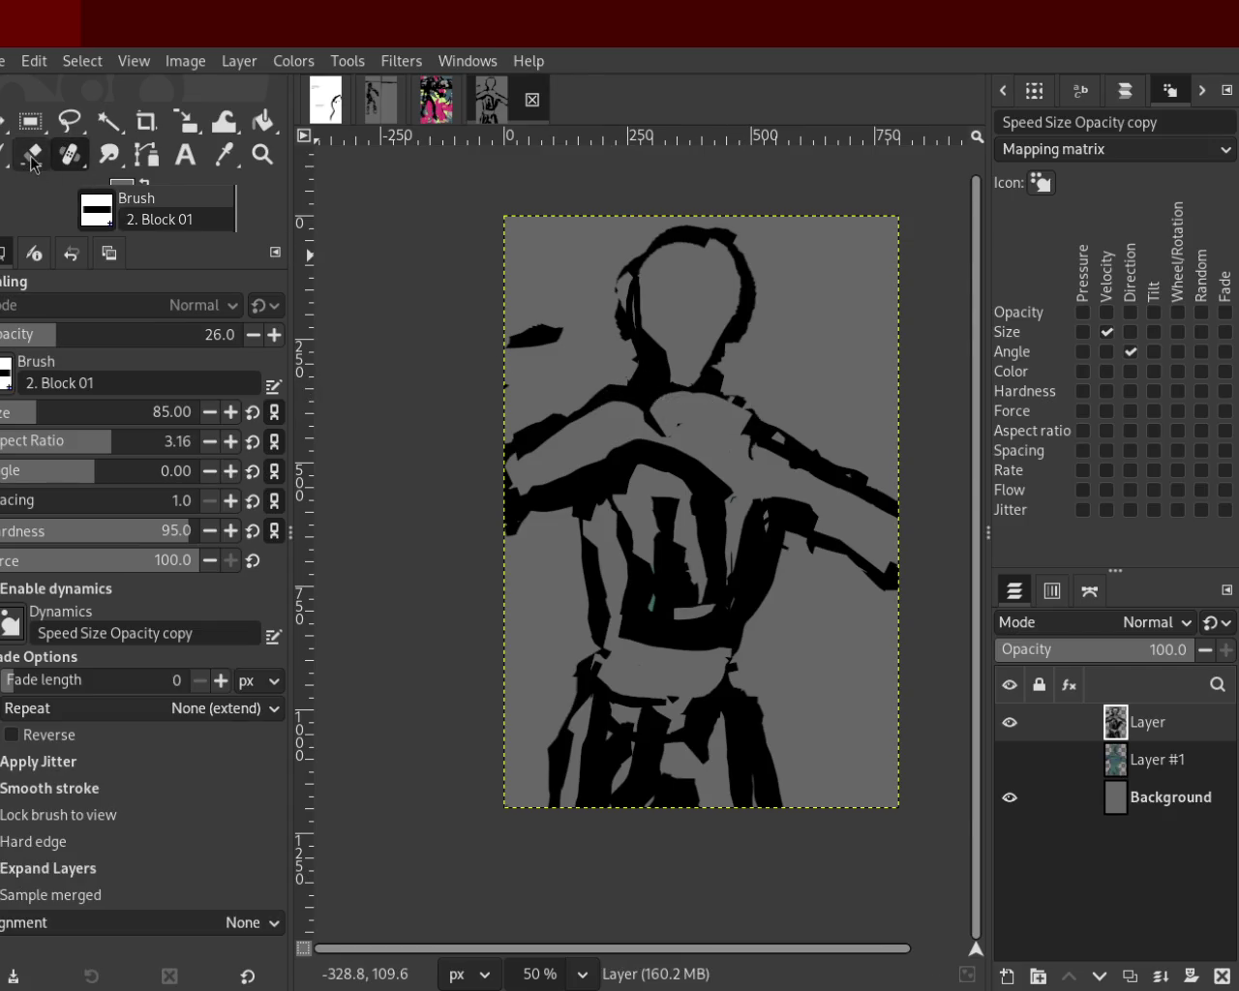
Paint sampled grey over the black near the left shoulder, discarding a collar dab.
{"action": "left_click", "coordinate": [31, 155]}
{"action": "key", "text": "p"}
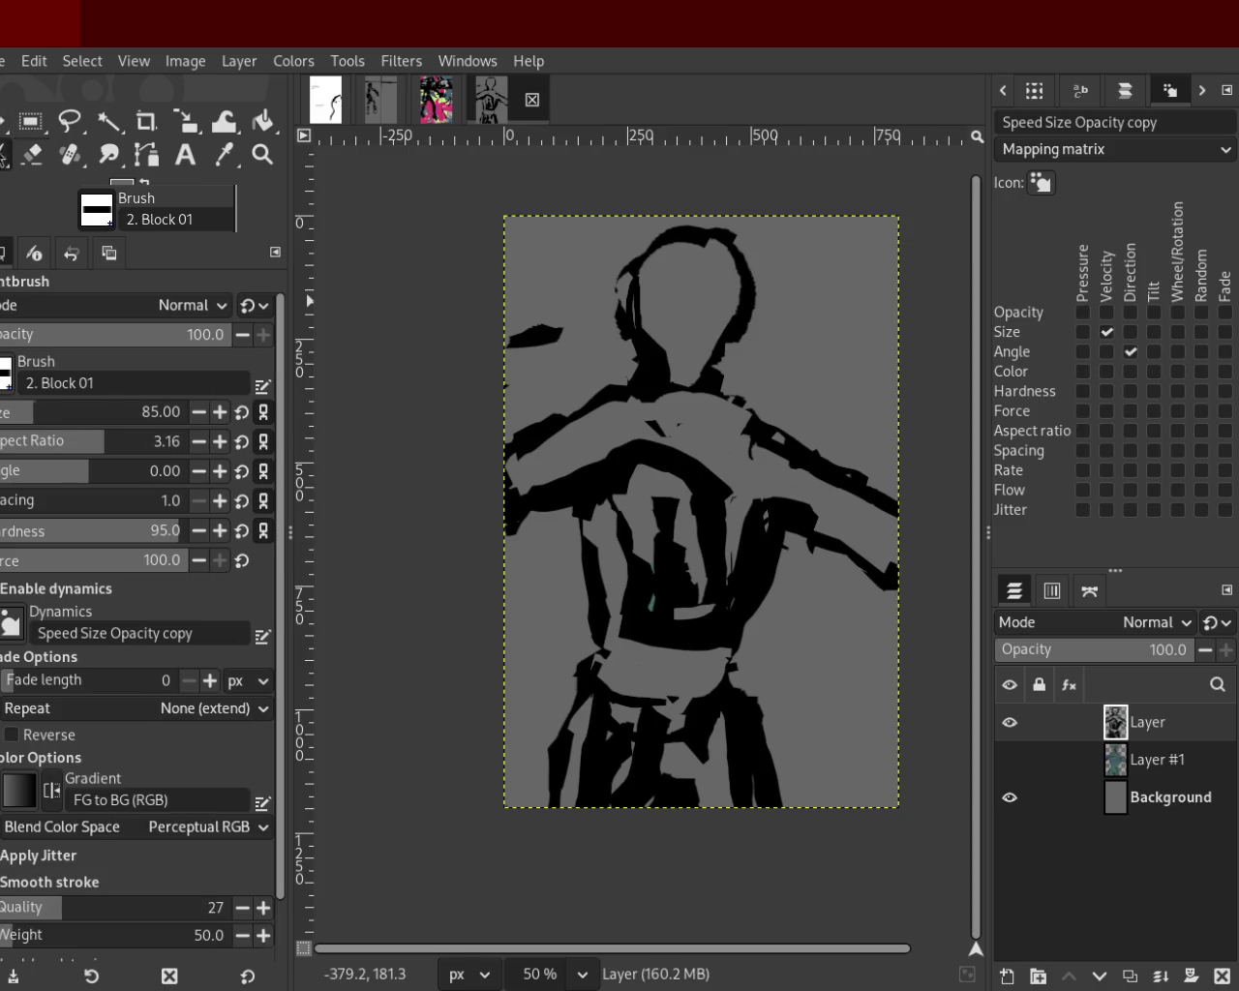
{"action": "left_click", "coordinate": [718, 405]}
{"action": "key", "text": "ctrl+z"}
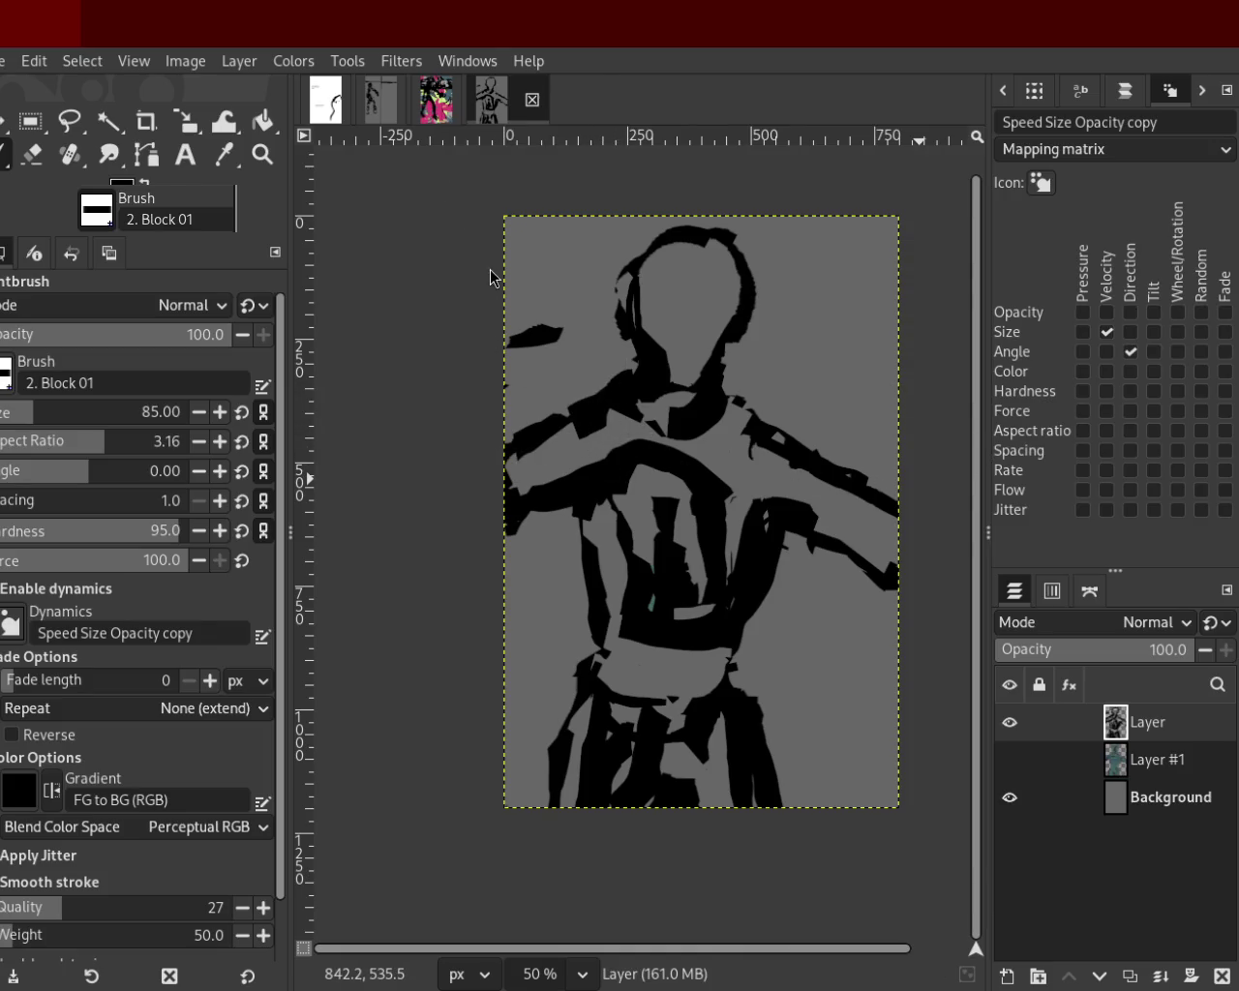
{"action": "key", "text": "ctrl"}
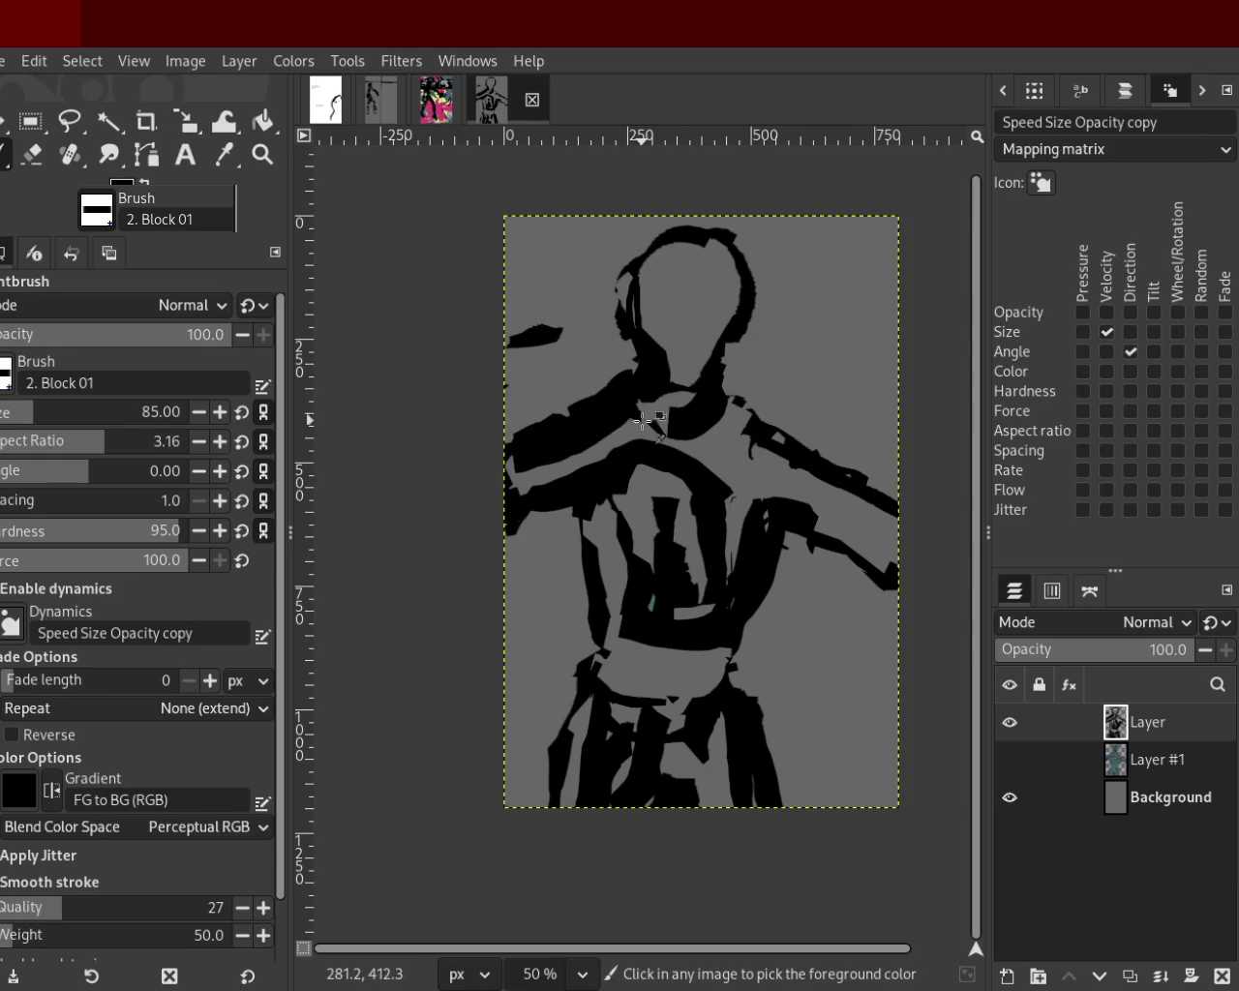
{"action": "left_click", "coordinate": [640, 419], "text": "ctrl"}
{"action": "left_click_drag", "start_coordinate": [611, 406], "coordinate": [522, 476]}
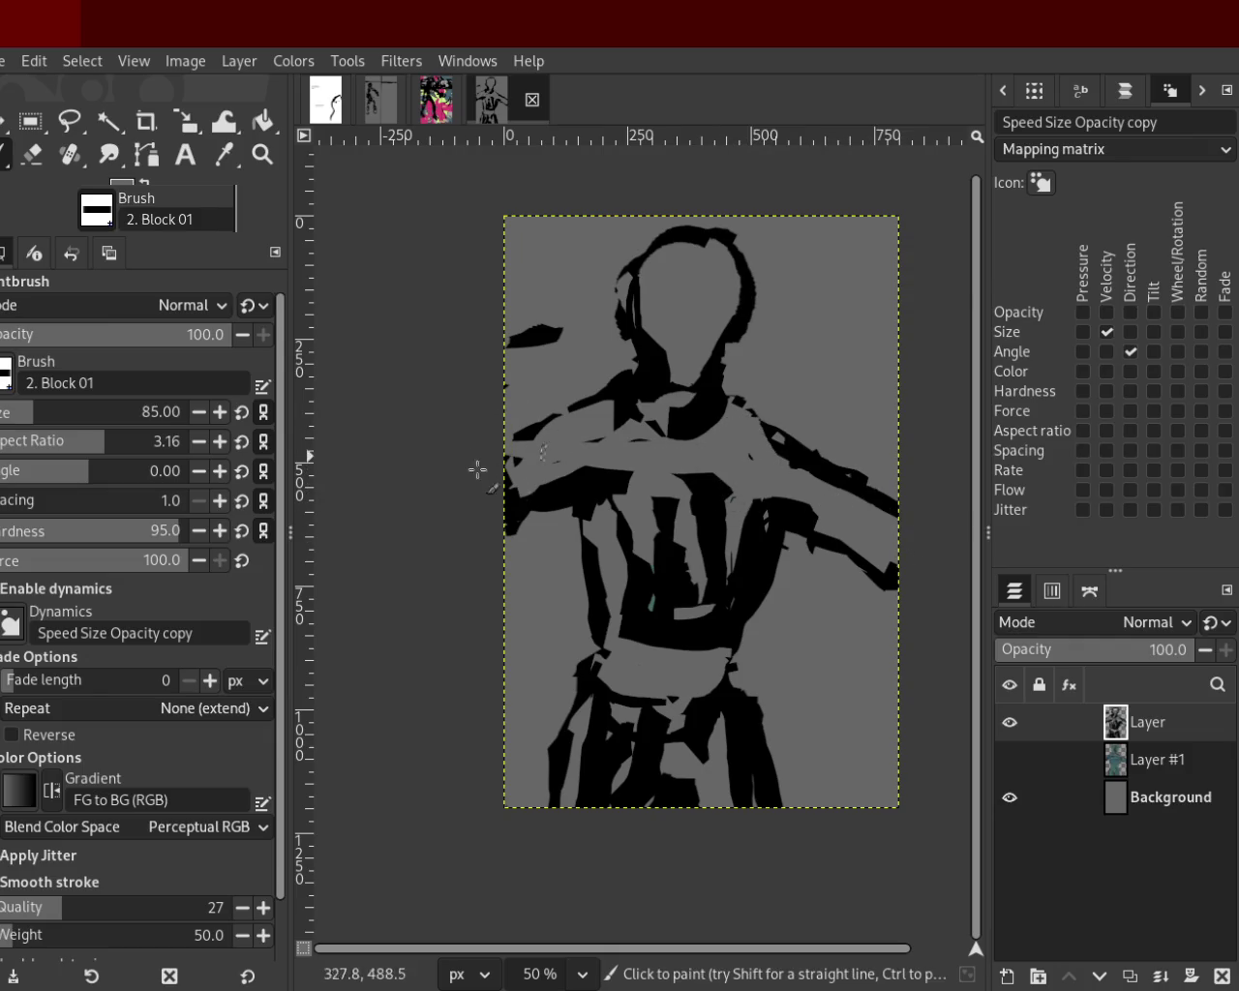
Rework the chest and left shoulder with grey and black strokes, retrying the shoulder strokes.
{"action": "key", "text": "ctrl"}
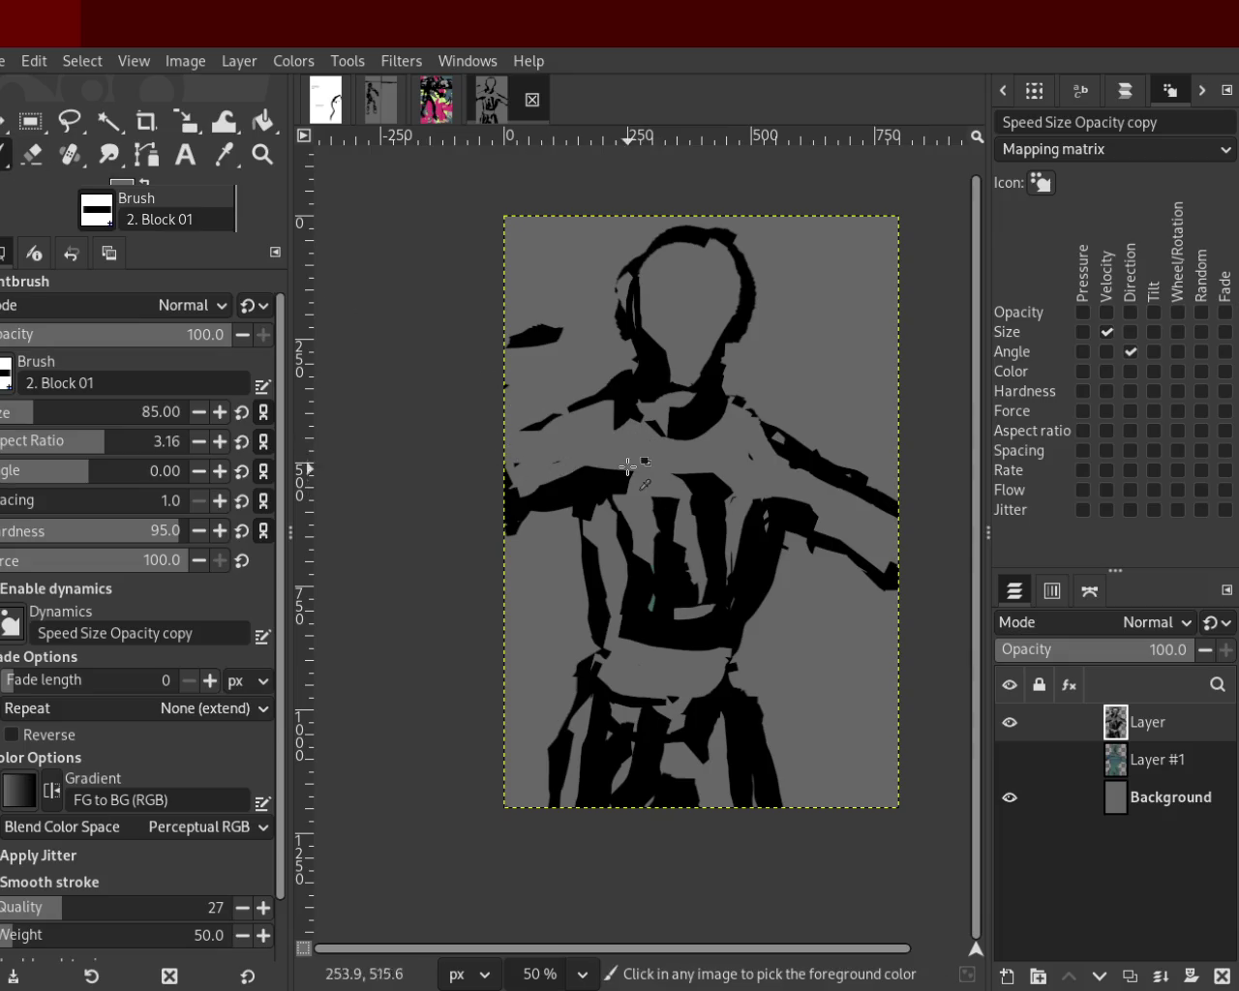
{"action": "left_click_drag", "start_coordinate": [609, 491], "coordinate": [660, 493]}
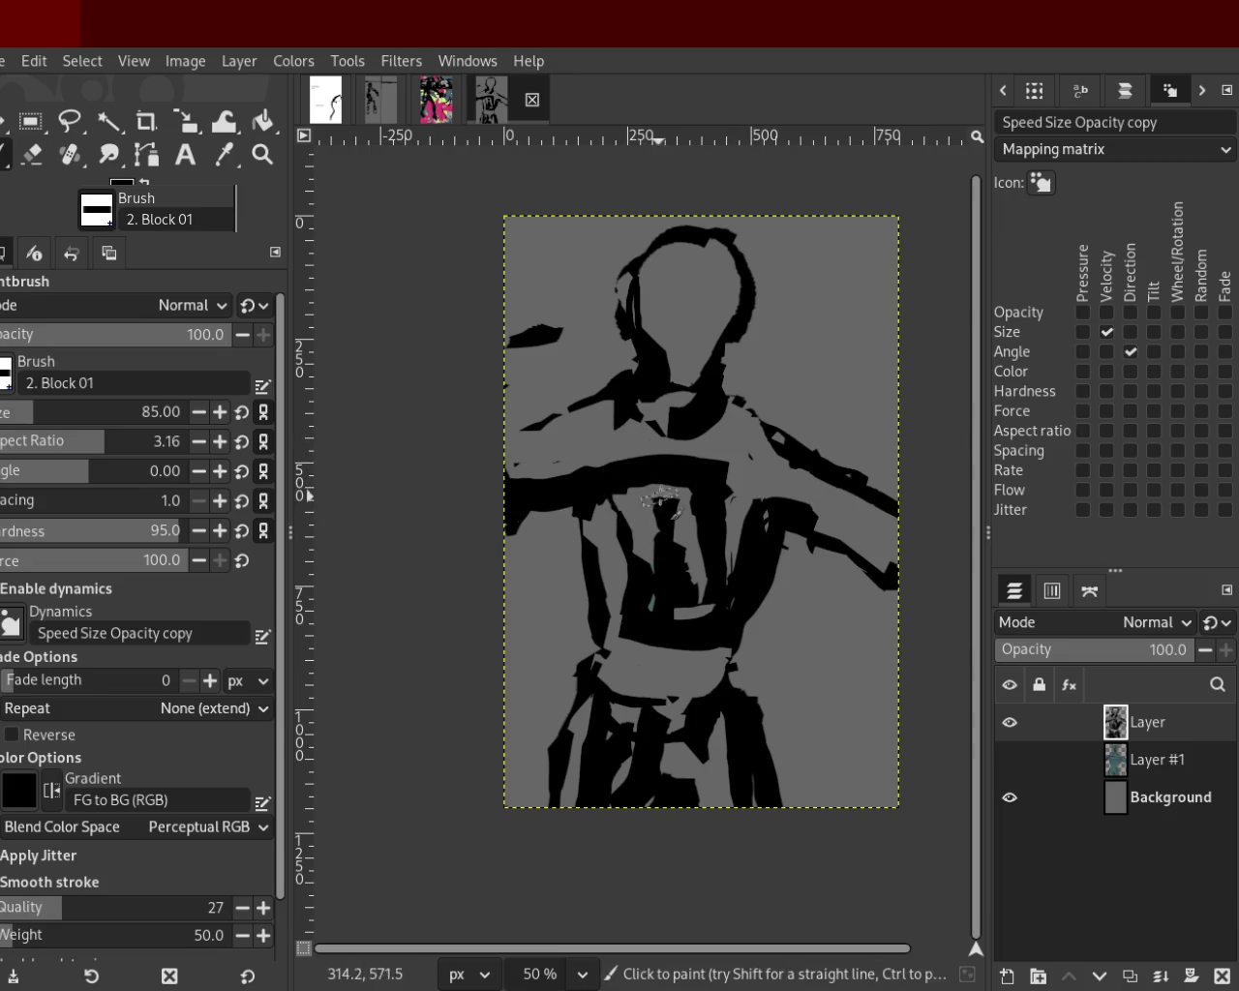
{"action": "left_click", "coordinate": [656, 493], "text": "ctrl"}
{"action": "left_click_drag", "start_coordinate": [601, 435], "coordinate": [488, 495]}
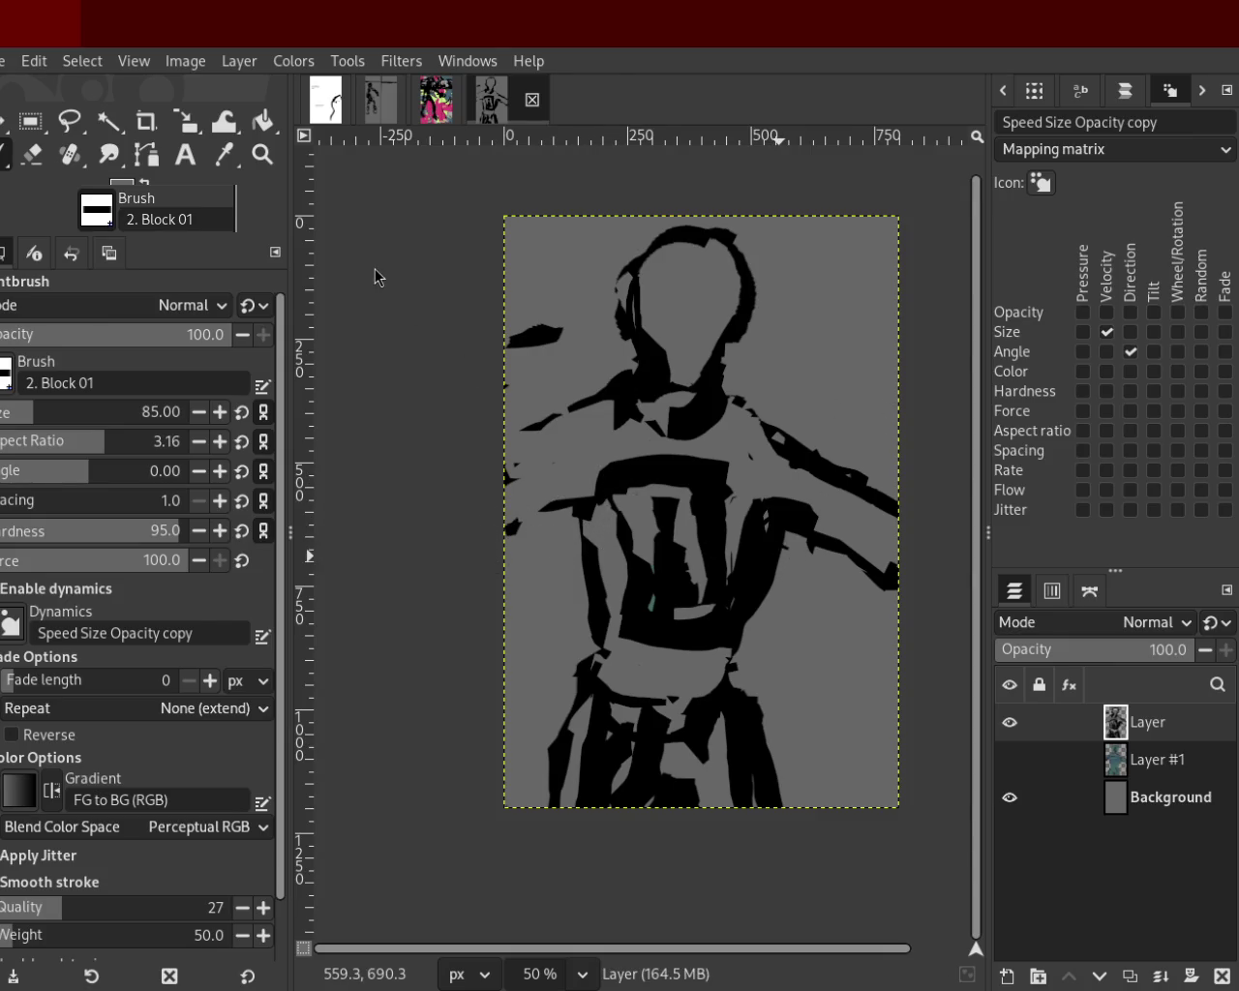
{"action": "left_click", "coordinate": [630, 410], "text": "ctrl"}
{"action": "mouse_move", "coordinate": [624, 392]}
{"action": "left_mouse_down"}
{"action": "mouse_move", "coordinate": [533, 432]}
{"action": "mouse_move", "coordinate": [505, 474]}
{"action": "left_mouse_up"}
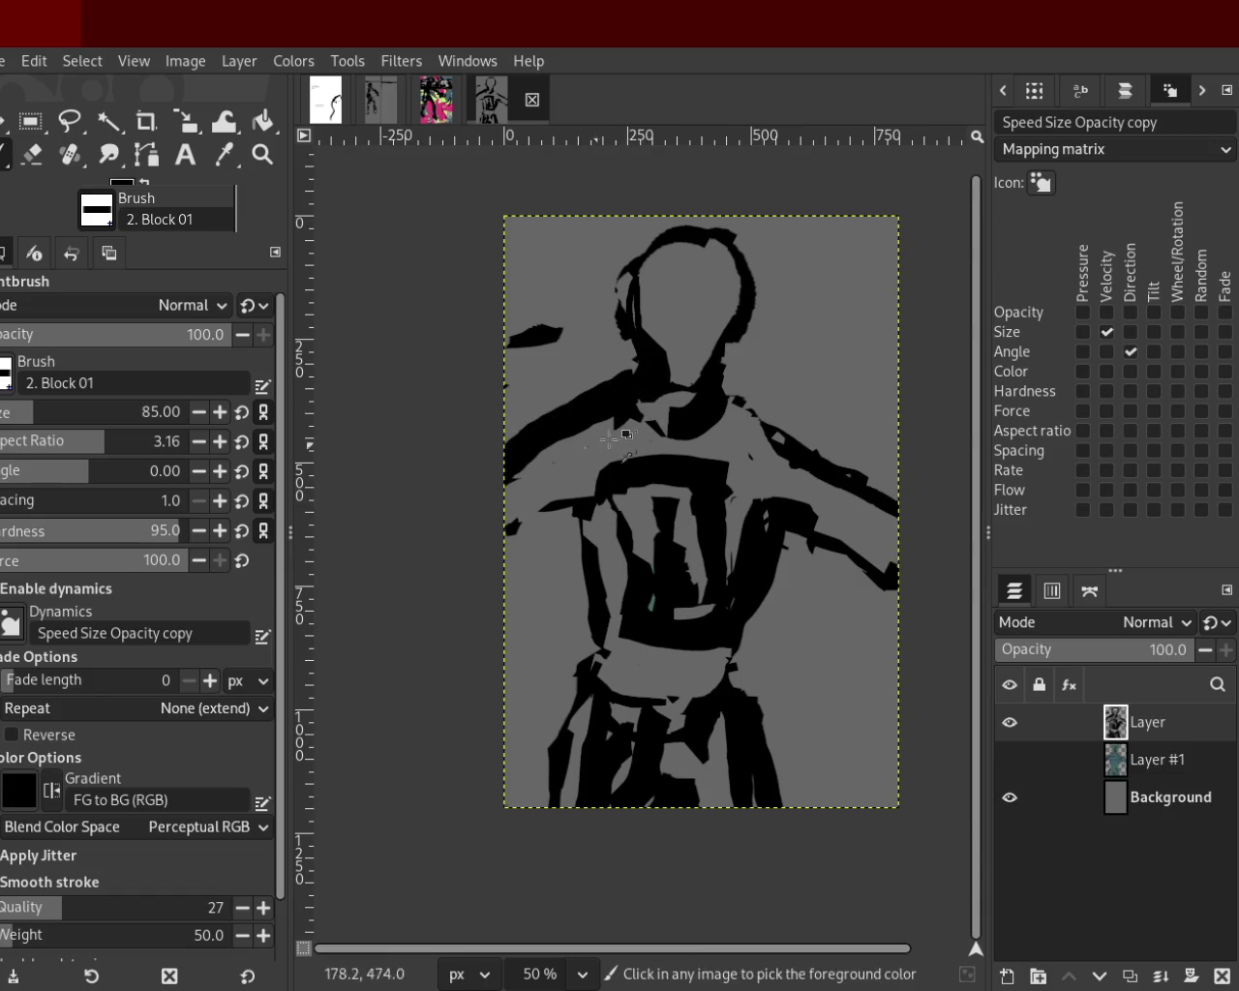
{"action": "key", "text": "ctrl+z"}
{"action": "left_click_drag", "start_coordinate": [581, 431], "coordinate": [498, 497]}
{"action": "mouse_move", "coordinate": [575, 465]}
{"action": "left_mouse_down"}
{"action": "mouse_move", "coordinate": [513, 503]}
{"action": "mouse_move", "coordinate": [351, 471]}
{"action": "left_mouse_up"}
{"action": "key", "text": "ctrl+z"}
{"action": "key", "text": "ctrl+z"}
{"action": "mouse_move", "coordinate": [581, 508]}
{"action": "left_mouse_down"}
{"action": "mouse_move", "coordinate": [523, 565]}
{"action": "mouse_move", "coordinate": [393, 561]}
{"action": "left_mouse_up"}
{"action": "key", "text": "ctrl+z"}
{"action": "key", "text": "ctrl+z"}
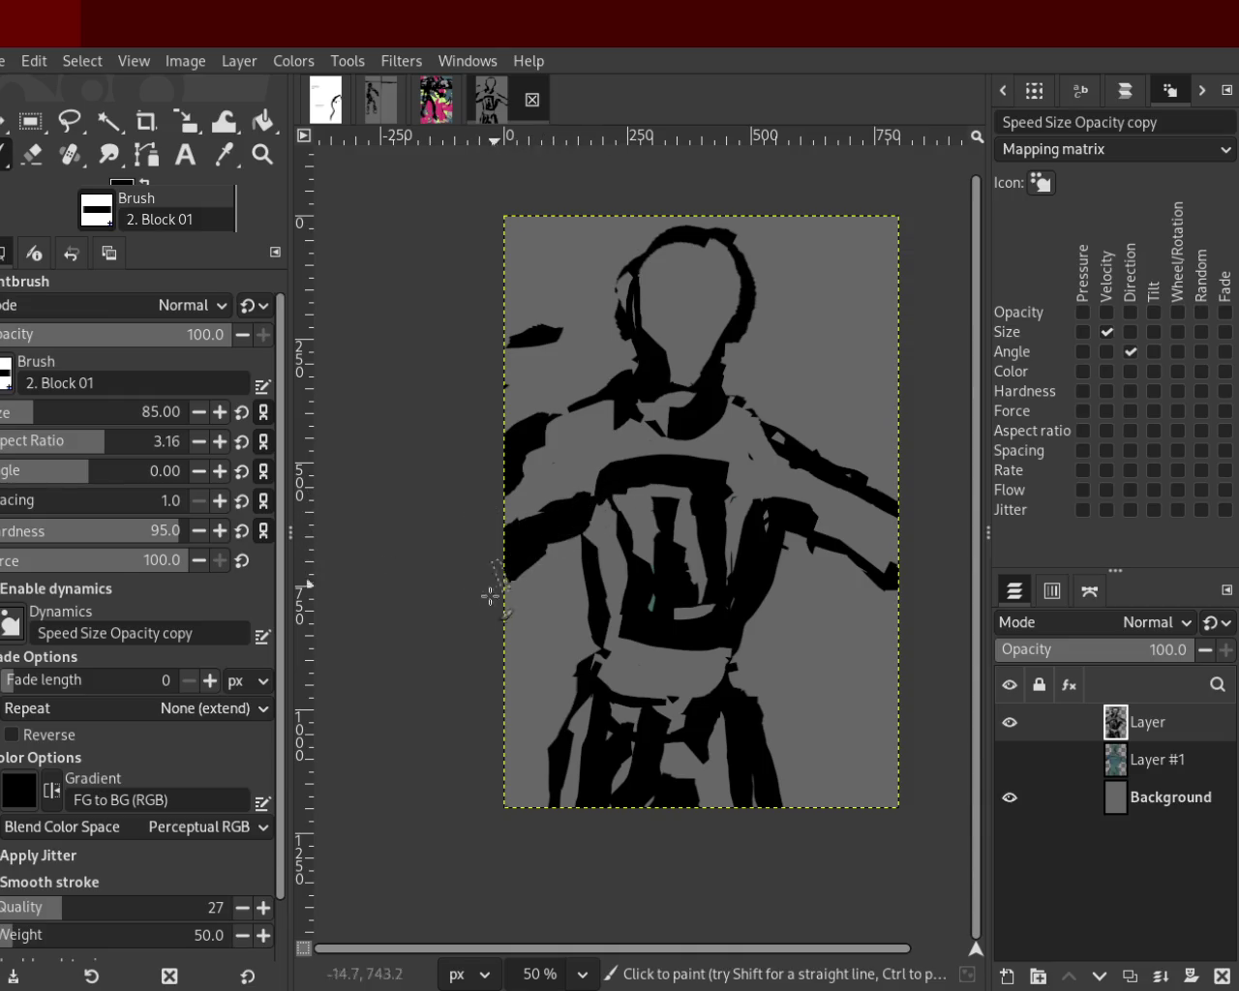
Paint black strokes along the left arm's outer edge.
{"action": "left_click", "coordinate": [29, 160]}
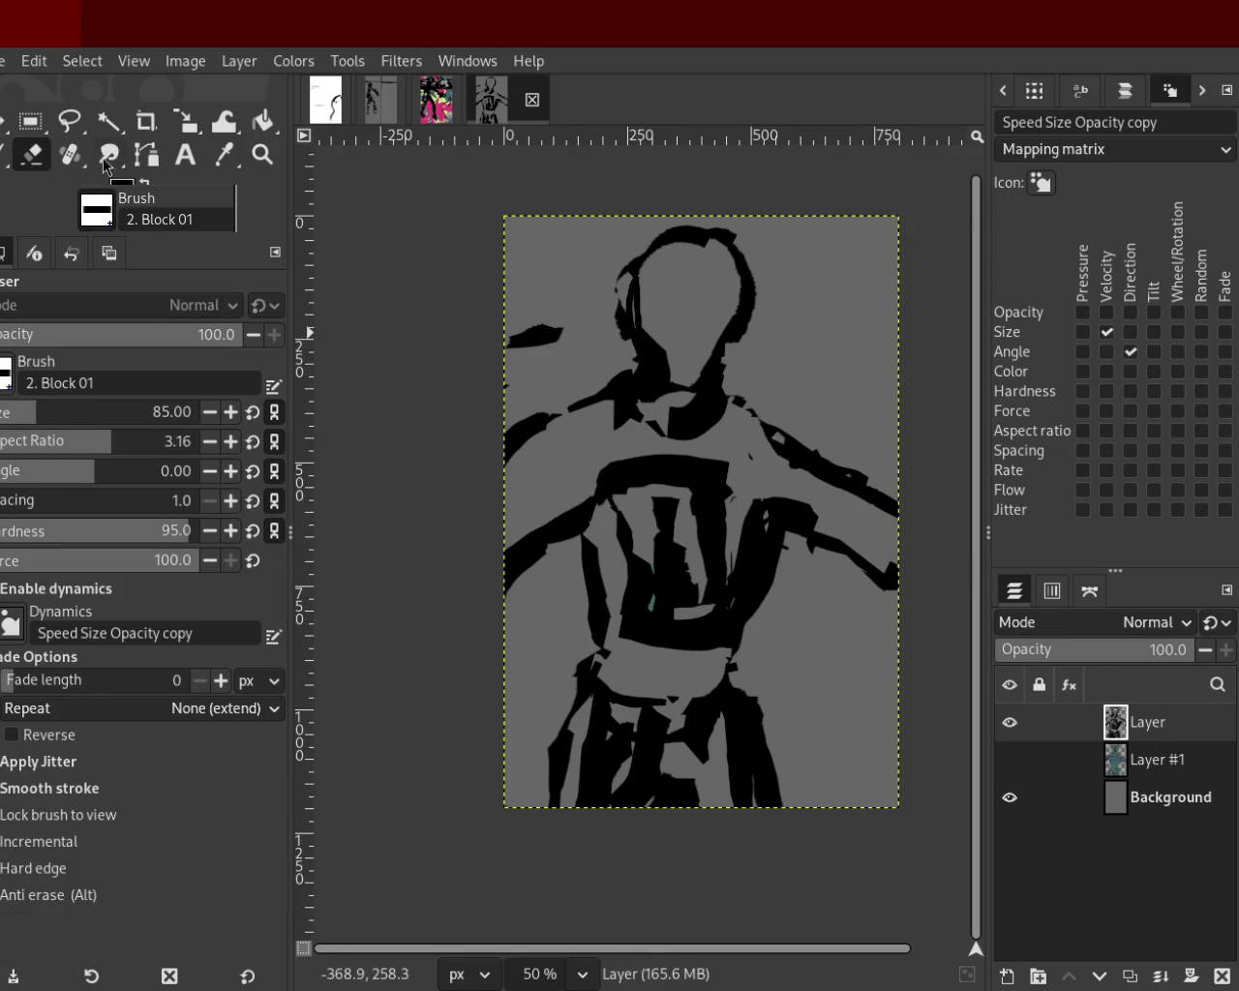
{"action": "left_click", "coordinate": [5, 154]}
{"action": "left_click_drag", "start_coordinate": [542, 426], "coordinate": [511, 474]}
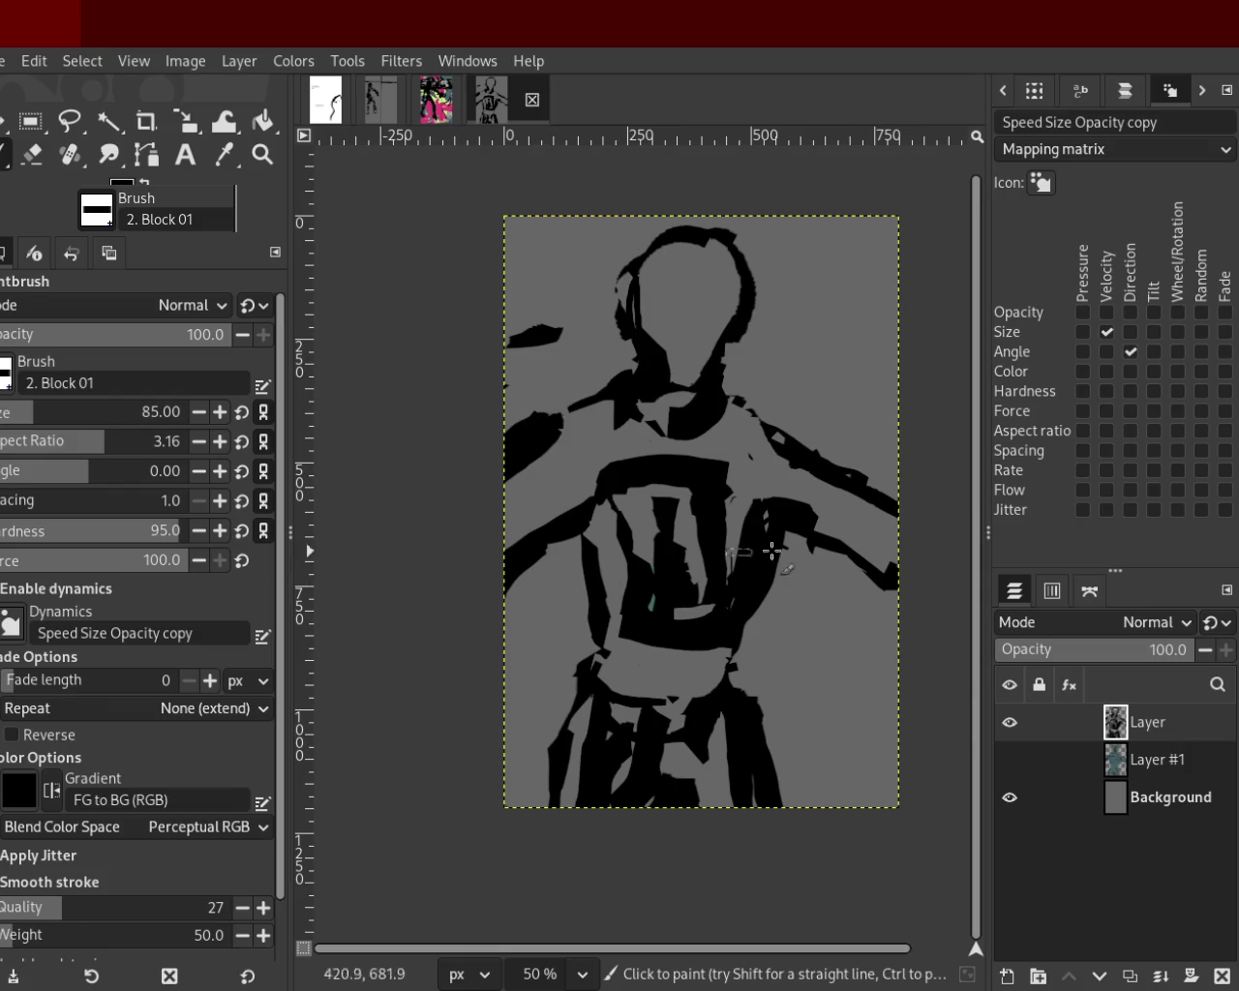
{"action": "left_click_drag", "start_coordinate": [590, 494], "coordinate": [471, 531]}
{"action": "key", "text": "ctrl+z"}
{"action": "left_click_drag", "start_coordinate": [609, 493], "coordinate": [494, 564]}
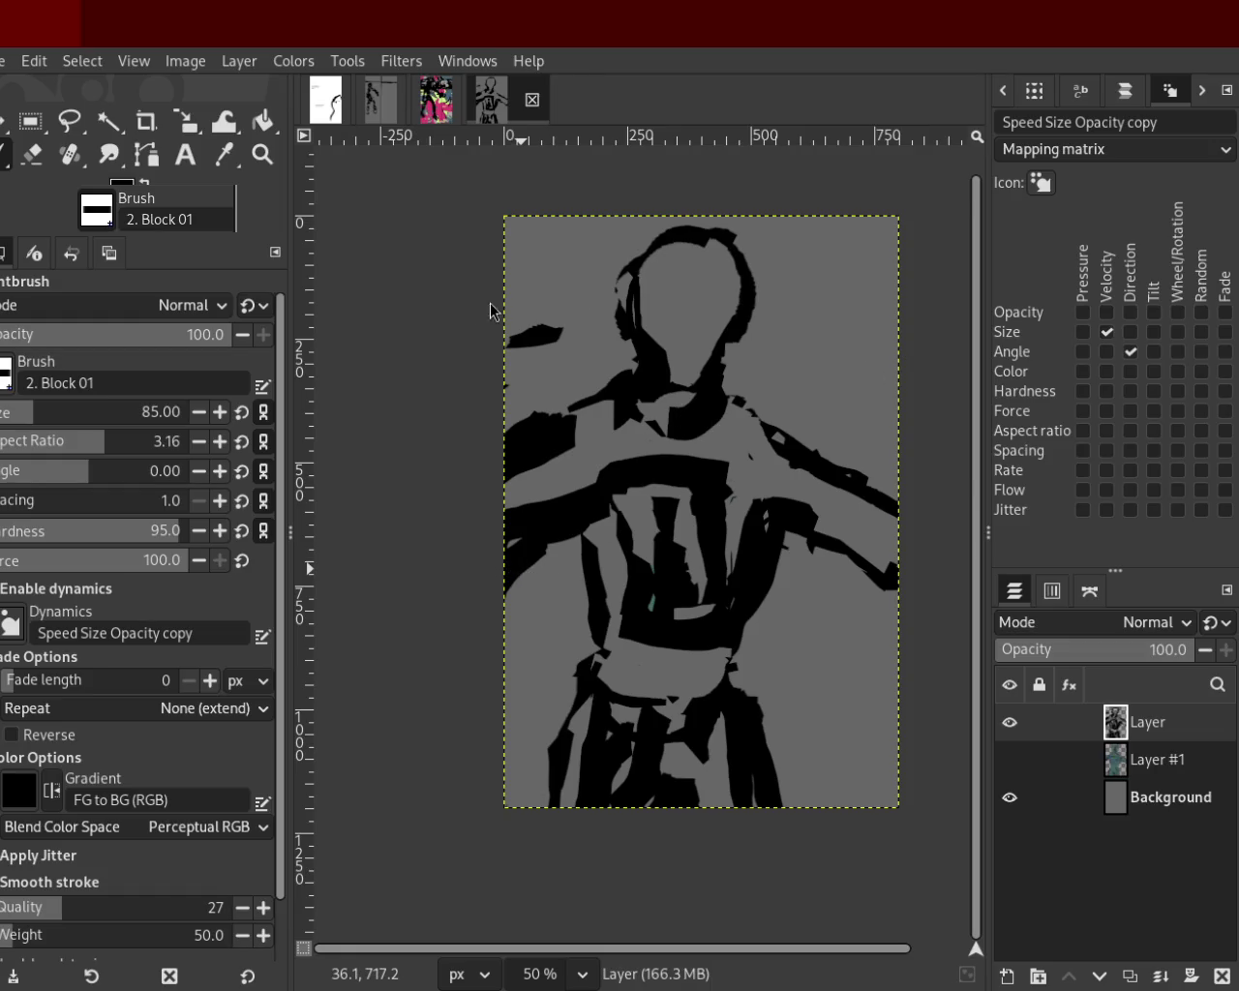
Fill the grey gap on the right arm with black, then erase the left-shoulder stroke.
{"action": "left_click", "coordinate": [820, 535], "text": "ctrl"}
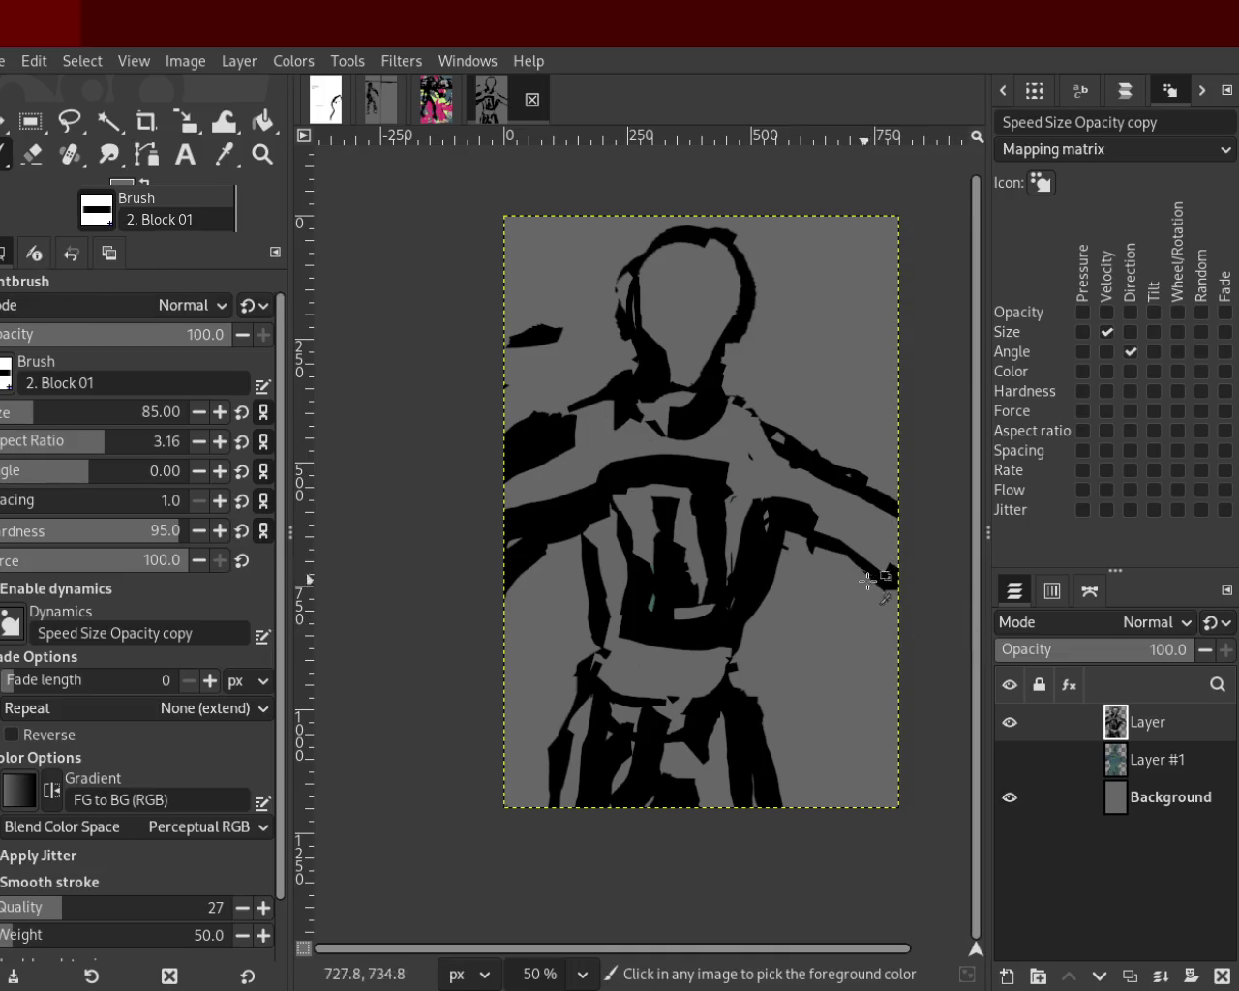
{"action": "left_click", "coordinate": [825, 542], "text": "ctrl"}
{"action": "left_click_drag", "start_coordinate": [808, 527], "coordinate": [876, 559]}
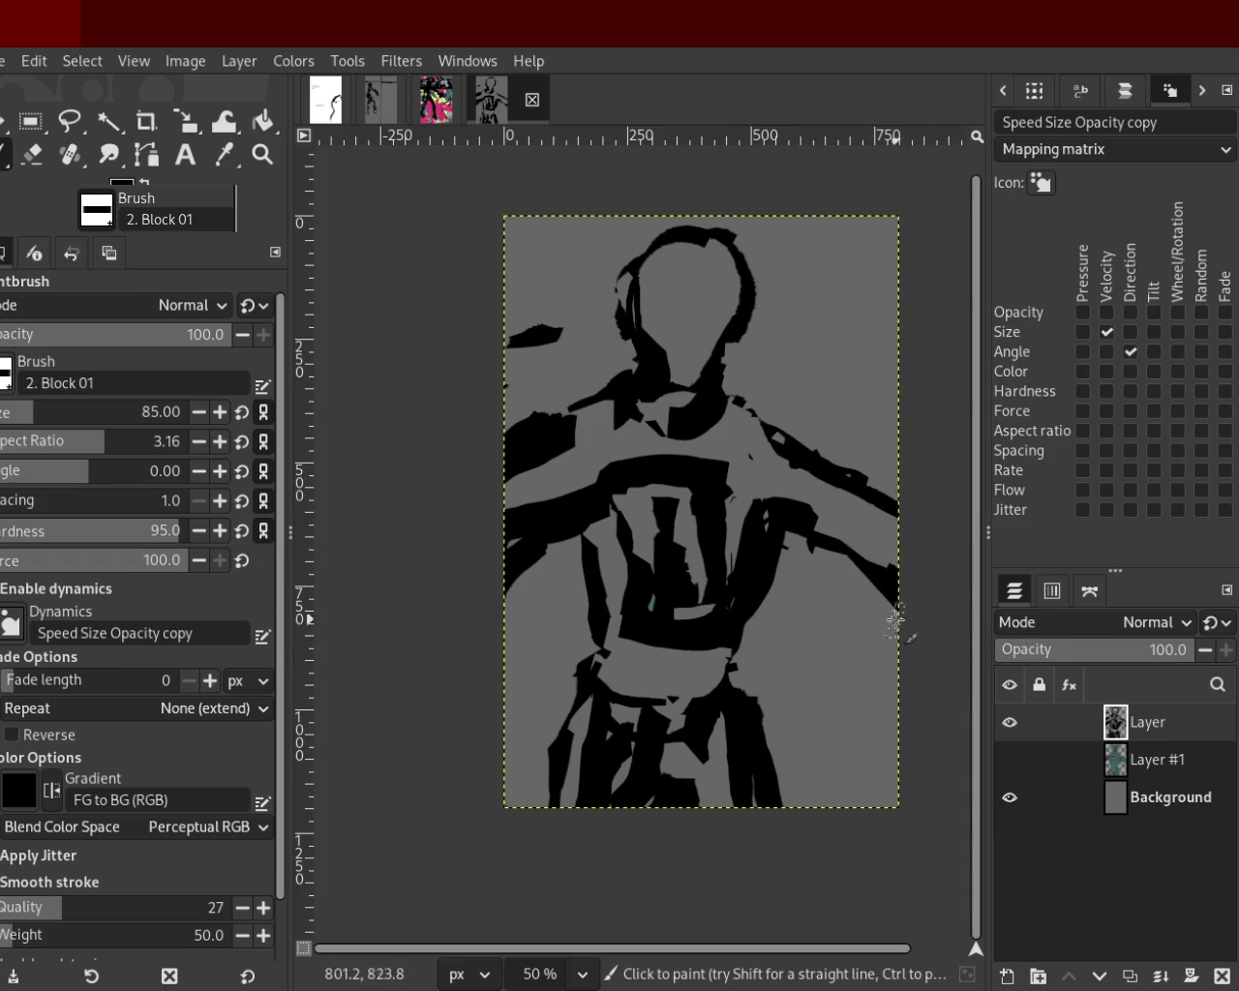
{"action": "mouse_move", "coordinate": [813, 475]}
{"action": "left_mouse_down"}
{"action": "mouse_move", "coordinate": [843, 502]}
{"action": "mouse_move", "coordinate": [850, 531]}
{"action": "mouse_move", "coordinate": [886, 542]}
{"action": "left_mouse_up"}
{"action": "key", "text": "ctrl+z"}
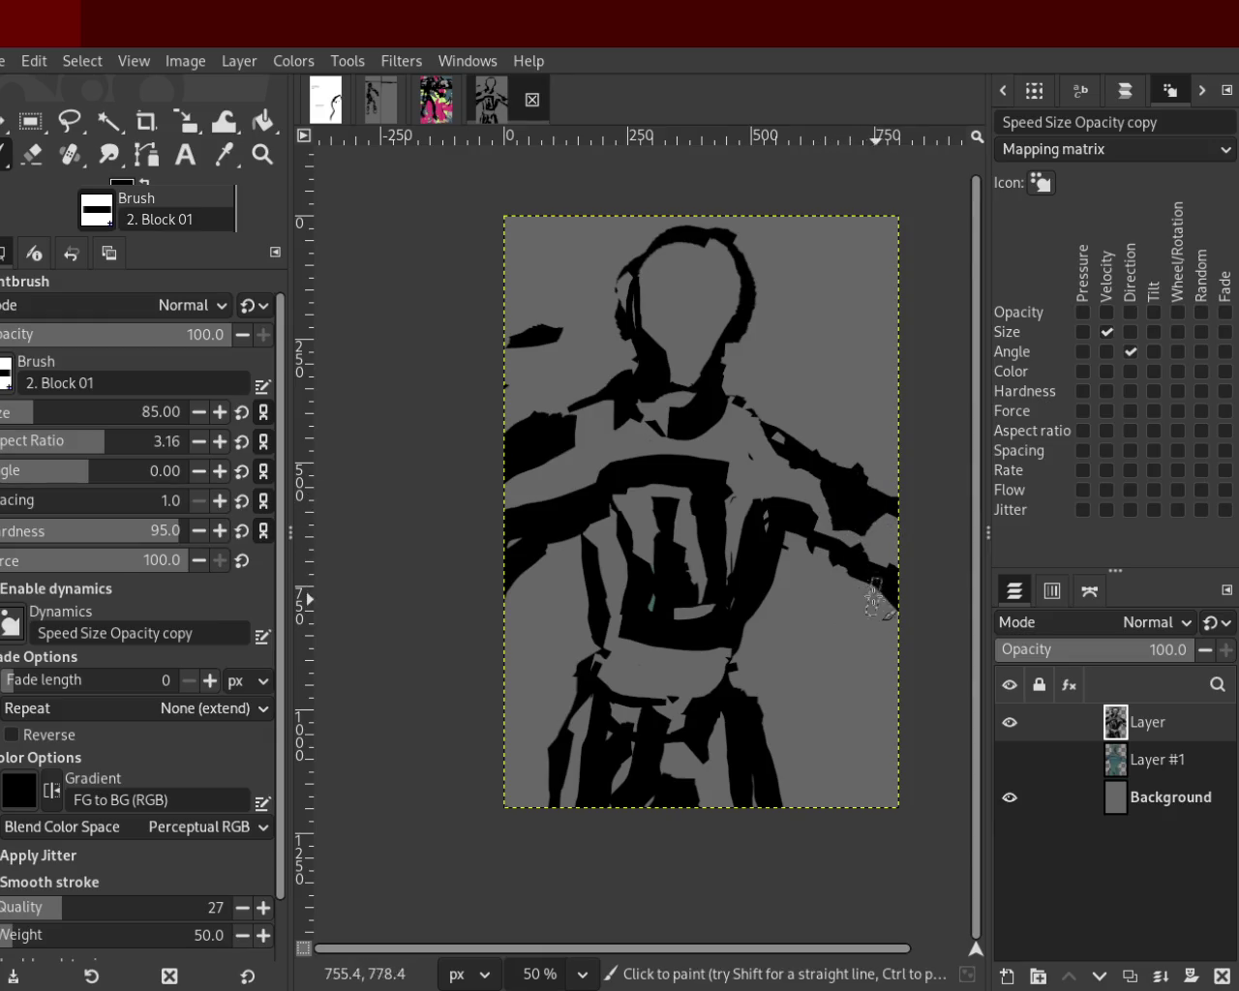
{"action": "left_click", "coordinate": [44, 161]}
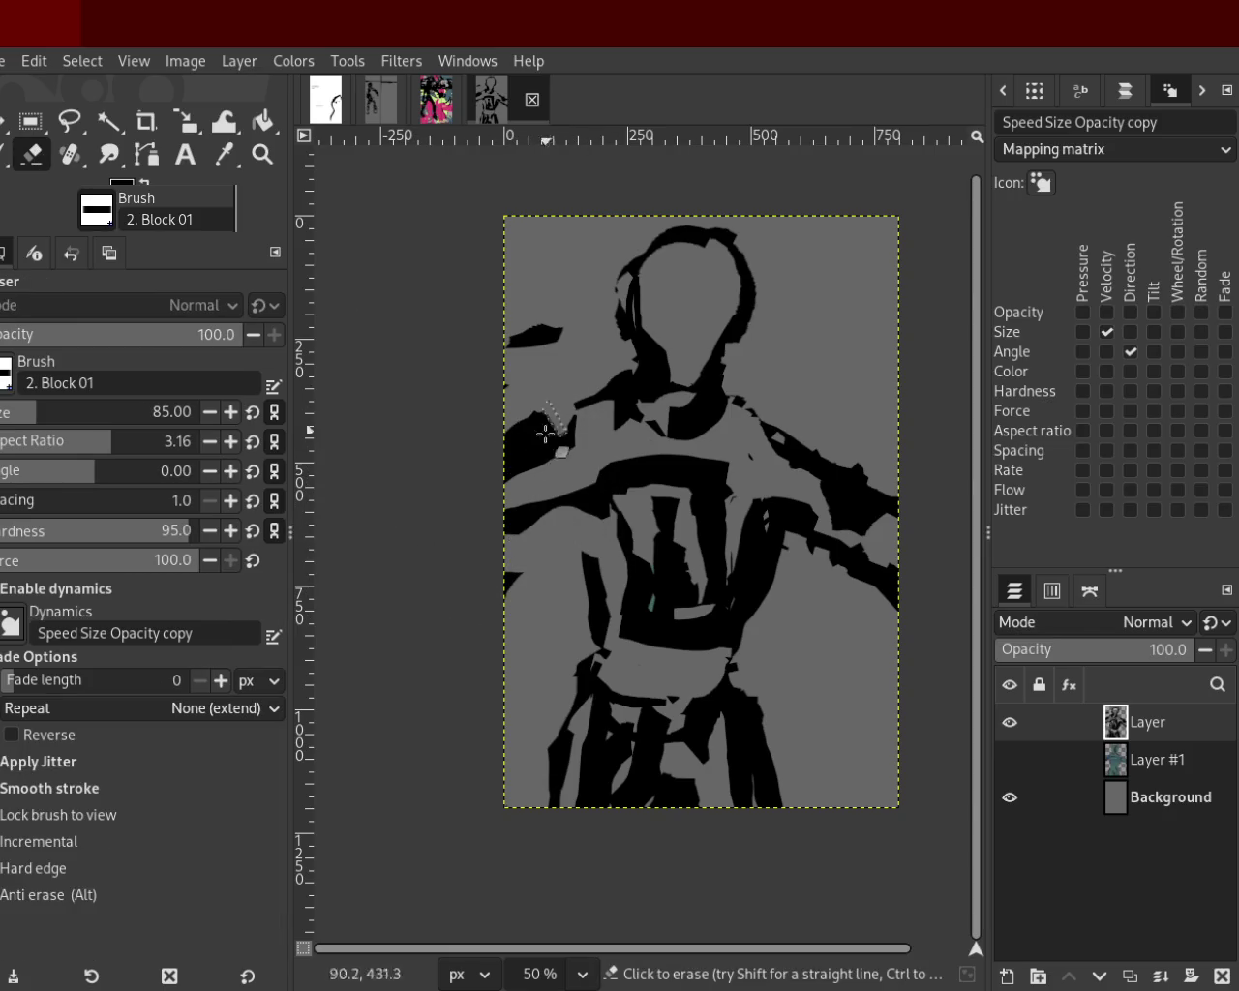
{"action": "mouse_move", "coordinate": [577, 310]}
{"action": "left_mouse_down"}
{"action": "mouse_move", "coordinate": [518, 350]}
{"action": "mouse_move", "coordinate": [566, 331]}
{"action": "left_mouse_up"}
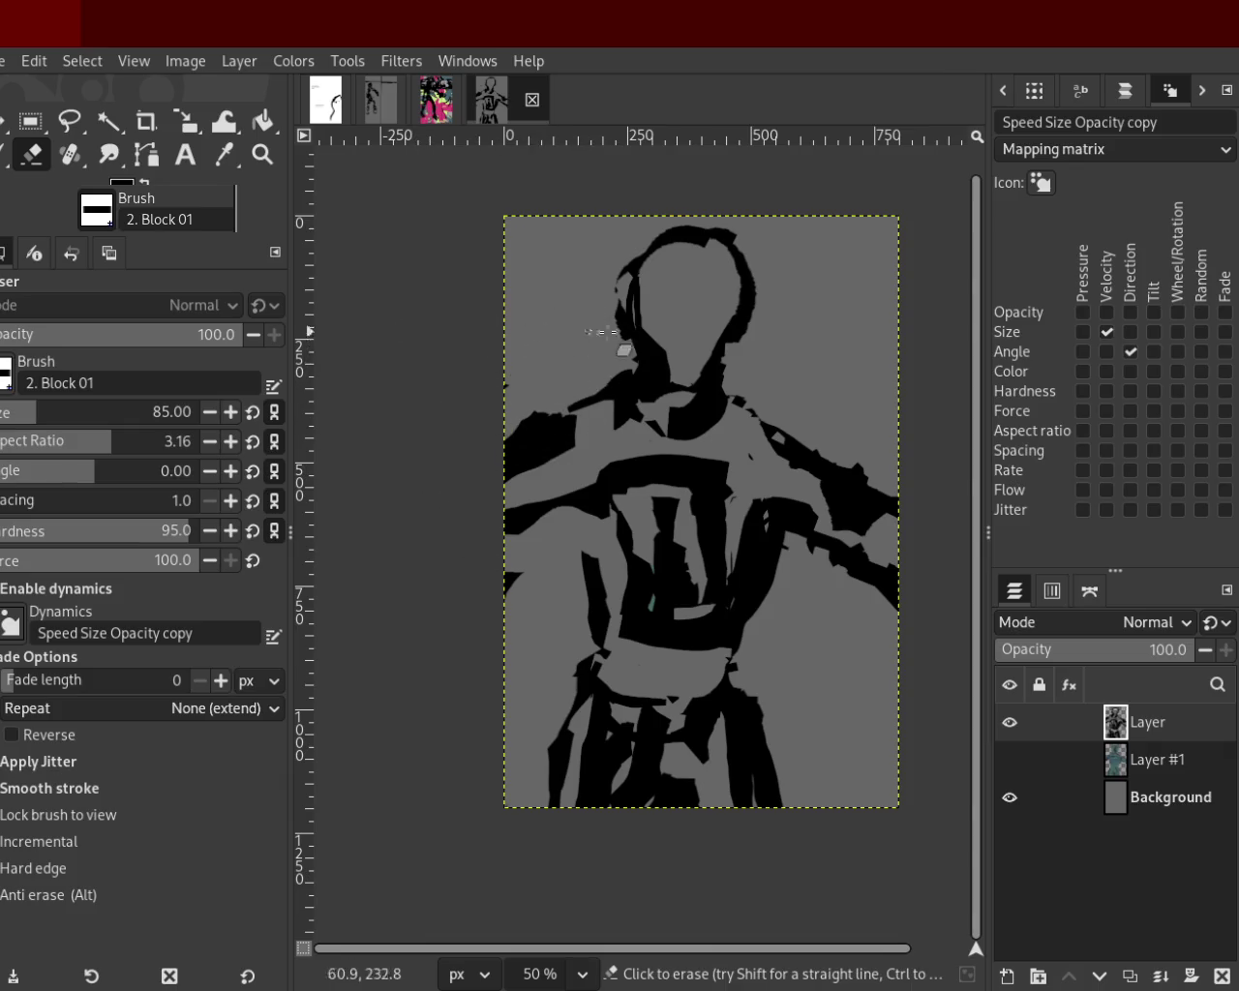
Paint diagonal black Block 01 strokes across the head, undoing the trial strokes.
{"action": "key", "text": "p"}
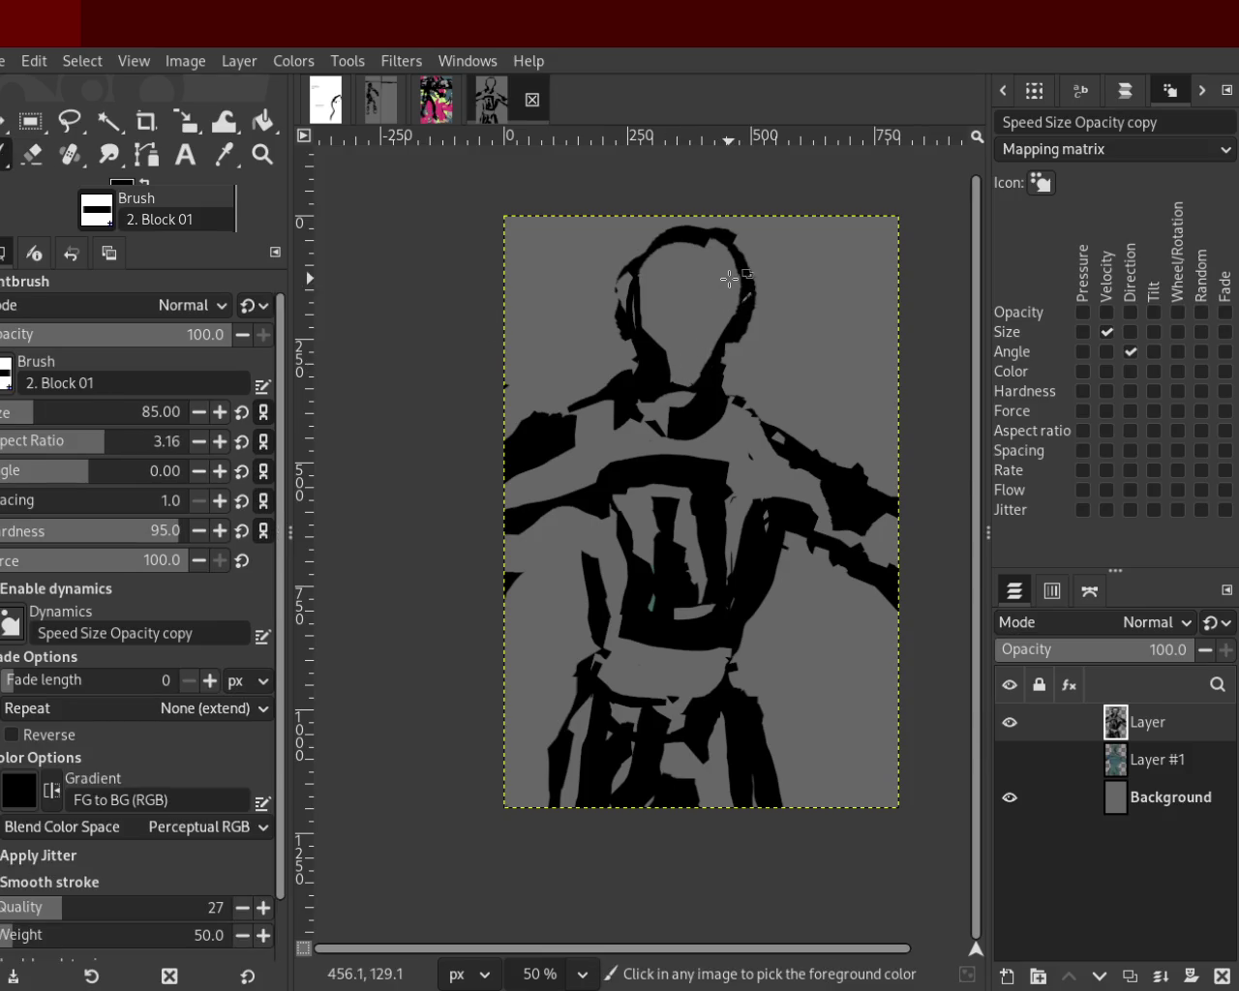
{"action": "mouse_move", "coordinate": [752, 305]}
{"action": "left_mouse_down"}
{"action": "mouse_move", "coordinate": [652, 253]}
{"action": "mouse_move", "coordinate": [671, 365]}
{"action": "left_mouse_up"}
{"action": "key", "text": "ctrl+z"}
{"action": "key", "text": "ctrl+z"}
{"action": "left_click_drag", "start_coordinate": [694, 251], "coordinate": [634, 344]}
{"action": "key", "text": "ctrl+z"}
{"action": "left_click_drag", "start_coordinate": [729, 286], "coordinate": [643, 411]}
{"action": "left_click_drag", "start_coordinate": [691, 263], "coordinate": [691, 389]}
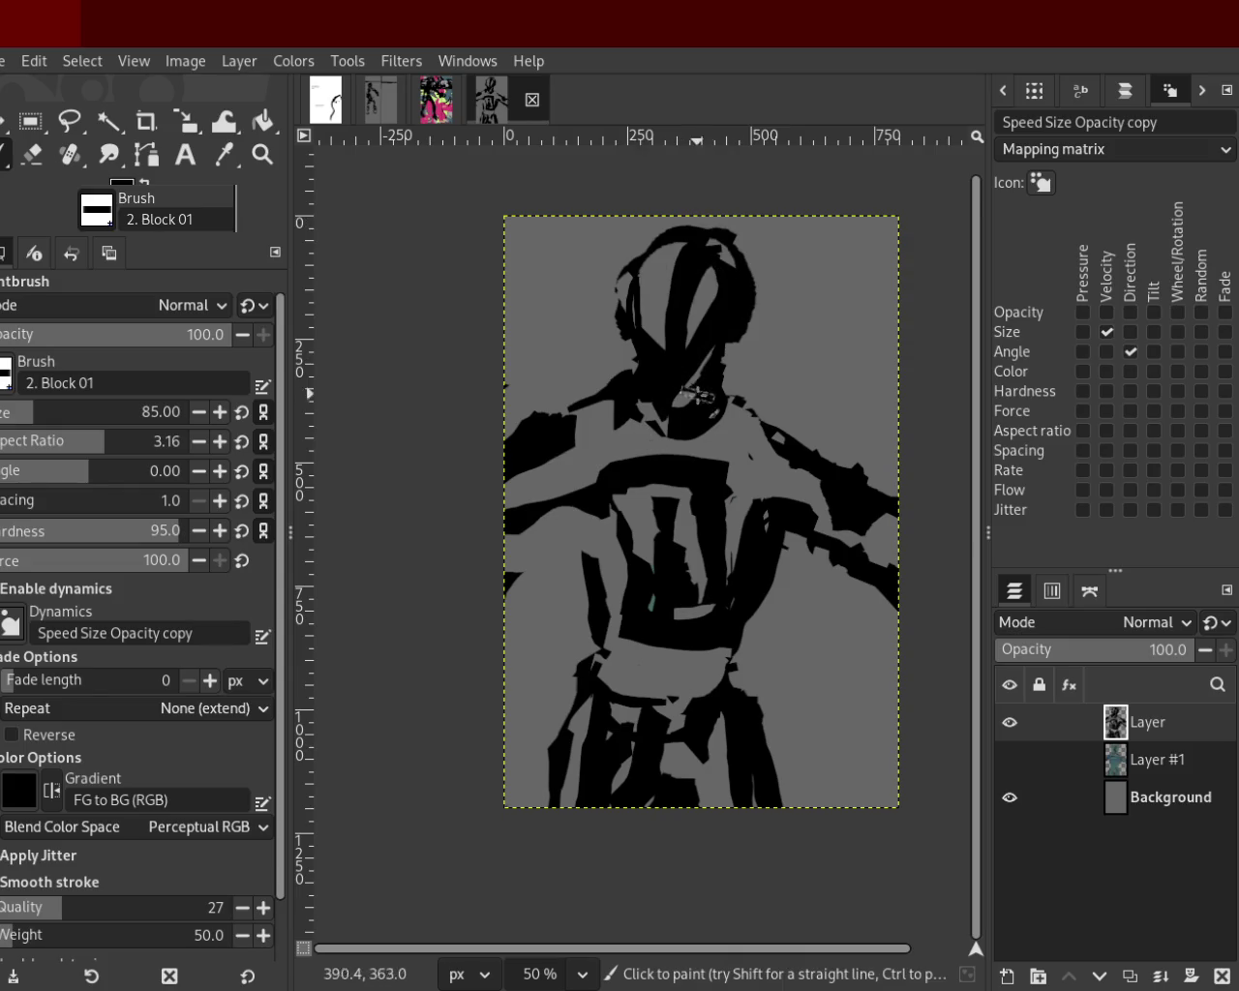
Repaint the head stroke down toward the neck, undoing each unsatisfying attempt.
{"action": "key", "text": "ctrl+z"}
{"action": "left_click_drag", "start_coordinate": [707, 296], "coordinate": [679, 401]}
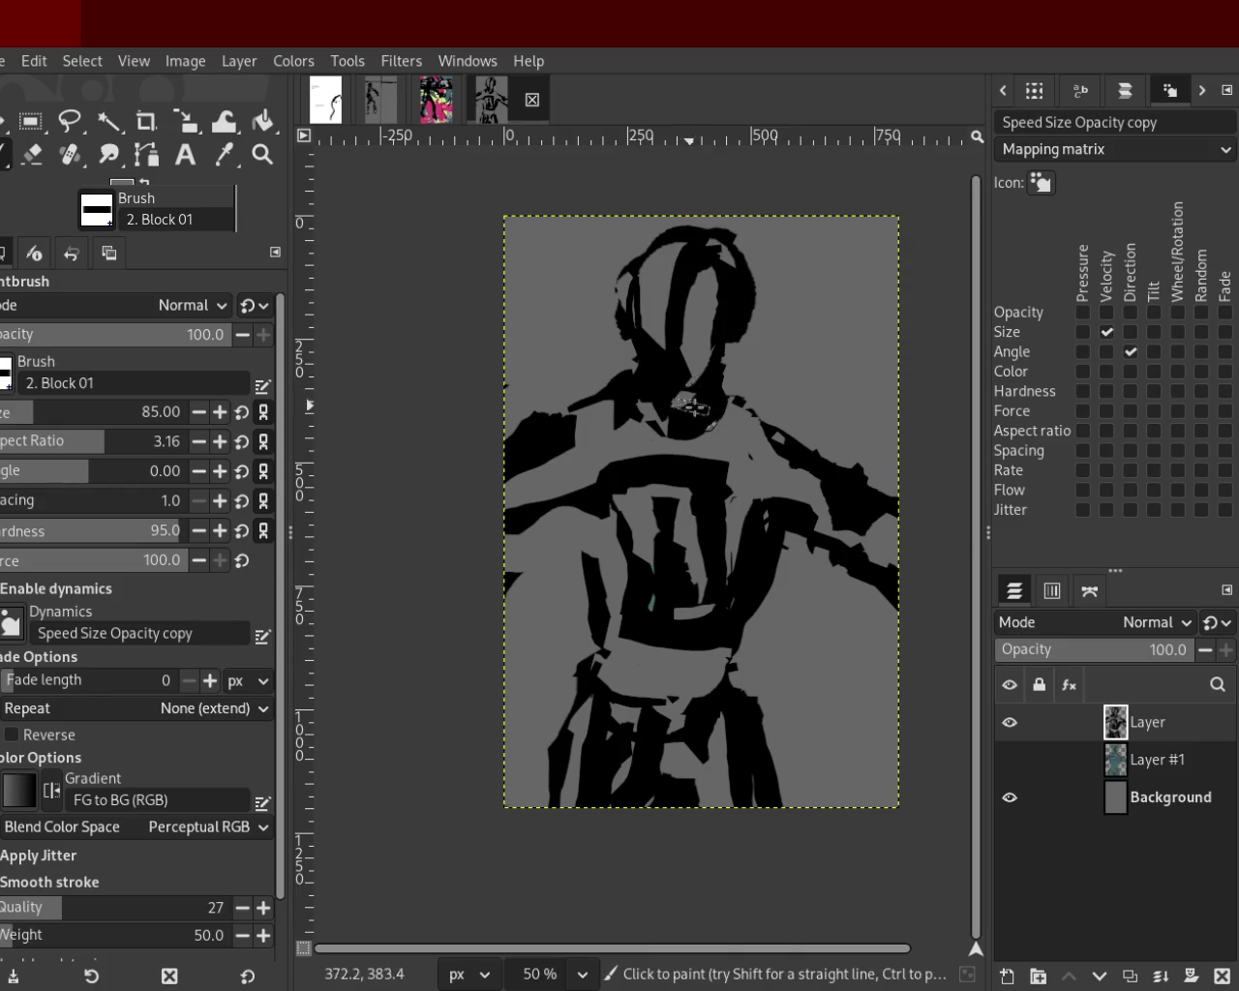
{"action": "key", "text": "ctrl+z"}
{"action": "mouse_move", "coordinate": [678, 254]}
{"action": "left_mouse_down"}
{"action": "mouse_move", "coordinate": [658, 392]}
{"action": "mouse_move", "coordinate": [670, 265]}
{"action": "left_mouse_up"}
{"action": "key", "text": "ctrl+z"}
{"action": "key", "text": "ctrl+z"}
{"action": "mouse_move", "coordinate": [640, 350]}
{"action": "left_mouse_down"}
{"action": "mouse_move", "coordinate": [653, 397]}
{"action": "mouse_move", "coordinate": [693, 398]}
{"action": "left_mouse_up"}
{"action": "key", "text": "ctrl+z"}
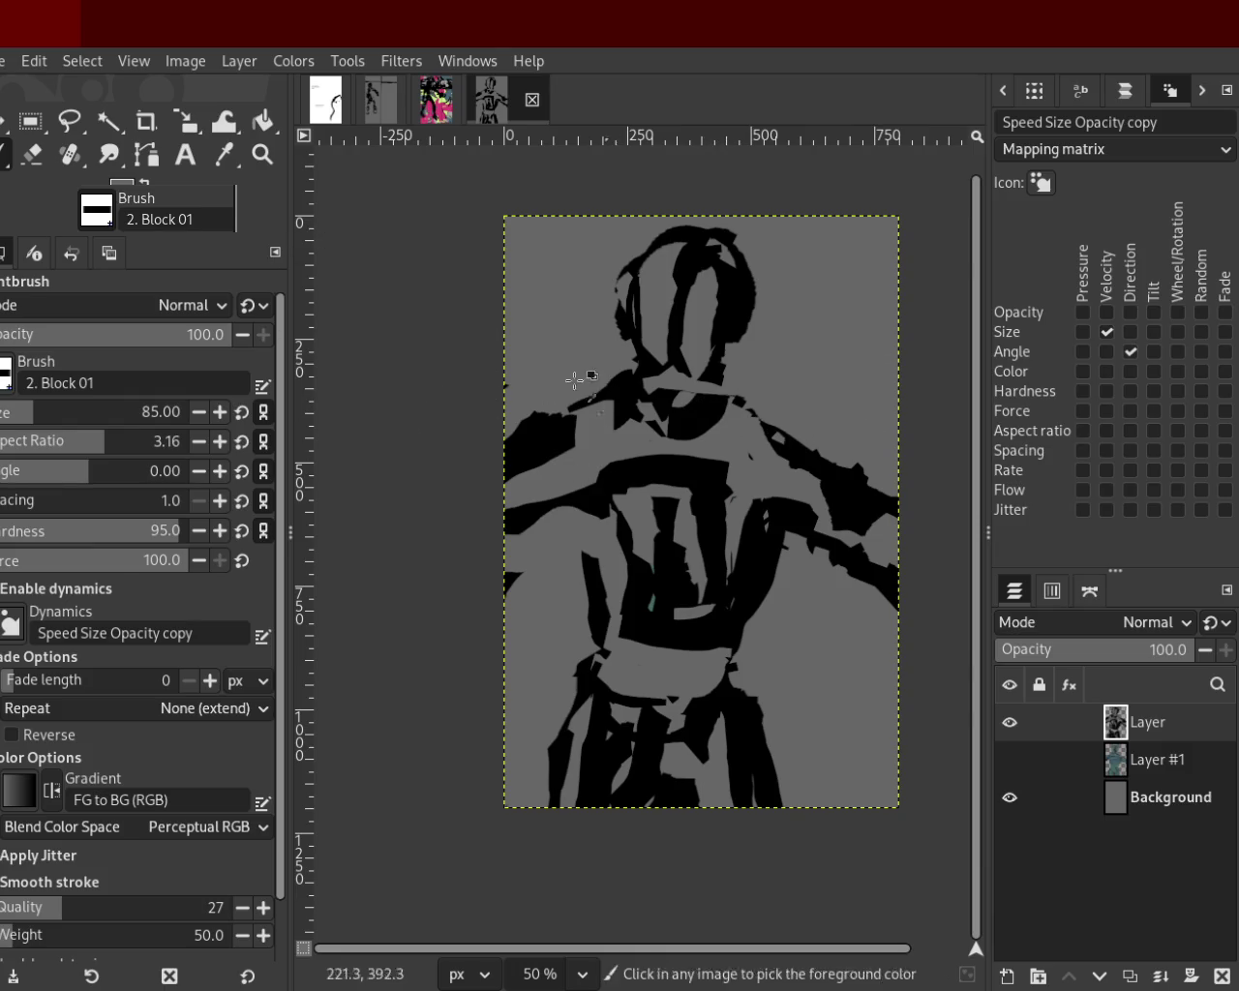
Thicken the lower torso bar with black sampled from the figure.
{"action": "key", "text": "shift+e"}
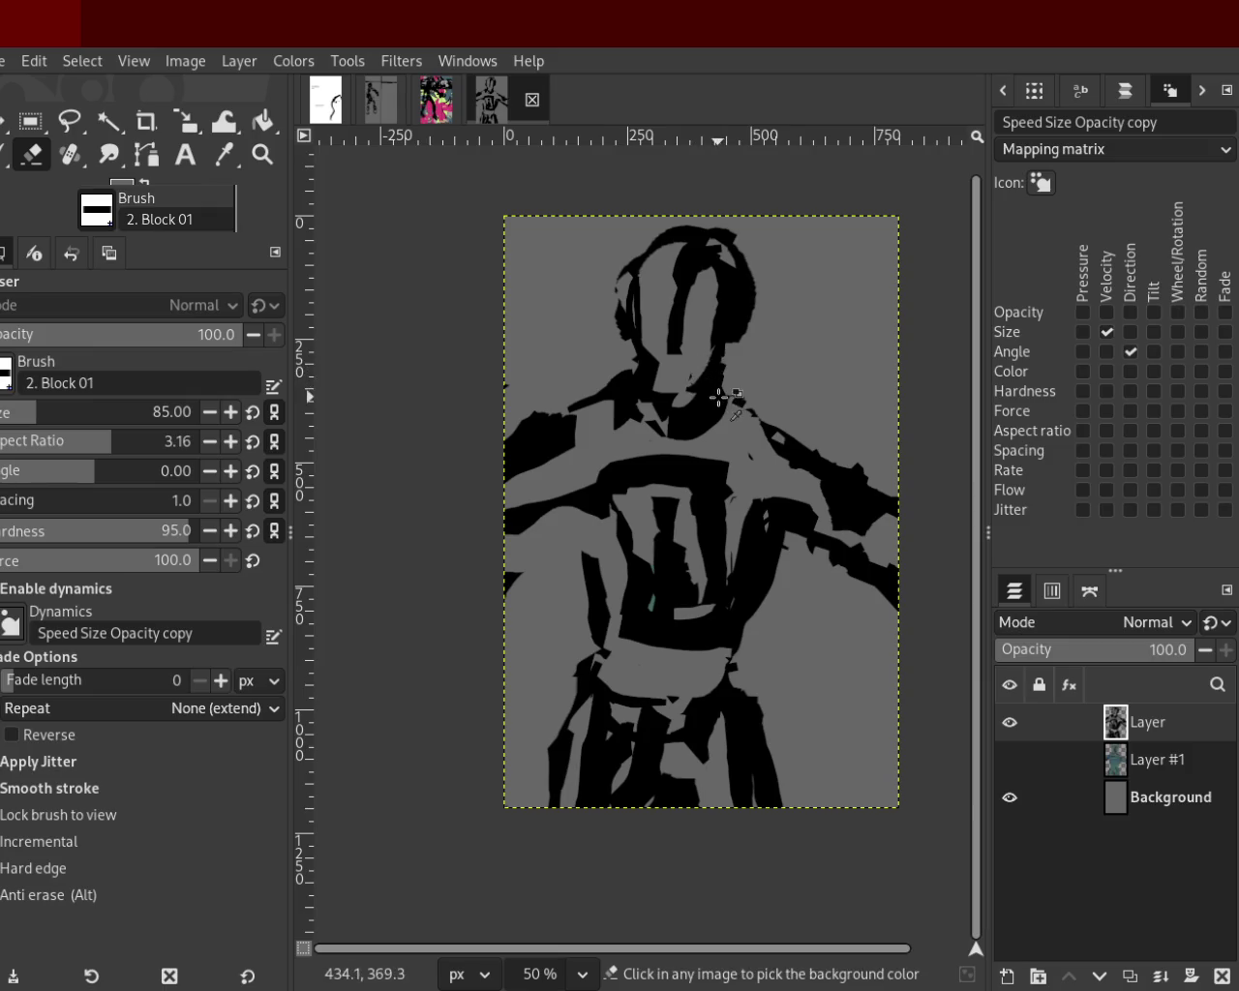
{"action": "key", "text": "p"}
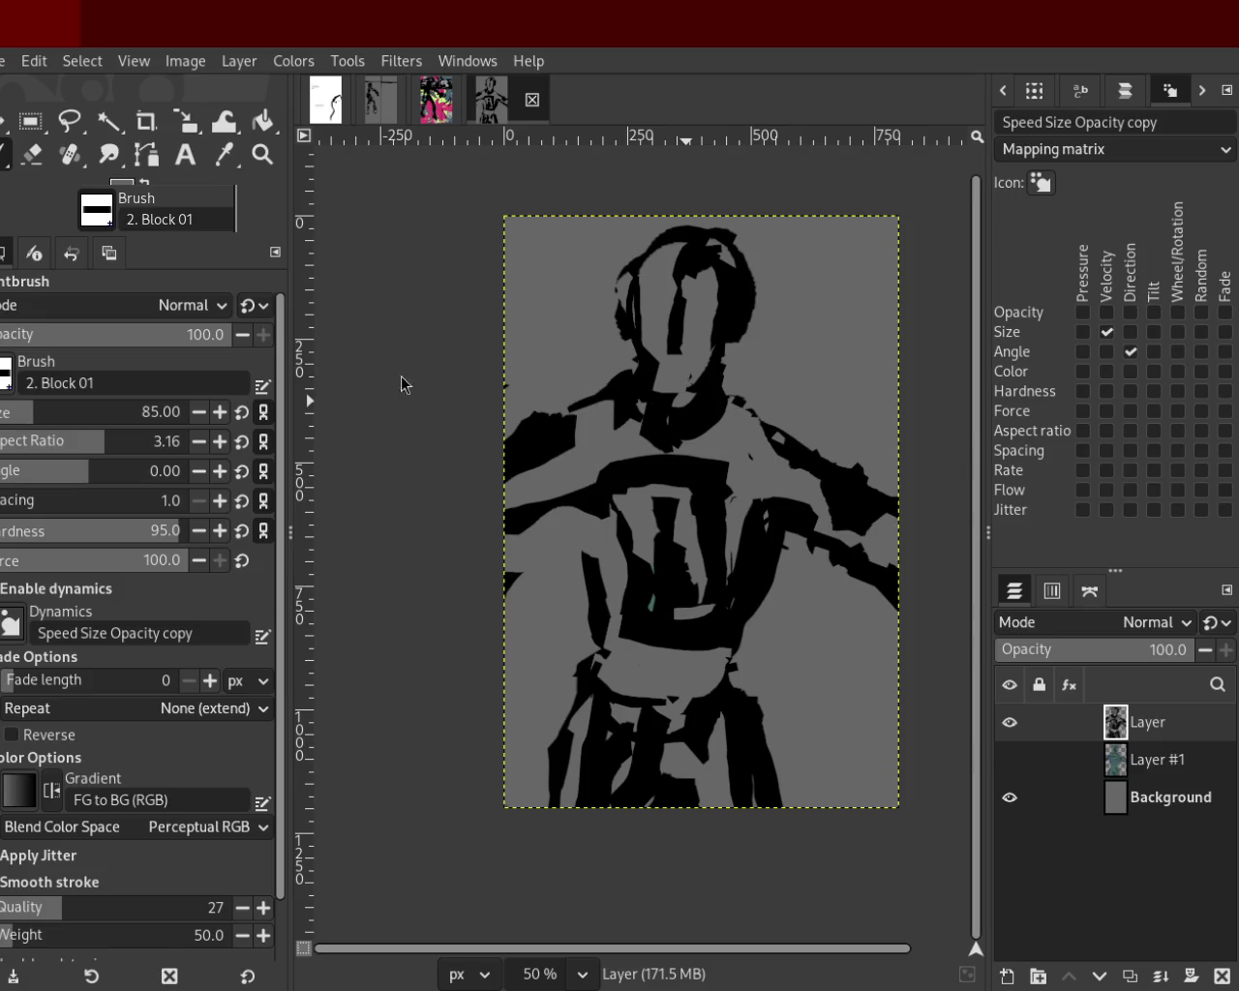
{"action": "left_click", "coordinate": [711, 618], "text": "ctrl"}
{"action": "left_click_drag", "start_coordinate": [711, 663], "coordinate": [605, 663]}
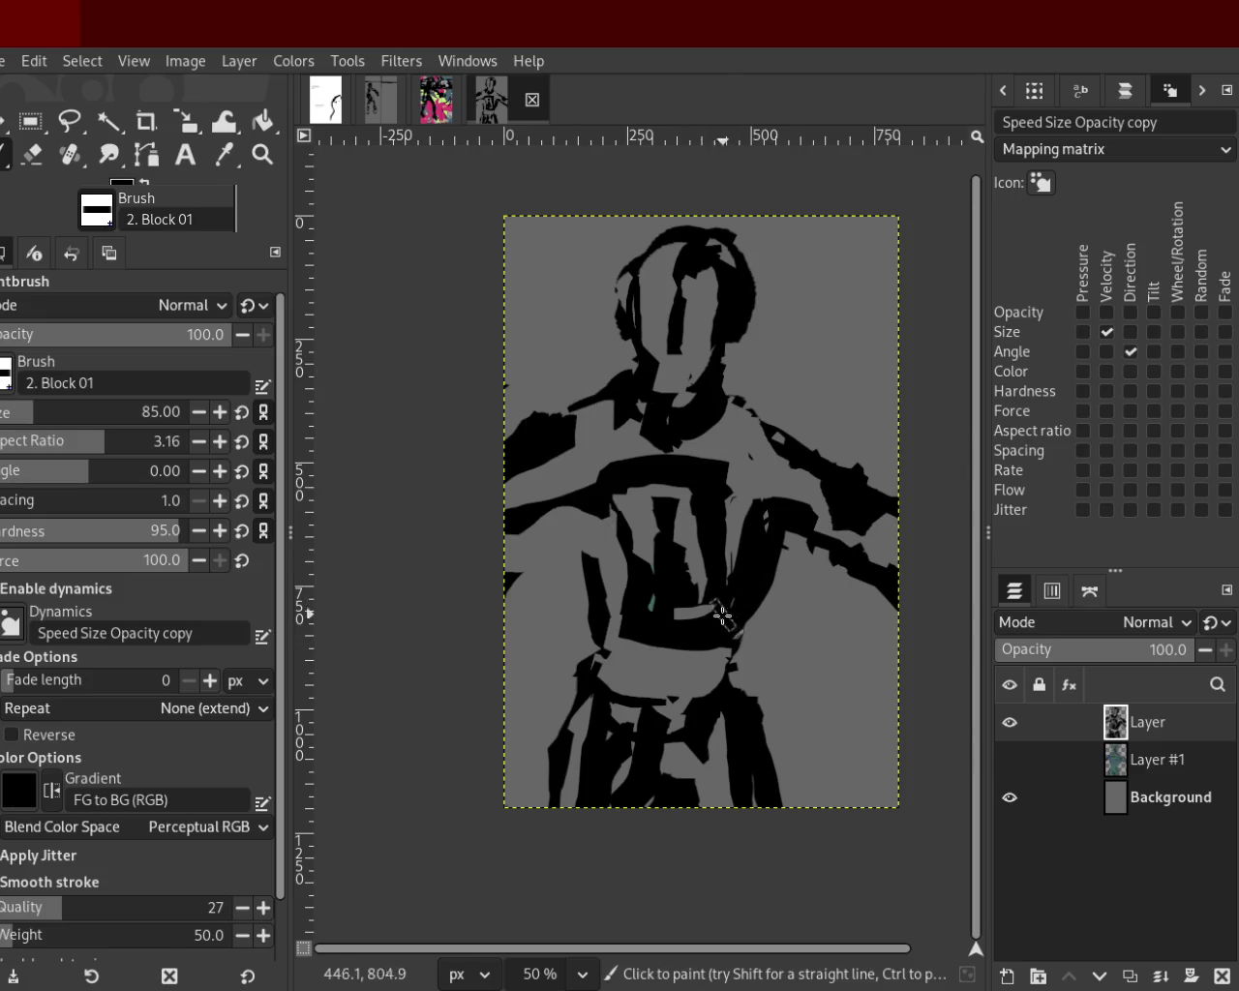
{"action": "left_click", "coordinate": [585, 462], "text": "ctrl"}
{"action": "left_click", "coordinate": [522, 518], "text": "ctrl"}
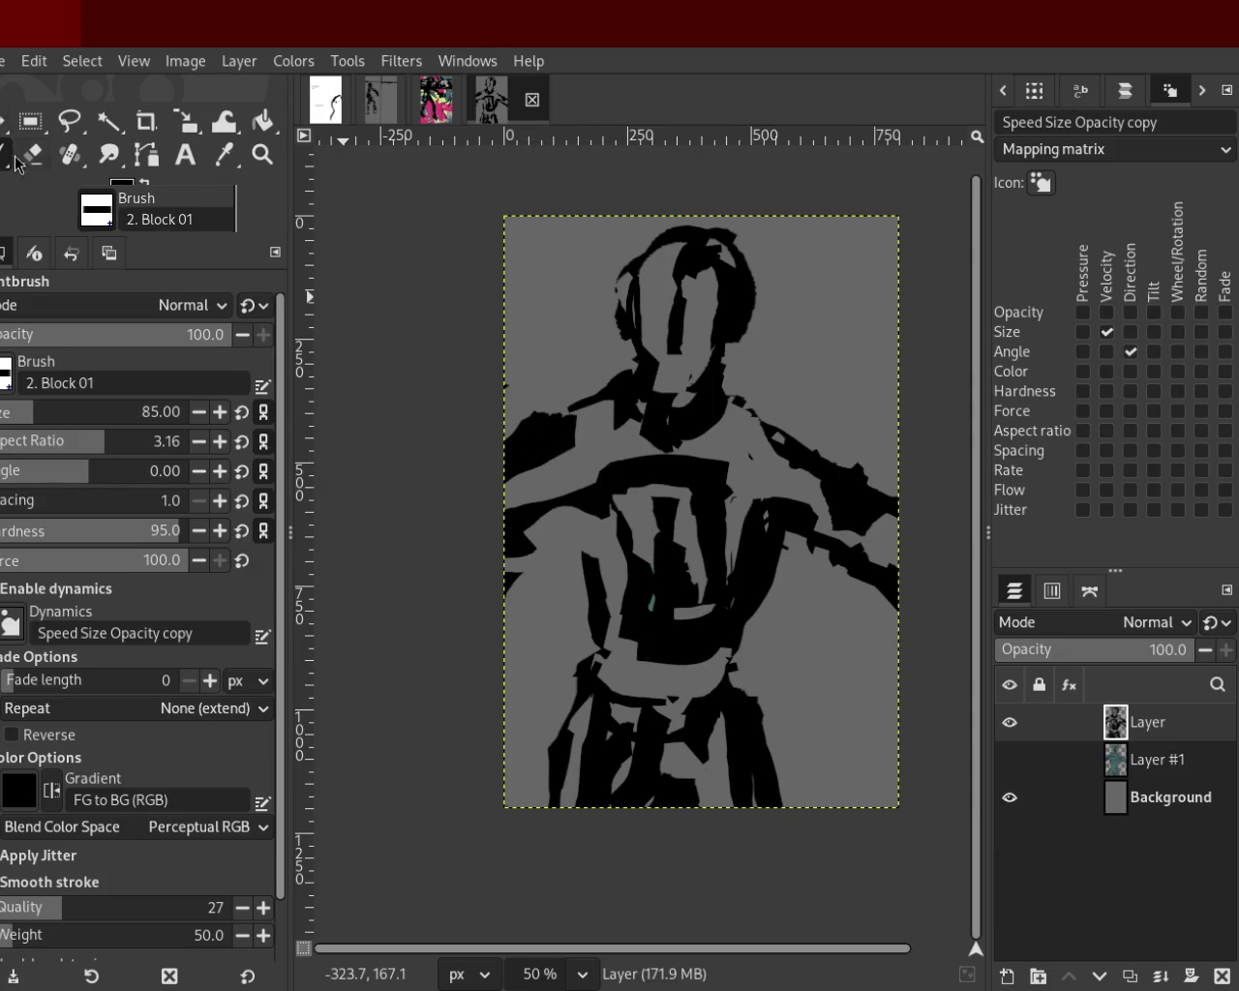
Fill the left shoulder with black and darken the right shoulder.
{"action": "key", "text": "shift+e"}
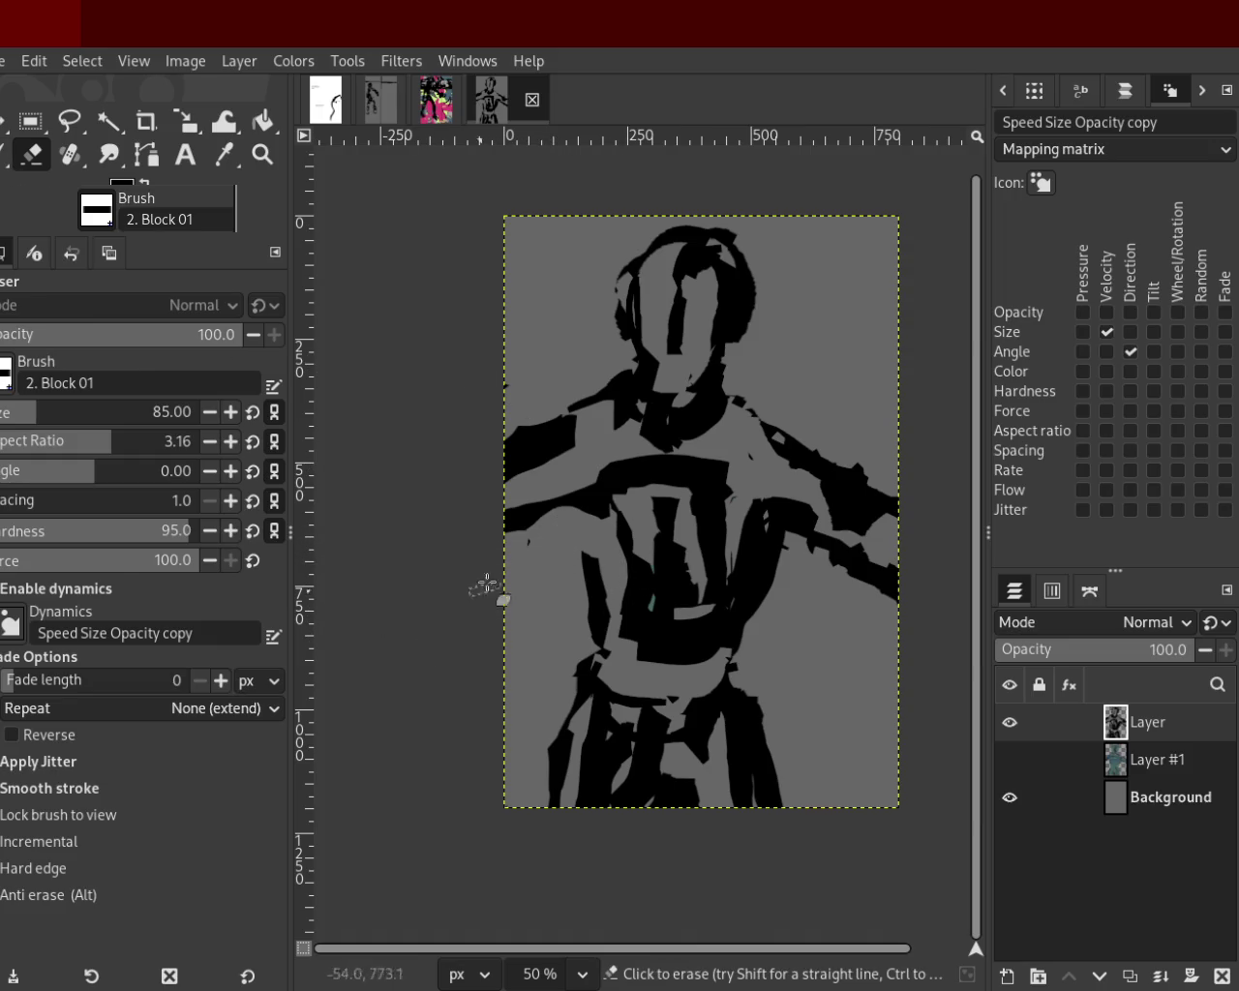
{"action": "key", "text": "p"}
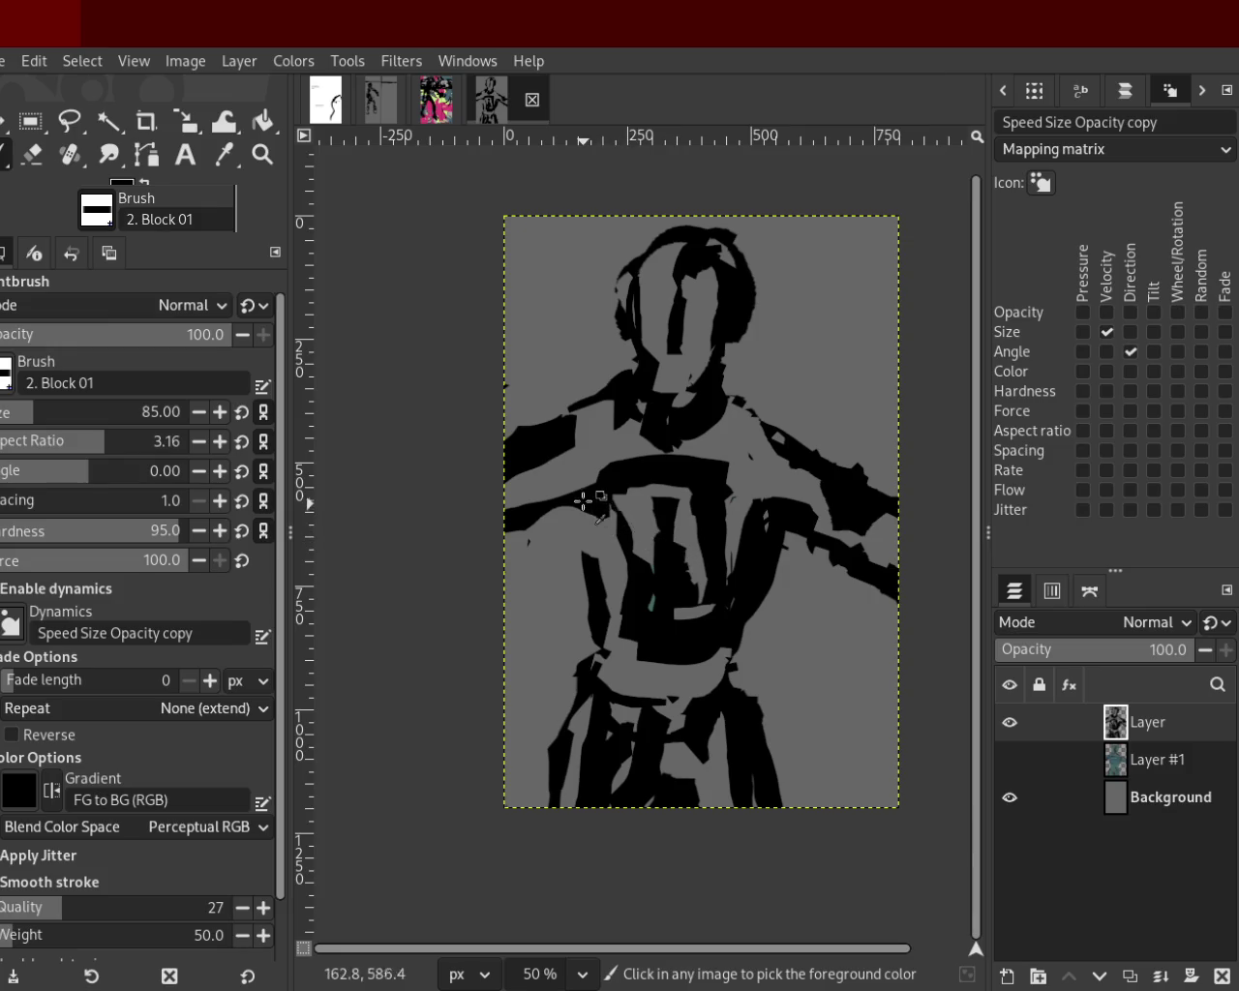
{"action": "left_click_drag", "start_coordinate": [584, 503], "coordinate": [429, 526]}
{"action": "key", "text": "ctrl+z"}
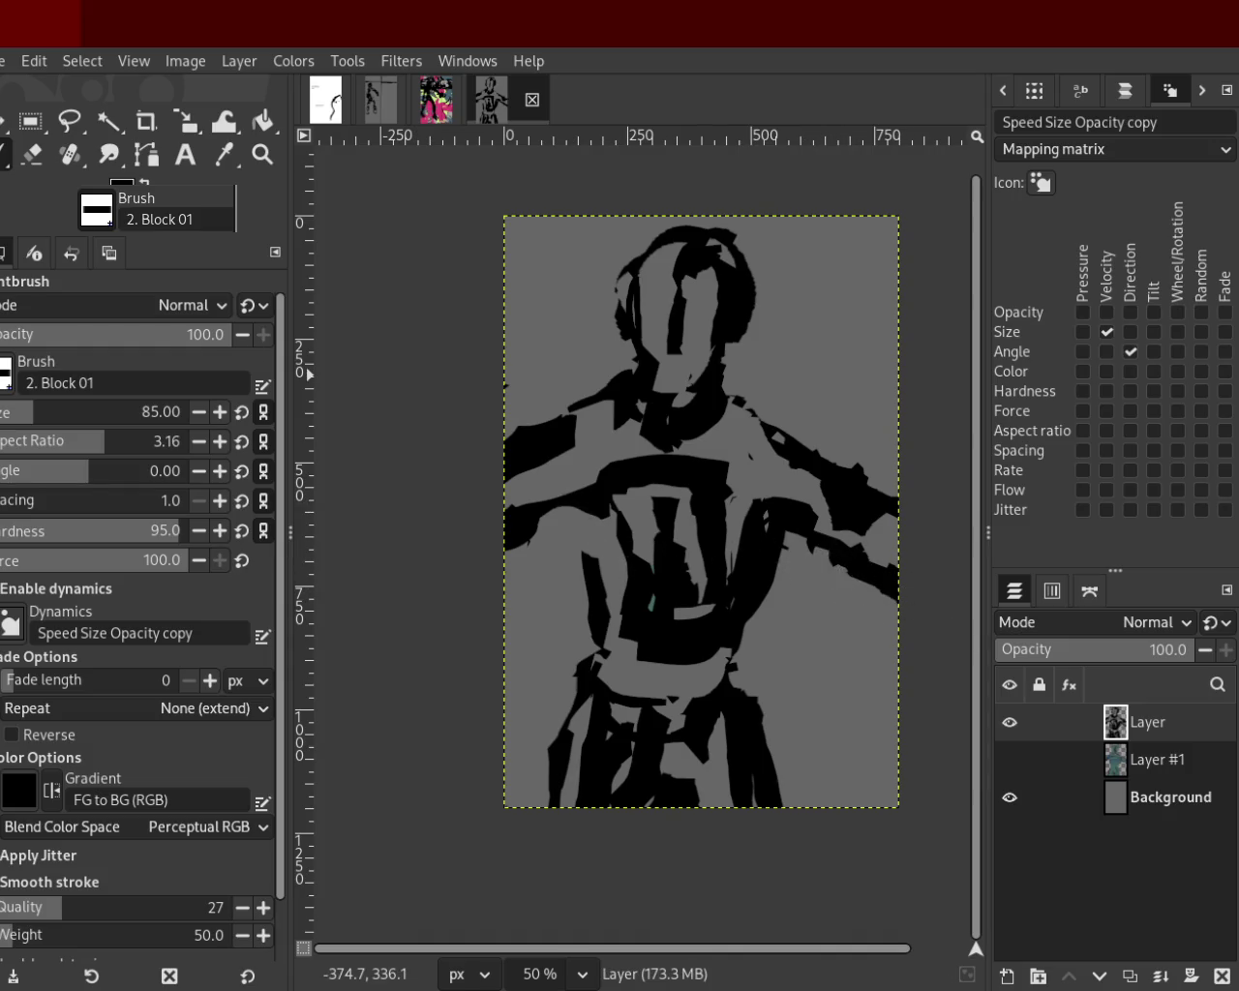
{"action": "left_click", "coordinate": [32, 154]}
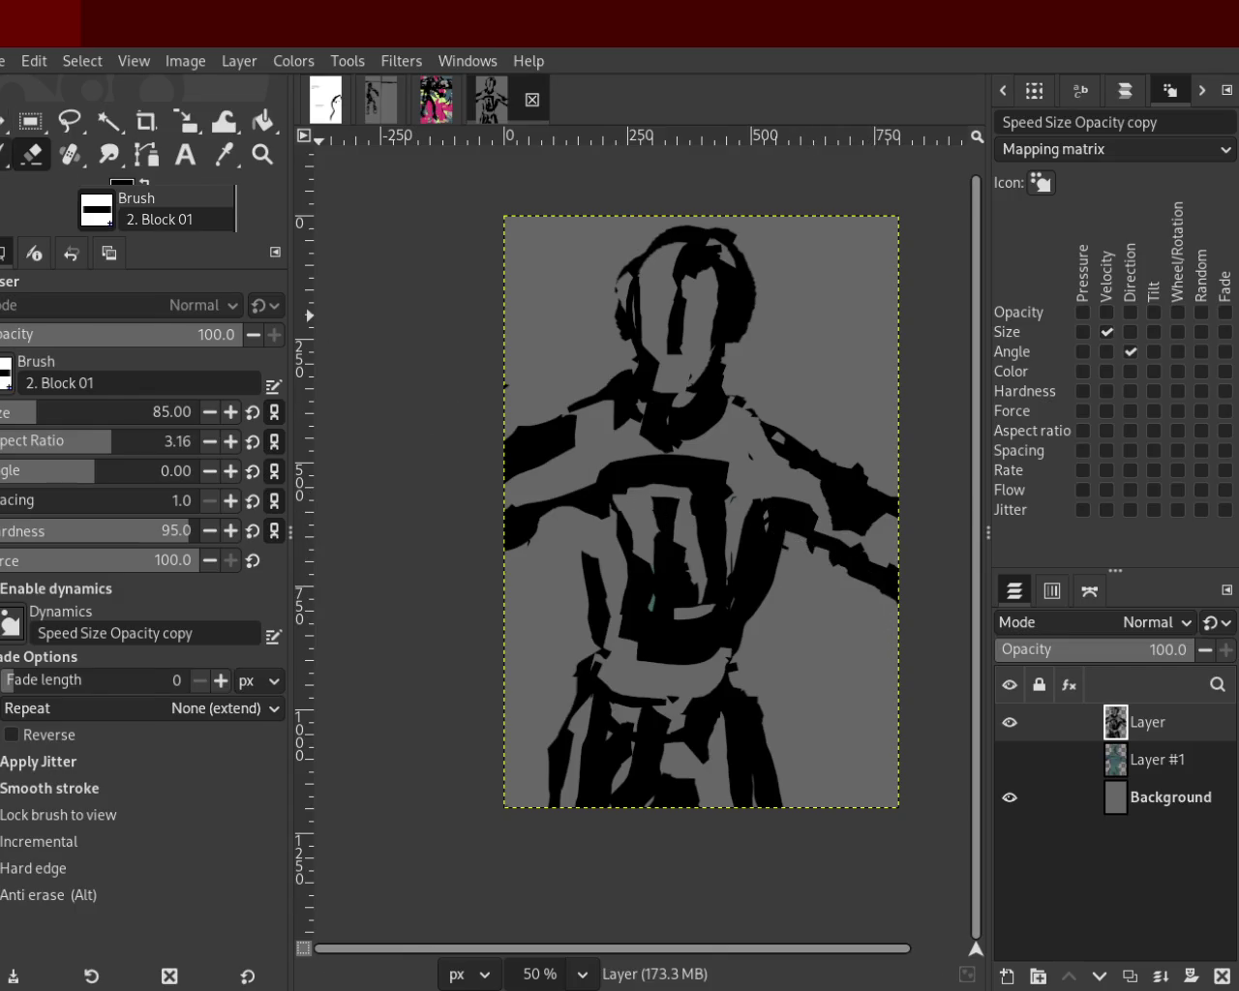
{"action": "key", "text": "p"}
{"action": "left_click_drag", "start_coordinate": [556, 418], "coordinate": [506, 519]}
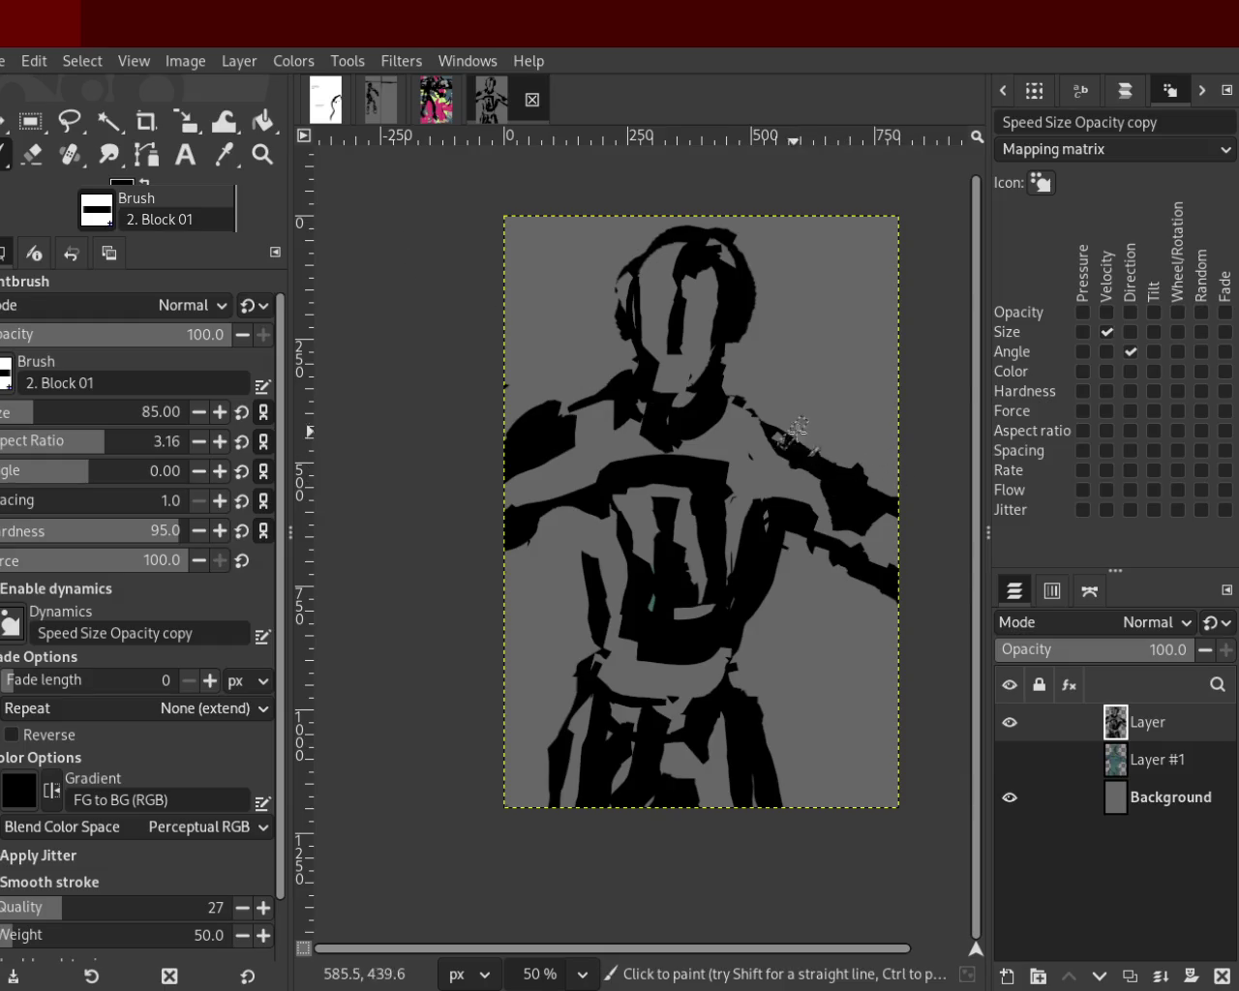
{"action": "left_click_drag", "start_coordinate": [795, 426], "coordinate": [867, 490]}
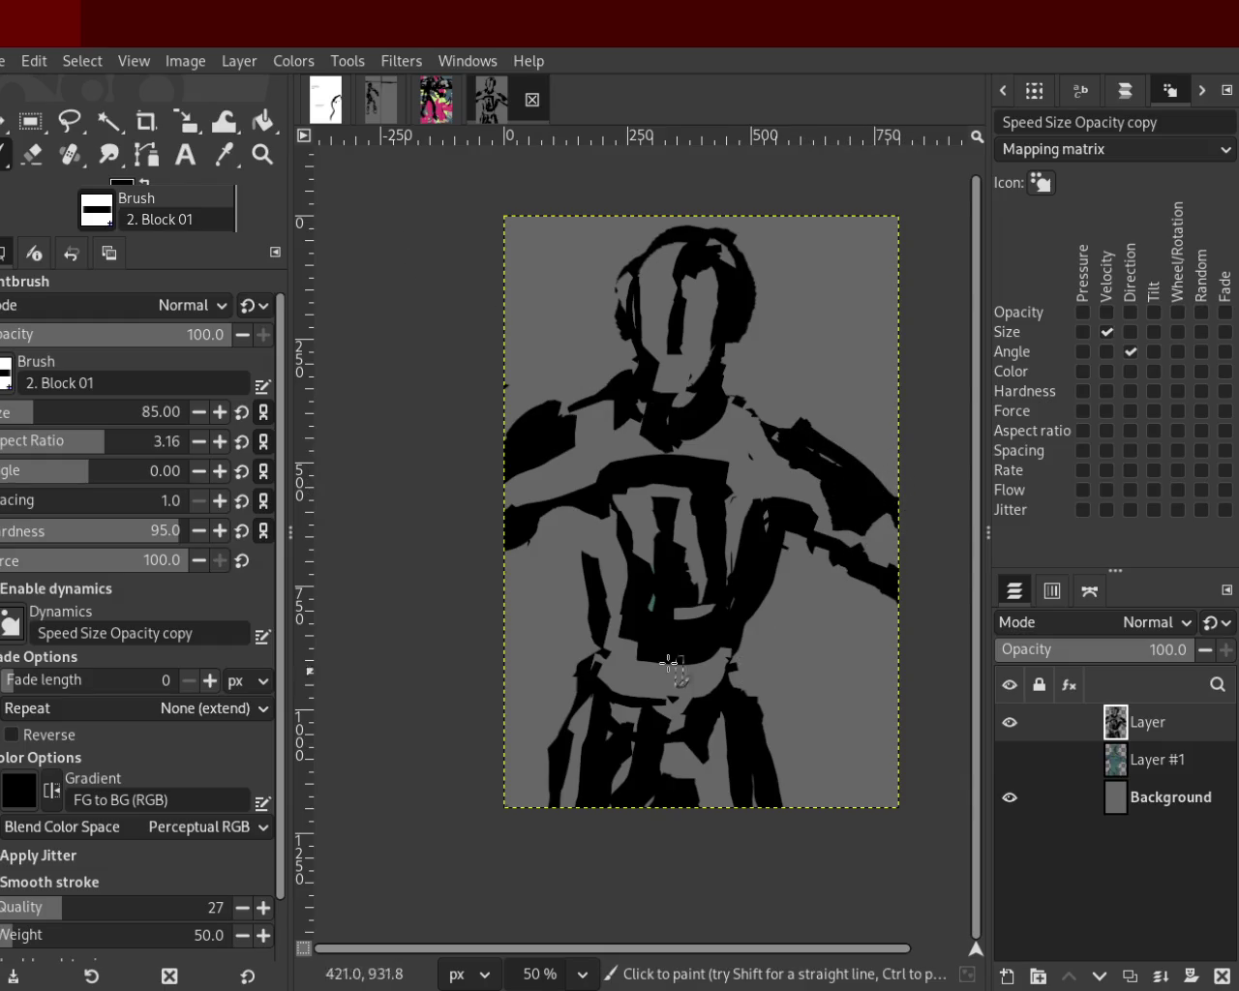
Paint a black stroke down the left torso, redrawing it until placed.
{"action": "mouse_move", "coordinate": [568, 515]}
{"action": "left_mouse_down"}
{"action": "mouse_move", "coordinate": [569, 571]}
{"action": "mouse_move", "coordinate": [631, 656]}
{"action": "left_mouse_up"}
{"action": "key", "text": "ctrl+z"}
{"action": "key", "text": "ctrl+z"}
{"action": "left_click_drag", "start_coordinate": [556, 515], "coordinate": [607, 659]}
{"action": "key", "text": "ctrl+z"}
{"action": "left_click_drag", "start_coordinate": [584, 528], "coordinate": [610, 602]}
{"action": "key", "text": "ctrl+z"}
{"action": "mouse_move", "coordinate": [574, 518]}
{"action": "left_mouse_down"}
{"action": "mouse_move", "coordinate": [607, 561]}
{"action": "mouse_move", "coordinate": [595, 586]}
{"action": "left_mouse_up"}
{"action": "key", "text": "ctrl+z"}
{"action": "key", "text": "ctrl+z"}
{"action": "left_click_drag", "start_coordinate": [573, 520], "coordinate": [602, 606]}
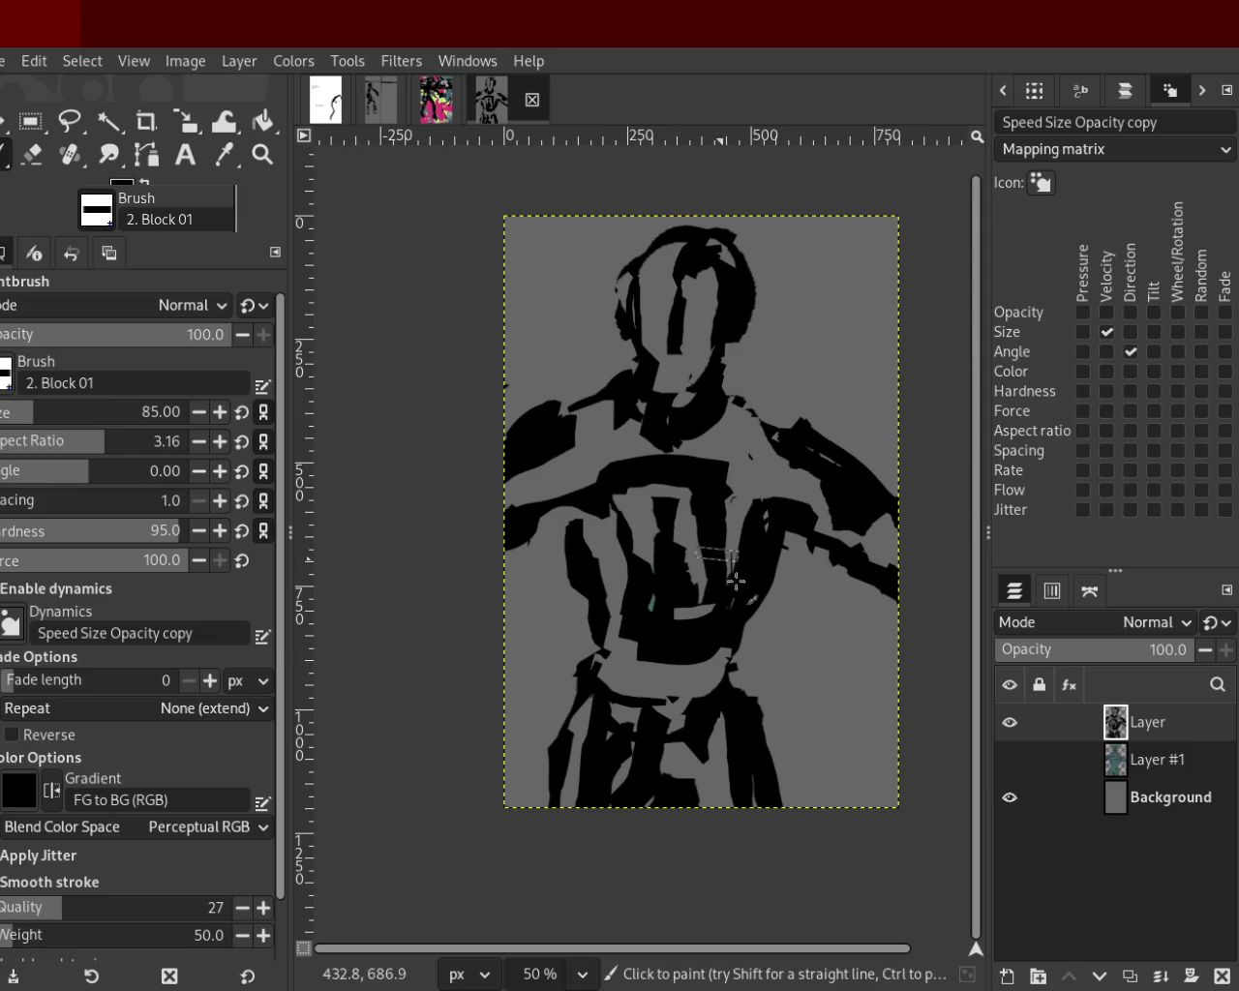
Erase a small torso patch, then paint black over the left leg and hip gap.
{"action": "key", "text": "shift+e"}
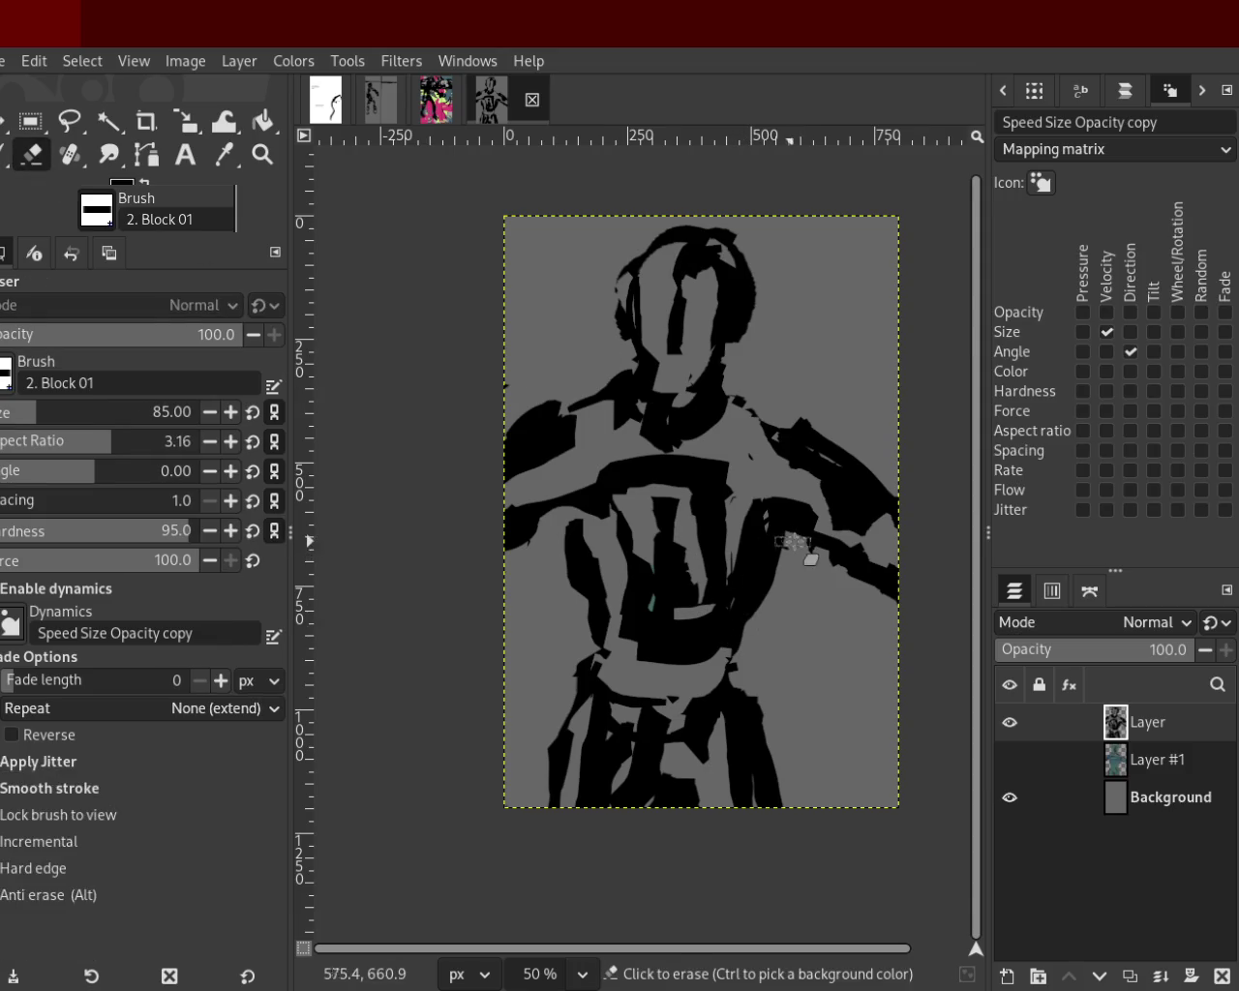
{"action": "left_click", "coordinate": [789, 576]}
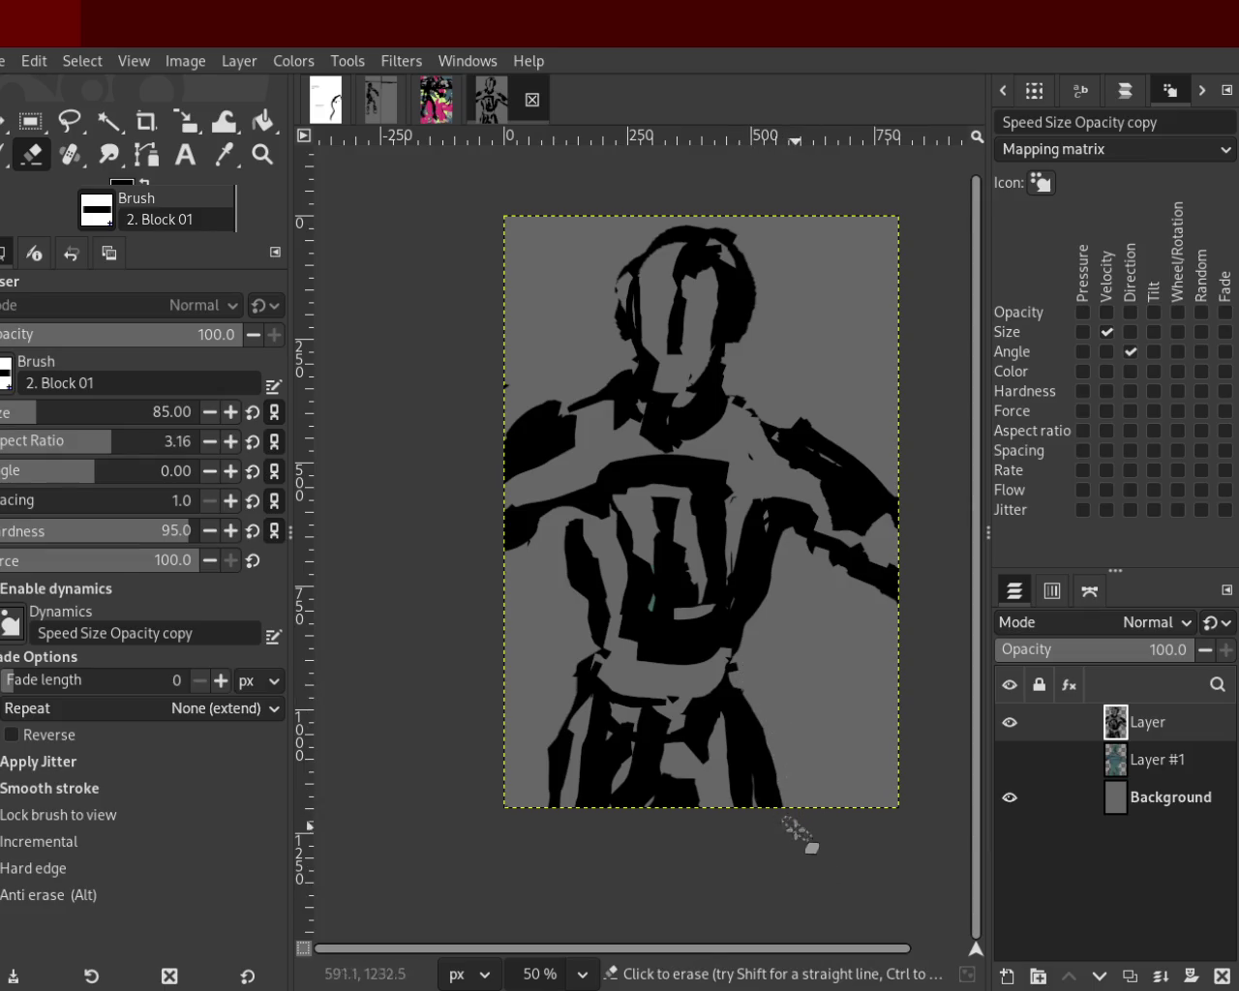
{"action": "left_click", "coordinate": [3, 155]}
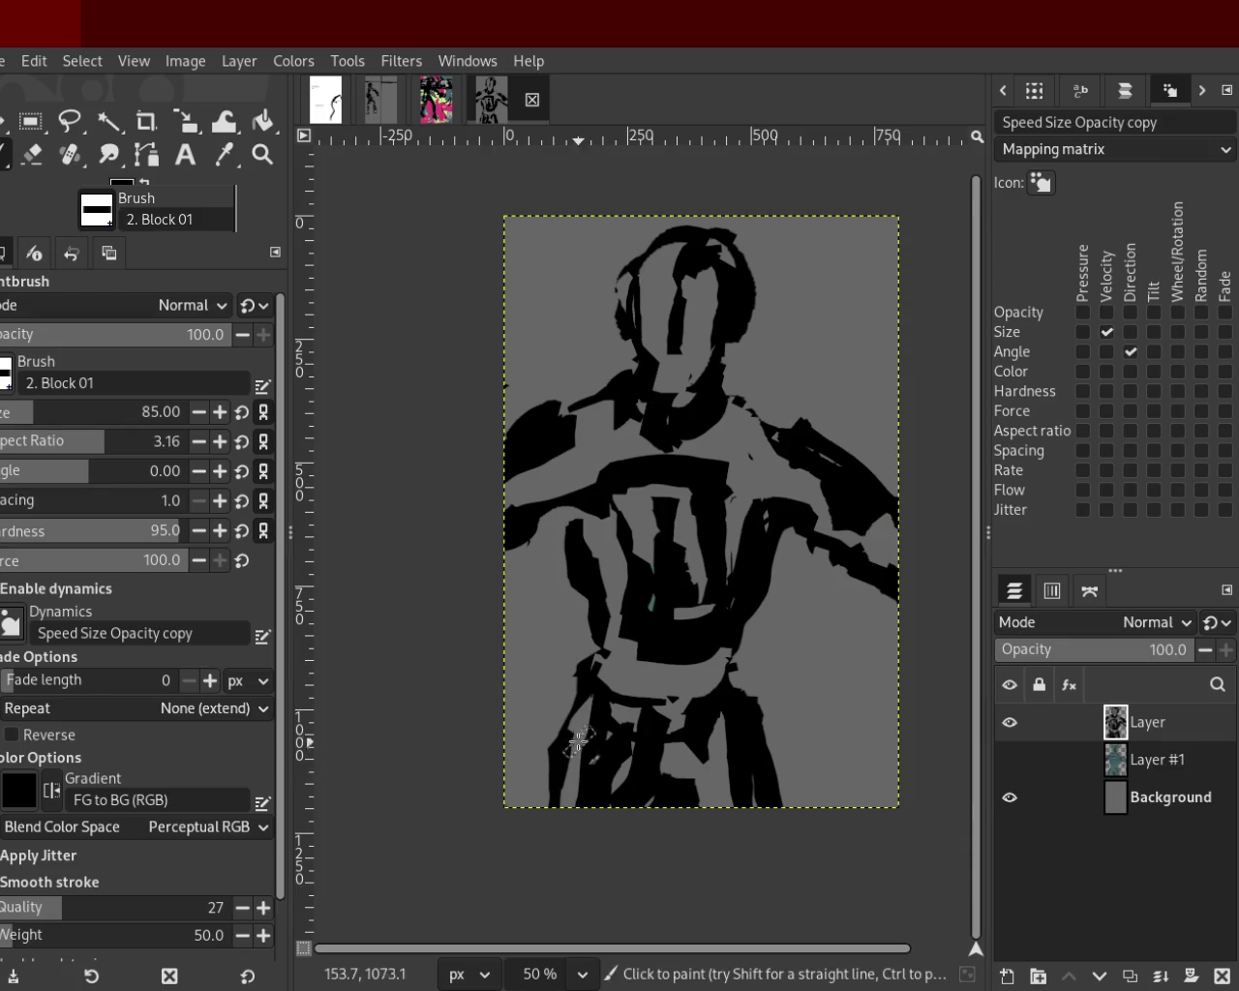
{"action": "left_click_drag", "start_coordinate": [578, 744], "coordinate": [597, 932]}
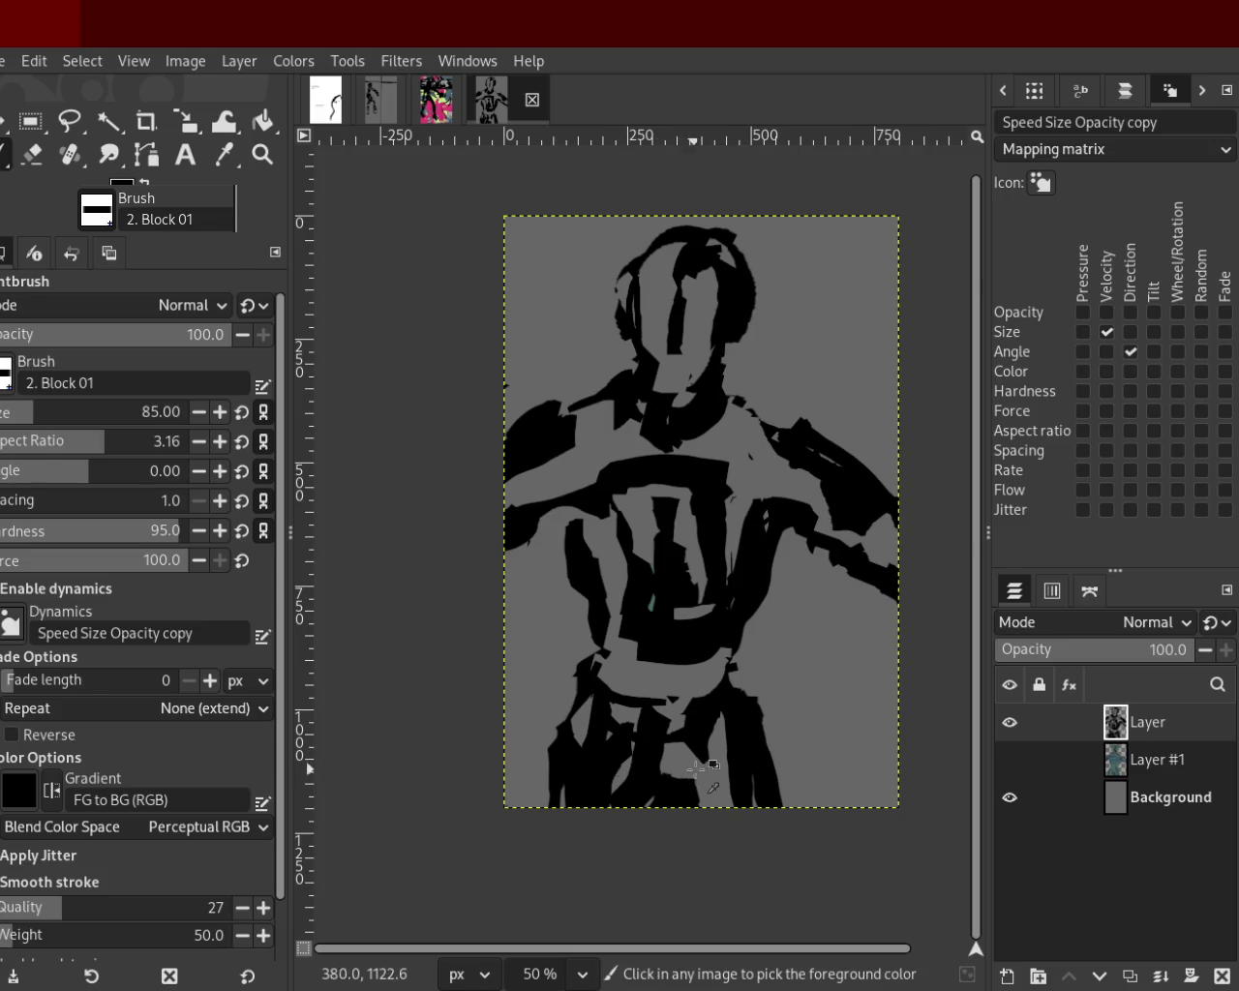
{"action": "left_click", "coordinate": [36, 155]}
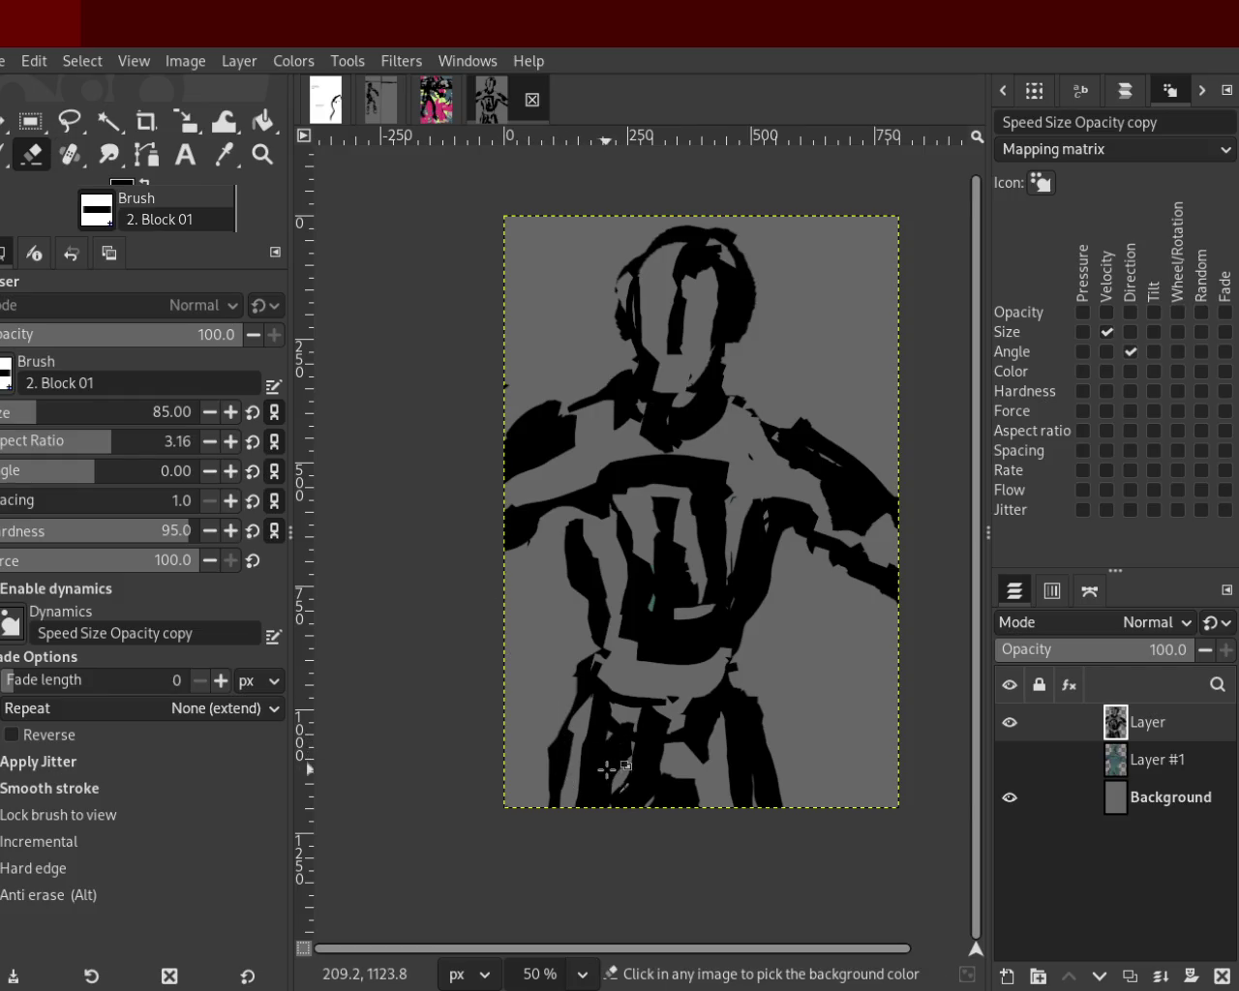
{"action": "left_click", "coordinate": [4, 157]}
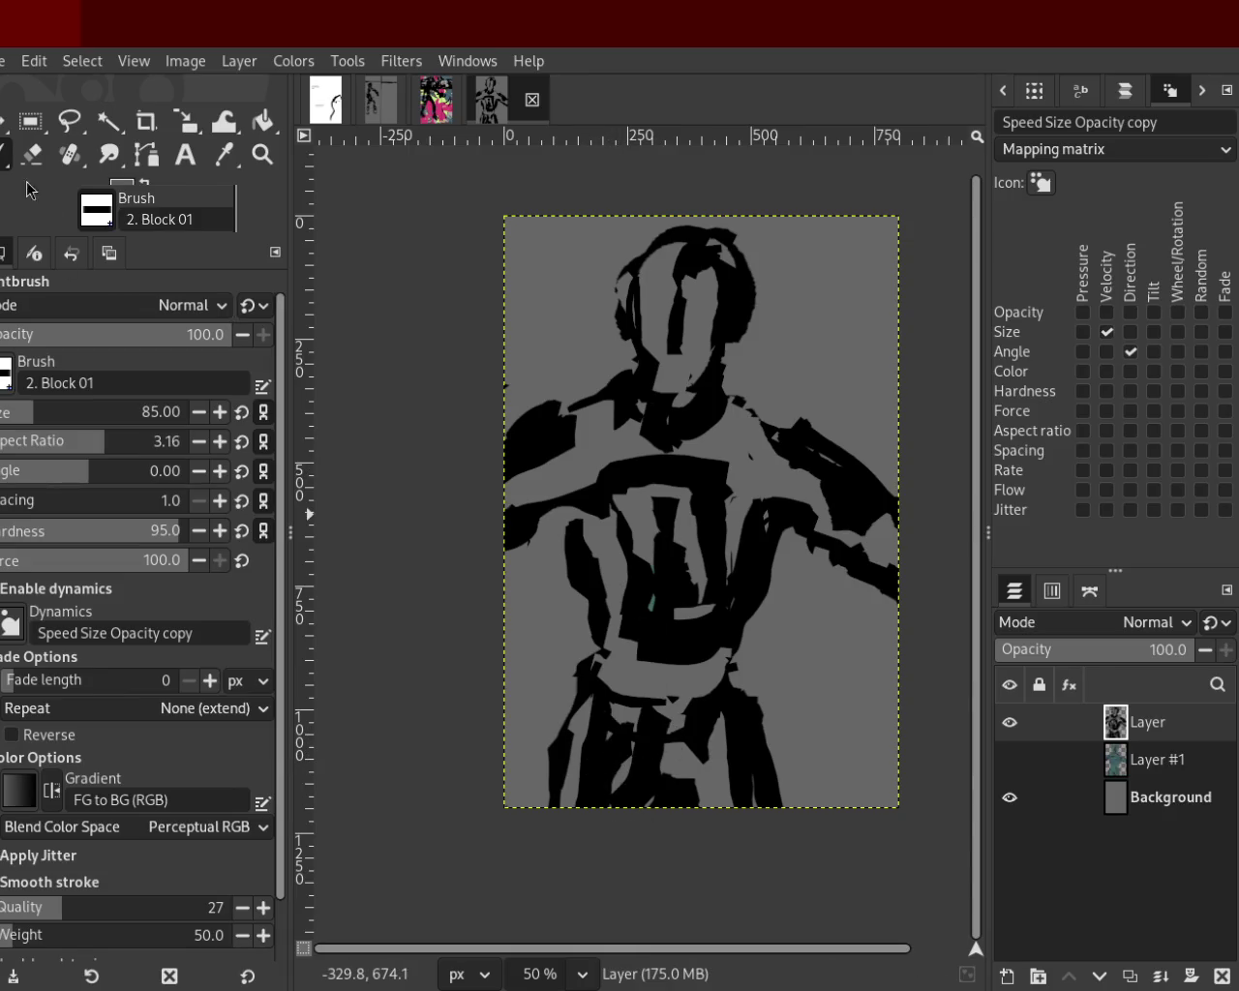
{"action": "left_click", "coordinate": [570, 750], "text": "ctrl"}
{"action": "left_click_drag", "start_coordinate": [570, 750], "coordinate": [594, 788]}
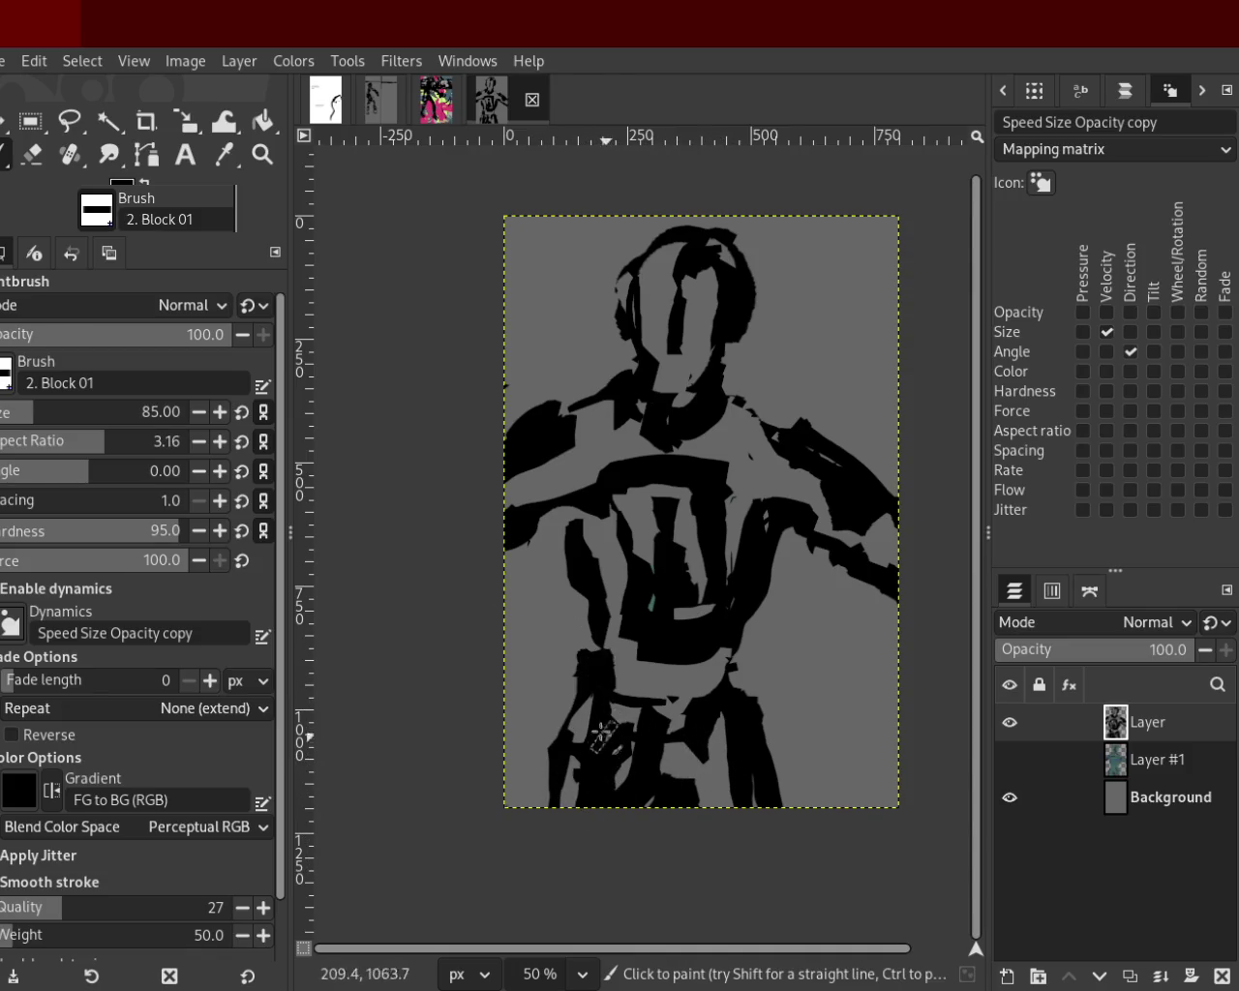
{"action": "left_click_drag", "start_coordinate": [587, 668], "coordinate": [631, 792]}
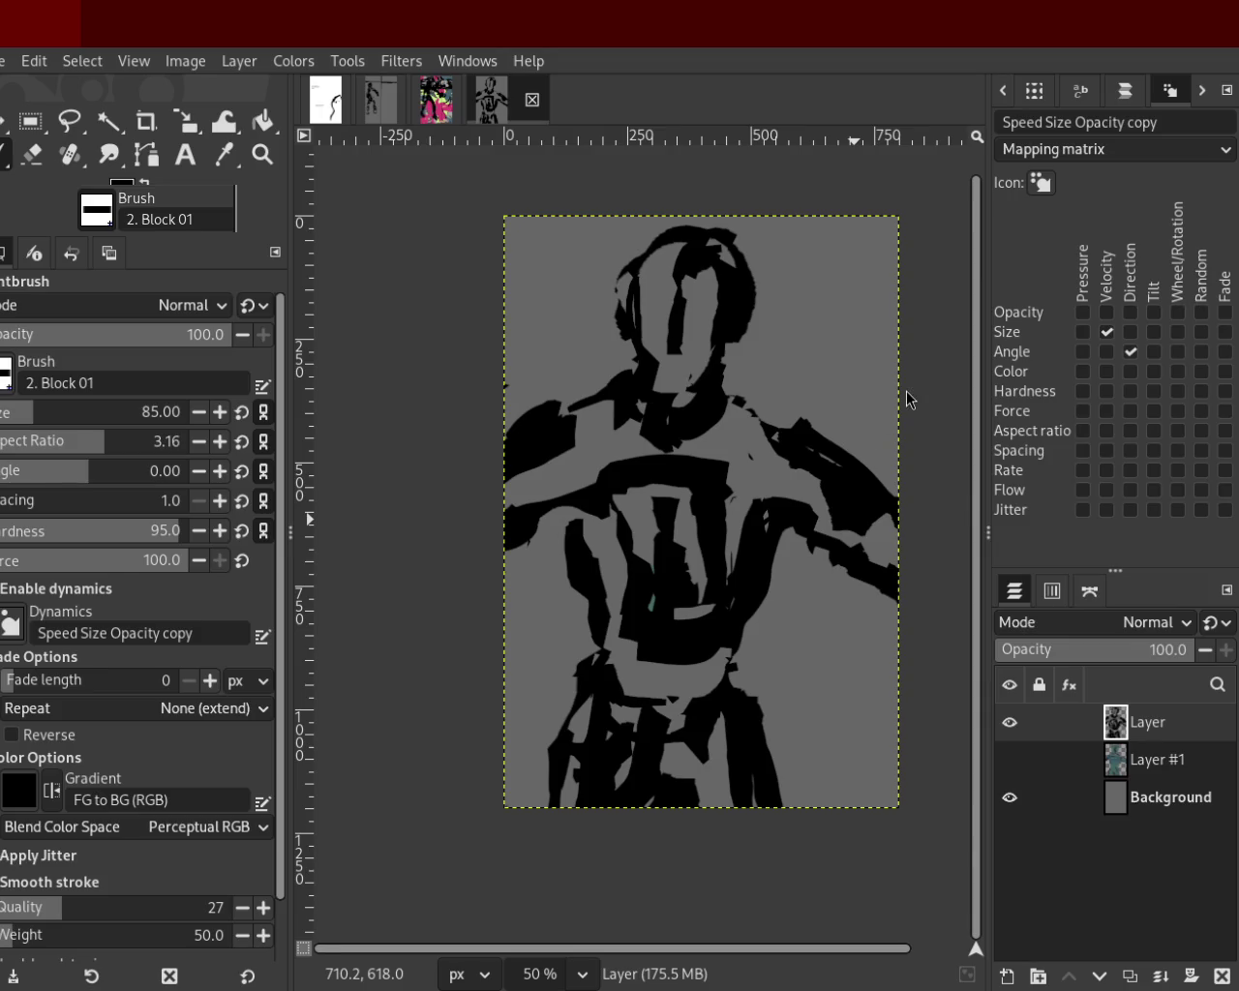
Paint sampled grey down the centre of the black chest, then resample black.
{"action": "left_click", "coordinate": [639, 690], "text": "ctrl"}
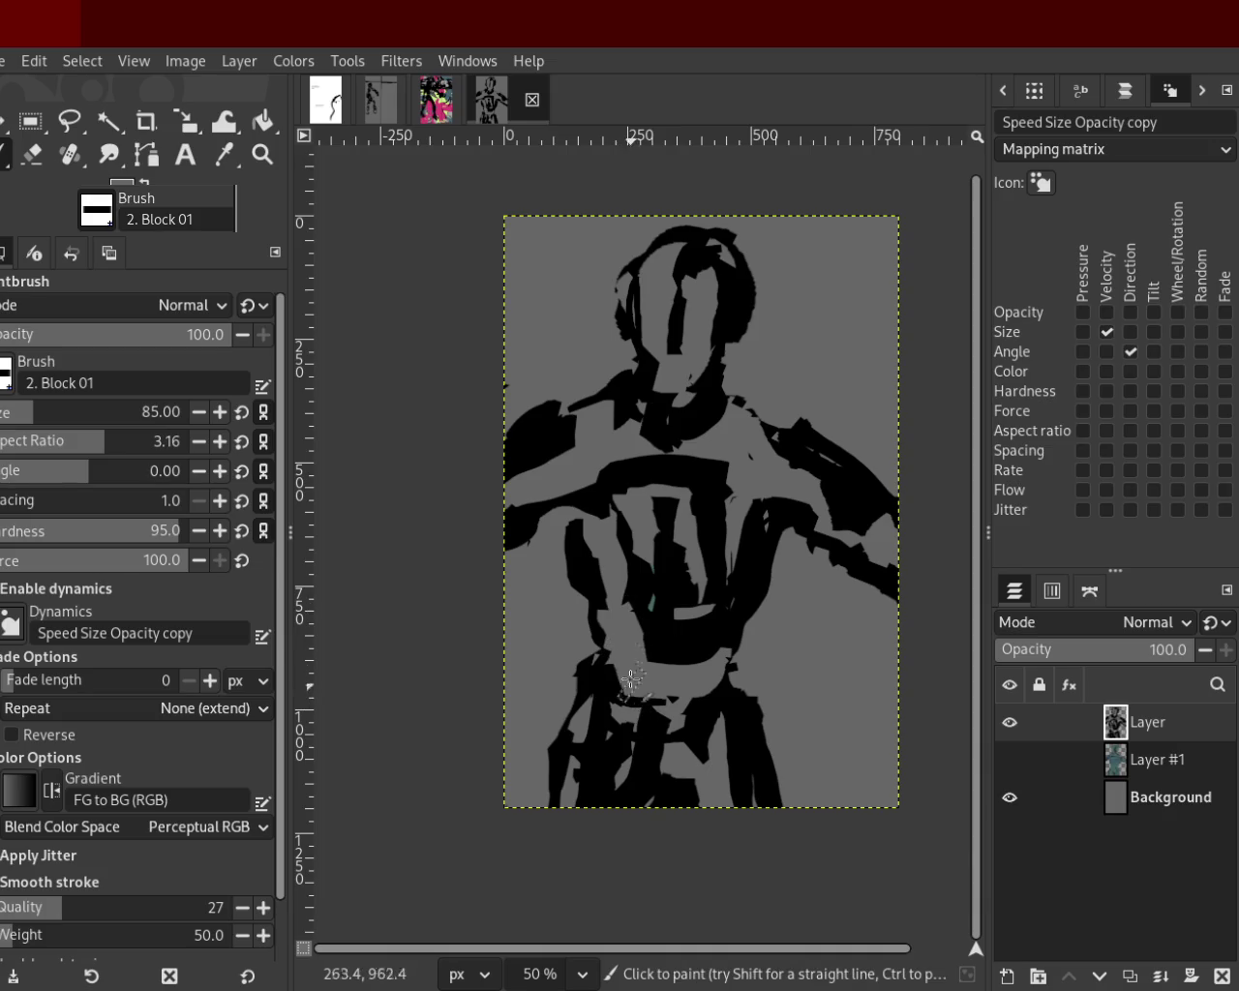
{"action": "left_click", "coordinate": [630, 598], "text": "ctrl"}
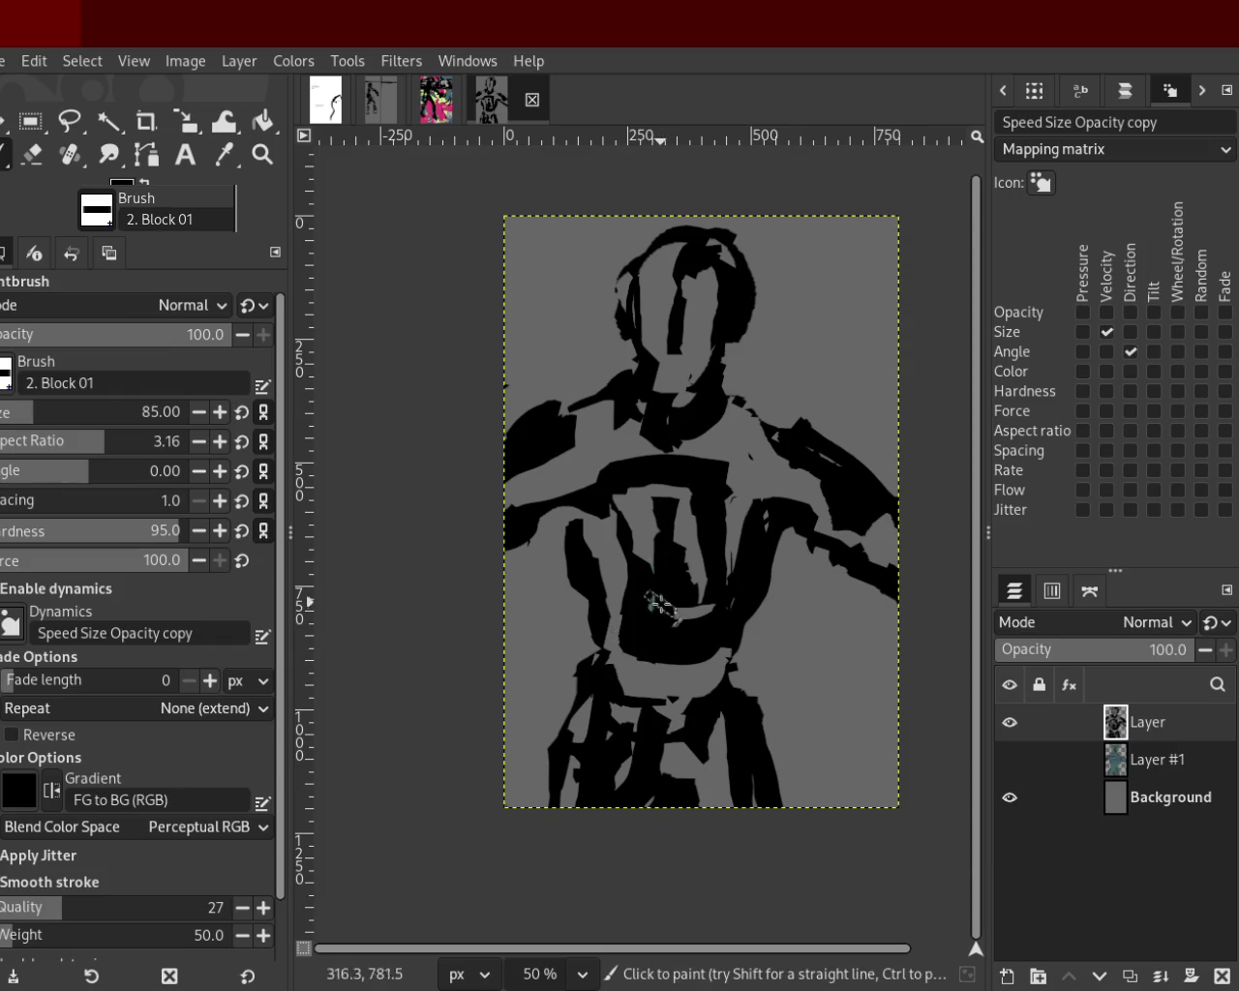
{"action": "key", "text": "ctrl"}
{"action": "left_click", "coordinate": [692, 520], "text": "ctrl"}
{"action": "left_click_drag", "start_coordinate": [693, 519], "coordinate": [690, 577]}
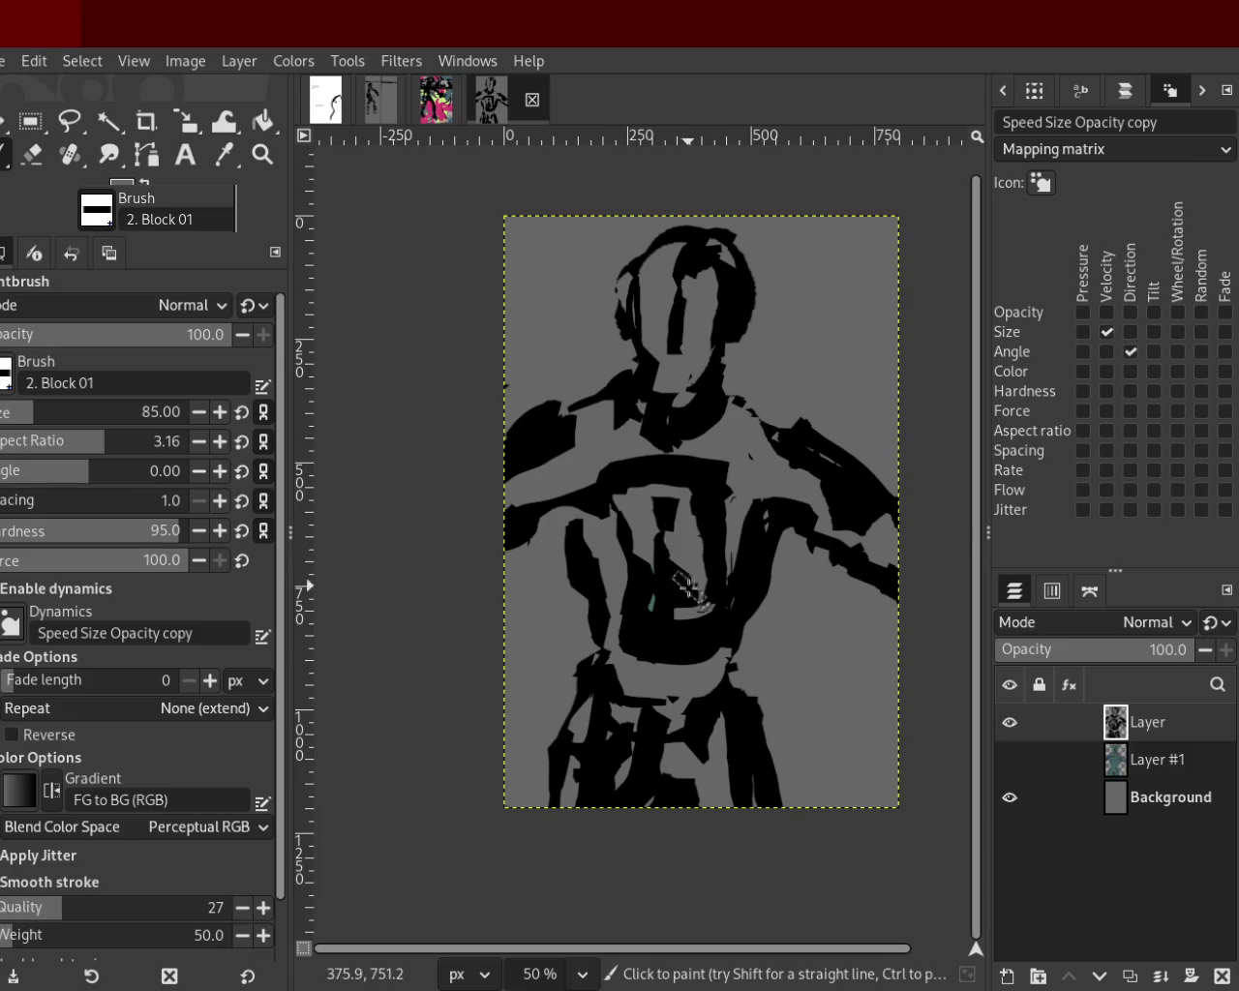
{"action": "left_click_drag", "start_coordinate": [696, 639], "coordinate": [698, 540]}
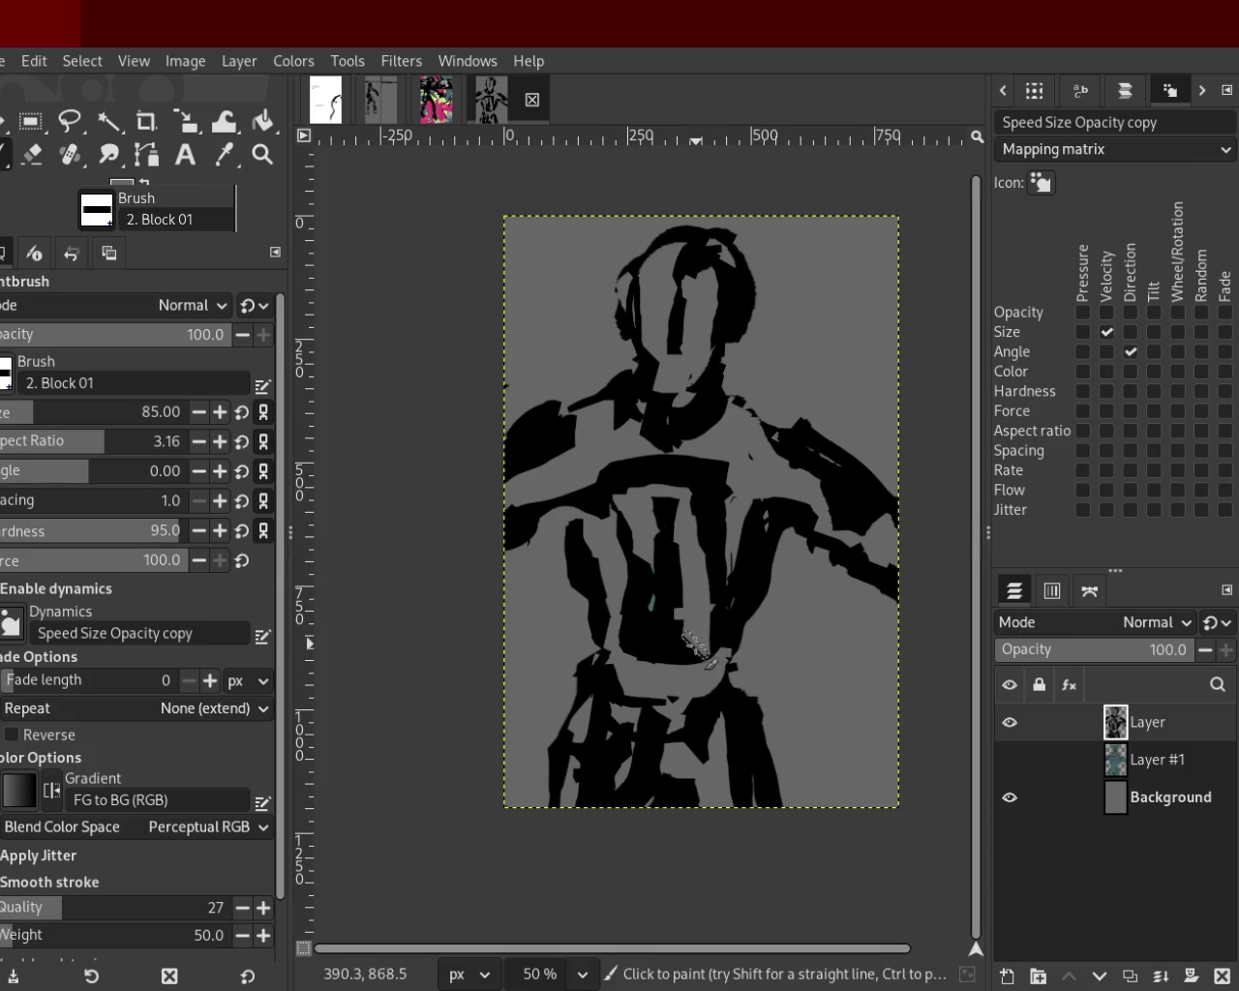
{"action": "left_click", "coordinate": [687, 616]}
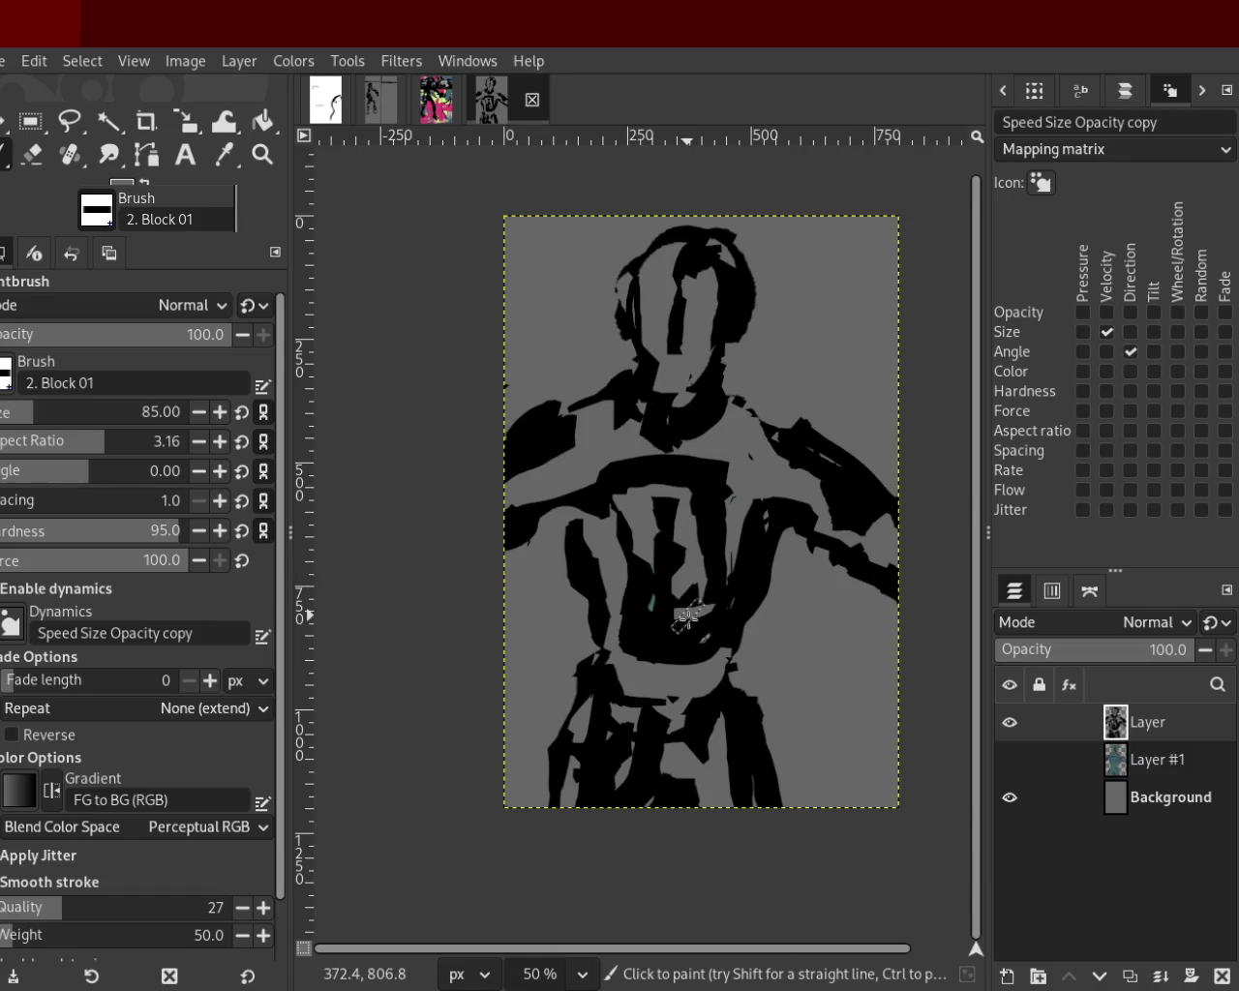
{"action": "left_click", "coordinate": [711, 472], "text": "ctrl"}
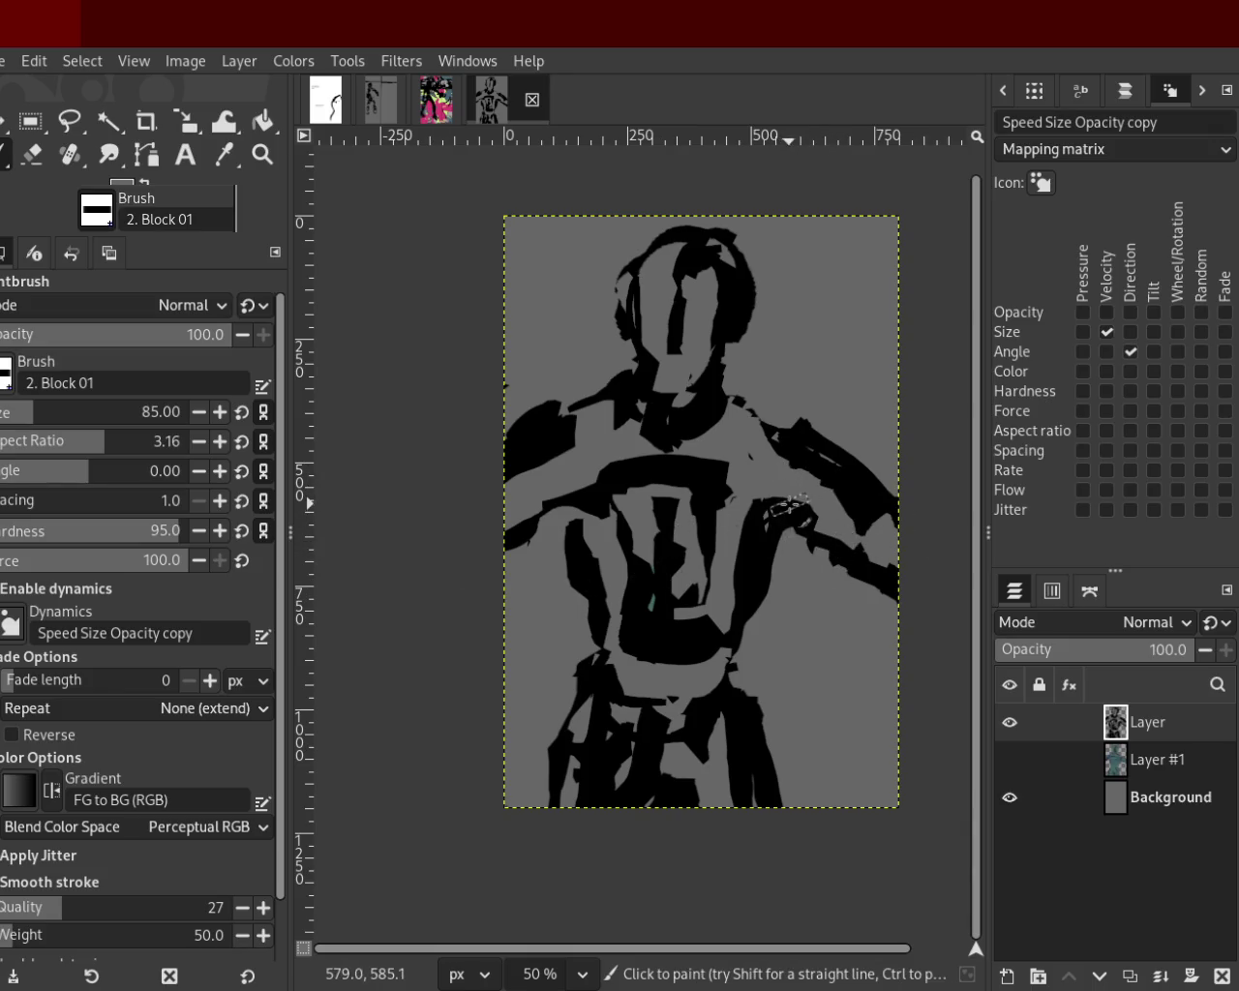
Paint black over the right shoulder, sampling black and grey from the canvas.
{"action": "left_click", "coordinate": [825, 494], "text": "ctrl"}
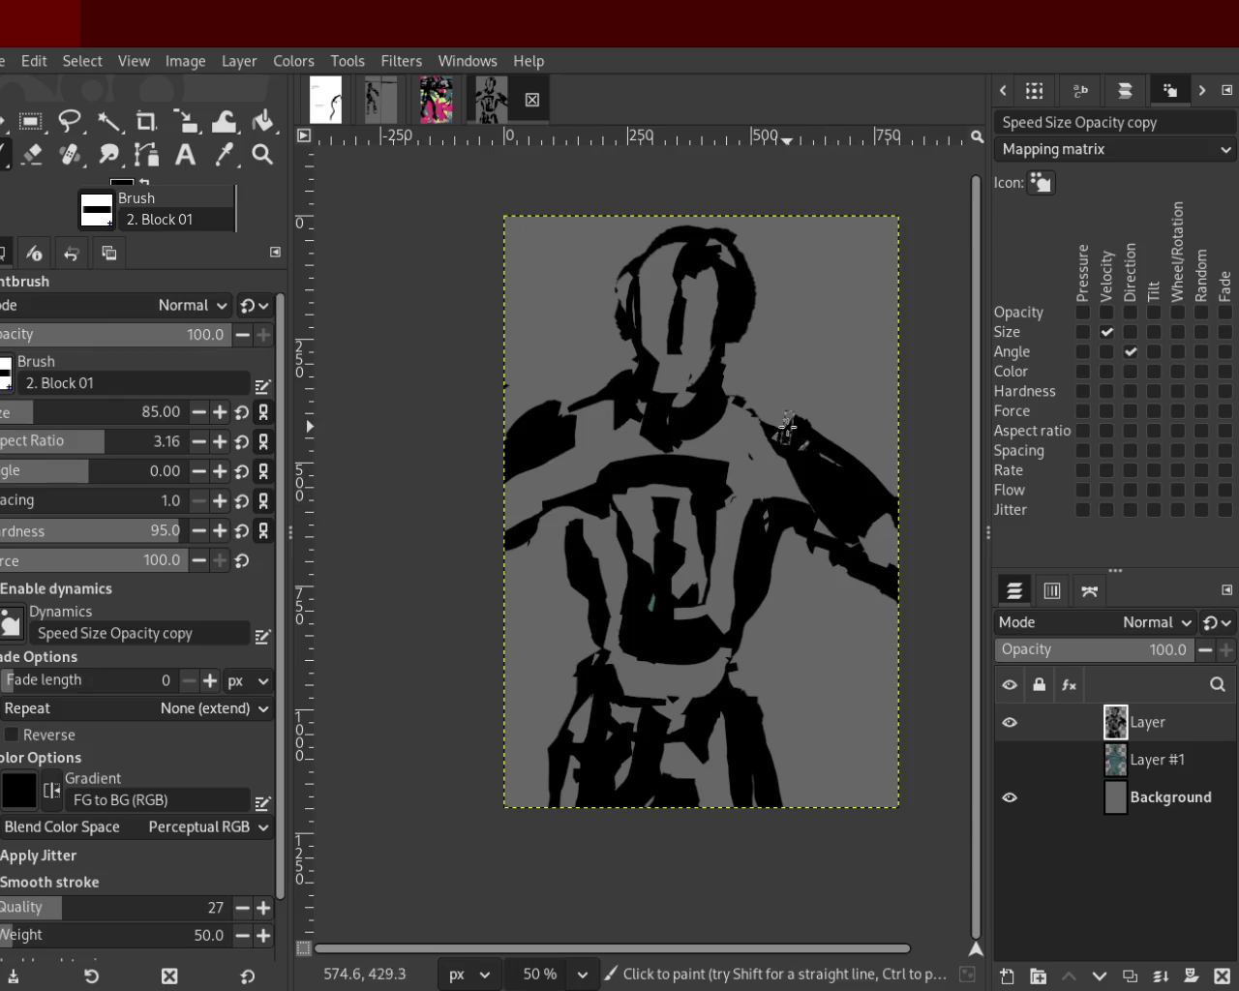
{"action": "mouse_move", "coordinate": [860, 522]}
{"action": "left_mouse_down"}
{"action": "mouse_move", "coordinate": [804, 494]}
{"action": "mouse_move", "coordinate": [845, 516]}
{"action": "left_mouse_up"}
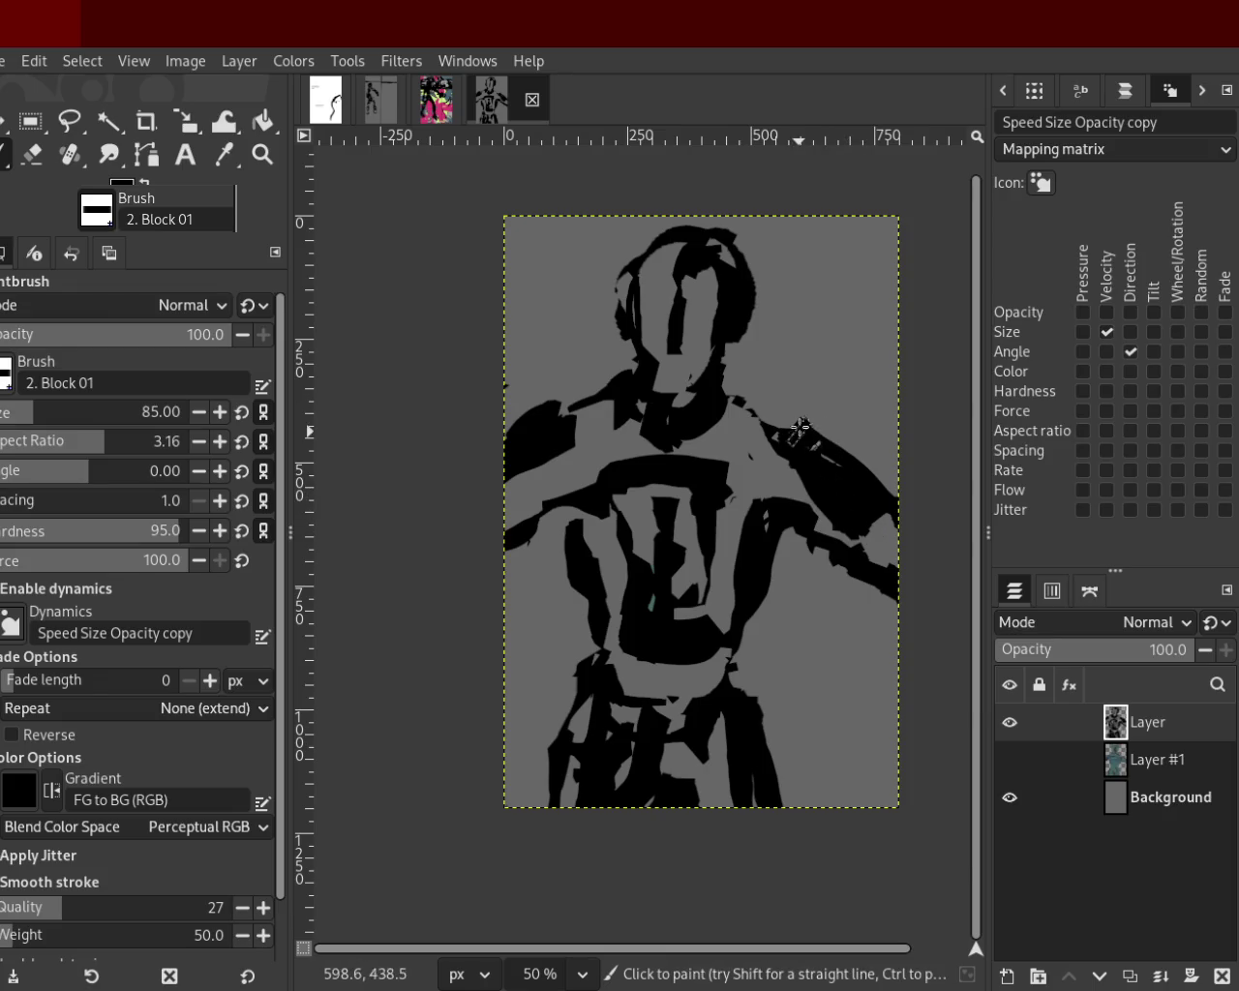
{"action": "left_click", "coordinate": [562, 439], "text": "ctrl"}
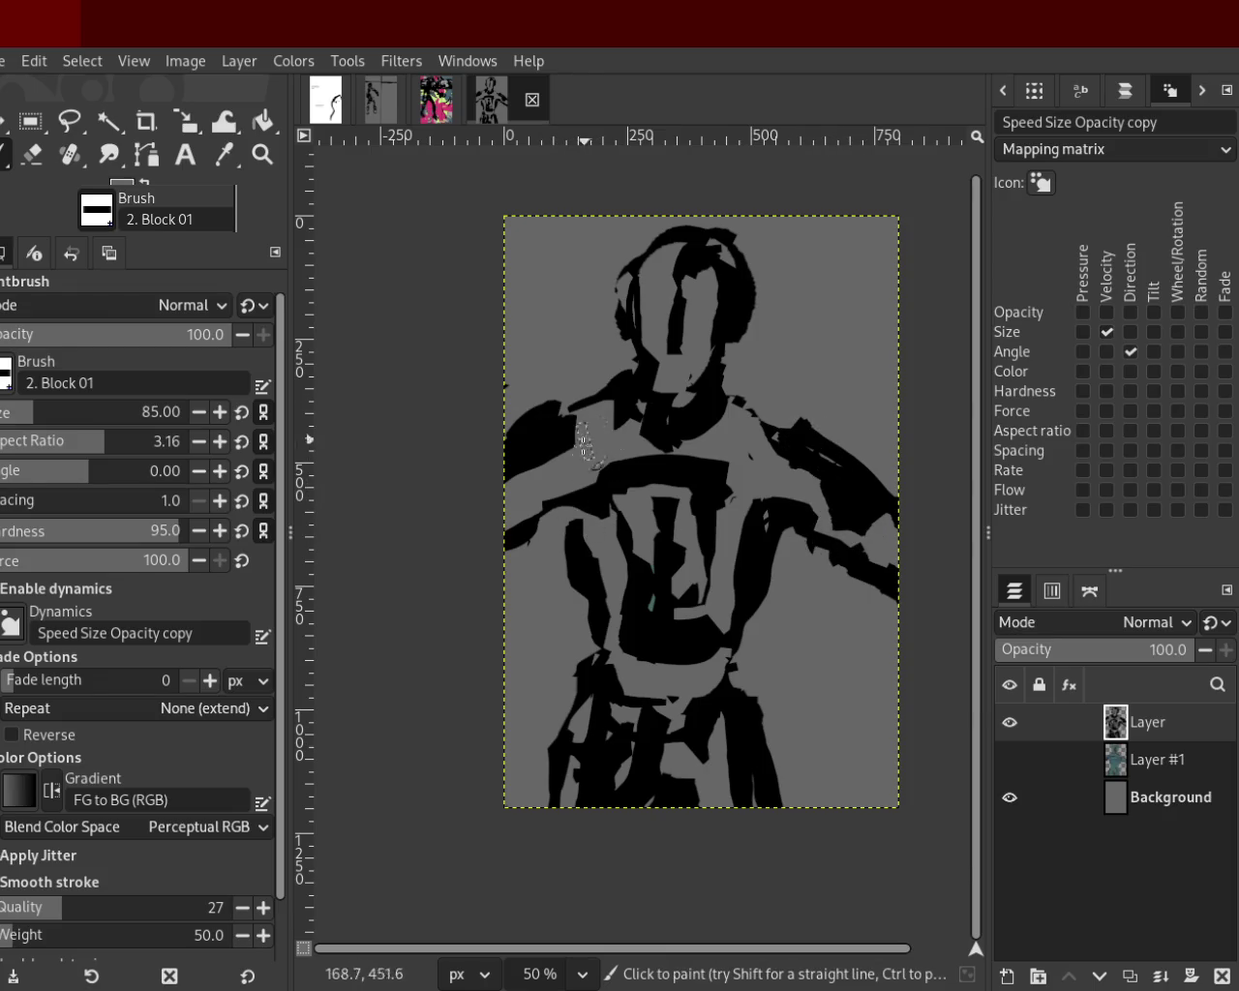
{"action": "left_click", "coordinate": [580, 438], "text": "ctrl"}
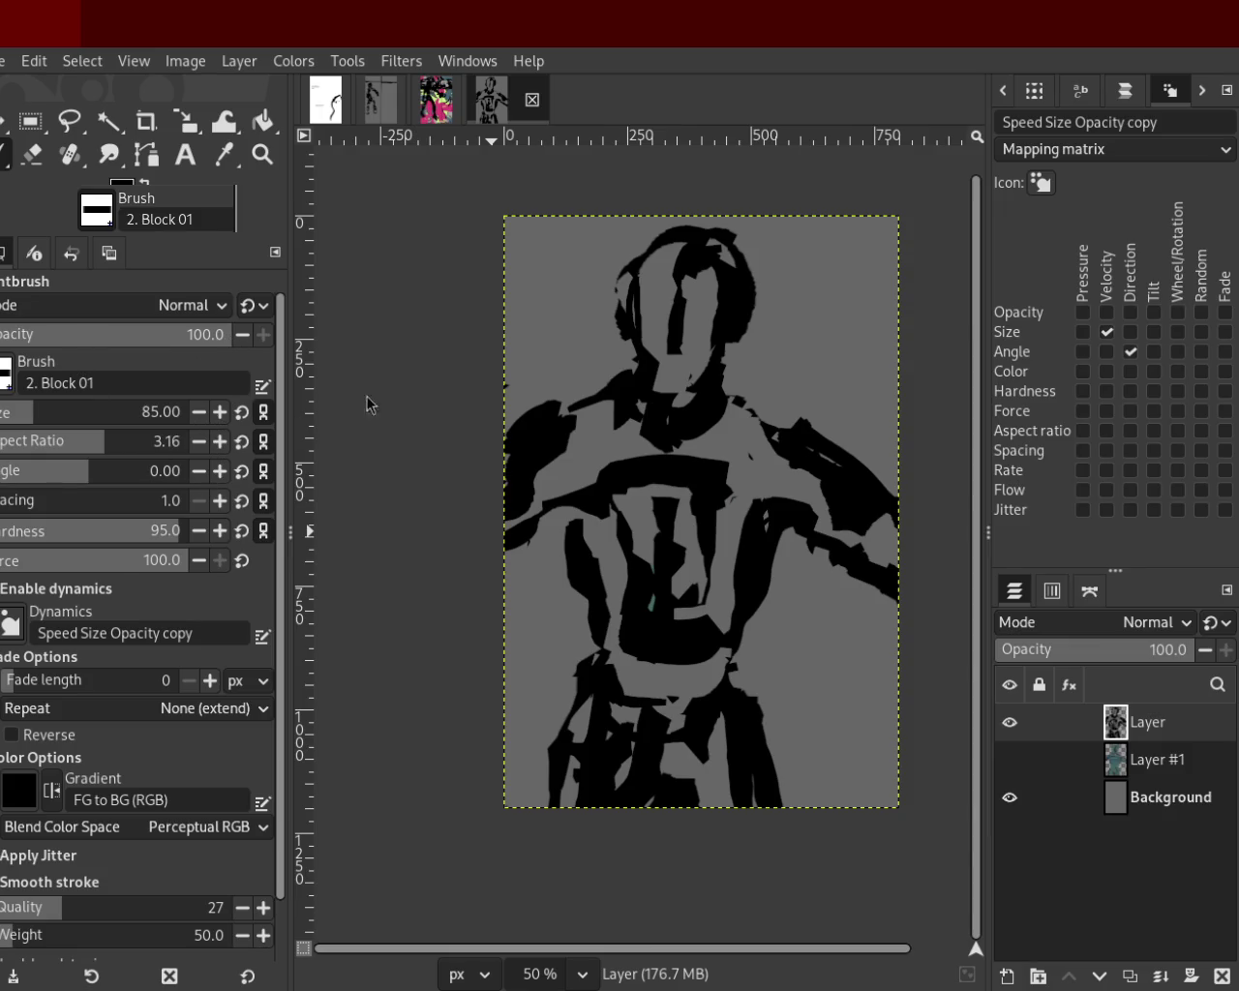
{"action": "left_click", "coordinate": [670, 443], "text": "ctrl"}
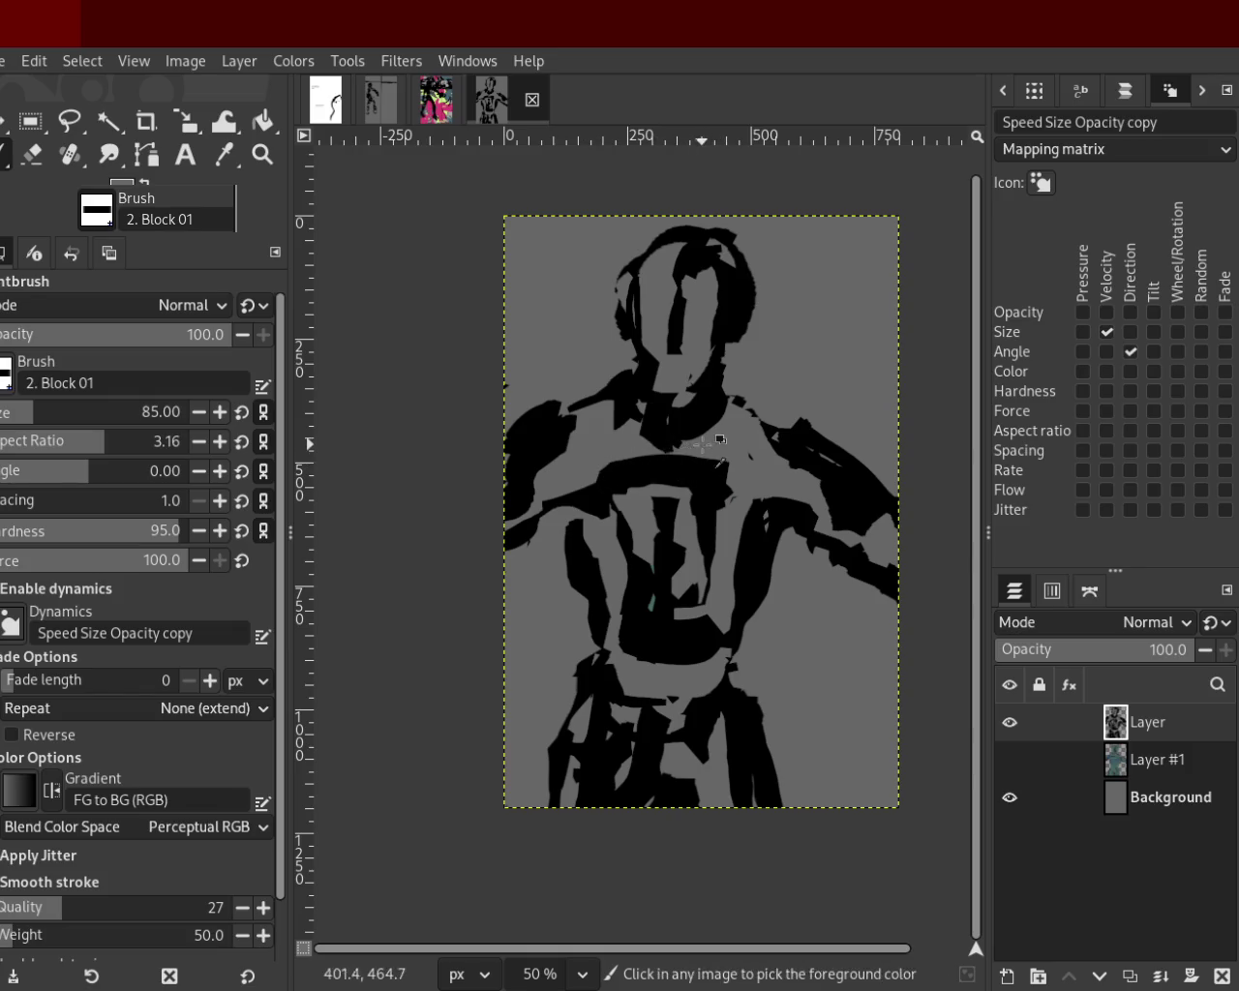
{"action": "key", "text": "ctrl+z"}
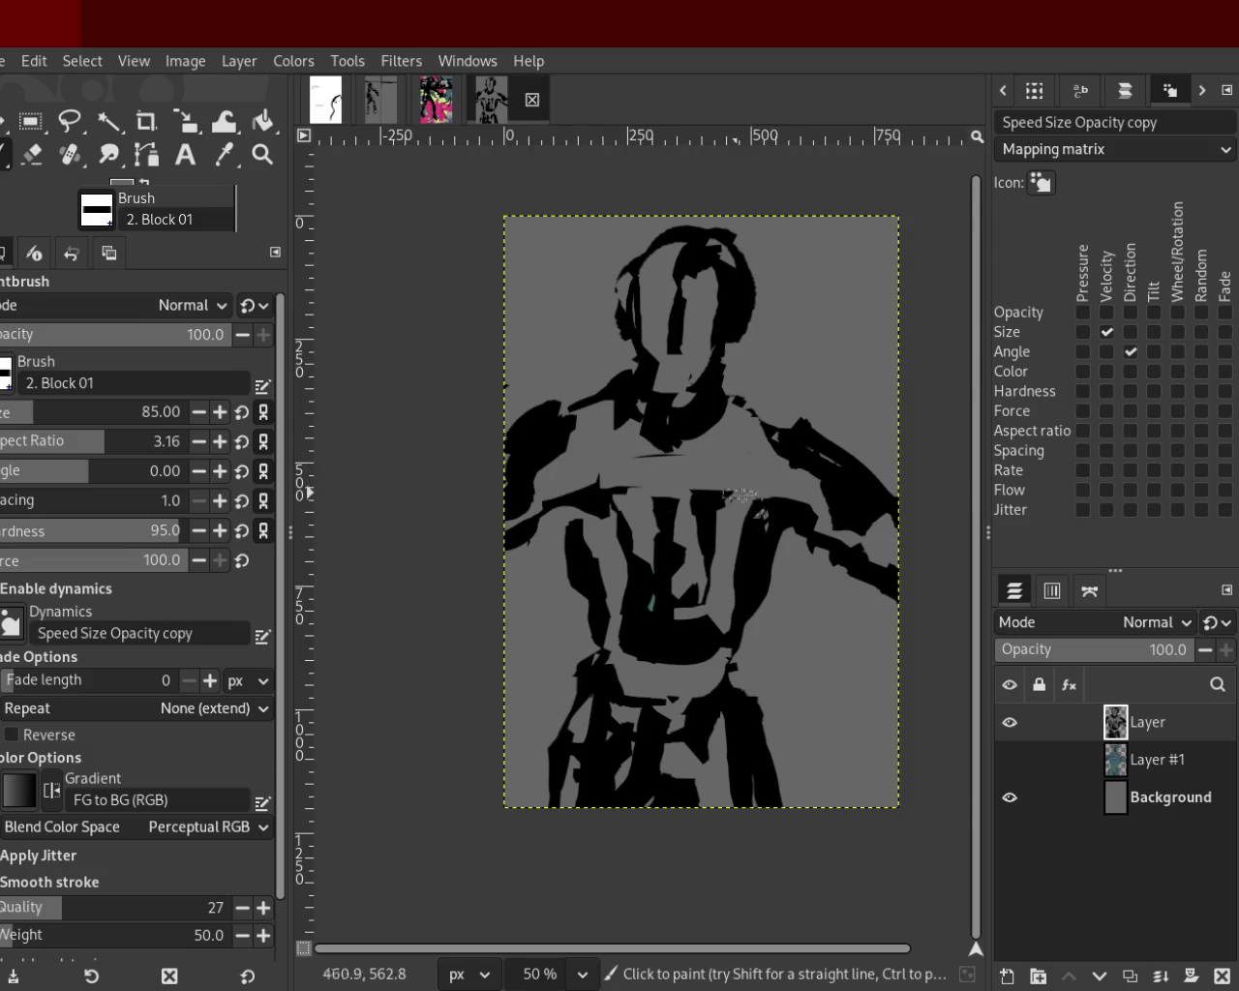
{"action": "key", "text": "ctrl+y"}
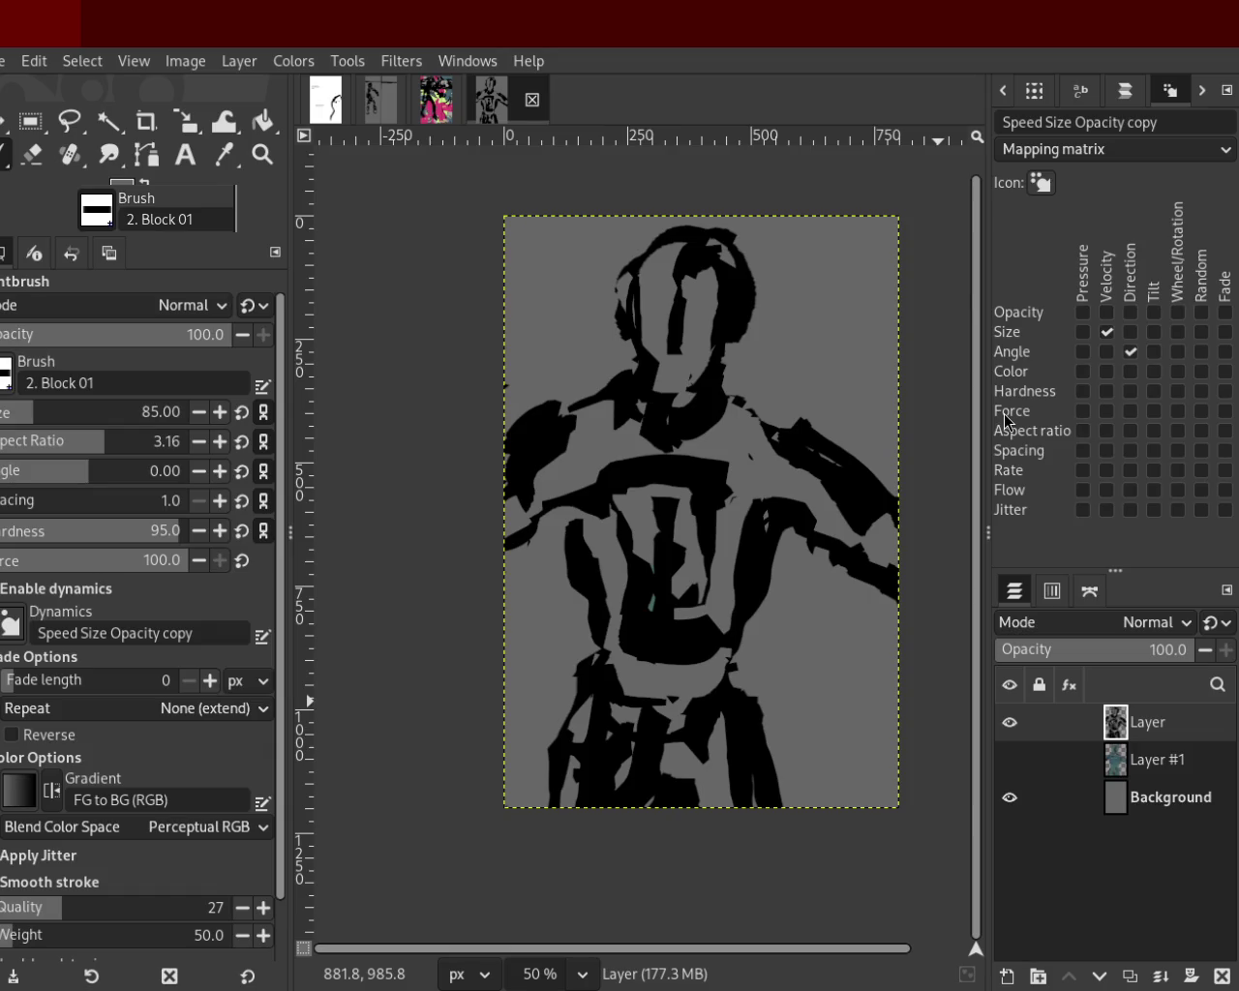
Add black around the waist and paint grey strokes over part of the belt.
{"action": "left_click", "coordinate": [699, 728], "text": "ctrl"}
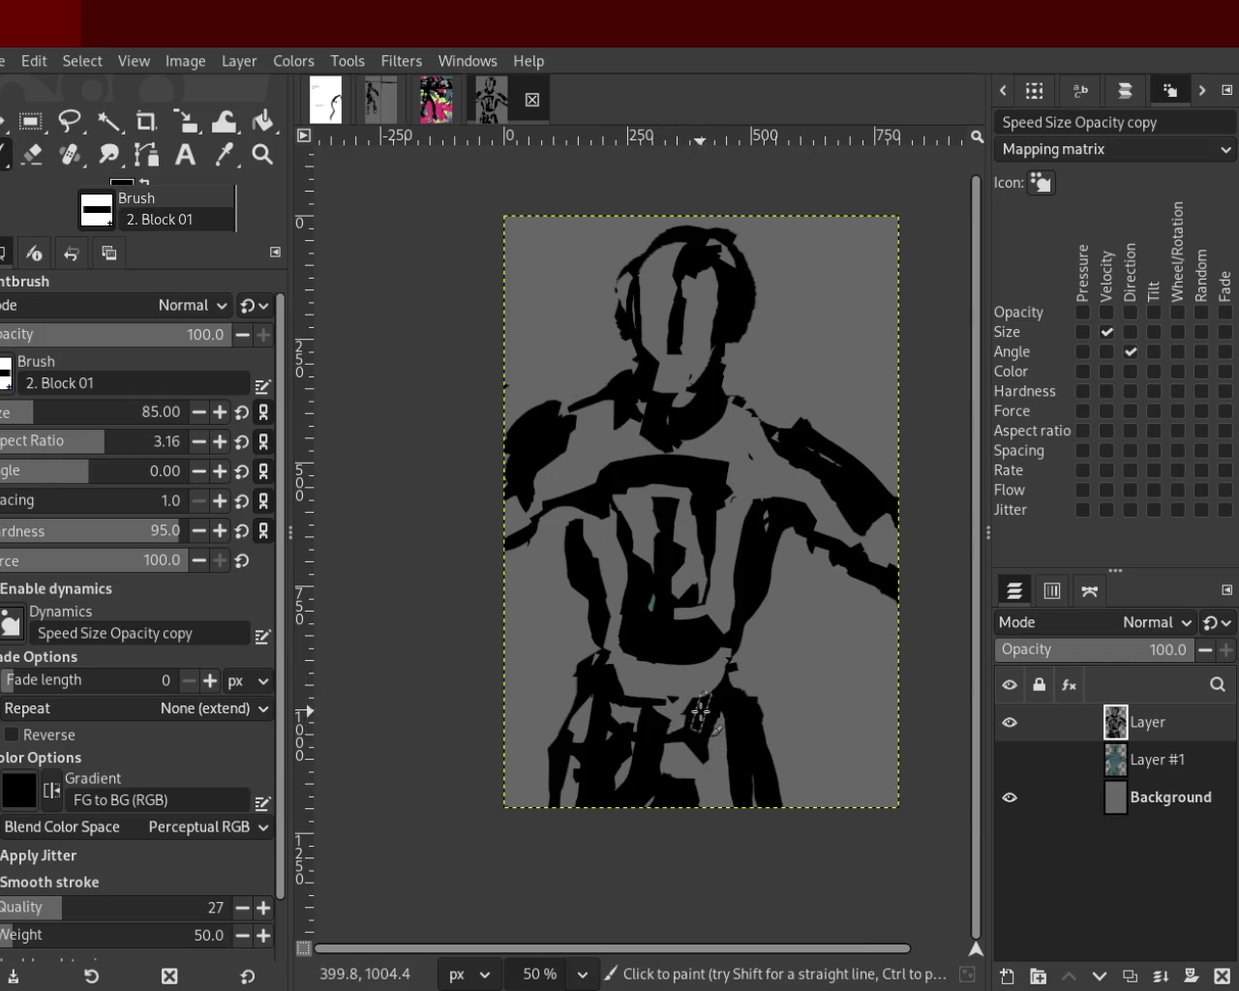
{"action": "mouse_move", "coordinate": [680, 721]}
{"action": "left_mouse_down"}
{"action": "mouse_move", "coordinate": [658, 712]}
{"action": "mouse_move", "coordinate": [706, 713]}
{"action": "mouse_move", "coordinate": [614, 705]}
{"action": "mouse_move", "coordinate": [674, 706]}
{"action": "mouse_move", "coordinate": [595, 717]}
{"action": "mouse_move", "coordinate": [711, 710]}
{"action": "mouse_move", "coordinate": [600, 710]}
{"action": "mouse_move", "coordinate": [700, 710]}
{"action": "left_mouse_up"}
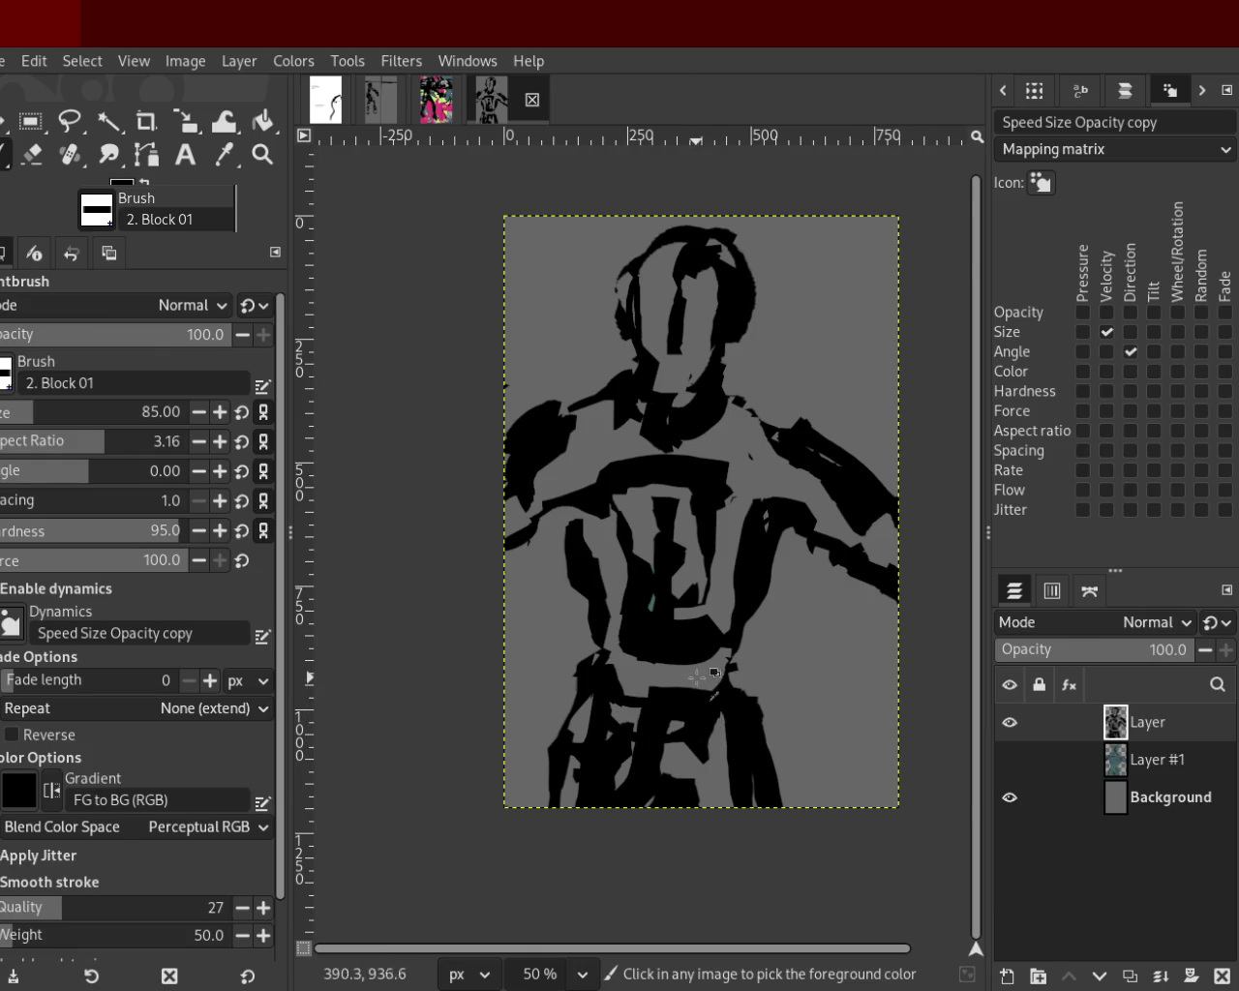
{"action": "left_click", "coordinate": [695, 675], "text": "ctrl"}
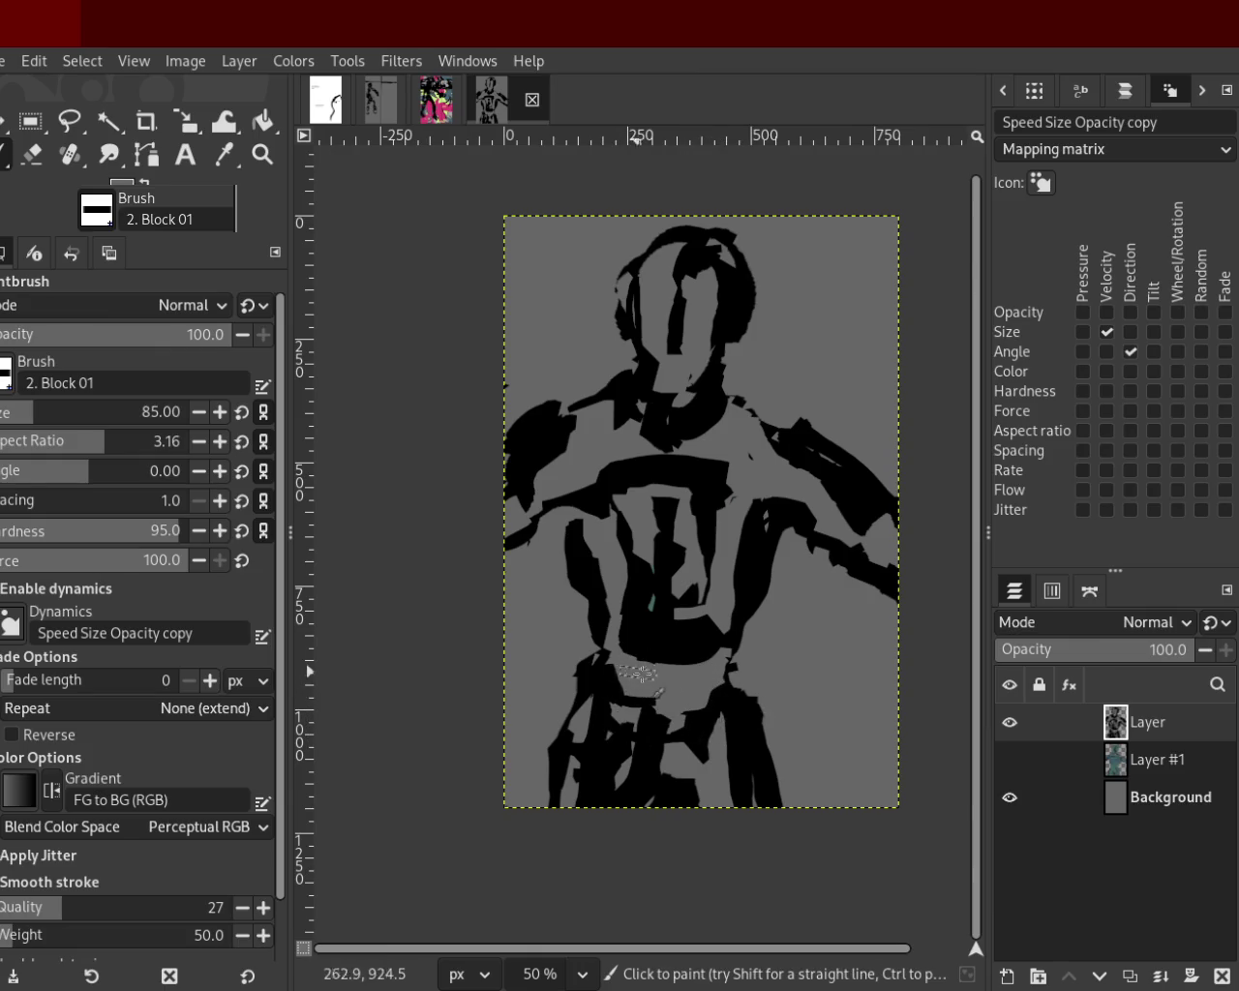
{"action": "left_click_drag", "start_coordinate": [648, 685], "coordinate": [632, 678]}
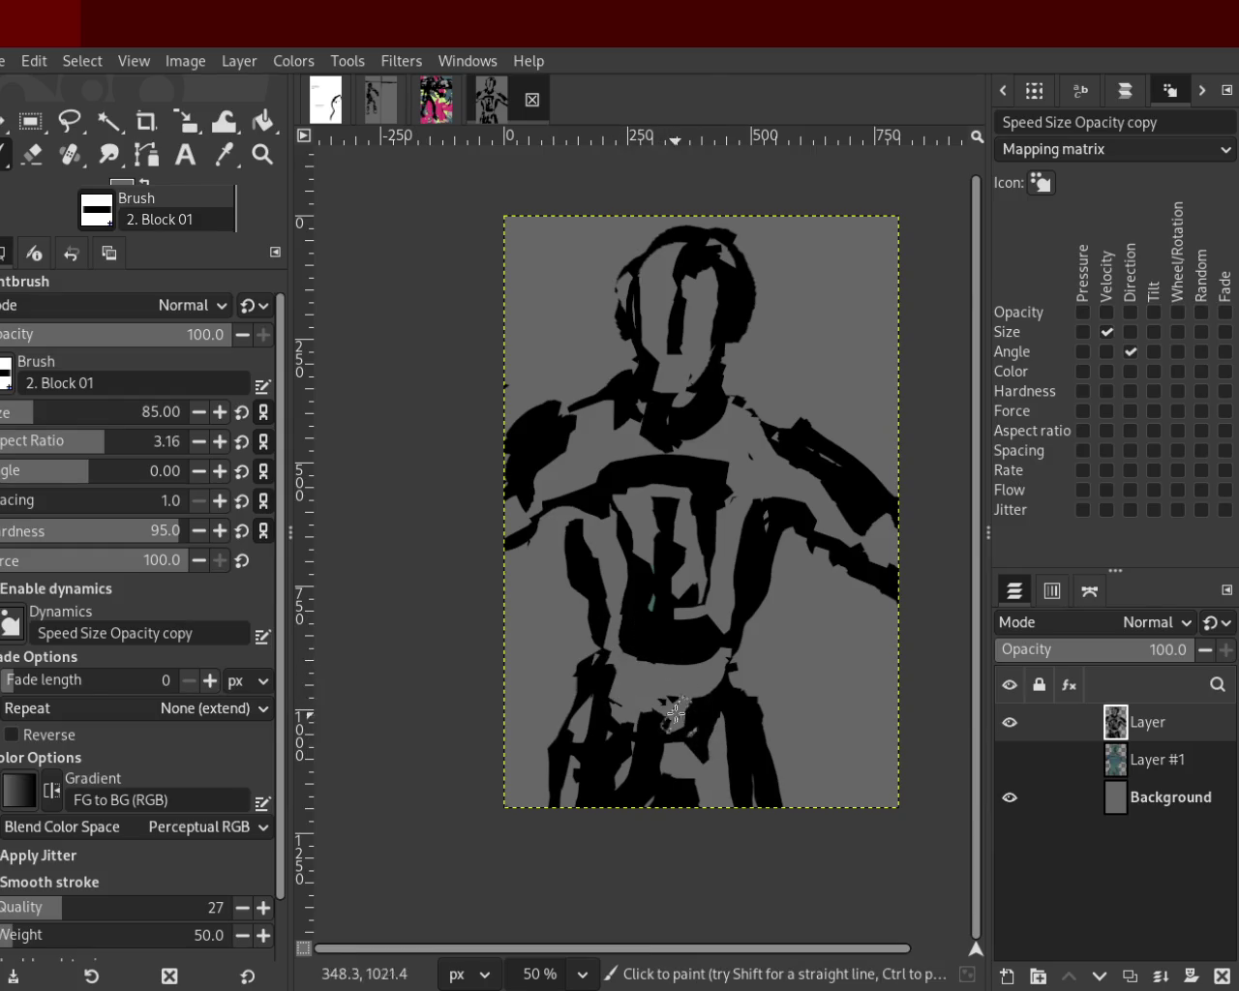
{"action": "left_click_drag", "start_coordinate": [644, 679], "coordinate": [626, 682]}
{"action": "key", "text": "ctrl+z"}
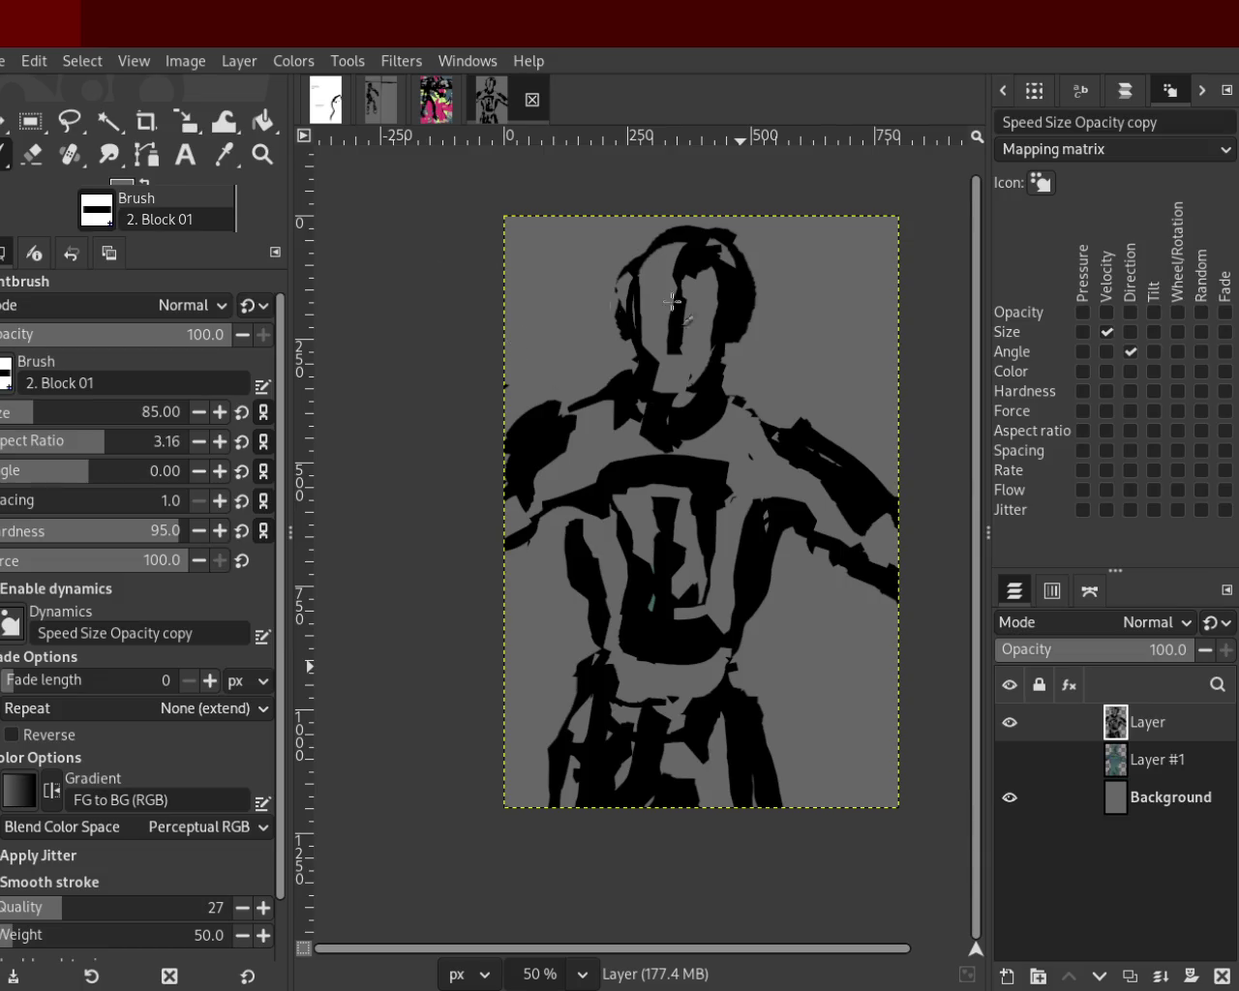
{"action": "key", "text": "ctrl"}
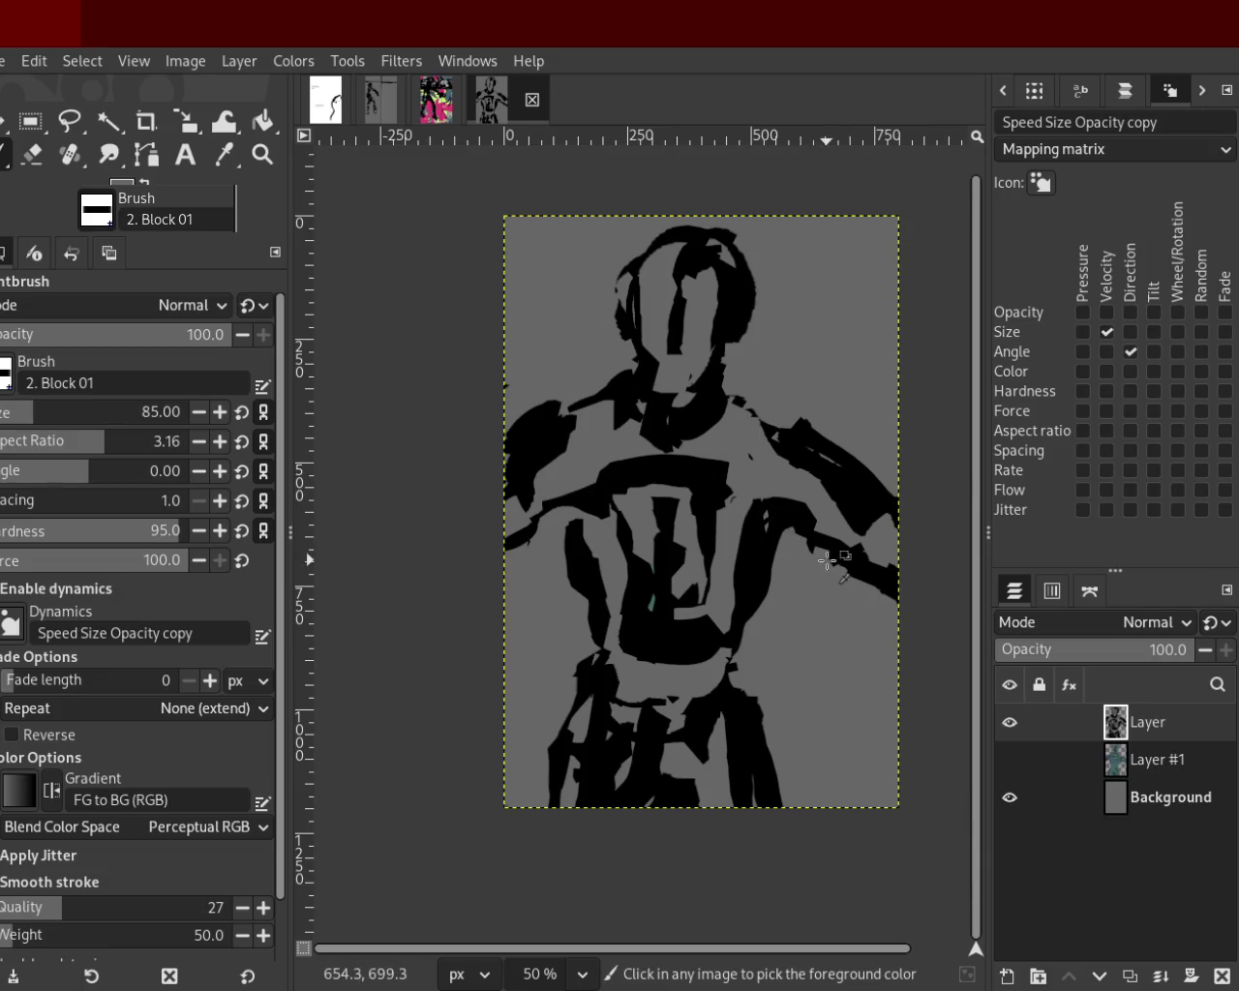
Try erasing part of the right arm with the Eraser, then undo it.
{"action": "left_click", "coordinate": [32, 154]}
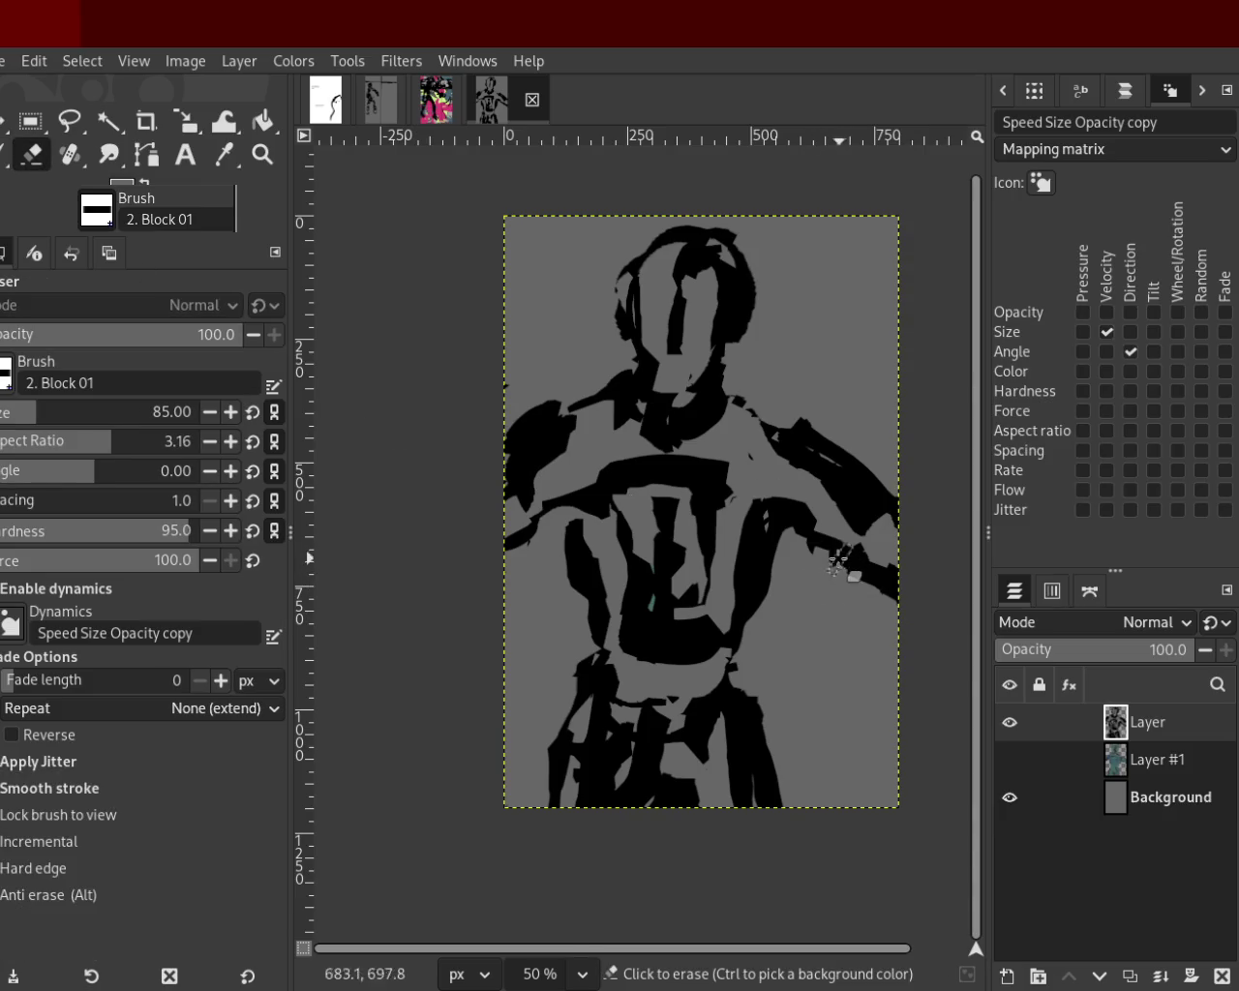
{"action": "left_click", "coordinate": [787, 553]}
{"action": "left_click_drag", "start_coordinate": [803, 566], "coordinate": [871, 581]}
{"action": "key", "text": "ctrl+z"}
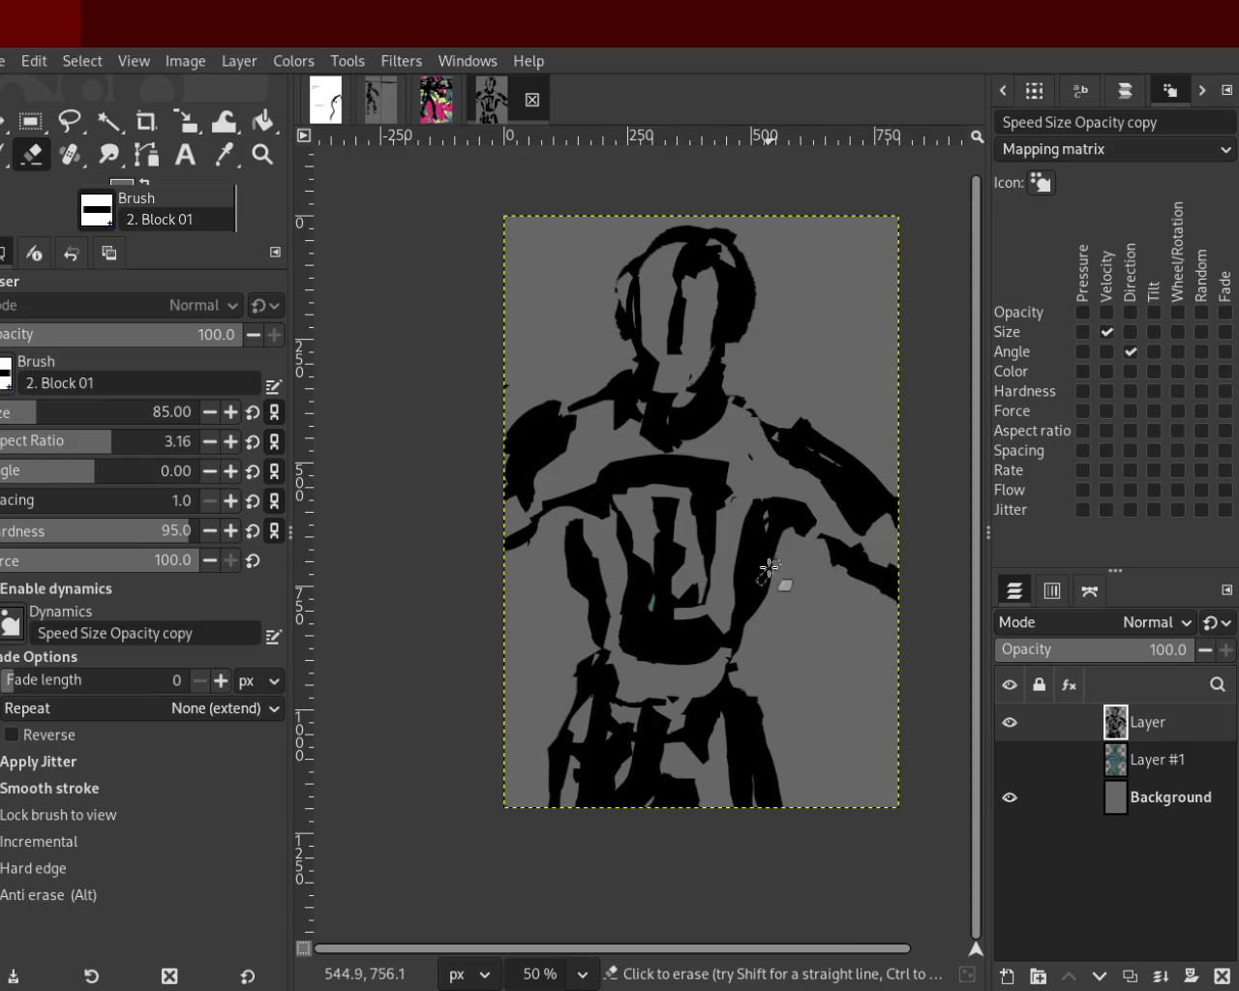
Paint black along the left arm's edge with the Paintbrush, then pick the Eraser.
{"action": "key", "text": "p"}
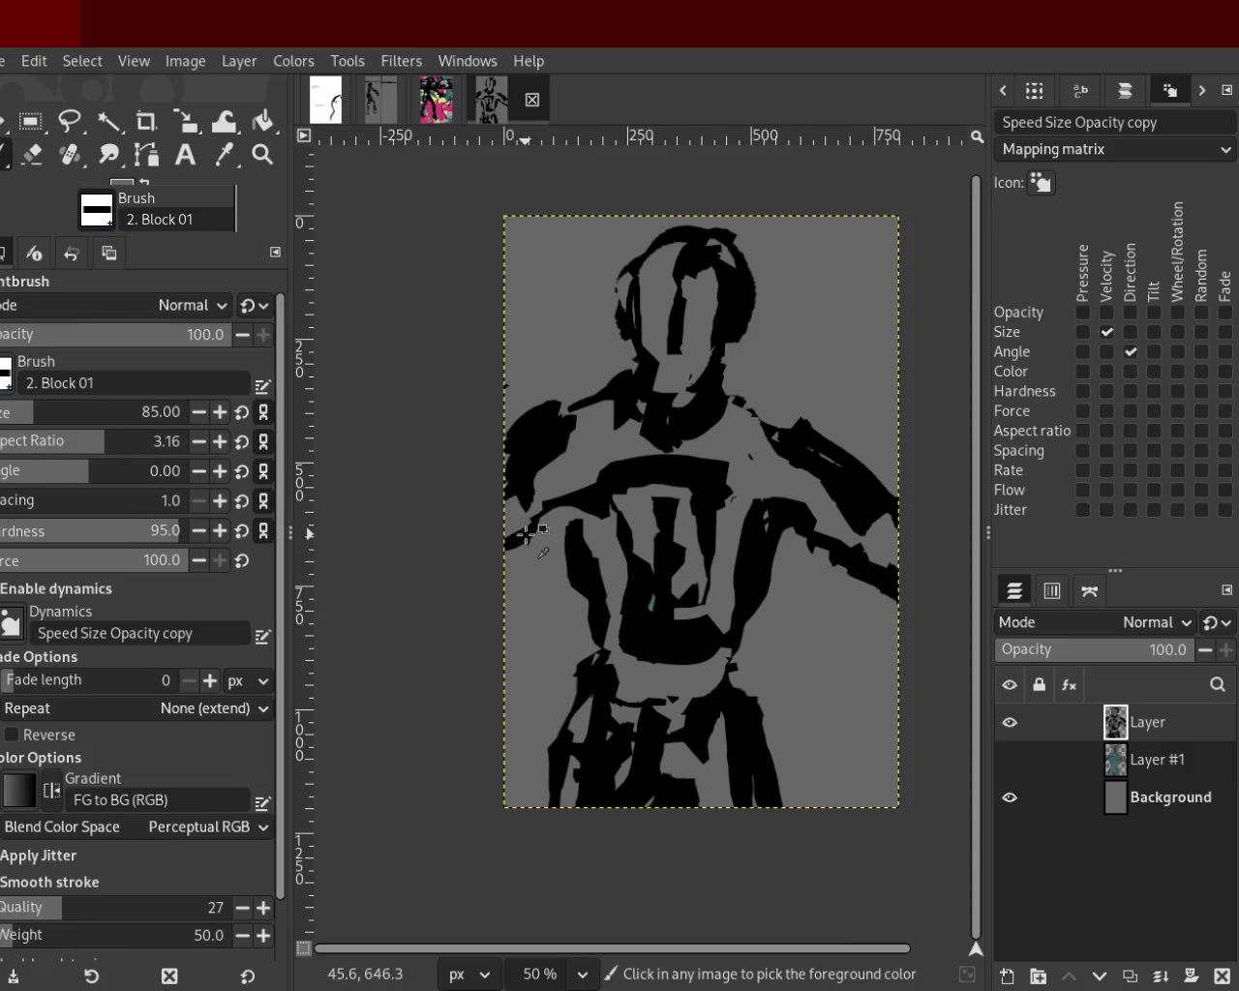
{"action": "left_click", "coordinate": [526, 534], "text": "ctrl"}
{"action": "left_click_drag", "start_coordinate": [534, 533], "coordinate": [476, 602]}
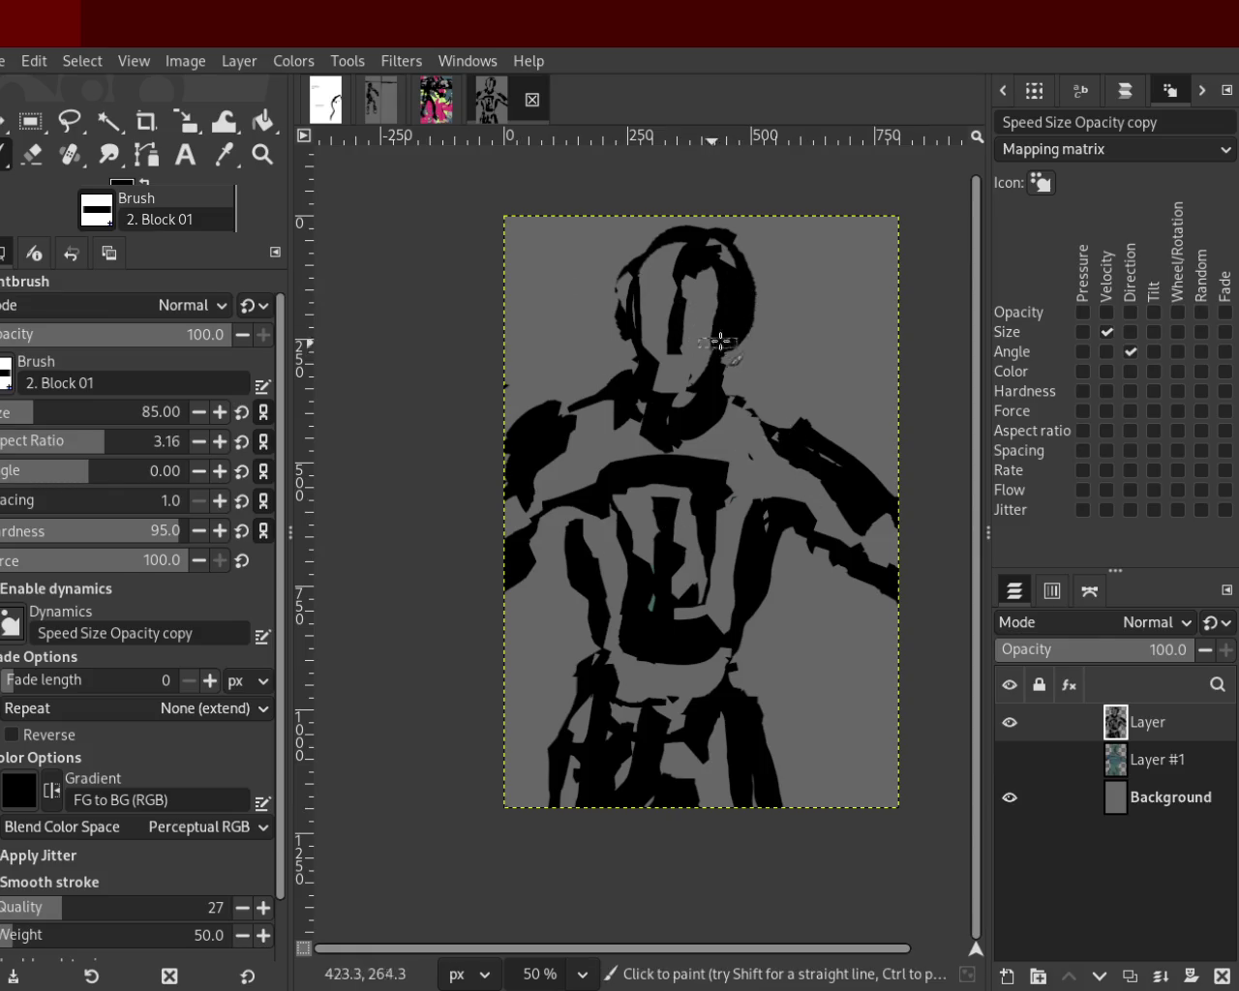
{"action": "left_click", "coordinate": [32, 154]}
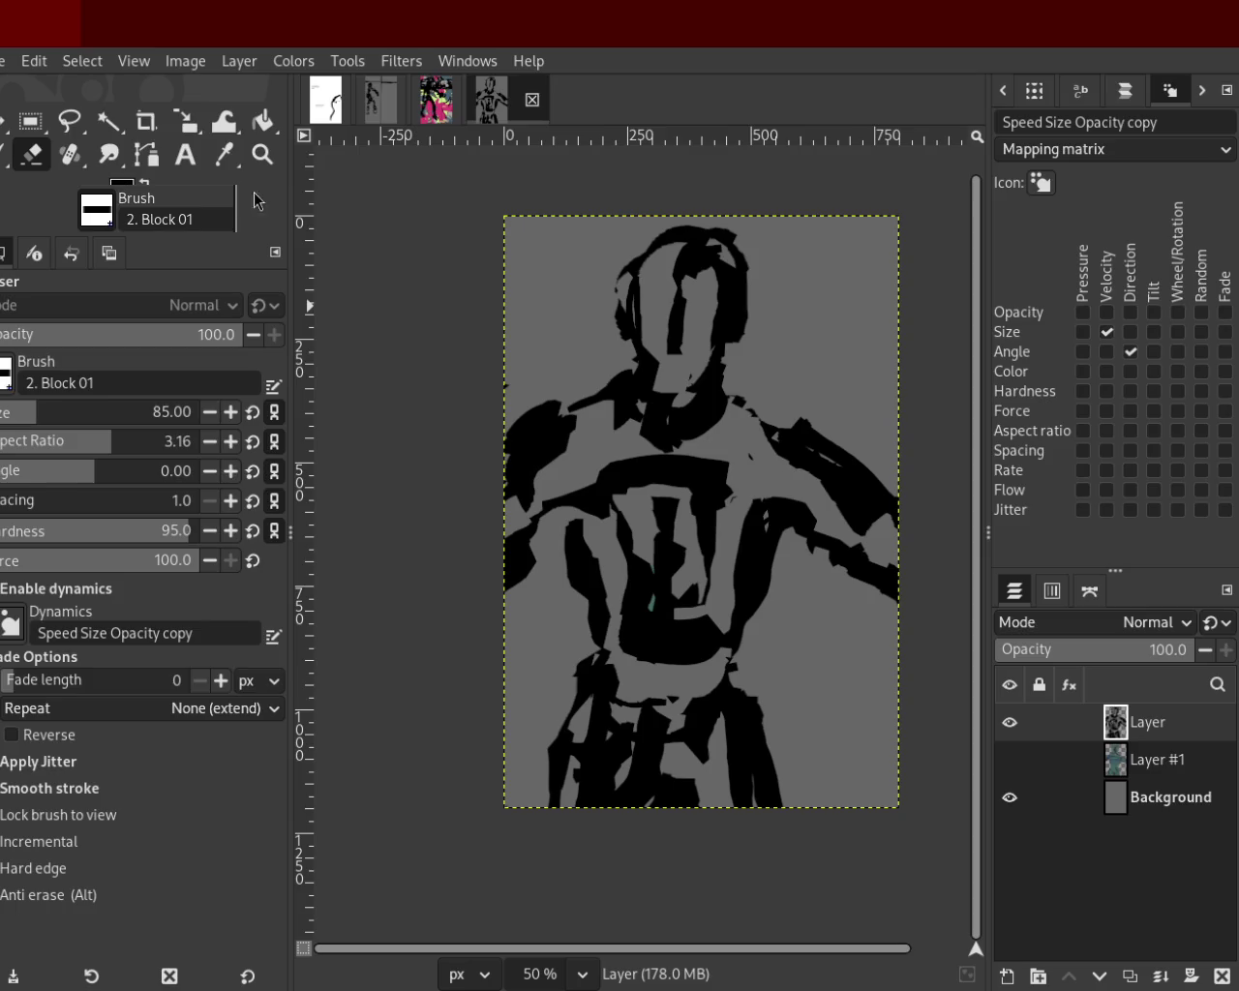
Zoom in on the head and paint a black band down the middle of the face.
{"action": "left_click", "coordinate": [261, 154]}
{"action": "scroll", "coordinate": [688, 370], "scroll_direction": "down", "scroll_amount": 1}
{"action": "scroll", "coordinate": [688, 369], "scroll_direction": "up", "scroll_amount": 2}
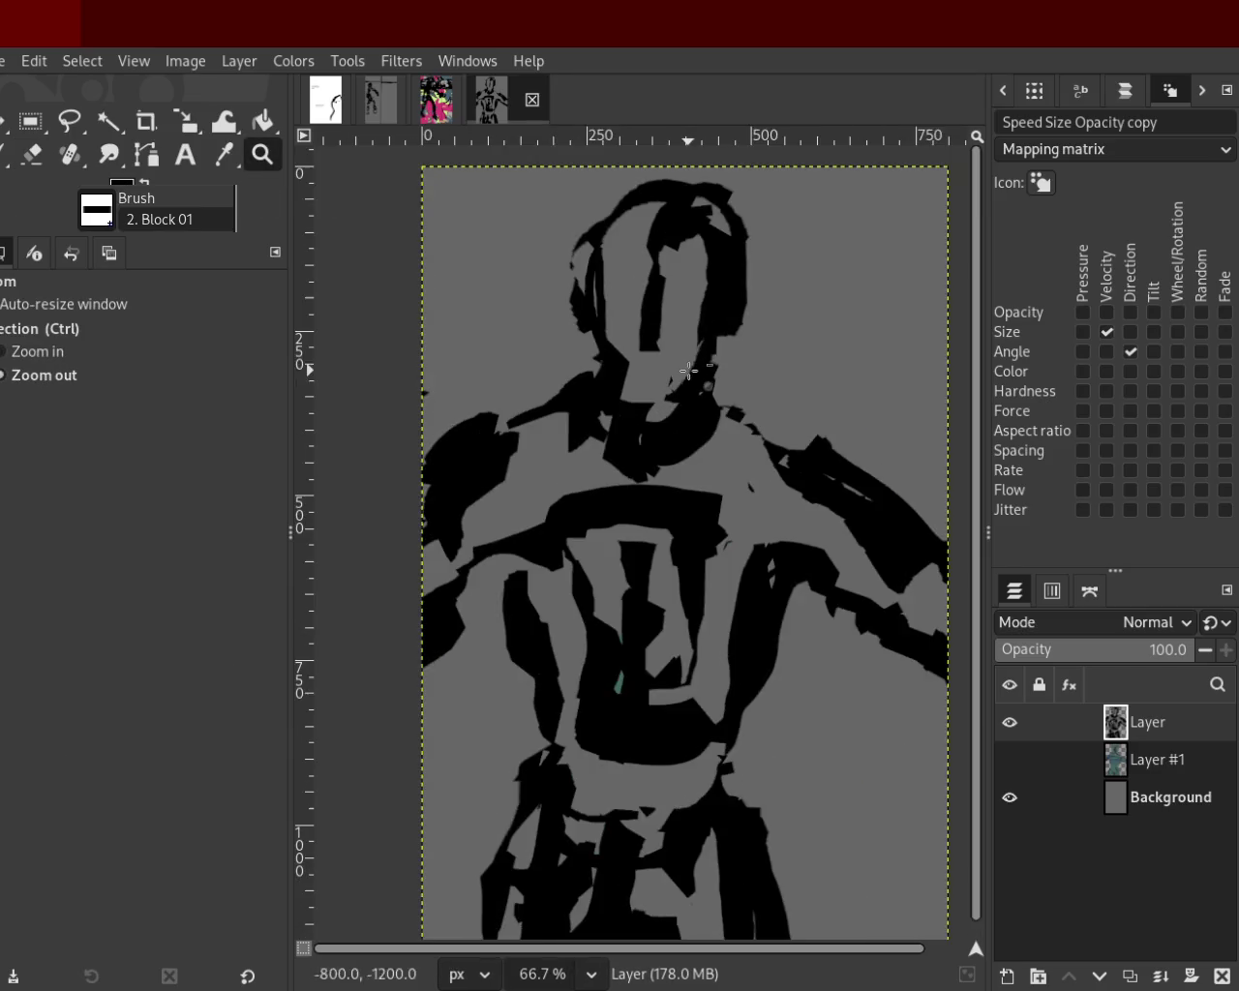
{"action": "left_click", "coordinate": [436, 218]}
{"action": "left_click", "coordinate": [12, 168]}
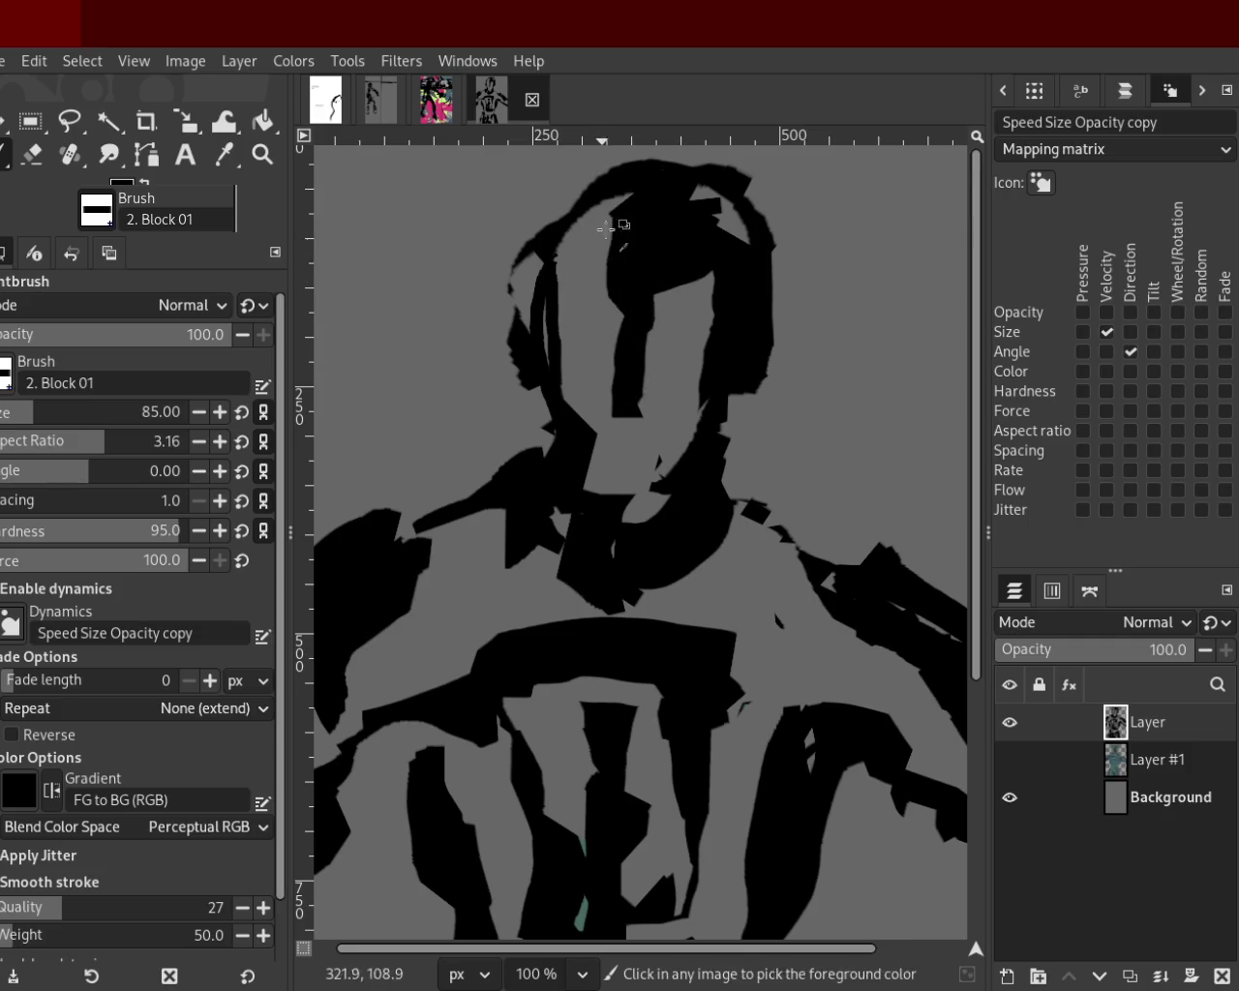
{"action": "left_click_drag", "start_coordinate": [594, 233], "coordinate": [608, 291]}
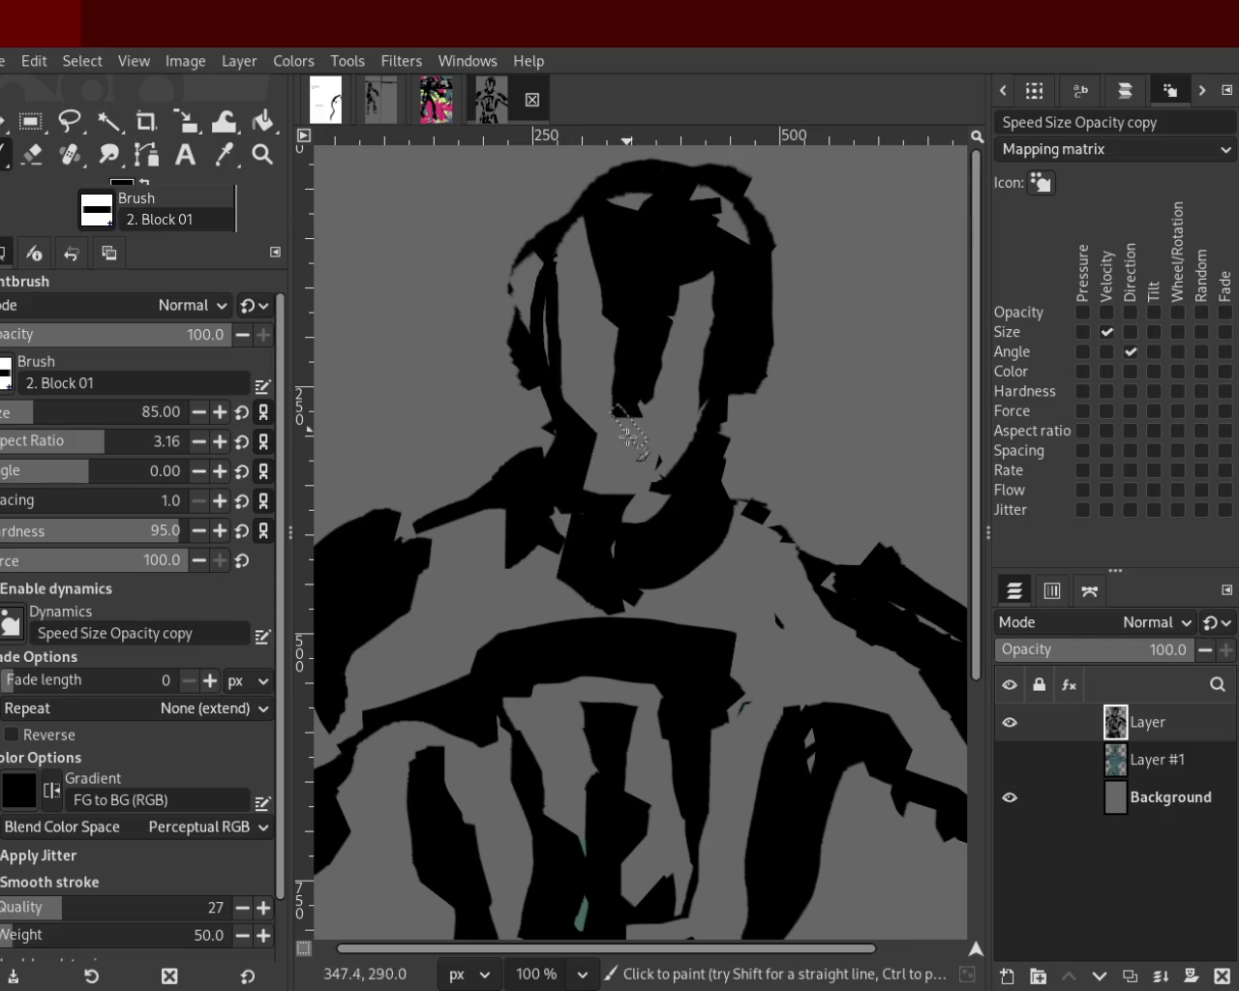
{"action": "left_click", "coordinate": [689, 345], "text": "ctrl"}
{"action": "left_click", "coordinate": [672, 271], "text": "ctrl"}
{"action": "mouse_move", "coordinate": [678, 276]}
{"action": "left_mouse_down"}
{"action": "mouse_move", "coordinate": [639, 469]}
{"action": "mouse_move", "coordinate": [634, 455]}
{"action": "left_mouse_up"}
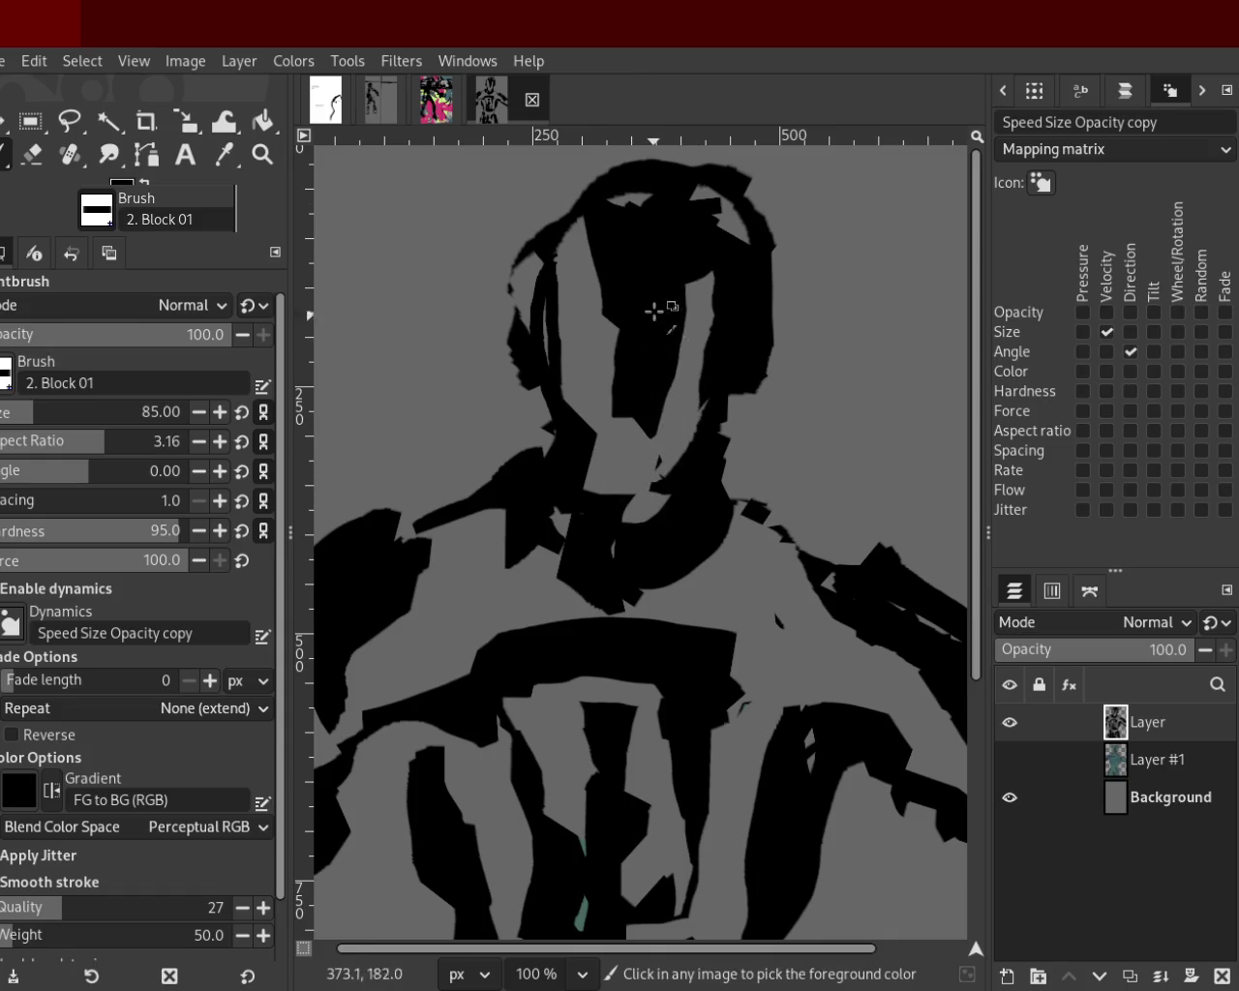
{"action": "left_click_drag", "start_coordinate": [645, 332], "coordinate": [623, 442]}
Paint grey down both sides of the face, undoing unwanted trial strokes.
{"action": "left_click", "coordinate": [691, 316], "text": "ctrl"}
{"action": "left_click_drag", "start_coordinate": [691, 315], "coordinate": [717, 414]}
{"action": "key", "text": "ctrl+z"}
{"action": "left_click_drag", "start_coordinate": [684, 243], "coordinate": [666, 445]}
{"action": "key", "text": "ctrl+z"}
{"action": "left_click_drag", "start_coordinate": [696, 223], "coordinate": [694, 371]}
{"action": "left_click_drag", "start_coordinate": [679, 227], "coordinate": [610, 333]}
{"action": "key", "text": "ctrl+z"}
{"action": "left_click_drag", "start_coordinate": [605, 240], "coordinate": [619, 422]}
{"action": "mouse_move", "coordinate": [644, 324]}
{"action": "left_mouse_down"}
{"action": "mouse_move", "coordinate": [656, 277]}
{"action": "mouse_move", "coordinate": [663, 353]}
{"action": "left_mouse_up"}
{"action": "key", "text": "ctrl+z"}
{"action": "key", "text": "ctrl+z"}
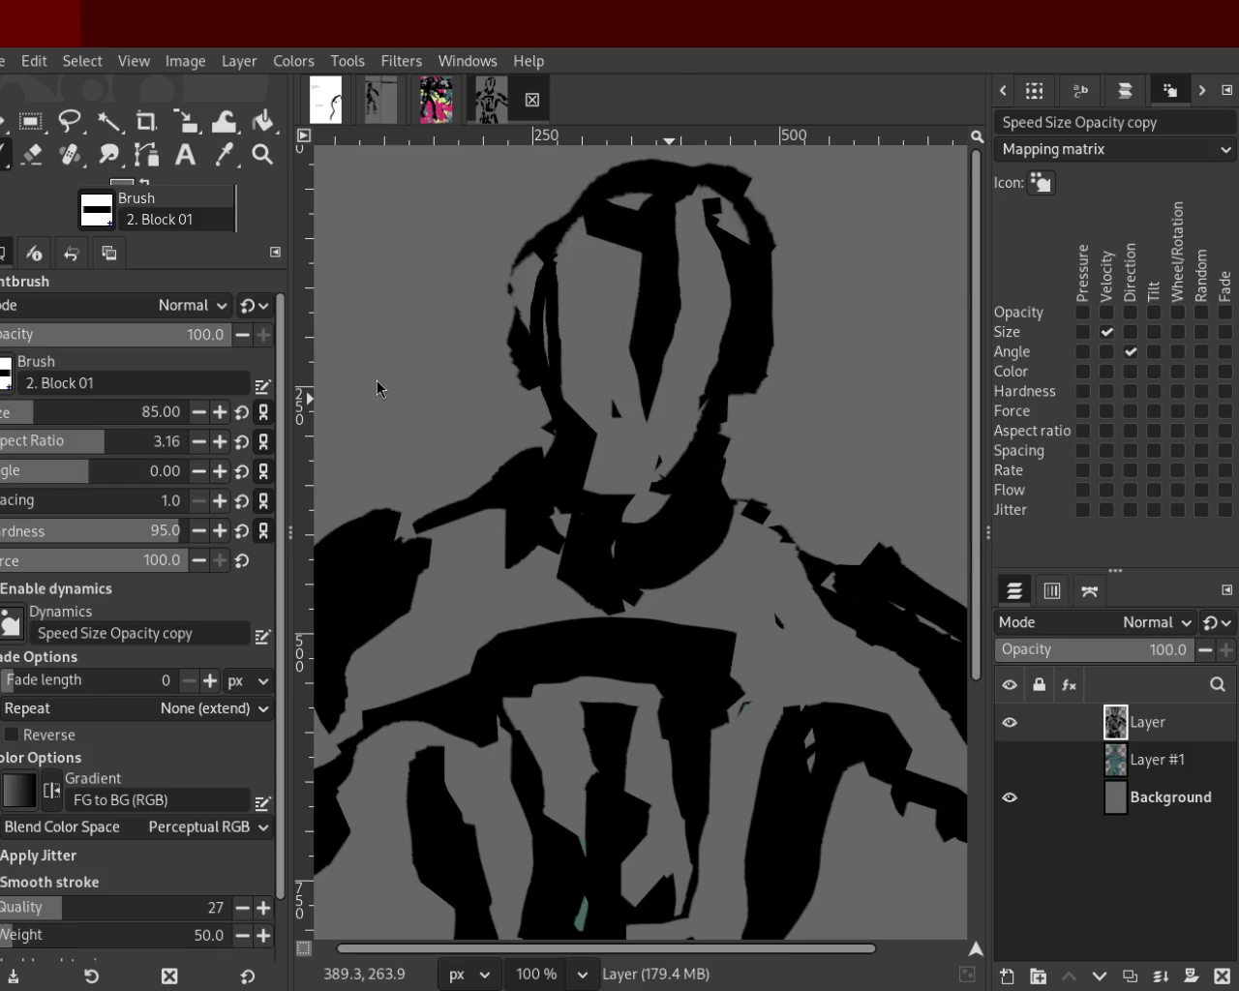
{"action": "key", "text": "ctrl+z"}
{"action": "left_click_drag", "start_coordinate": [587, 242], "coordinate": [579, 416]}
{"action": "key", "text": "ctrl+z"}
{"action": "left_click_drag", "start_coordinate": [582, 253], "coordinate": [591, 414]}
{"action": "key", "text": "ctrl+z"}
{"action": "left_click_drag", "start_coordinate": [619, 193], "coordinate": [579, 382]}
{"action": "key", "text": "ctrl+z"}
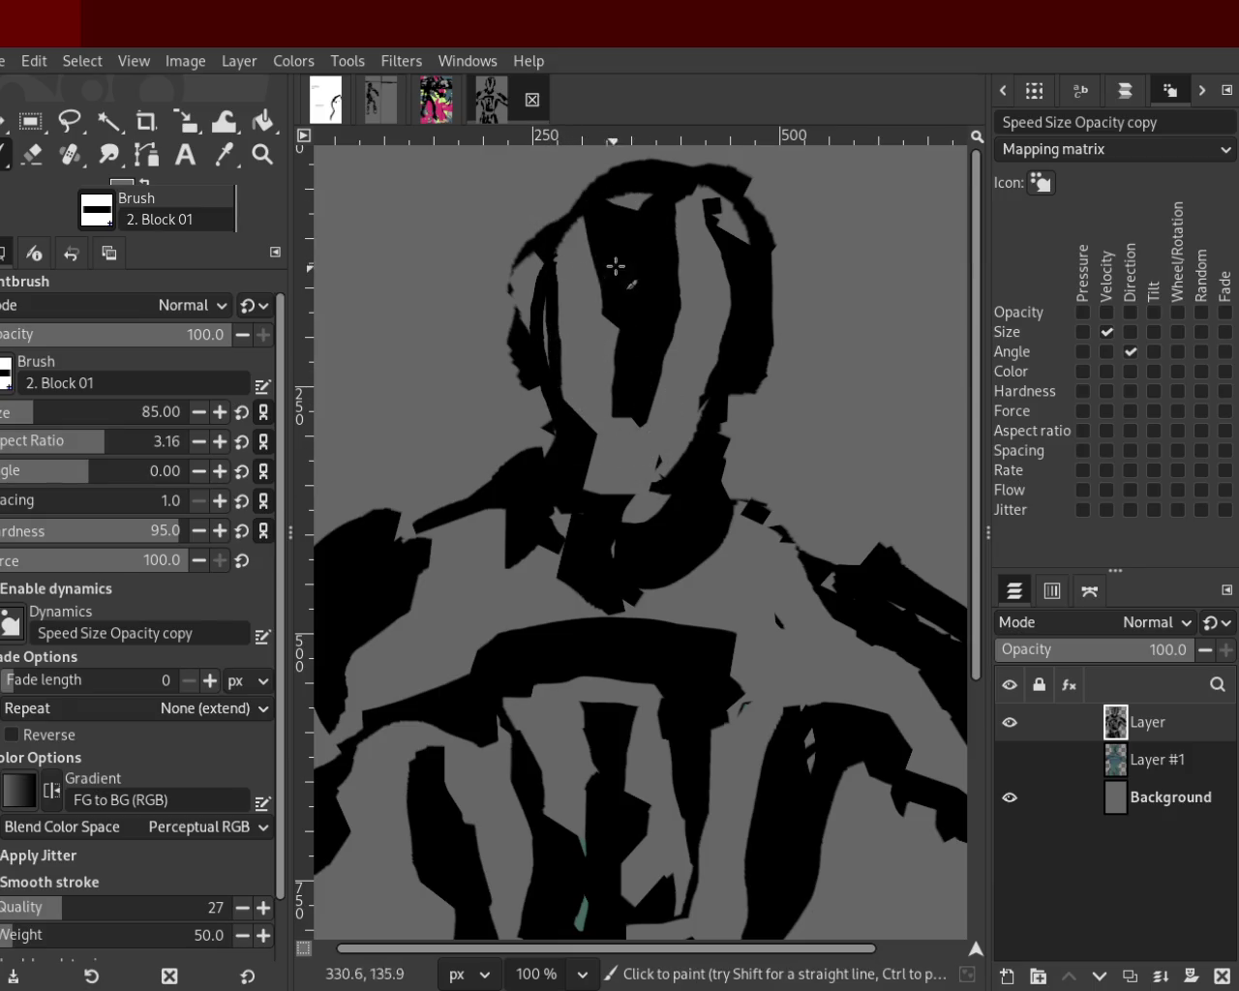
{"action": "left_click_drag", "start_coordinate": [614, 268], "coordinate": [620, 310]}
{"action": "key", "text": "ctrl+z"}
Try grey cuts around the neck and across the black chest band, undoing each.
{"action": "left_click_drag", "start_coordinate": [581, 518], "coordinate": [533, 506]}
{"action": "key", "text": "ctrl+z"}
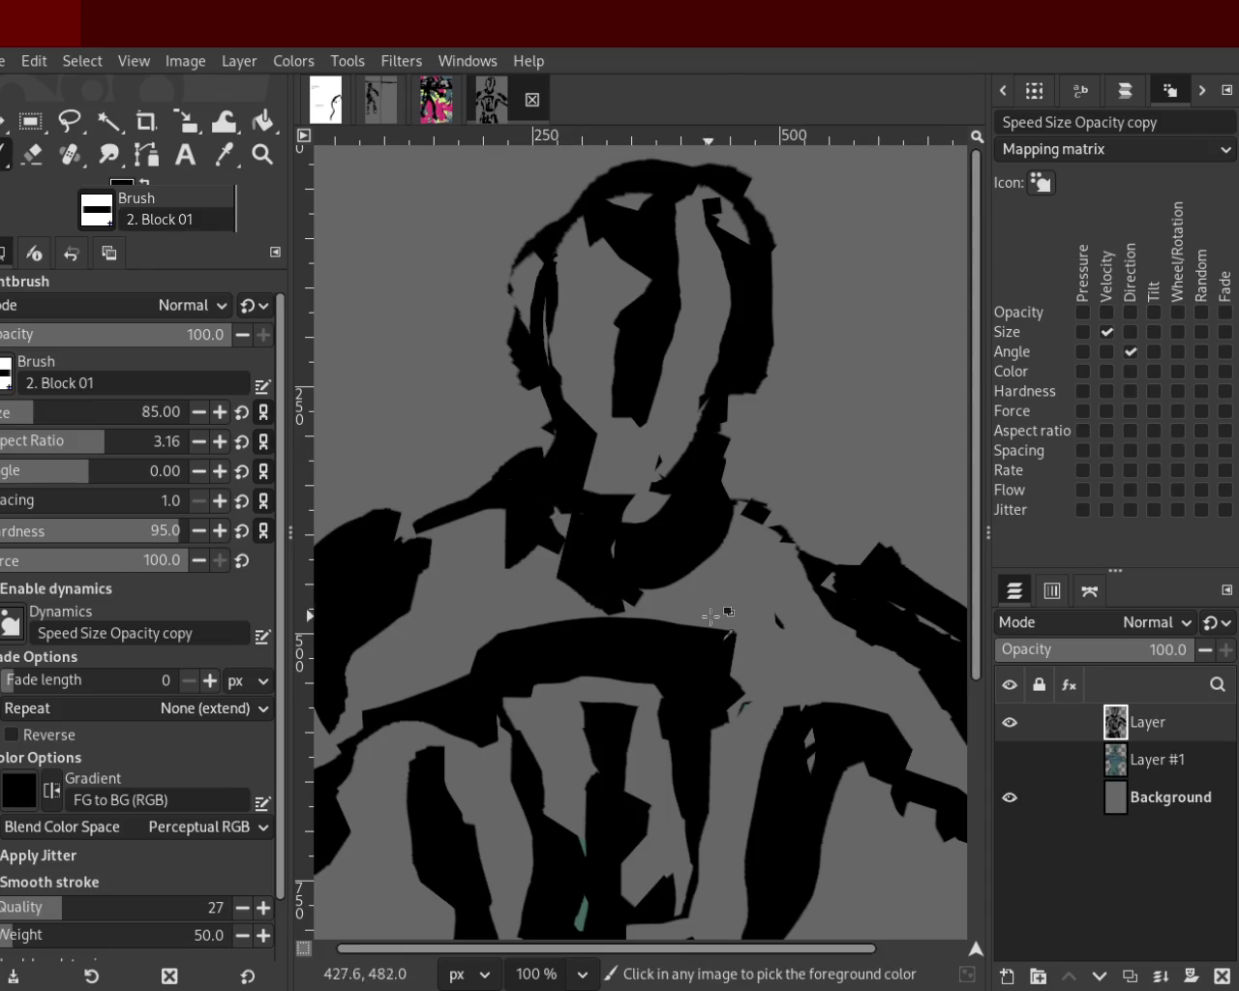
{"action": "left_click_drag", "start_coordinate": [586, 593], "coordinate": [678, 668]}
{"action": "key", "text": "ctrl+z"}
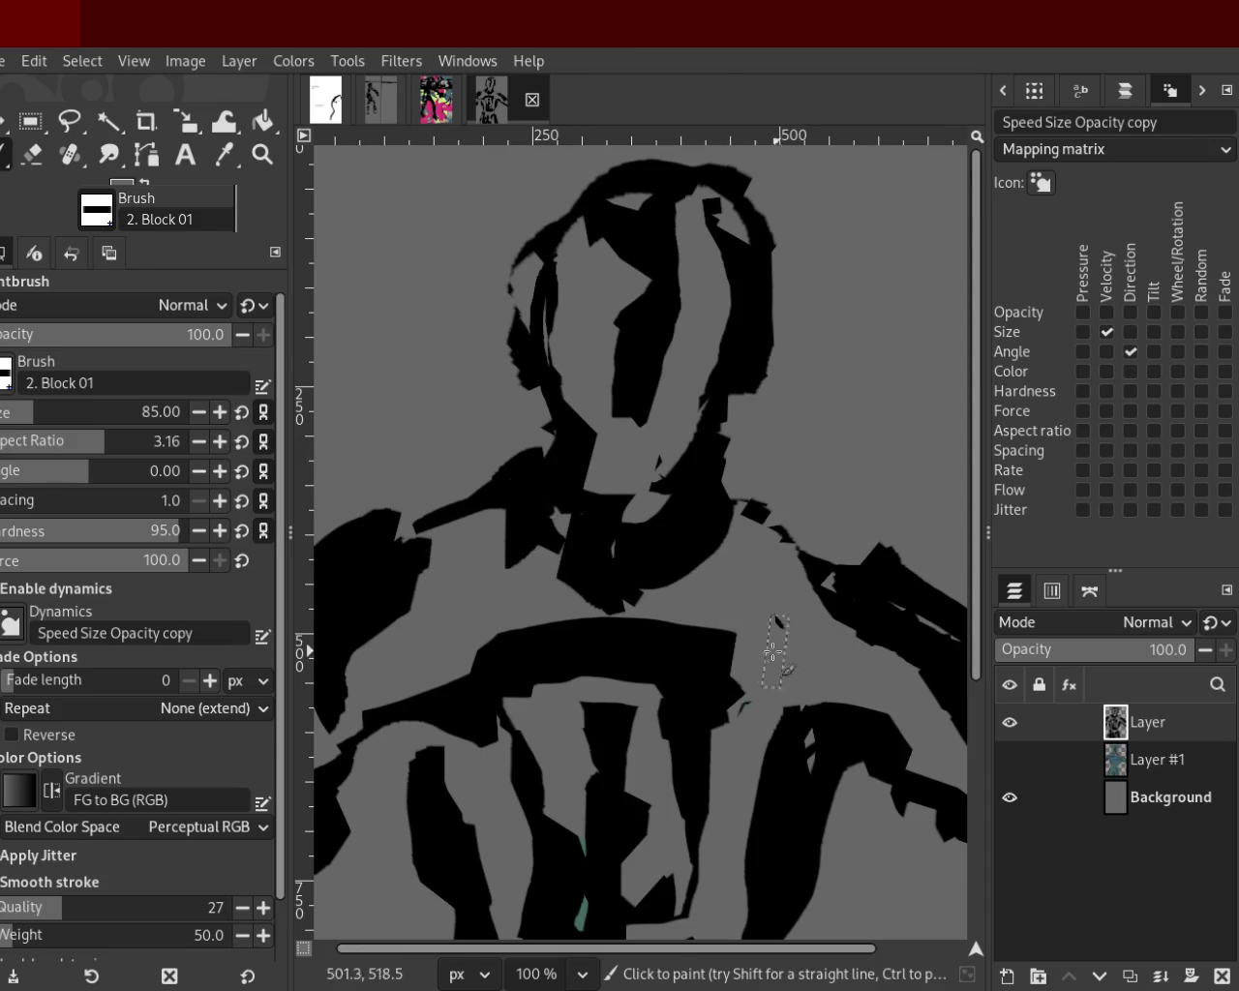
{"action": "left_click_drag", "start_coordinate": [745, 639], "coordinate": [441, 677]}
{"action": "key", "text": "ctrl+z"}
{"action": "left_click_drag", "start_coordinate": [746, 590], "coordinate": [577, 590]}
{"action": "key", "text": "ctrl+z"}
{"action": "left_click", "coordinate": [705, 638]}
{"action": "key", "text": "ctrl+z"}
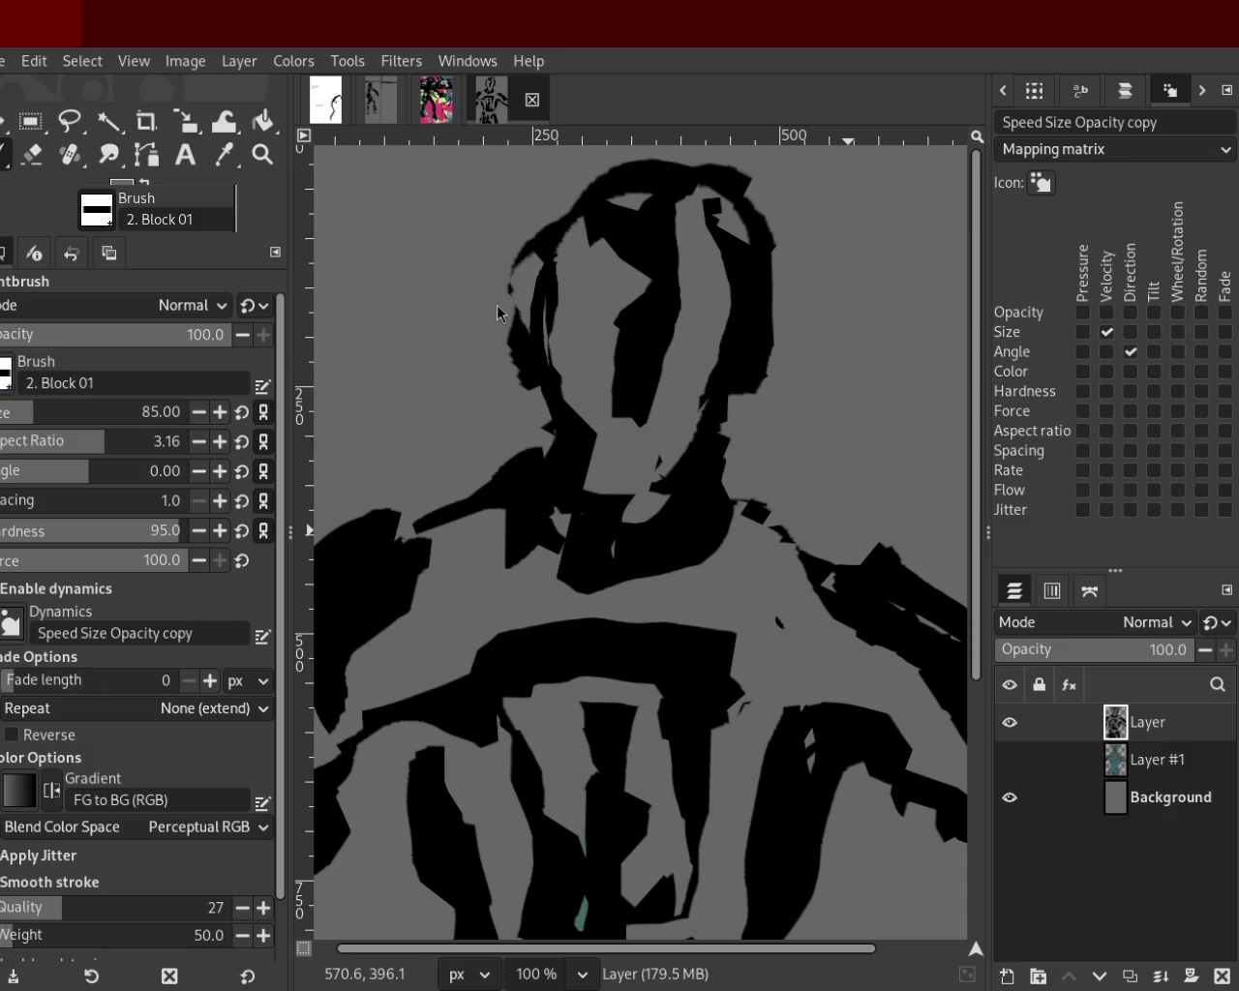
Zoom in on the left arm, pick black, and undo the last left-edge stroke.
{"action": "key", "text": "z"}
{"action": "left_click", "coordinate": [636, 401], "text": "ctrl"}
{"action": "left_click", "coordinate": [630, 484], "text": "ctrl"}
{"action": "left_click", "coordinate": [630, 484], "text": "ctrl"}
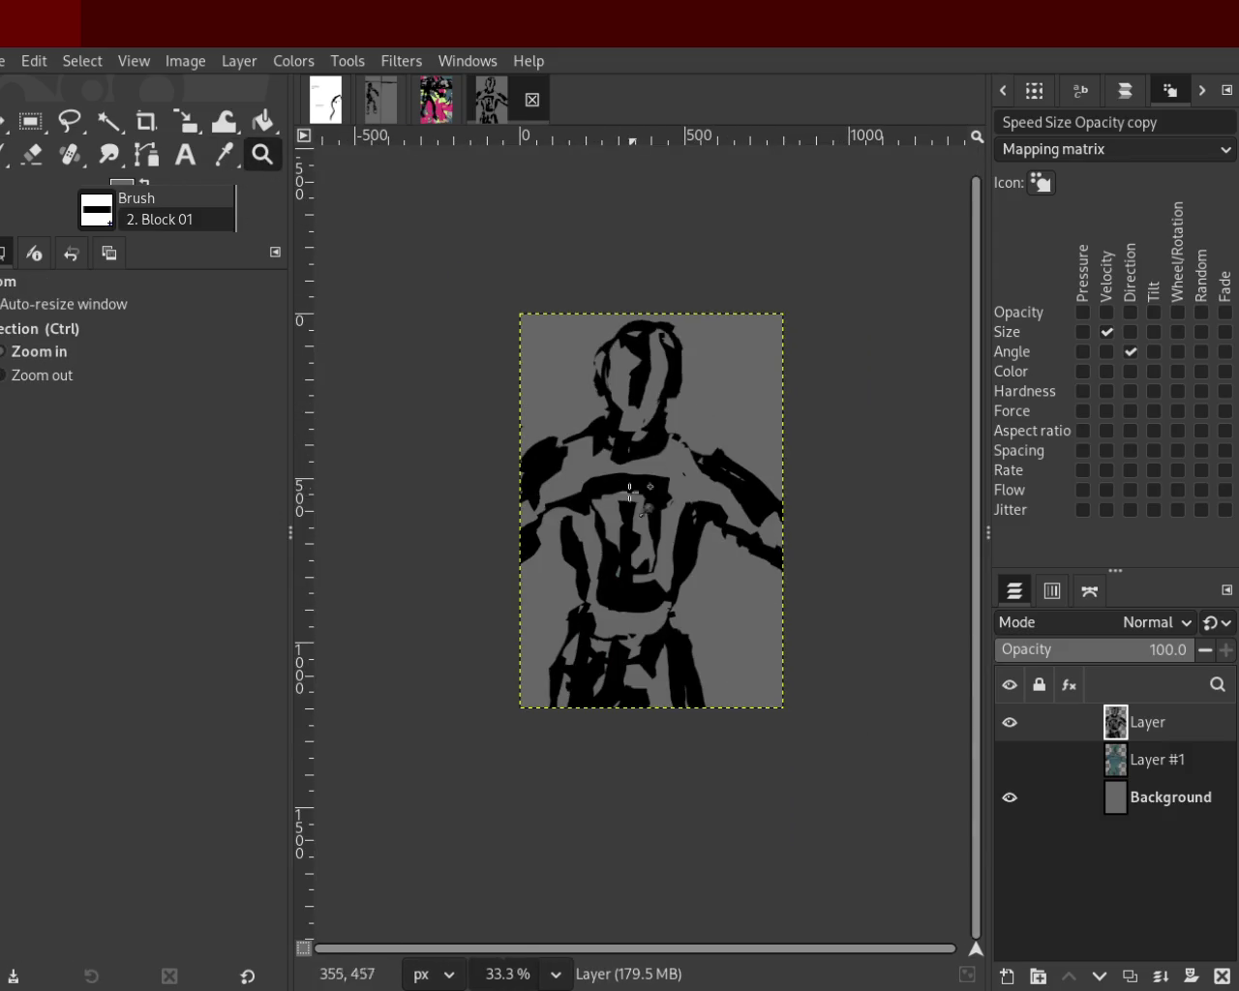
{"action": "left_click", "coordinate": [602, 542]}
{"action": "left_click", "coordinate": [602, 542]}
{"action": "left_click", "coordinate": [602, 542]}
{"action": "left_click", "coordinate": [660, 522], "text": "ctrl"}
{"action": "left_click", "coordinate": [490, 407]}
{"action": "left_click", "coordinate": [489, 407]}
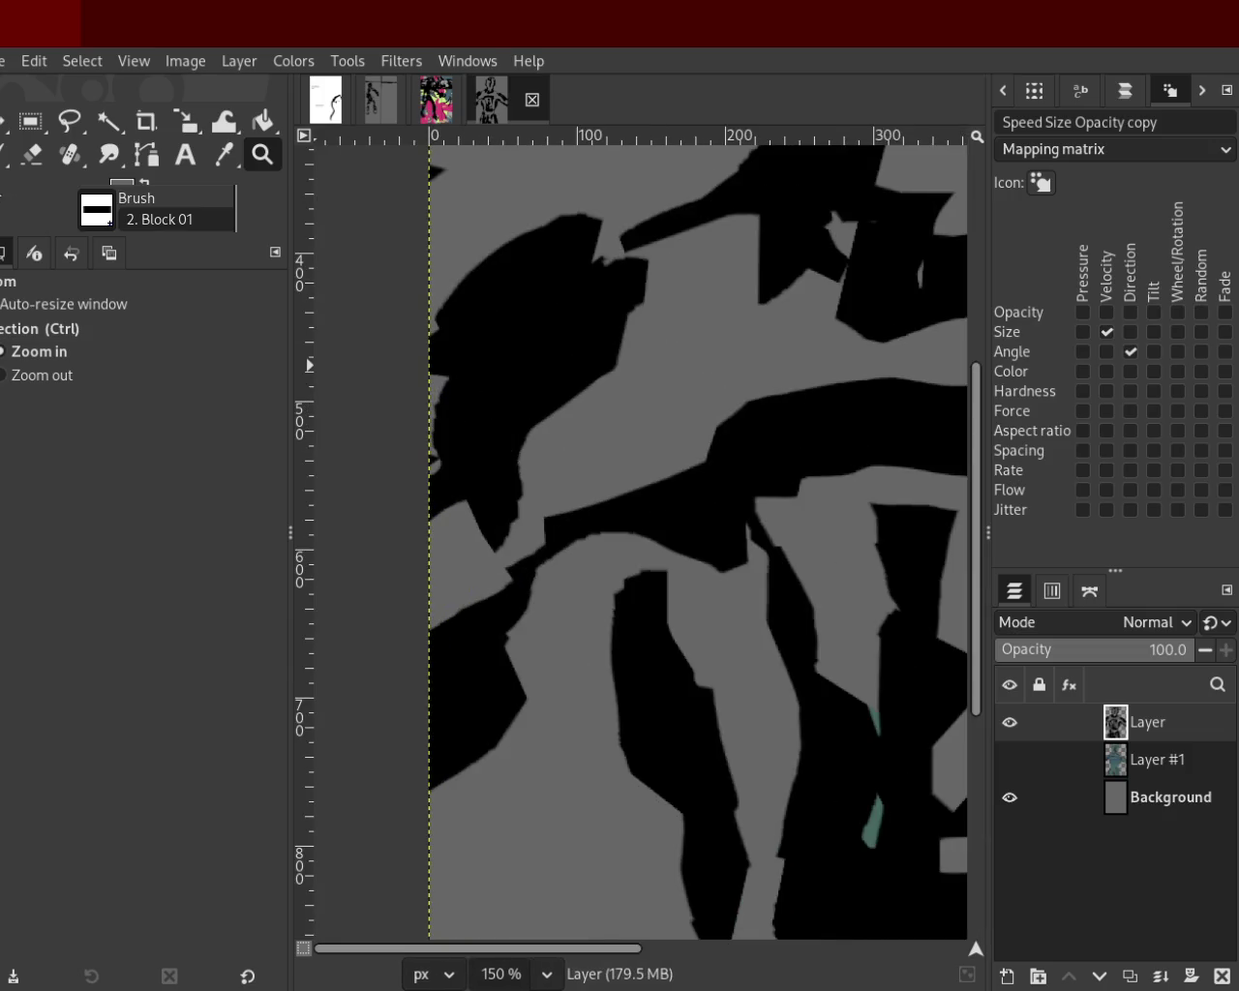
{"action": "key", "text": "p"}
{"action": "left_click", "coordinate": [471, 456], "text": "ctrl"}
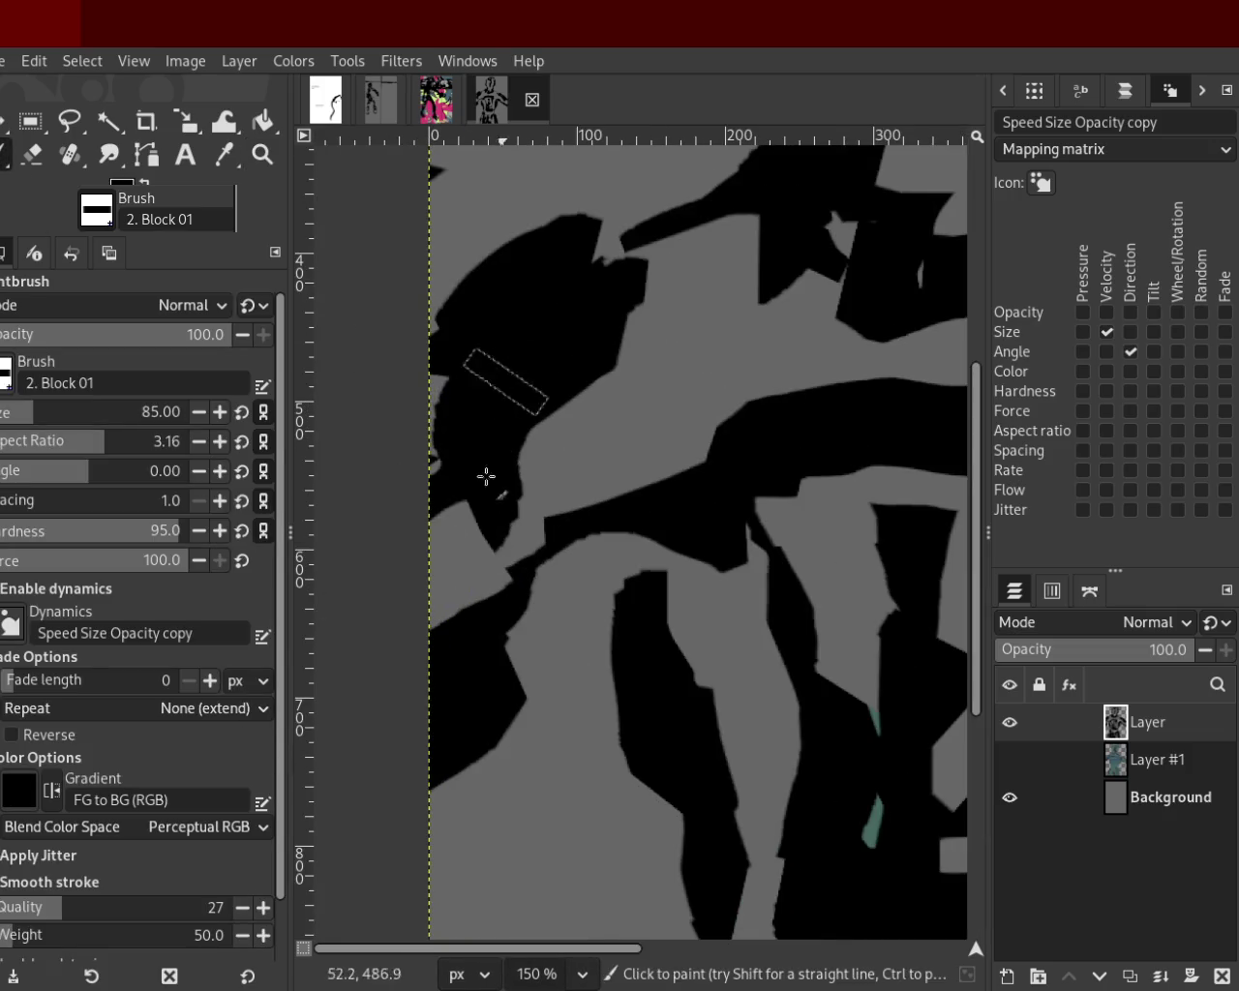
{"action": "key", "text": "ctrl+z"}
{"action": "key", "text": "ctrl+z"}
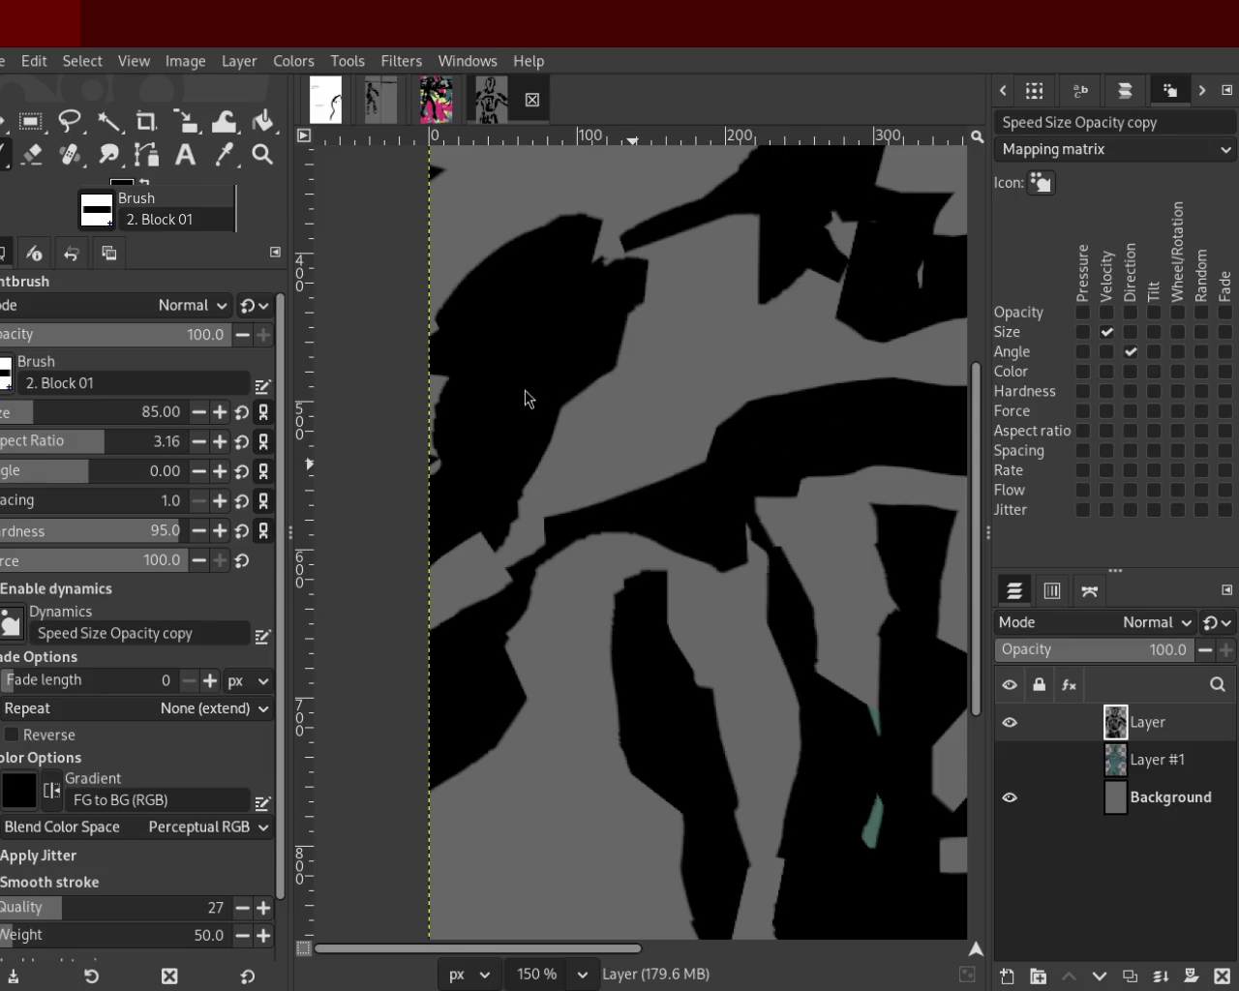
Zoom in on the right leg and try black strokes and a mark there, undoing them.
{"action": "left_click", "coordinate": [259, 158]}
{"action": "left_click", "coordinate": [727, 498], "text": "ctrl"}
{"action": "left_click", "coordinate": [728, 500], "text": "ctrl"}
{"action": "left_click", "coordinate": [728, 499], "text": "ctrl"}
{"action": "left_click", "coordinate": [728, 499], "text": "ctrl"}
{"action": "left_click", "coordinate": [728, 499]}
{"action": "left_click", "coordinate": [755, 542], "text": "ctrl"}
{"action": "left_click", "coordinate": [739, 620]}
{"action": "left_click", "coordinate": [739, 643]}
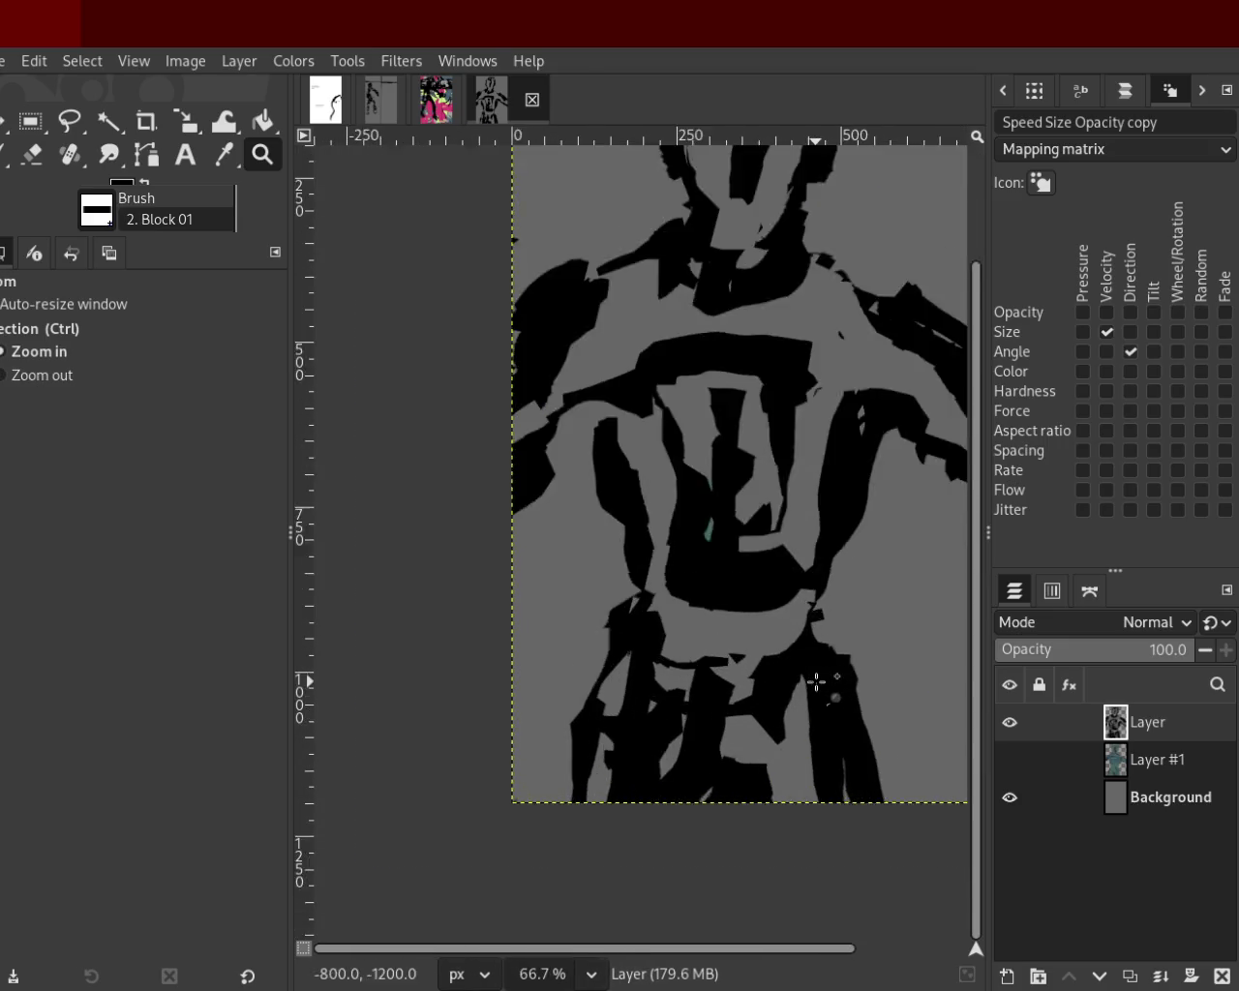
{"action": "left_click", "coordinate": [842, 707]}
{"action": "left_click", "coordinate": [842, 707]}
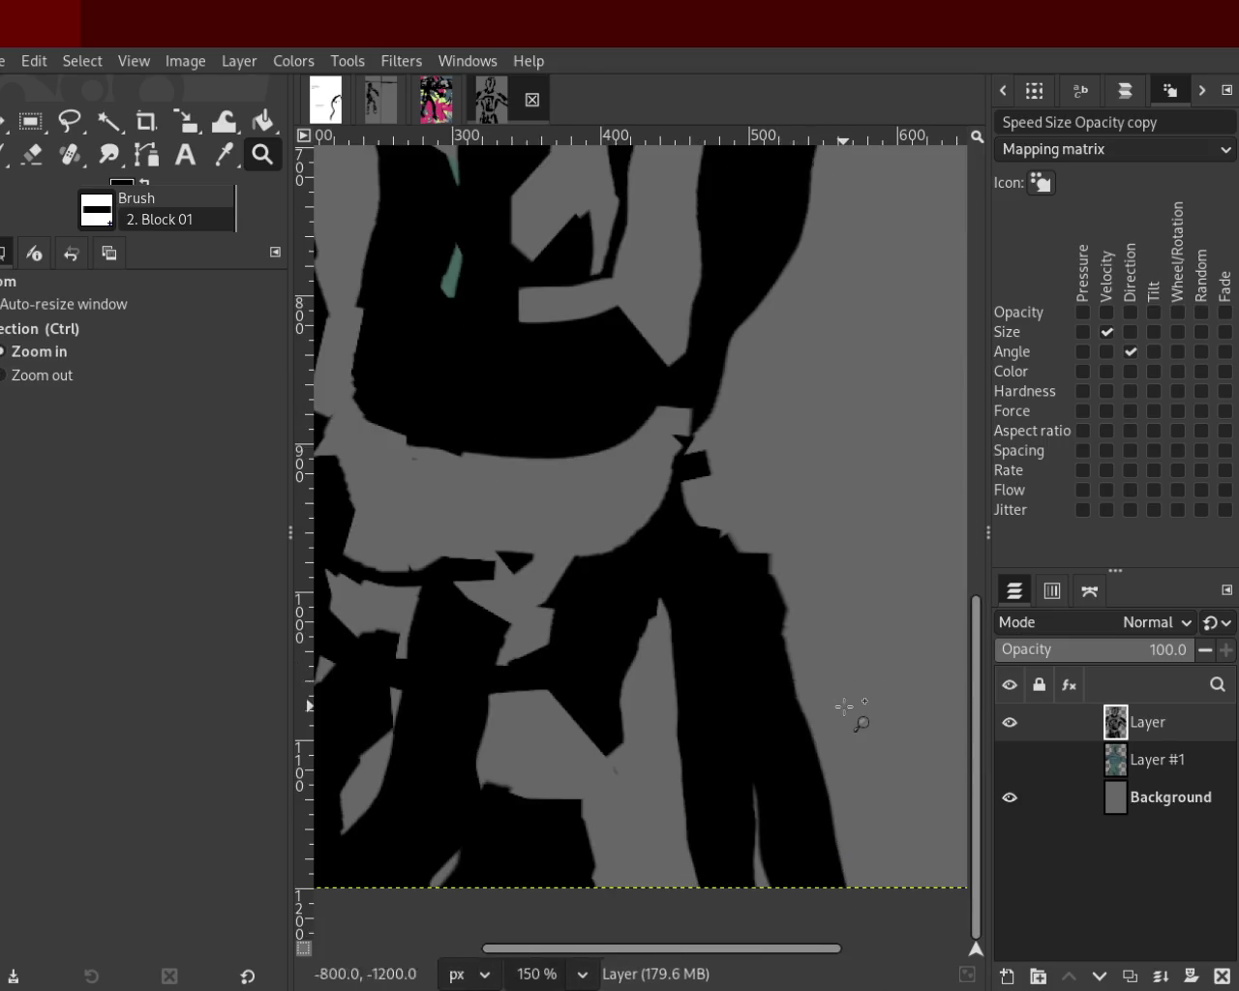
{"action": "left_click", "coordinate": [5, 157]}
{"action": "left_click_drag", "start_coordinate": [706, 512], "coordinate": [811, 729]}
{"action": "key", "text": "ctrl+z"}
{"action": "left_click", "coordinate": [643, 513]}
{"action": "key", "text": "ctrl+z"}
Try several more black strokes down and along the right leg, undoing each.
{"action": "left_click_drag", "start_coordinate": [711, 566], "coordinate": [761, 783]}
{"action": "key", "text": "ctrl+z"}
{"action": "left_click_drag", "start_coordinate": [713, 512], "coordinate": [752, 796]}
{"action": "key", "text": "ctrl+z"}
{"action": "left_click_drag", "start_coordinate": [804, 668], "coordinate": [798, 576]}
{"action": "key", "text": "ctrl+z"}
{"action": "left_click_drag", "start_coordinate": [827, 677], "coordinate": [824, 793]}
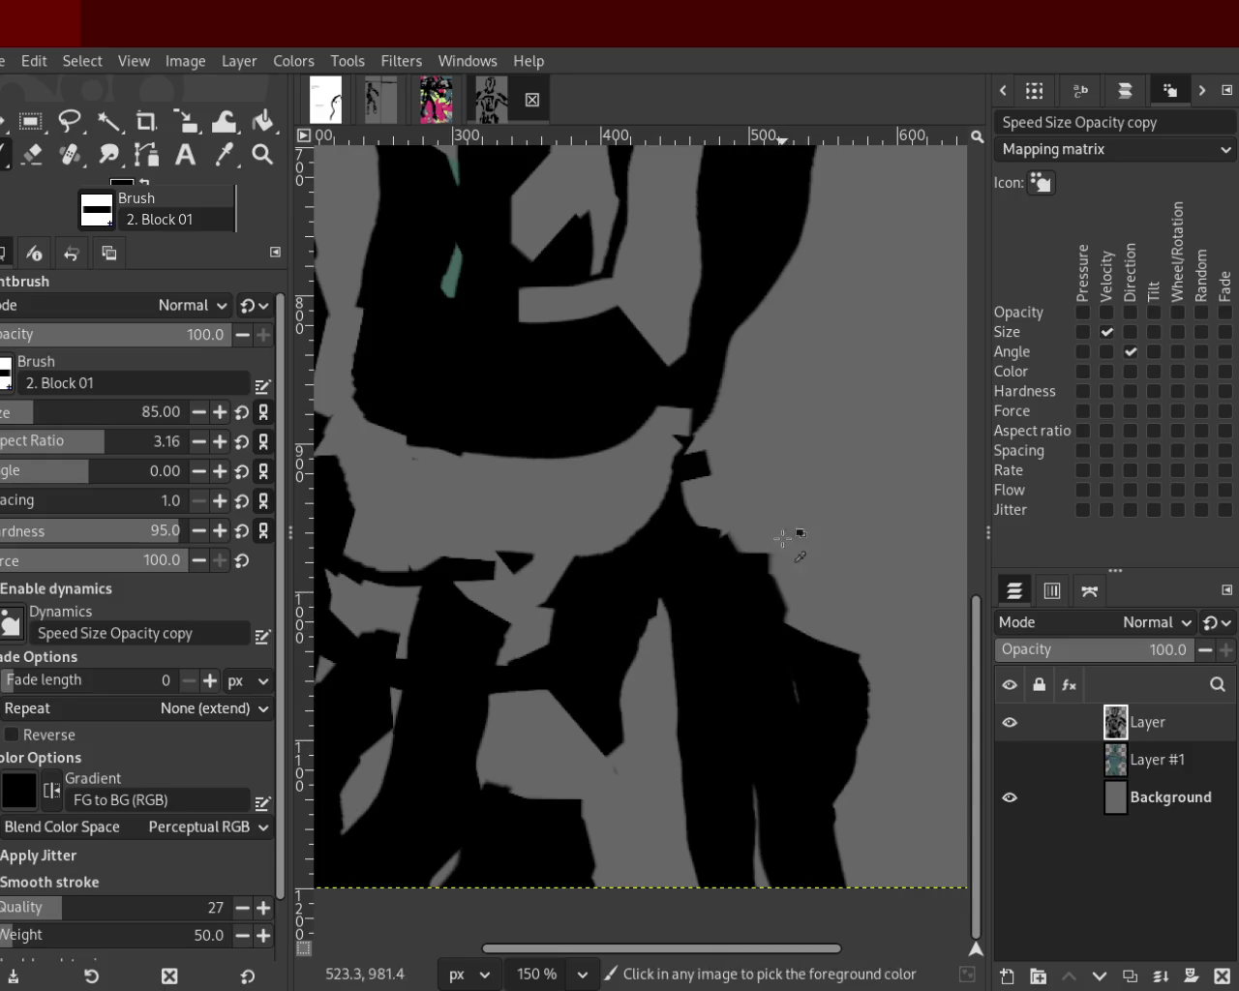
{"action": "key", "text": "ctrl+z"}
{"action": "left_click_drag", "start_coordinate": [728, 585], "coordinate": [798, 716]}
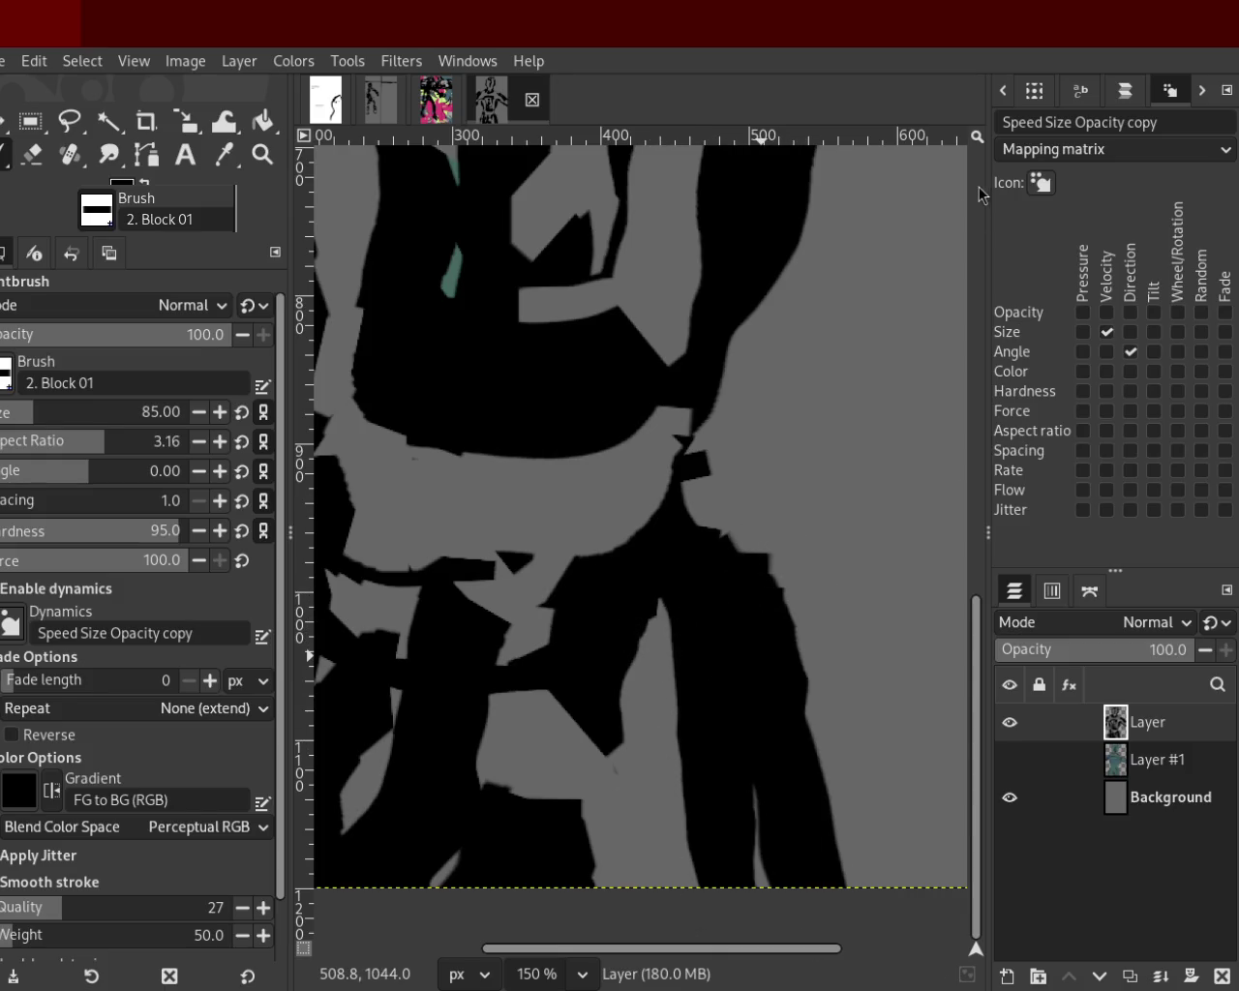
{"action": "key", "text": "ctrl+z"}
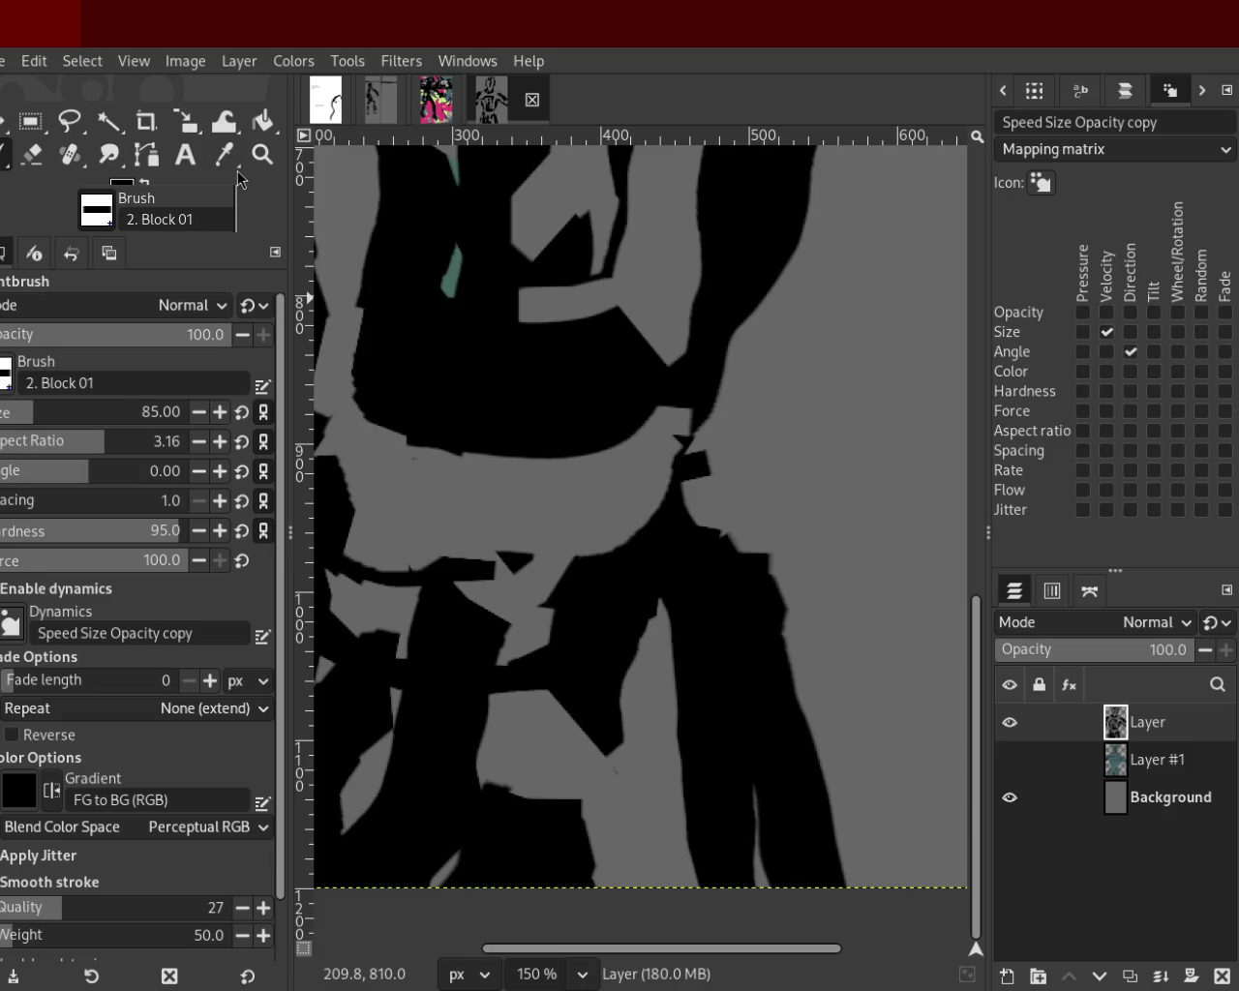
Zoom out to see the whole figure, then zoom in slightly.
{"action": "left_click", "coordinate": [262, 155]}
{"action": "left_click", "coordinate": [576, 353], "text": "ctrl"}
{"action": "left_click", "coordinate": [576, 354], "text": "ctrl"}
{"action": "left_click", "coordinate": [581, 356]}
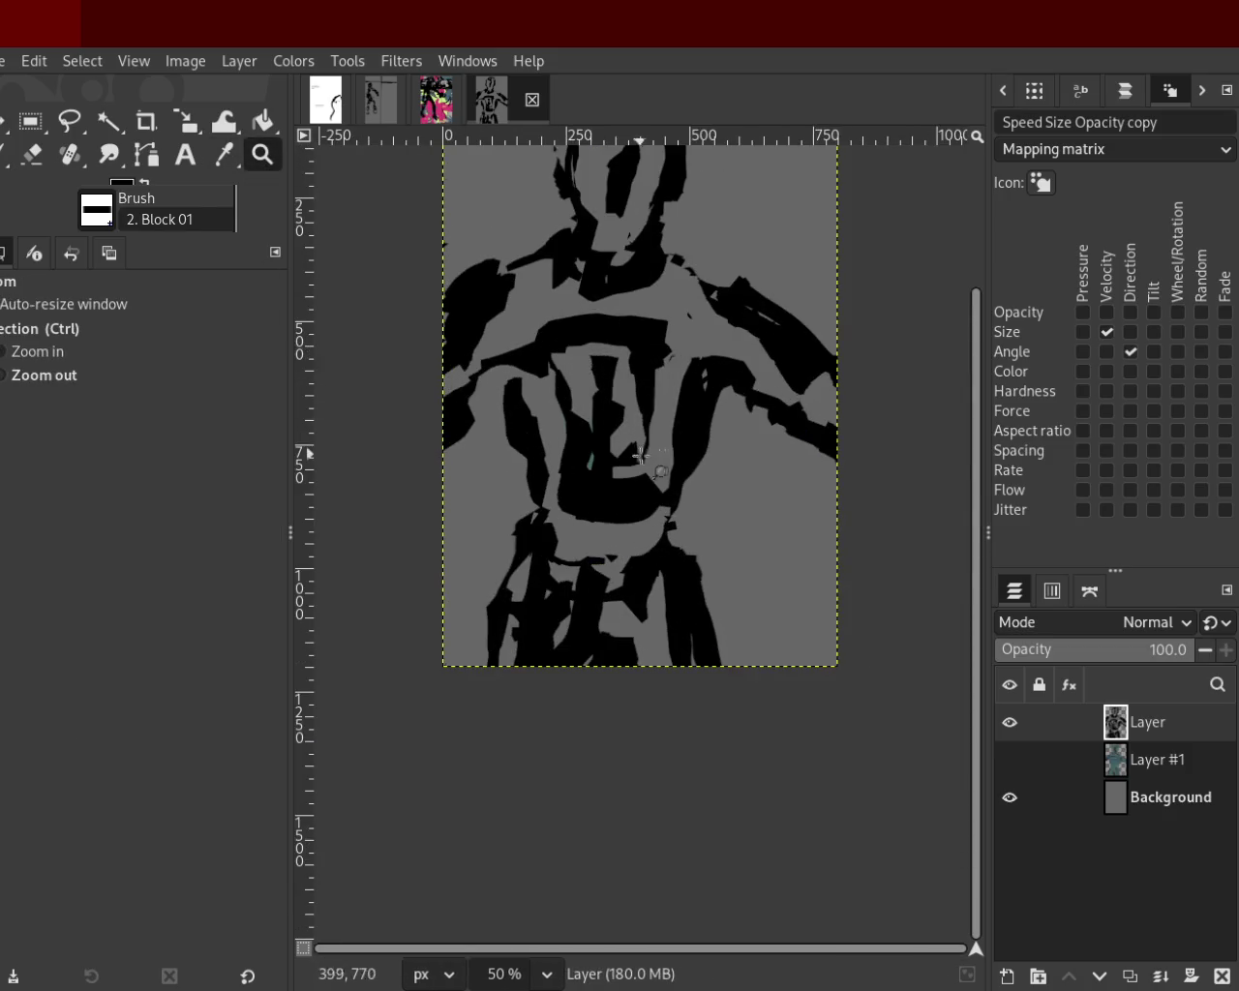
Zoom in and out to inspect the head, shoulders and whole figure.
{"action": "left_click", "coordinate": [634, 450], "text": "ctrl"}
{"action": "left_click", "coordinate": [610, 228]}
{"action": "left_click", "coordinate": [608, 220]}
{"action": "left_click", "coordinate": [619, 290], "text": "ctrl"}
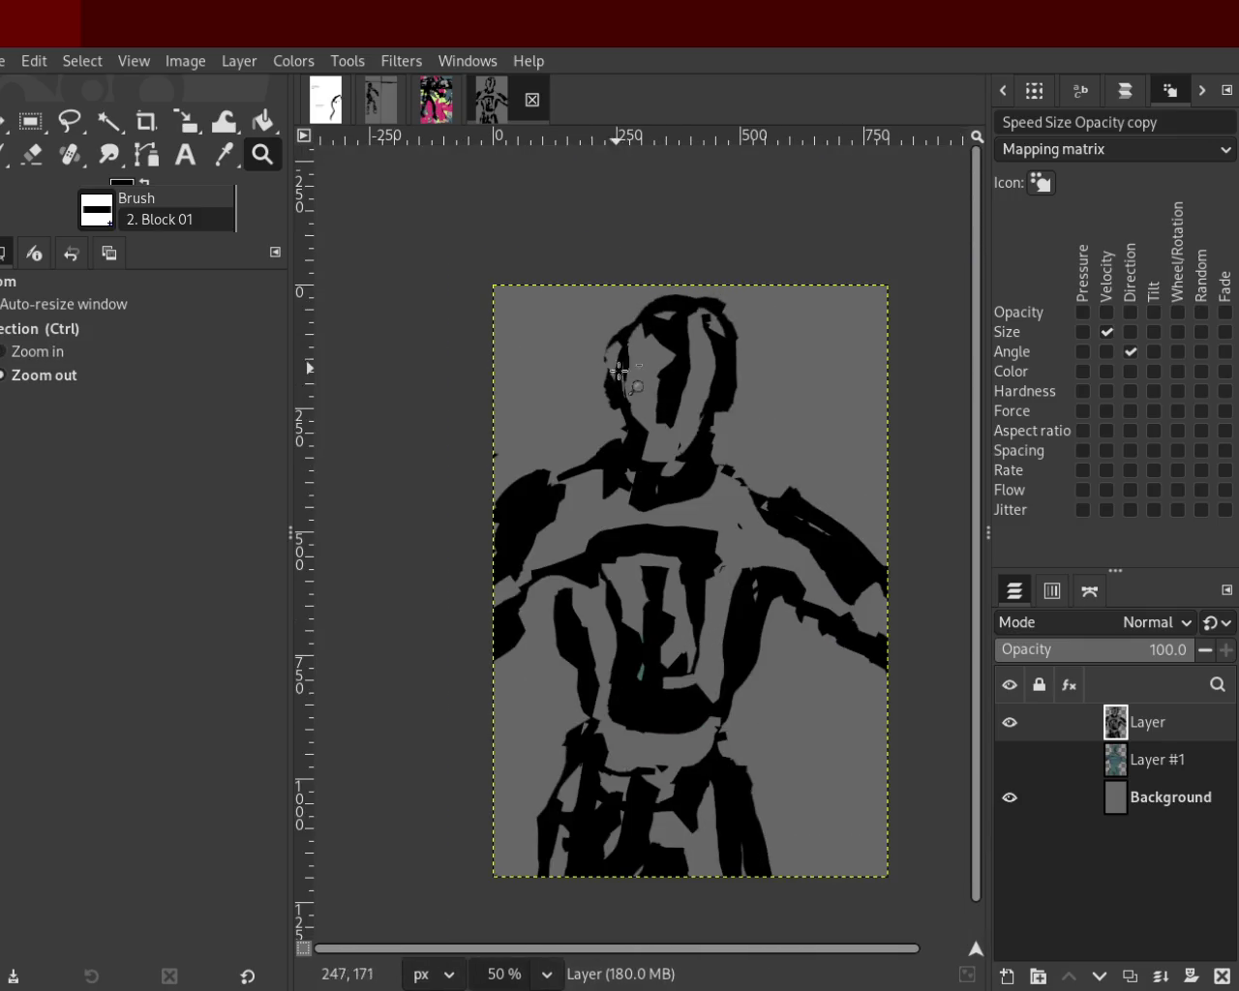
{"action": "left_click", "coordinate": [705, 420]}
{"action": "left_click", "coordinate": [641, 346], "text": "ctrl"}
{"action": "left_click", "coordinate": [668, 406], "text": "ctrl"}
{"action": "left_click", "coordinate": [668, 407]}
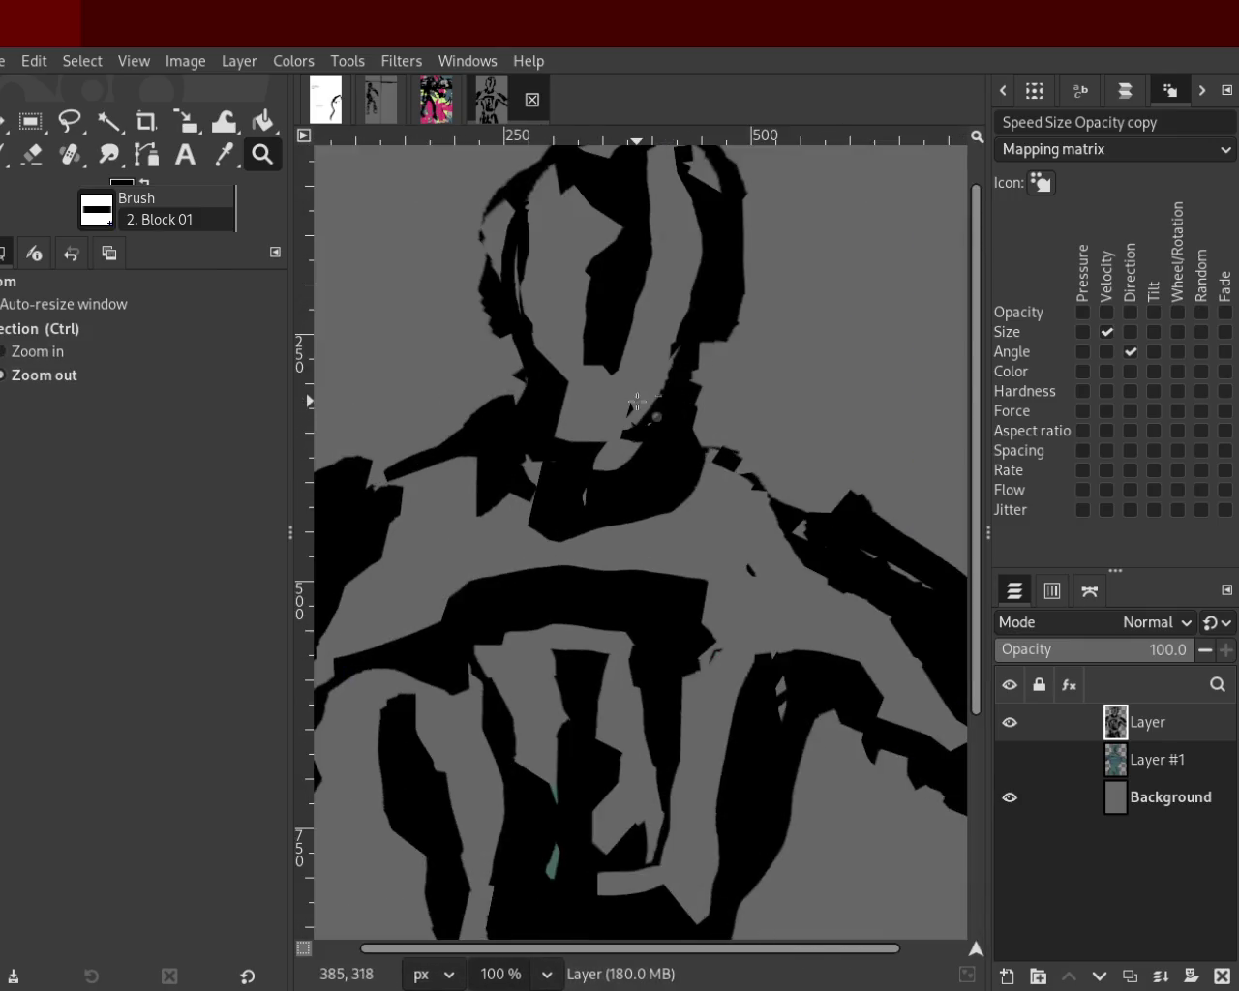
{"action": "left_click", "coordinate": [682, 348], "text": "ctrl"}
{"action": "left_click", "coordinate": [691, 332]}
{"action": "left_click", "coordinate": [720, 345], "text": "ctrl"}
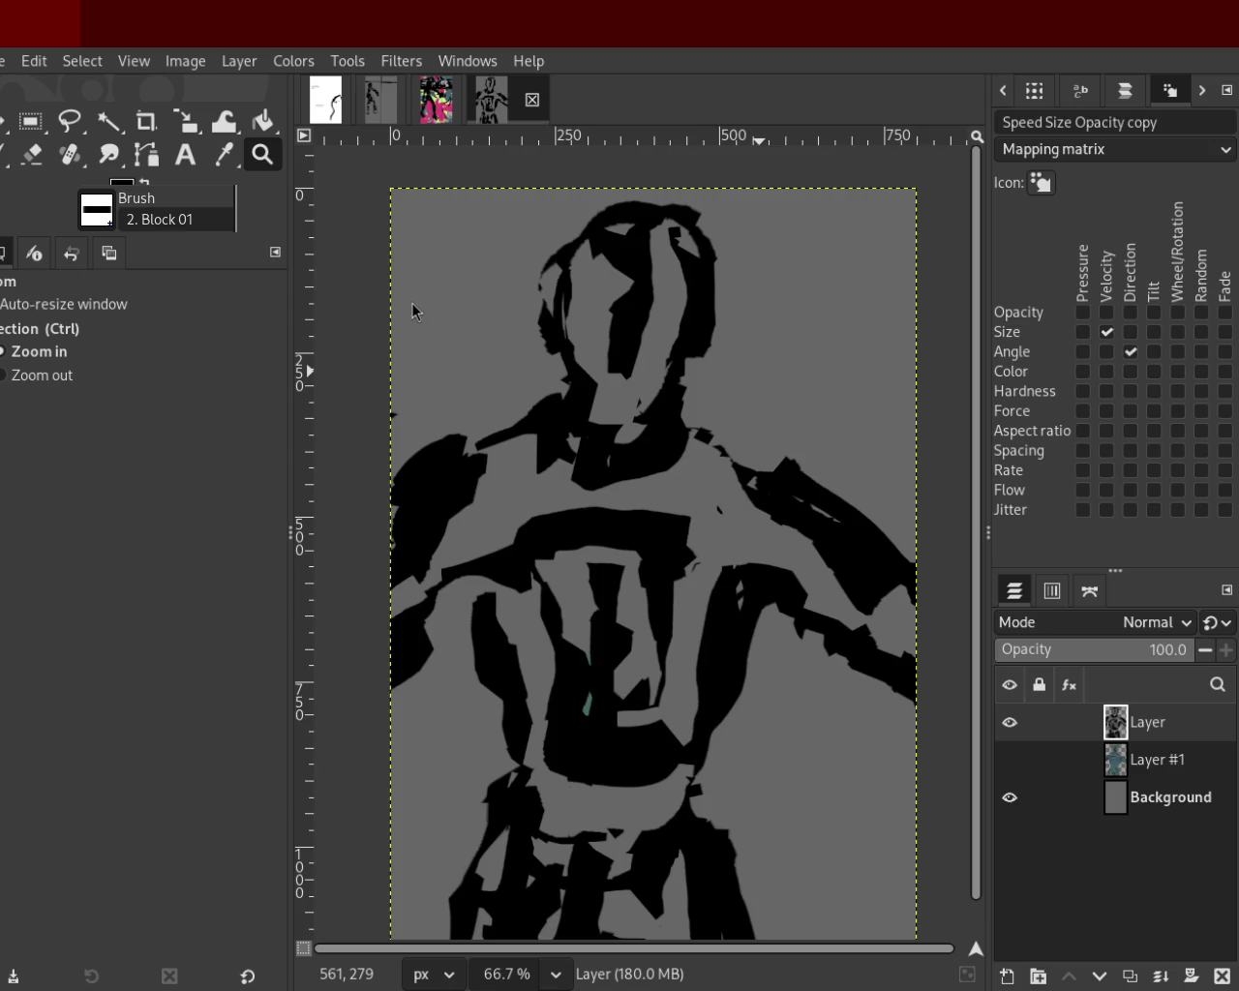
Check the figure and chest at a few more zoom levels, then save as 90.xcf.
{"action": "left_click", "coordinate": [577, 337], "text": "ctrl"}
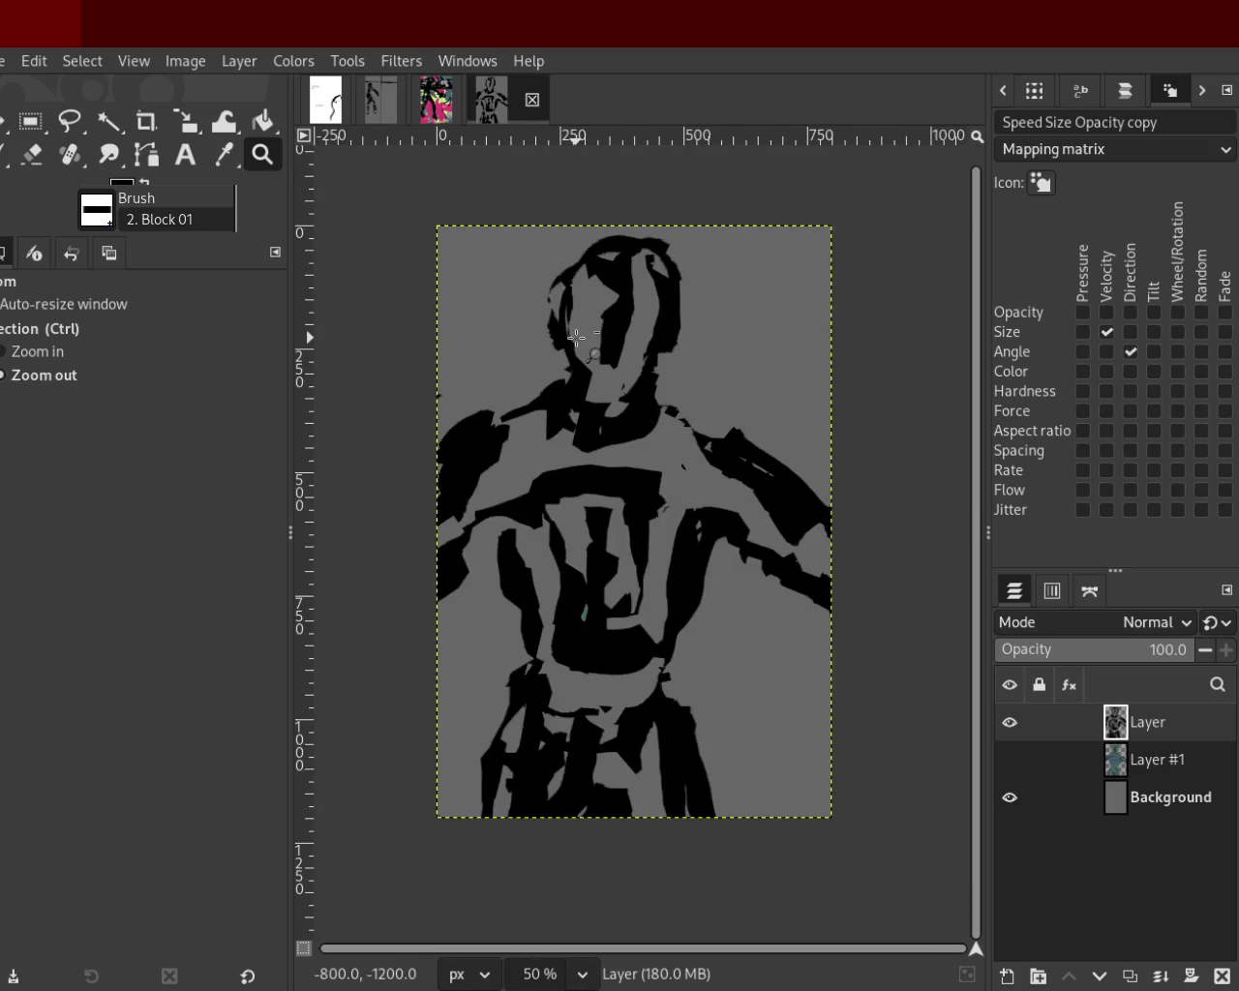
{"action": "left_click", "coordinate": [575, 373]}
{"action": "left_click", "coordinate": [577, 368], "text": "ctrl"}
{"action": "left_click", "coordinate": [583, 271]}
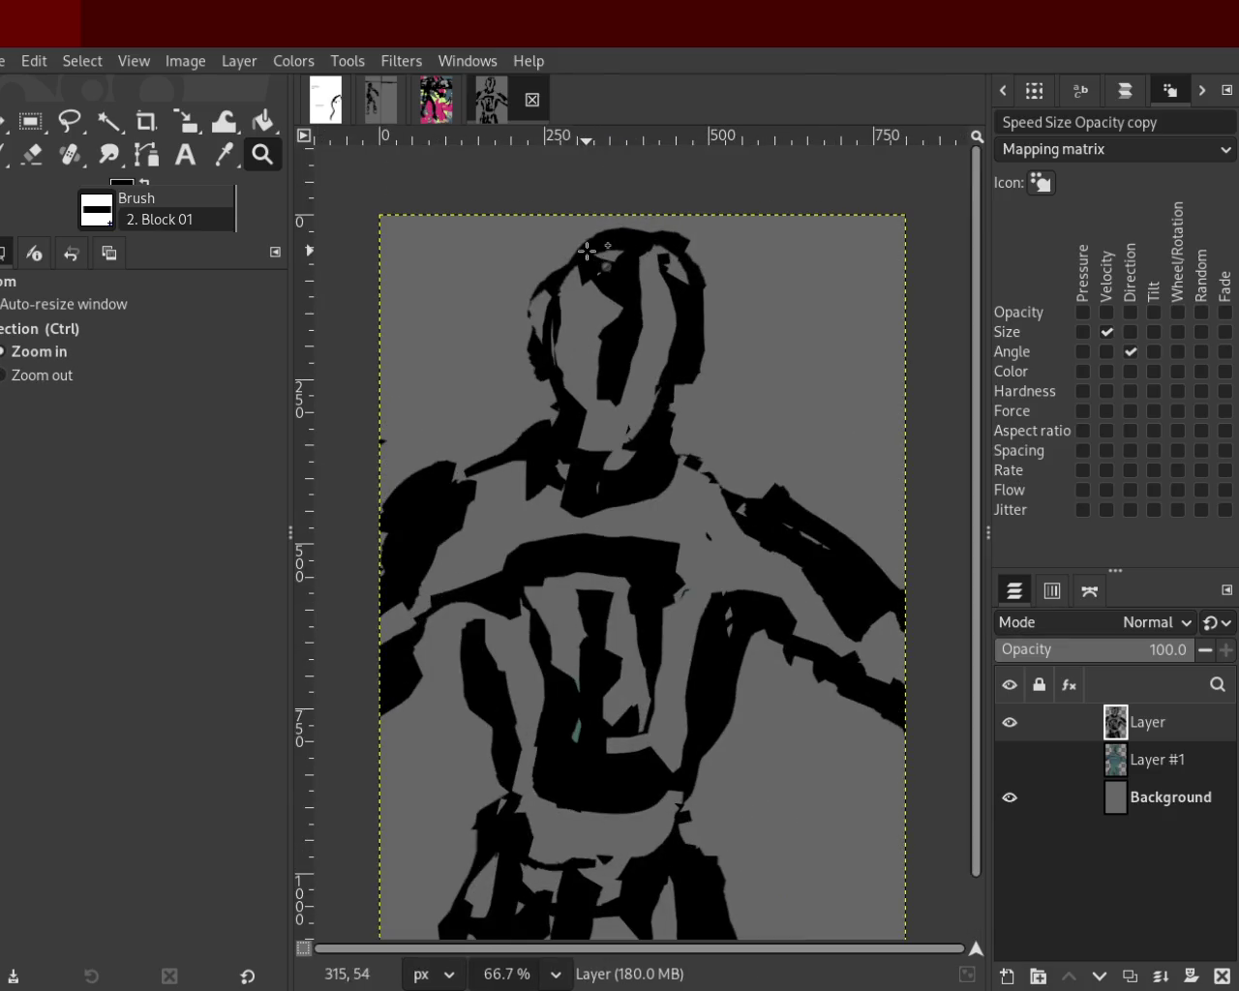
{"action": "double_click", "coordinate": [581, 290]}
{"action": "double_click", "coordinate": [572, 379], "text": "ctrl"}
{"action": "double_click", "coordinate": [576, 372], "text": "ctrl"}
{"action": "double_click", "coordinate": [598, 368]}
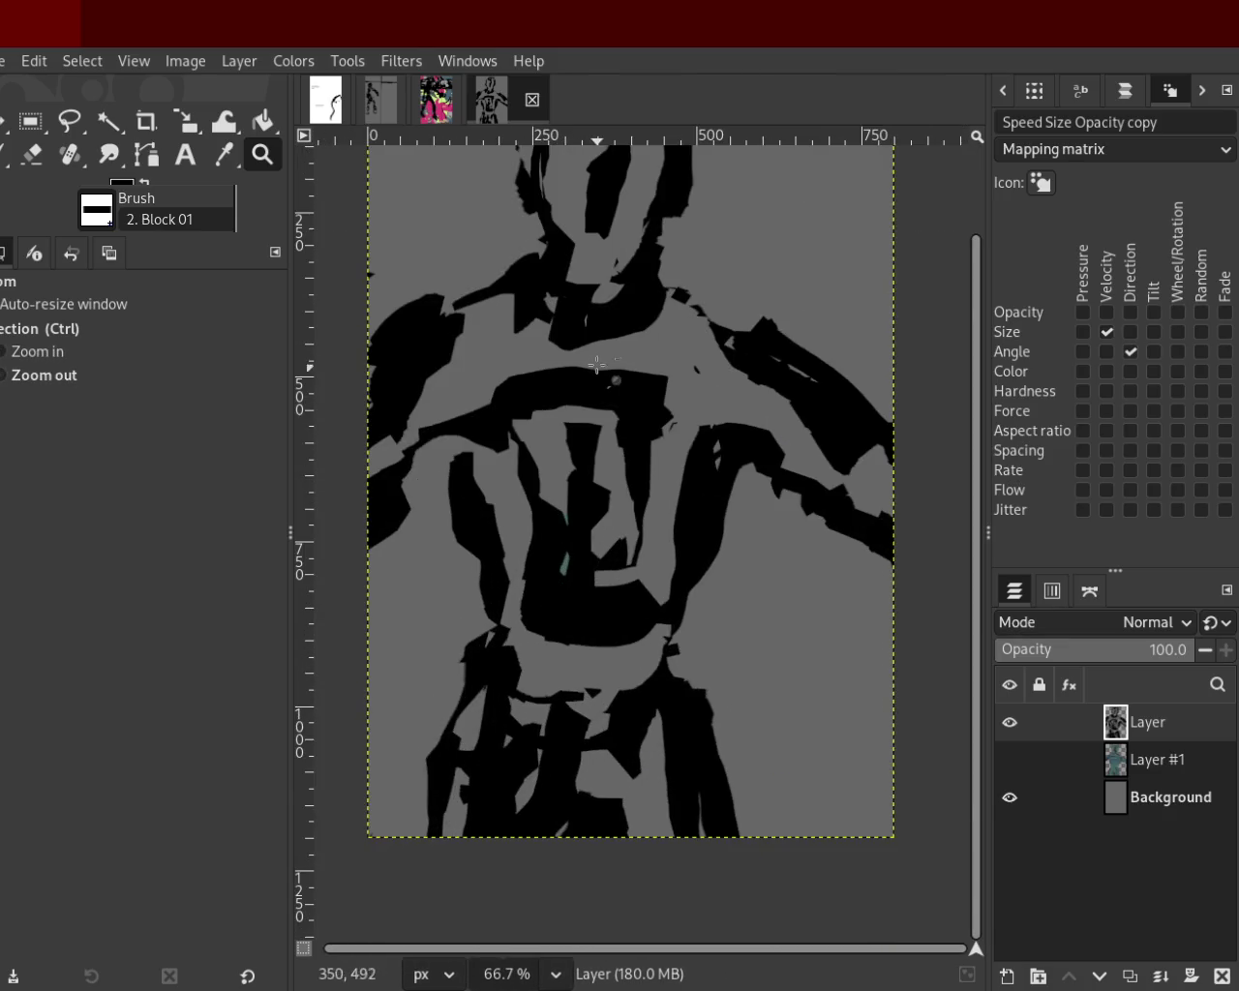
{"action": "double_click", "coordinate": [598, 368], "text": "ctrl"}
{"action": "double_click", "coordinate": [581, 346]}
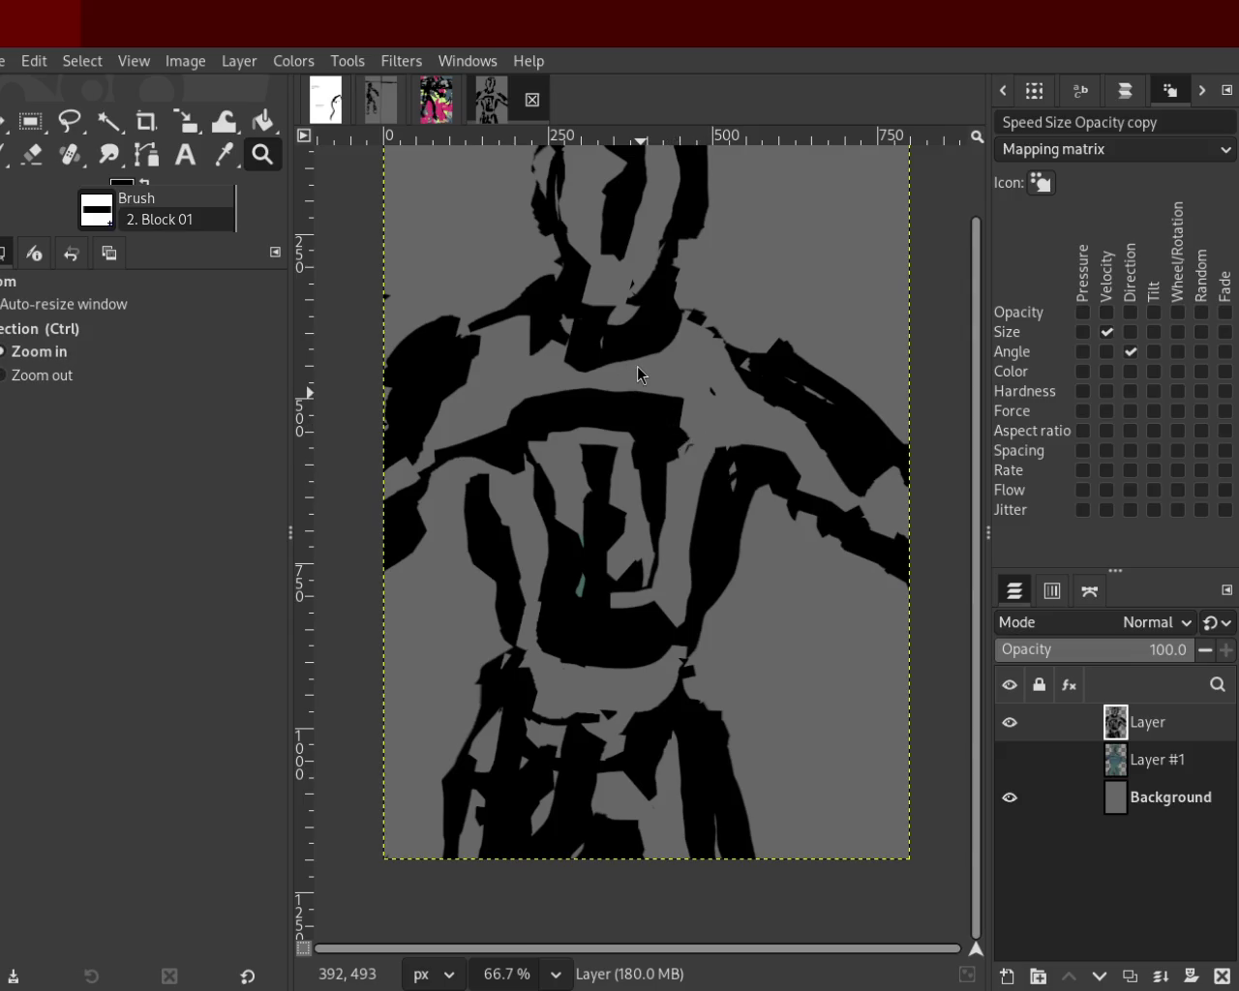
{"action": "key", "text": "ctrl+s"}
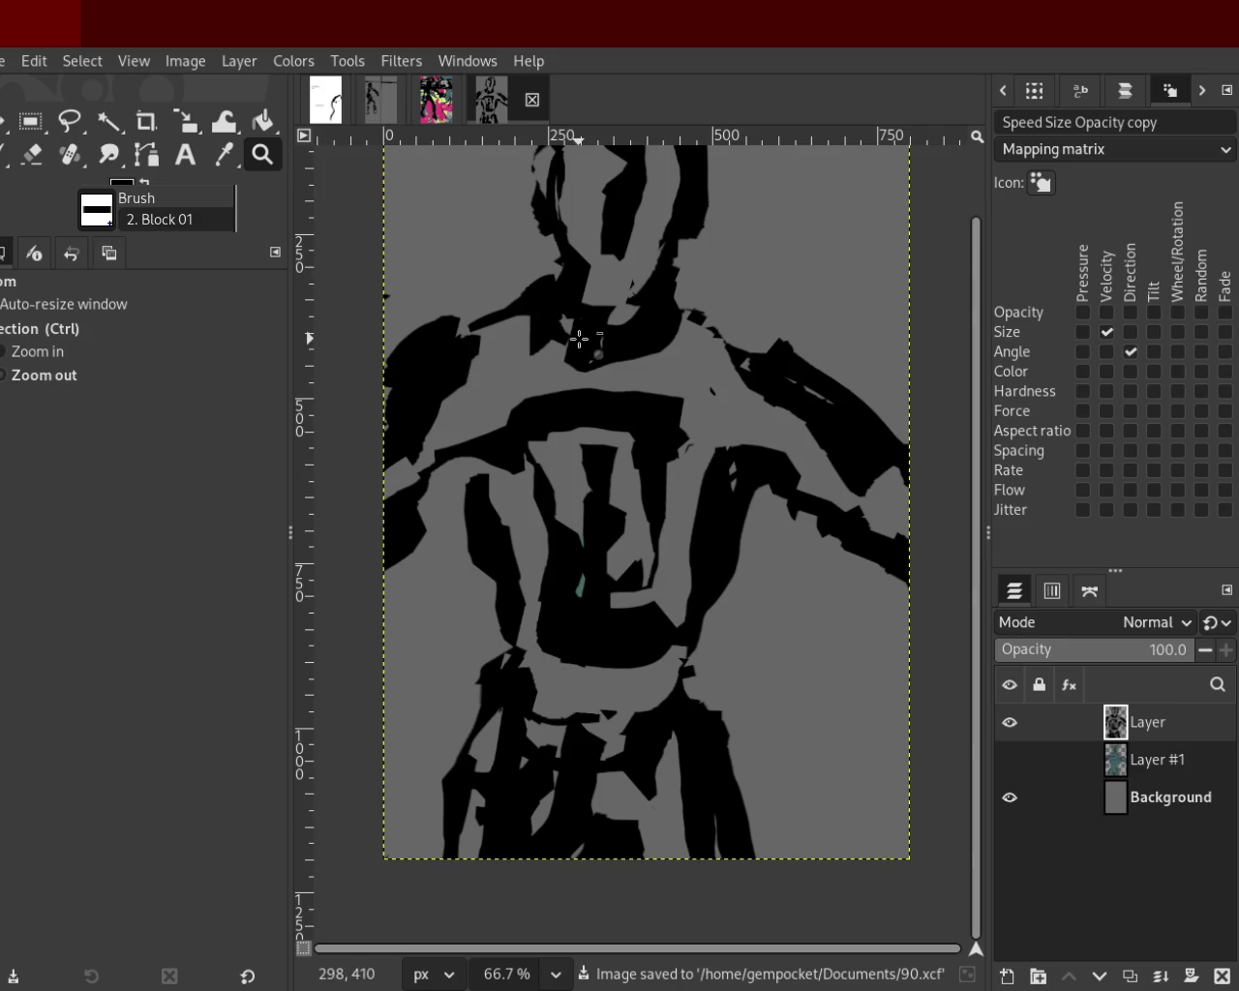
Darken the top of the hair with a black stroke, discarding a lighter trial stroke.
{"action": "left_click", "coordinate": [579, 338], "text": "ctrl"}
{"action": "double_click", "coordinate": [590, 358]}
{"action": "left_click", "coordinate": [629, 418], "text": "ctrl"}
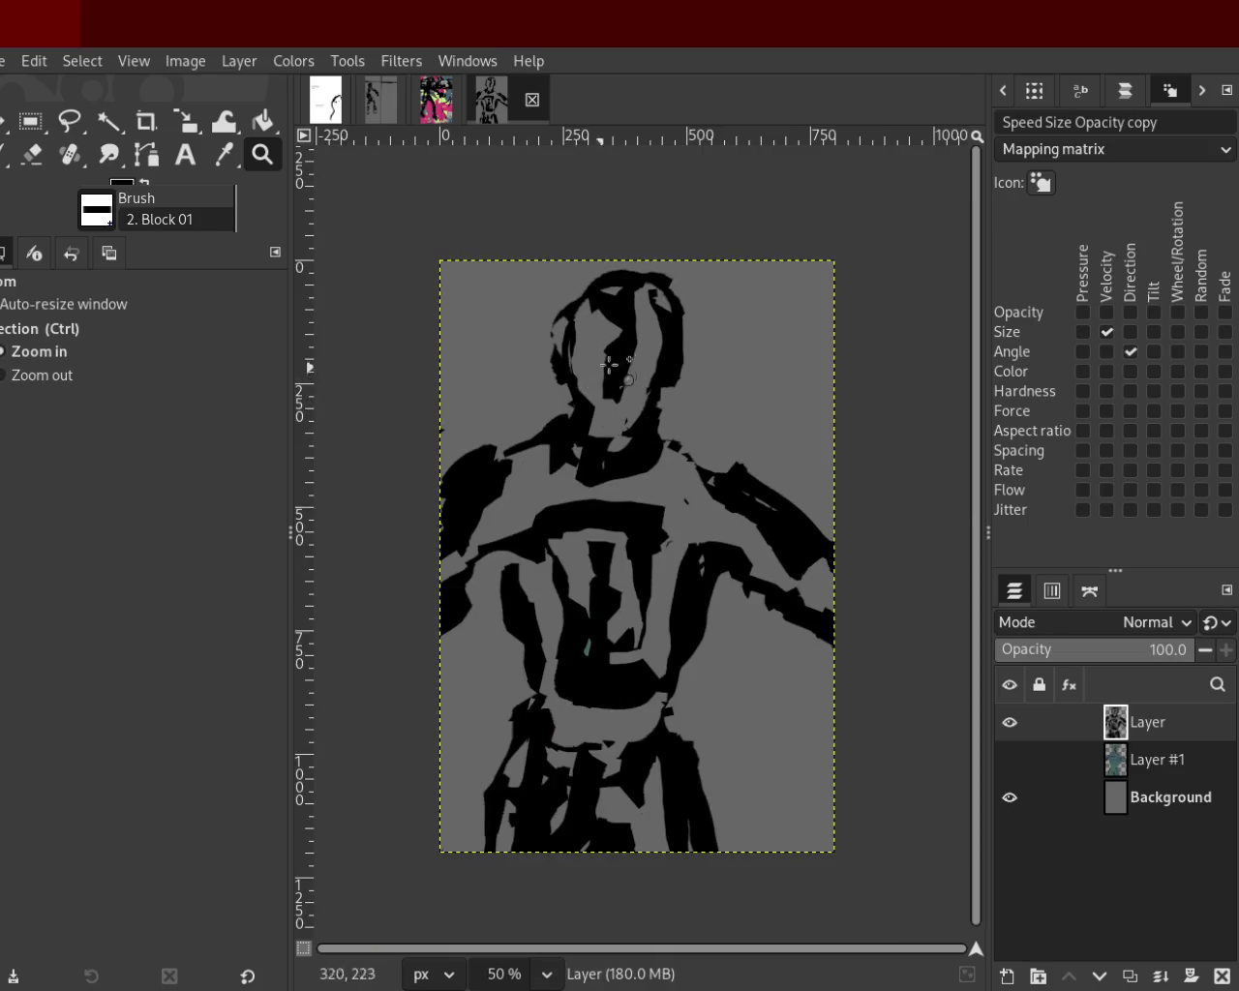
{"action": "left_click", "coordinate": [585, 369]}
{"action": "double_click", "coordinate": [563, 300]}
{"action": "key", "text": "p"}
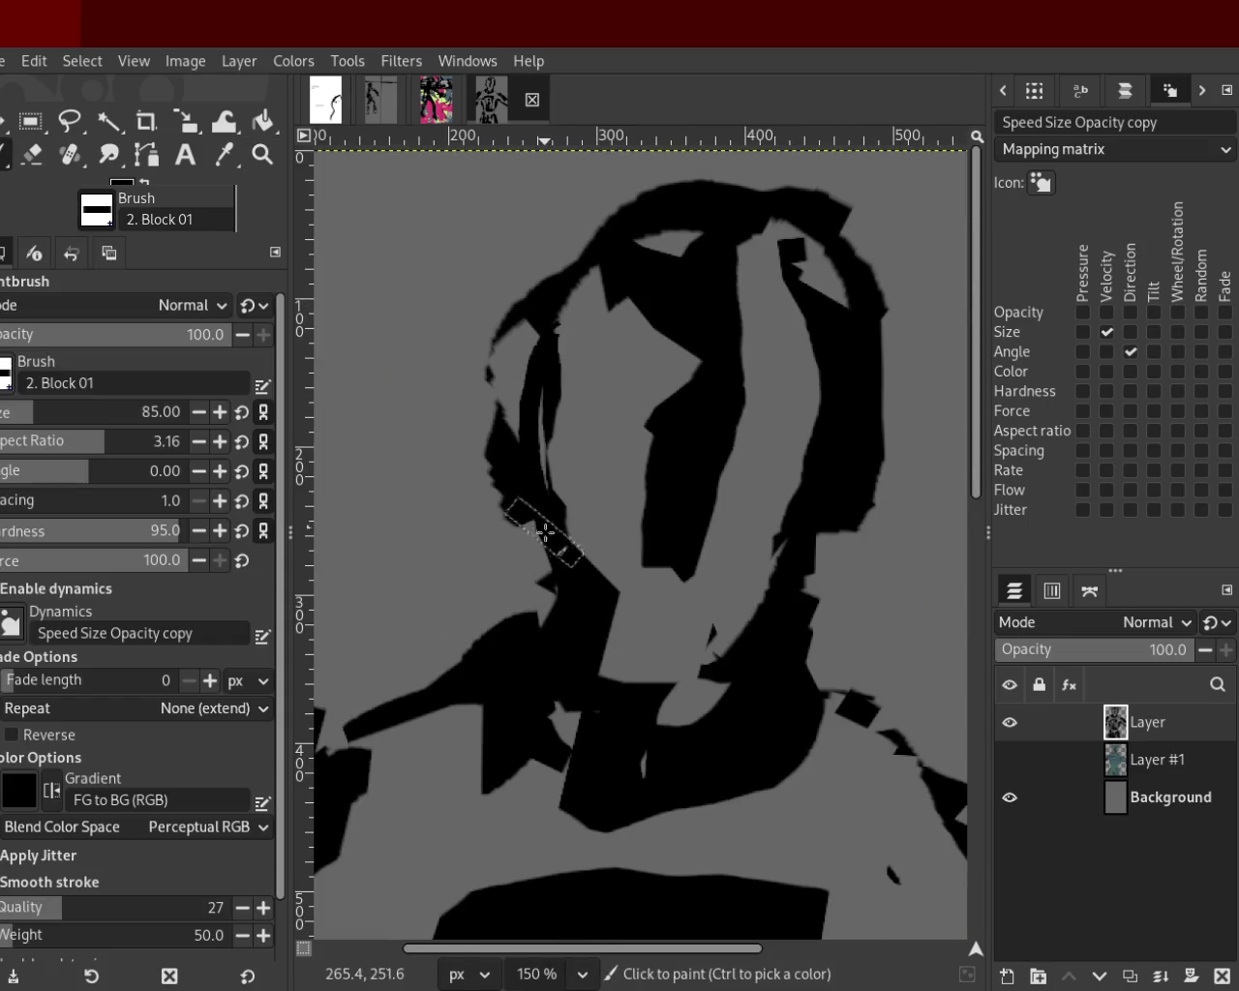
{"action": "left_click", "coordinate": [676, 252], "text": "ctrl"}
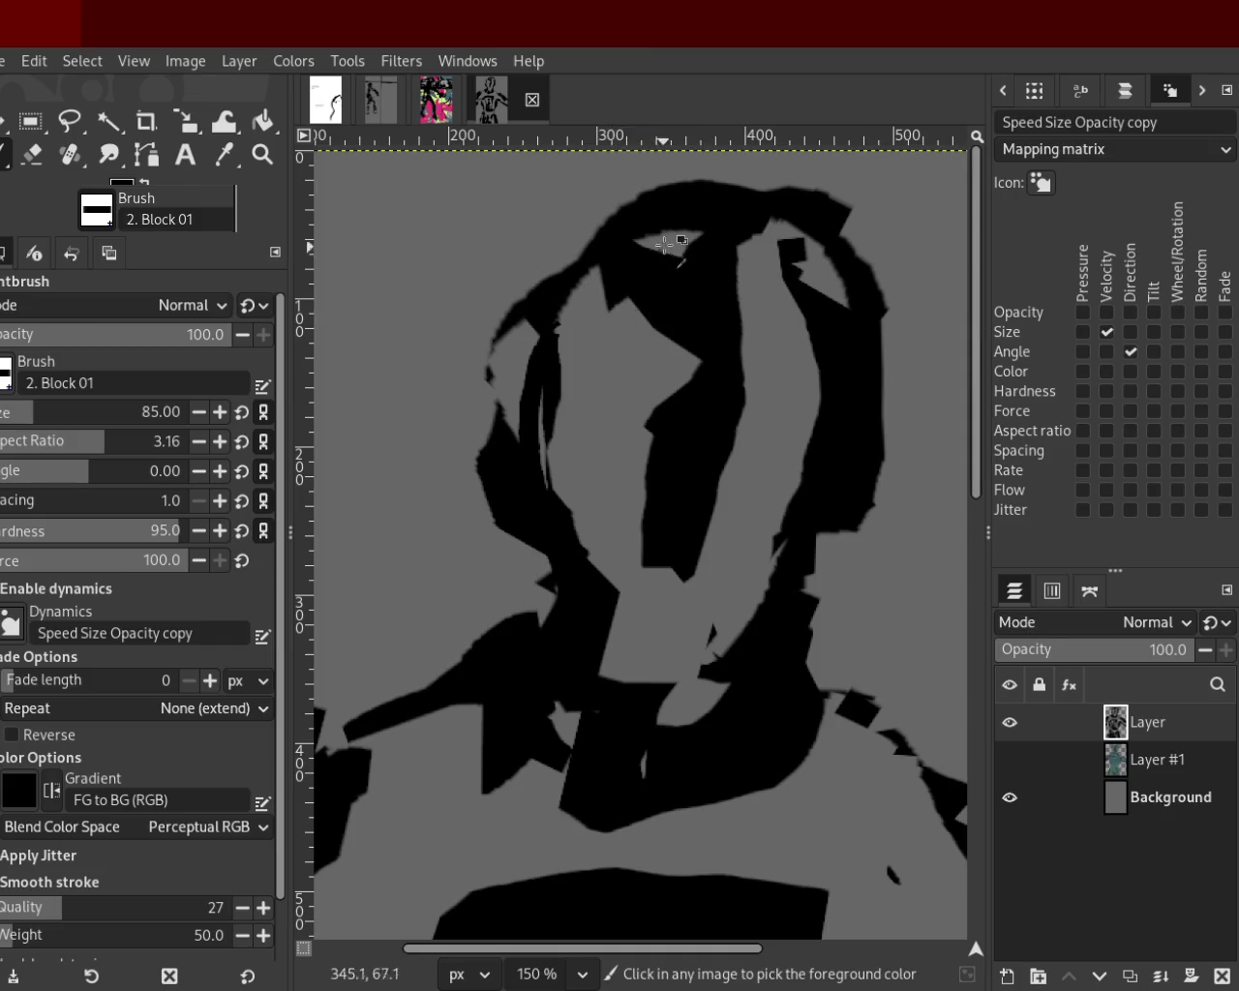
{"action": "left_click_drag", "start_coordinate": [675, 252], "coordinate": [616, 231]}
{"action": "key", "text": "ctrl+z"}
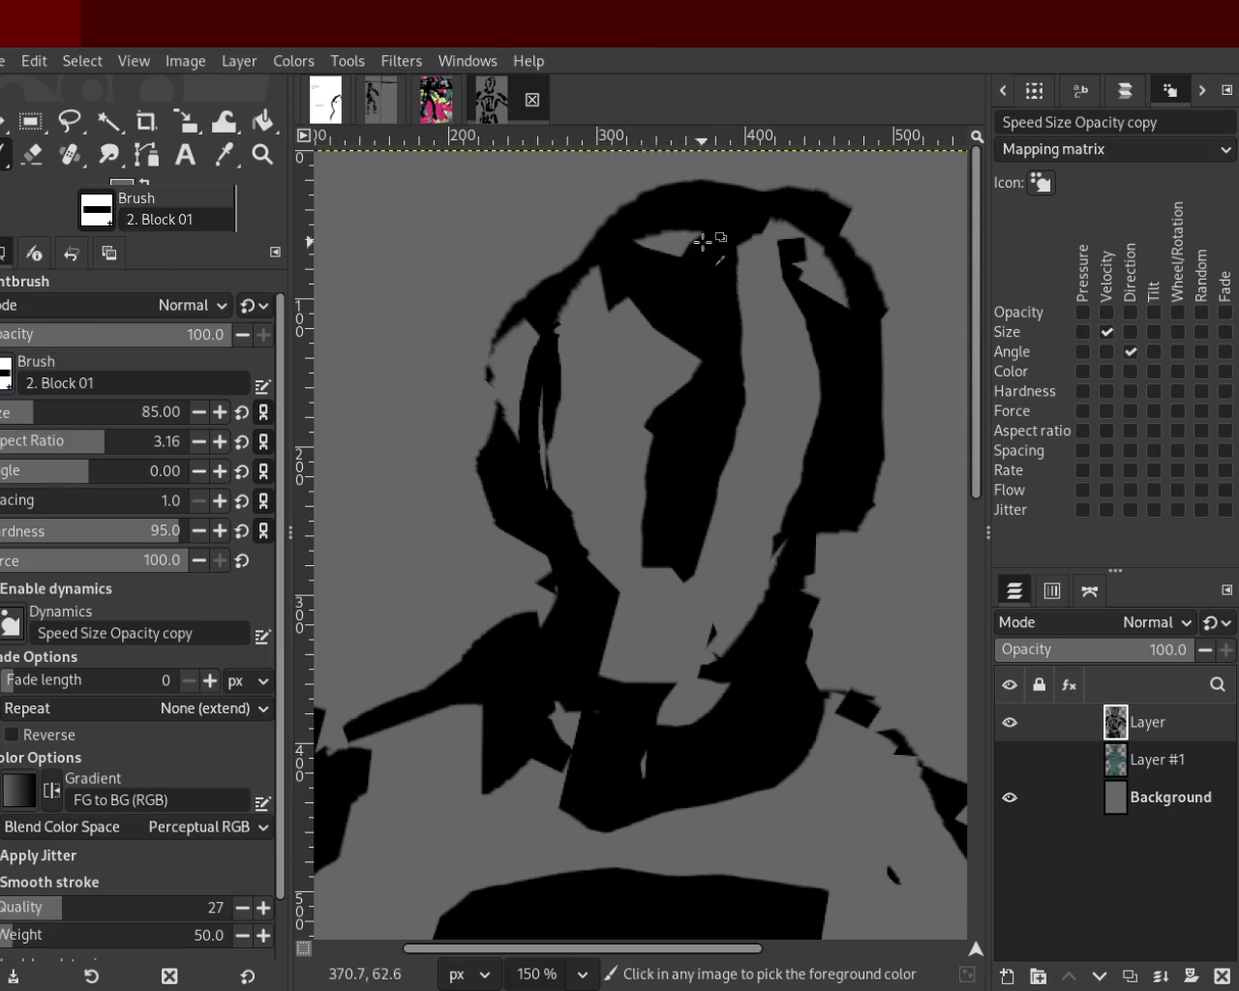
{"action": "left_click", "coordinate": [688, 208], "text": "ctrl"}
{"action": "left_click_drag", "start_coordinate": [683, 203], "coordinate": [512, 324]}
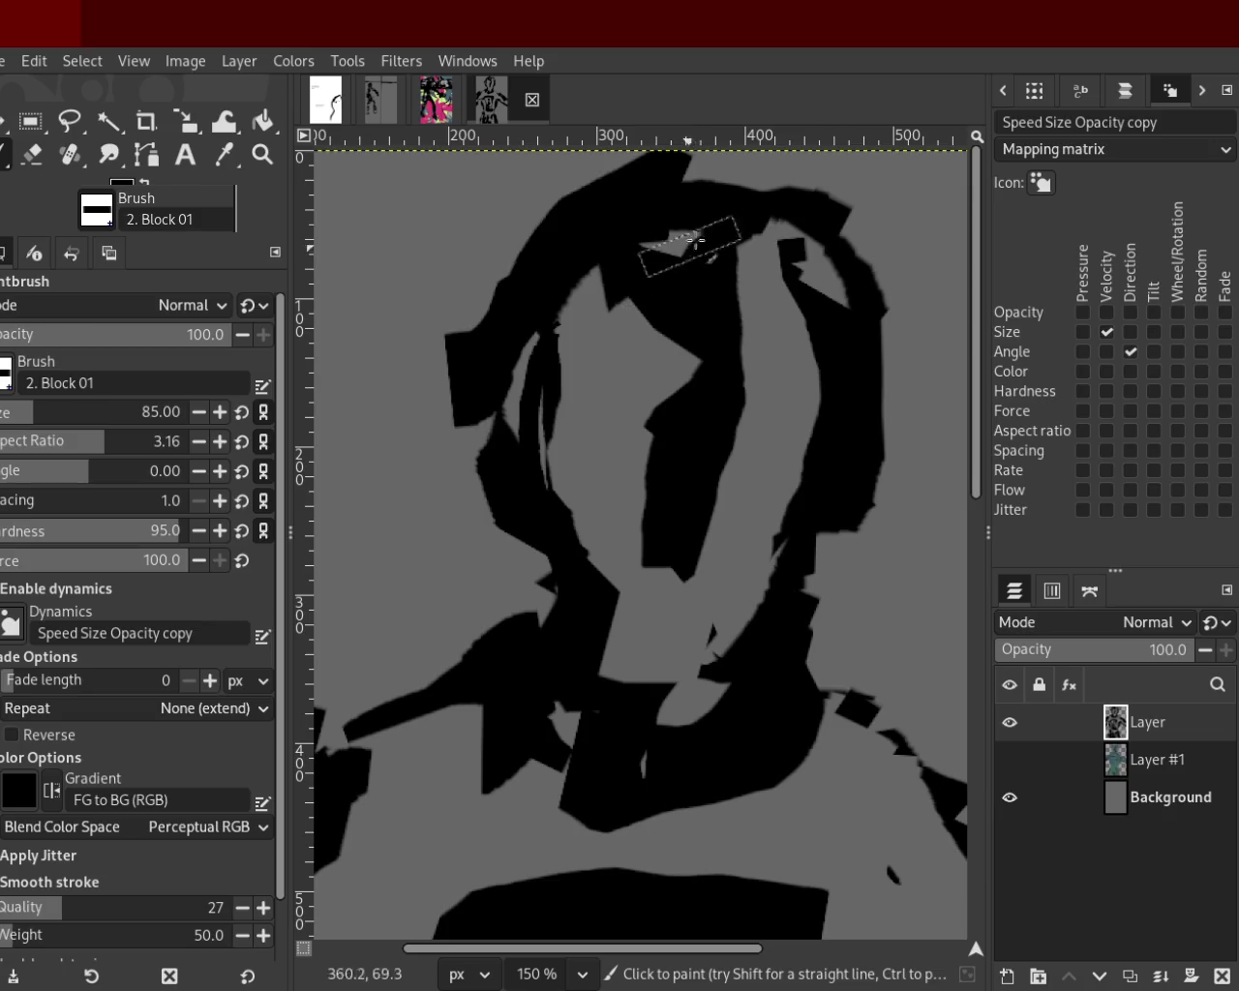
{"action": "key", "text": "ctrl+z"}
{"action": "key", "text": "ctrl+z"}
{"action": "key", "text": "ctrl+y"}
{"action": "left_click_drag", "start_coordinate": [664, 235], "coordinate": [507, 326]}
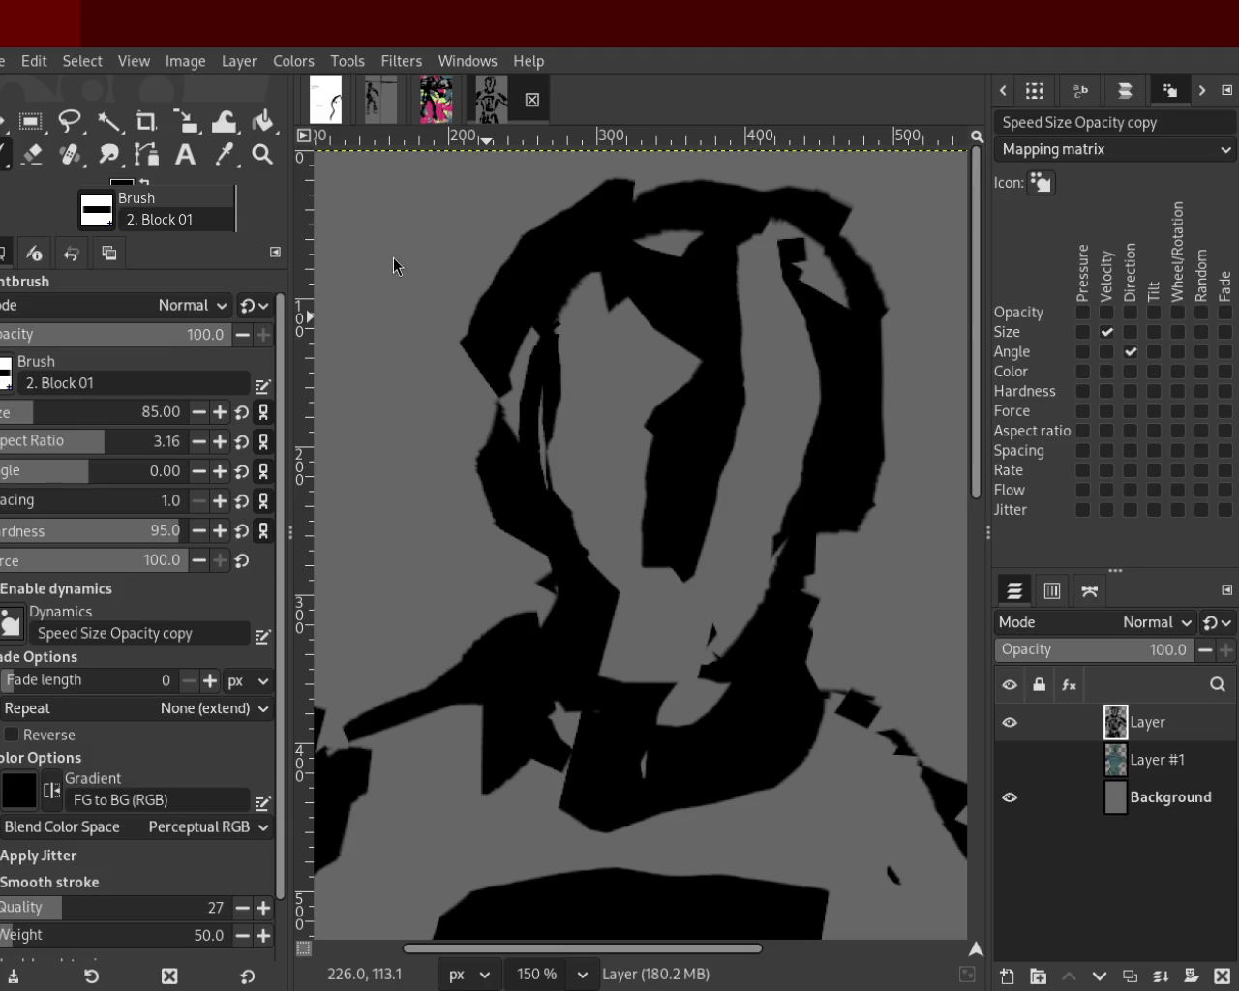
Paint a vertical black band down the centre of the face after undoing several angled attempts.
{"action": "left_click", "coordinate": [263, 155]}
{"action": "left_click", "coordinate": [645, 354]}
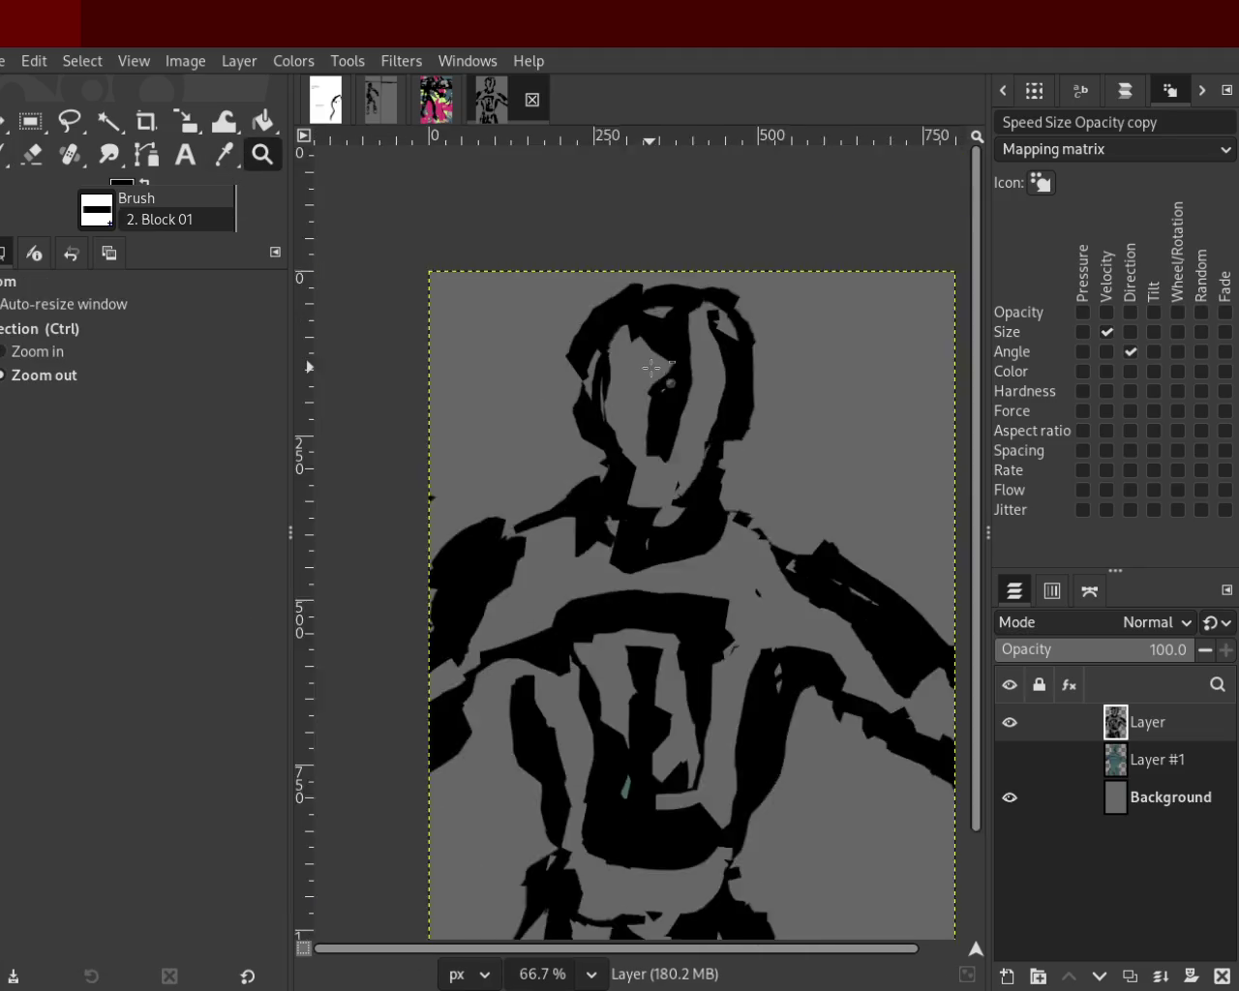
{"action": "left_click", "coordinate": [645, 354]}
{"action": "left_click", "coordinate": [645, 391], "text": "ctrl"}
{"action": "left_click", "coordinate": [645, 391], "text": "ctrl"}
{"action": "left_click", "coordinate": [668, 338]}
{"action": "left_click", "coordinate": [668, 339]}
{"action": "left_click", "coordinate": [668, 339]}
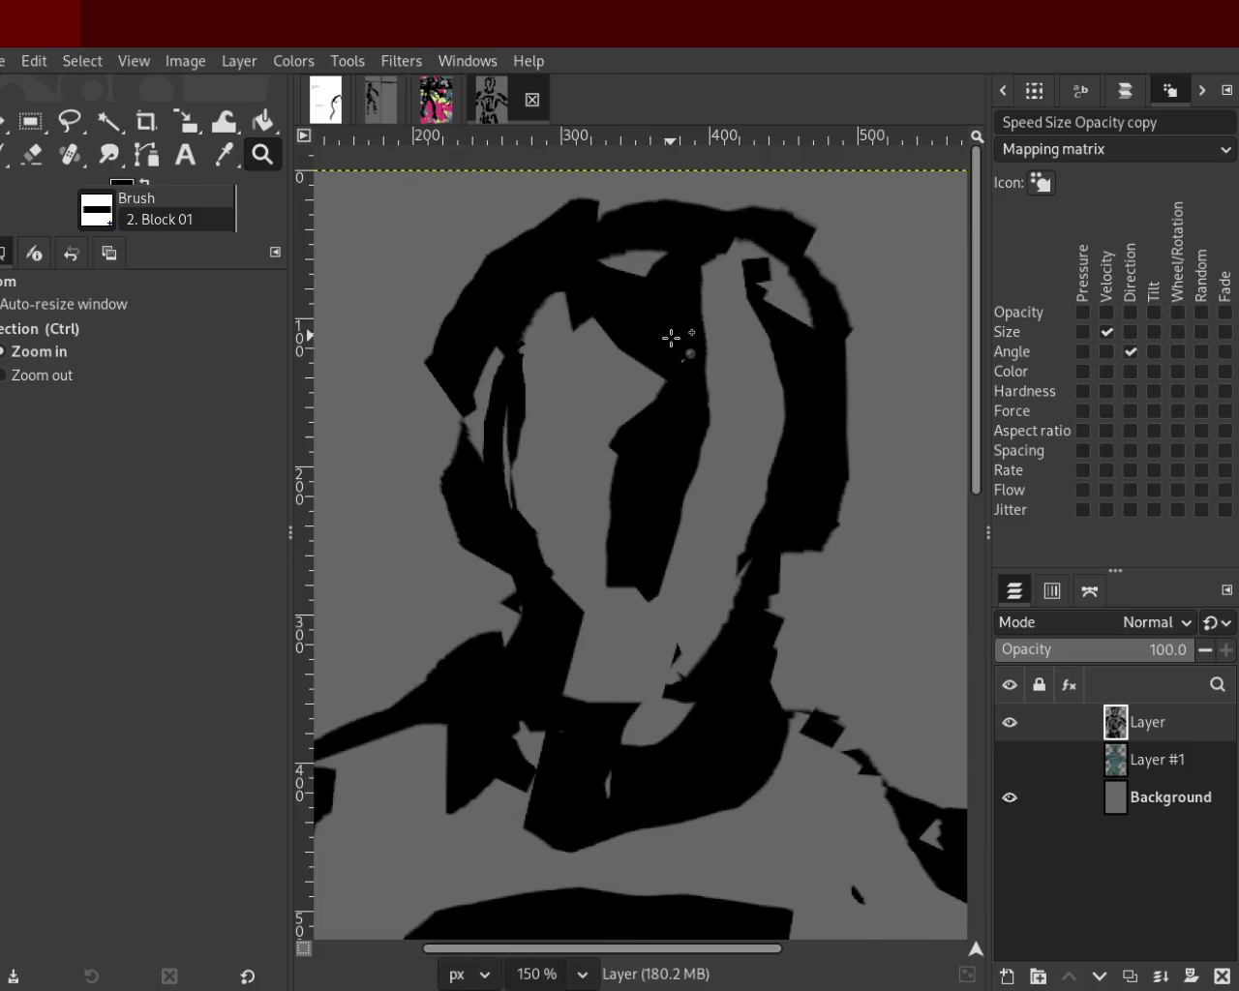
{"action": "left_click", "coordinate": [5, 155]}
{"action": "left_click_drag", "start_coordinate": [611, 304], "coordinate": [636, 567]}
{"action": "key", "text": "ctrl+z"}
{"action": "left_click_drag", "start_coordinate": [547, 300], "coordinate": [624, 485]}
{"action": "key", "text": "ctrl+z"}
{"action": "left_click_drag", "start_coordinate": [620, 300], "coordinate": [639, 542]}
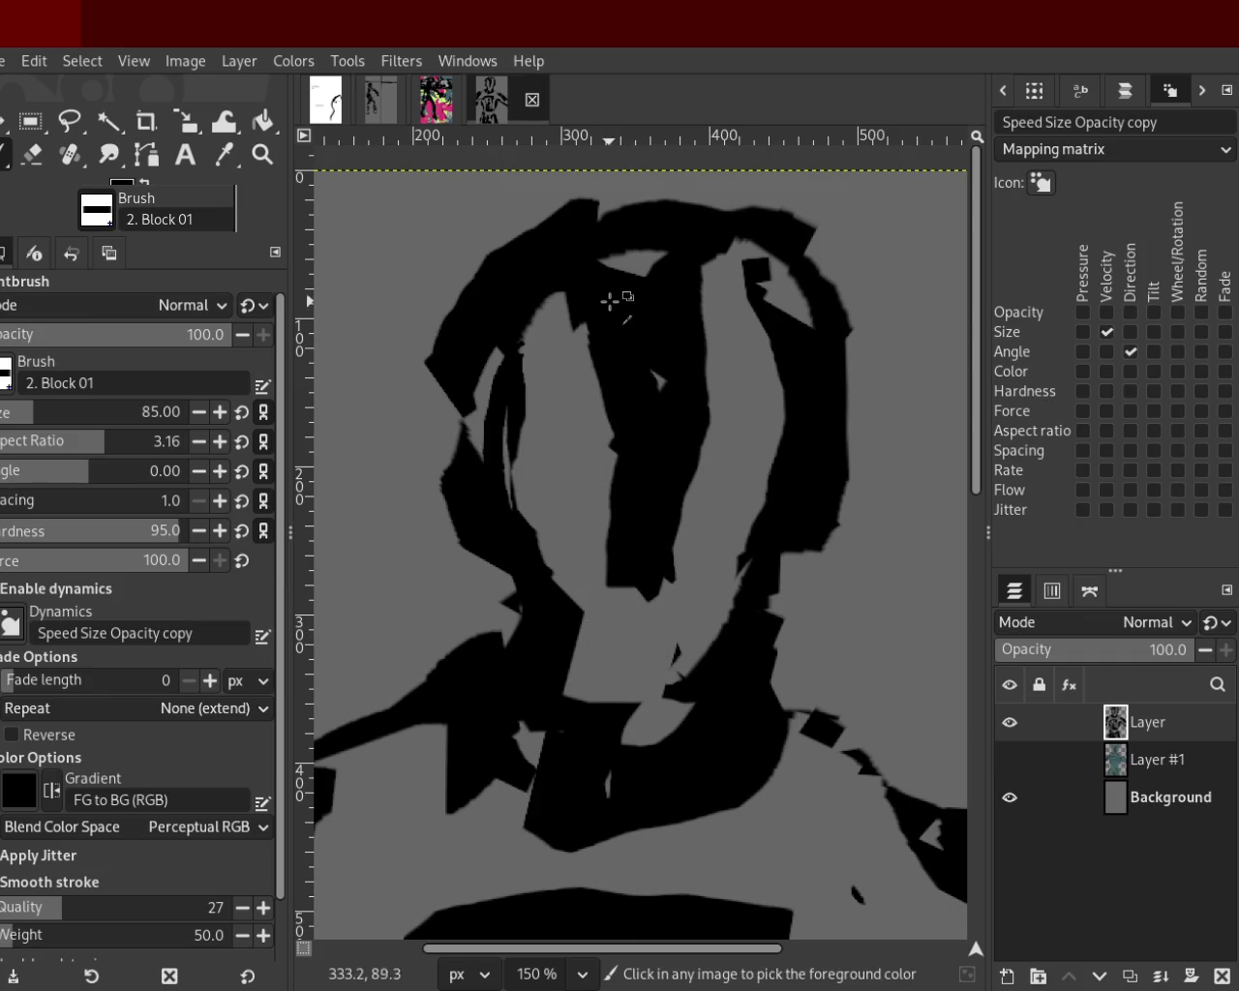
{"action": "key", "text": "ctrl+z"}
{"action": "left_click_drag", "start_coordinate": [612, 290], "coordinate": [603, 542]}
Try grey and black strokes on the face's right side, undo them all, and view at 50%.
{"action": "left_click", "coordinate": [690, 558], "text": "ctrl"}
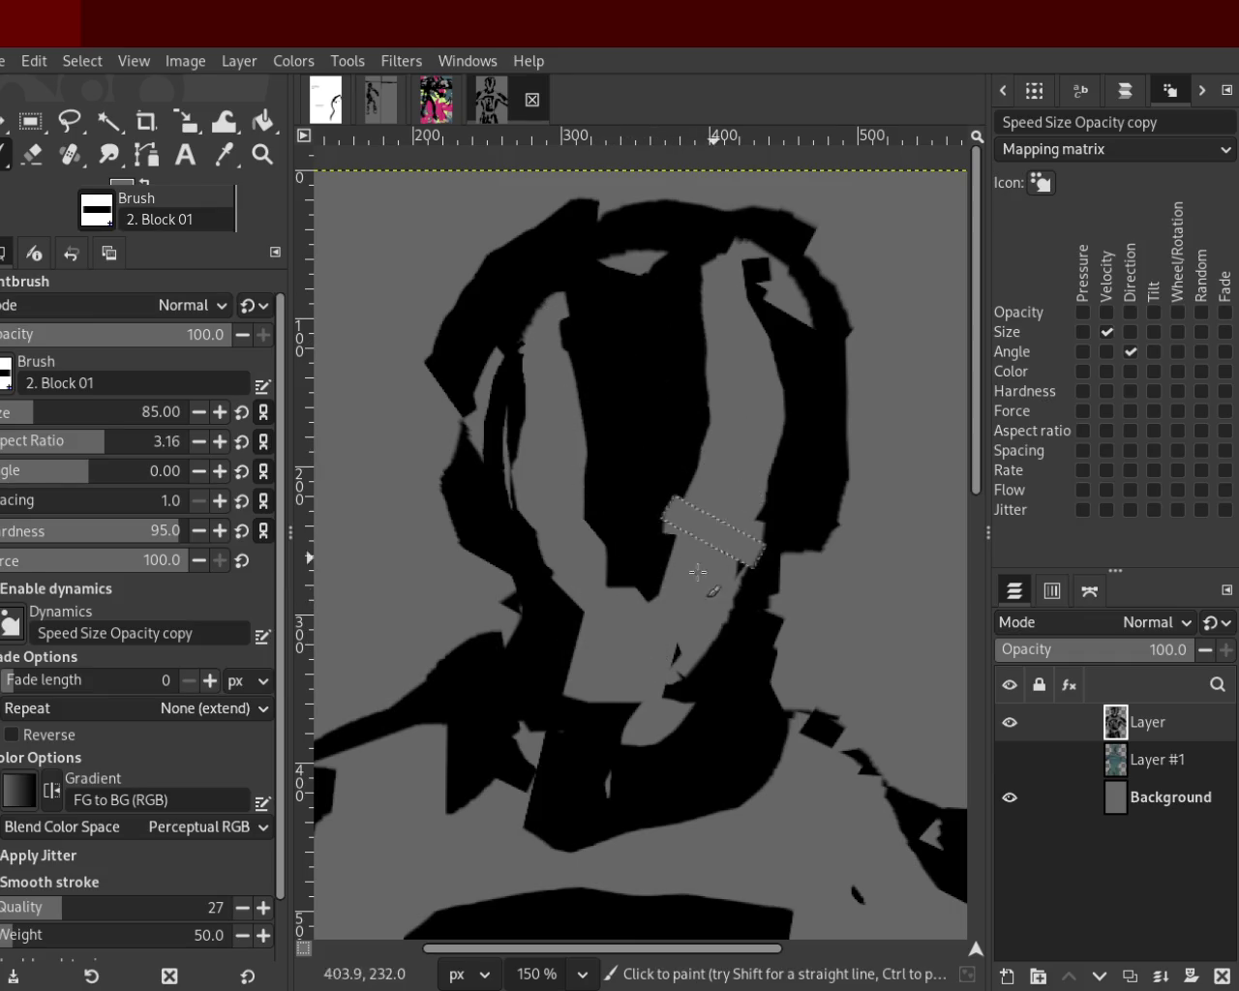
{"action": "left_click_drag", "start_coordinate": [702, 513], "coordinate": [654, 433]}
{"action": "key", "text": "ctrl+z"}
{"action": "left_click", "coordinate": [746, 359], "text": "ctrl"}
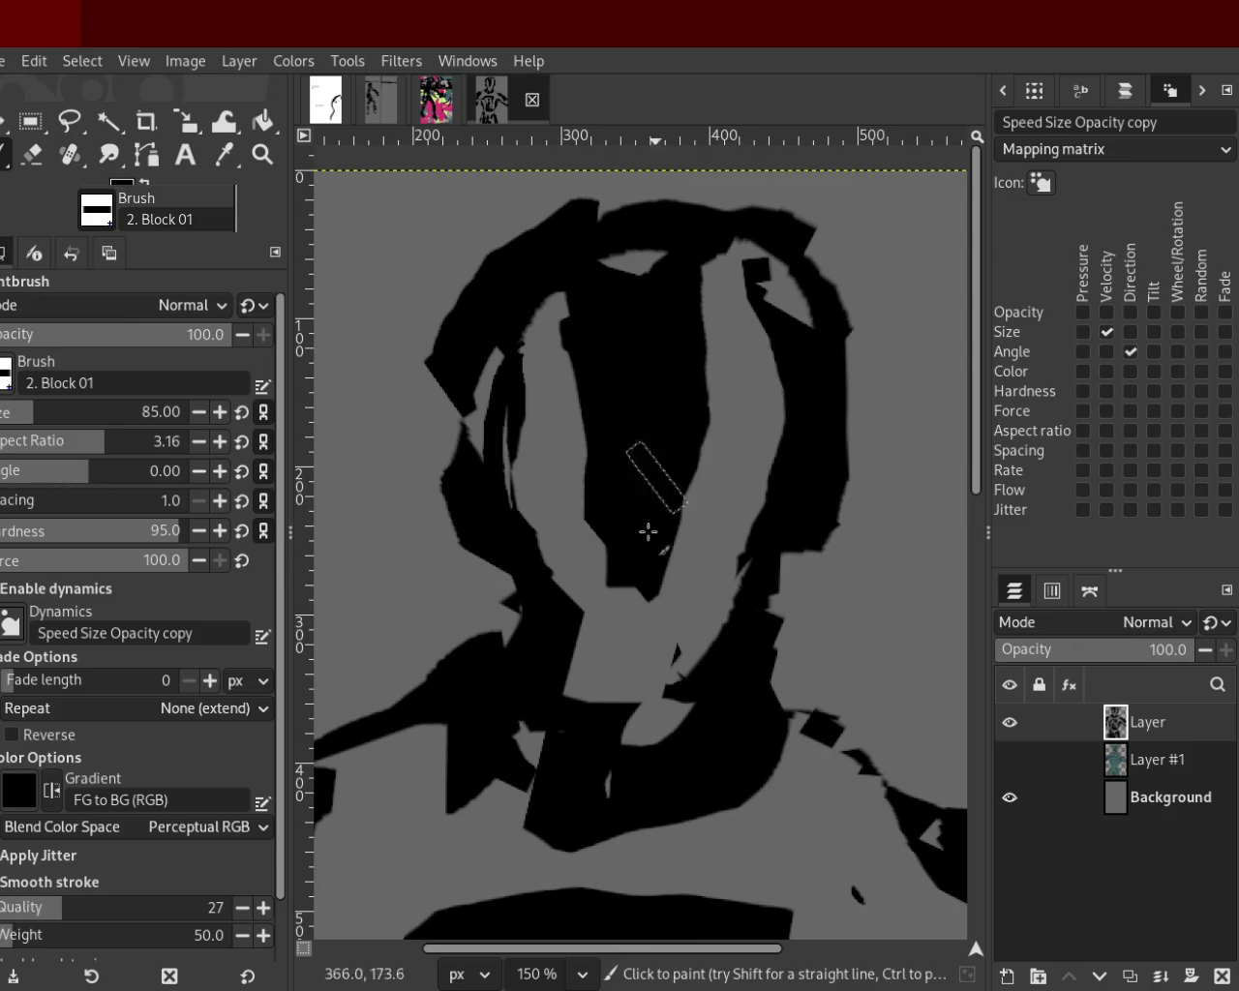
{"action": "left_click_drag", "start_coordinate": [699, 378], "coordinate": [684, 531]}
{"action": "key", "text": "ctrl+z"}
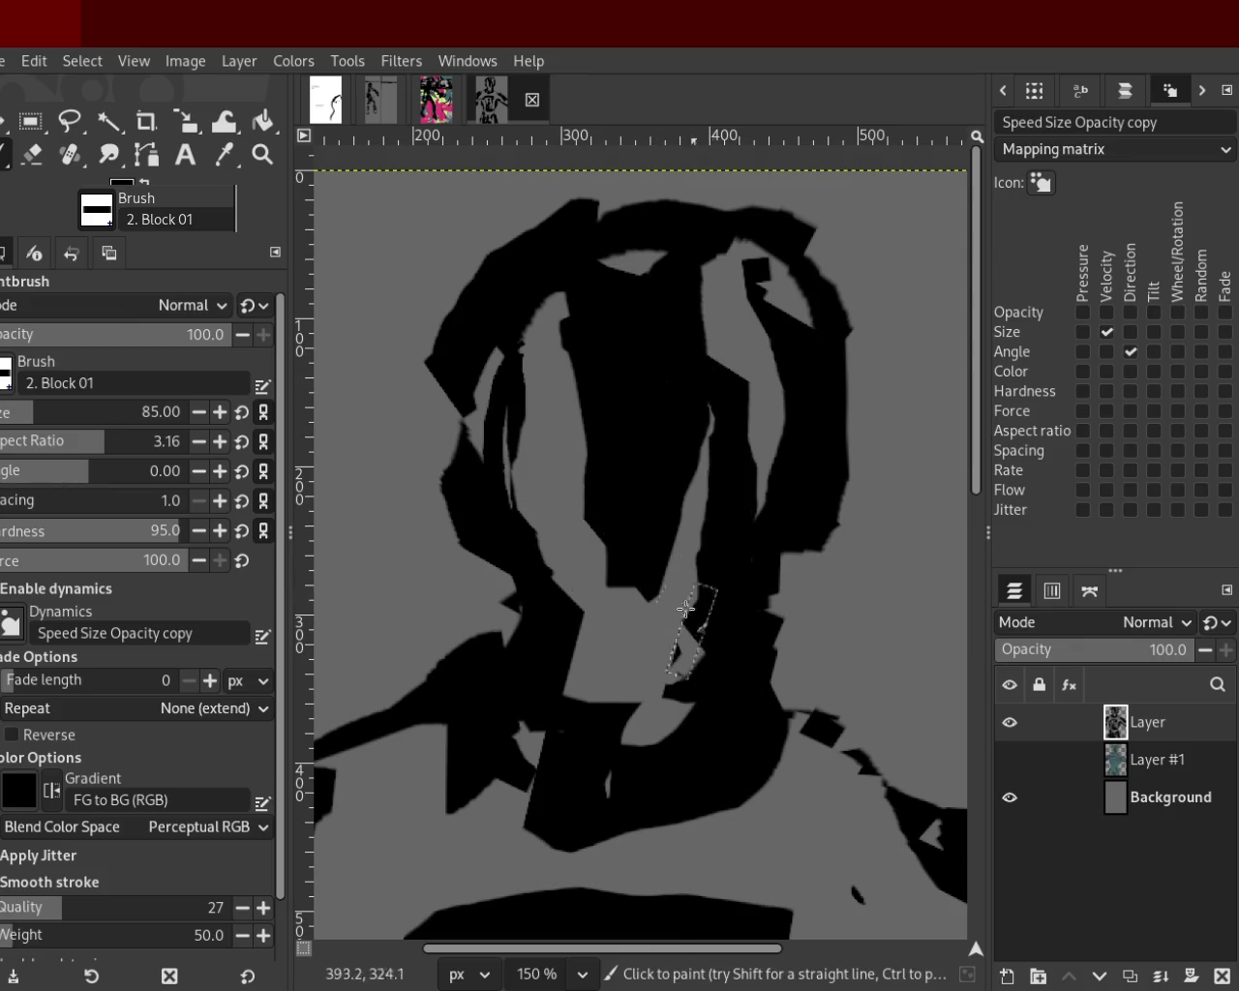
{"action": "left_click_drag", "start_coordinate": [675, 337], "coordinate": [699, 581]}
{"action": "key", "text": "ctrl+z"}
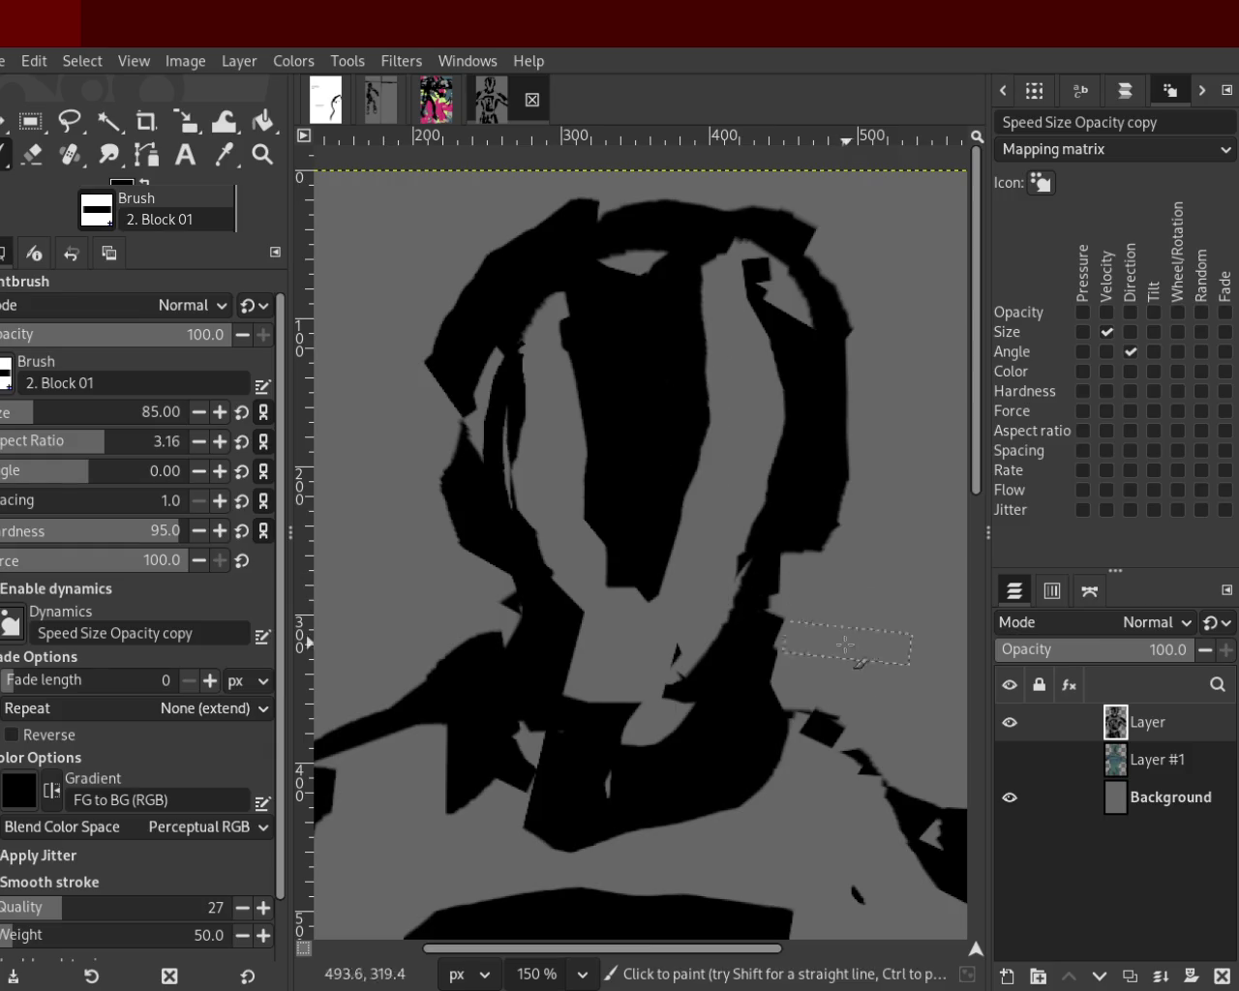
{"action": "left_click", "coordinate": [782, 395], "text": "ctrl"}
{"action": "left_click_drag", "start_coordinate": [745, 513], "coordinate": [662, 777]}
{"action": "key", "text": "ctrl+z"}
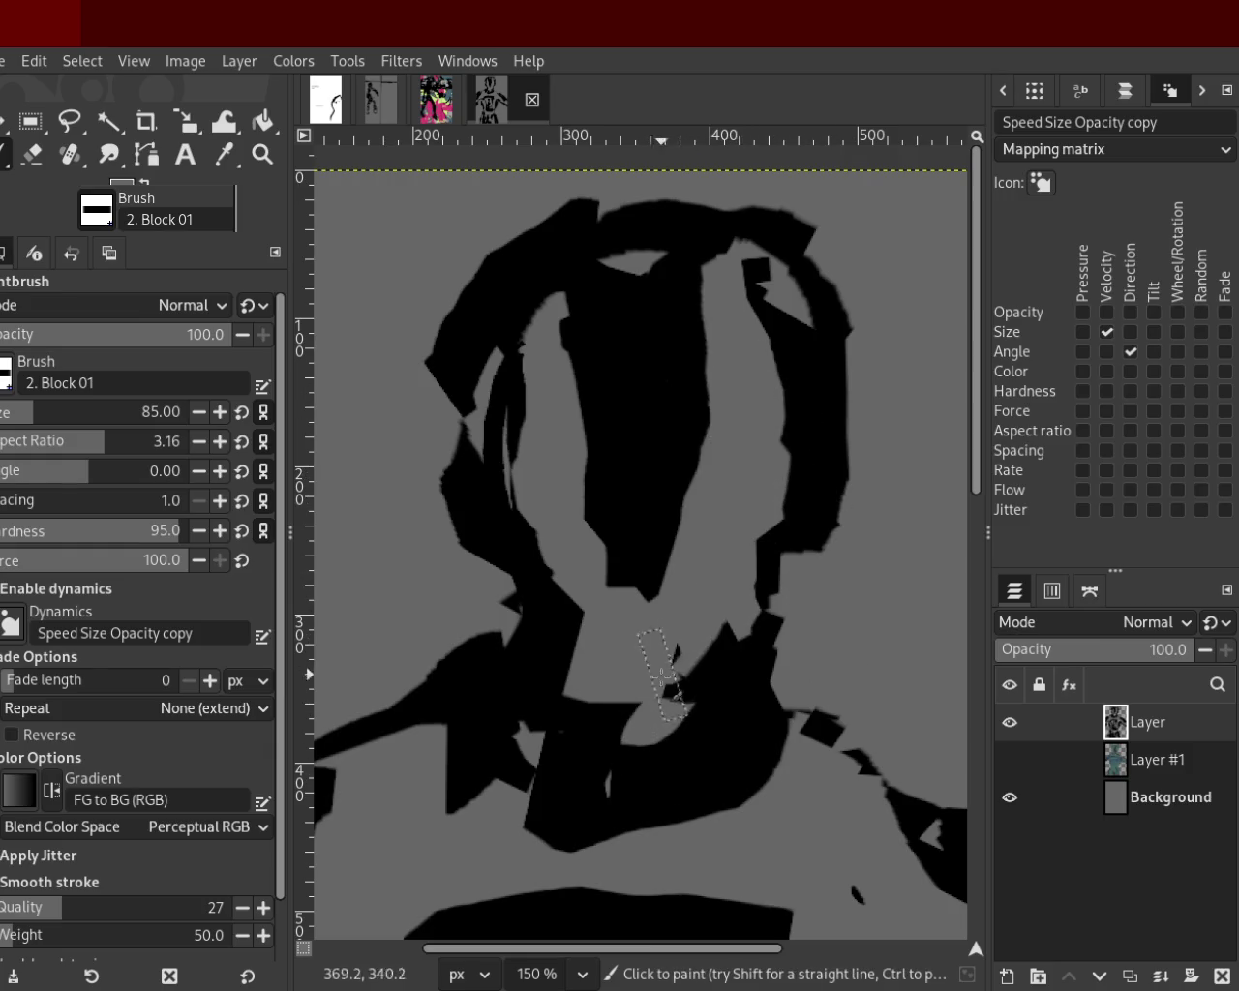
{"action": "key", "text": "z"}
{"action": "key", "text": "shift+ctrl+j"}
{"action": "left_click", "coordinate": [712, 588]}
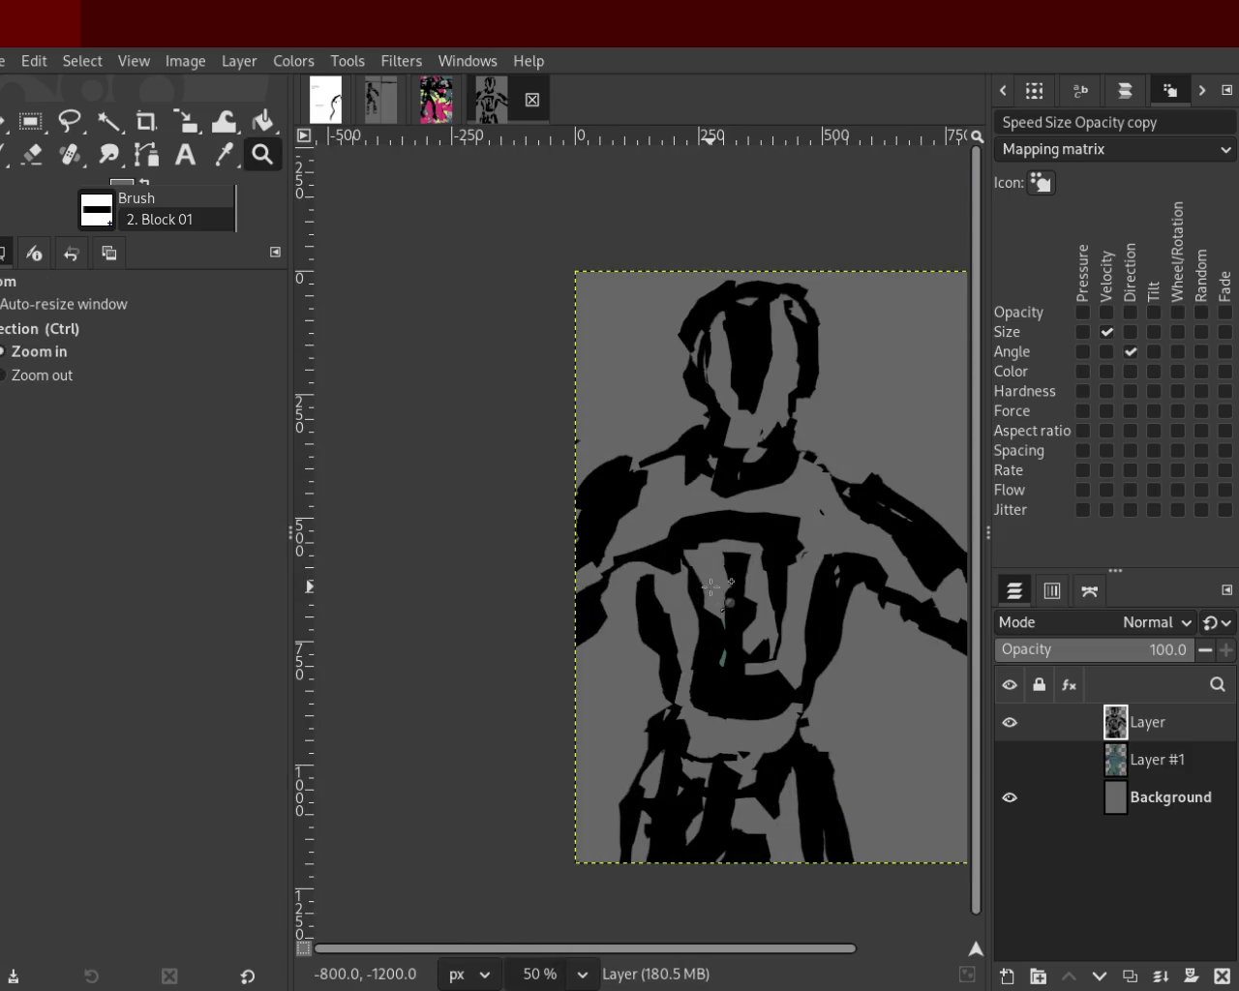
Zoom to 100% on the torso and hide both the figure and gray Background layers.
{"action": "left_click", "coordinate": [712, 587], "text": "ctrl"}
{"action": "left_click", "coordinate": [656, 541]}
{"action": "left_click", "coordinate": [620, 469]}
{"action": "left_click", "coordinate": [600, 469]}
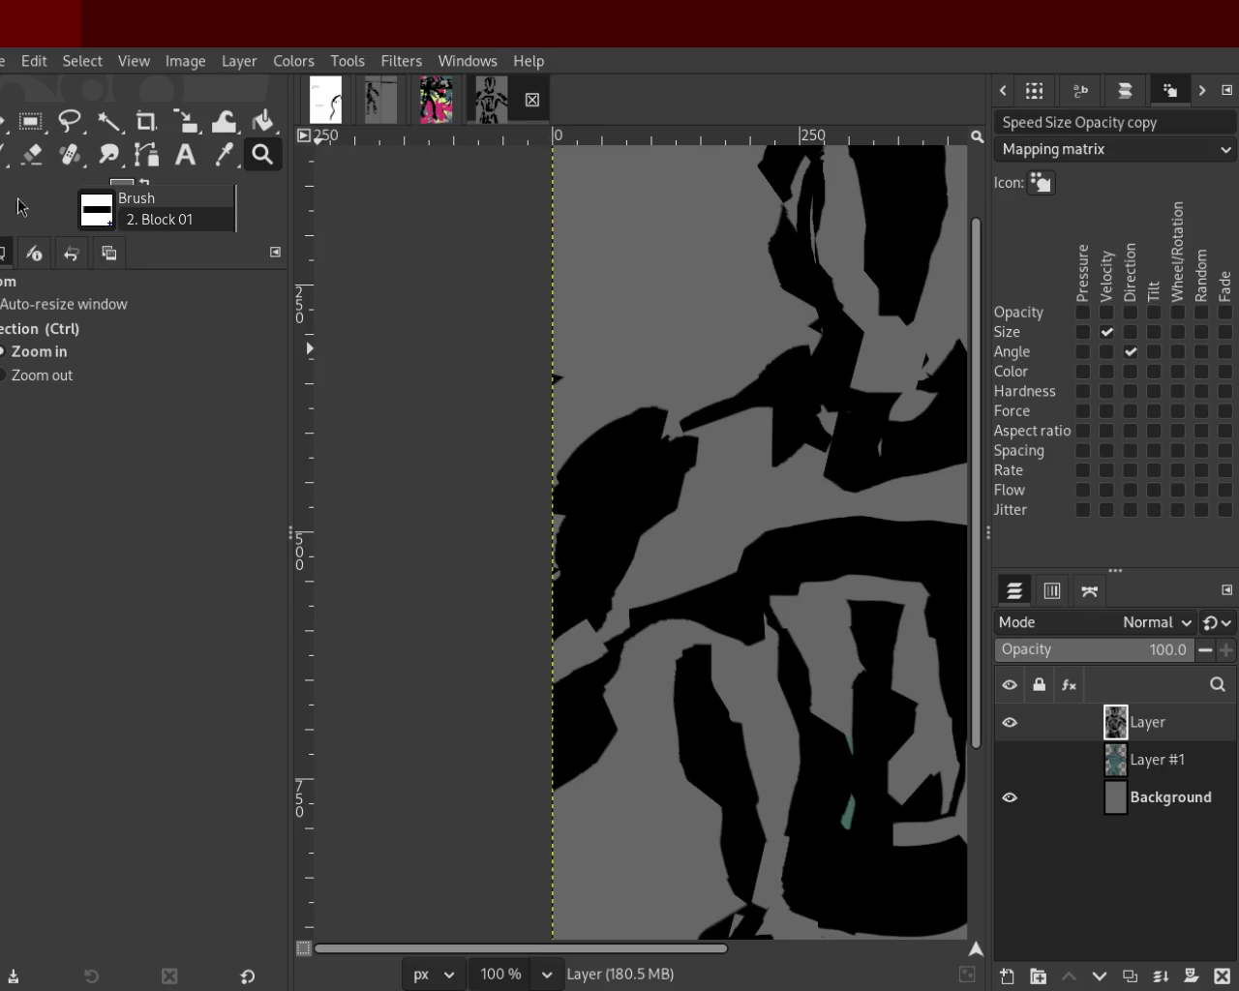
{"action": "key", "text": "p"}
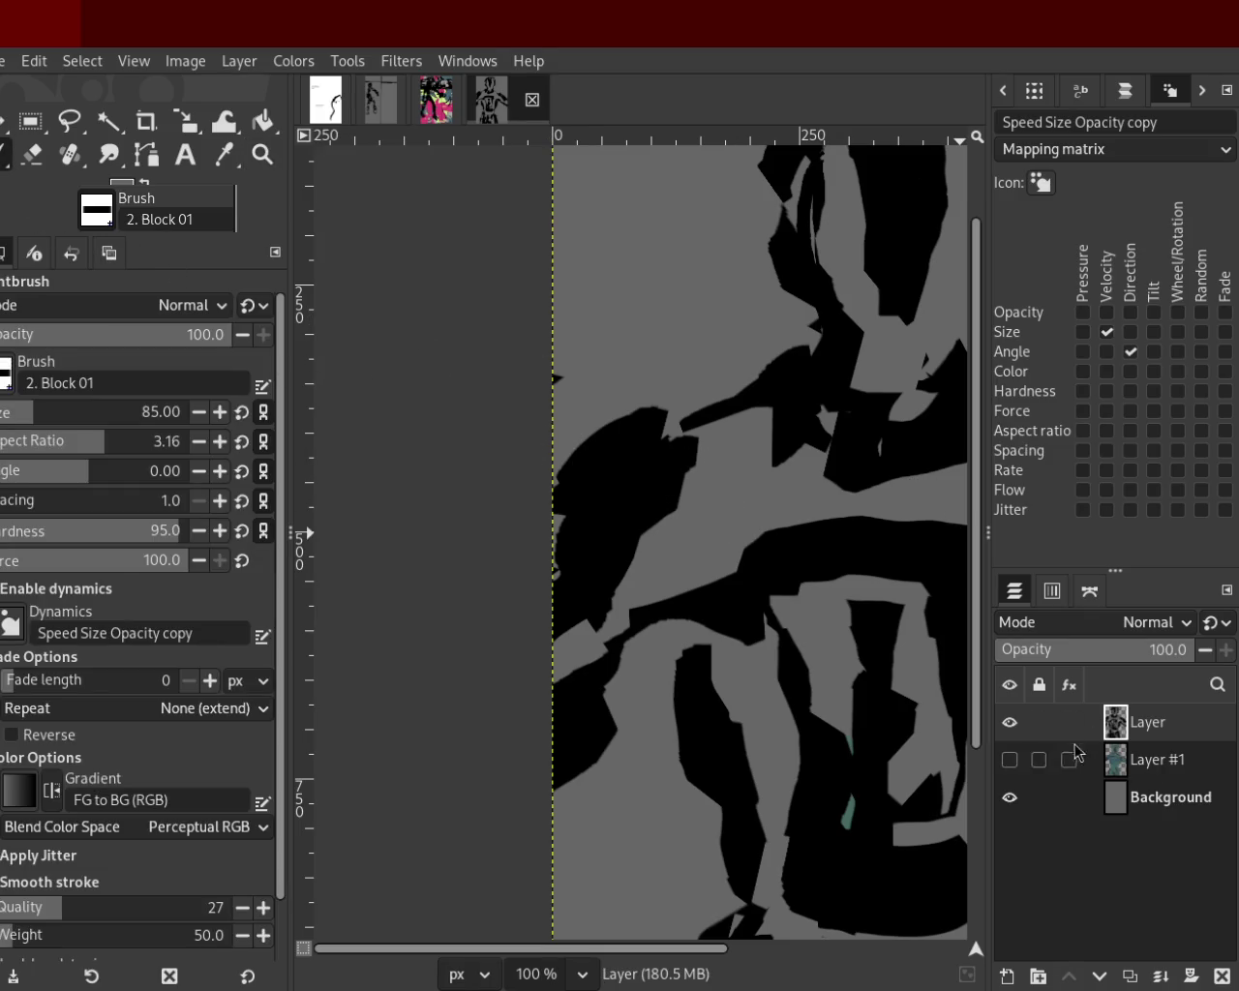
{"action": "left_click", "coordinate": [1010, 726]}
{"action": "left_click", "coordinate": [1010, 797]}
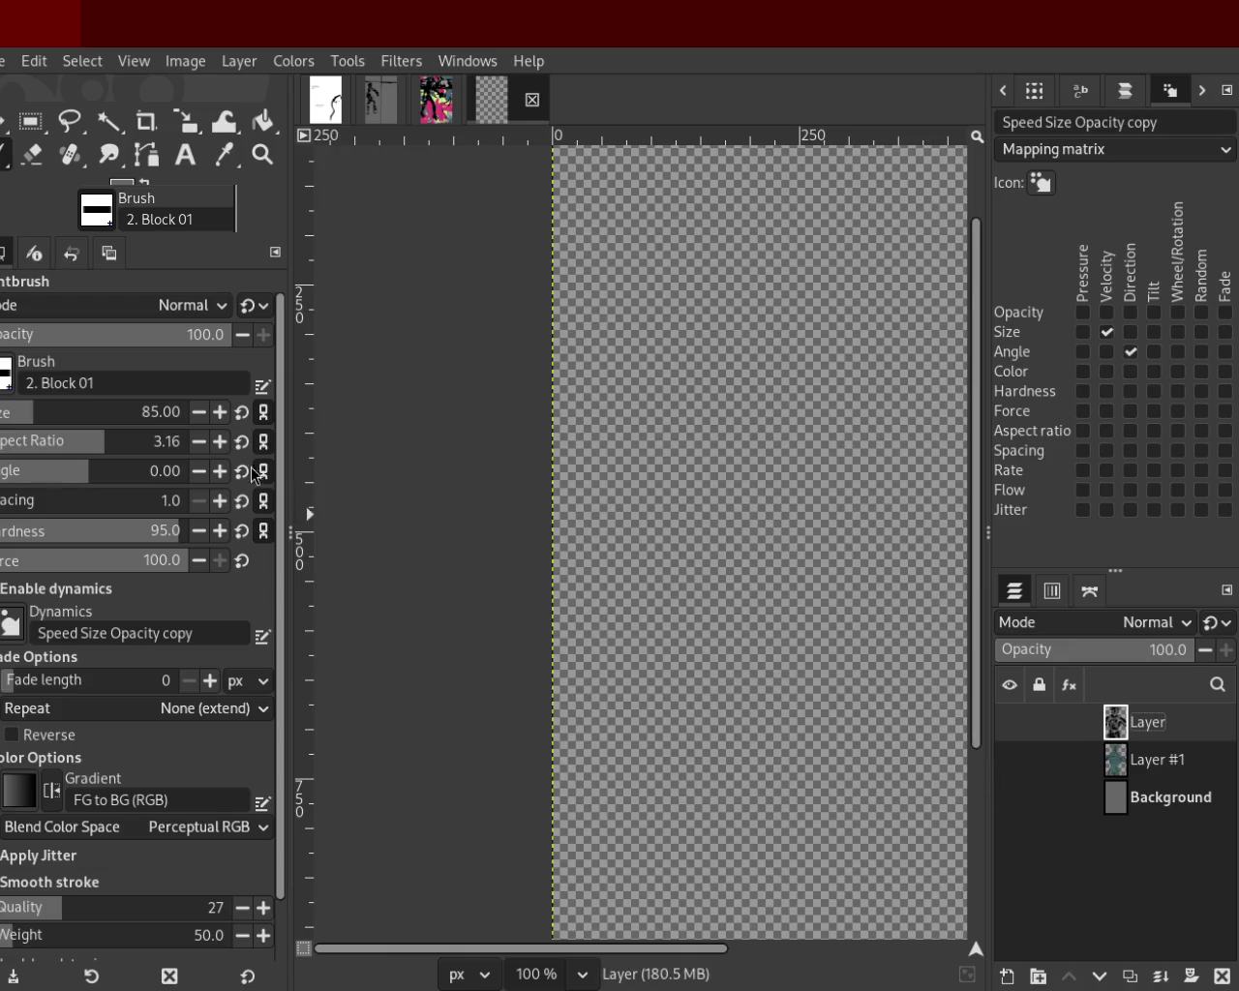
Toggle visibility until the figure layer shows and only the gray Background stays hidden.
{"action": "left_click", "coordinate": [269, 157]}
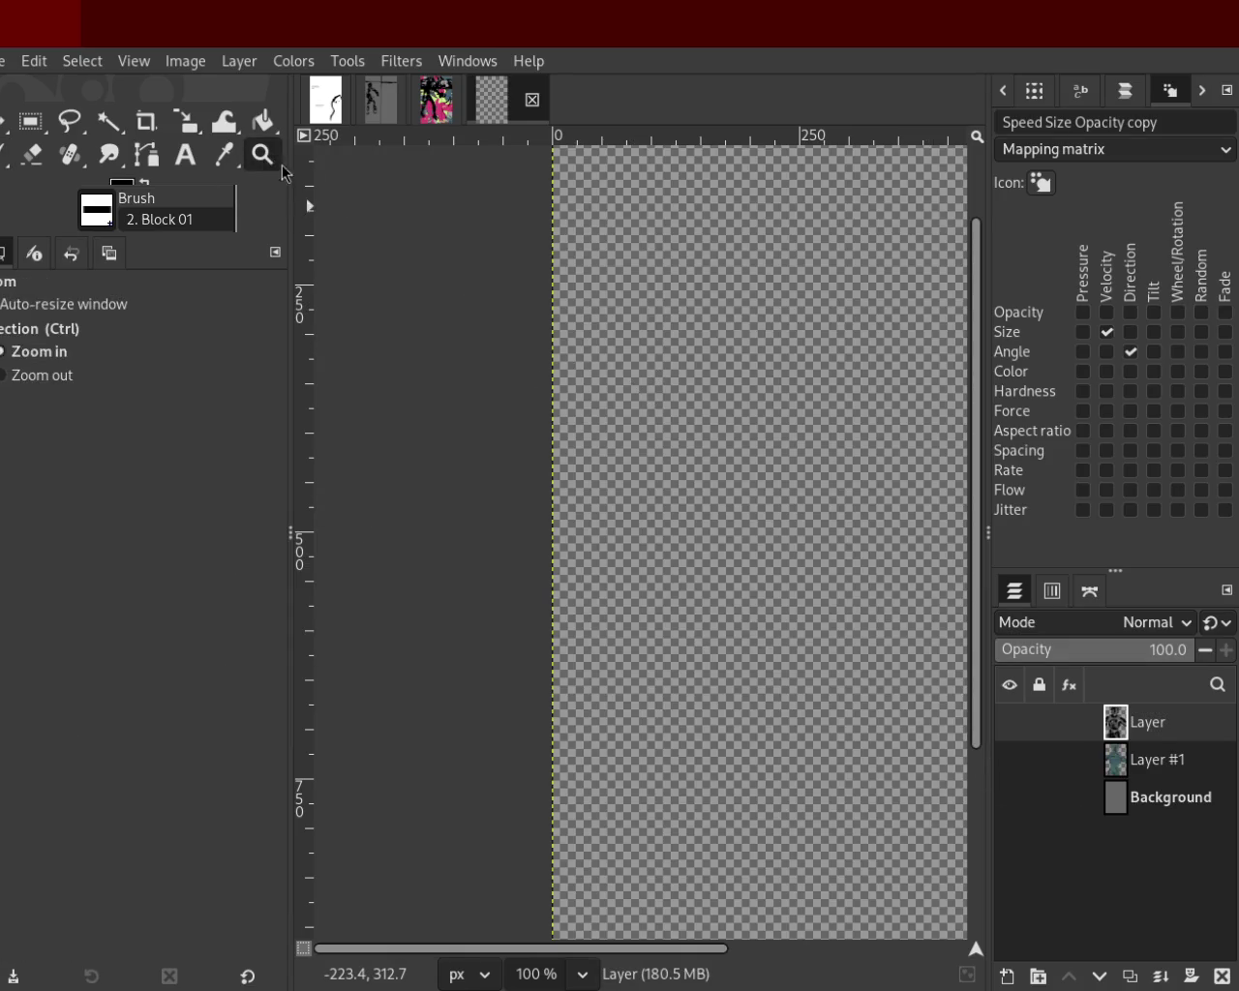
{"action": "scroll", "coordinate": [755, 484], "scroll_direction": "down", "scroll_amount": 2}
{"action": "scroll", "coordinate": [755, 484], "scroll_direction": "down", "scroll_amount": 1}
{"action": "scroll", "coordinate": [857, 354], "scroll_direction": "up", "scroll_amount": 2}
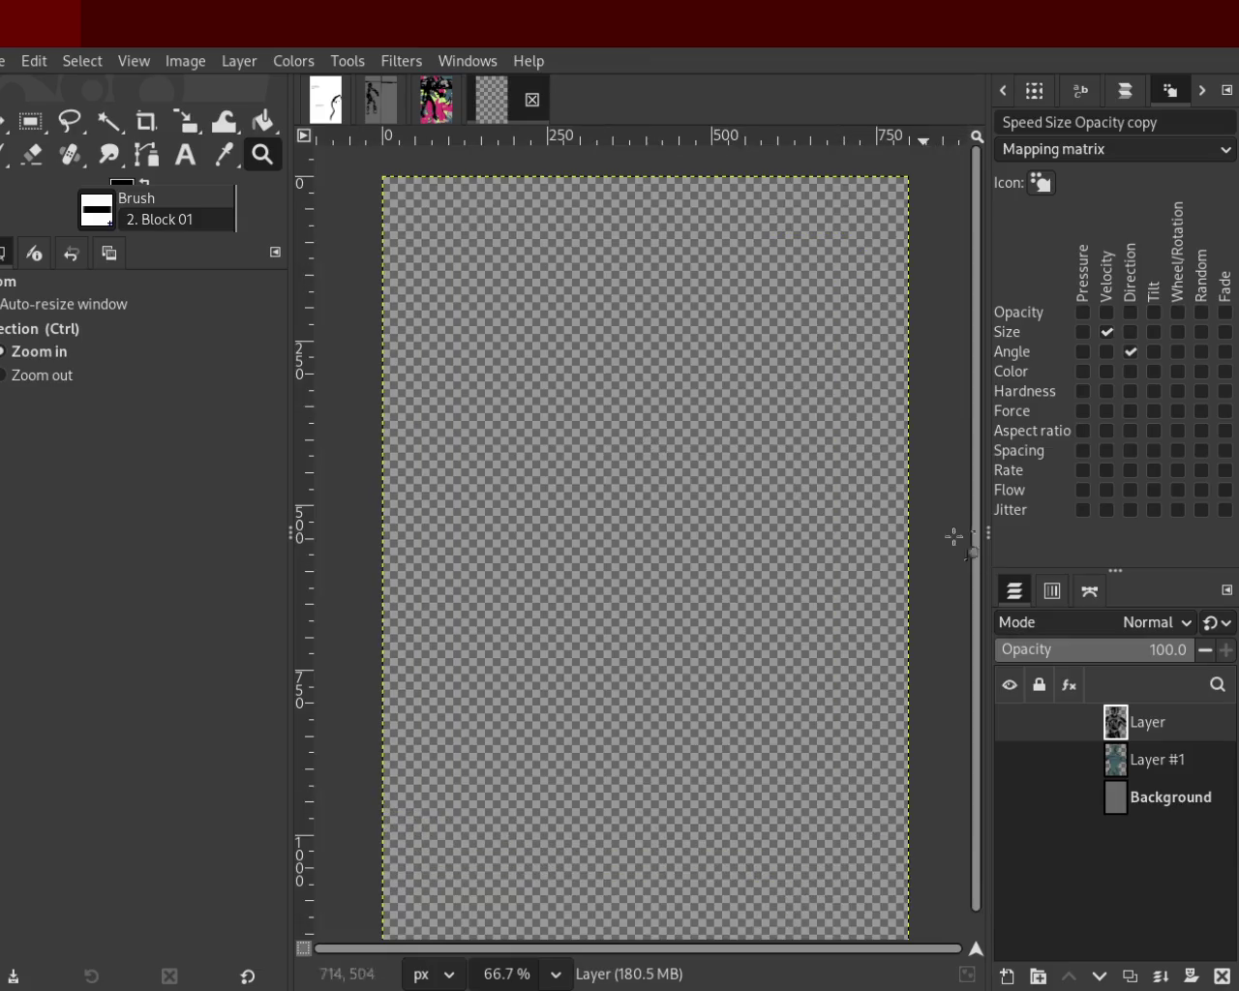
{"action": "left_click", "coordinate": [1011, 723]}
{"action": "left_click", "coordinate": [1010, 723]}
{"action": "left_click", "coordinate": [1009, 797]}
{"action": "left_click", "coordinate": [1009, 722]}
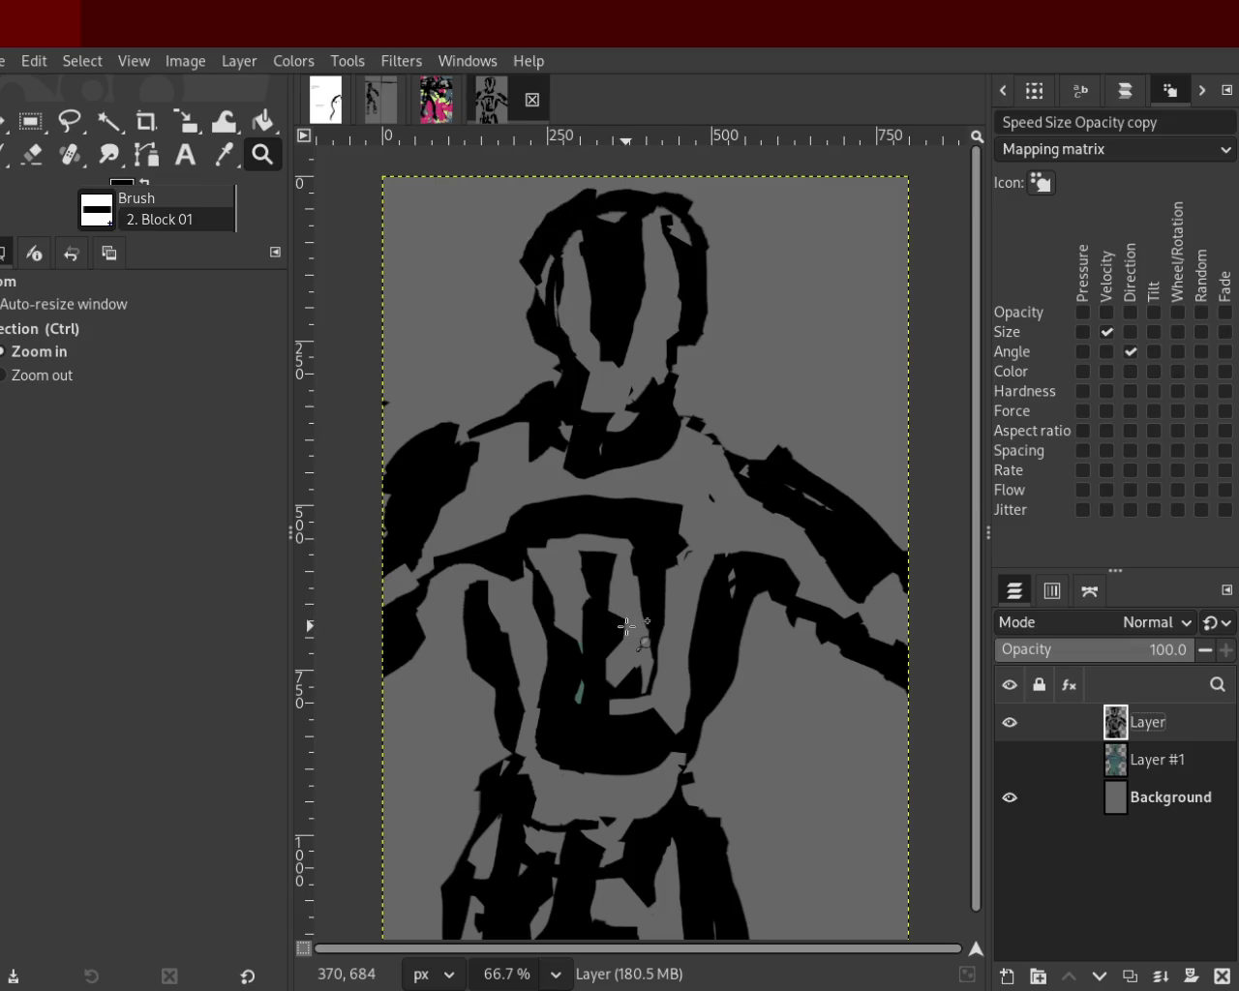
{"action": "left_click", "coordinate": [1010, 799]}
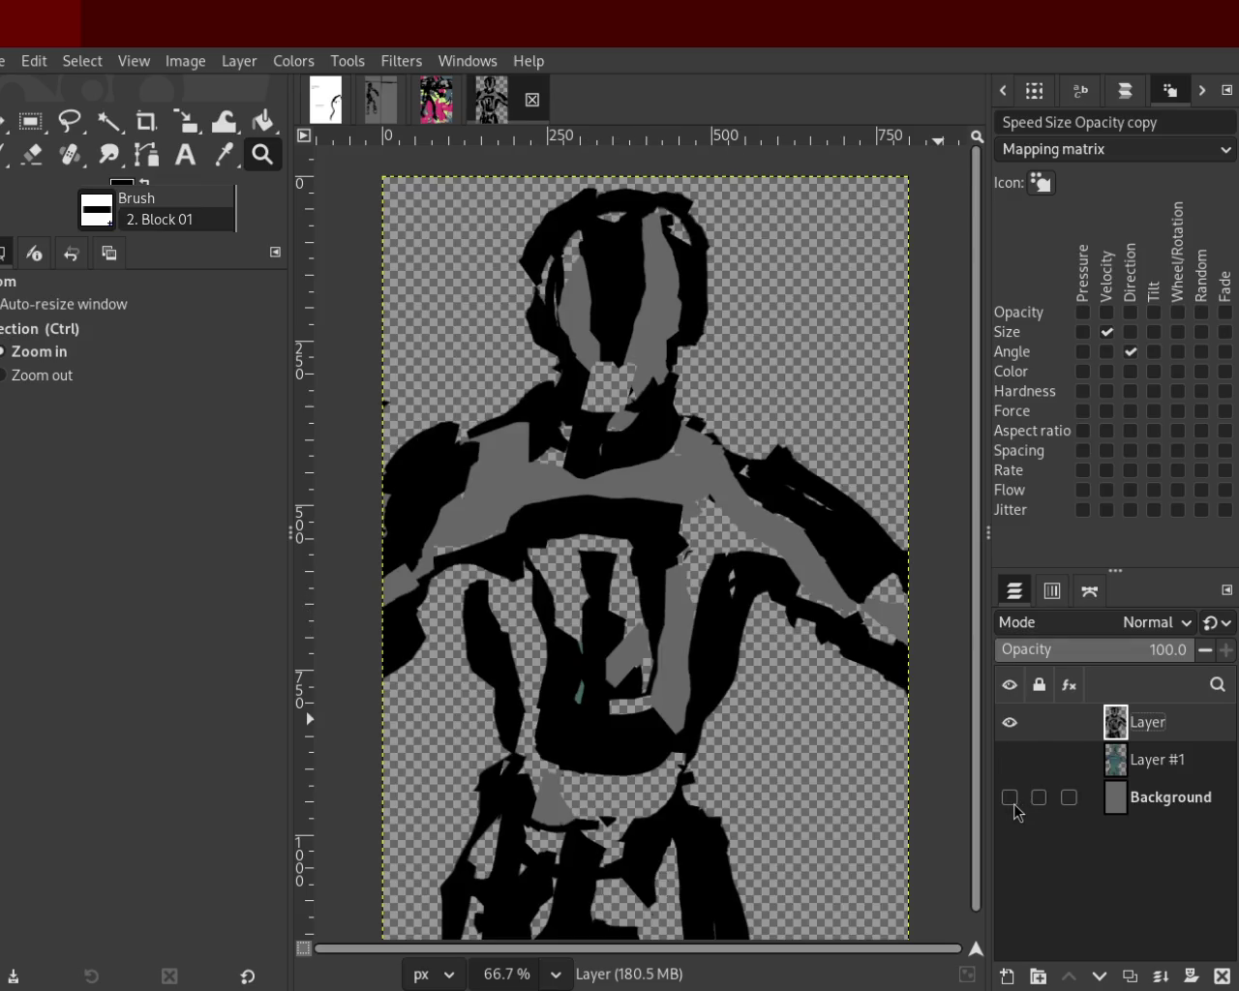
Erase the grey patches in the head, neck, chest, torso centre, right edge and hip with an Erase-mode fill.
{"action": "left_click", "coordinate": [262, 121]}
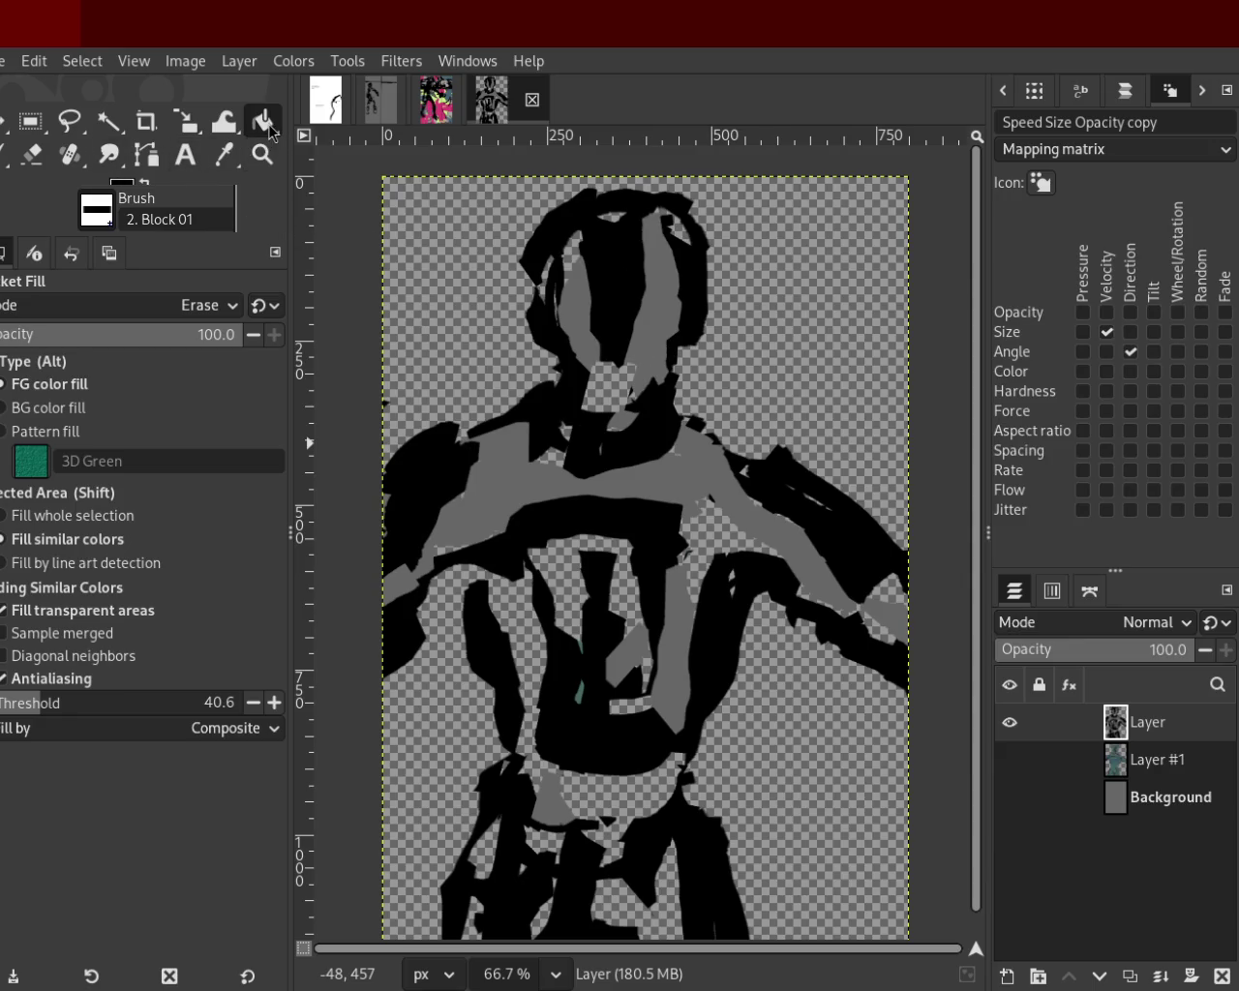
{"action": "left_click", "coordinate": [601, 315]}
{"action": "left_click", "coordinate": [662, 299]}
{"action": "left_click", "coordinate": [542, 489]}
{"action": "left_click", "coordinate": [623, 419]}
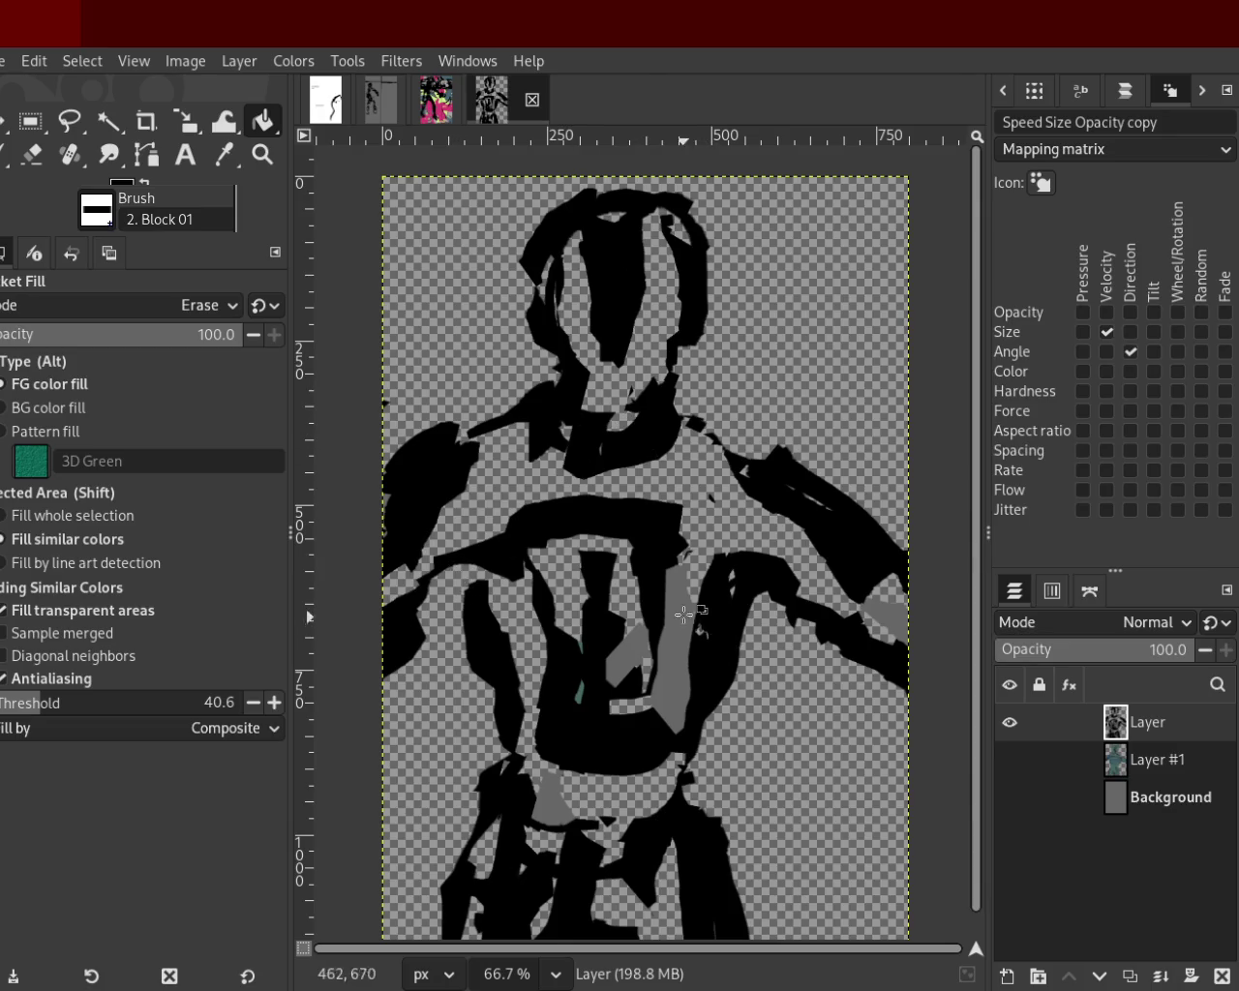
{"action": "left_click", "coordinate": [658, 662]}
{"action": "left_click", "coordinate": [650, 662]}
{"action": "left_click", "coordinate": [884, 617]}
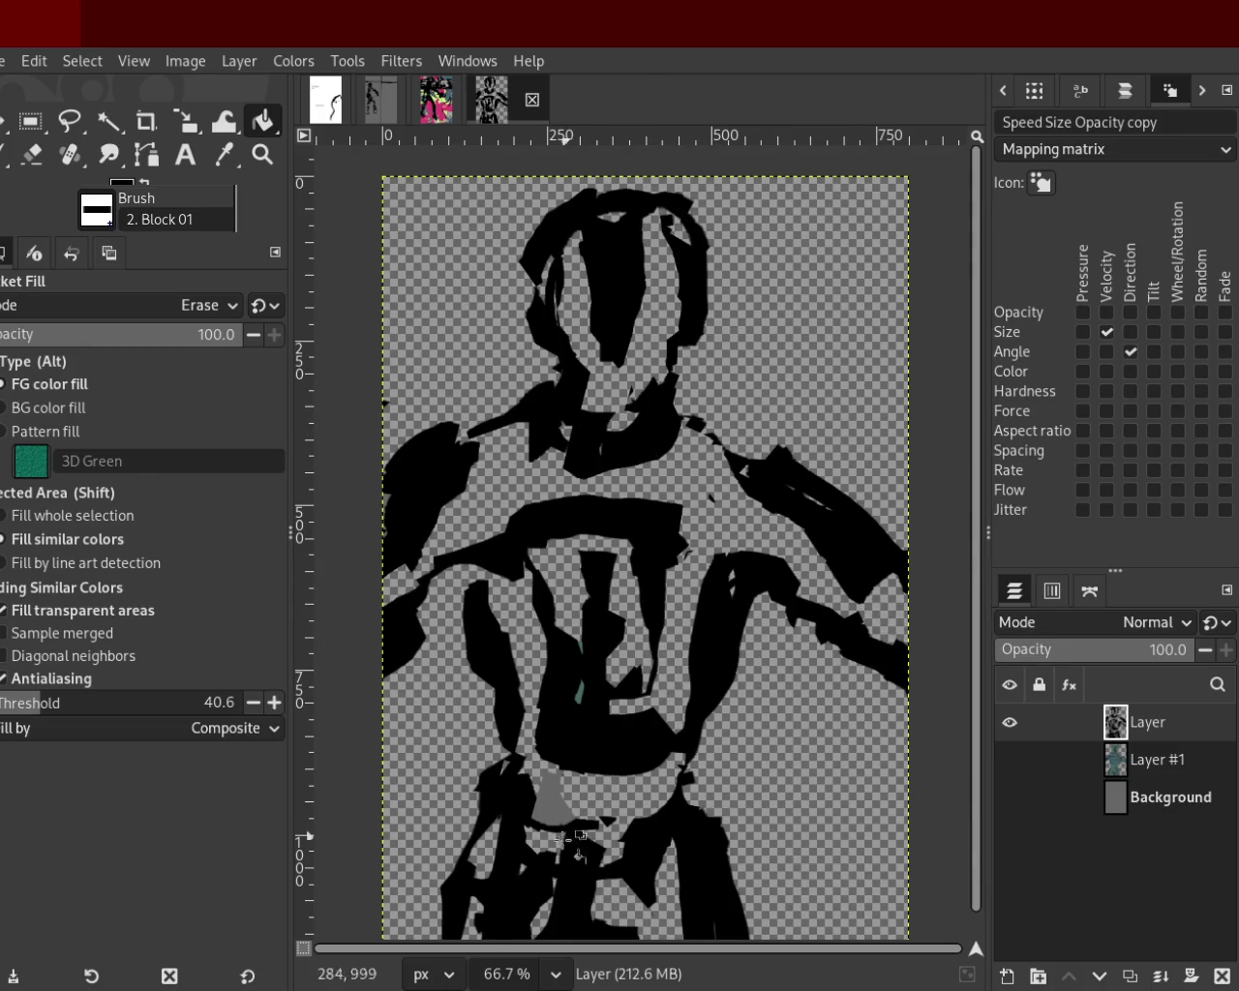
{"action": "left_click", "coordinate": [545, 806]}
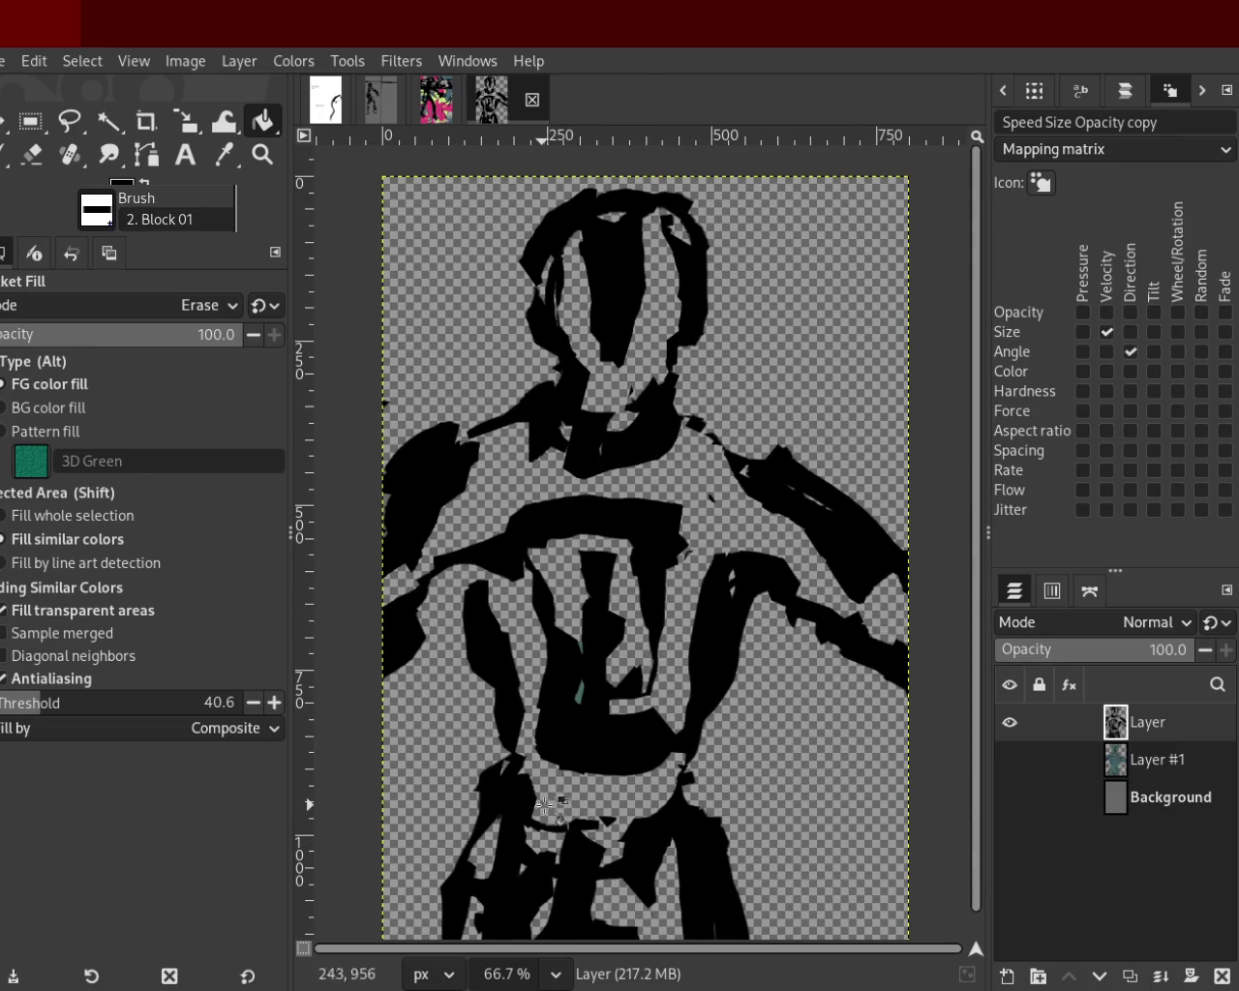
{"action": "left_click", "coordinate": [261, 155]}
{"action": "left_click", "coordinate": [624, 451], "text": "ctrl"}
{"action": "left_click", "coordinate": [627, 477]}
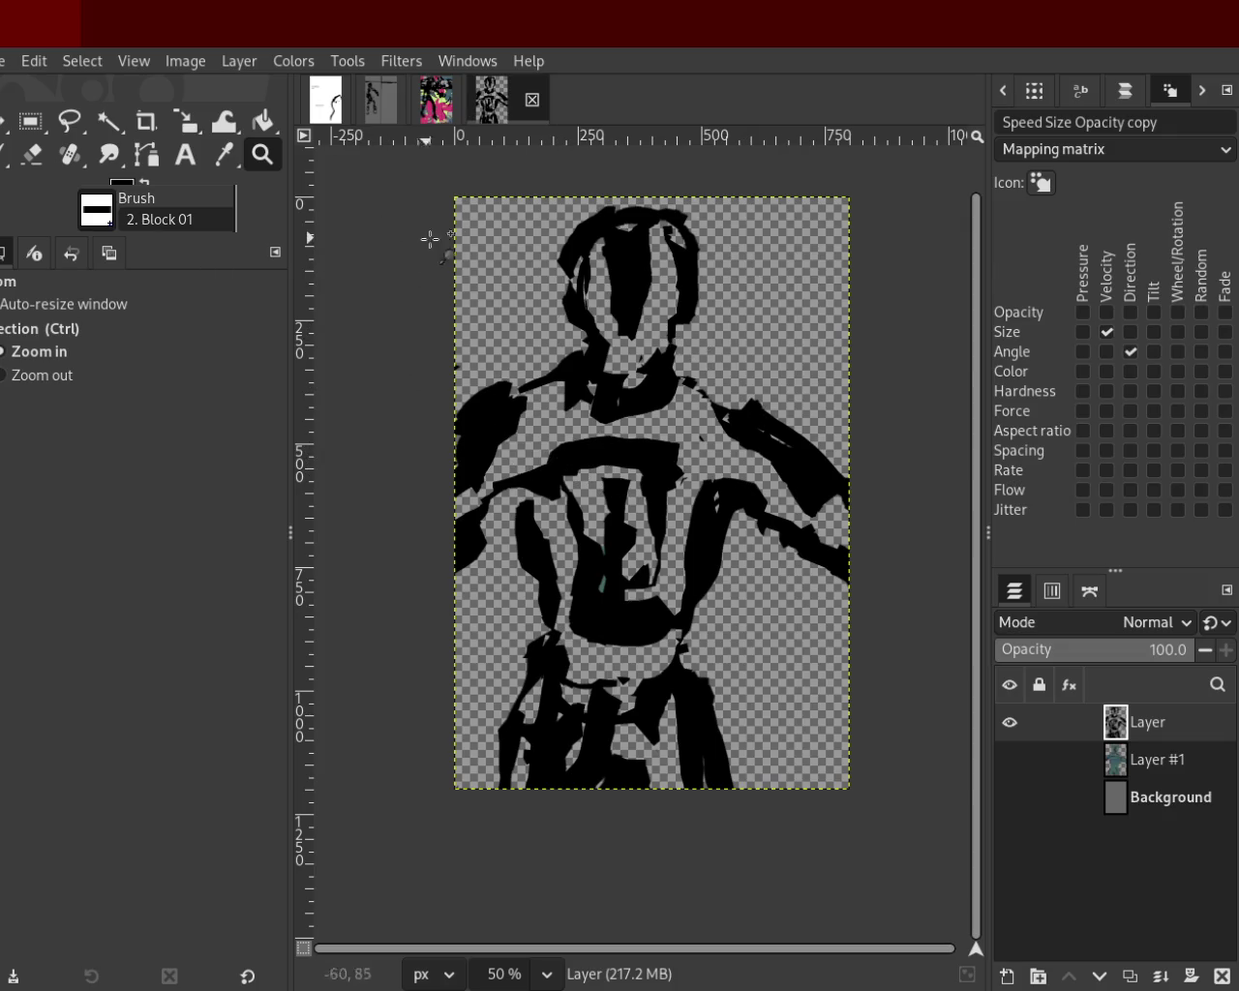
Save the image as 90.xcf and settle the view at 66.7%.
{"action": "key", "text": "ctrl+s"}
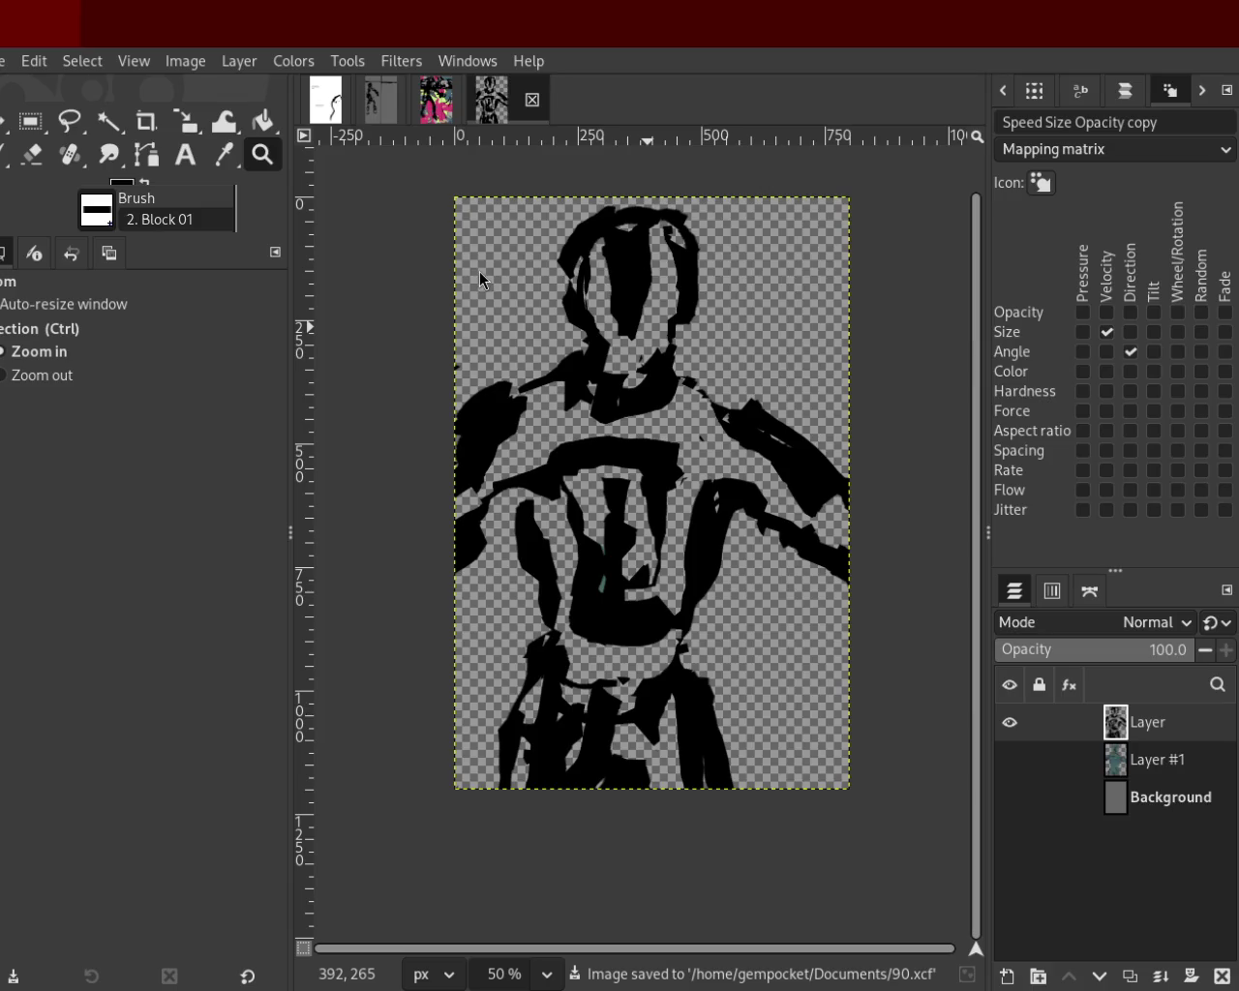
{"action": "left_click", "coordinate": [565, 309], "text": "ctrl"}
{"action": "left_click", "coordinate": [611, 345]}
{"action": "left_click", "coordinate": [612, 345]}
{"action": "left_click", "coordinate": [611, 346], "text": "ctrl"}
{"action": "left_click", "coordinate": [608, 329]}
{"action": "left_click", "coordinate": [602, 291], "text": "ctrl"}
{"action": "left_click", "coordinate": [596, 264]}
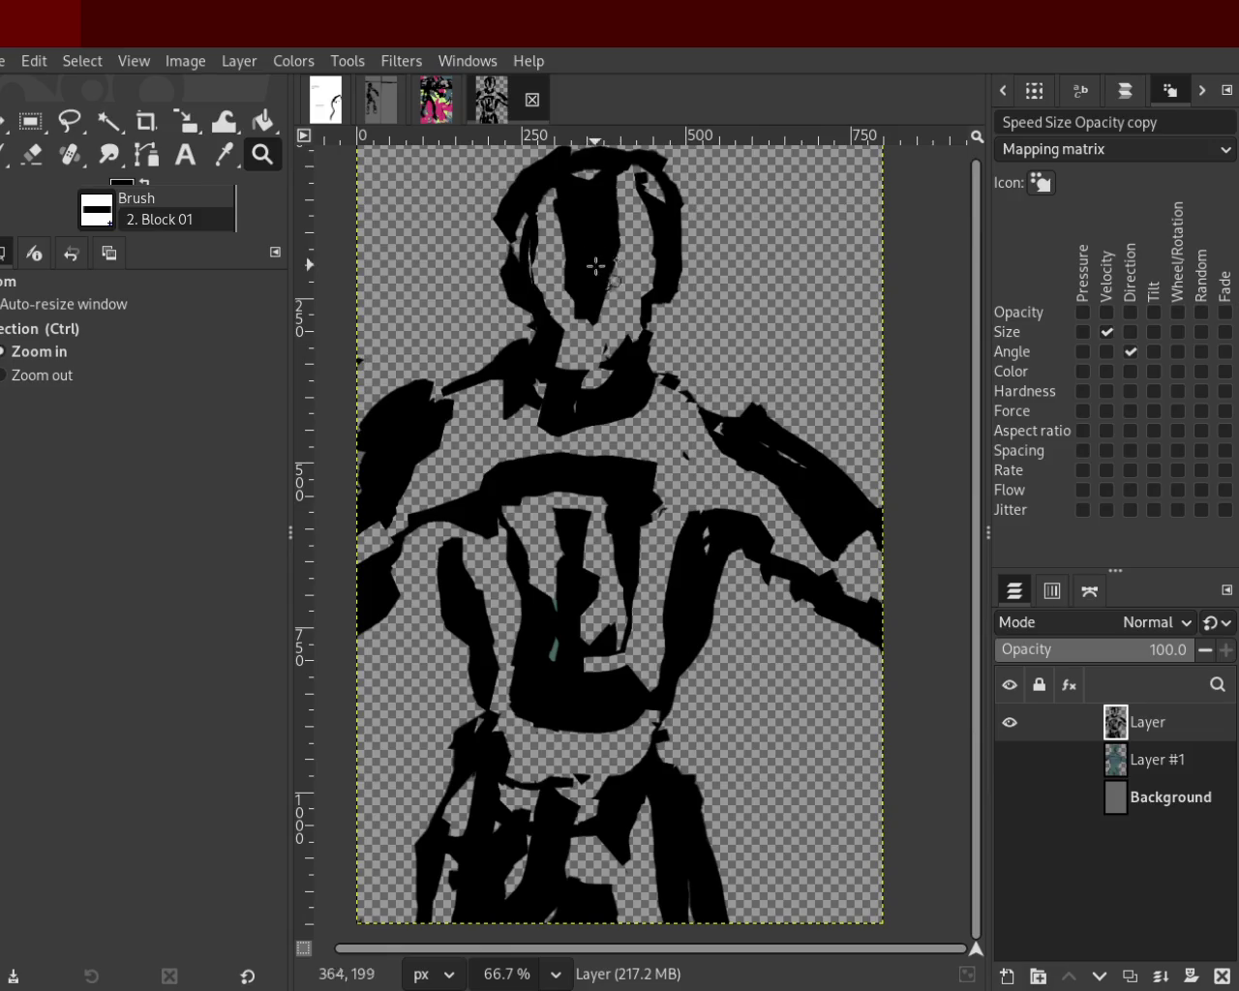
{"action": "left_click", "coordinate": [616, 281], "text": "ctrl"}
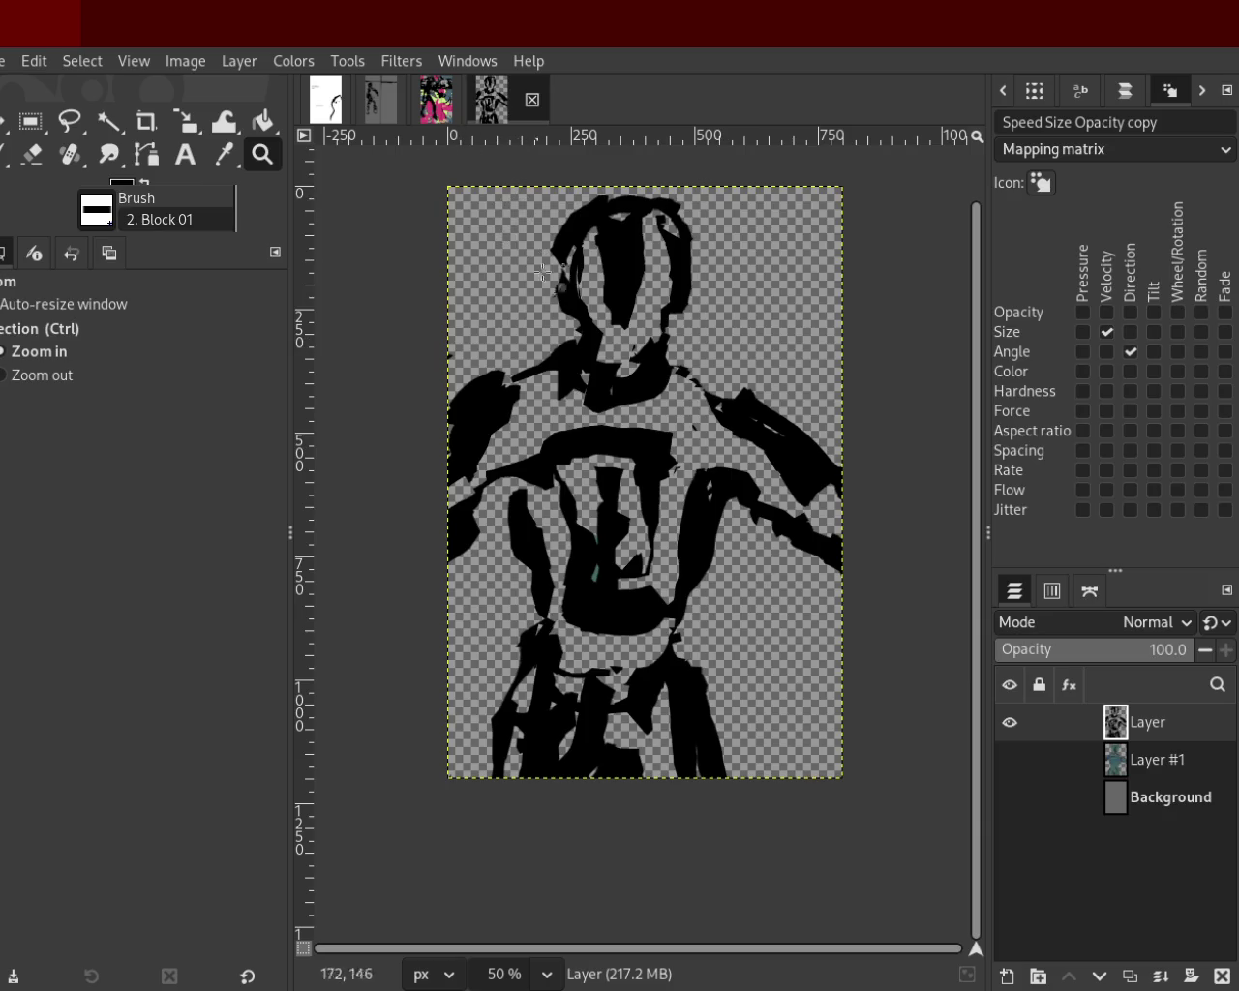
{"action": "left_click", "coordinate": [550, 317], "text": "ctrl"}
{"action": "double_click", "coordinate": [562, 307]}
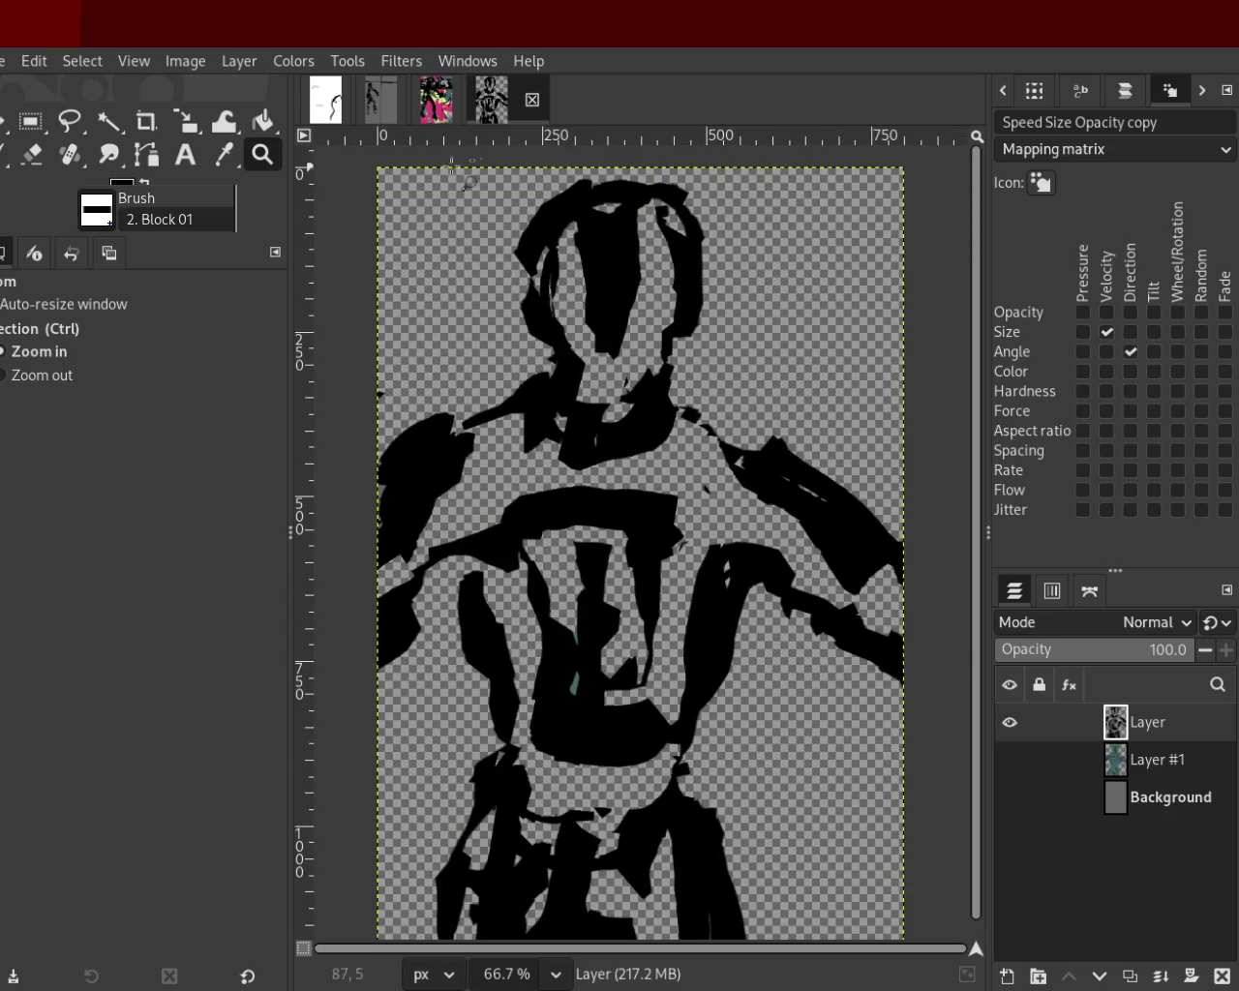
Make Layer #1 and the gray Background visible again under the black figure.
{"action": "left_click", "coordinate": [6, 153]}
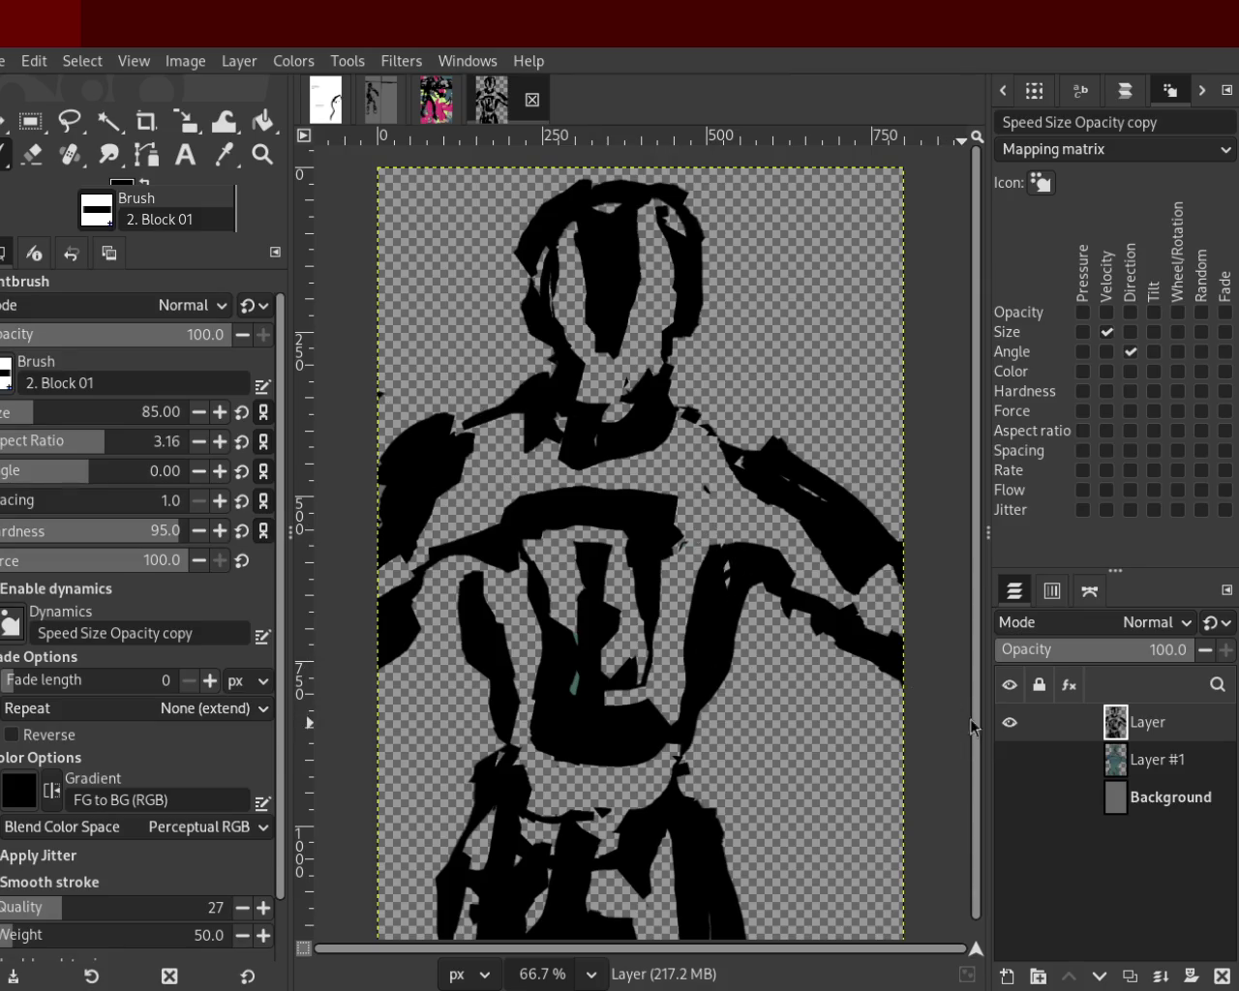
{"action": "left_click", "coordinate": [1009, 761]}
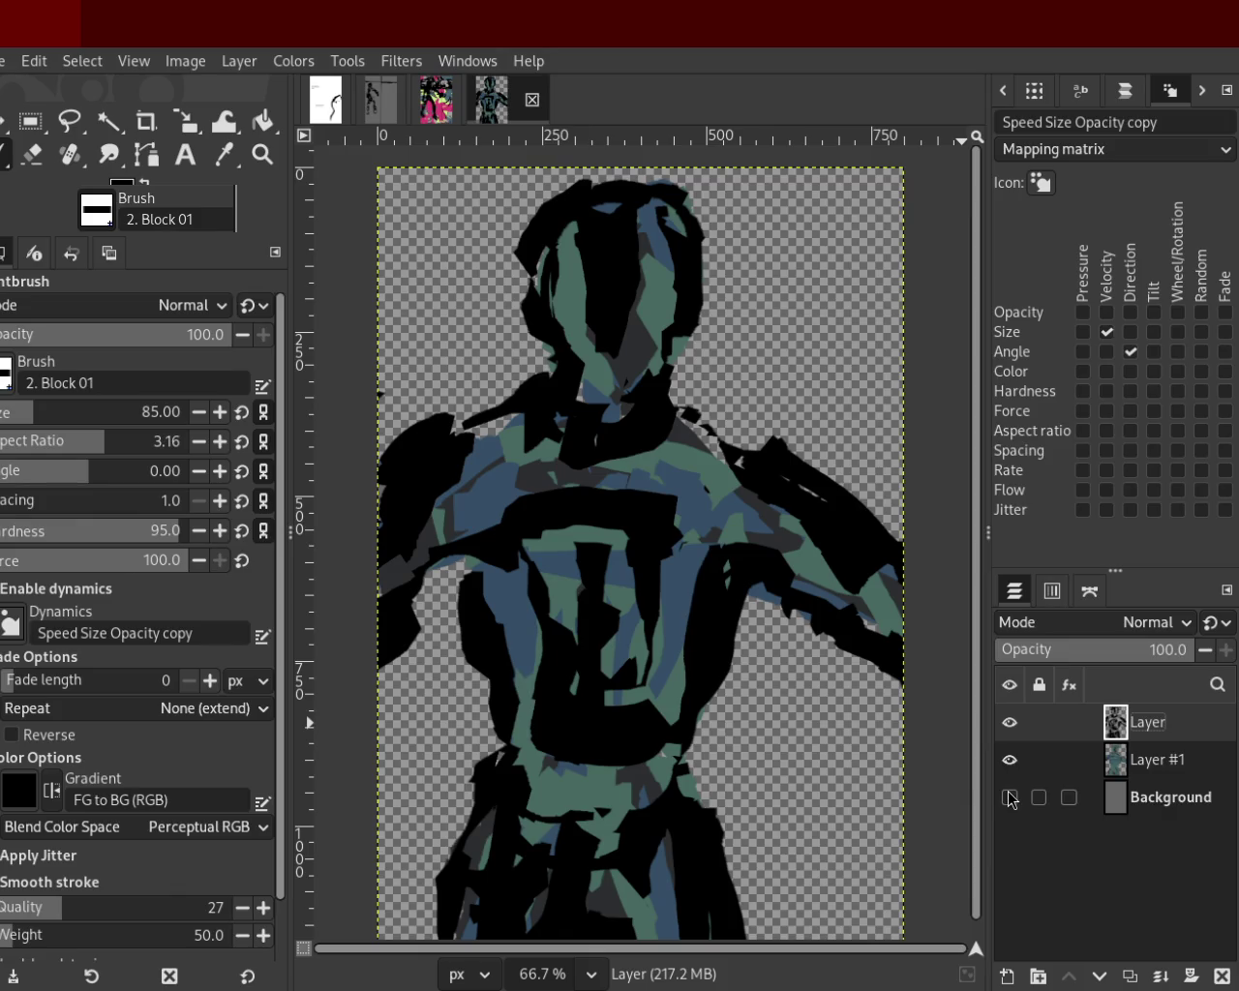
{"action": "left_click", "coordinate": [1009, 798]}
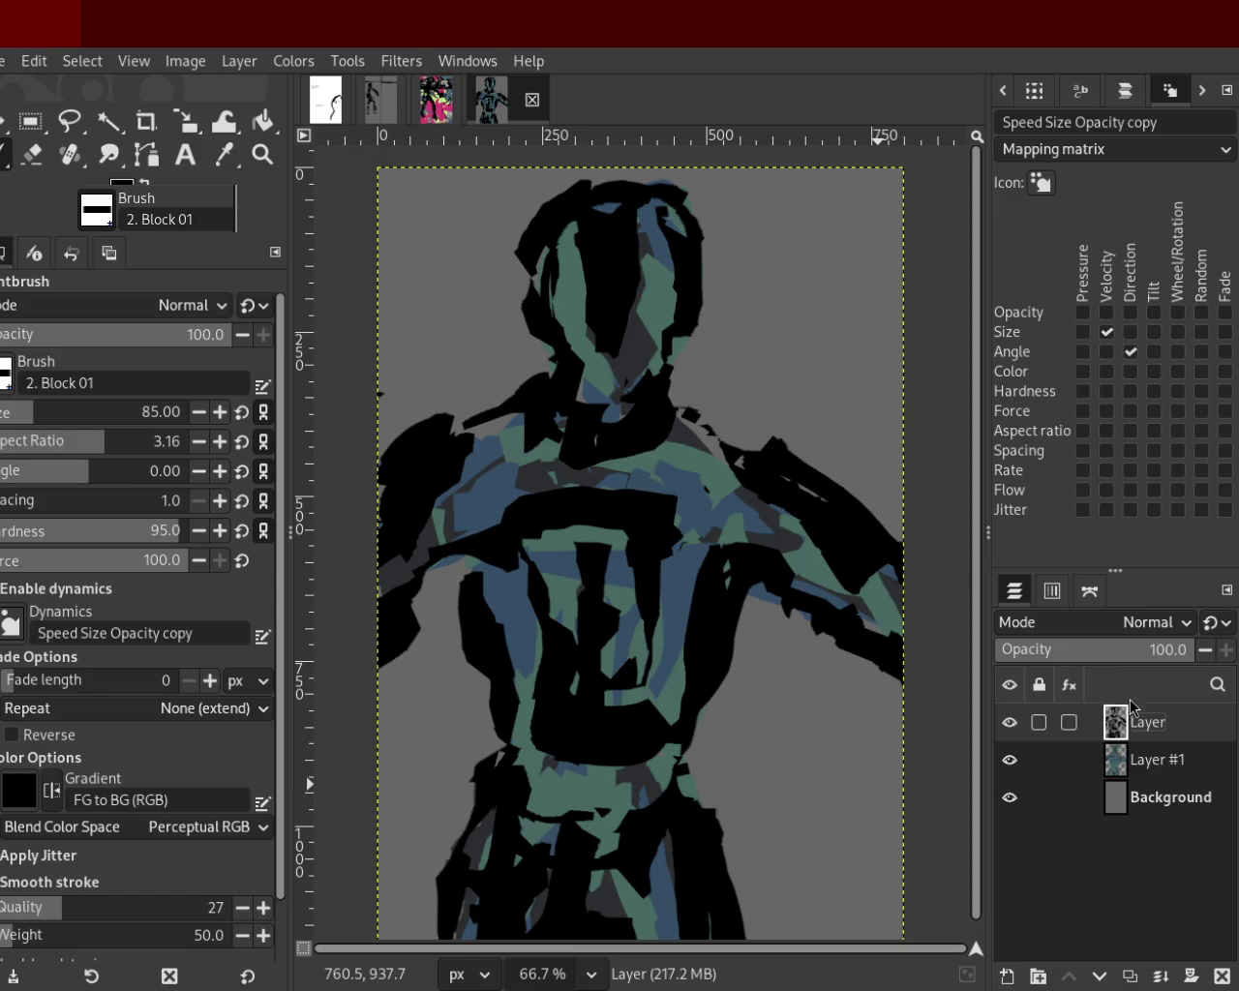
On Layer #1, paint a dark stroke down the torso and blue over the face and neck, discarding a green chest stroke.
{"action": "left_click", "coordinate": [1123, 763]}
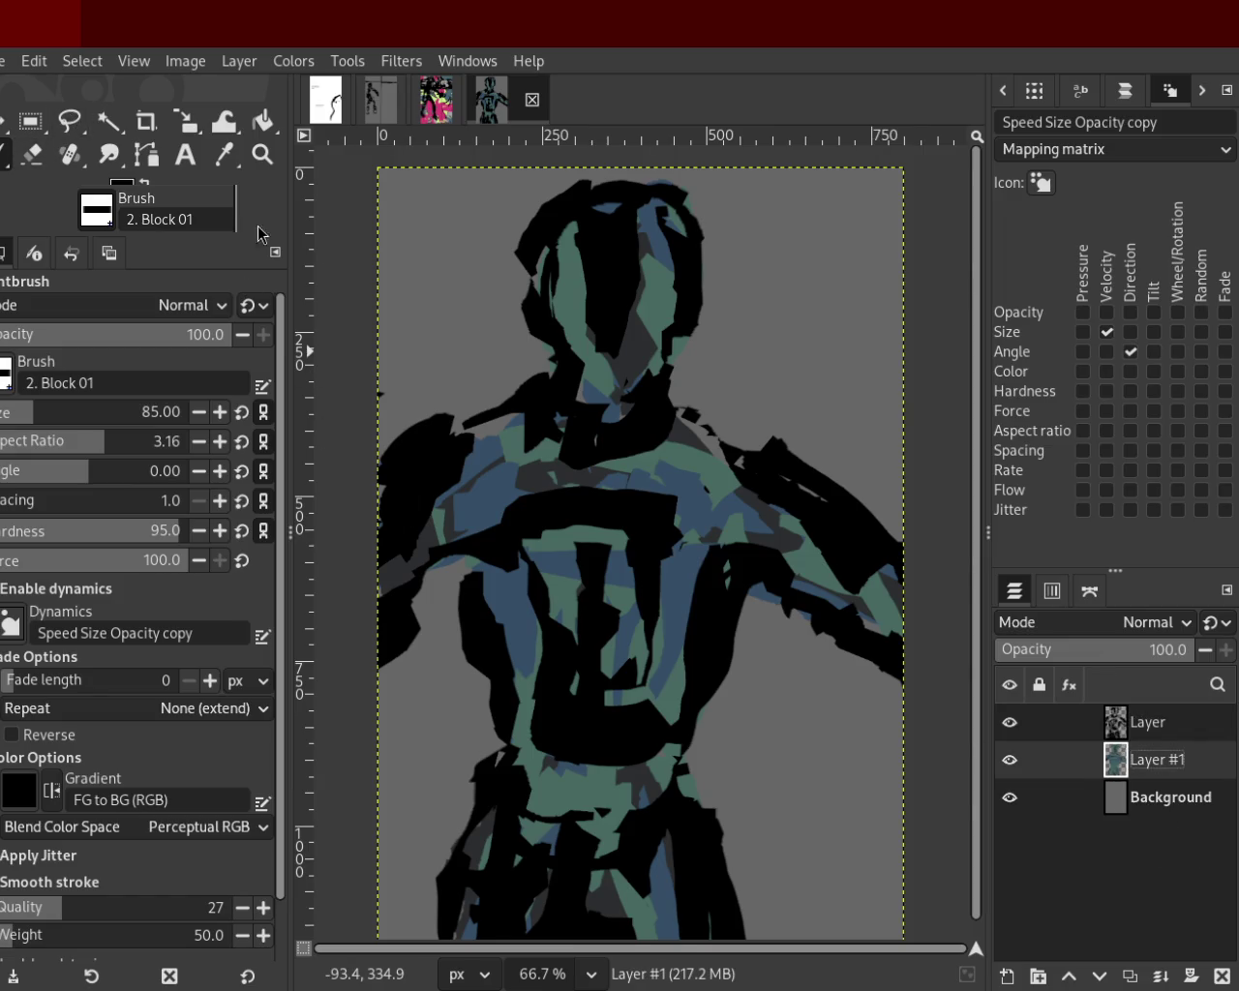
{"action": "left_click", "coordinate": [705, 505], "text": "ctrl"}
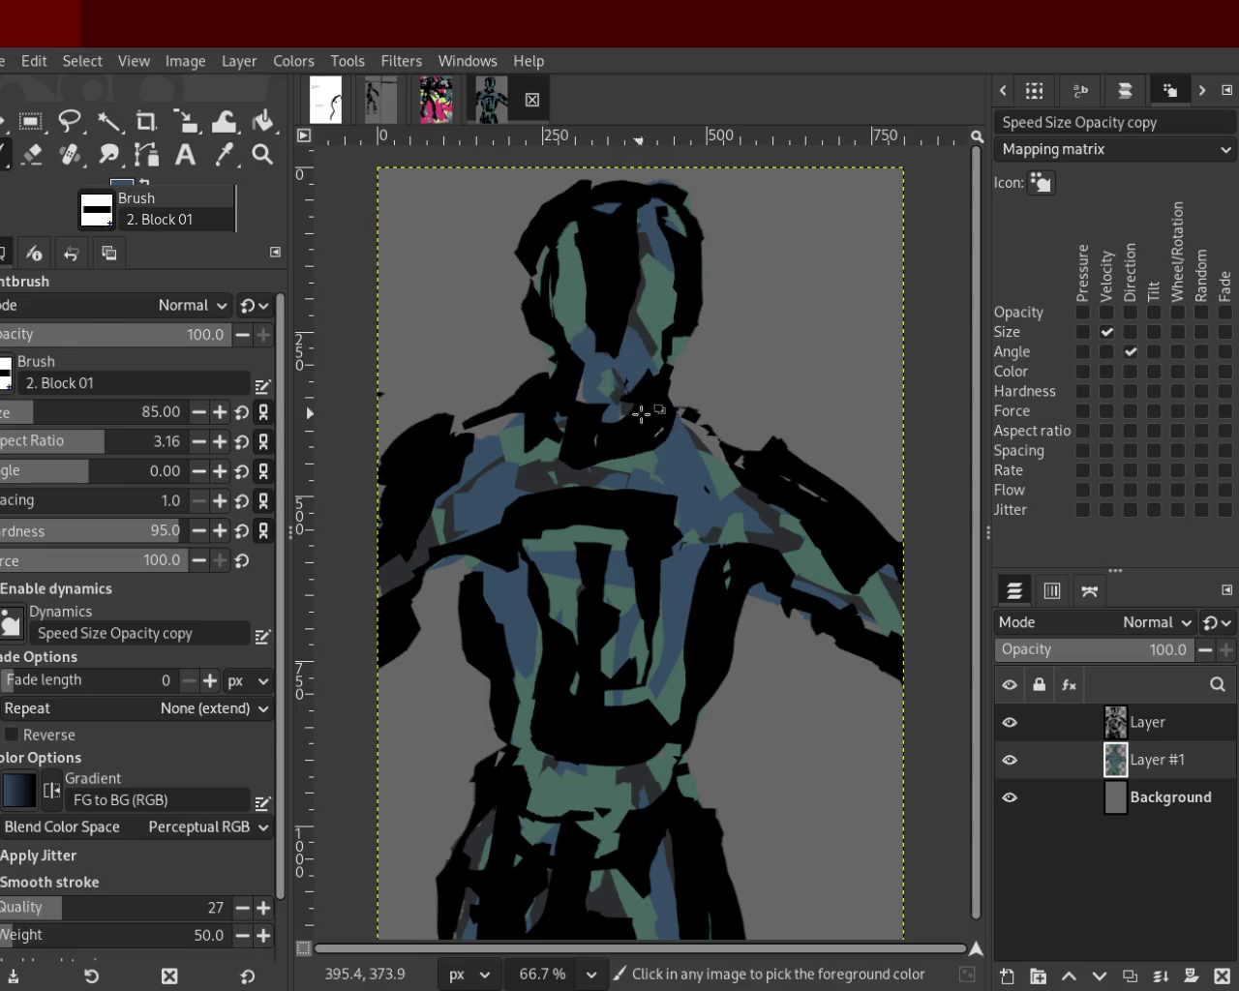
{"action": "left_click", "coordinate": [616, 482], "text": "ctrl"}
{"action": "left_click_drag", "start_coordinate": [653, 469], "coordinate": [641, 453]}
{"action": "key", "text": "ctrl+z"}
{"action": "left_click", "coordinate": [496, 478], "text": "ctrl"}
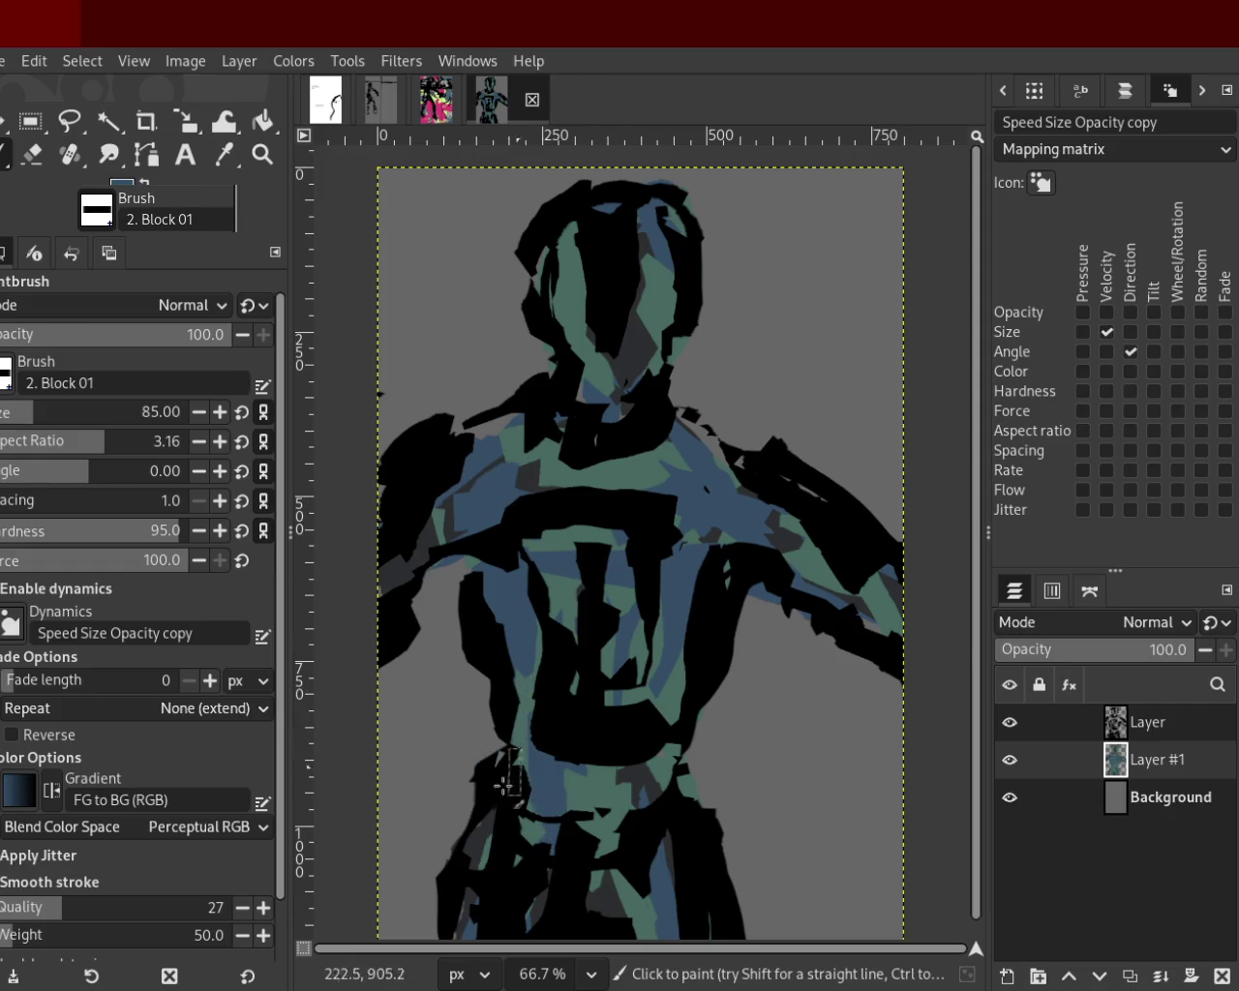
{"action": "left_click", "coordinate": [488, 848], "text": "ctrl"}
{"action": "left_click_drag", "start_coordinate": [571, 639], "coordinate": [485, 900]}
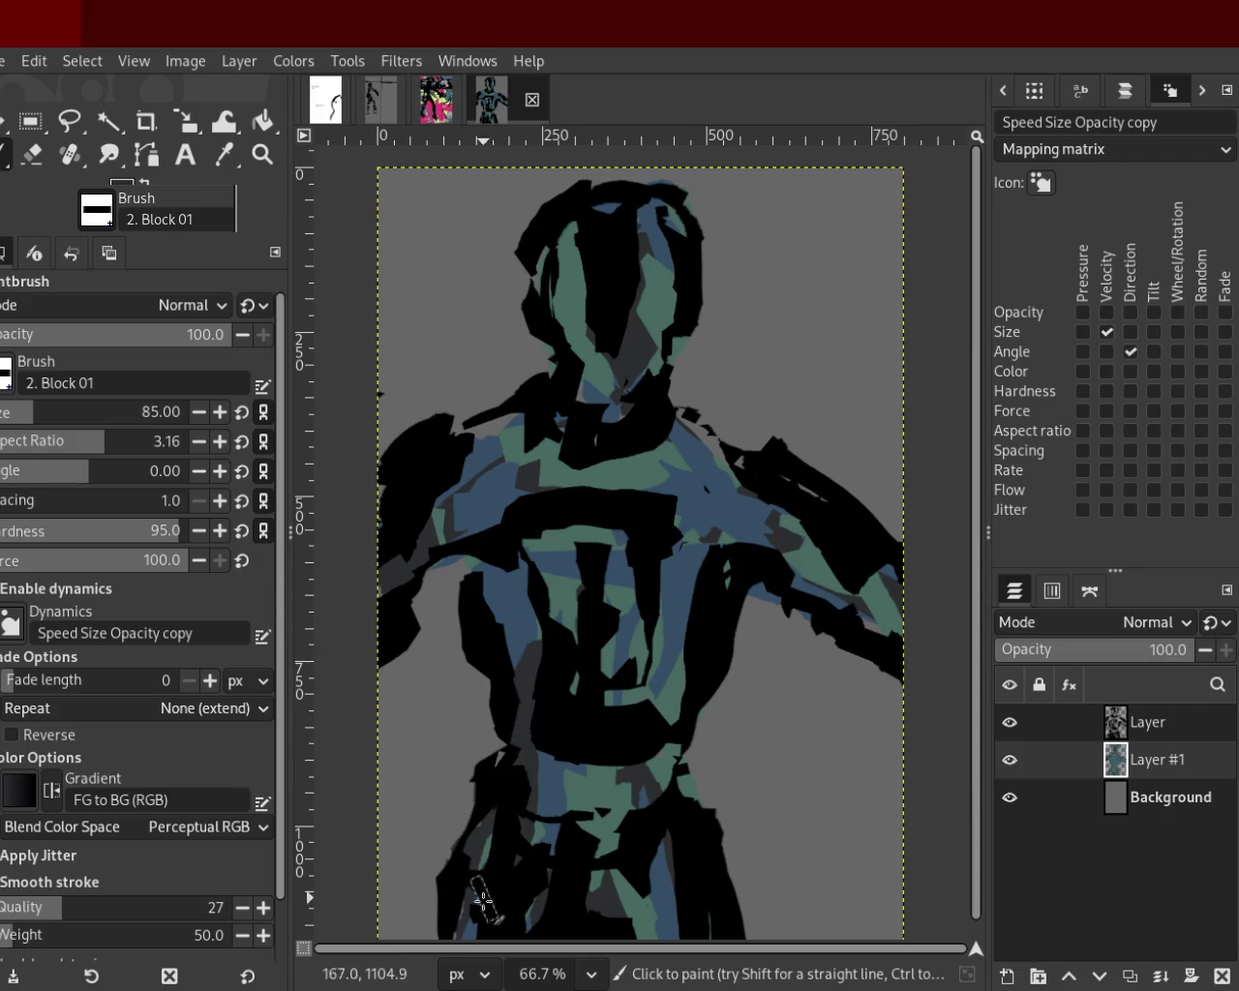
{"action": "left_click", "coordinate": [625, 796], "text": "ctrl"}
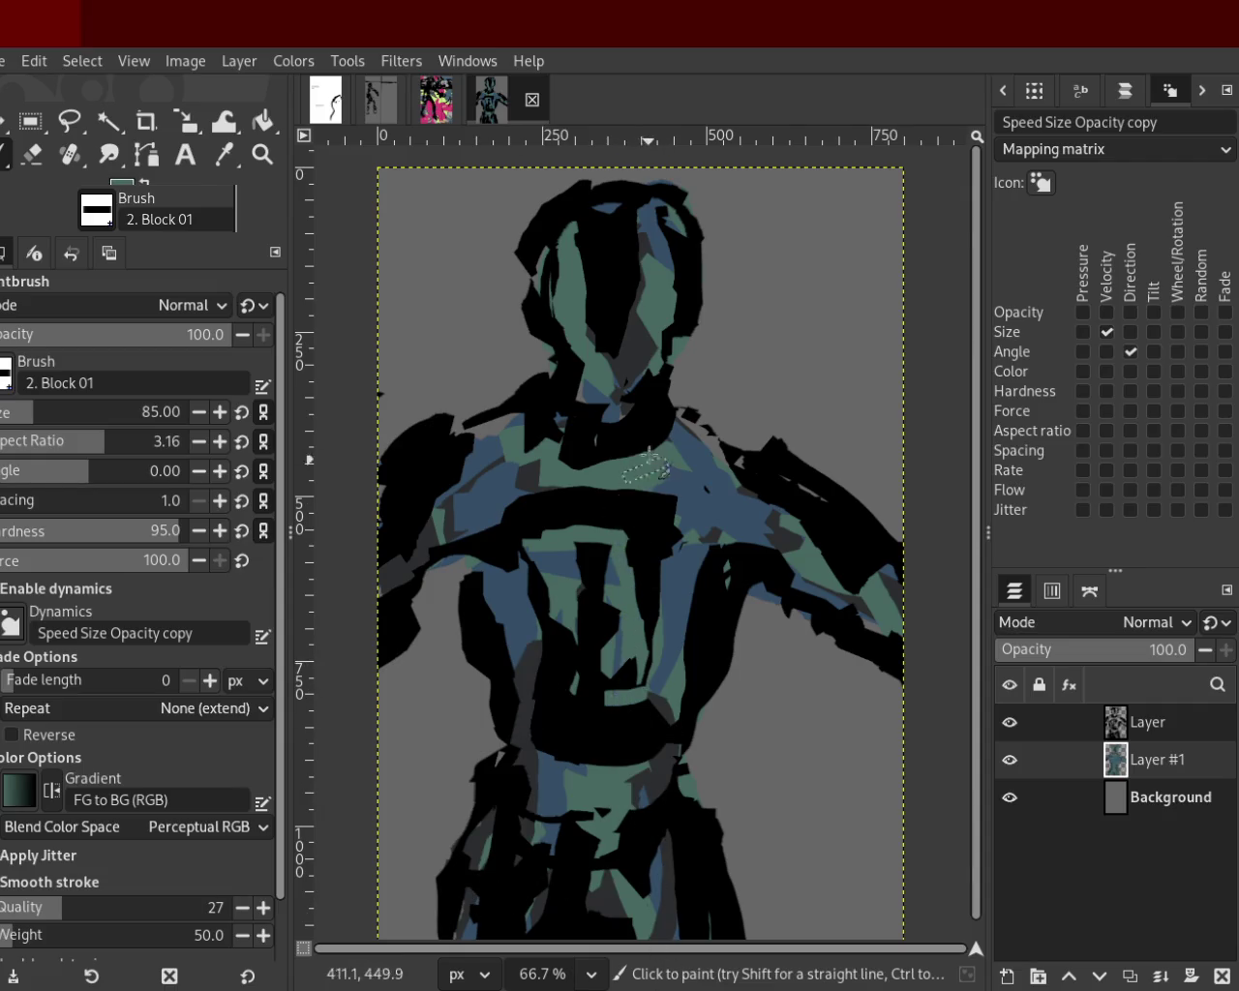
{"action": "left_click", "coordinate": [678, 465], "text": "ctrl"}
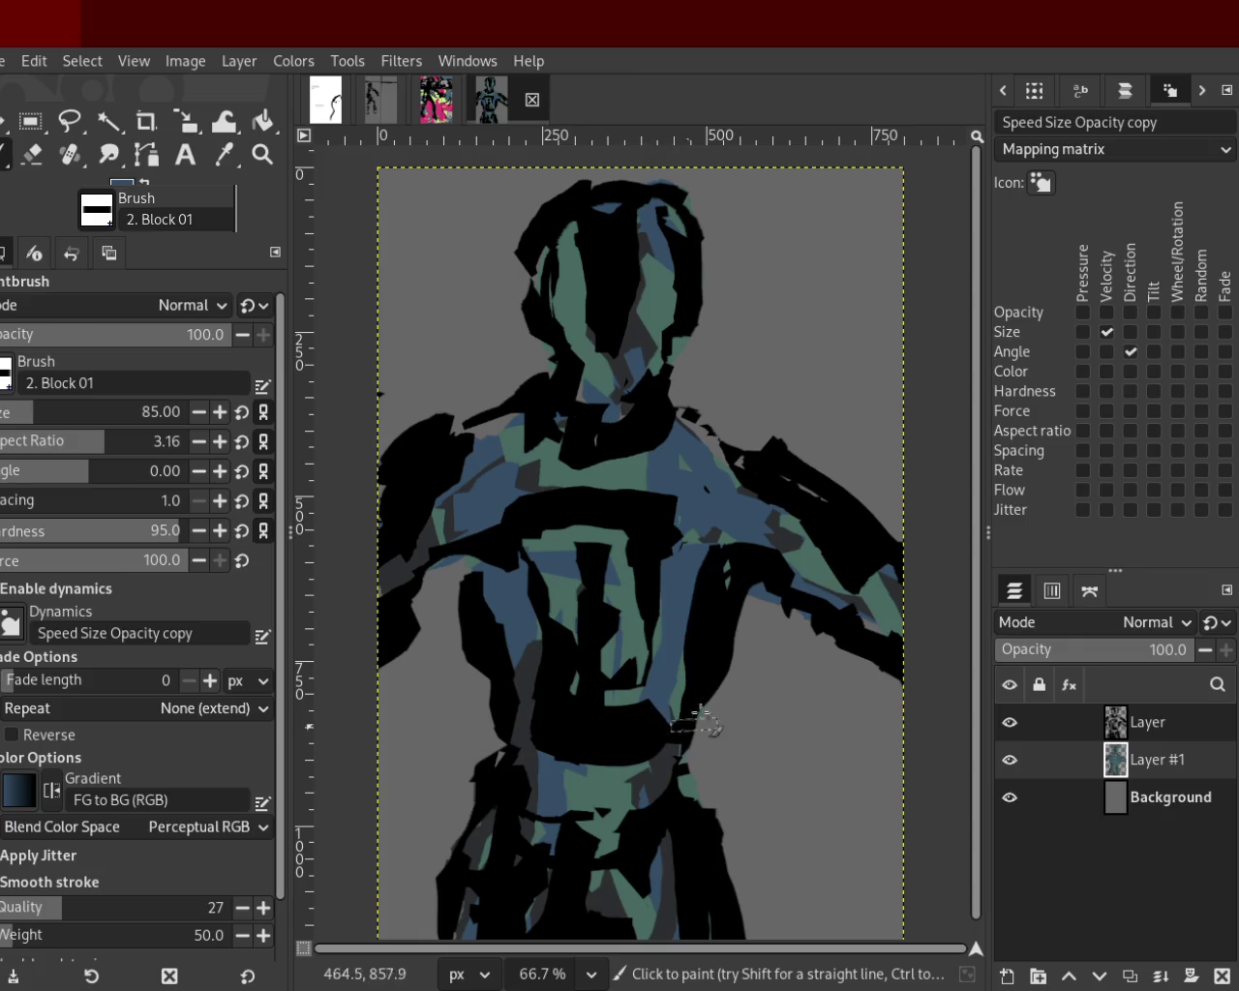
{"action": "mouse_move", "coordinate": [670, 436]}
{"action": "left_mouse_down"}
{"action": "mouse_move", "coordinate": [646, 380]}
{"action": "mouse_move", "coordinate": [650, 199]}
{"action": "mouse_move", "coordinate": [597, 330]}
{"action": "mouse_move", "coordinate": [561, 498]}
{"action": "mouse_move", "coordinate": [604, 273]}
{"action": "mouse_move", "coordinate": [614, 678]}
{"action": "mouse_move", "coordinate": [634, 812]}
{"action": "mouse_move", "coordinate": [562, 530]}
{"action": "left_mouse_up"}
Paint black blocks around the neck and two vertical blue strokes on the left torso.
{"action": "left_click", "coordinate": [547, 475], "text": "ctrl"}
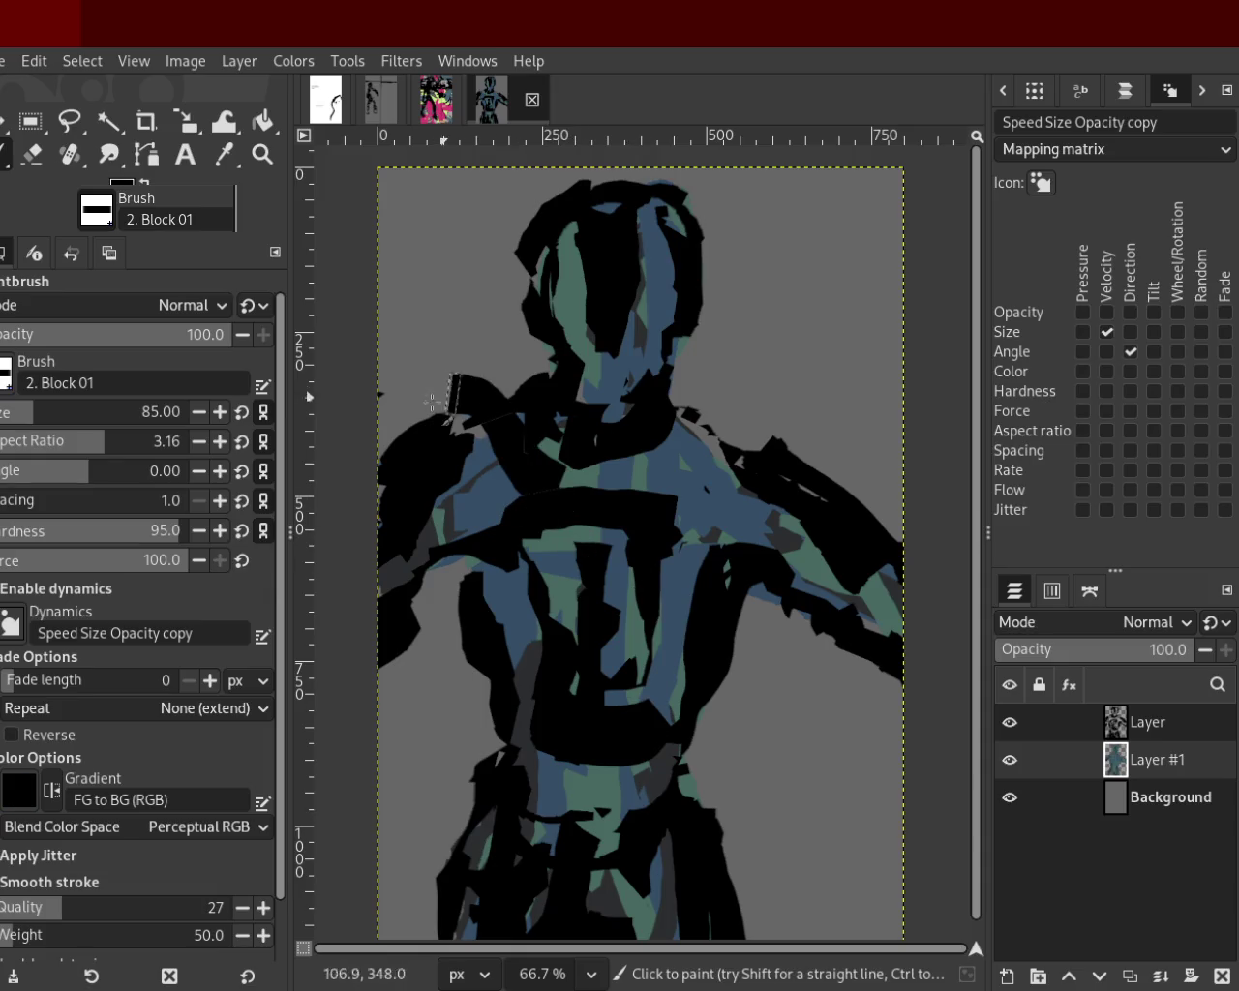
{"action": "left_click", "coordinate": [547, 468], "text": "ctrl"}
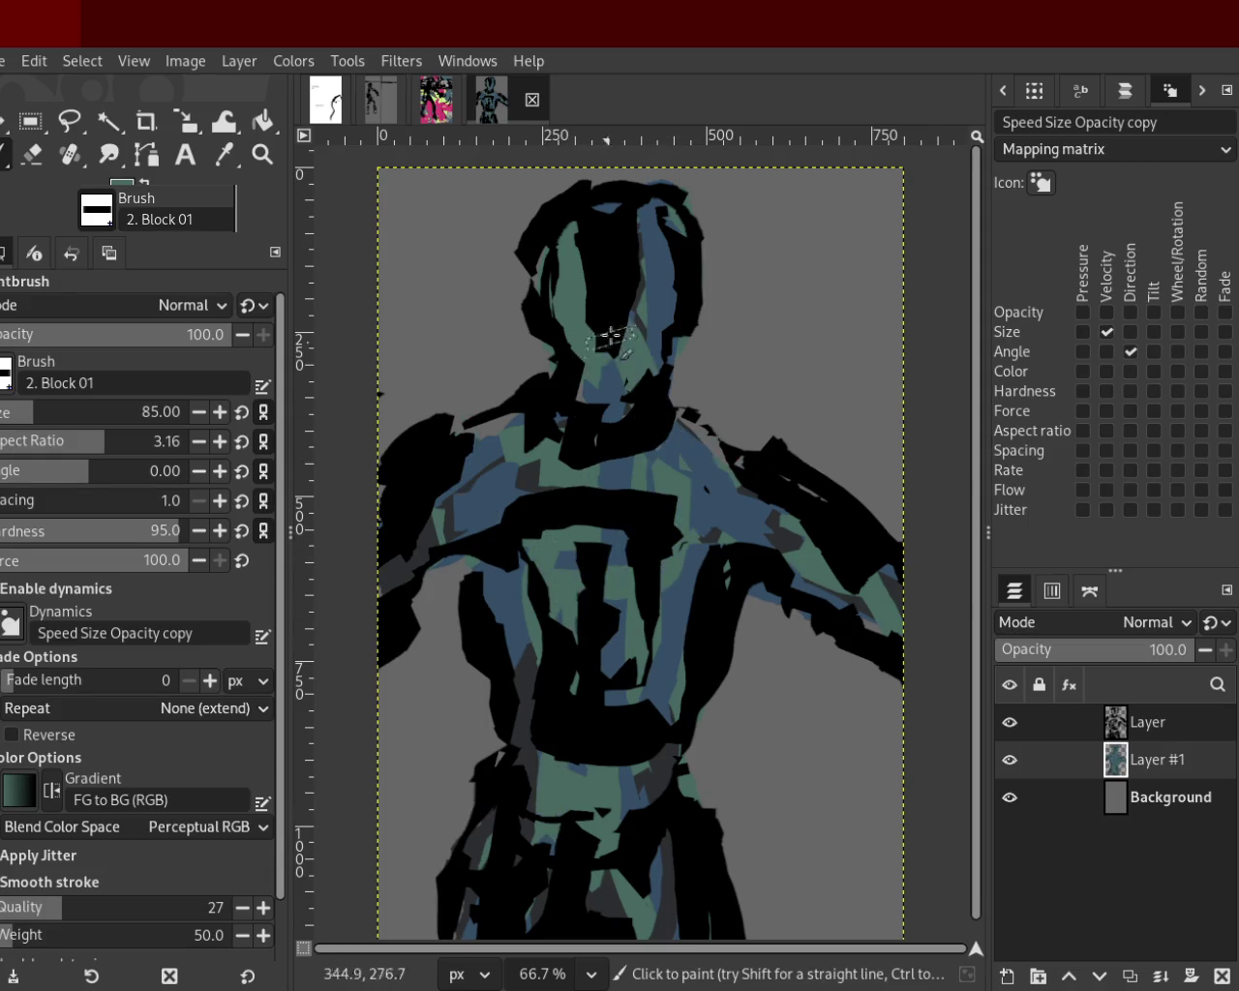
{"action": "left_click_drag", "start_coordinate": [612, 473], "coordinate": [592, 423]}
{"action": "left_click", "coordinate": [760, 513], "text": "ctrl"}
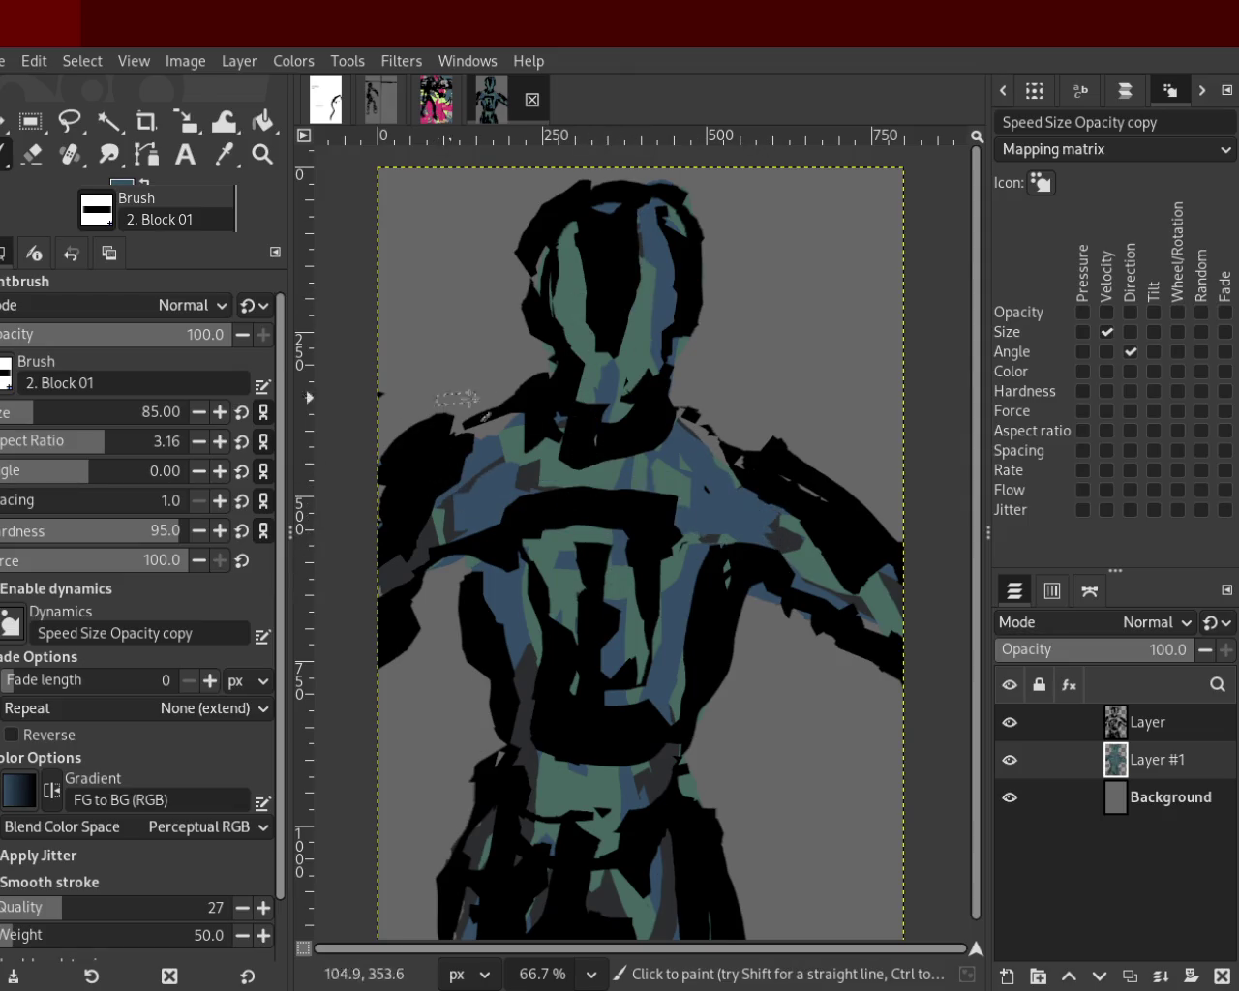
{"action": "left_click_drag", "start_coordinate": [530, 567], "coordinate": [513, 745]}
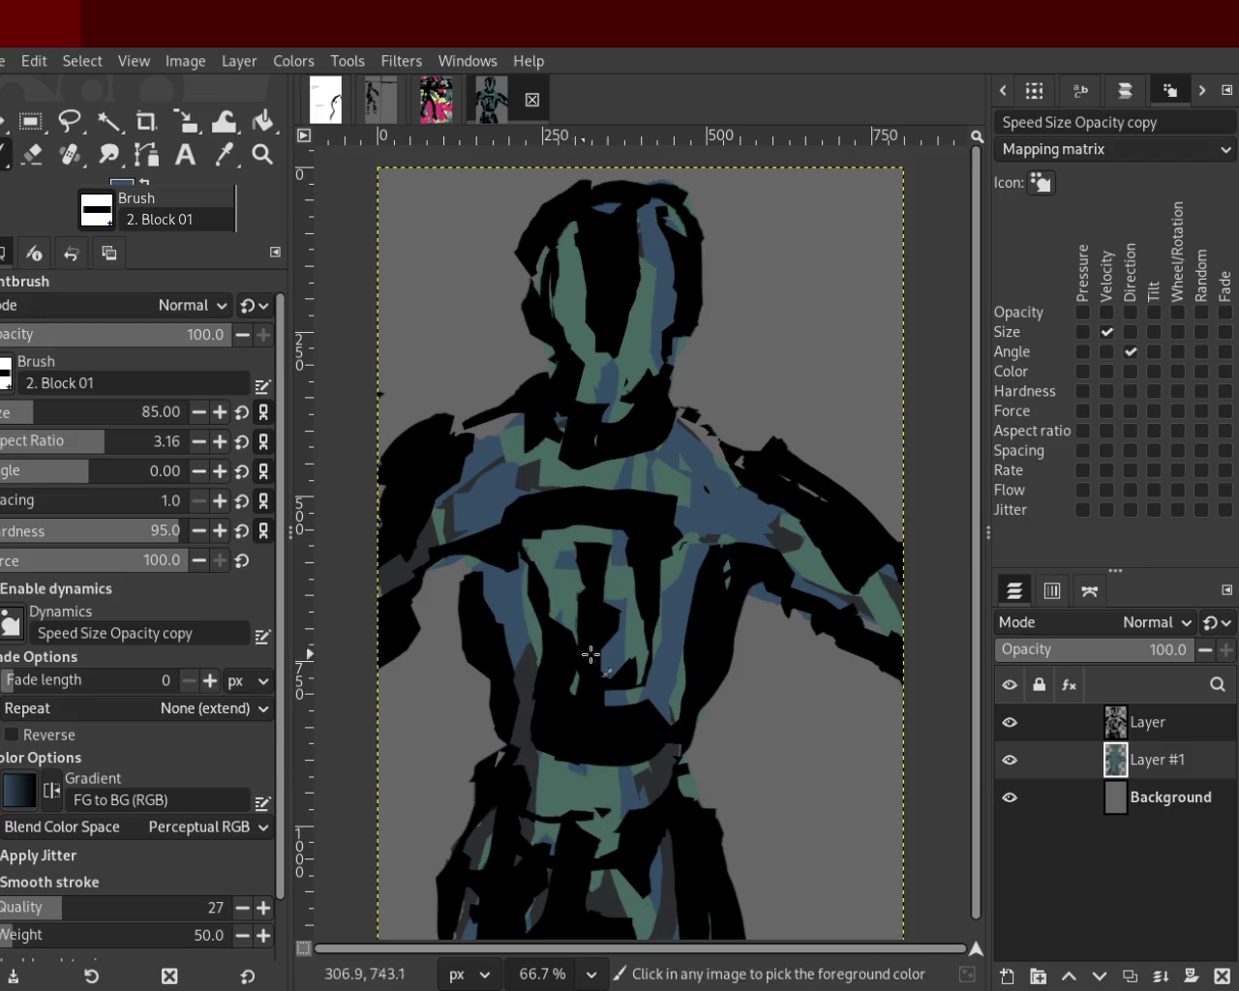
{"action": "left_click_drag", "start_coordinate": [575, 899], "coordinate": [532, 717]}
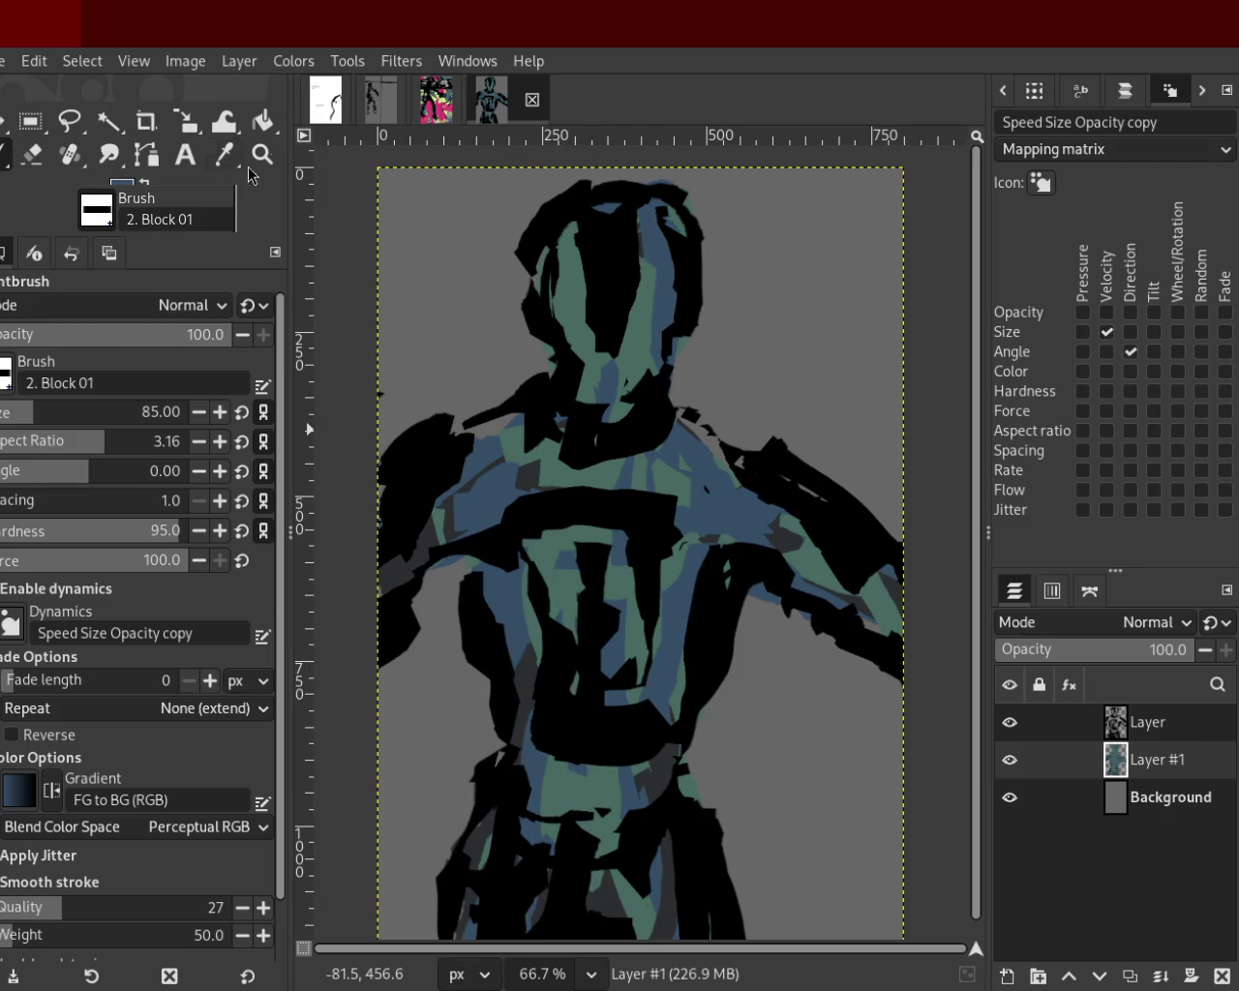
{"action": "left_click", "coordinate": [261, 154]}
{"action": "scroll", "coordinate": [567, 416], "scroll_direction": "down", "scroll_amount": 3}
Paint a narrow teal stroke and three dark slate-blue strokes down the chest.
{"action": "scroll", "coordinate": [539, 632], "scroll_direction": "up", "scroll_amount": 2}
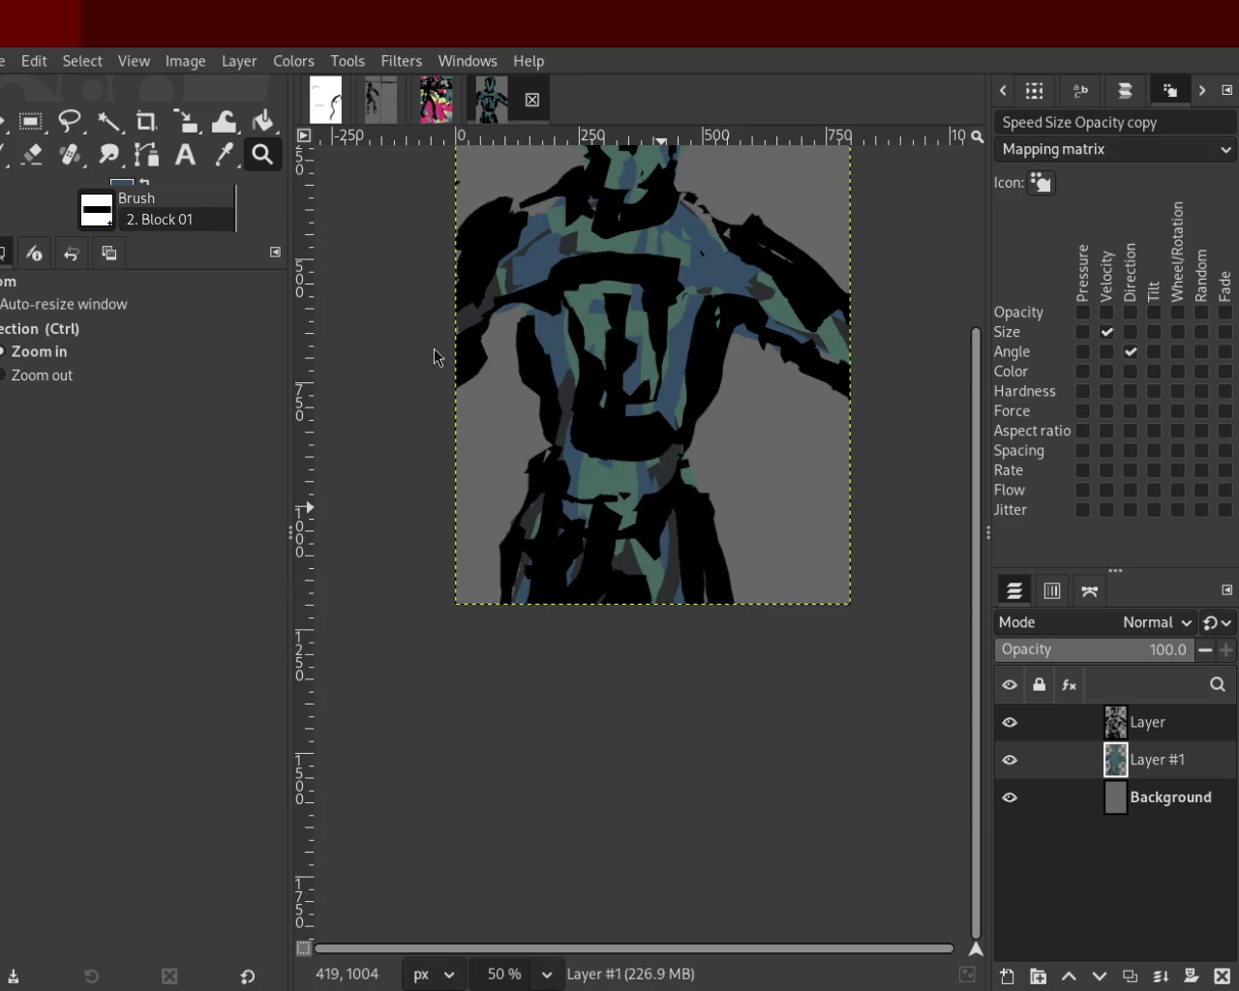
{"action": "left_click", "coordinate": [4, 155]}
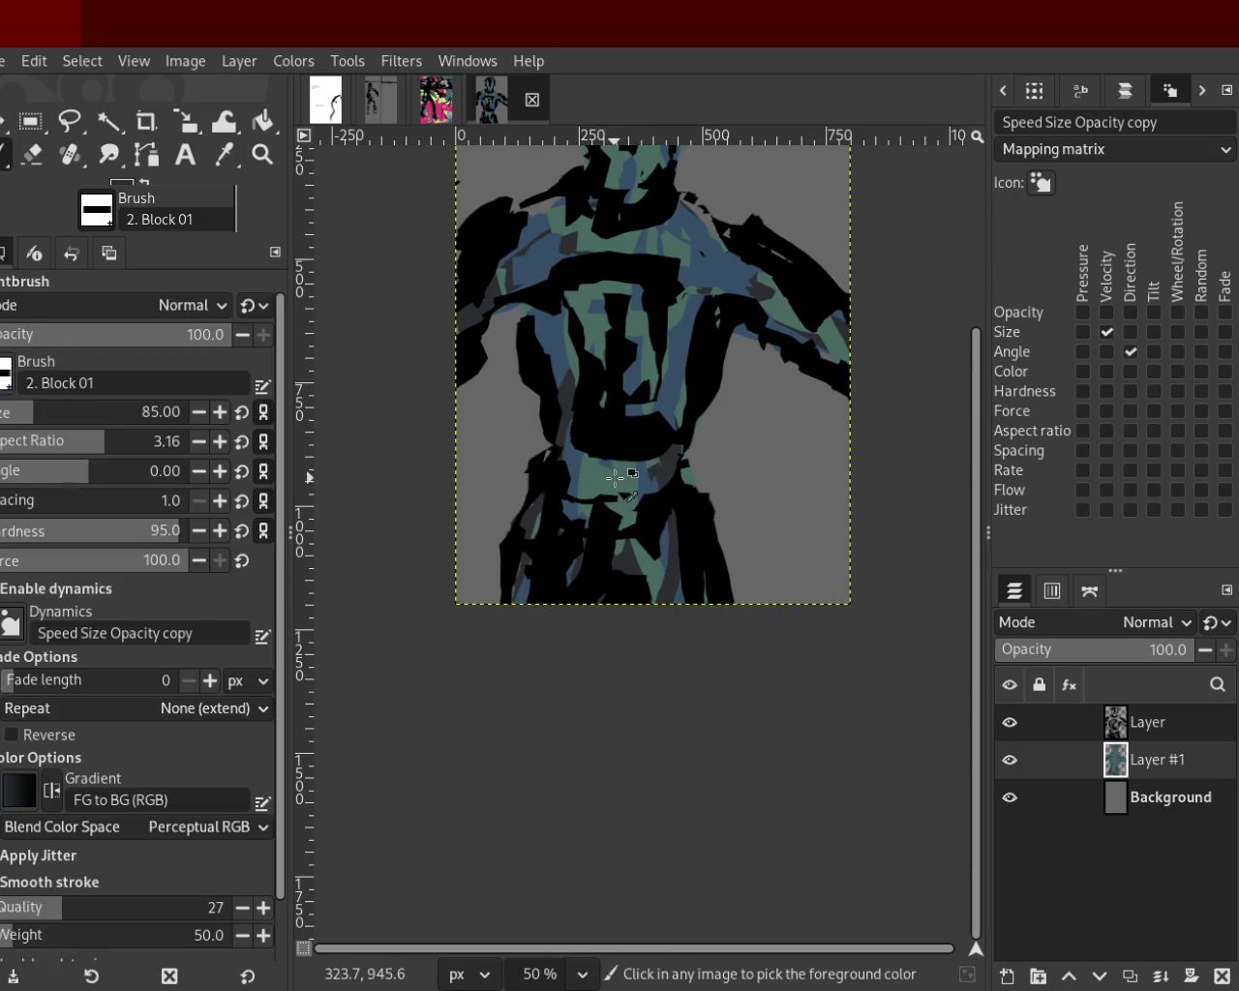
{"action": "left_click", "coordinate": [631, 488], "text": "ctrl"}
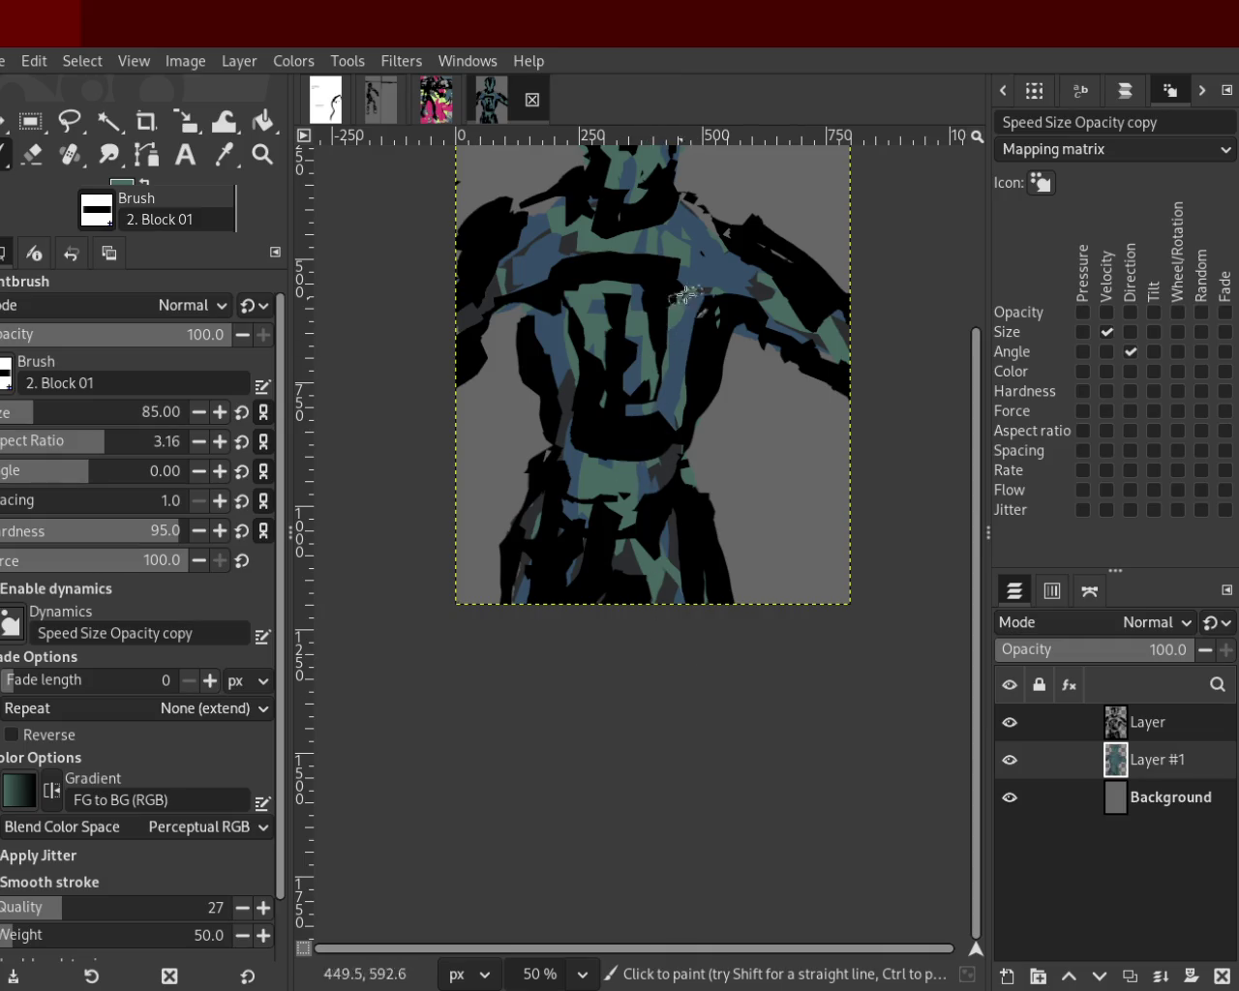
{"action": "left_click_drag", "start_coordinate": [678, 306], "coordinate": [626, 520]}
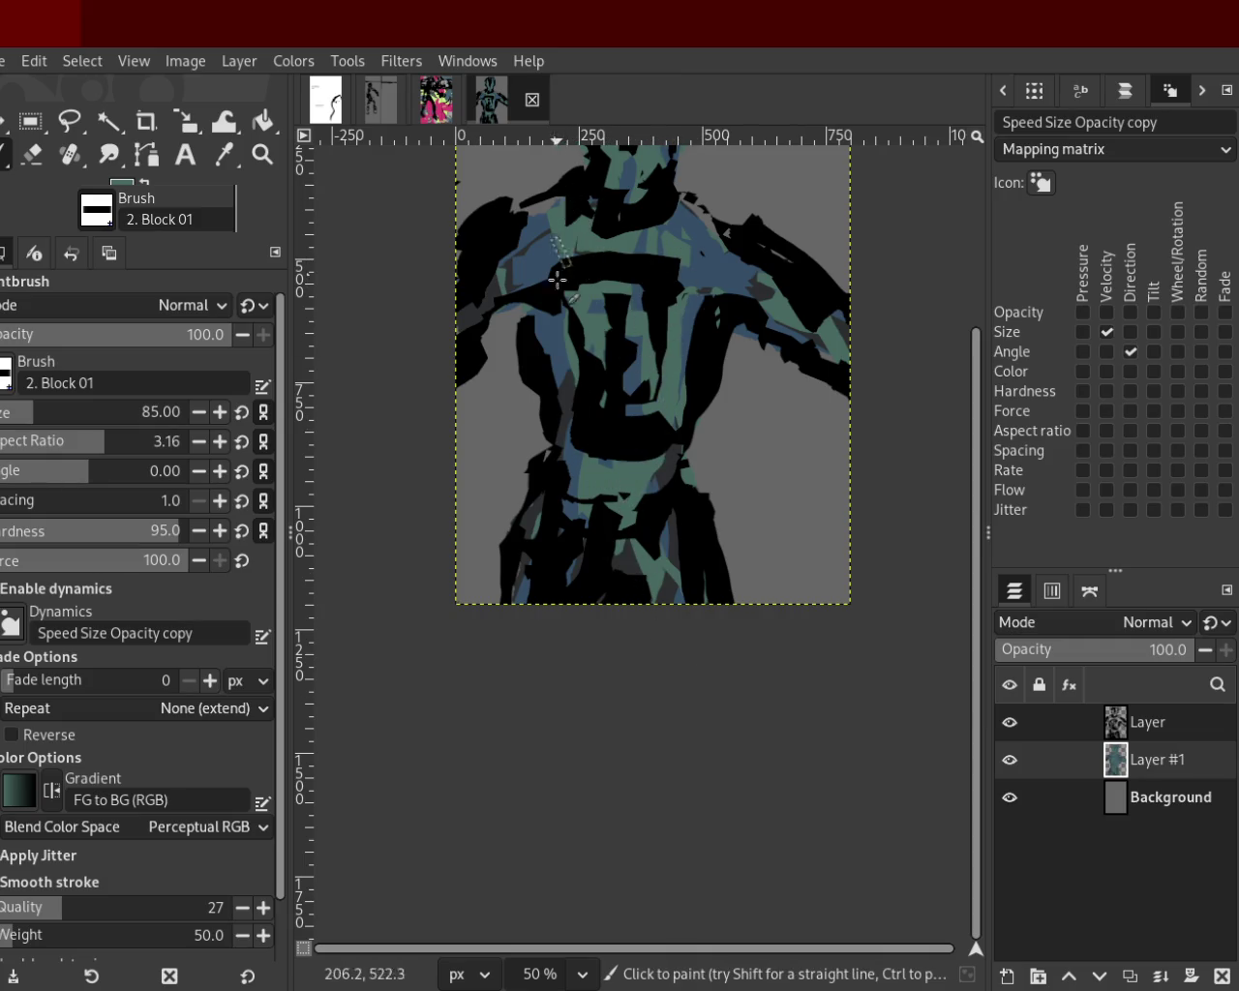
{"action": "left_click_drag", "start_coordinate": [580, 271], "coordinate": [610, 439]}
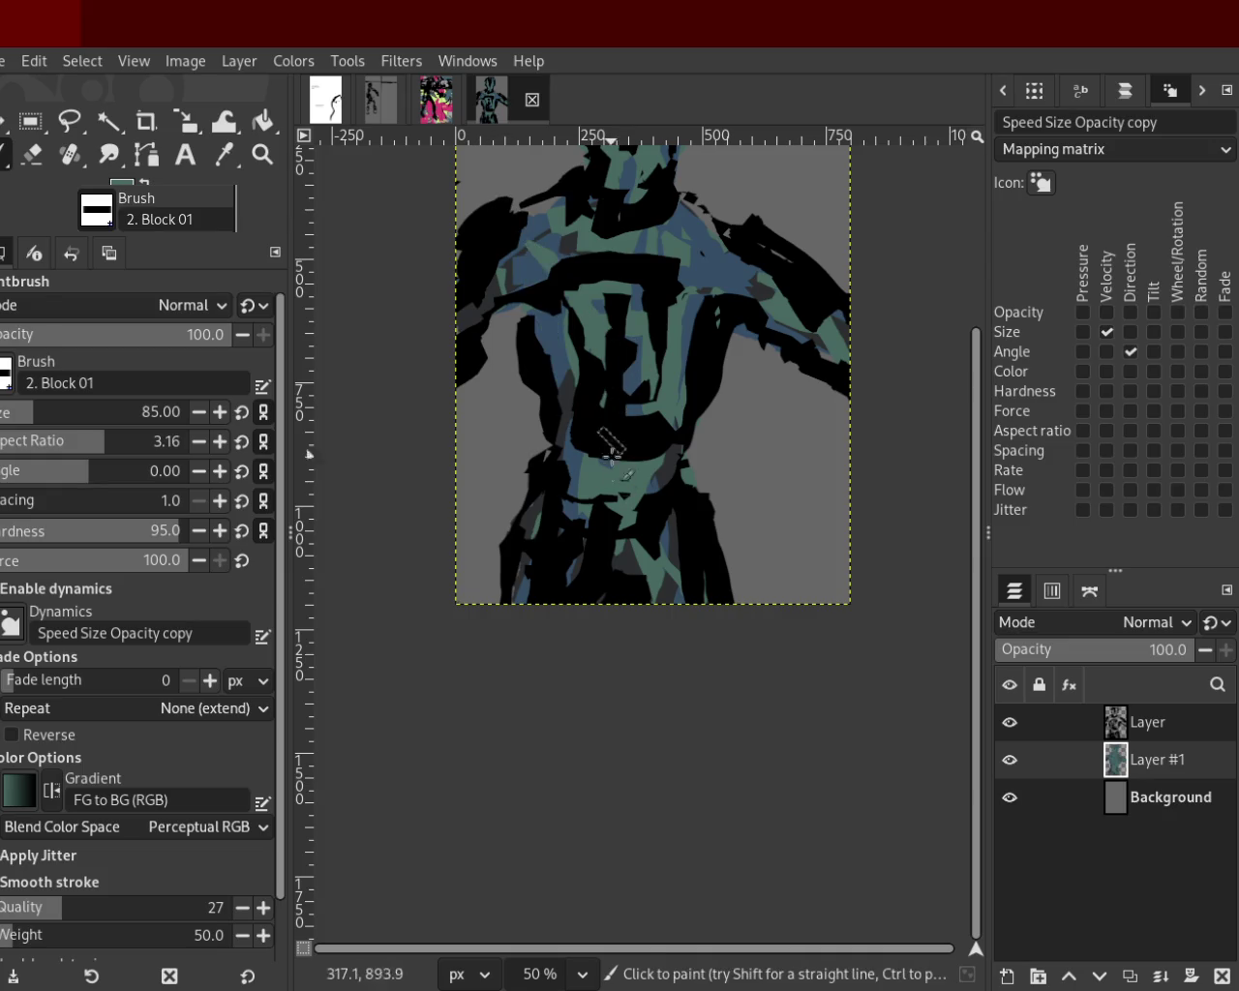
{"action": "left_click", "coordinate": [692, 240], "text": "ctrl"}
{"action": "left_click_drag", "start_coordinate": [704, 284], "coordinate": [704, 388]}
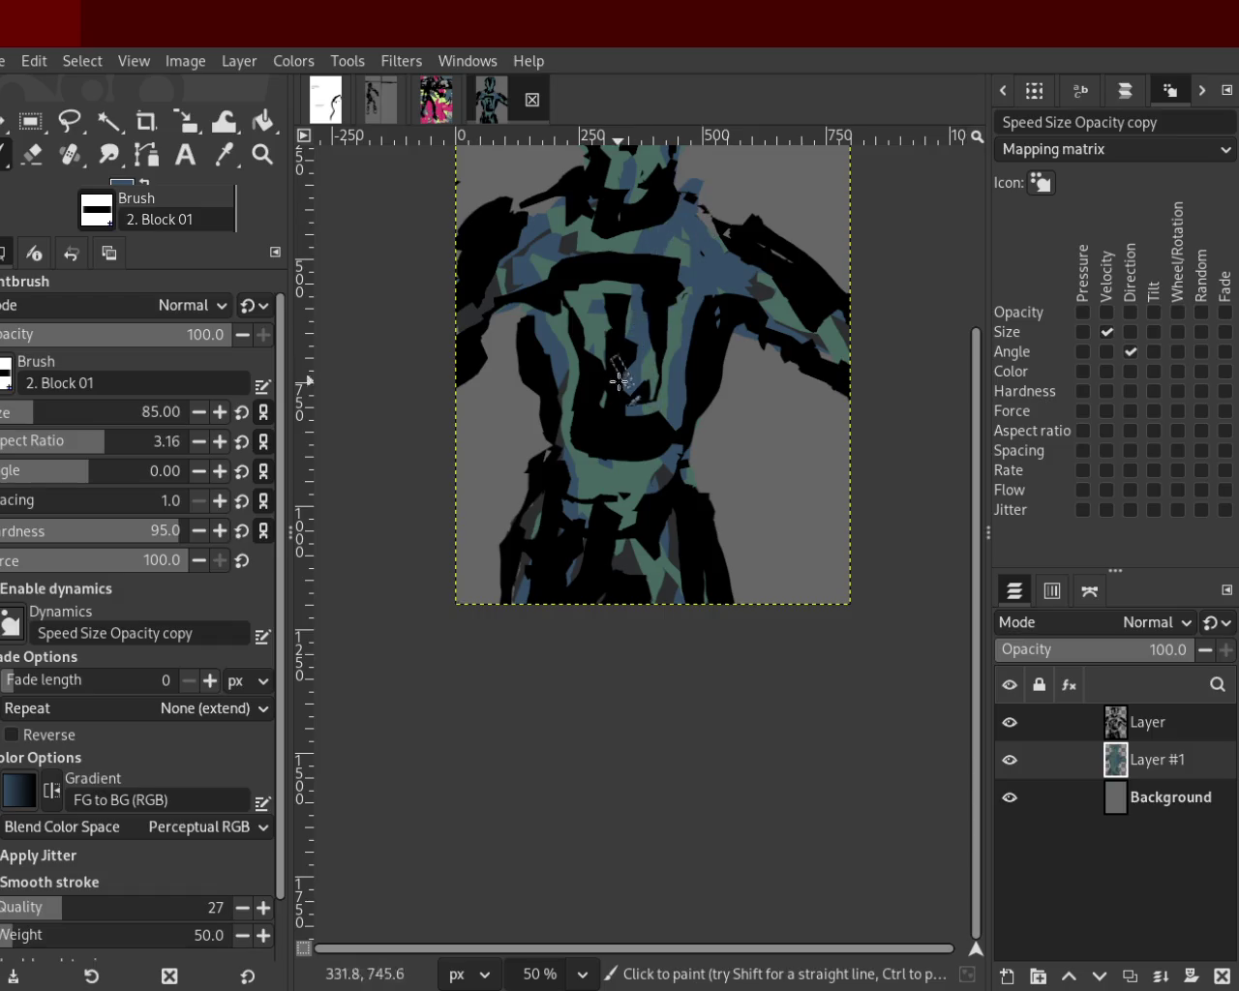
{"action": "left_click_drag", "start_coordinate": [599, 233], "coordinate": [604, 358]}
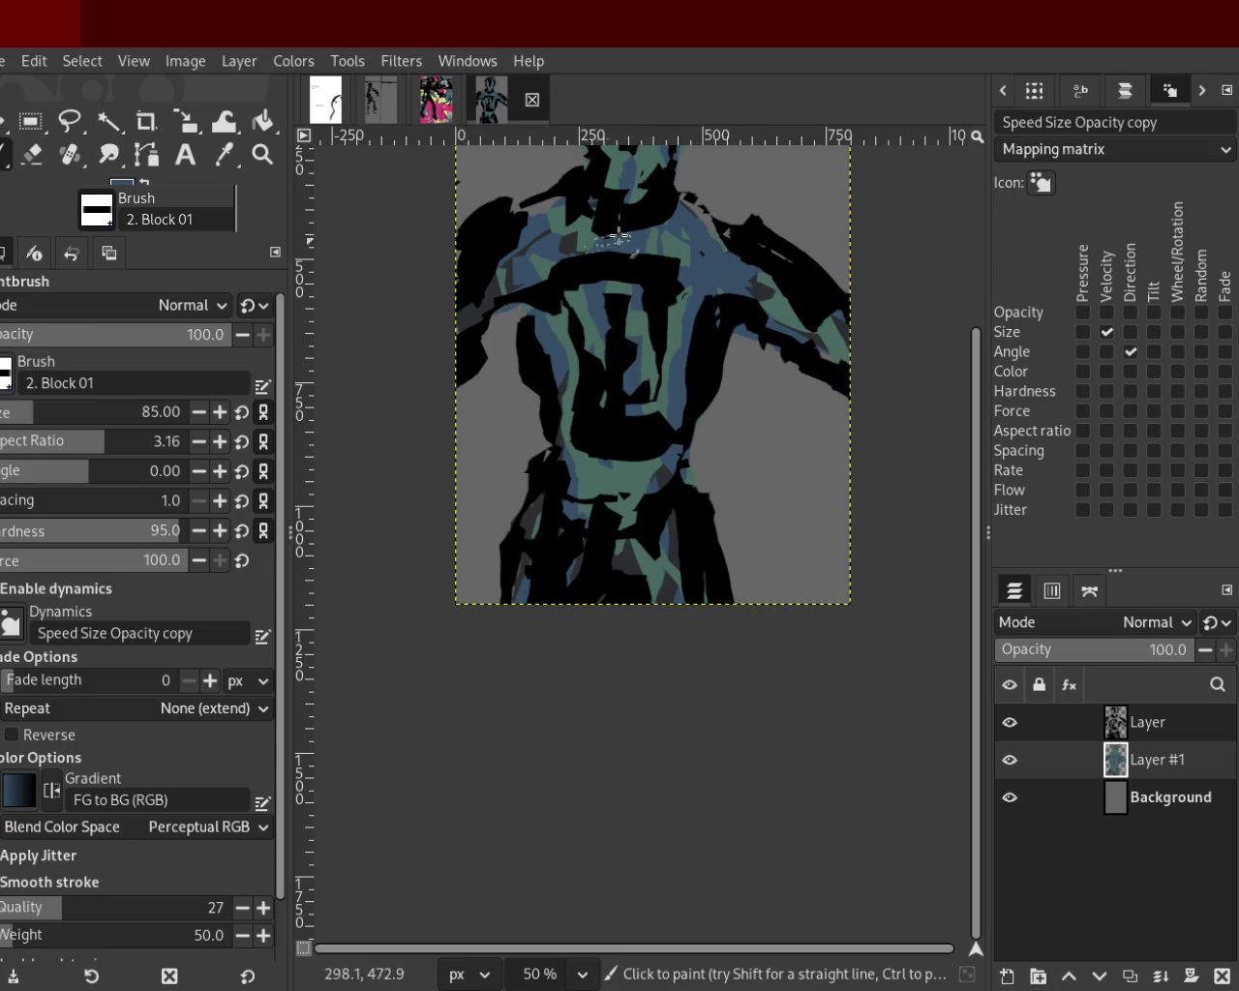
{"action": "key", "text": "ctrl"}
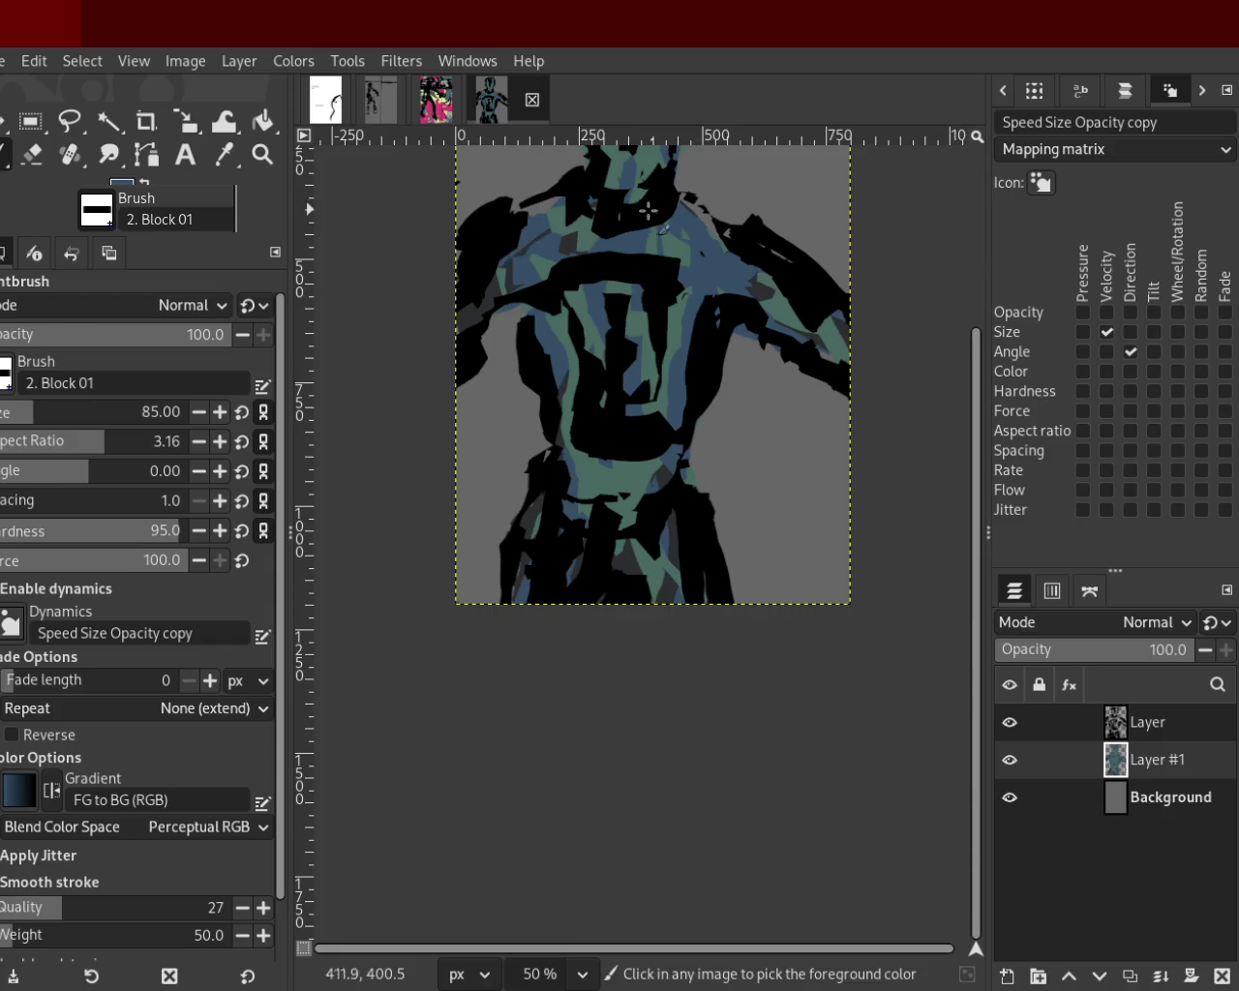
{"action": "left_click", "coordinate": [263, 153]}
{"action": "left_click", "coordinate": [685, 455]}
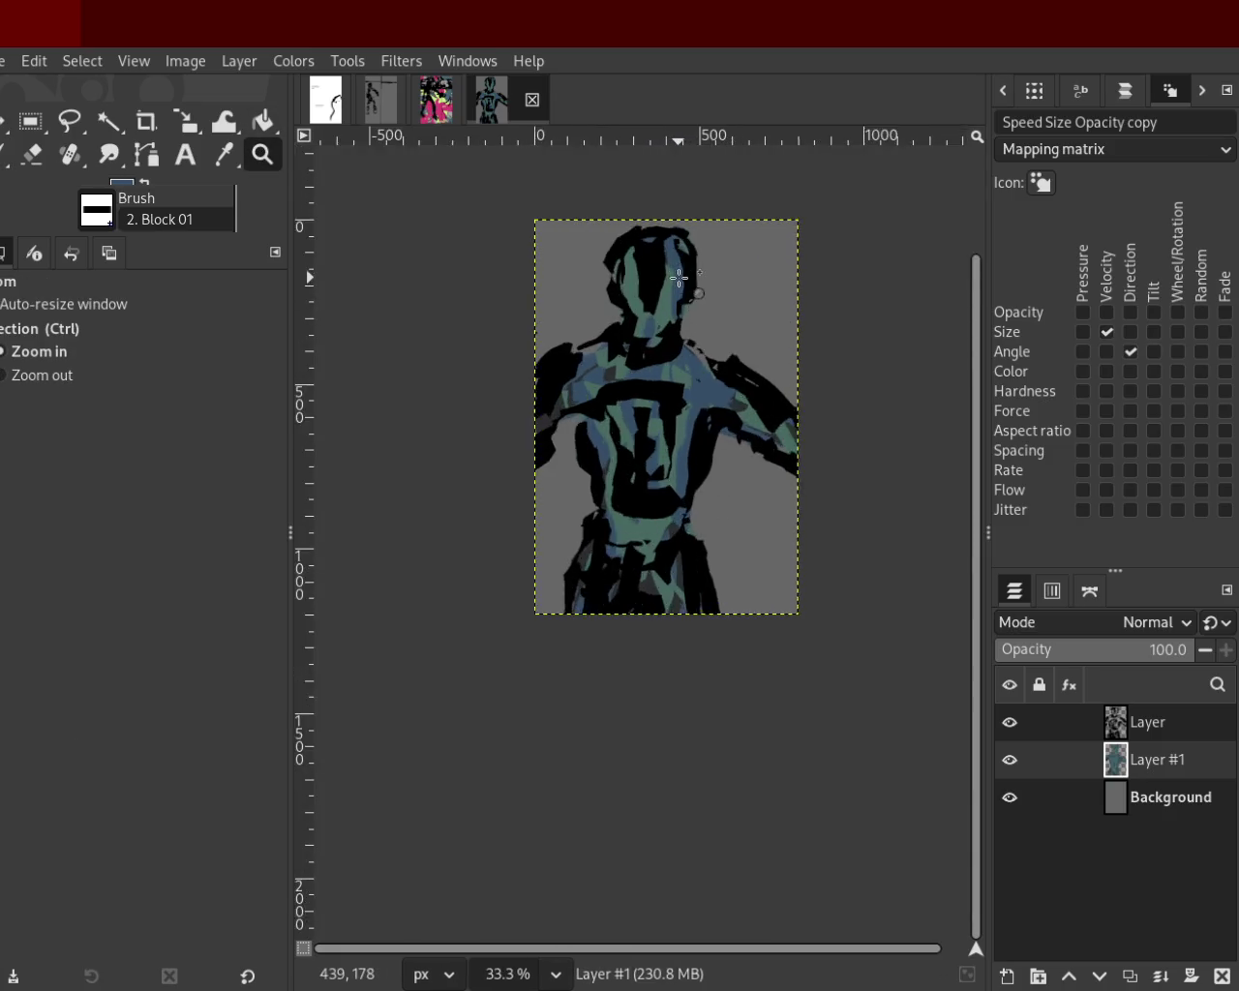
Paint dark grey over the black face after sampling several colours.
{"action": "left_click", "coordinate": [678, 277]}
{"action": "key", "text": "p"}
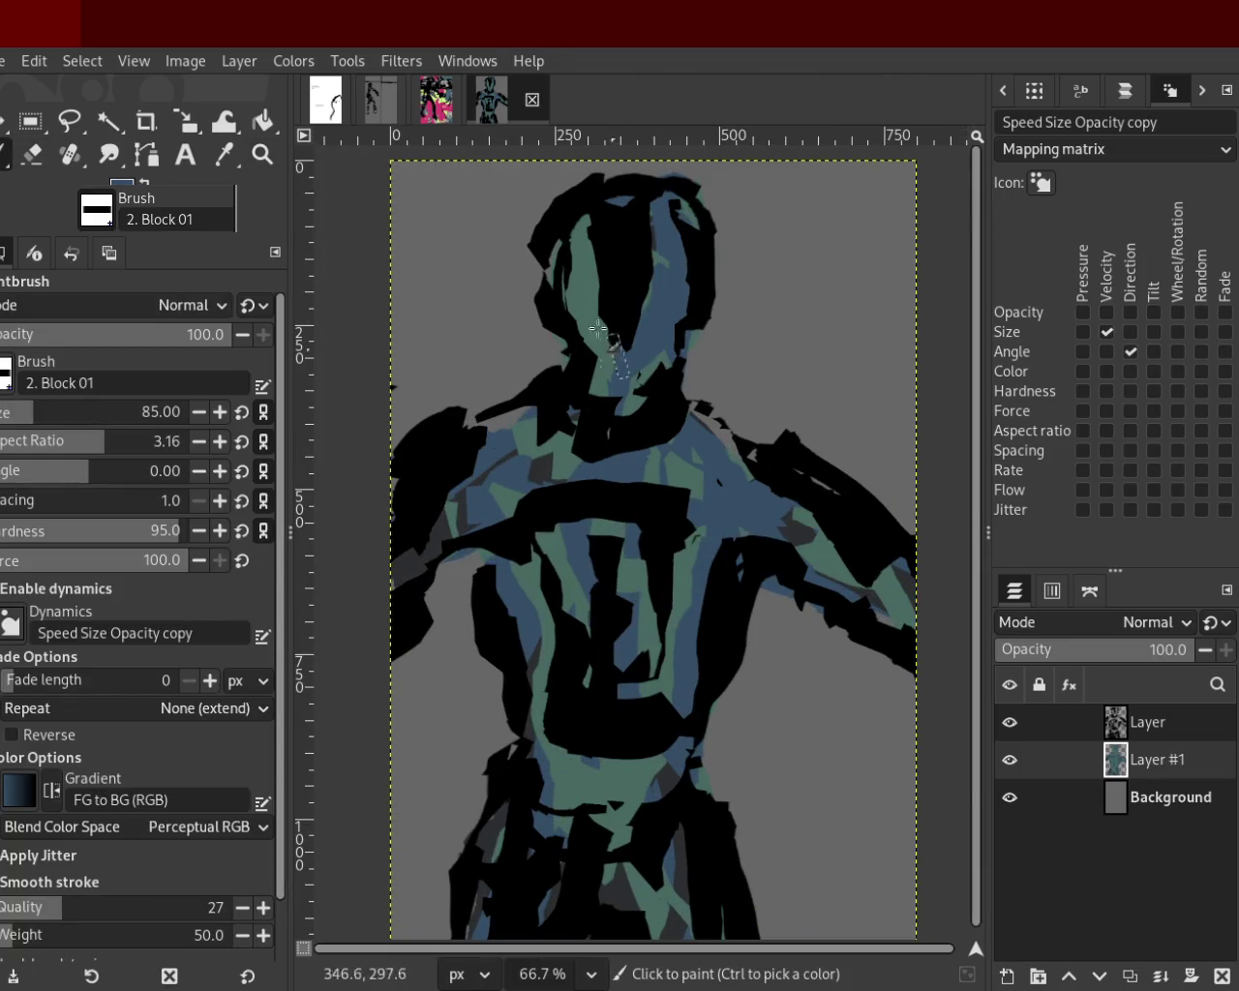
{"action": "left_click", "coordinate": [566, 267], "text": "ctrl"}
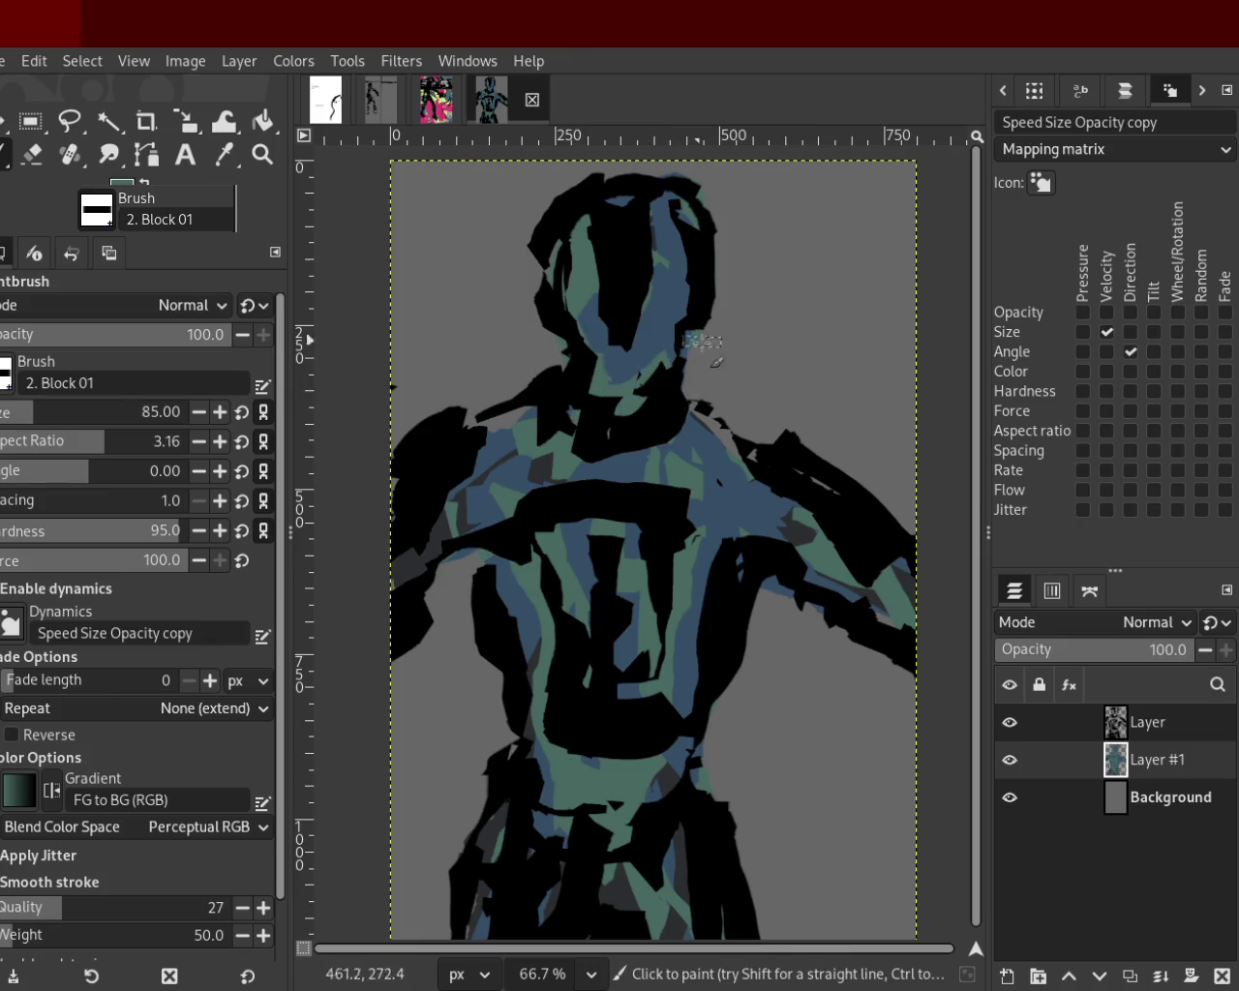
{"action": "left_click", "coordinate": [598, 310], "text": "ctrl"}
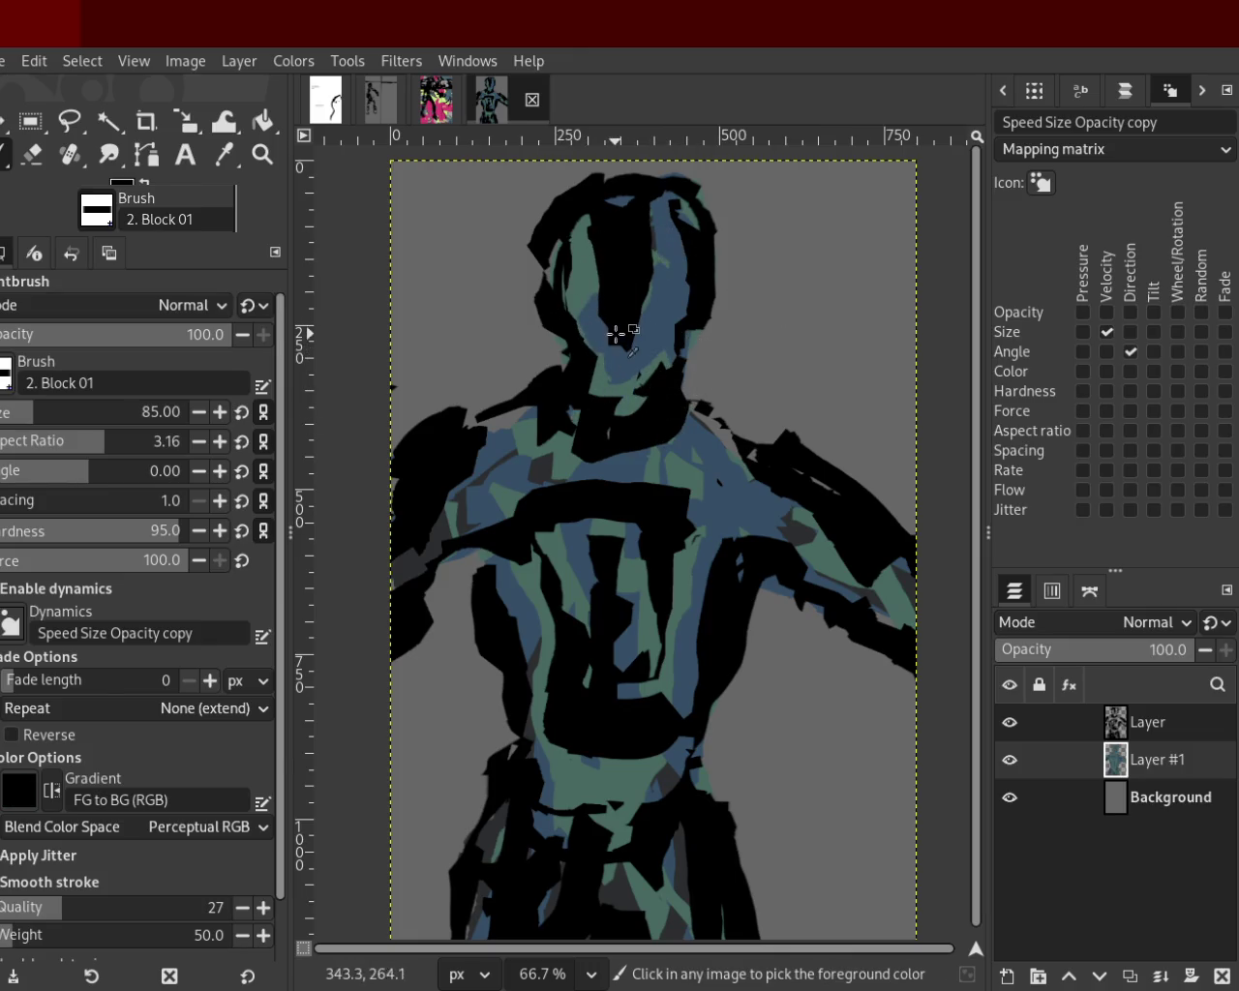
{"action": "left_click", "coordinate": [655, 217], "text": "ctrl"}
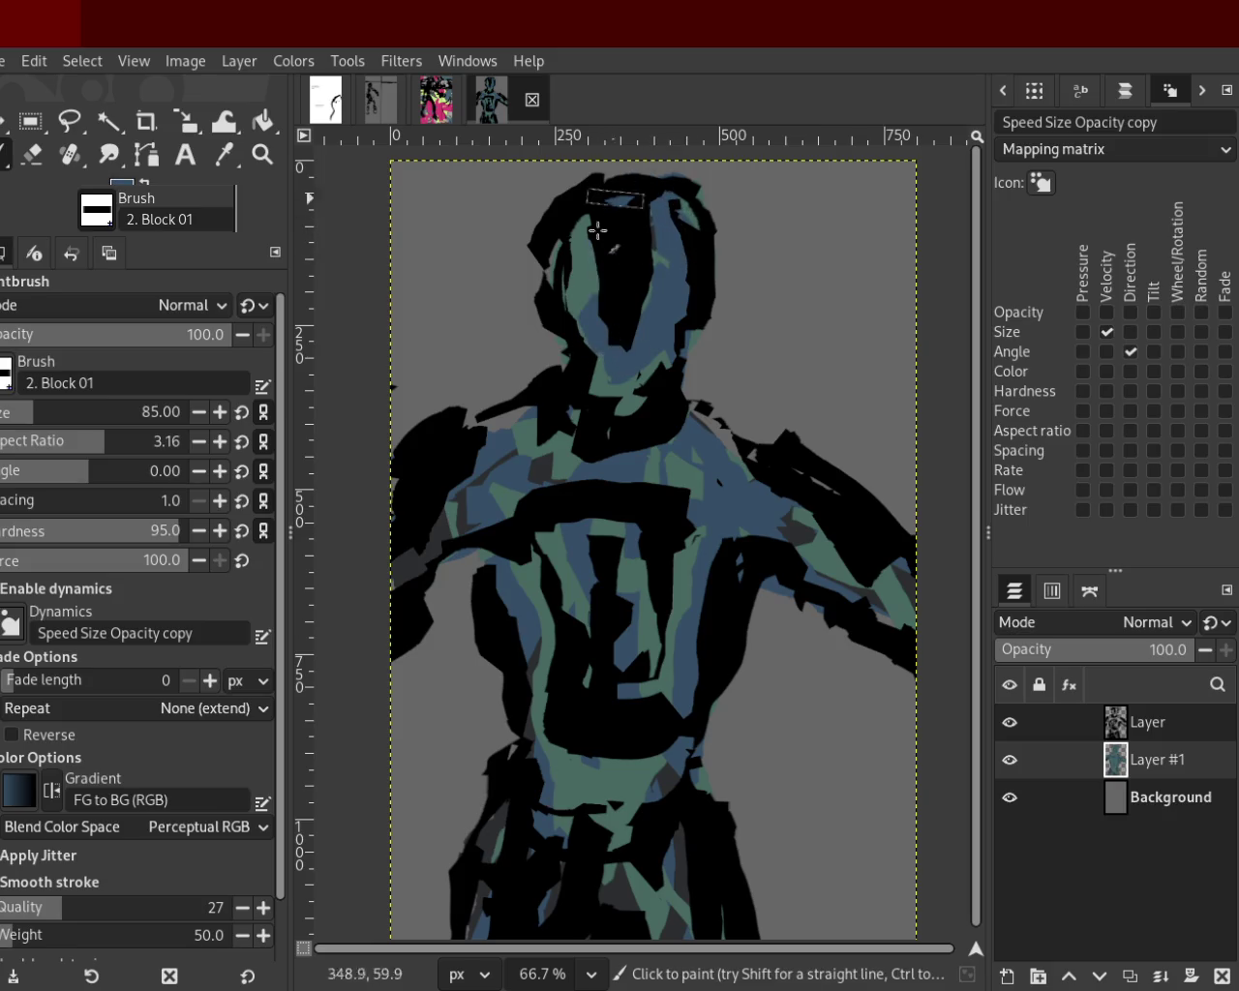
{"action": "left_click", "coordinate": [722, 451], "text": "ctrl"}
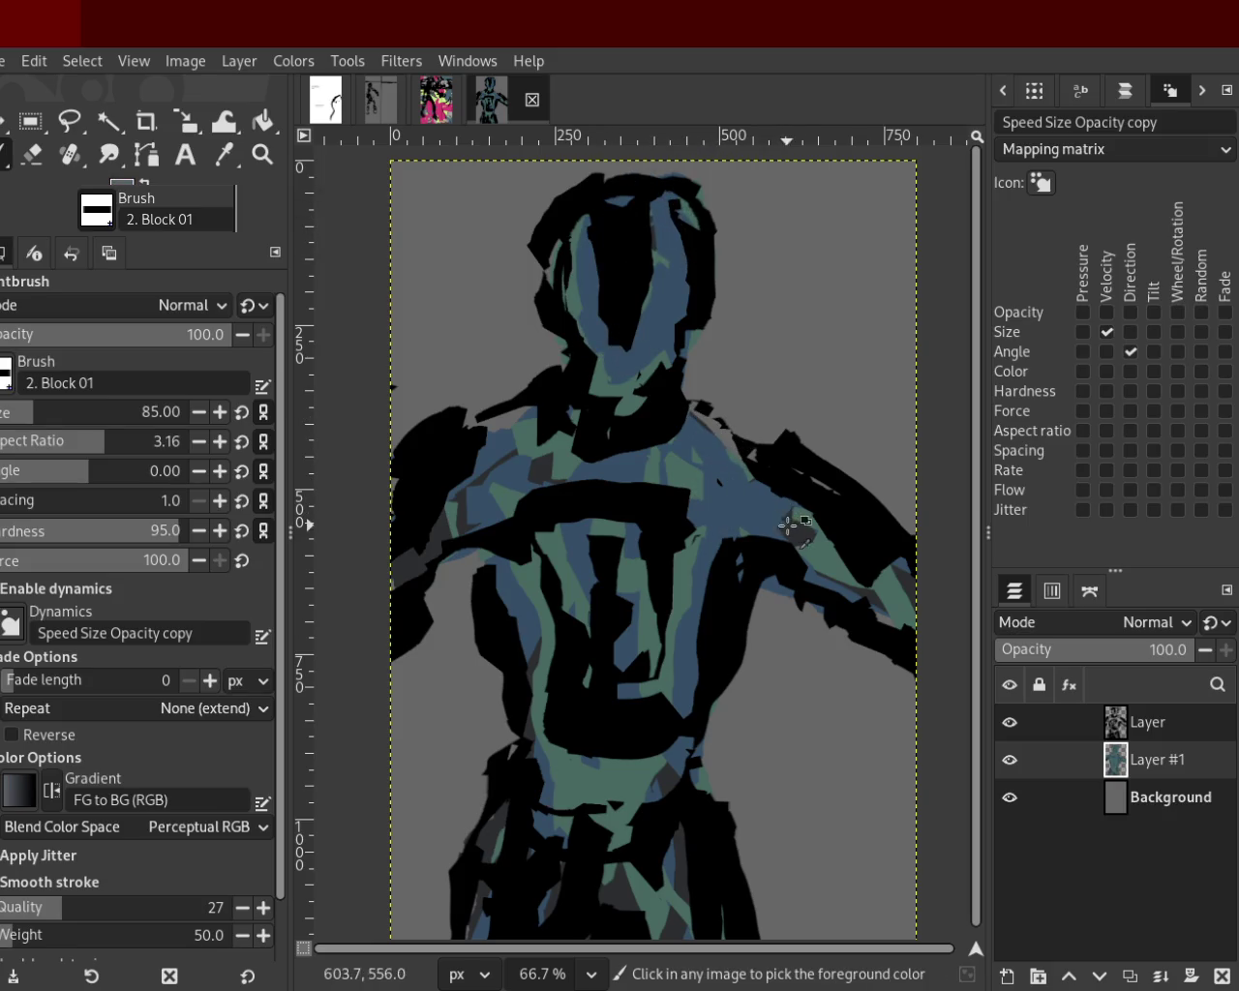
{"action": "mouse_move", "coordinate": [613, 243]}
{"action": "left_mouse_down"}
{"action": "mouse_move", "coordinate": [643, 242]}
{"action": "mouse_move", "coordinate": [633, 213]}
{"action": "mouse_move", "coordinate": [633, 327]}
{"action": "mouse_move", "coordinate": [664, 271]}
{"action": "mouse_move", "coordinate": [644, 204]}
{"action": "mouse_move", "coordinate": [619, 203]}
{"action": "left_mouse_up"}
{"action": "left_click", "coordinate": [529, 426], "text": "ctrl"}
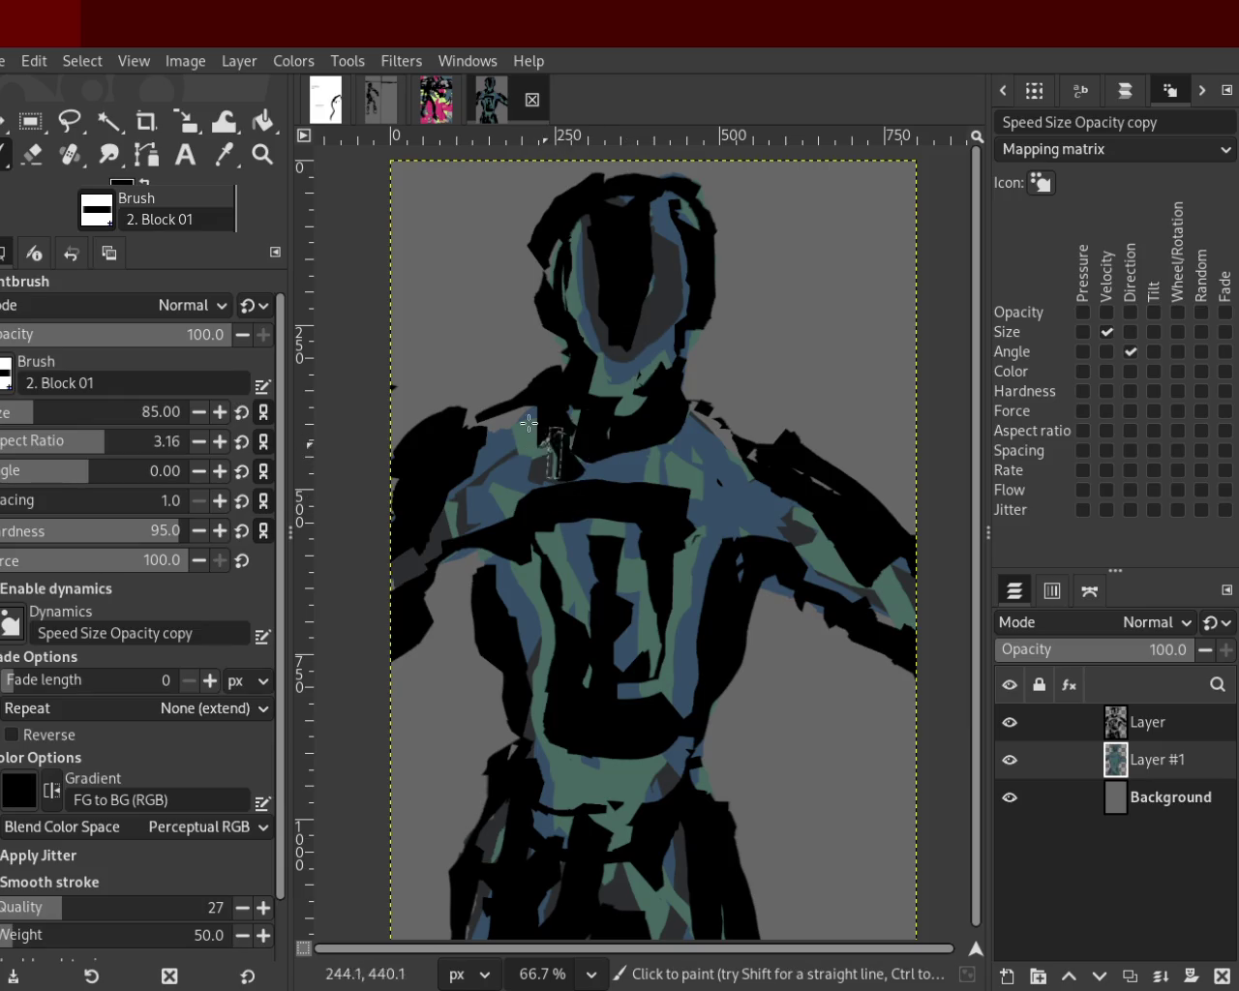
Cover the top of the black chest band with blue and add a black stroke through the chest centre.
{"action": "left_click", "coordinate": [560, 435], "text": "ctrl"}
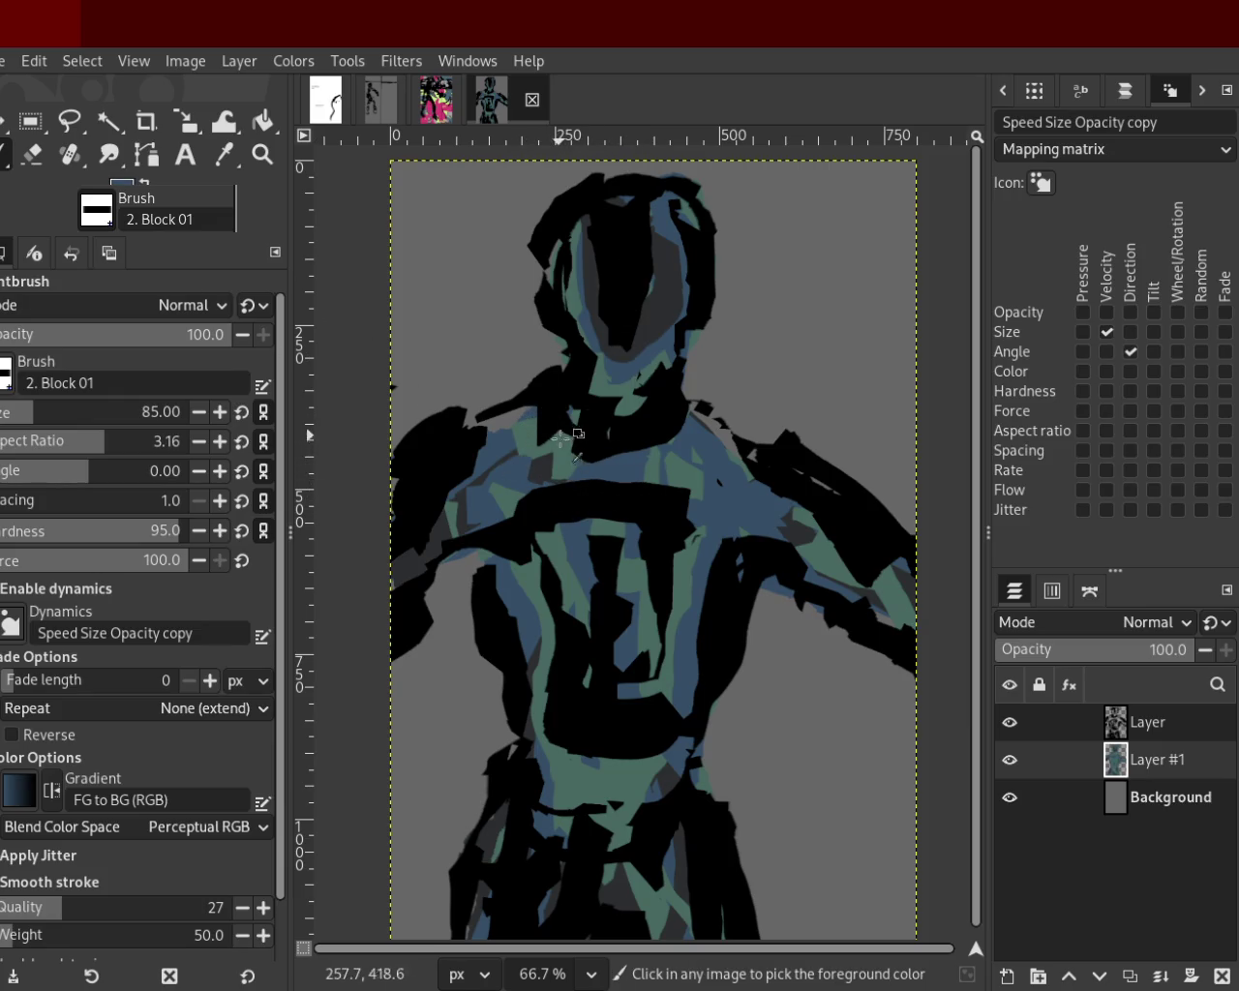
{"action": "left_click", "coordinate": [543, 385], "text": "ctrl"}
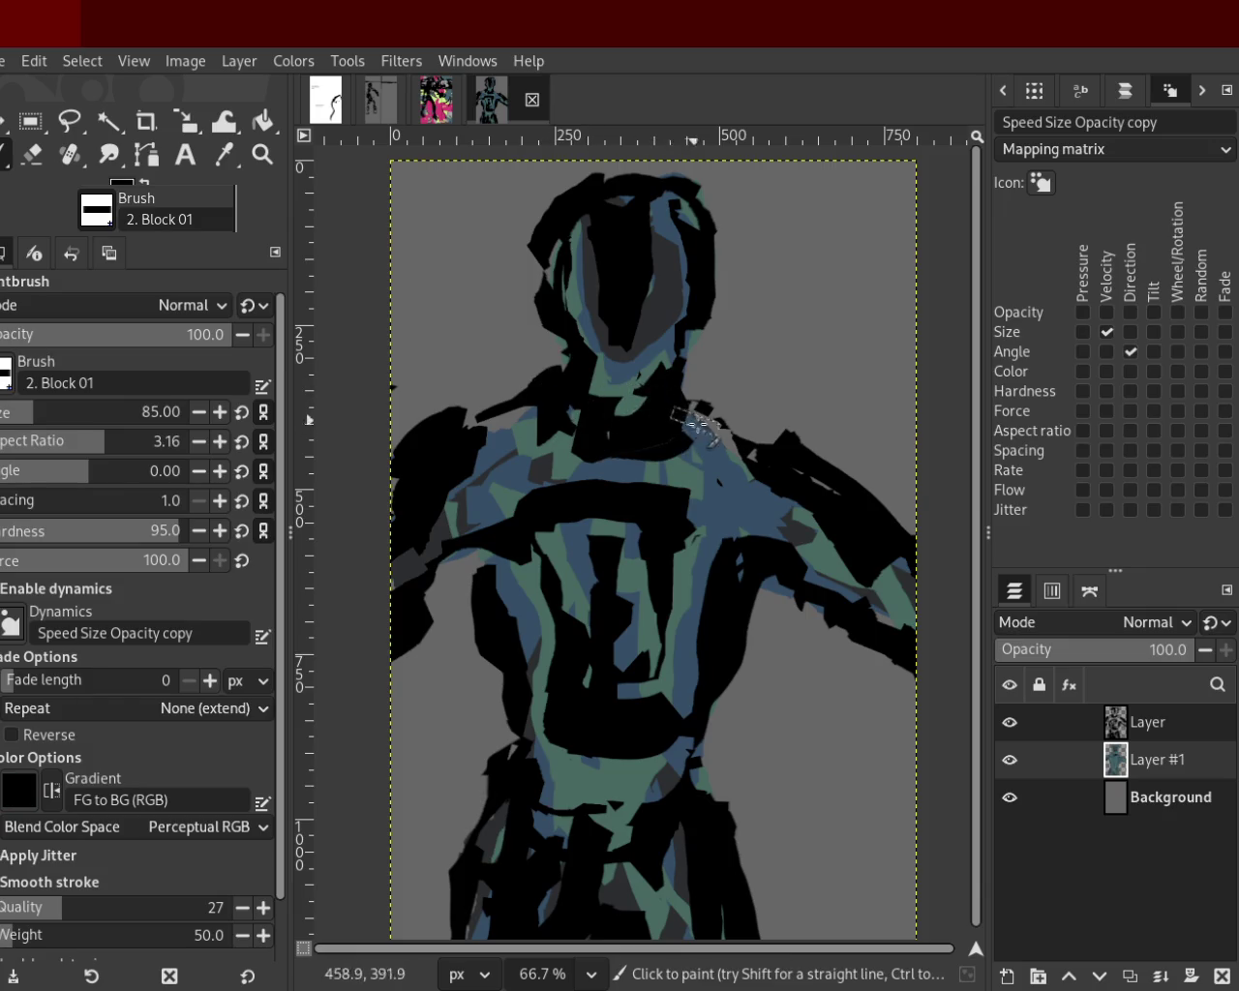
{"action": "left_click", "coordinate": [706, 443], "text": "ctrl"}
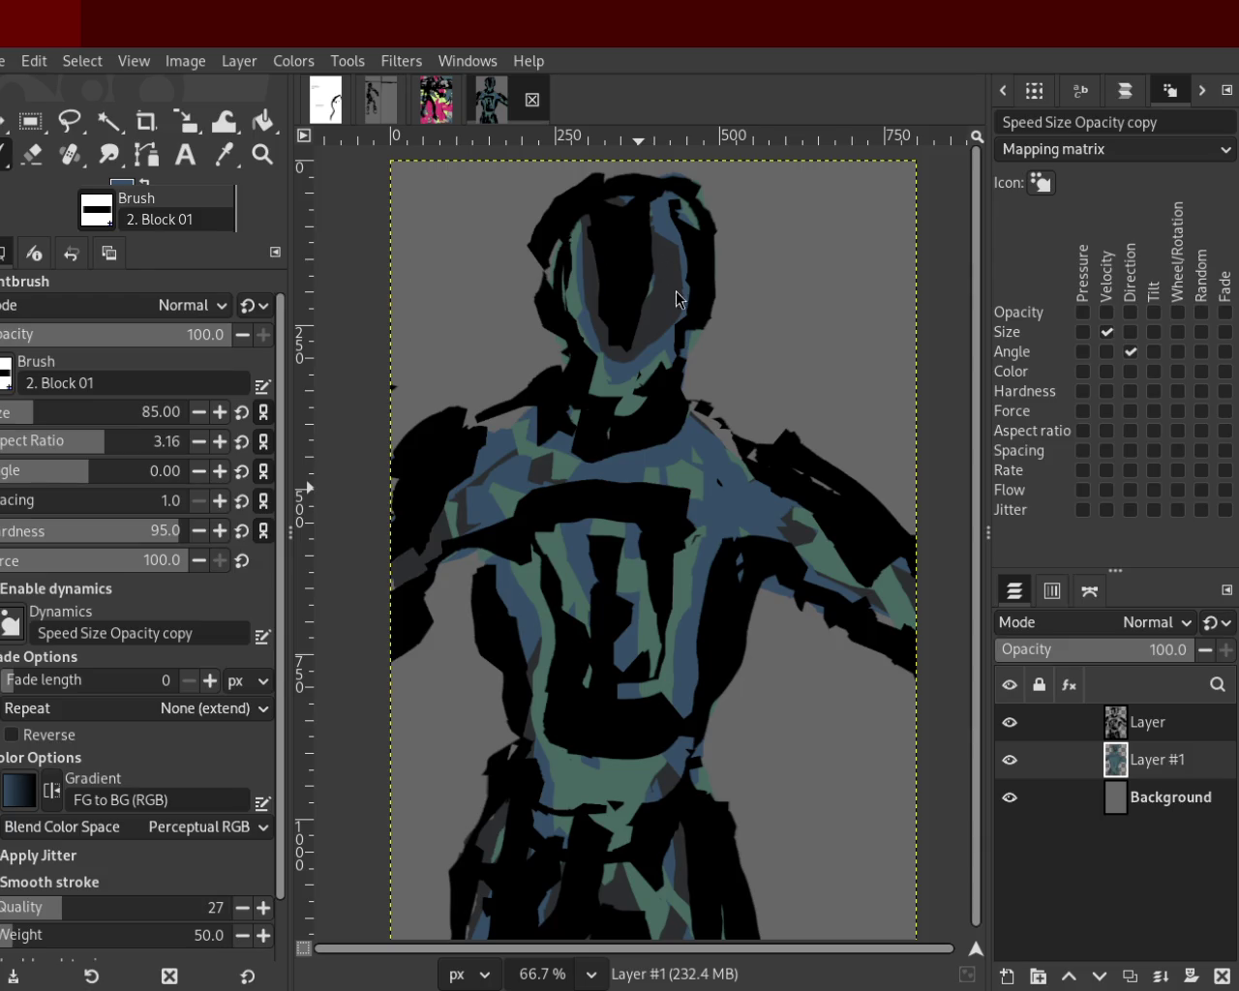
{"action": "left_click", "coordinate": [839, 549], "text": "ctrl"}
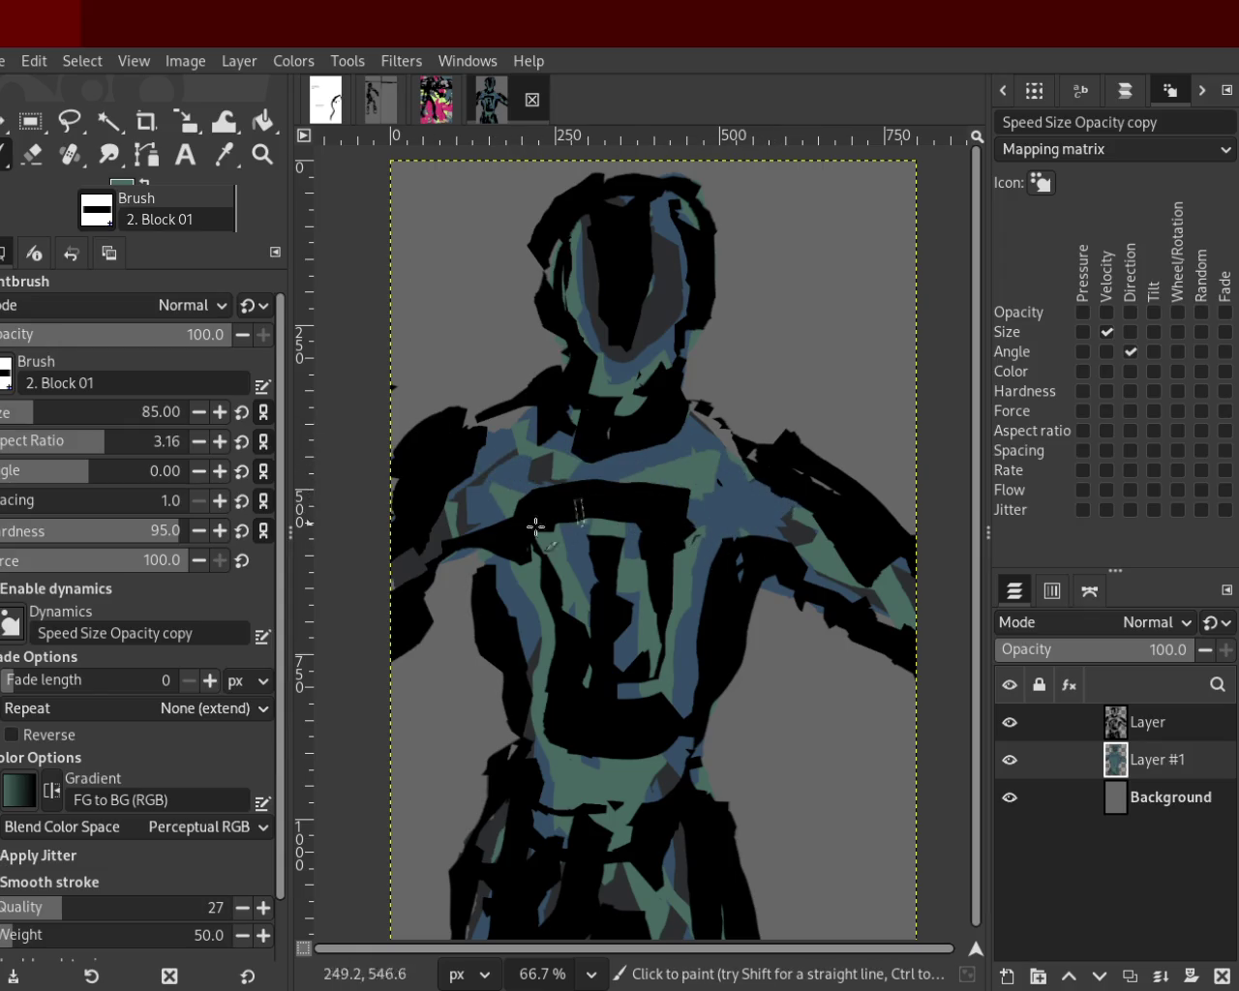
{"action": "left_click_drag", "start_coordinate": [683, 489], "coordinate": [559, 491]}
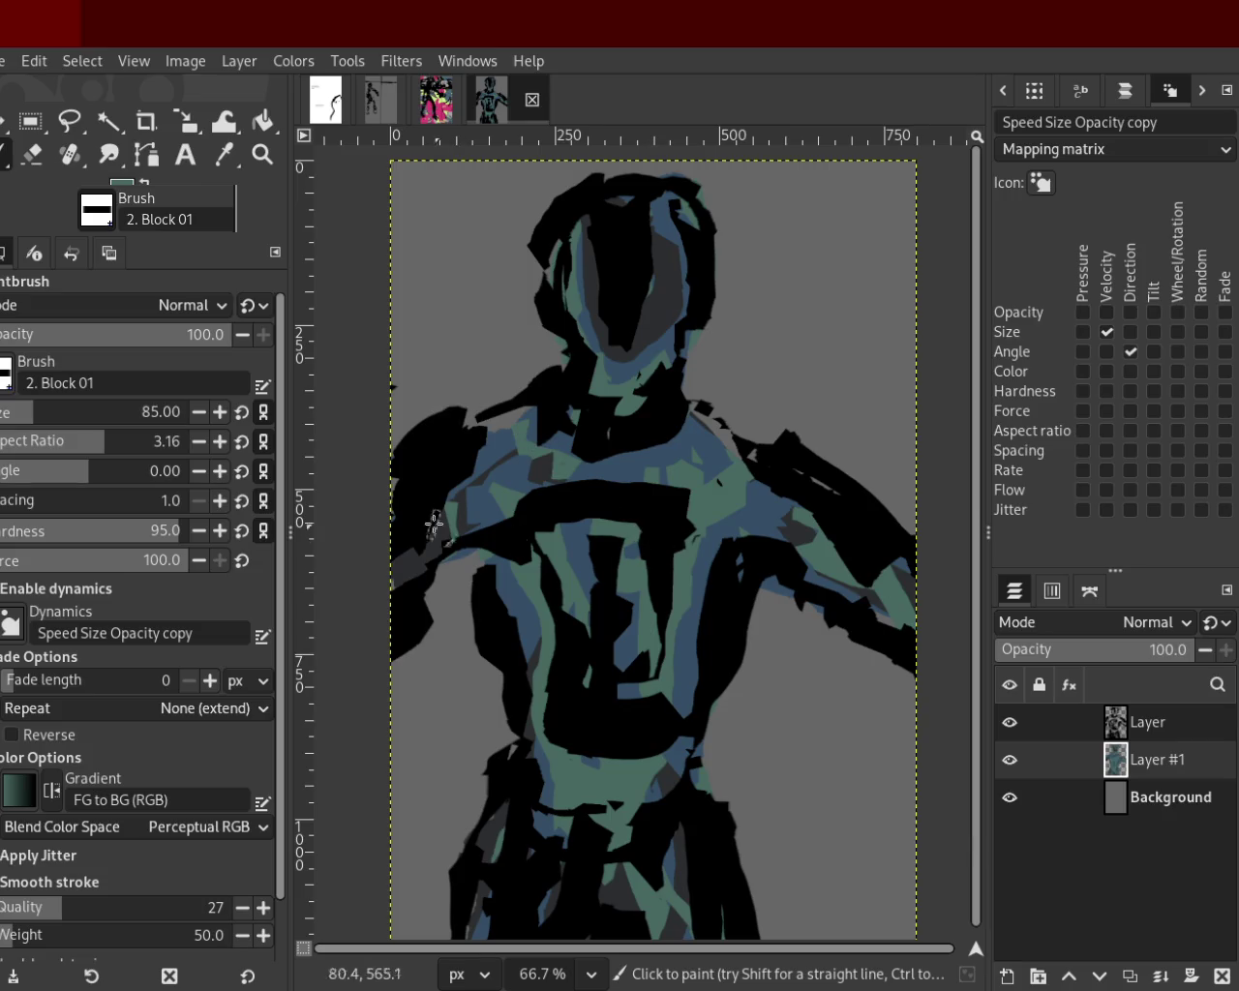
{"action": "left_click_drag", "start_coordinate": [627, 569], "coordinate": [678, 670]}
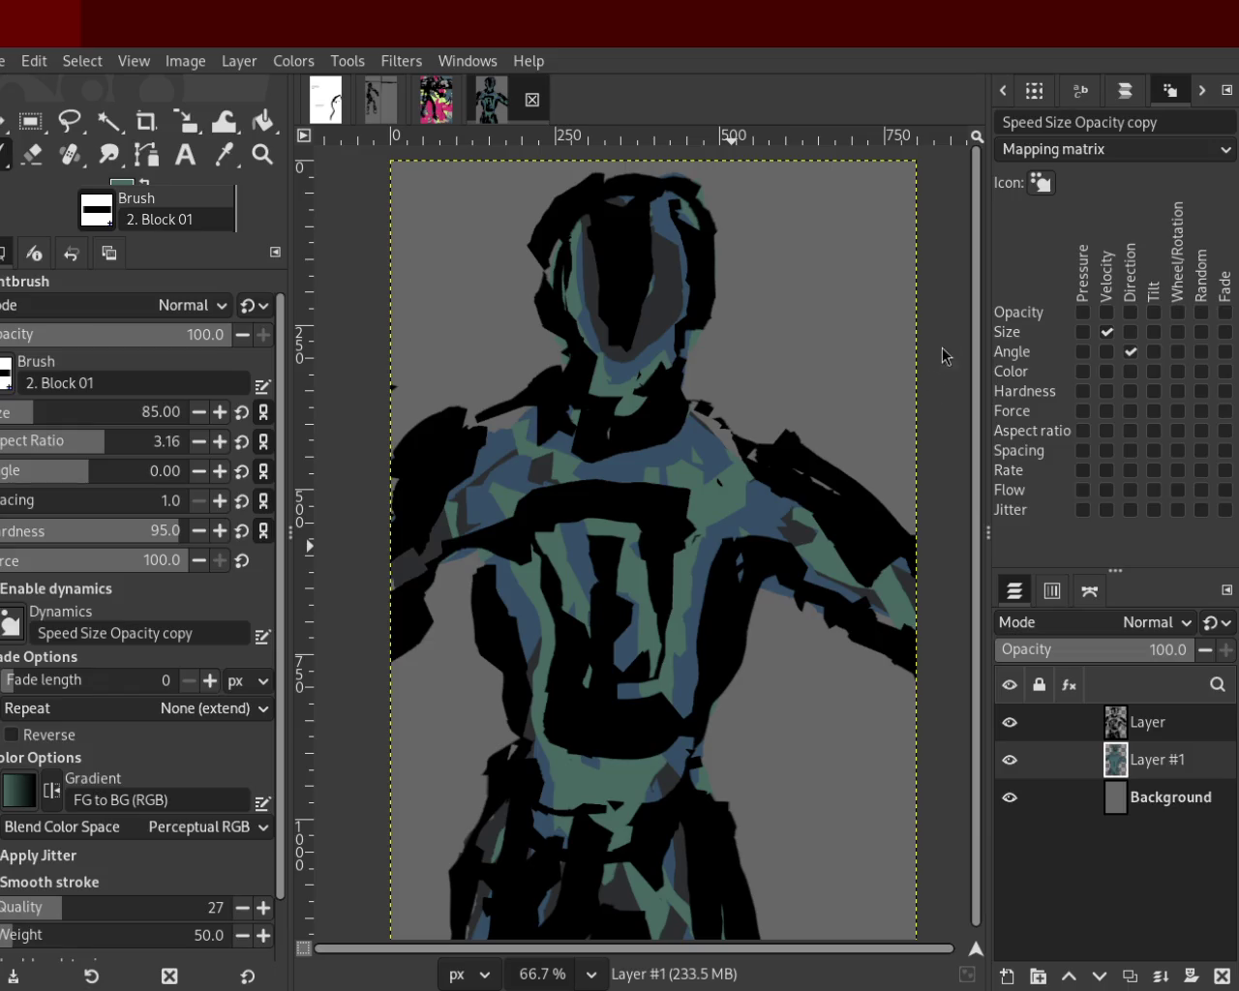
Sample dark blue and teal from the painting and repaint the face's left side teal.
{"action": "left_click", "coordinate": [662, 218], "text": "ctrl"}
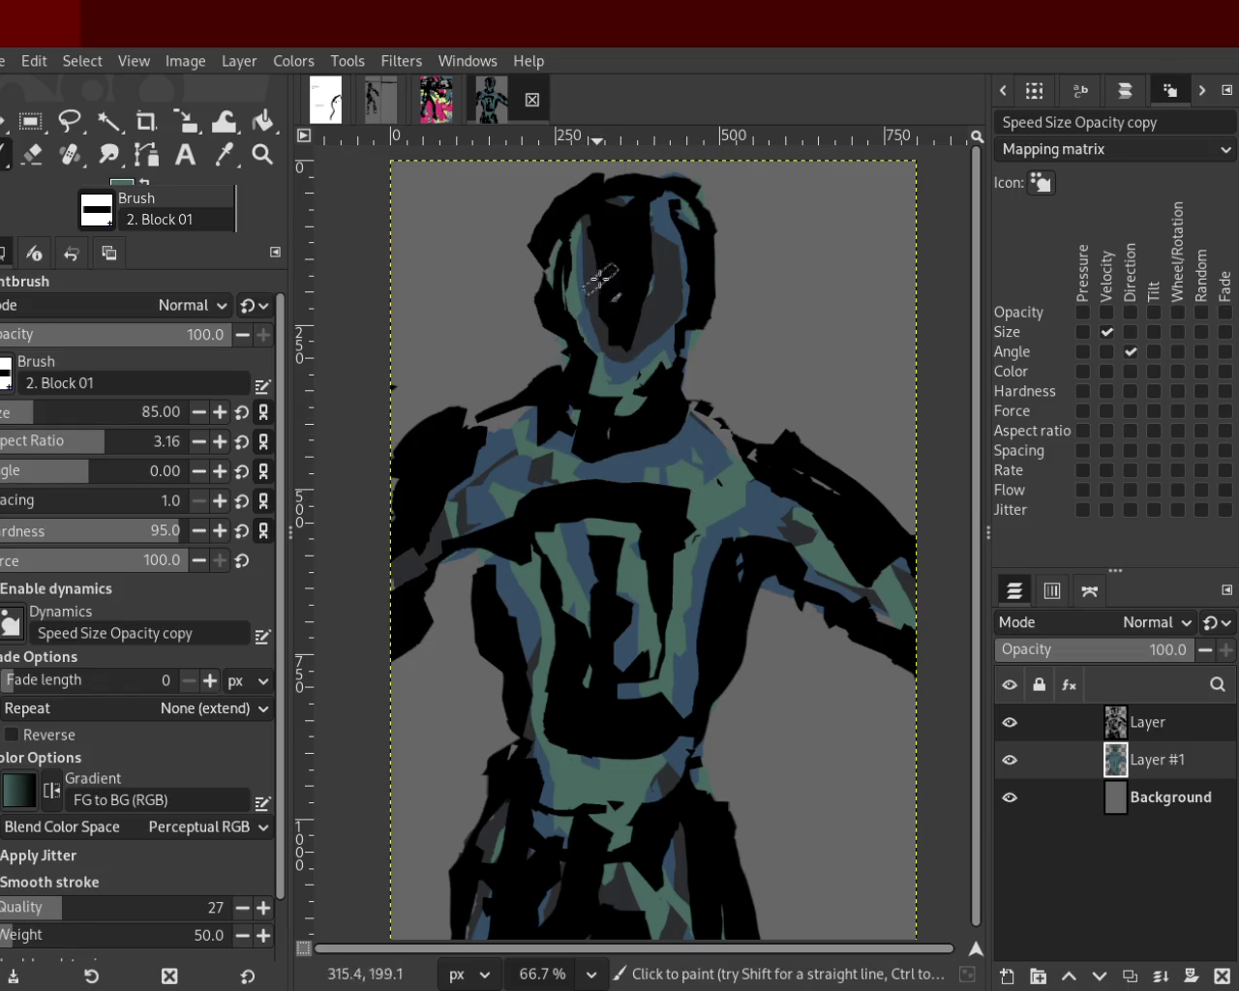
{"action": "left_click", "coordinate": [636, 374], "text": "ctrl"}
{"action": "mouse_move", "coordinate": [673, 282]}
{"action": "left_mouse_down"}
{"action": "mouse_move", "coordinate": [628, 233]}
{"action": "mouse_move", "coordinate": [640, 369]}
{"action": "left_mouse_up"}
{"action": "key", "text": "ctrl+z"}
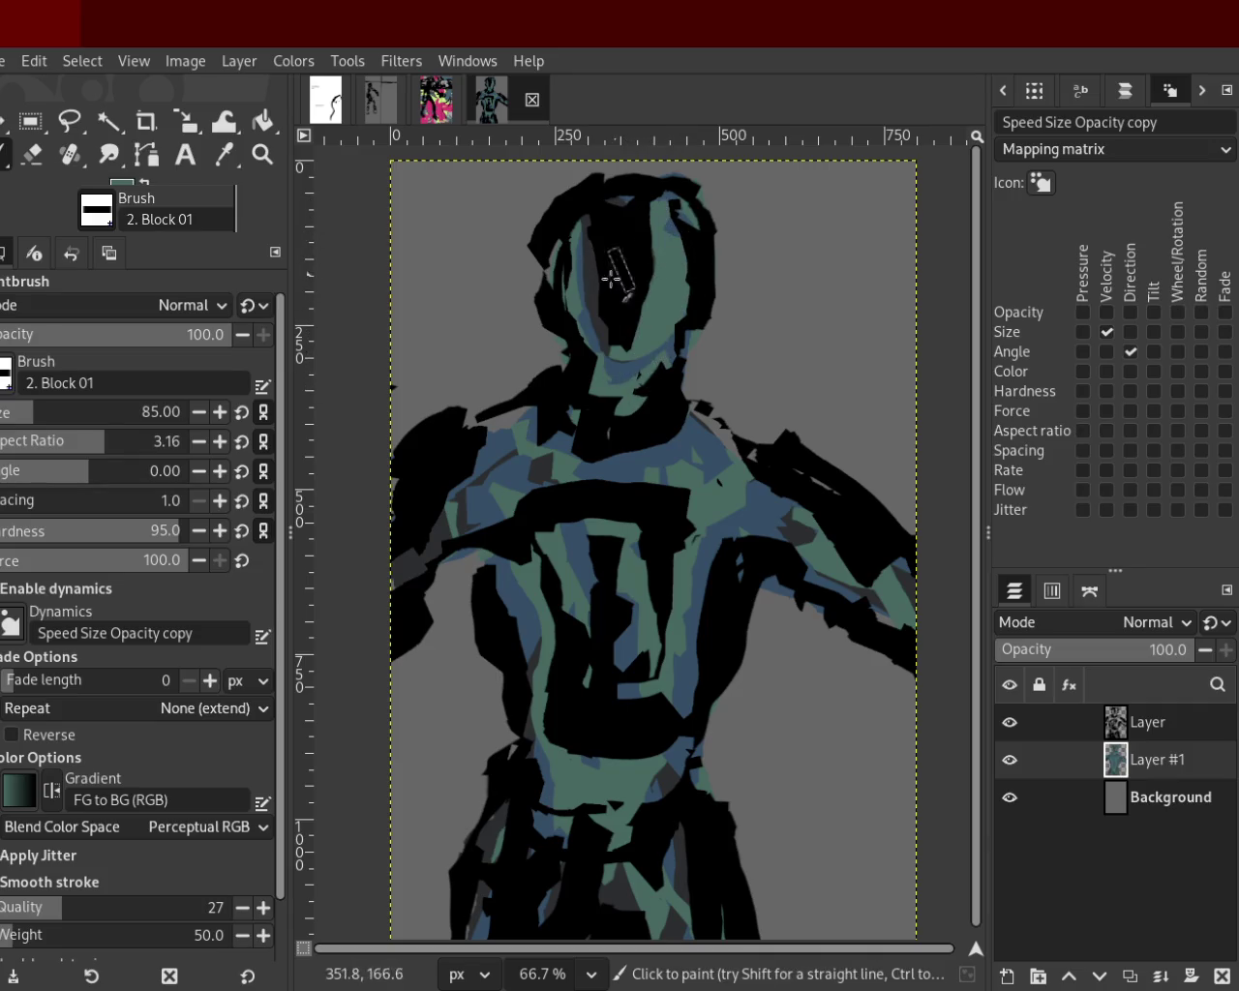
{"action": "left_click", "coordinate": [587, 256], "text": "ctrl"}
{"action": "mouse_move", "coordinate": [700, 234]}
{"action": "left_mouse_down"}
{"action": "mouse_move", "coordinate": [650, 334]}
{"action": "mouse_move", "coordinate": [591, 242]}
{"action": "mouse_move", "coordinate": [596, 368]}
{"action": "left_mouse_up"}
{"action": "key", "text": "ctrl+z"}
{"action": "left_click", "coordinate": [662, 286], "text": "ctrl"}
{"action": "key", "text": "ctrl+z"}
{"action": "key", "text": "ctrl+z"}
{"action": "left_click_drag", "start_coordinate": [603, 243], "coordinate": [592, 373]}
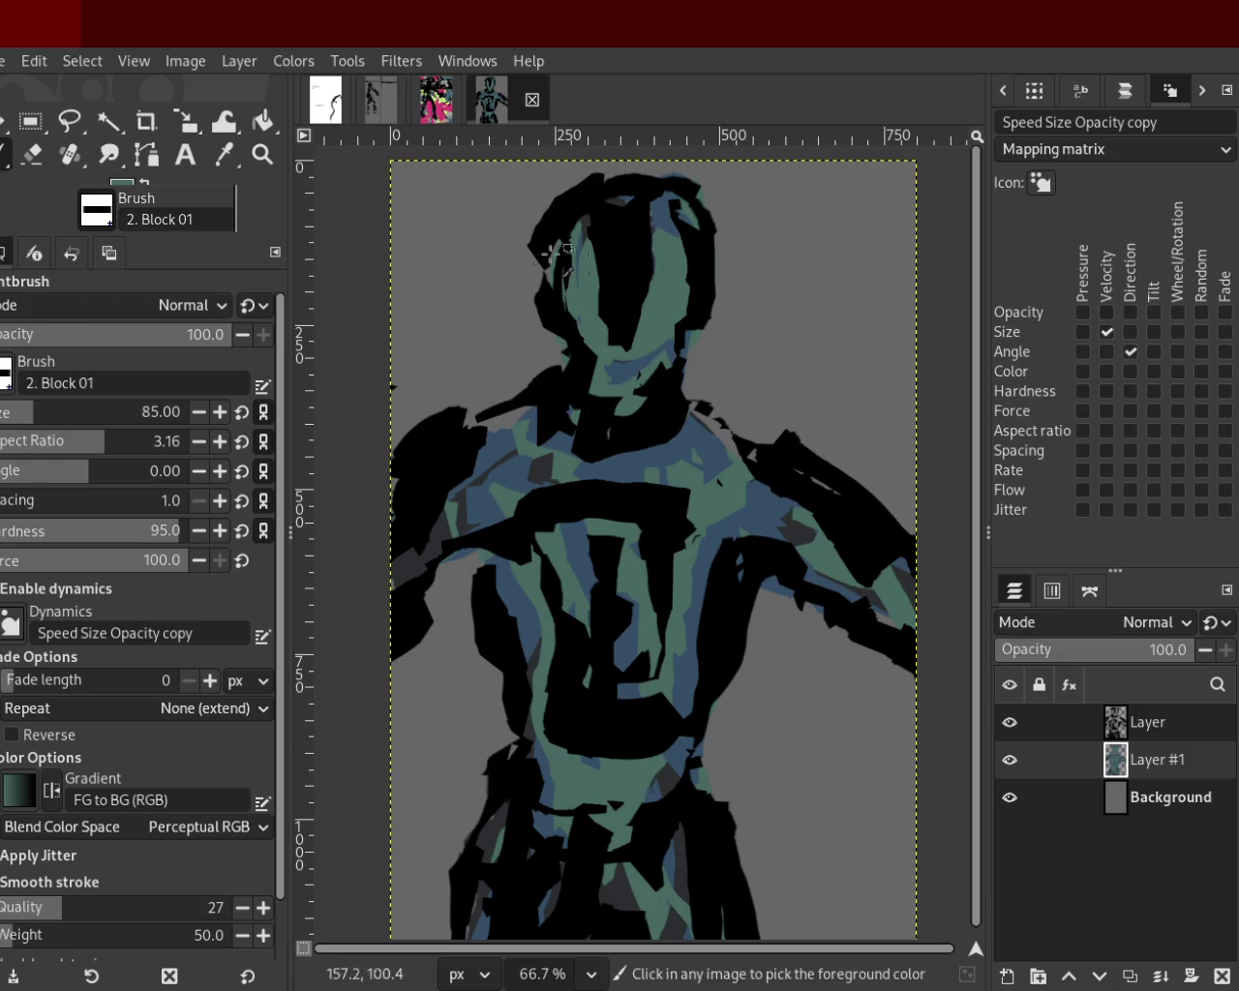
{"action": "key", "text": "ctrl+z"}
{"action": "mouse_move", "coordinate": [600, 234]}
{"action": "left_mouse_down"}
{"action": "mouse_move", "coordinate": [600, 309]}
{"action": "mouse_move", "coordinate": [624, 341]}
{"action": "left_mouse_up"}
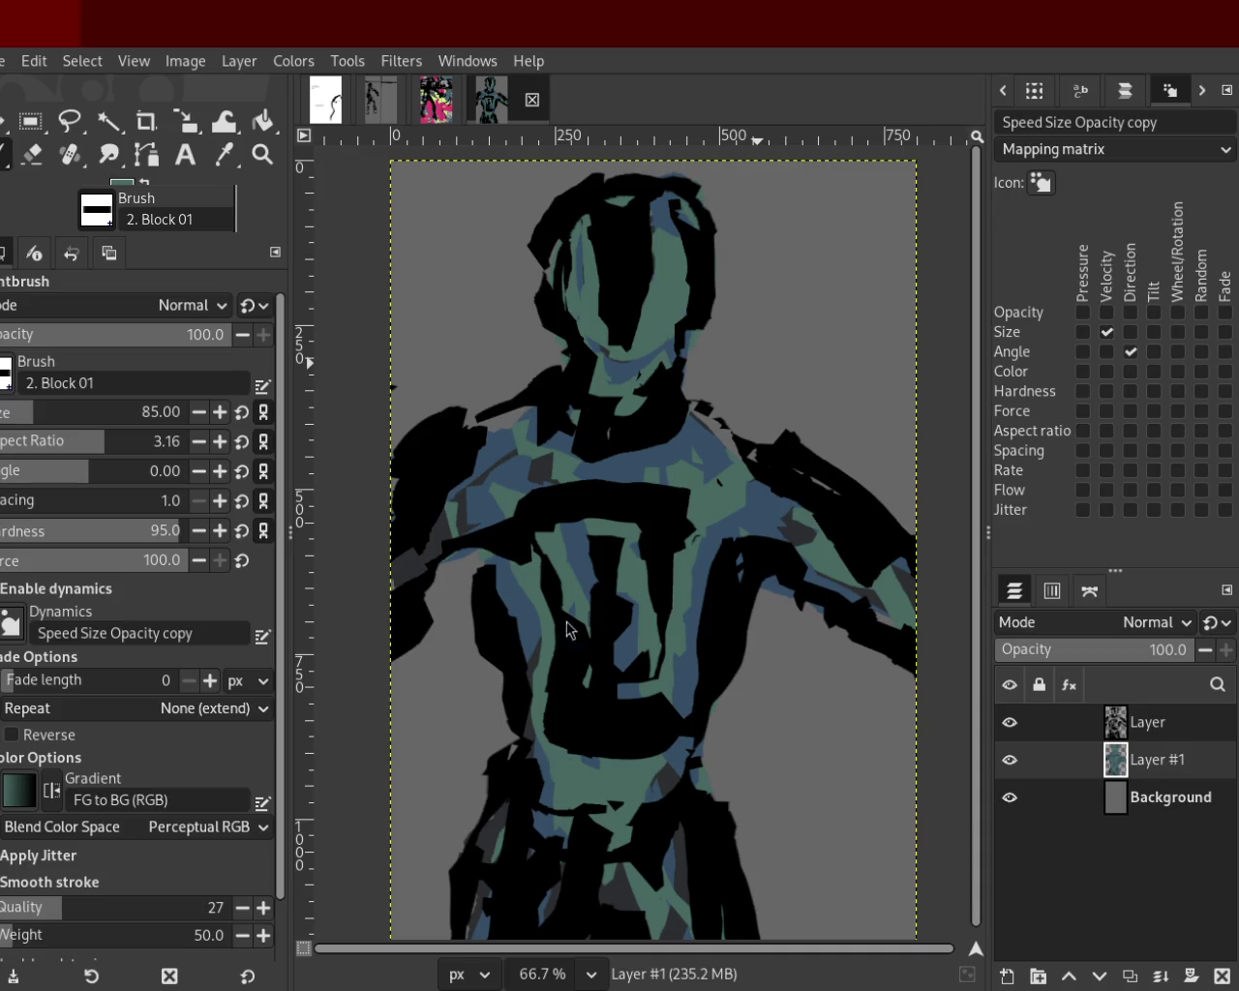
Sample blue, dark grey and dark teal colours from the underpainting and figure.
{"action": "left_click", "coordinate": [671, 777], "text": "ctrl"}
{"action": "left_click", "coordinate": [683, 561], "text": "ctrl"}
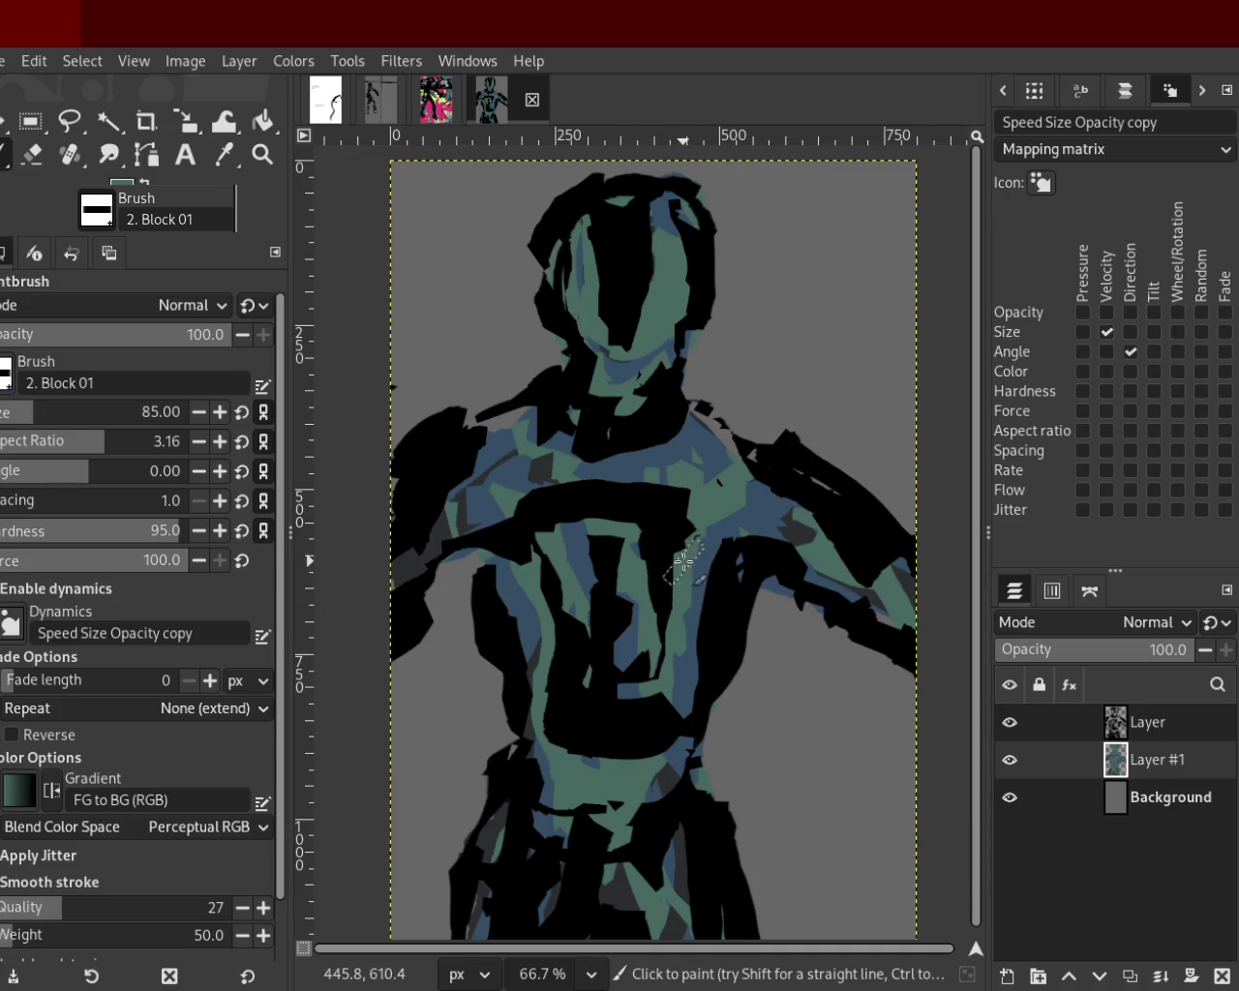
{"action": "left_click", "coordinate": [738, 499], "text": "ctrl"}
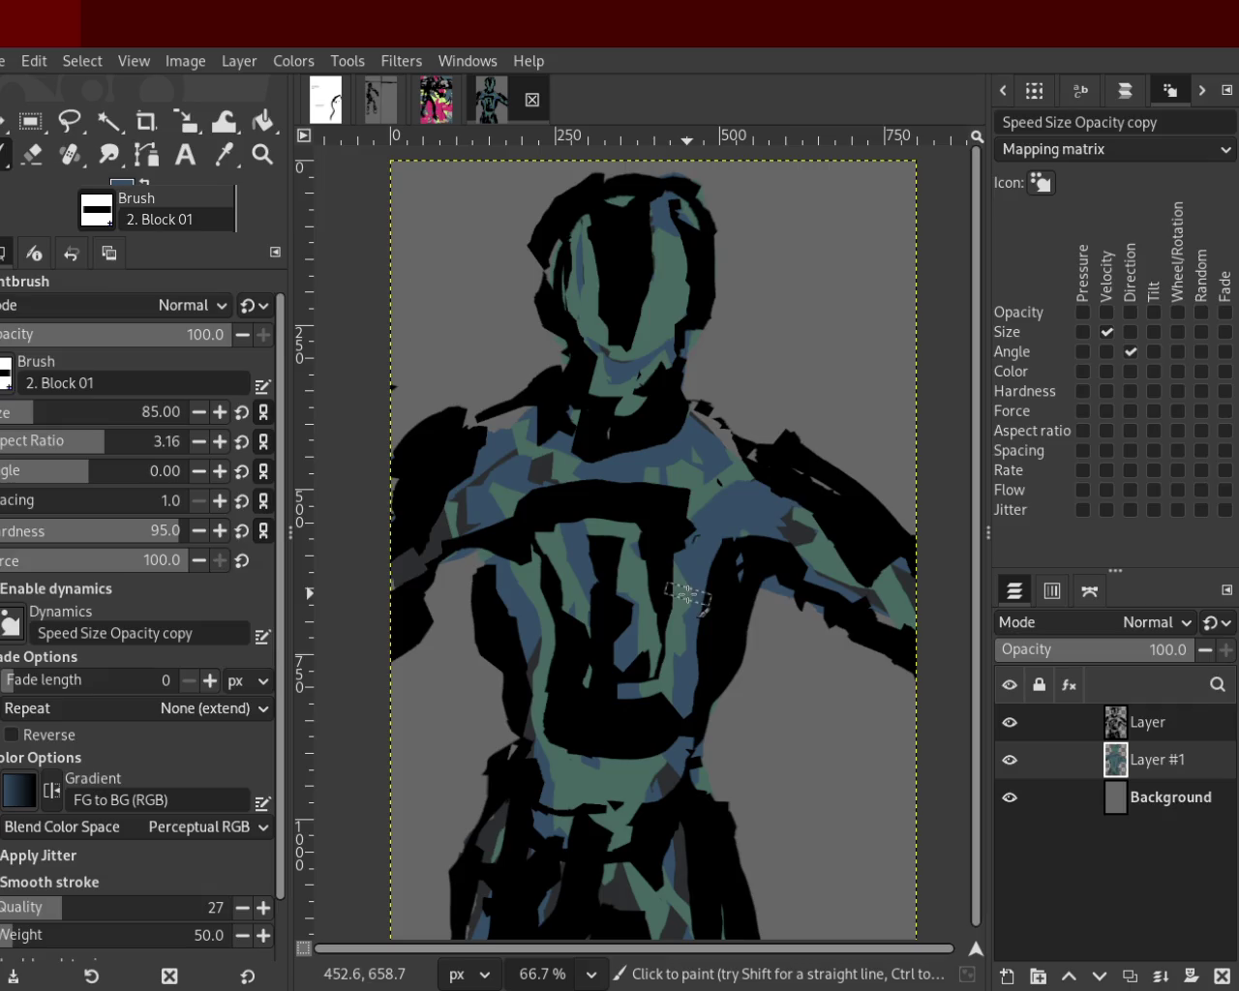
{"action": "left_click", "coordinate": [523, 445], "text": "ctrl"}
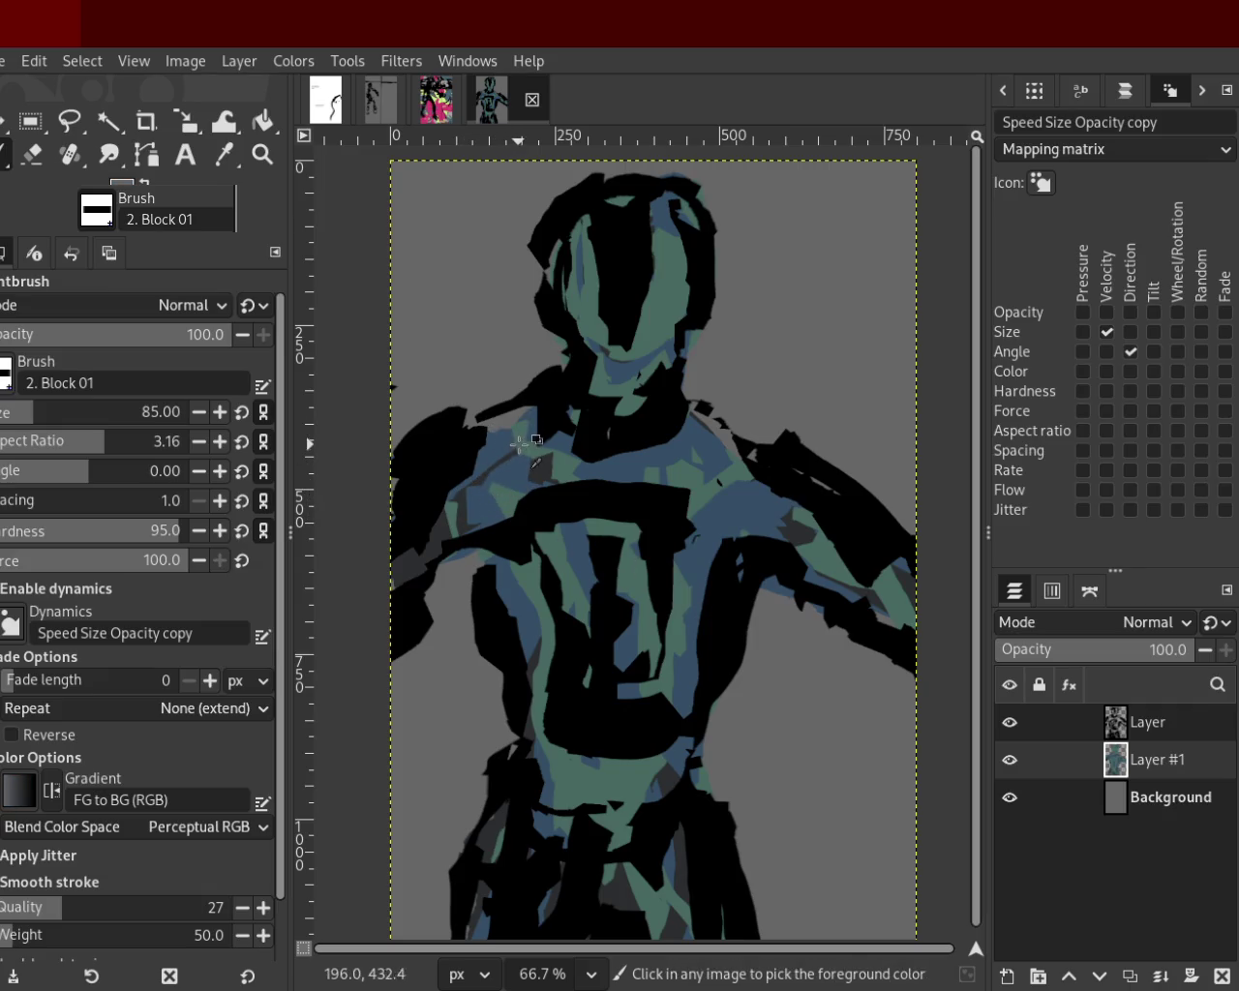
{"action": "left_click", "coordinate": [550, 260], "text": "ctrl"}
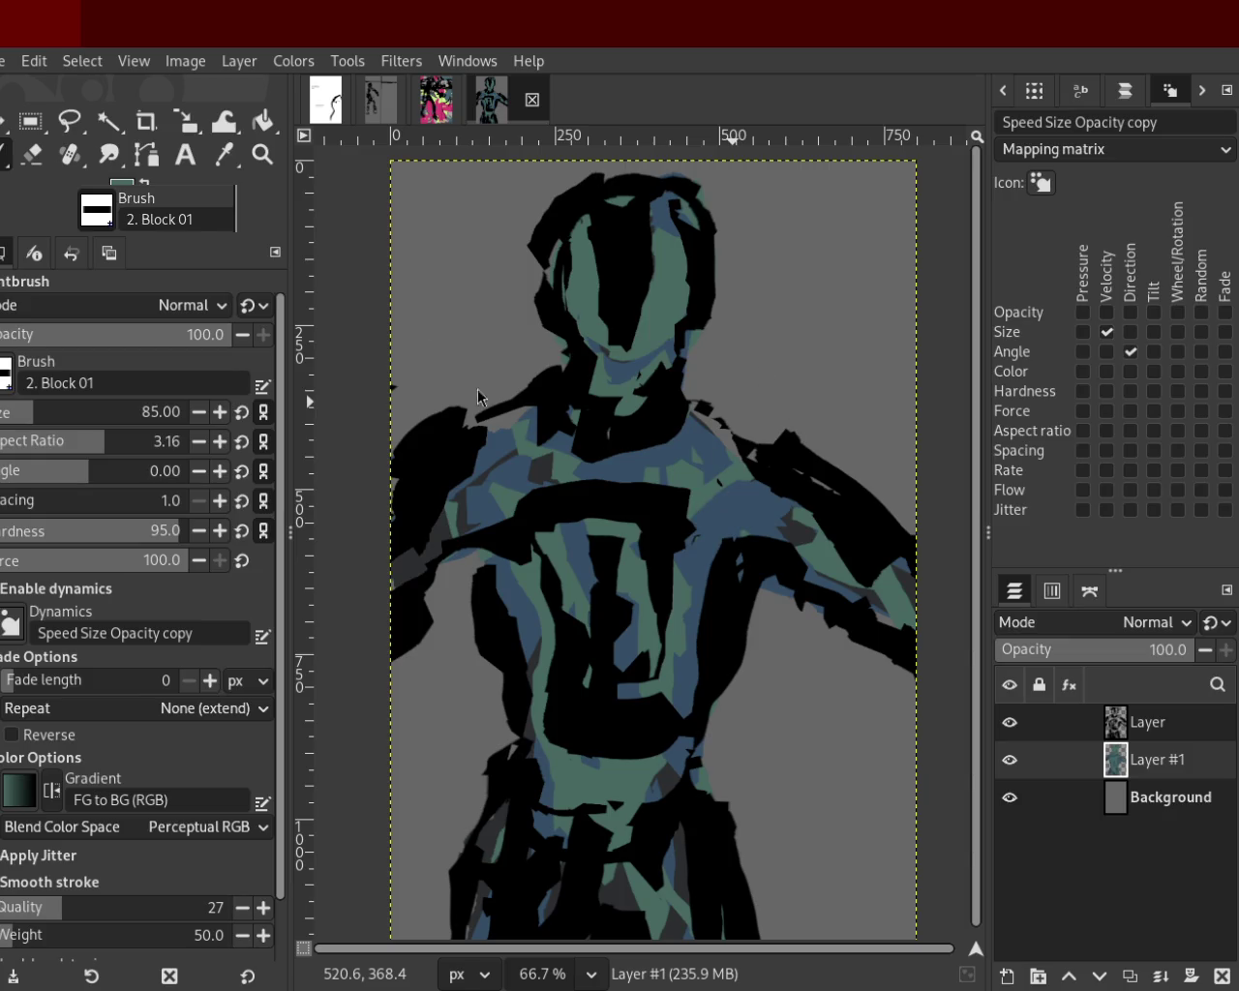
Paint dark blue Block 01 blocks and a dab down the chest, then sample the chest's green.
{"action": "left_click", "coordinate": [262, 154]}
{"action": "left_click", "coordinate": [600, 455], "text": "ctrl"}
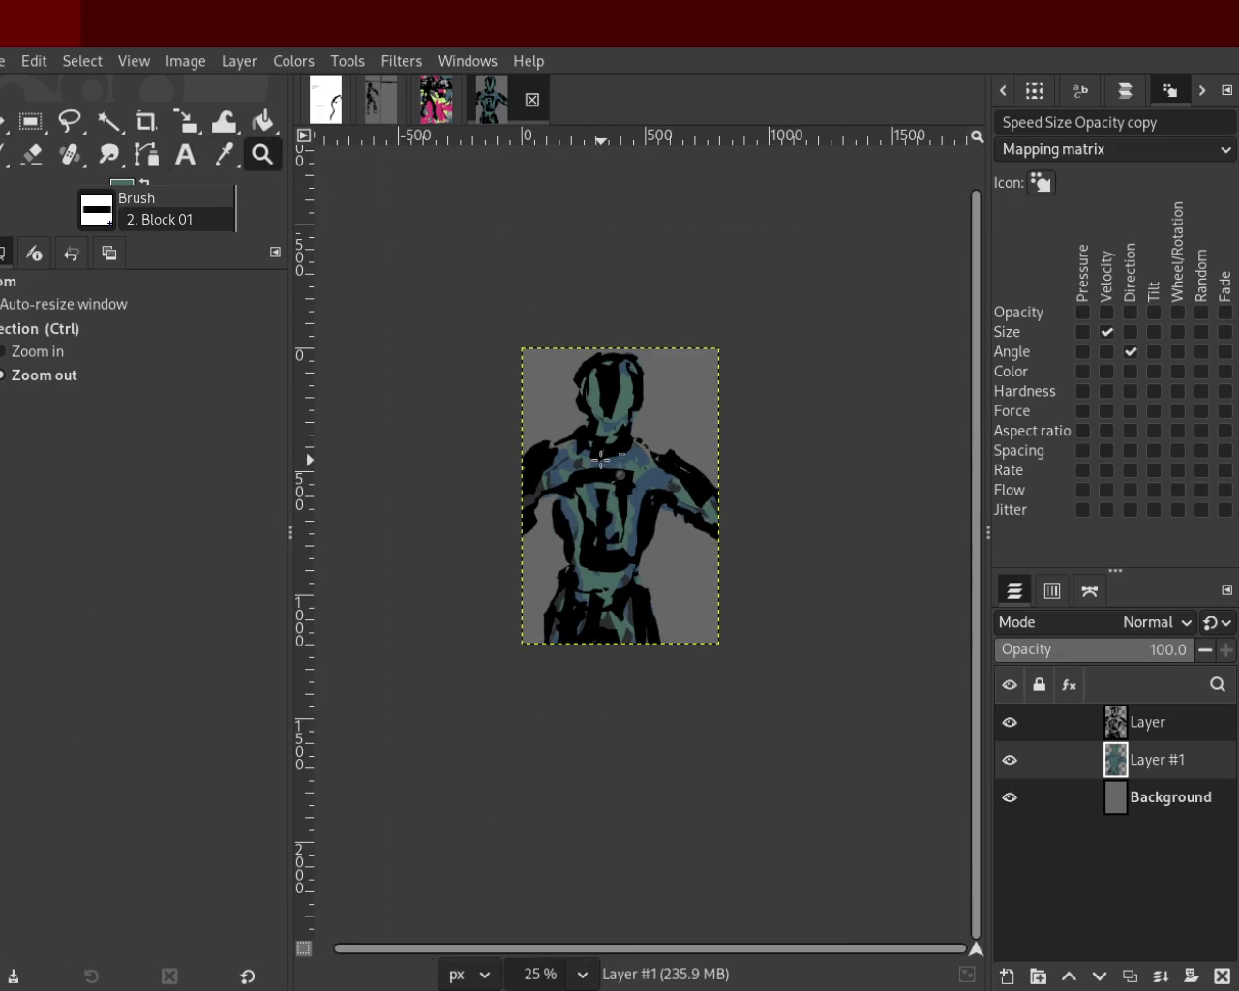
{"action": "left_click", "coordinate": [598, 511]}
{"action": "key", "text": "p"}
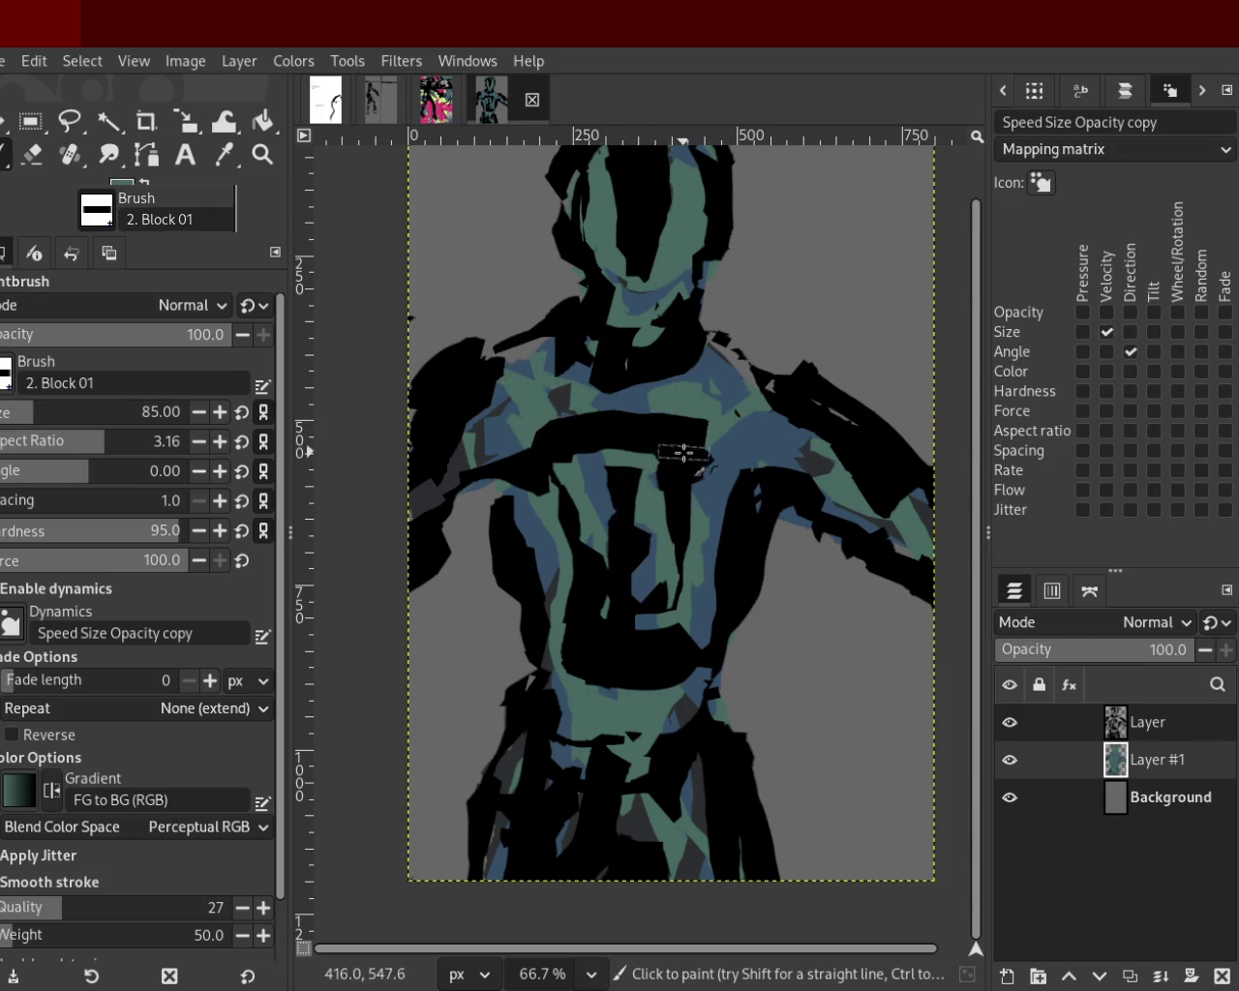
{"action": "left_click_drag", "start_coordinate": [597, 464], "coordinate": [601, 577]}
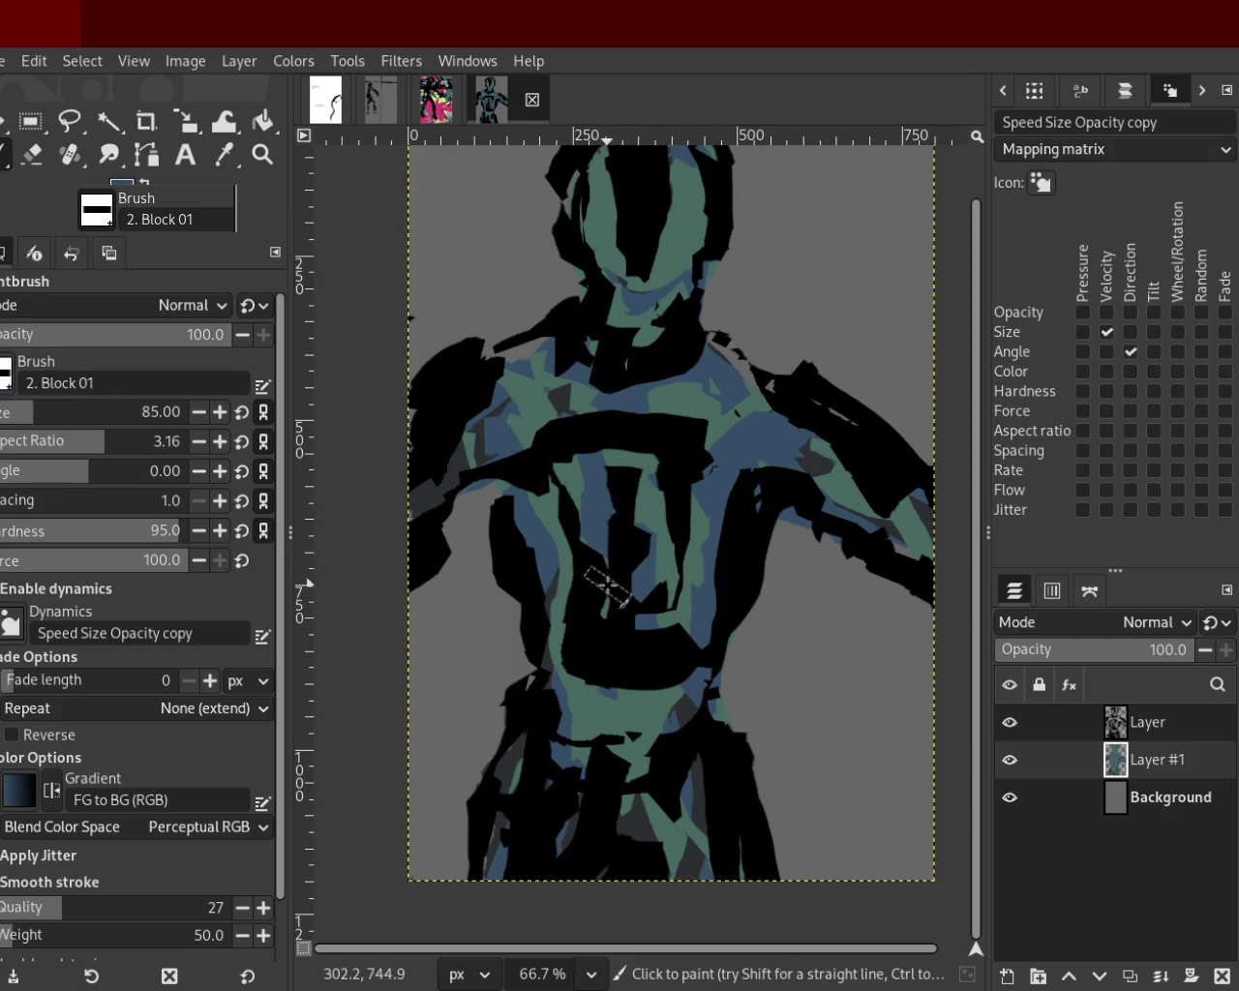
{"action": "left_click", "coordinate": [577, 532], "text": "ctrl"}
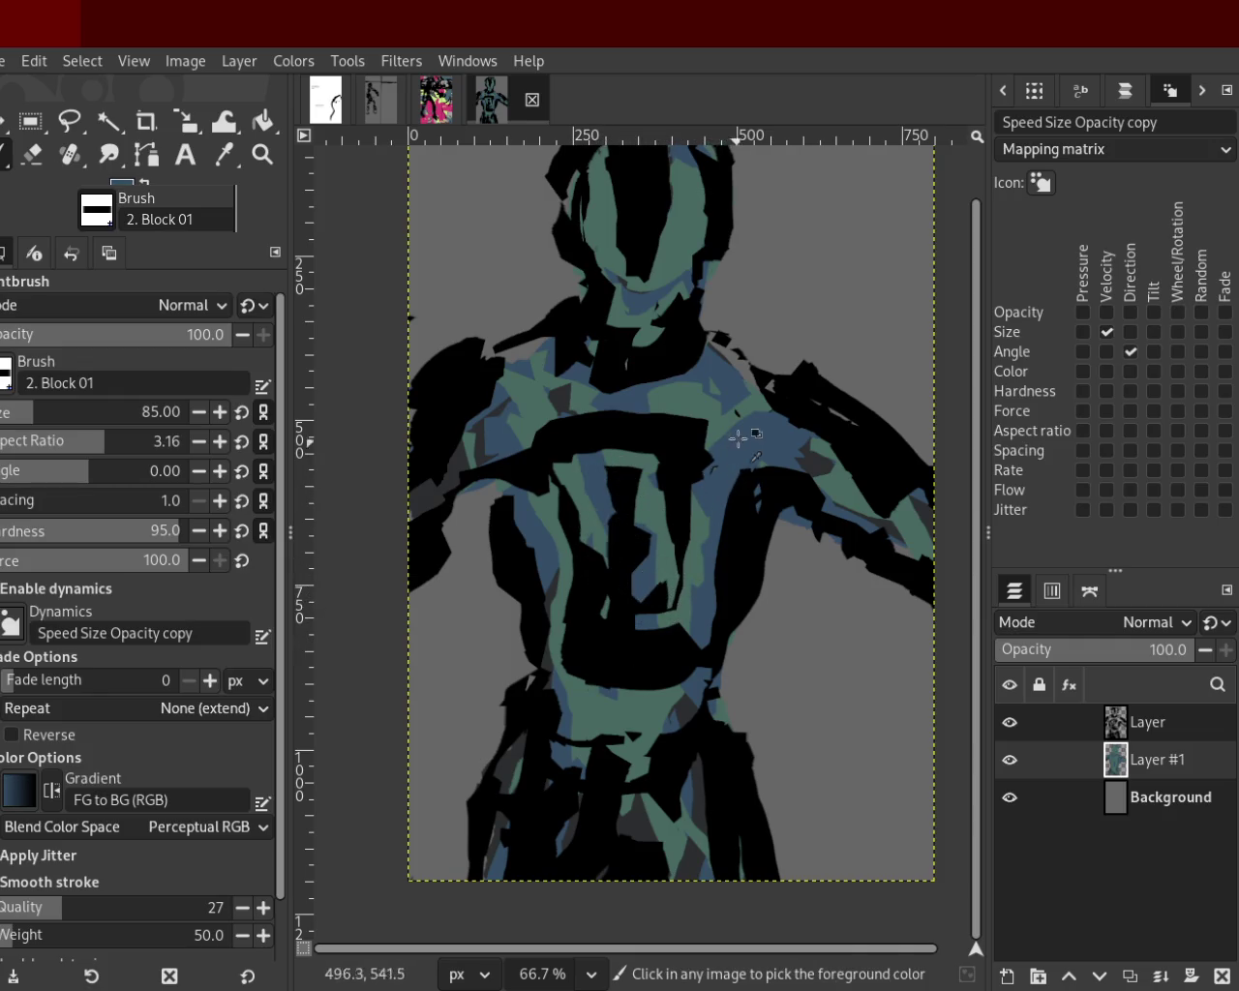
{"action": "left_click", "coordinate": [651, 463], "text": "ctrl"}
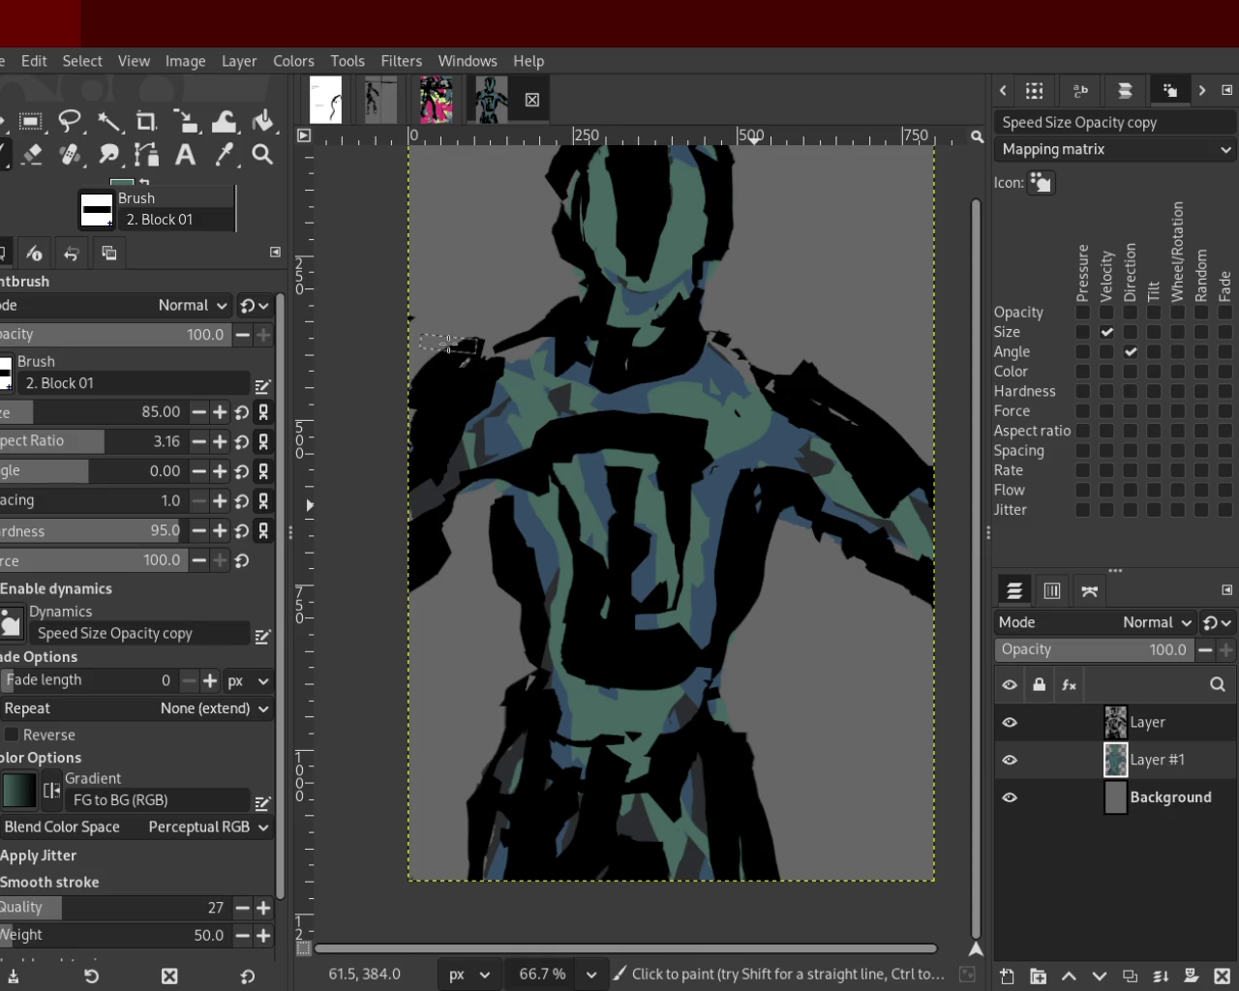
{"action": "key", "text": "z"}
{"action": "key", "text": "minus"}
{"action": "key", "text": "minus"}
{"action": "key", "text": "minus"}
{"action": "key", "text": "plus"}
{"action": "key", "text": "plus"}
{"action": "left_click", "coordinate": [696, 450]}
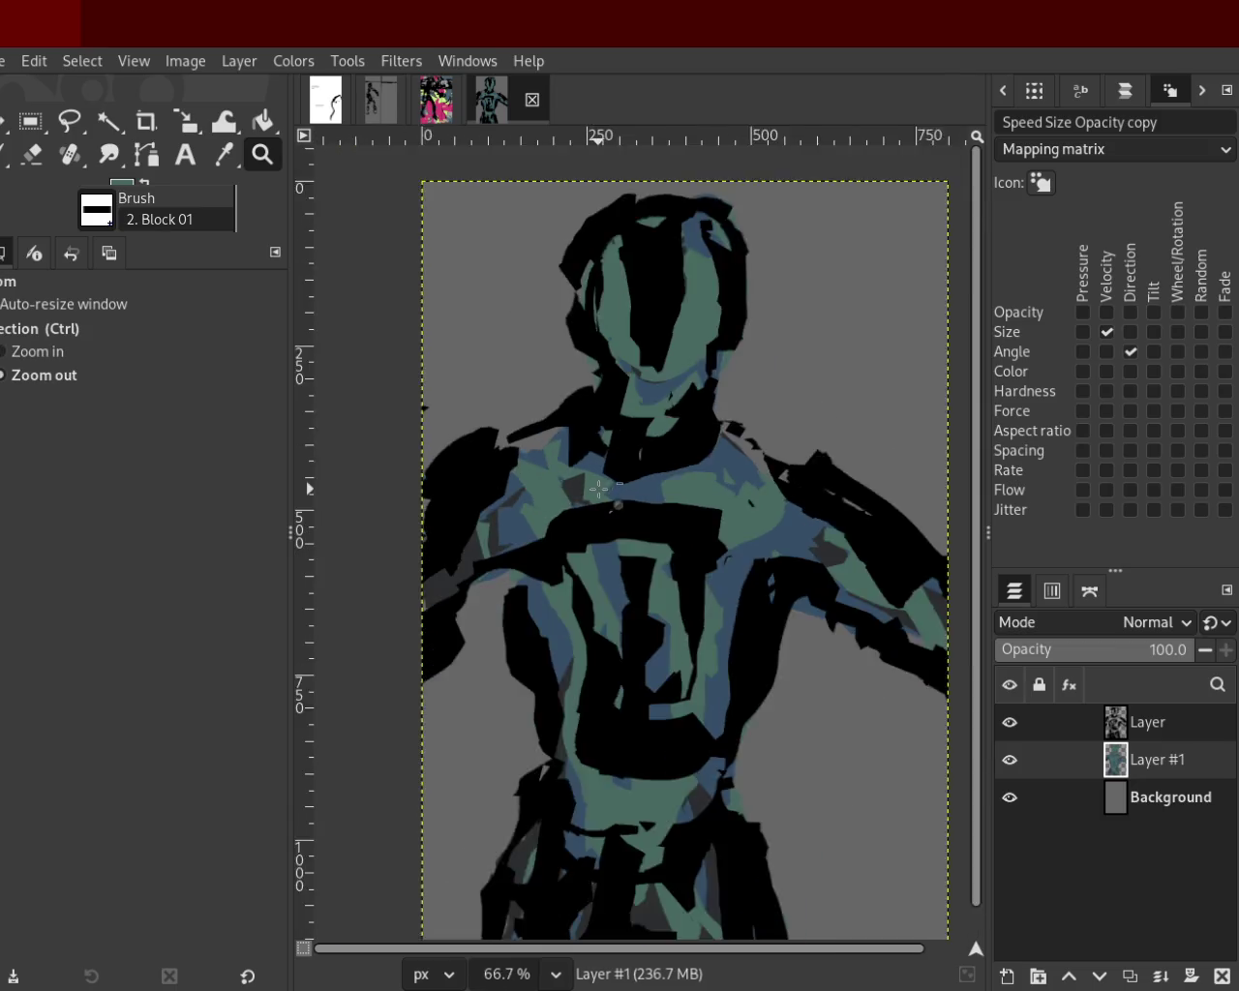
{"action": "left_click", "coordinate": [617, 448], "text": "ctrl"}
{"action": "left_click", "coordinate": [618, 449]}
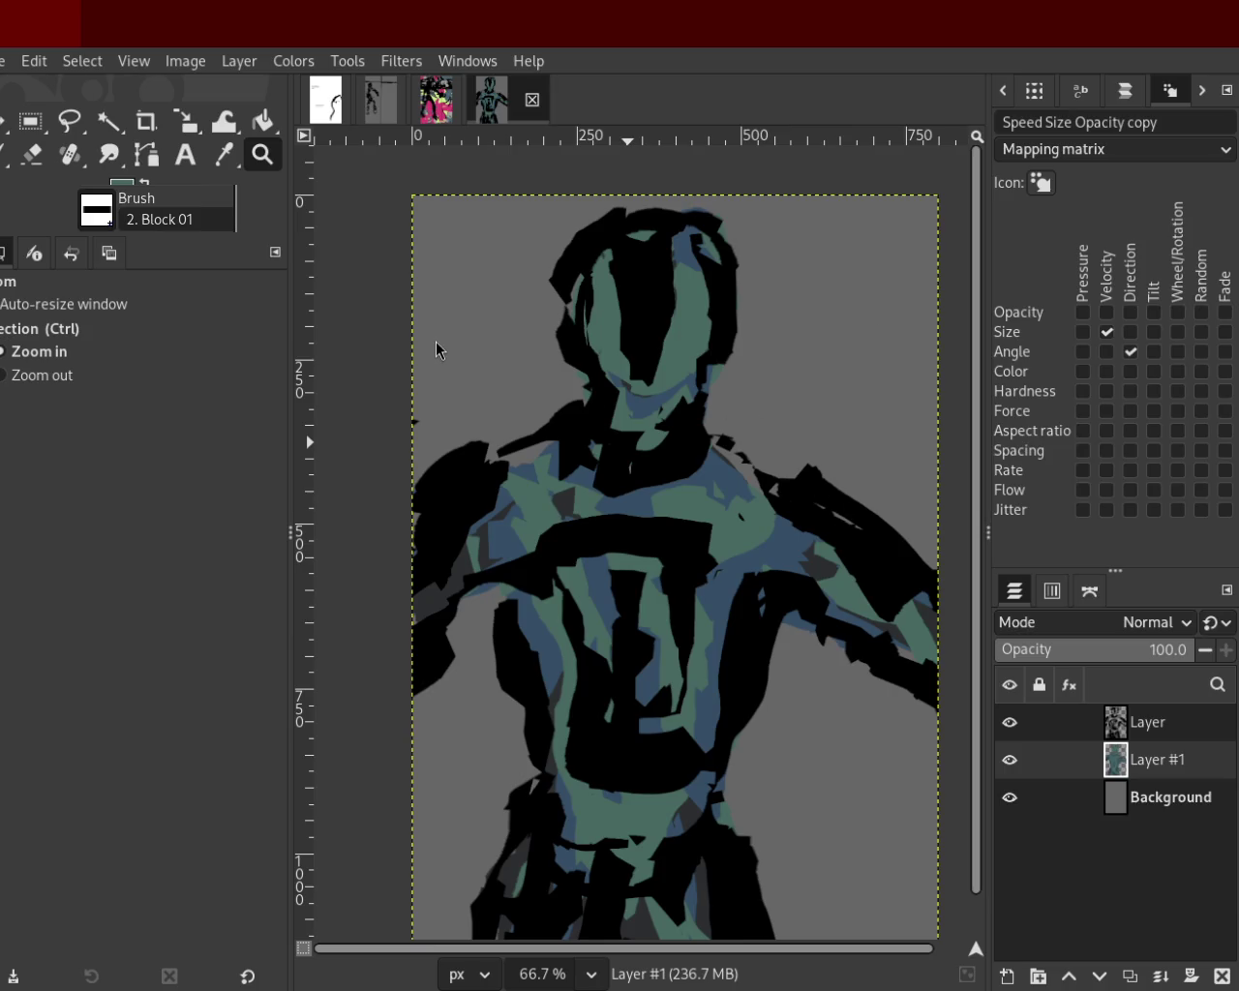
{"action": "key", "text": "ctrl"}
{"action": "left_click", "coordinate": [635, 404], "text": "ctrl"}
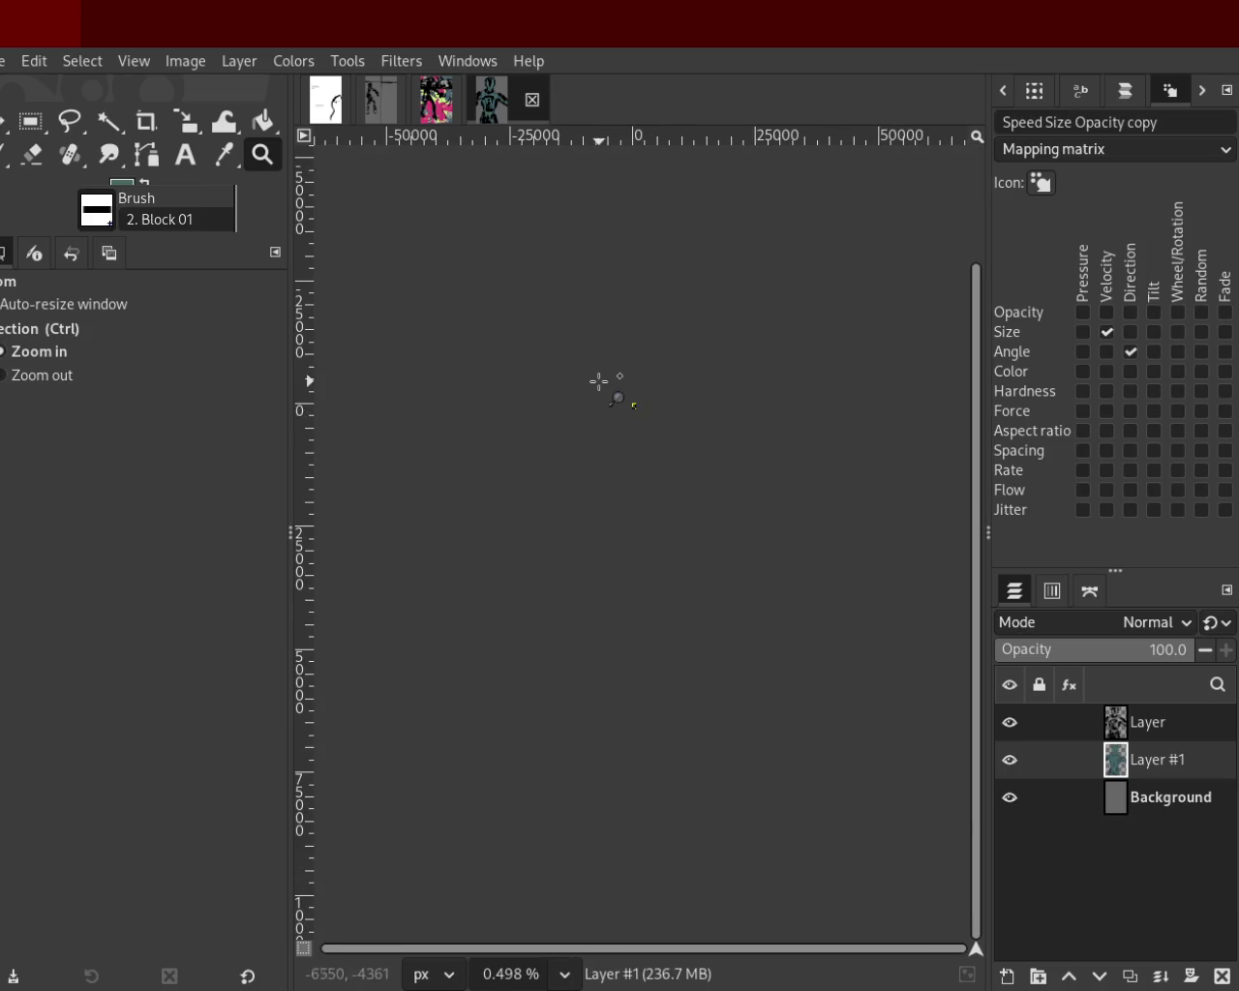
{"action": "left_click", "coordinate": [649, 407]}
{"action": "left_click", "coordinate": [645, 406]}
{"action": "left_click", "coordinate": [641, 406]}
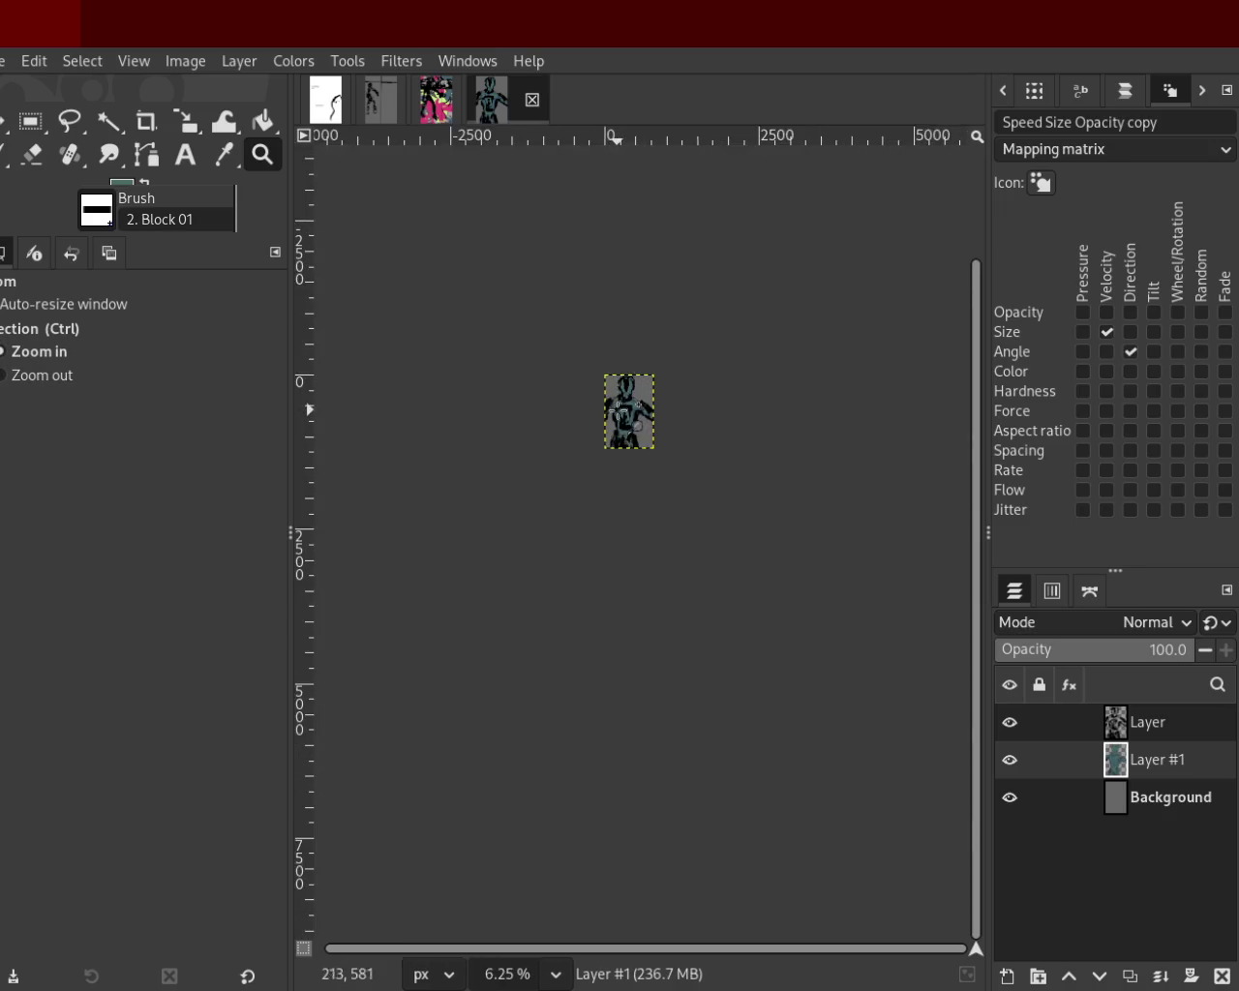
{"action": "left_click", "coordinate": [634, 409]}
{"action": "left_click", "coordinate": [624, 410]}
{"action": "left_click", "coordinate": [616, 412], "text": "ctrl"}
{"action": "left_click", "coordinate": [616, 411]}
{"action": "left_click", "coordinate": [639, 414]}
{"action": "left_click", "coordinate": [644, 415]}
{"action": "left_click", "coordinate": [653, 416], "text": "ctrl"}
{"action": "left_click", "coordinate": [658, 416]}
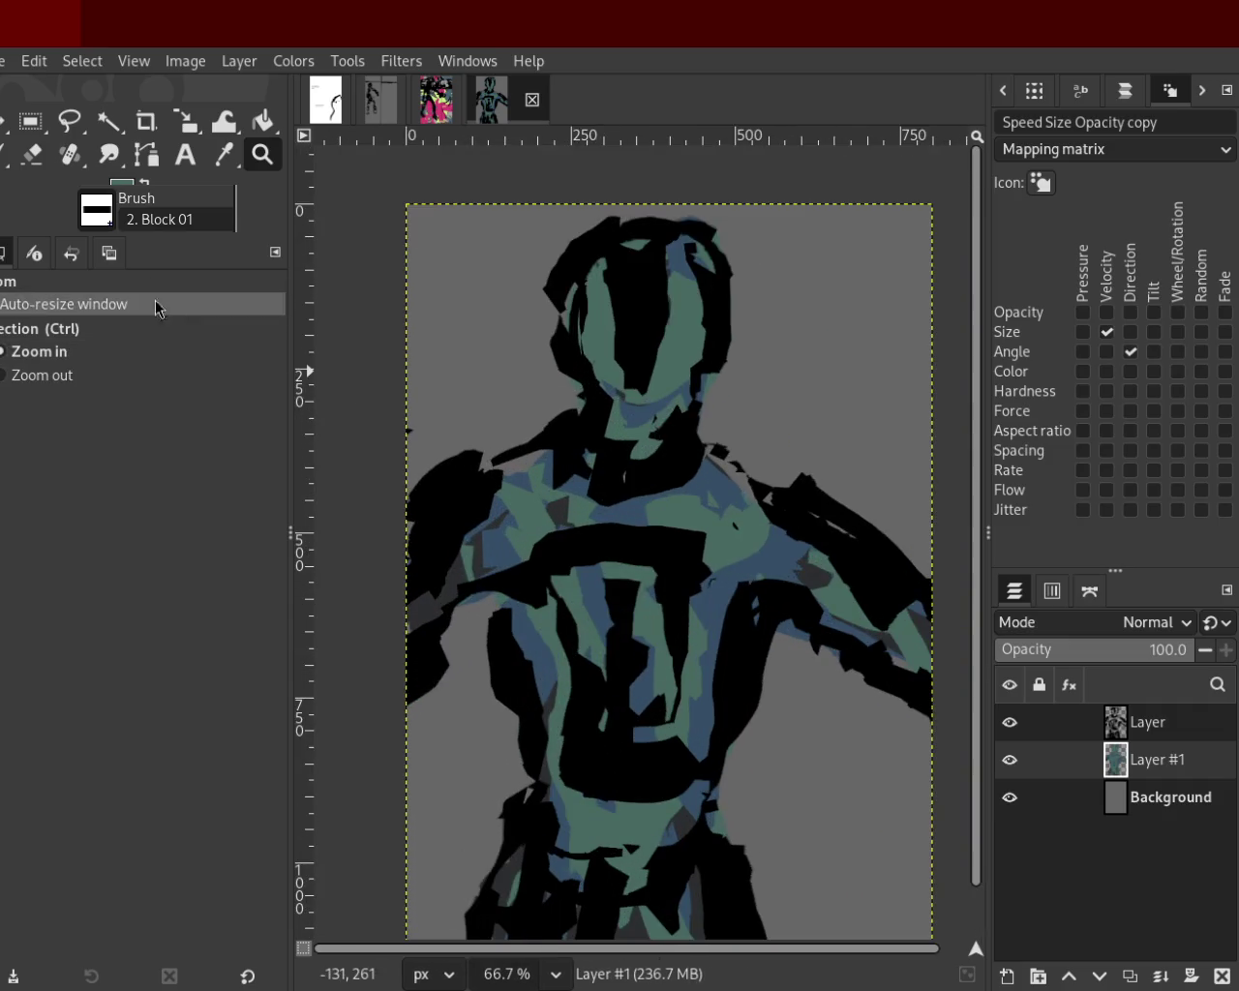
{"action": "left_click", "coordinate": [12, 166]}
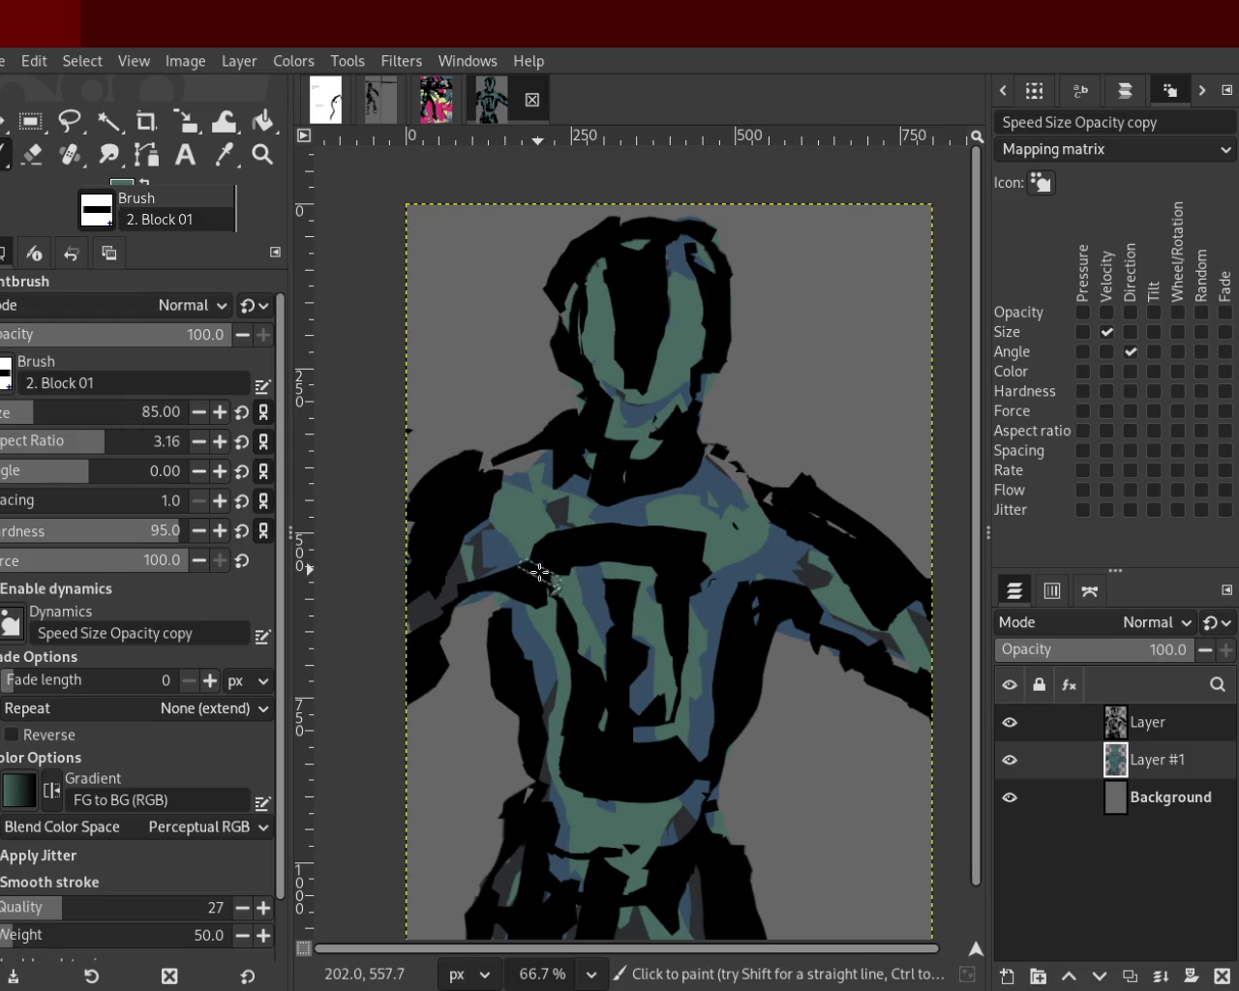
Dab a near-black patch near the shoulder and sample teal from the shoulder area.
{"action": "left_click", "coordinate": [809, 569], "text": "ctrl"}
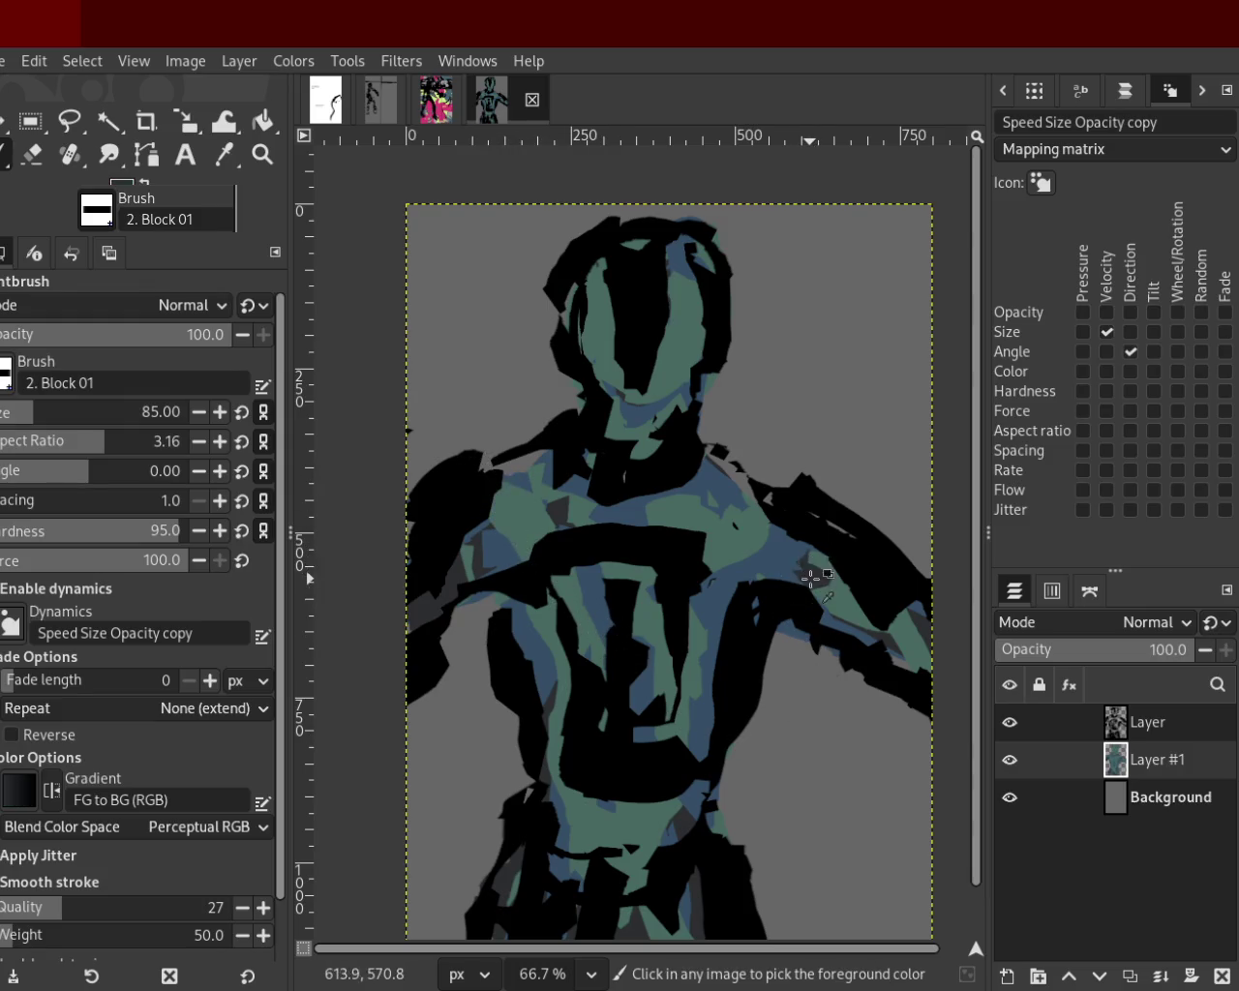
{"action": "left_click", "coordinate": [813, 576]}
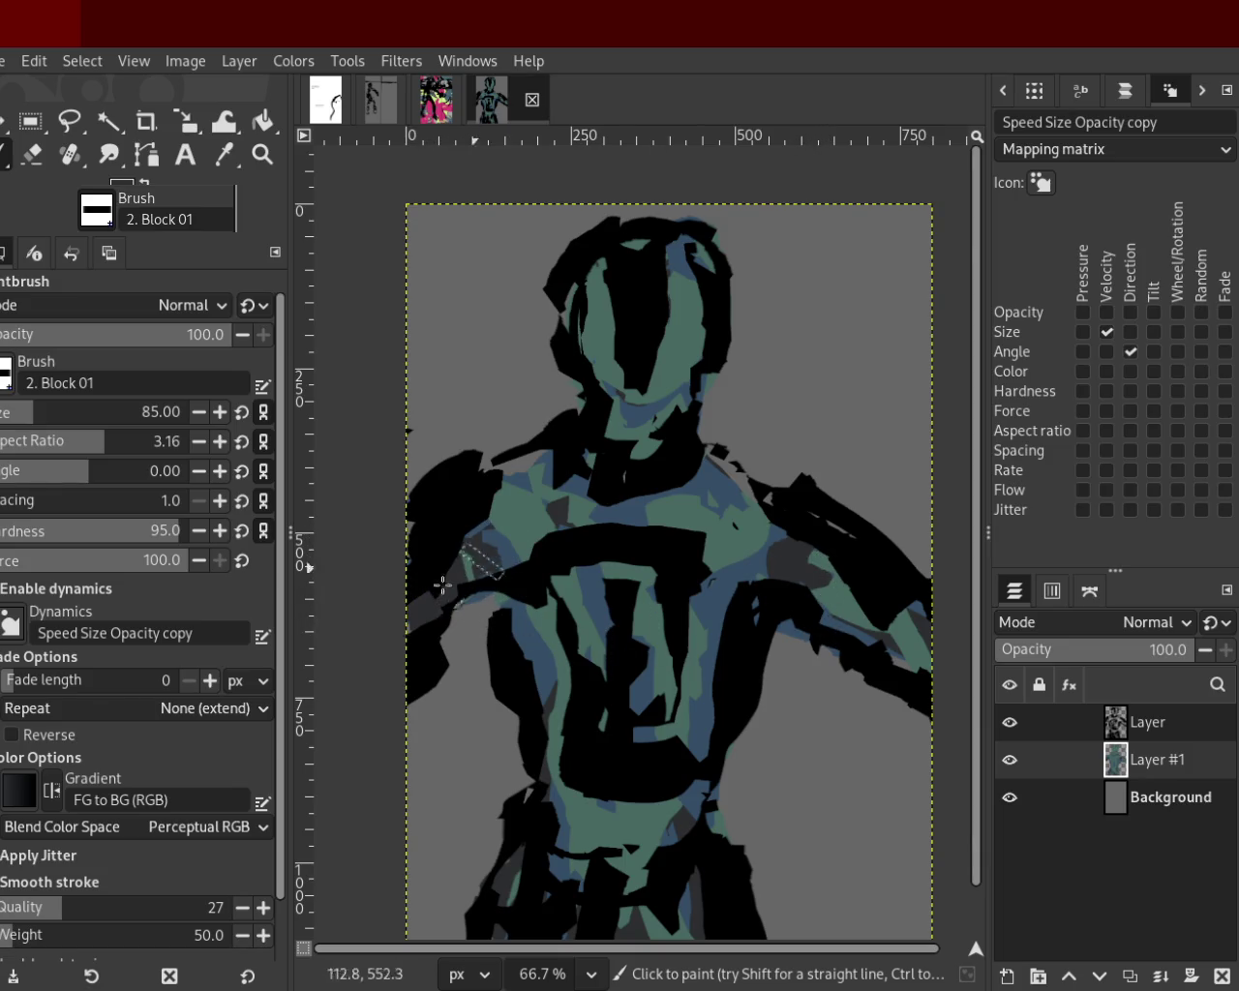
{"action": "left_click", "coordinate": [474, 559], "text": "ctrl"}
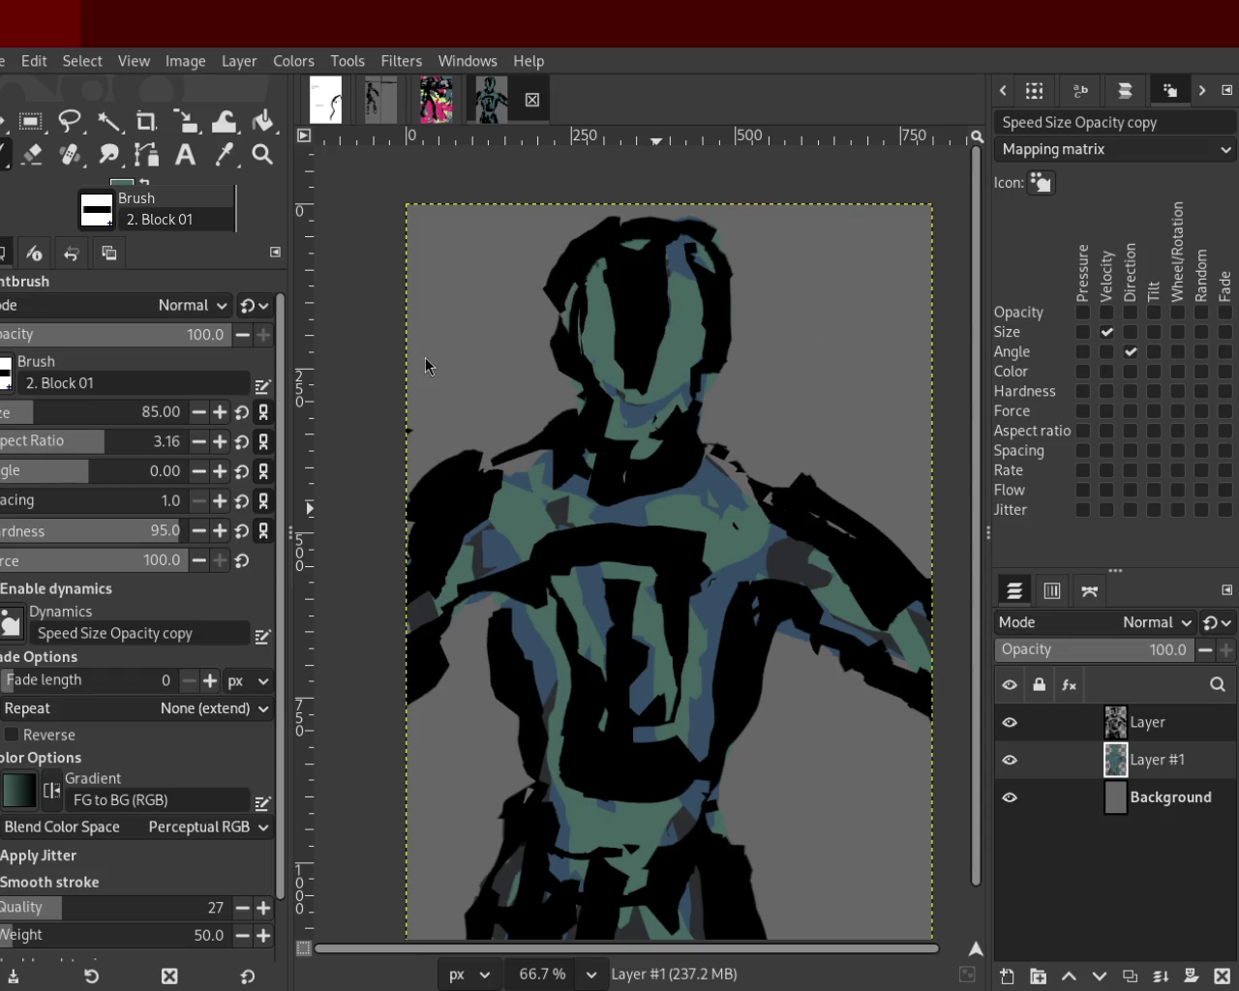
{"action": "left_click", "coordinate": [263, 154]}
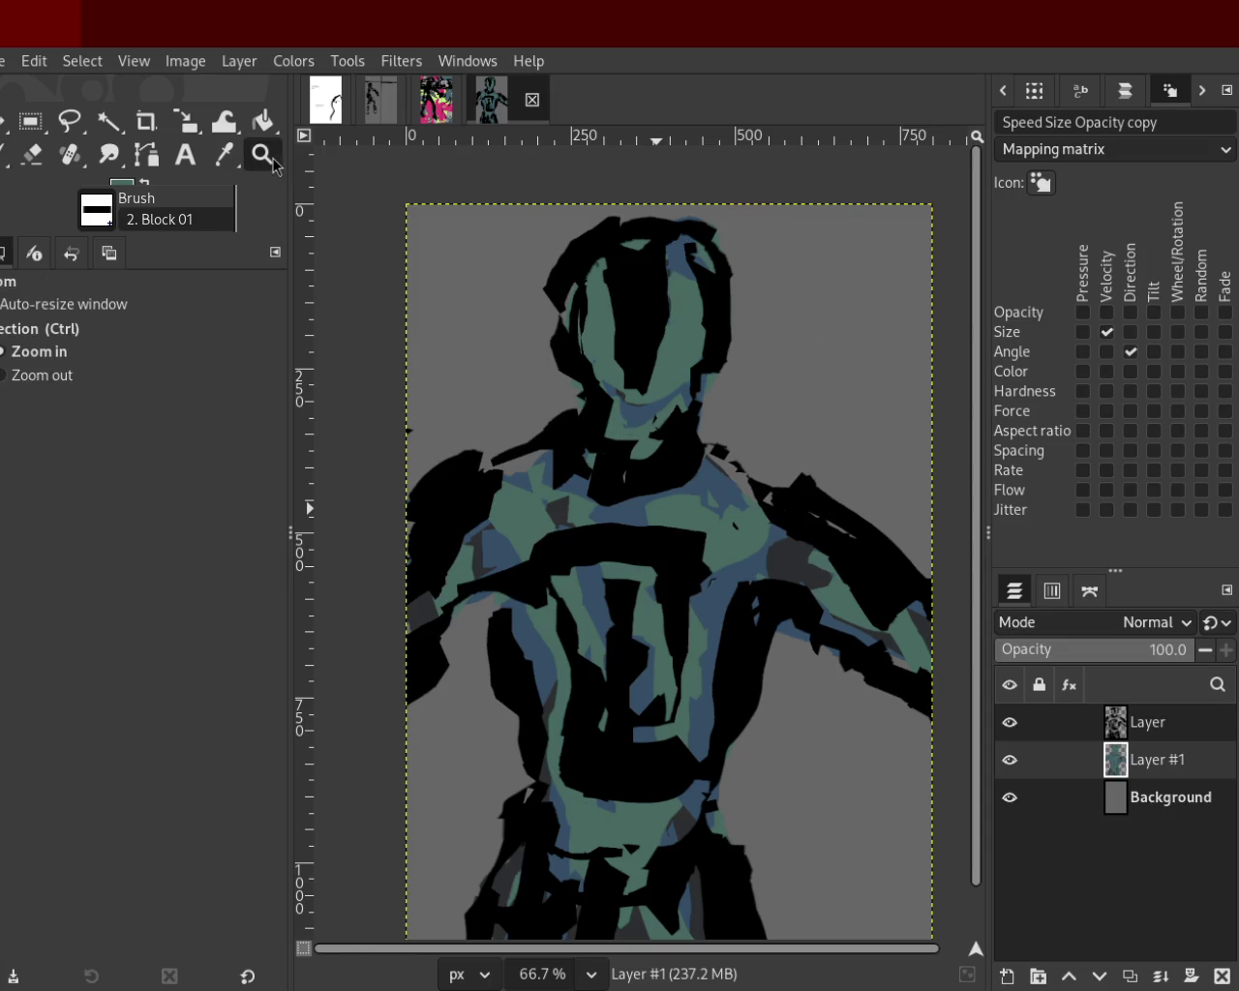
{"action": "scroll", "coordinate": [752, 429], "scroll_direction": "down", "scroll_amount": 1}
{"action": "scroll", "coordinate": [705, 470], "scroll_direction": "down", "scroll_amount": 2}
{"action": "scroll", "coordinate": [378, 386], "scroll_direction": "up", "scroll_amount": 3}
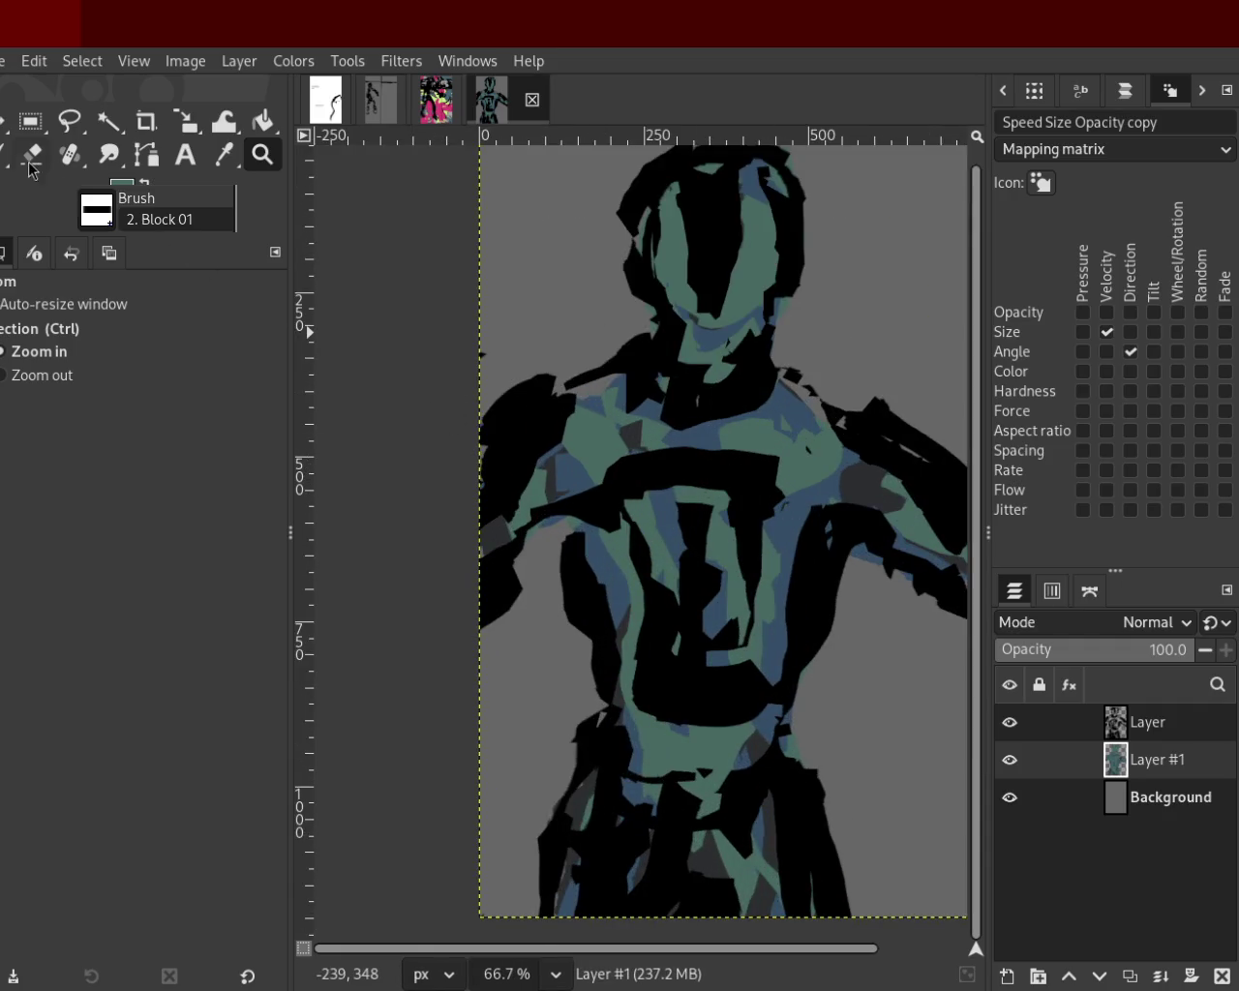
{"action": "key", "text": "p"}
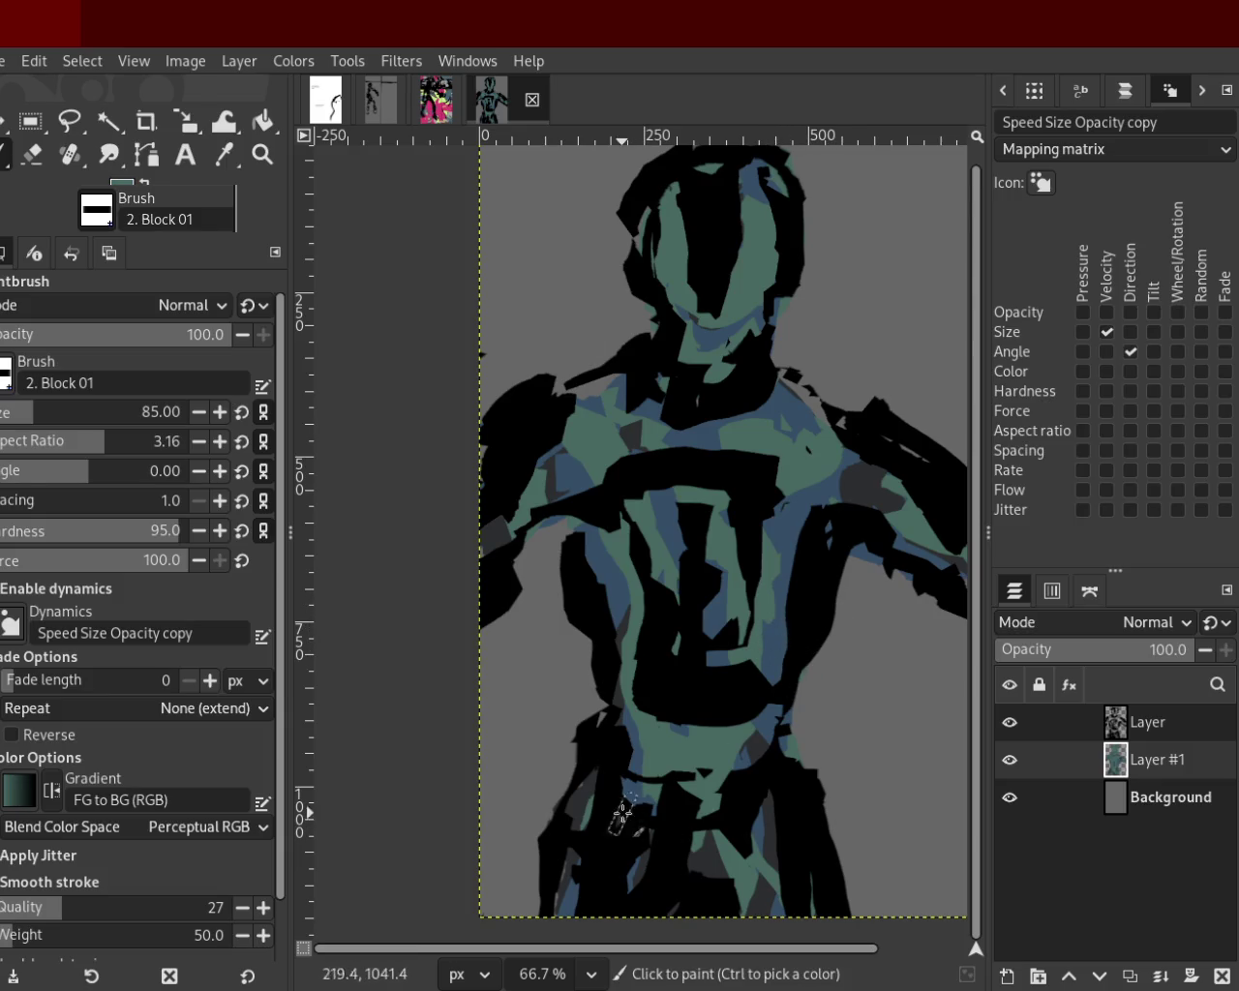
Paint near-black strokes across the lower torso, view at 50%, and make Layer active.
{"action": "left_click", "coordinate": [764, 833], "text": "ctrl"}
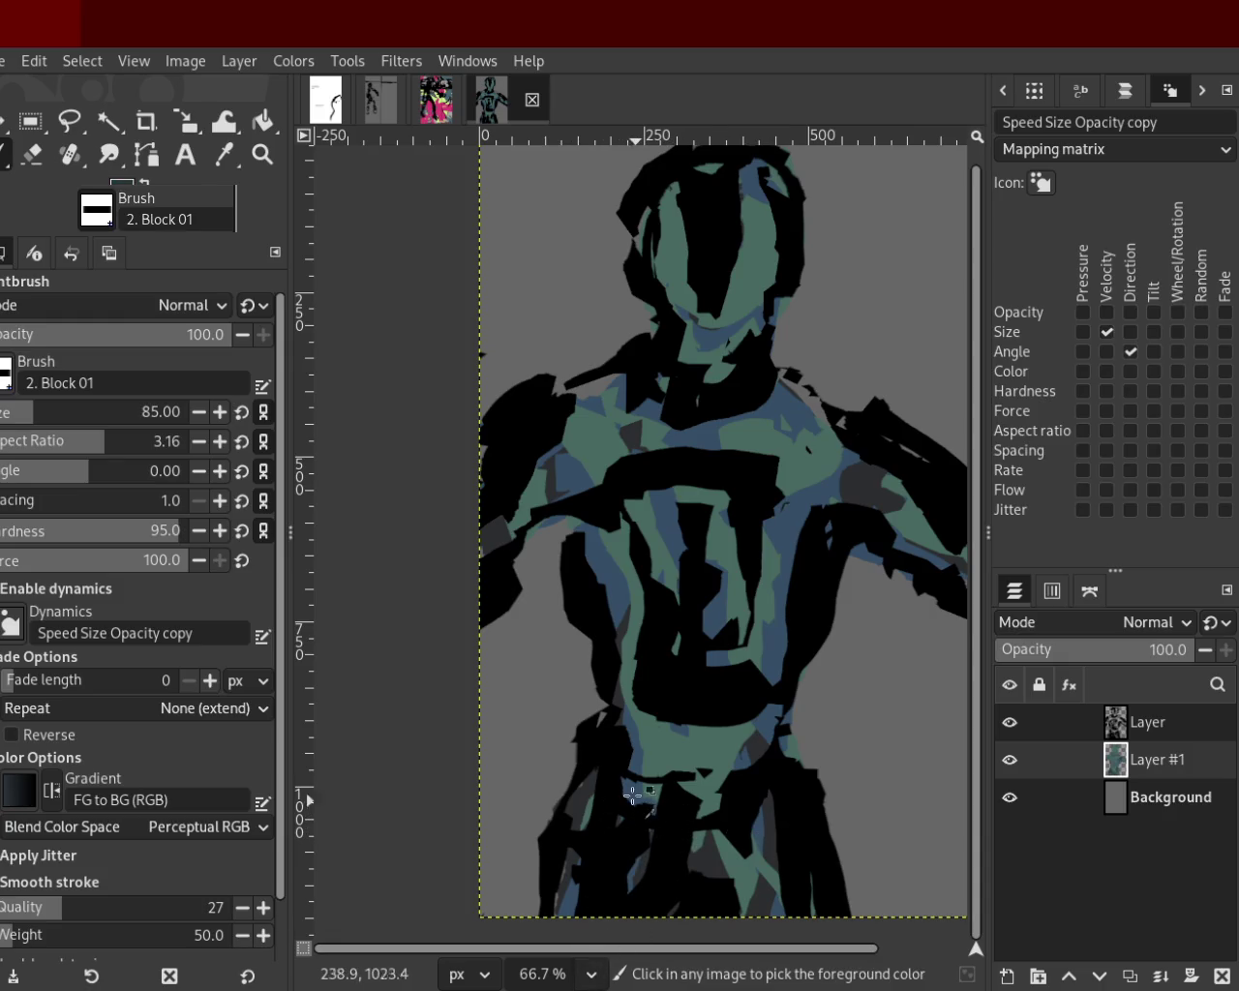
{"action": "left_click_drag", "start_coordinate": [636, 799], "coordinate": [616, 888]}
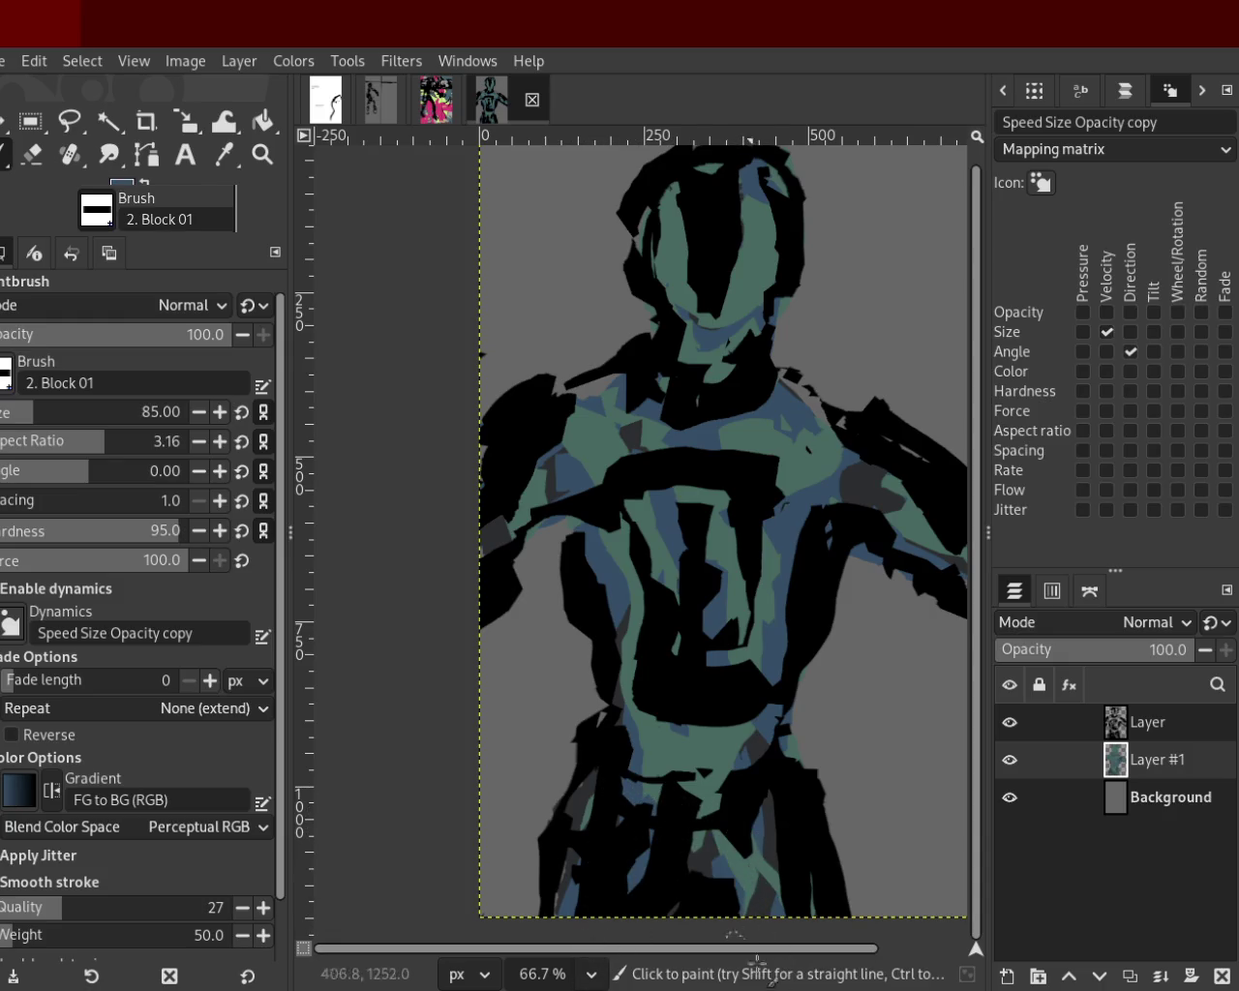
{"action": "left_click", "coordinate": [261, 154]}
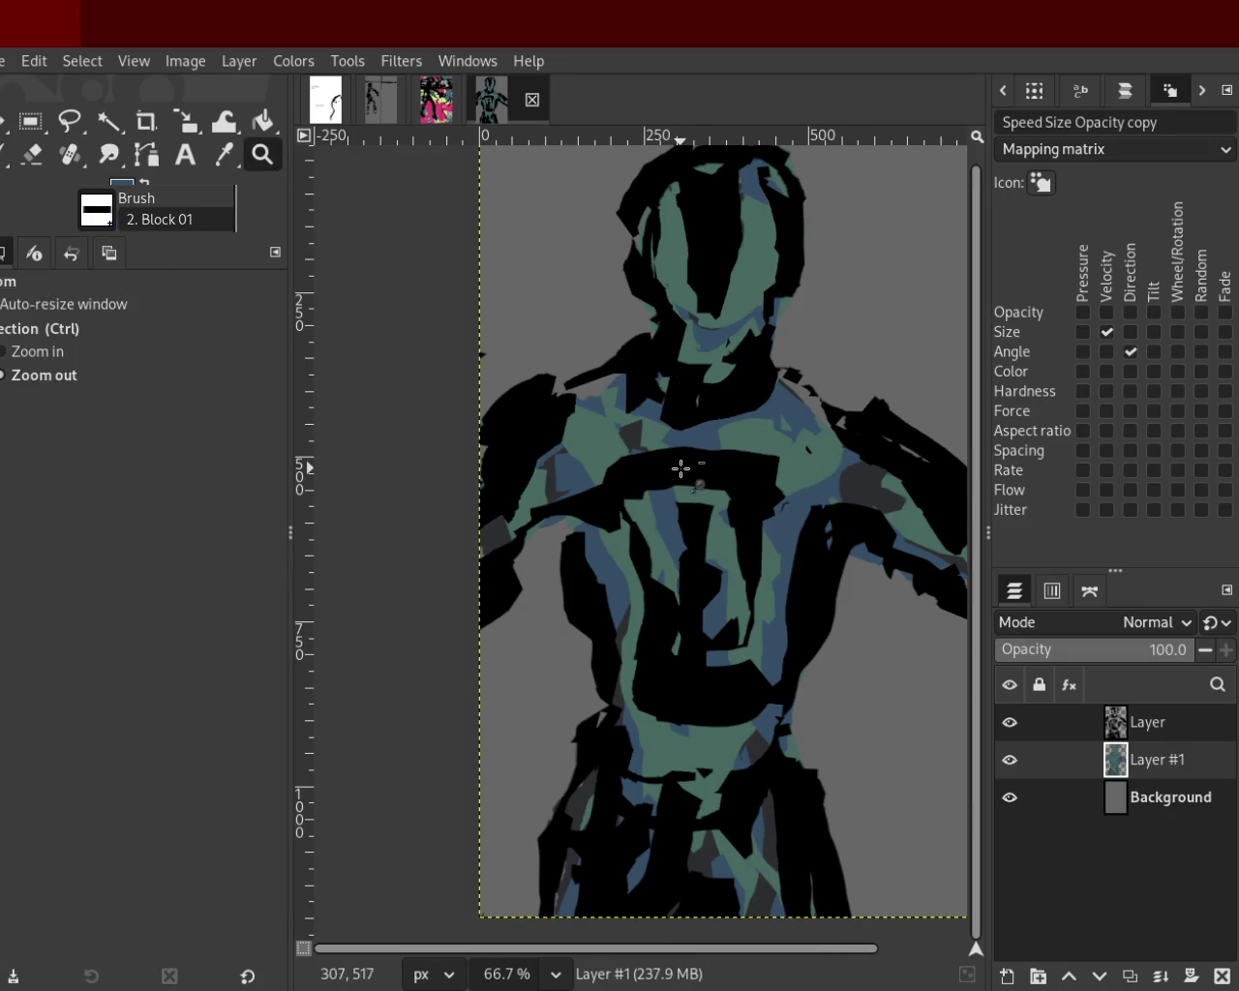
{"action": "left_click", "coordinate": [681, 467], "text": "ctrl"}
{"action": "left_click", "coordinate": [710, 647]}
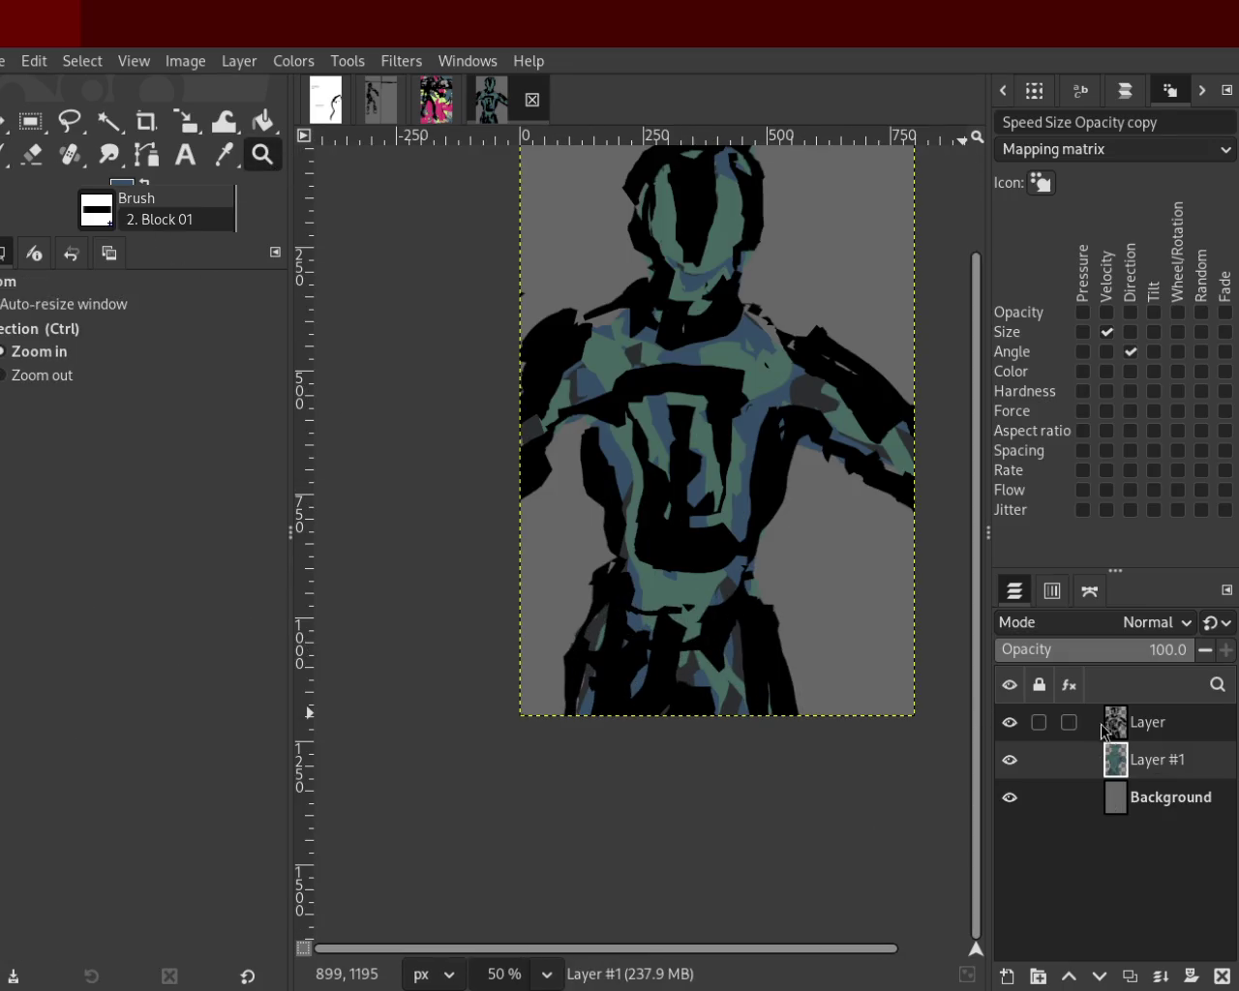
{"action": "left_click", "coordinate": [1109, 734]}
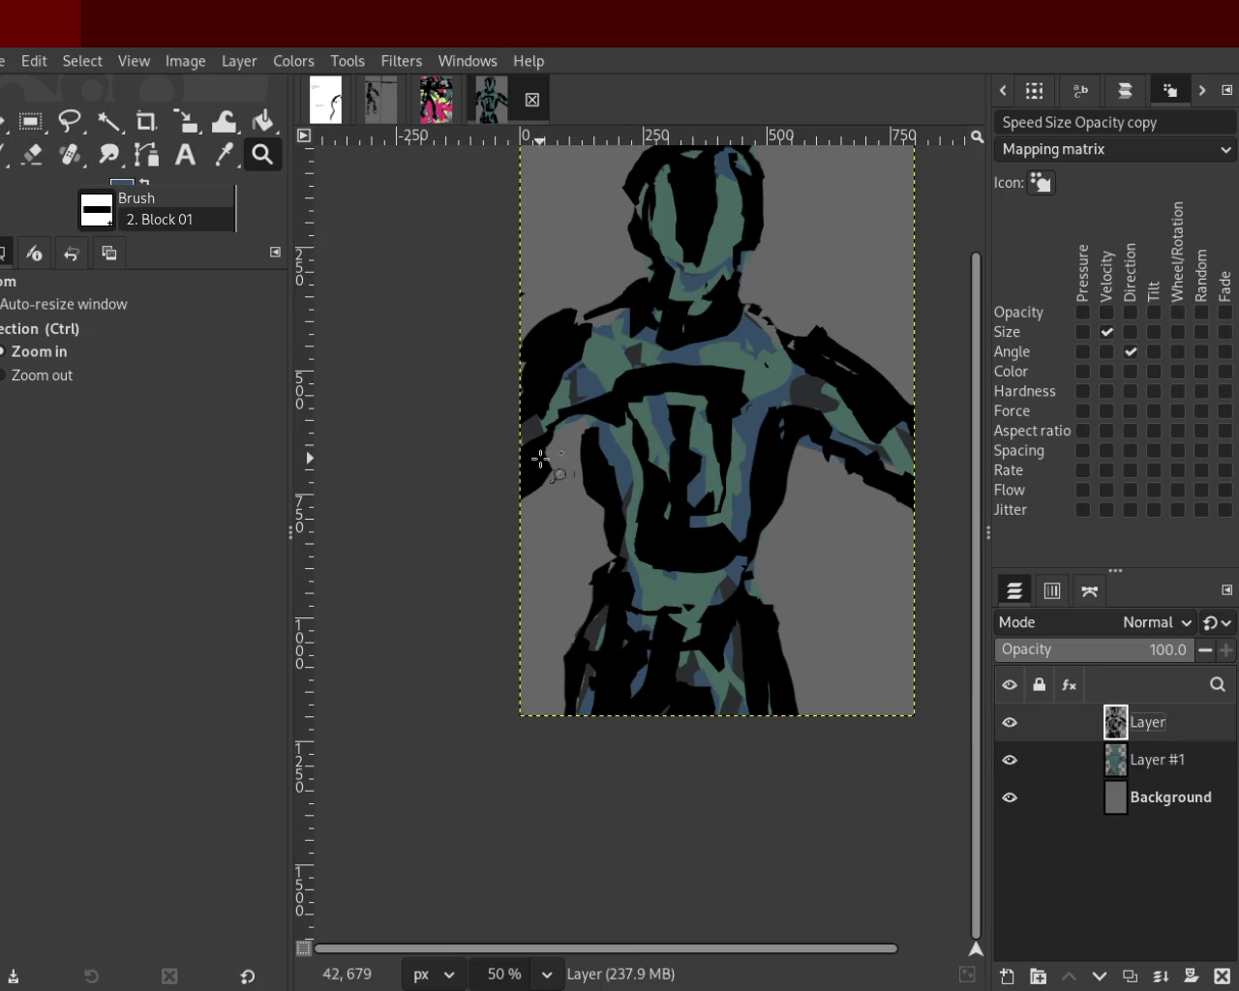
Erase part of a black stroke on the lower figure, comparing with undo and redo.
{"action": "left_click", "coordinate": [32, 154]}
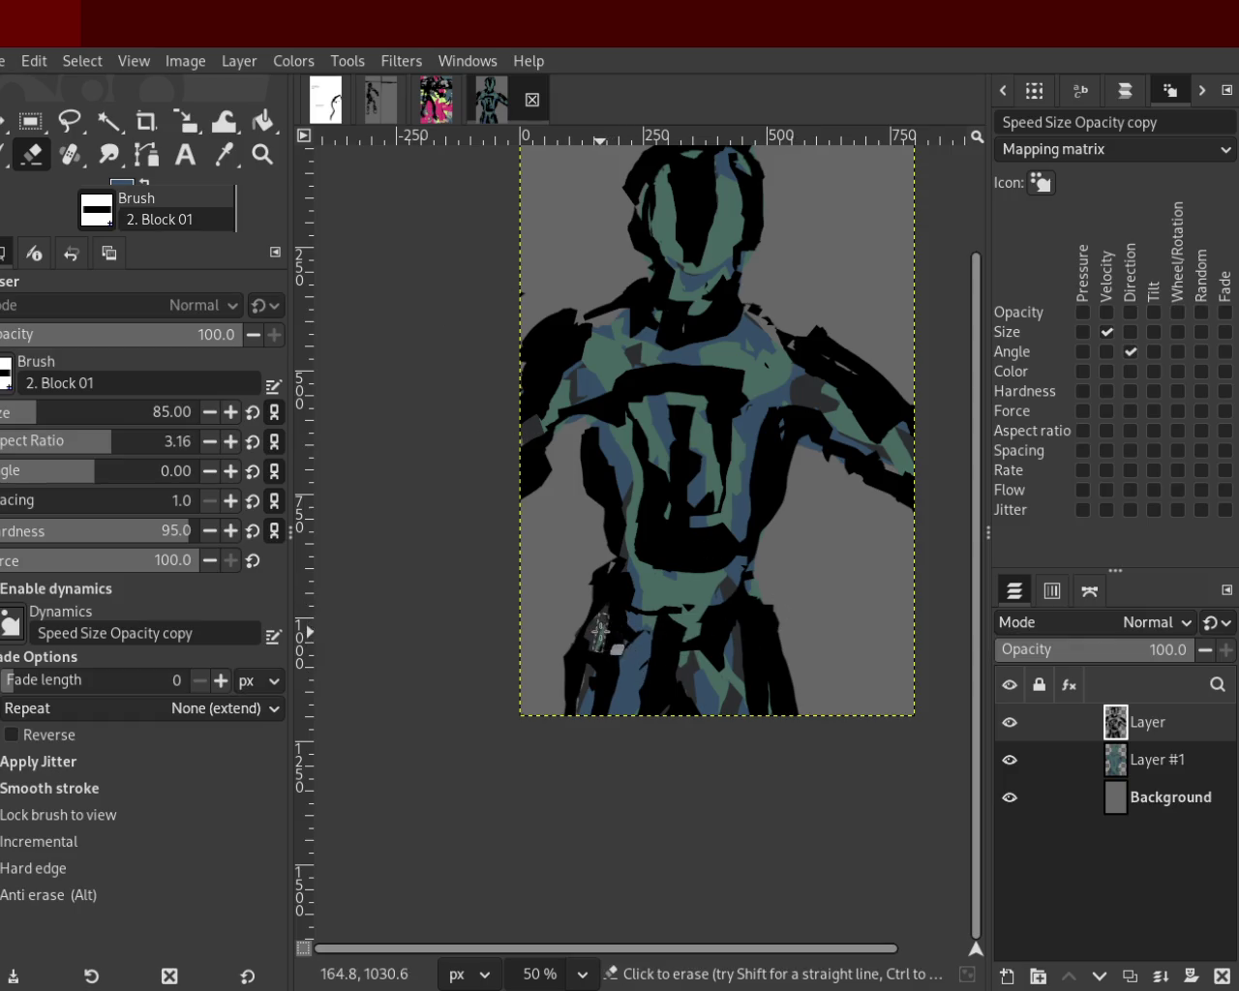
{"action": "key", "text": "ctrl+z"}
{"action": "key", "text": "ctrl+y"}
{"action": "key", "text": "ctrl+z"}
{"action": "key", "text": "ctrl+y"}
{"action": "left_click_drag", "start_coordinate": [755, 612], "coordinate": [773, 787]}
{"action": "key", "text": "ctrl+z"}
{"action": "key", "text": "ctrl+y"}
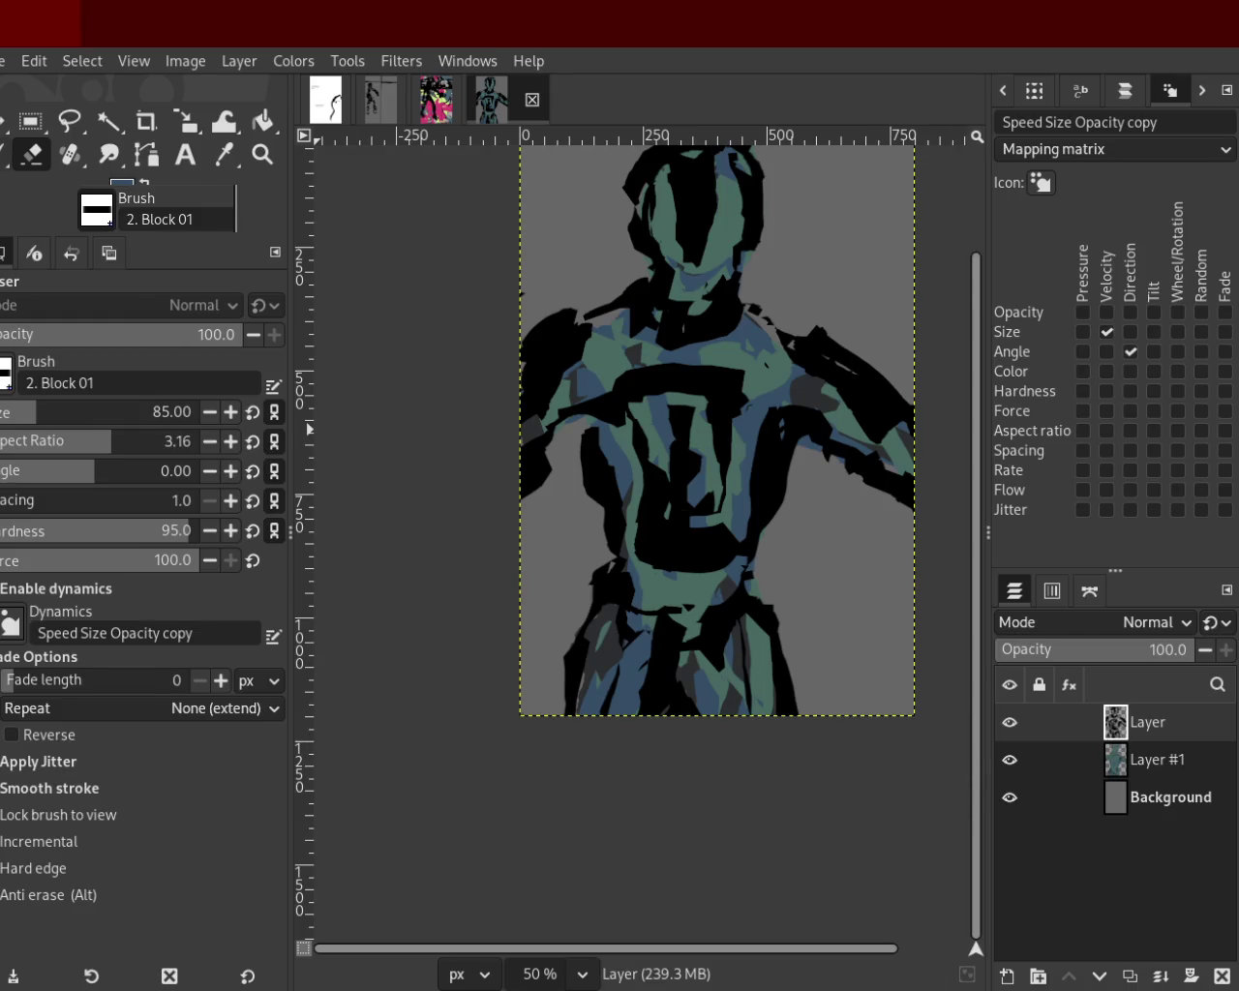
Try a black stroke over the figure's left leg, then undo it.
{"action": "key", "text": "p"}
{"action": "key", "text": "ctrl+z"}
{"action": "key", "text": "ctrl+y"}
{"action": "left_click_drag", "start_coordinate": [588, 642], "coordinate": [600, 678]}
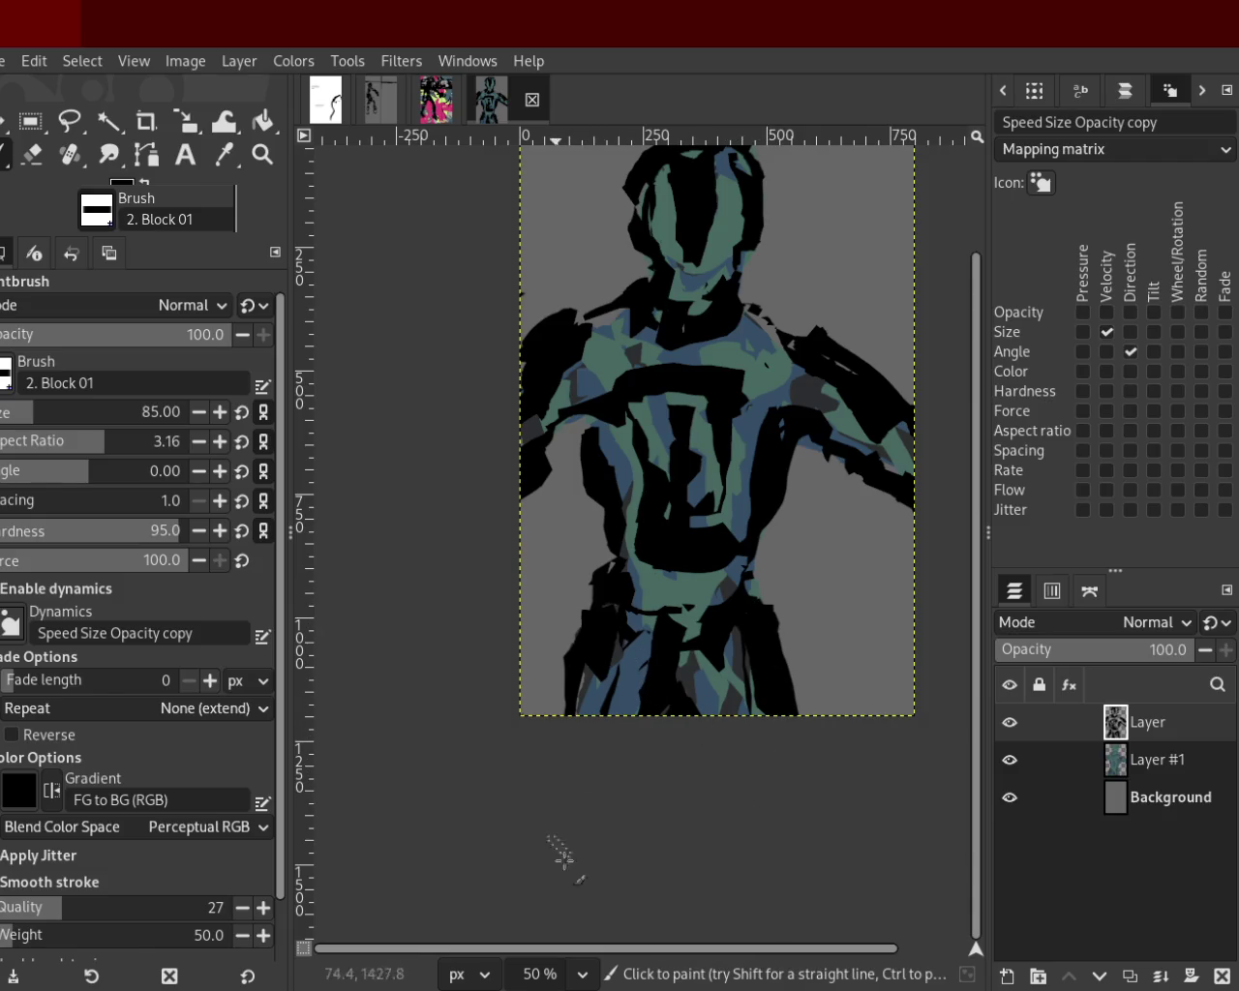
{"action": "key", "text": "ctrl+z"}
{"action": "left_click", "coordinate": [32, 154]}
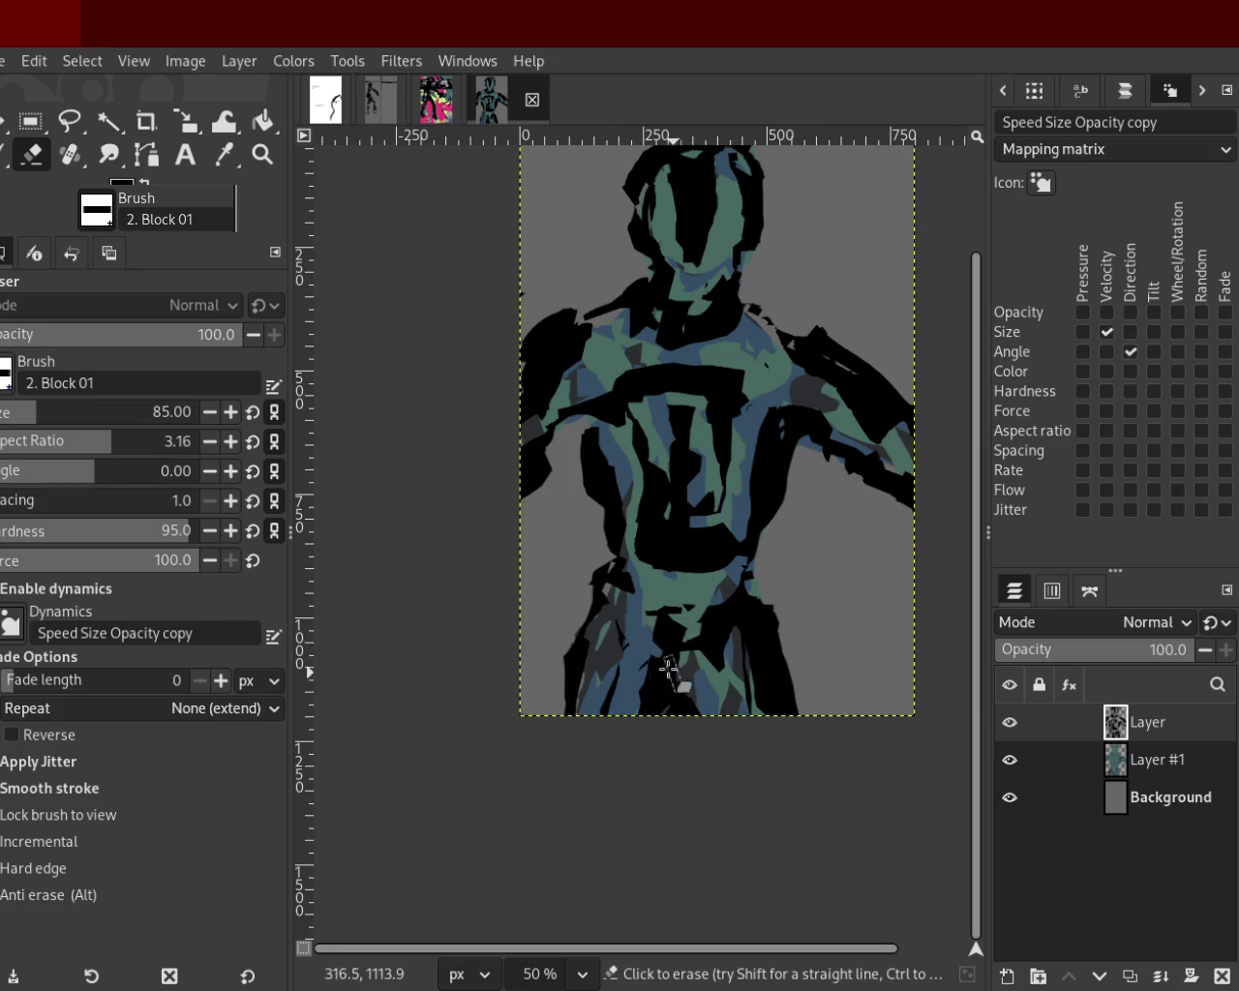
{"action": "left_click", "coordinate": [6, 155]}
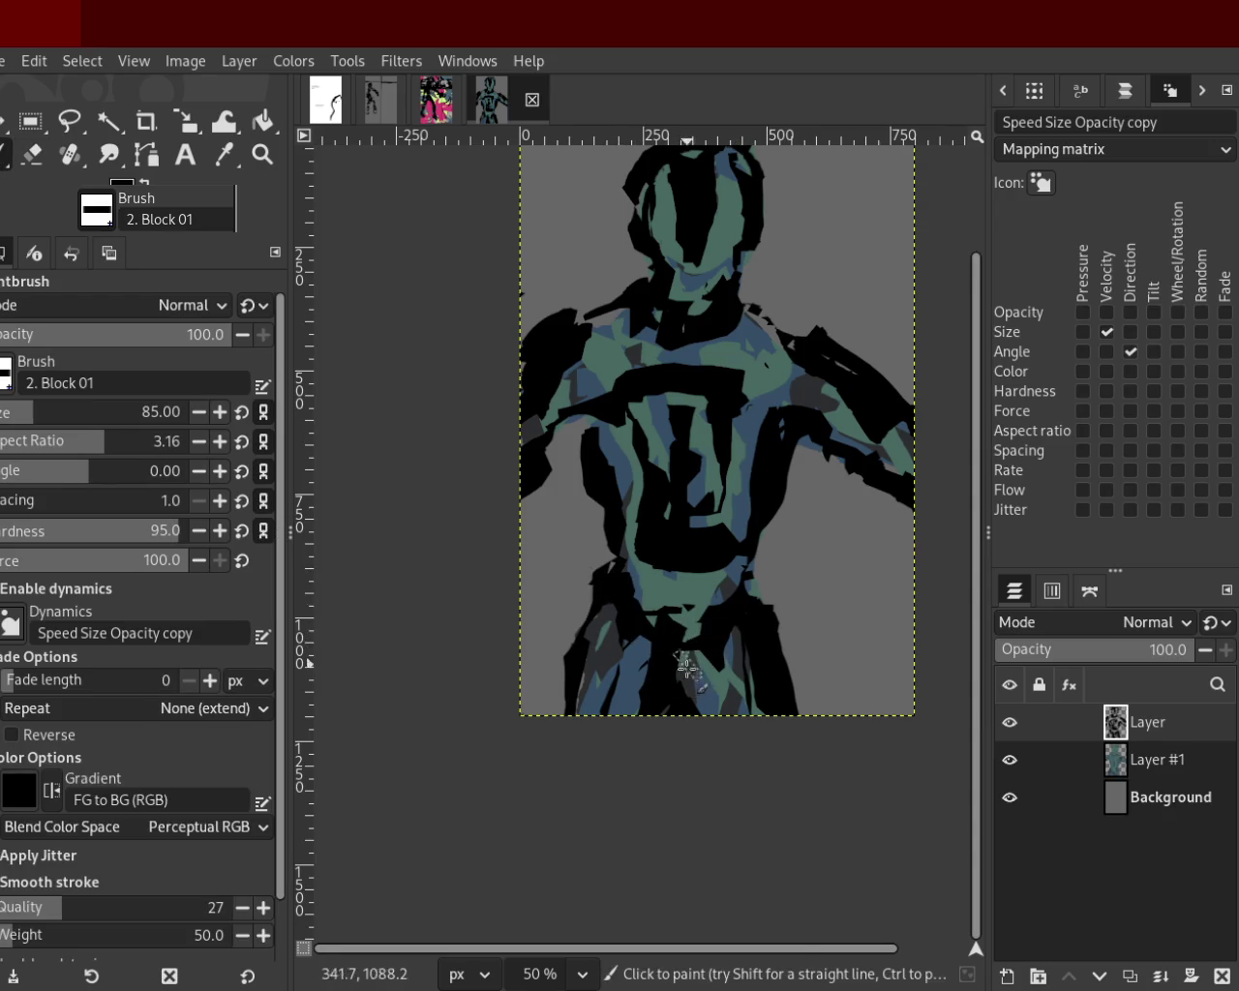
Paint a black band across the waist and erase black patches from the left chest.
{"action": "left_click_drag", "start_coordinate": [629, 612], "coordinate": [701, 614]}
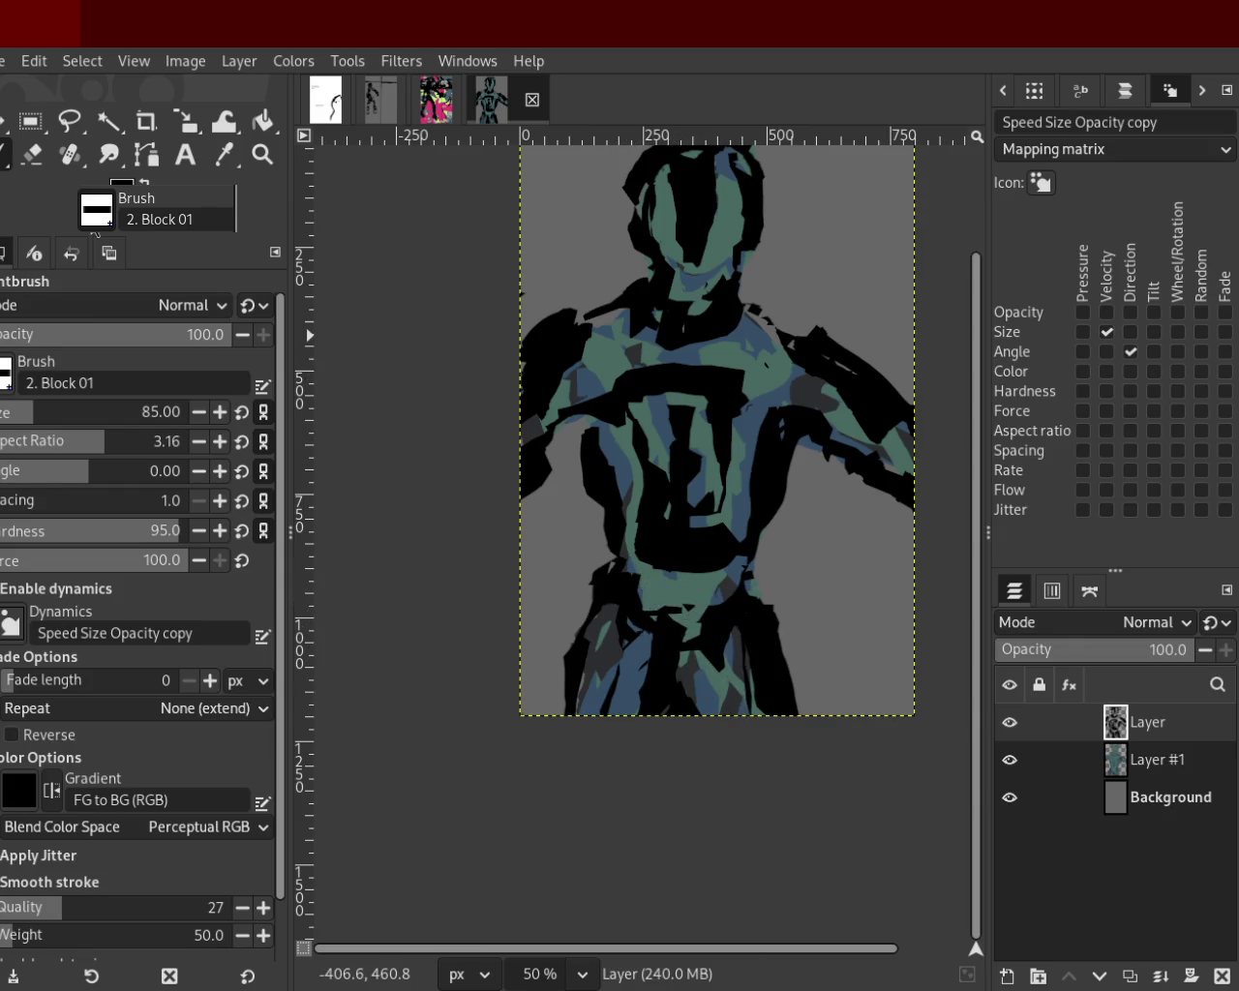
{"action": "left_click", "coordinate": [32, 154]}
{"action": "mouse_move", "coordinate": [570, 556]}
{"action": "left_mouse_down"}
{"action": "mouse_move", "coordinate": [747, 606]}
{"action": "mouse_move", "coordinate": [631, 519]}
{"action": "mouse_move", "coordinate": [658, 611]}
{"action": "mouse_move", "coordinate": [625, 612]}
{"action": "mouse_move", "coordinate": [639, 555]}
{"action": "mouse_move", "coordinate": [675, 562]}
{"action": "left_mouse_up"}
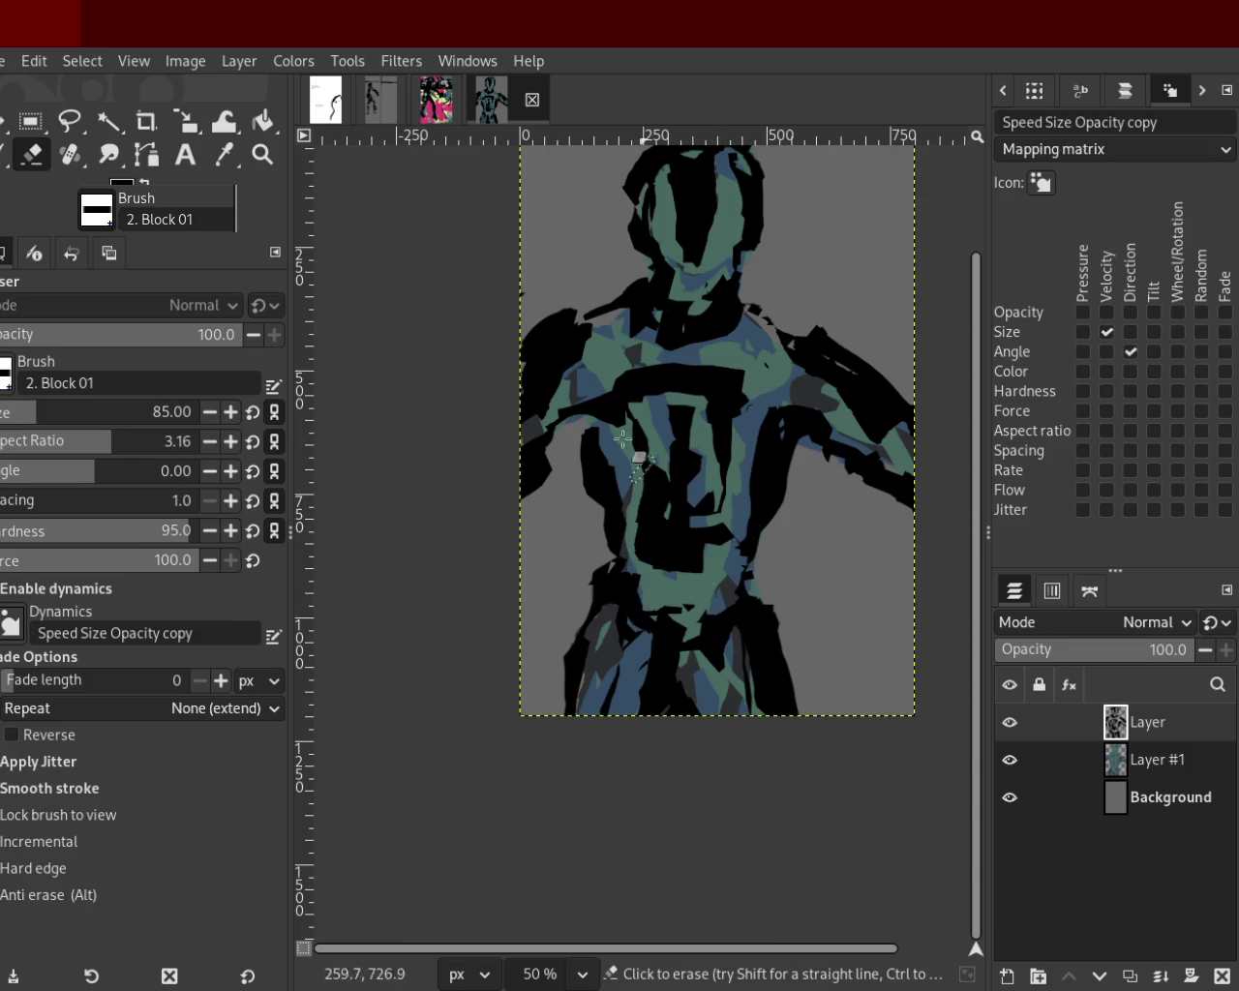
{"action": "mouse_move", "coordinate": [600, 418]}
{"action": "left_mouse_down"}
{"action": "mouse_move", "coordinate": [640, 480]}
{"action": "mouse_move", "coordinate": [593, 421]}
{"action": "mouse_move", "coordinate": [644, 561]}
{"action": "left_mouse_up"}
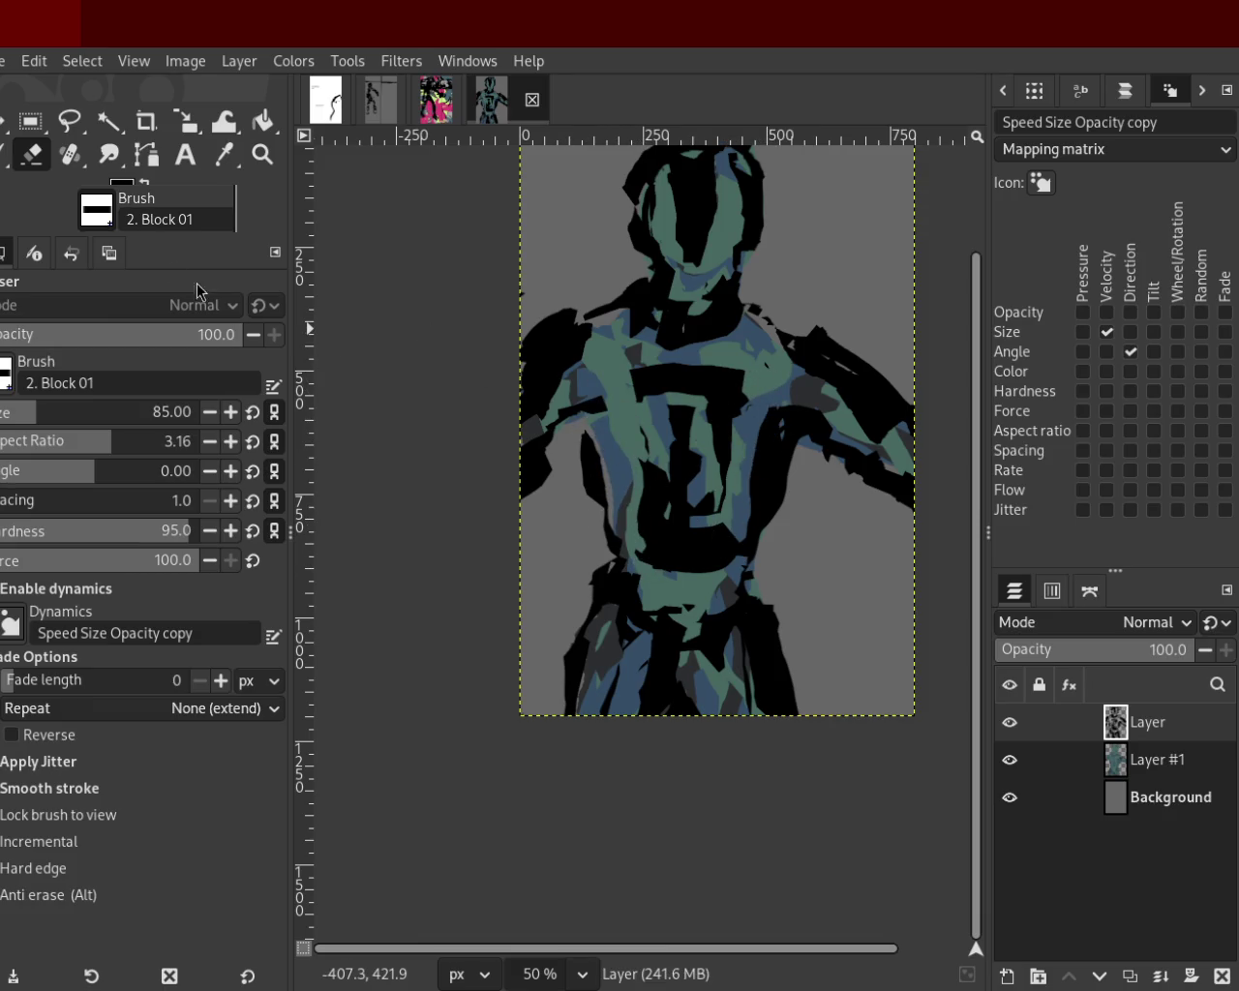
{"action": "left_click", "coordinate": [8, 155]}
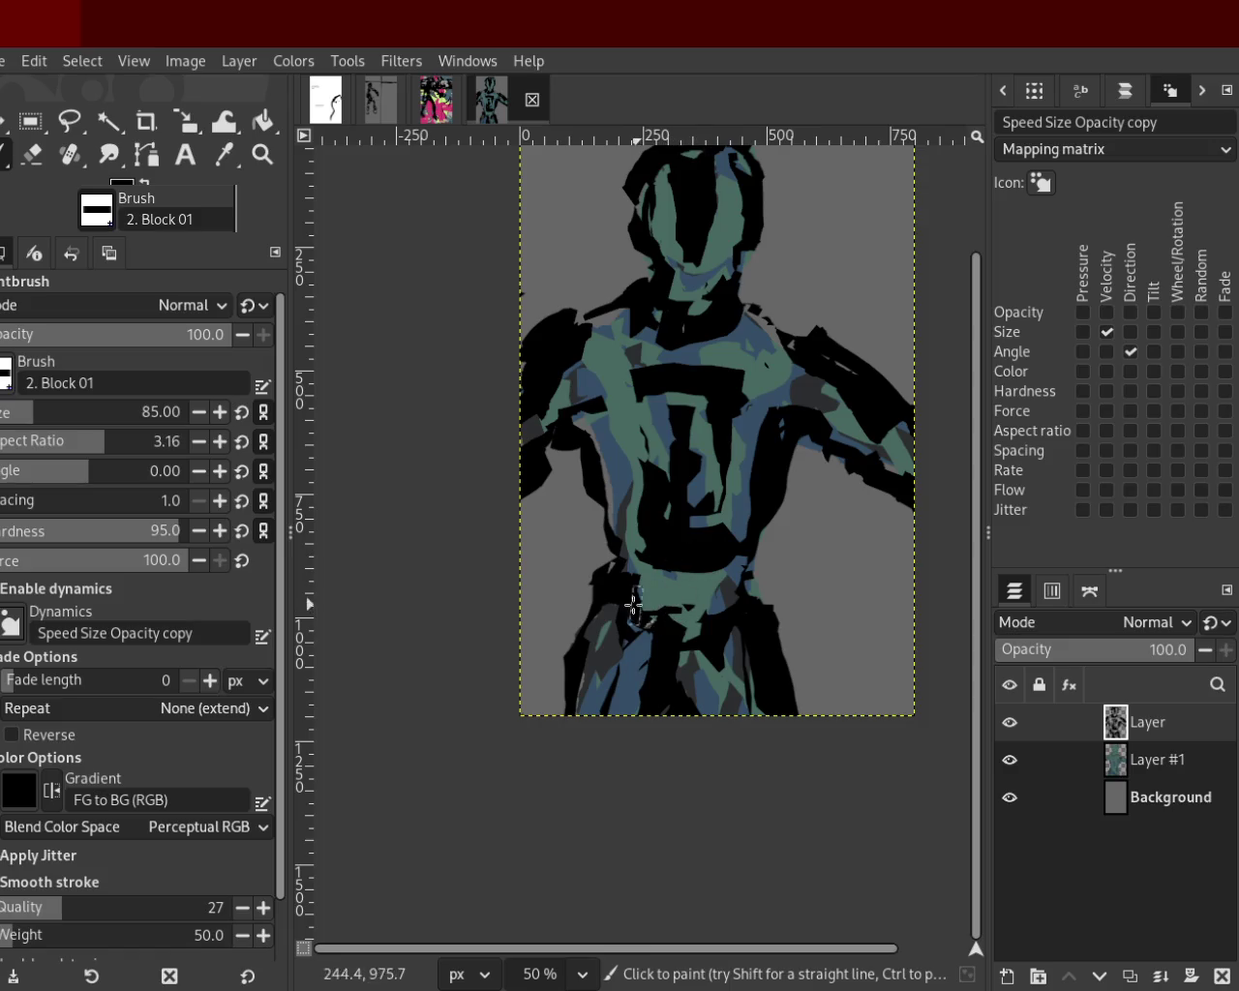
Repaint the black stroke along the lower-left leg repeatedly until it sits right.
{"action": "left_click_drag", "start_coordinate": [585, 598], "coordinate": [564, 721]}
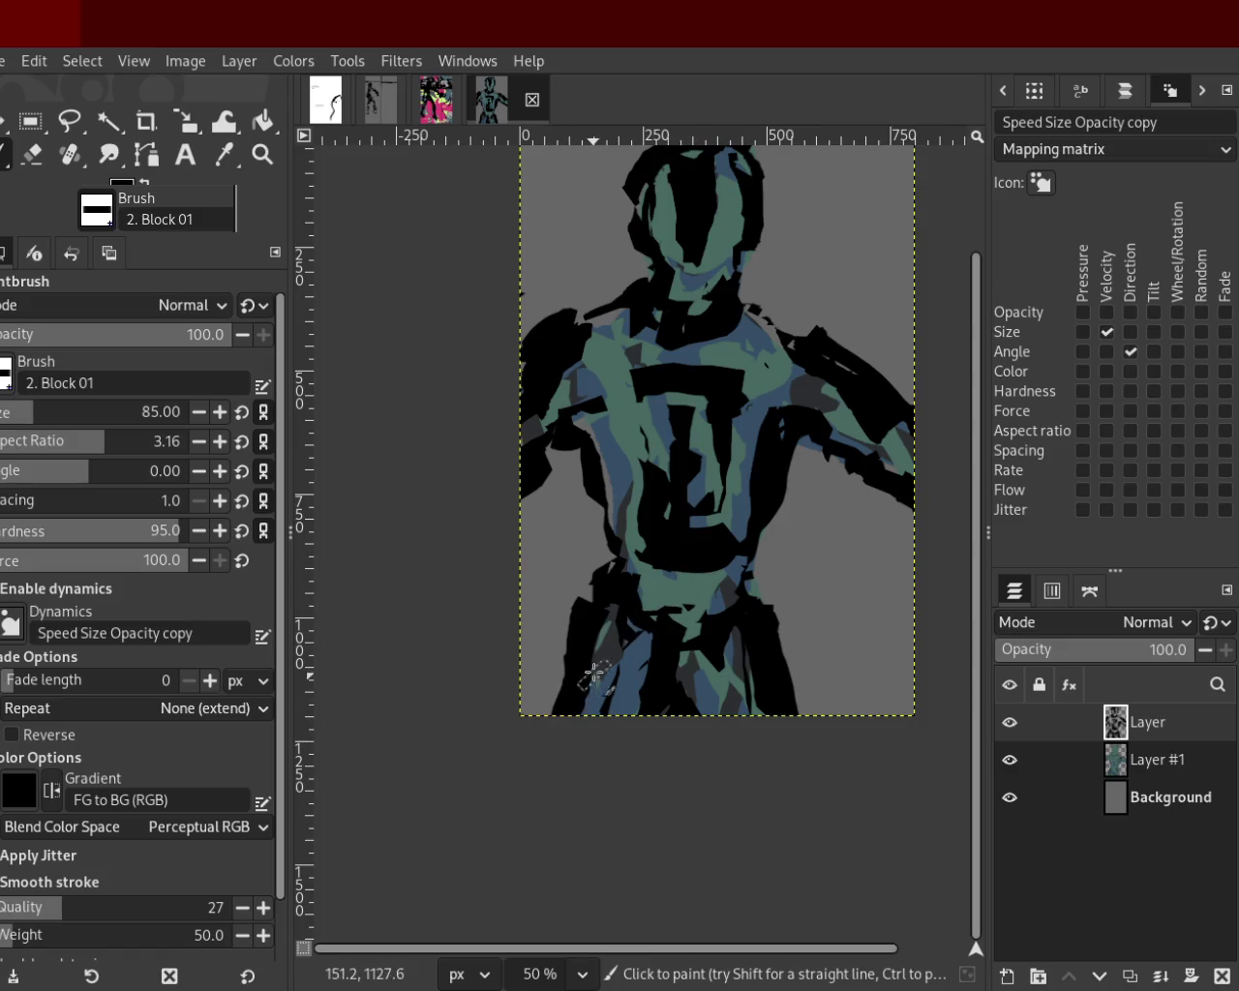
{"action": "key", "text": "ctrl+z"}
{"action": "mouse_move", "coordinate": [590, 630]}
{"action": "left_mouse_down"}
{"action": "mouse_move", "coordinate": [575, 650]}
{"action": "mouse_move", "coordinate": [577, 709]}
{"action": "left_mouse_up"}
{"action": "key", "text": "ctrl+z"}
{"action": "left_click_drag", "start_coordinate": [584, 620], "coordinate": [601, 780]}
{"action": "key", "text": "ctrl+z"}
{"action": "left_click_drag", "start_coordinate": [604, 617], "coordinate": [602, 760]}
{"action": "key", "text": "ctrl+z"}
{"action": "left_click_drag", "start_coordinate": [603, 586], "coordinate": [589, 799]}
{"action": "key", "text": "ctrl+z"}
{"action": "left_click_drag", "start_coordinate": [587, 630], "coordinate": [590, 811]}
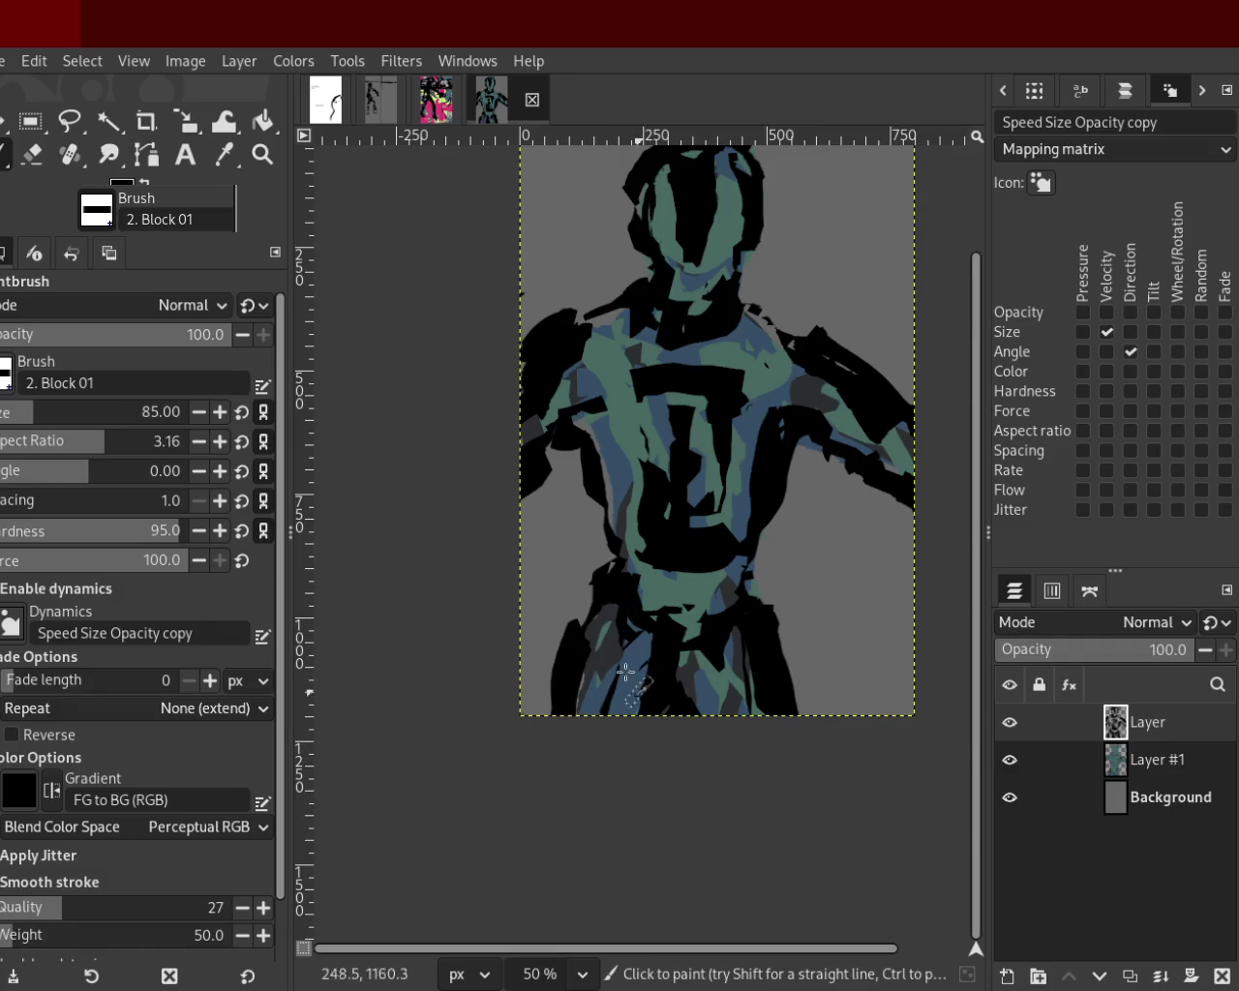
{"action": "key", "text": "ctrl+z"}
{"action": "left_click_drag", "start_coordinate": [573, 668], "coordinate": [600, 823]}
{"action": "key", "text": "ctrl+z"}
{"action": "left_click_drag", "start_coordinate": [572, 659], "coordinate": [592, 787]}
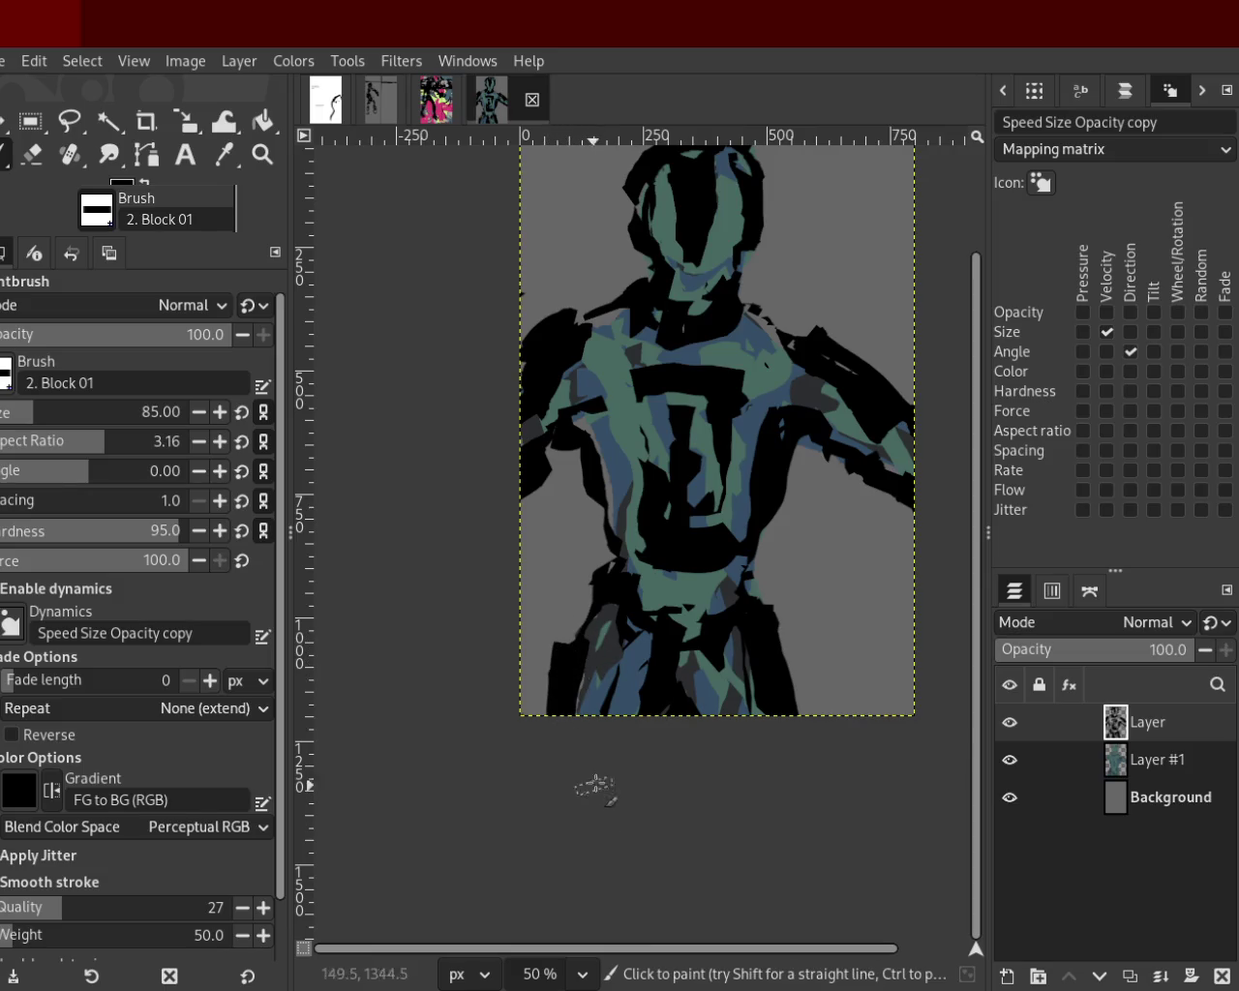
Erase parts of the black strokes on the lower-left leg and the figure's lower right.
{"action": "key", "text": "shift+e"}
{"action": "left_click_drag", "start_coordinate": [589, 630], "coordinate": [528, 732]}
{"action": "key", "text": "ctrl+z"}
{"action": "key", "text": "ctrl+y"}
{"action": "key", "text": "ctrl+z"}
{"action": "key", "text": "ctrl+y"}
{"action": "left_click_drag", "start_coordinate": [774, 581], "coordinate": [782, 811]}
{"action": "key", "text": "ctrl+z"}
{"action": "left_click_drag", "start_coordinate": [775, 582], "coordinate": [821, 733]}
{"action": "key", "text": "ctrl+z"}
{"action": "left_click_drag", "start_coordinate": [782, 603], "coordinate": [818, 780]}
{"action": "key", "text": "ctrl+z"}
{"action": "left_click_drag", "start_coordinate": [780, 578], "coordinate": [804, 747]}
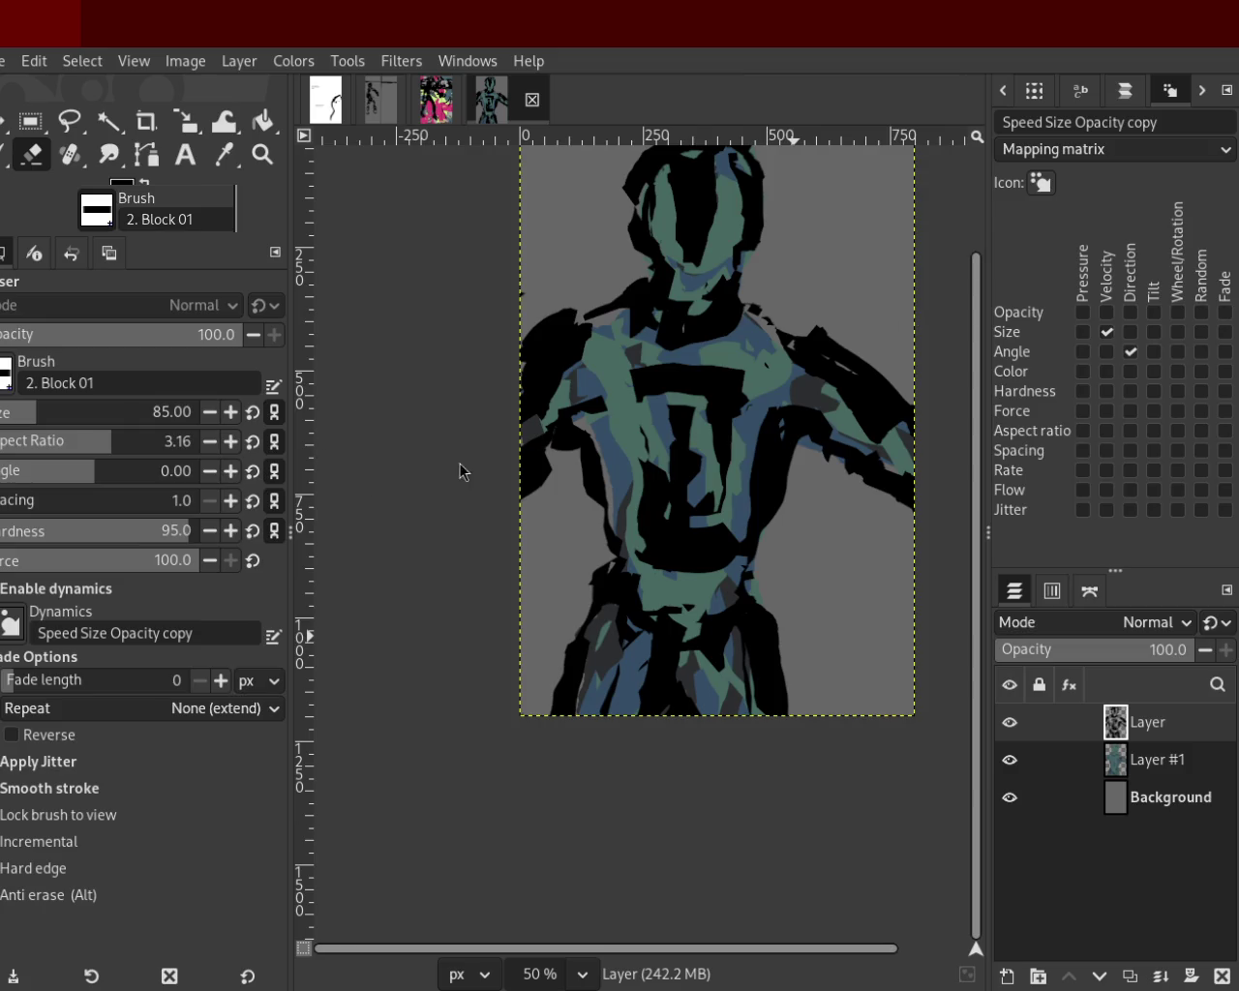
Dab black on the lower body and briefly hide Layer #1 and Background to inspect strokes.
{"action": "left_click", "coordinate": [7, 156]}
{"action": "left_click", "coordinate": [584, 661]}
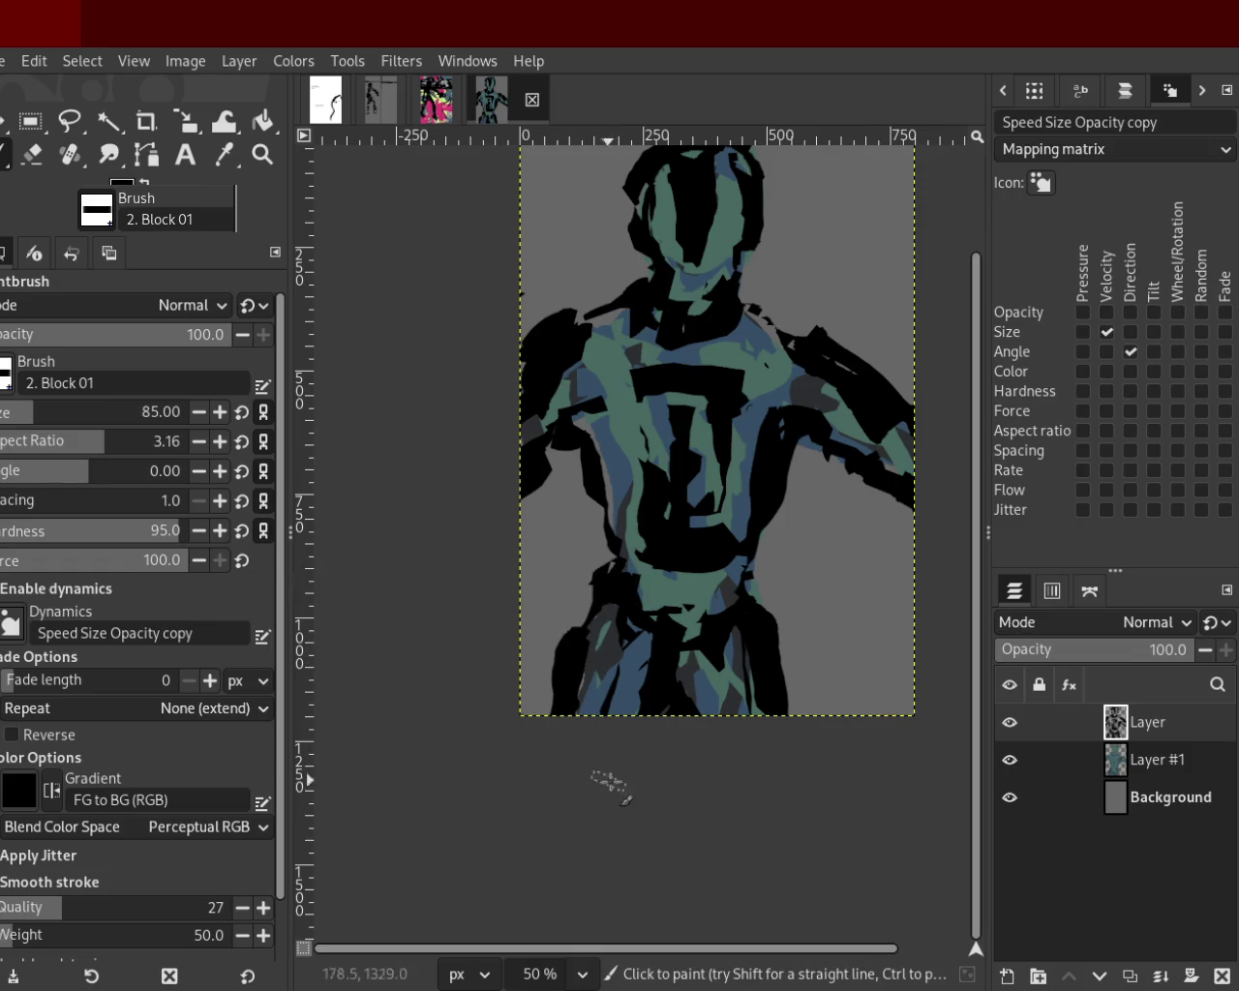
{"action": "left_click", "coordinate": [732, 642], "text": "ctrl"}
{"action": "left_click", "coordinate": [1010, 760]}
{"action": "left_click", "coordinate": [1009, 796]}
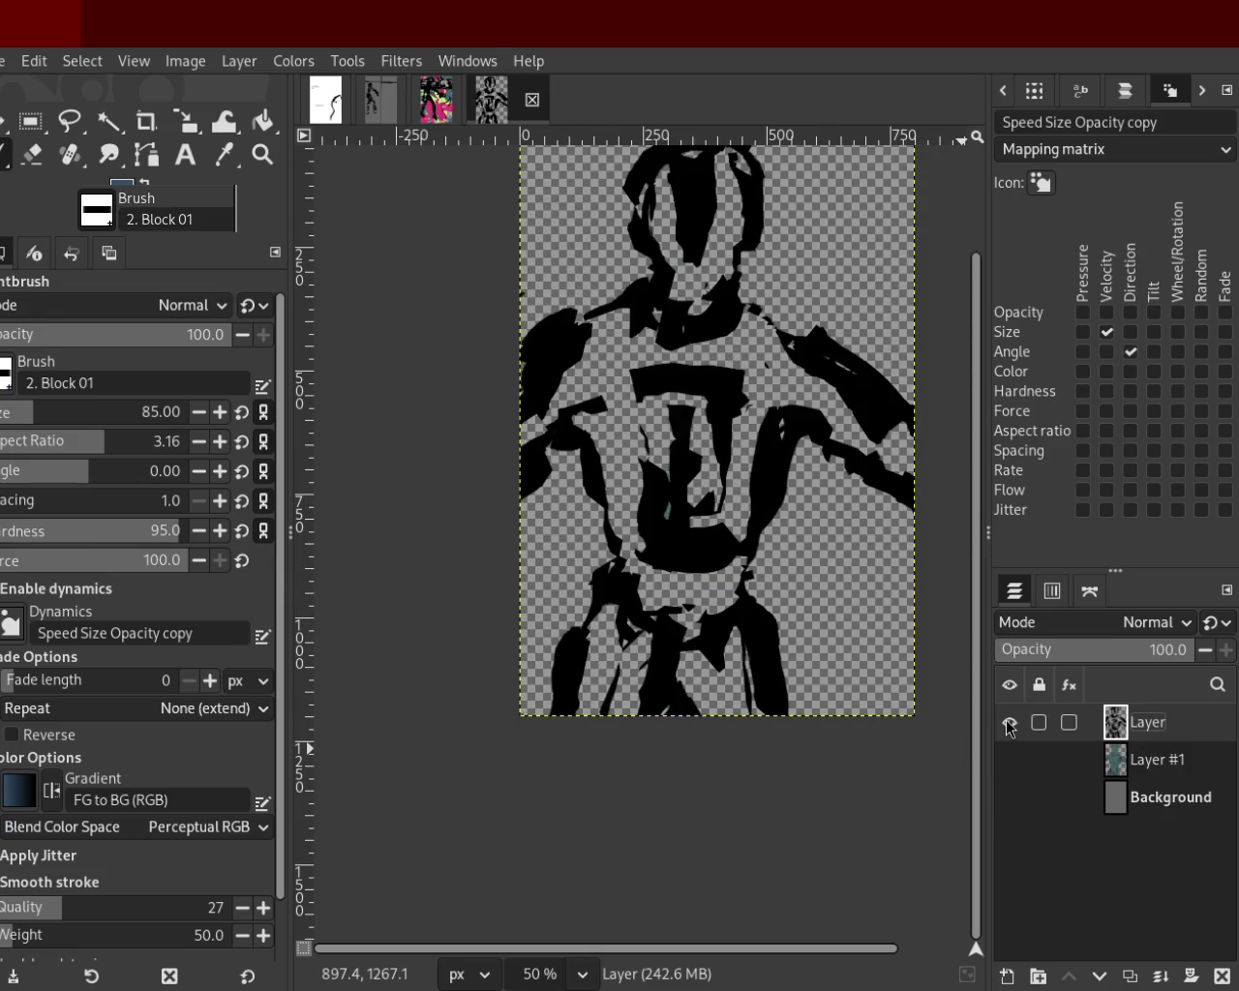
{"action": "left_click", "coordinate": [1010, 760]}
{"action": "left_click", "coordinate": [1010, 796]}
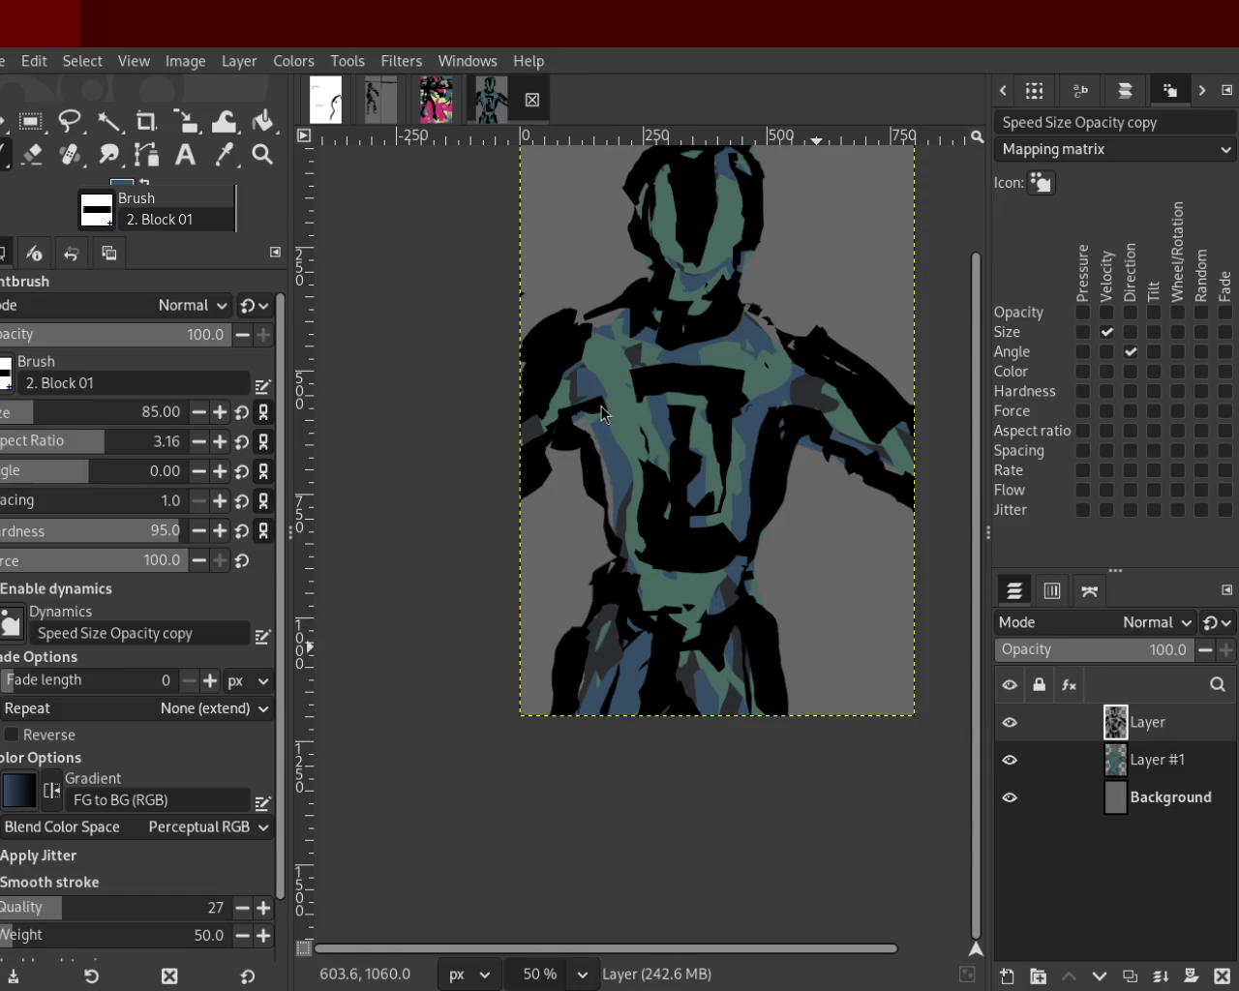
Cover the green and blue torso patches with black and add a short waist stroke.
{"action": "left_click", "coordinate": [730, 630], "text": "ctrl"}
{"action": "left_click_drag", "start_coordinate": [693, 613], "coordinate": [713, 610]}
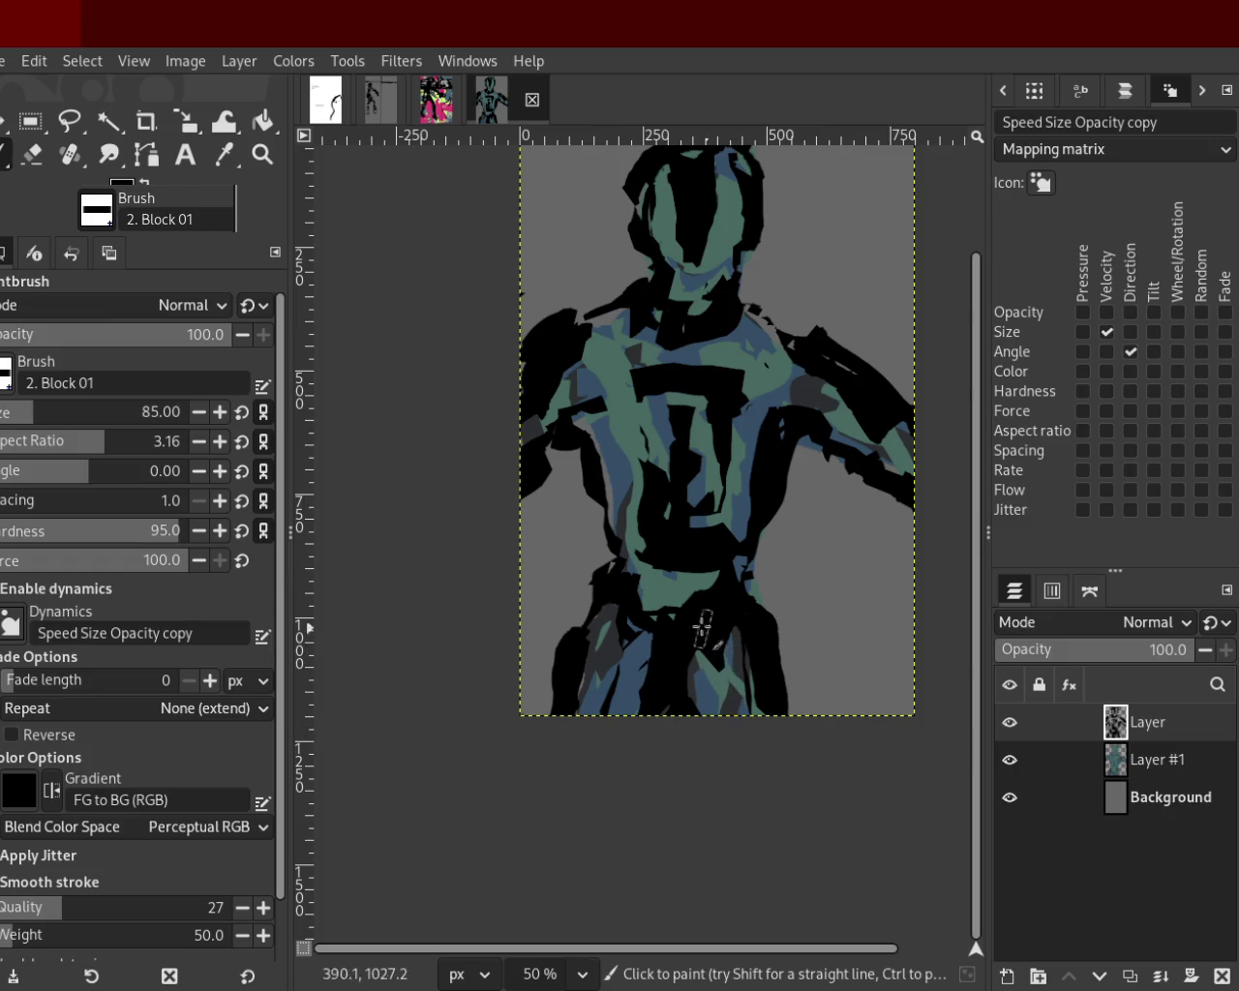
{"action": "left_click_drag", "start_coordinate": [634, 622], "coordinate": [635, 709]}
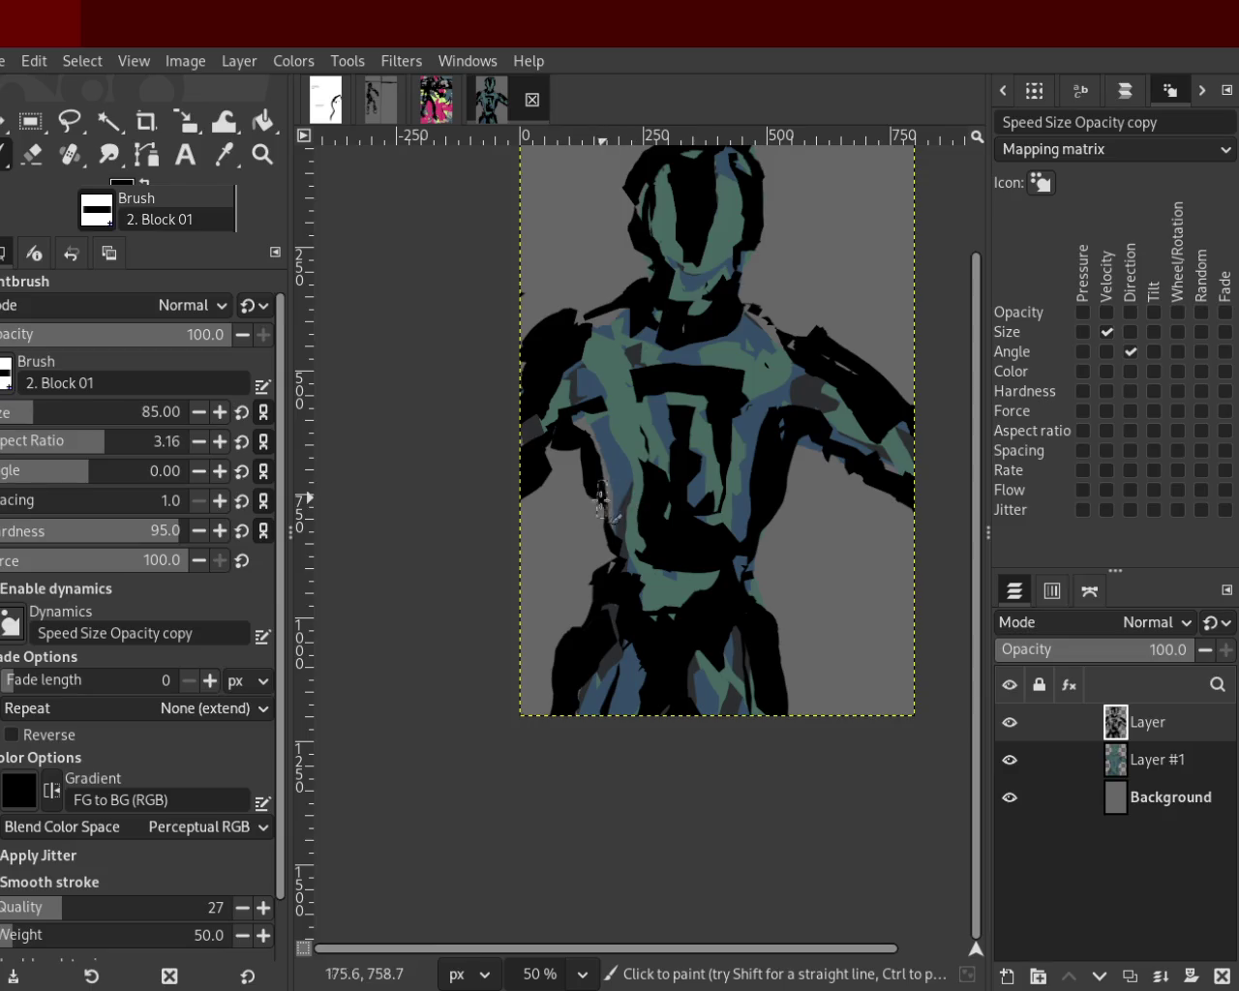
{"action": "left_click_drag", "start_coordinate": [595, 569], "coordinate": [618, 587]}
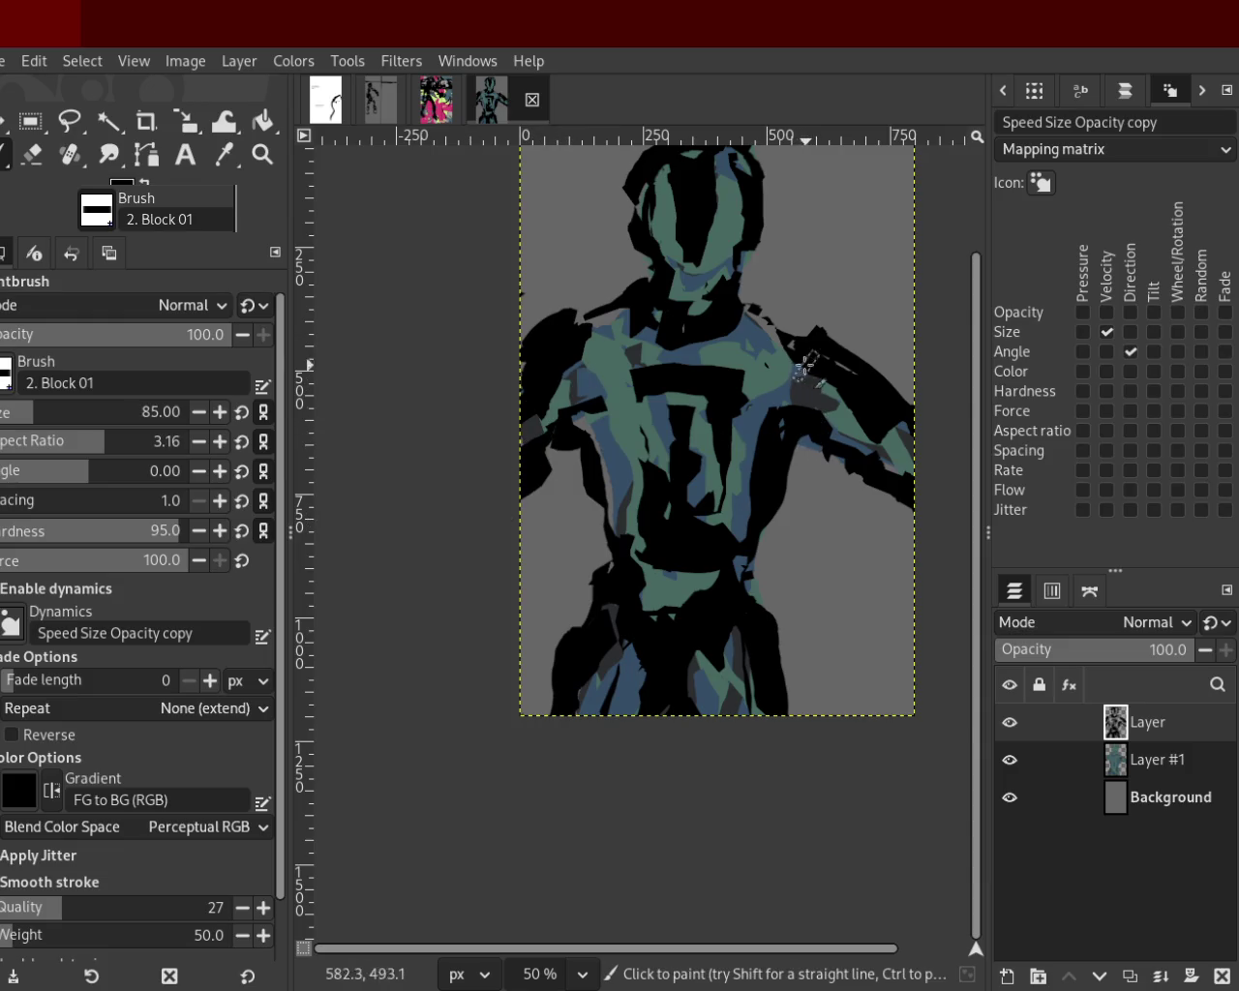
{"action": "left_click", "coordinate": [759, 348], "text": "ctrl"}
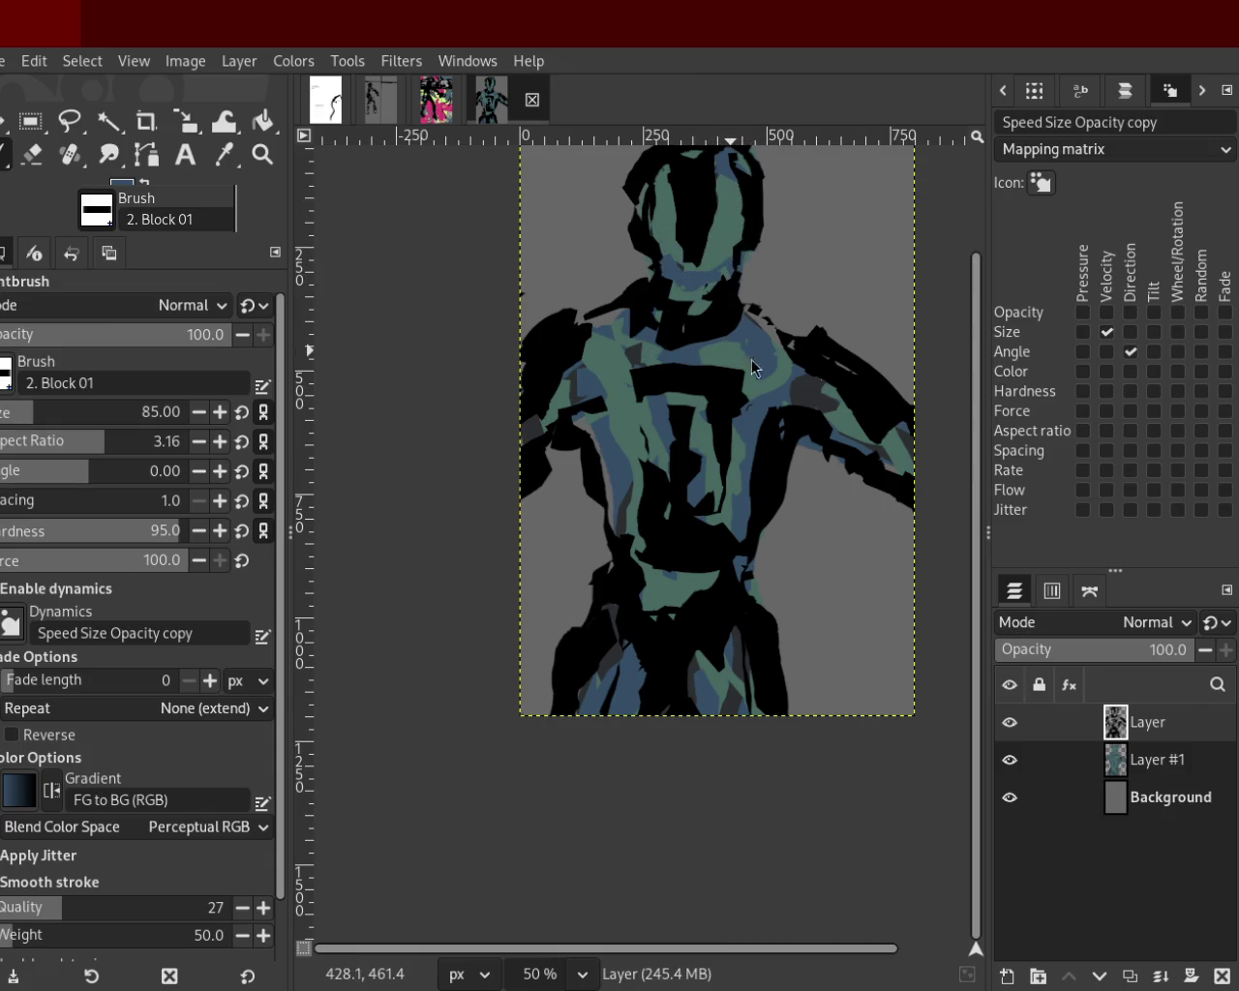
{"action": "key", "text": "ctrl"}
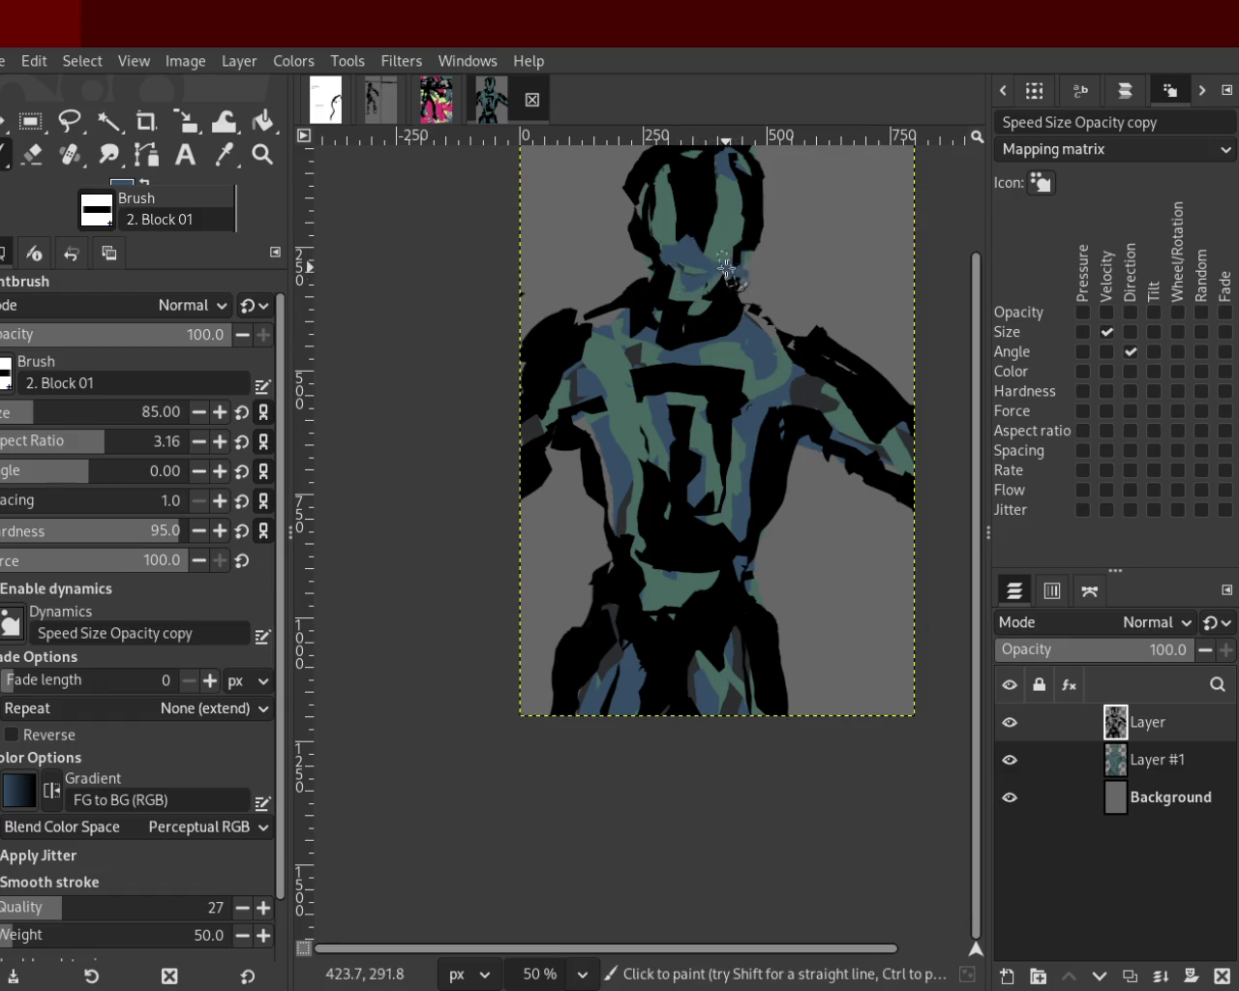
{"action": "key", "text": "ctrl"}
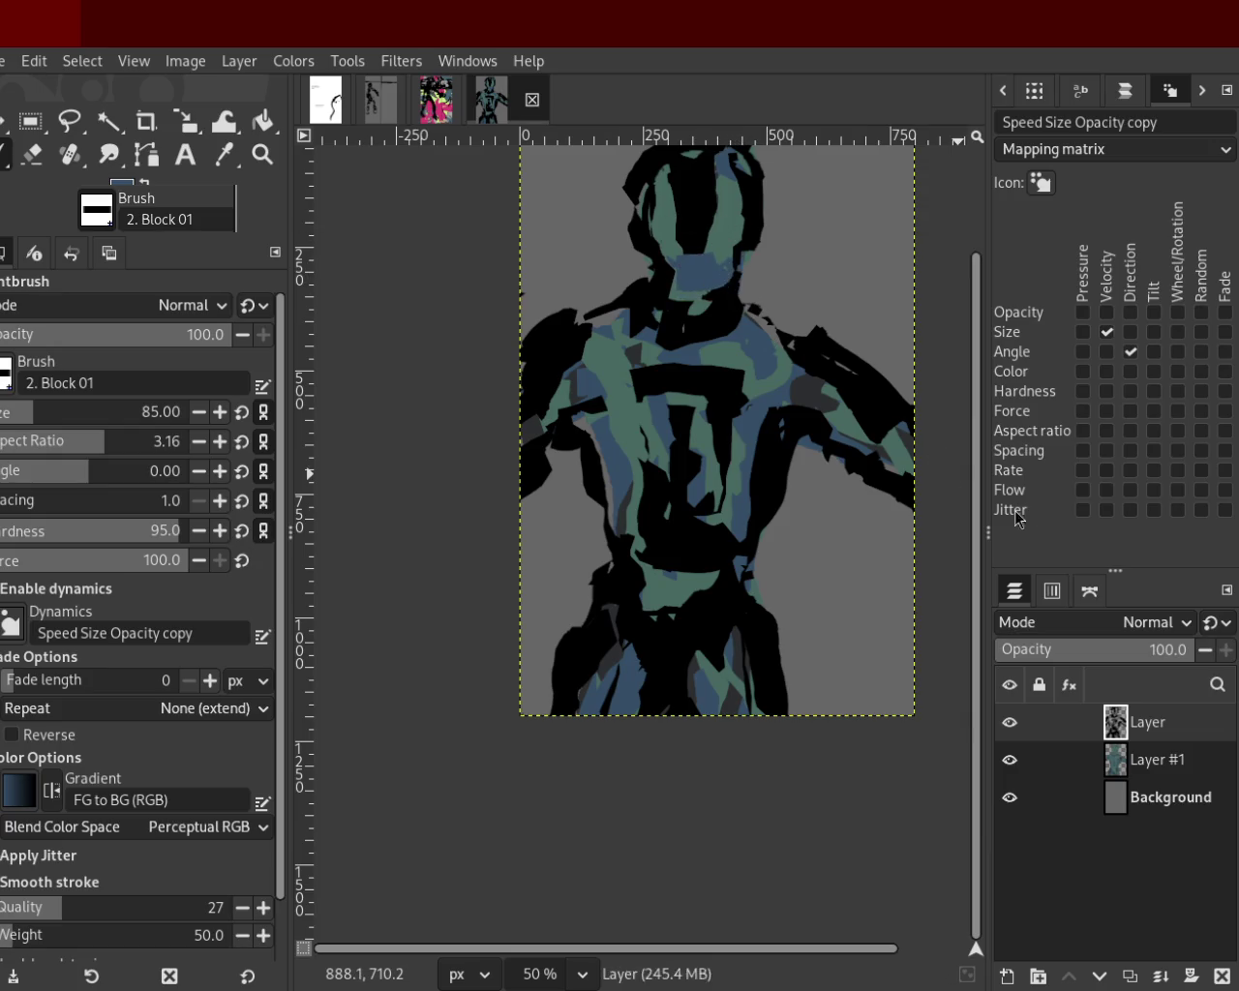
{"action": "left_click", "coordinate": [1009, 722]}
Isolate the black stroke layer by hiding Layer #1 and the Background.
{"action": "left_click", "coordinate": [1009, 760]}
{"action": "left_click", "coordinate": [1009, 797]}
{"action": "left_click", "coordinate": [1009, 722]}
{"action": "key", "text": "ctrl+z"}
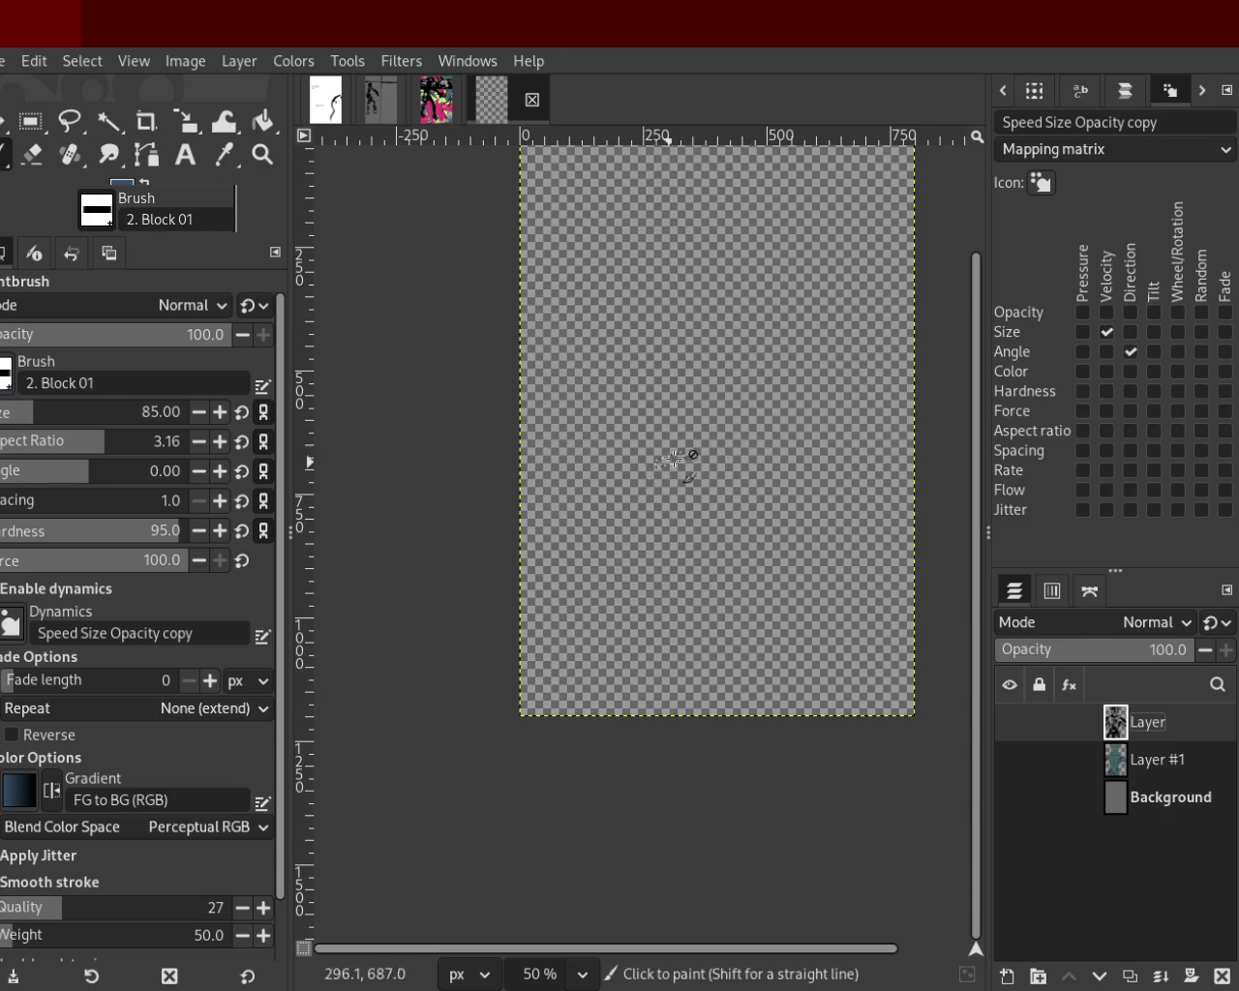
{"action": "key", "text": "ctrl+z"}
{"action": "key", "text": "ctrl+z"}
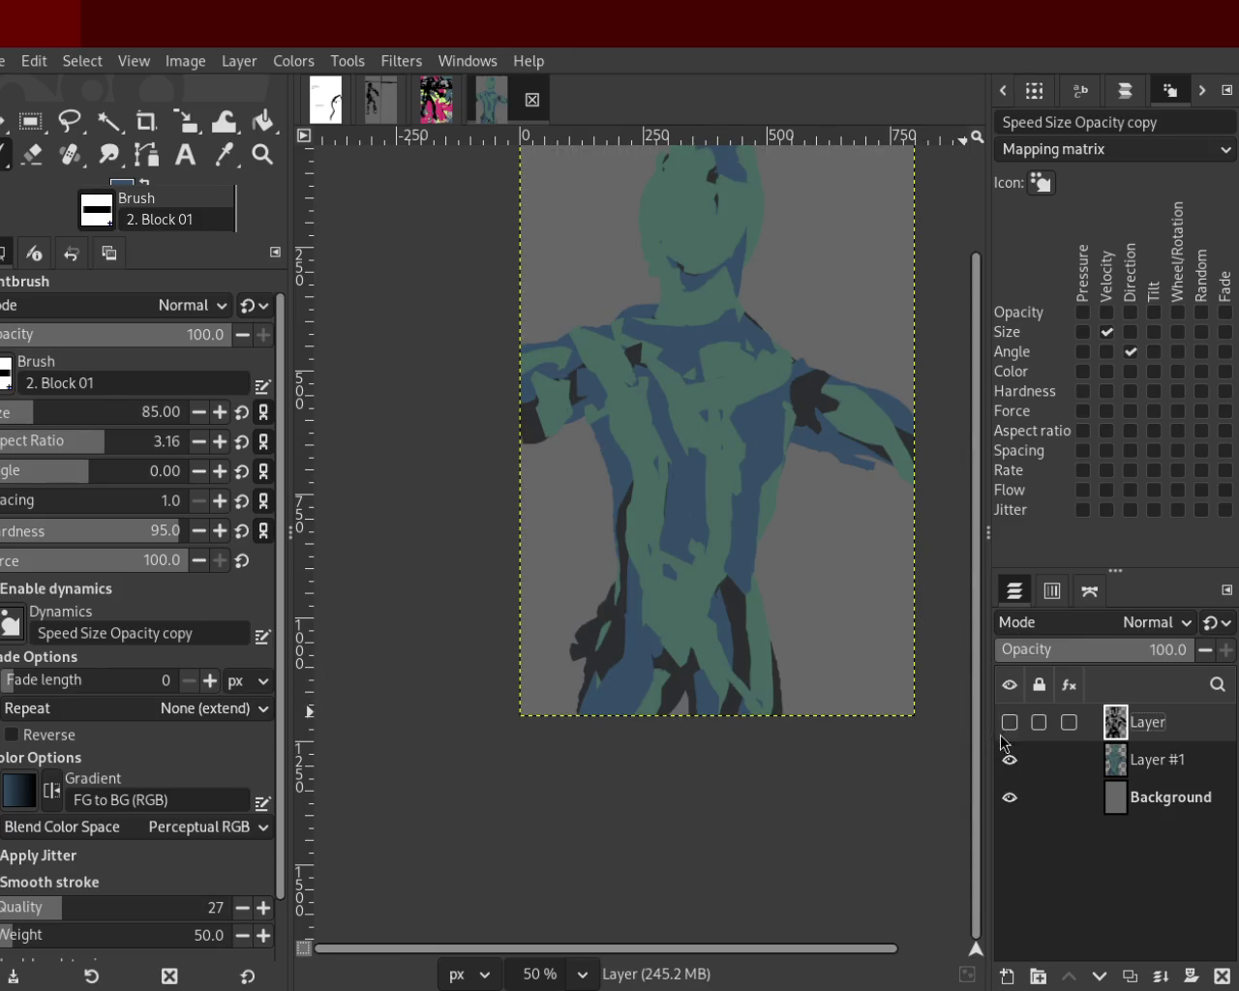
{"action": "left_click", "coordinate": [1009, 722]}
{"action": "left_click", "coordinate": [1009, 759]}
{"action": "left_click", "coordinate": [1010, 796]}
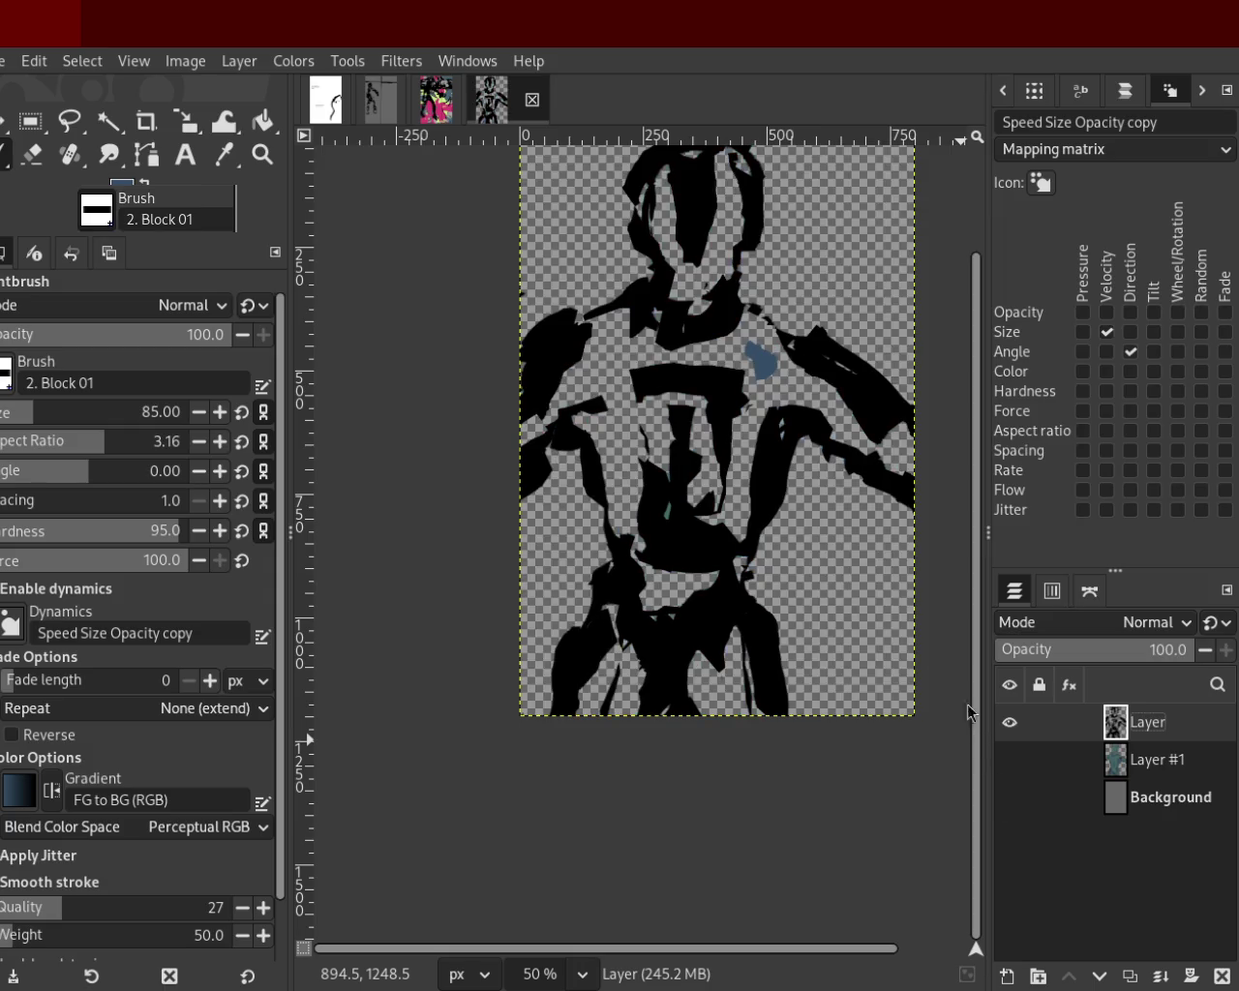
Erase the stray blue dab from the black layer and show Layer #1 and Background again.
{"action": "key", "text": "shift+e"}
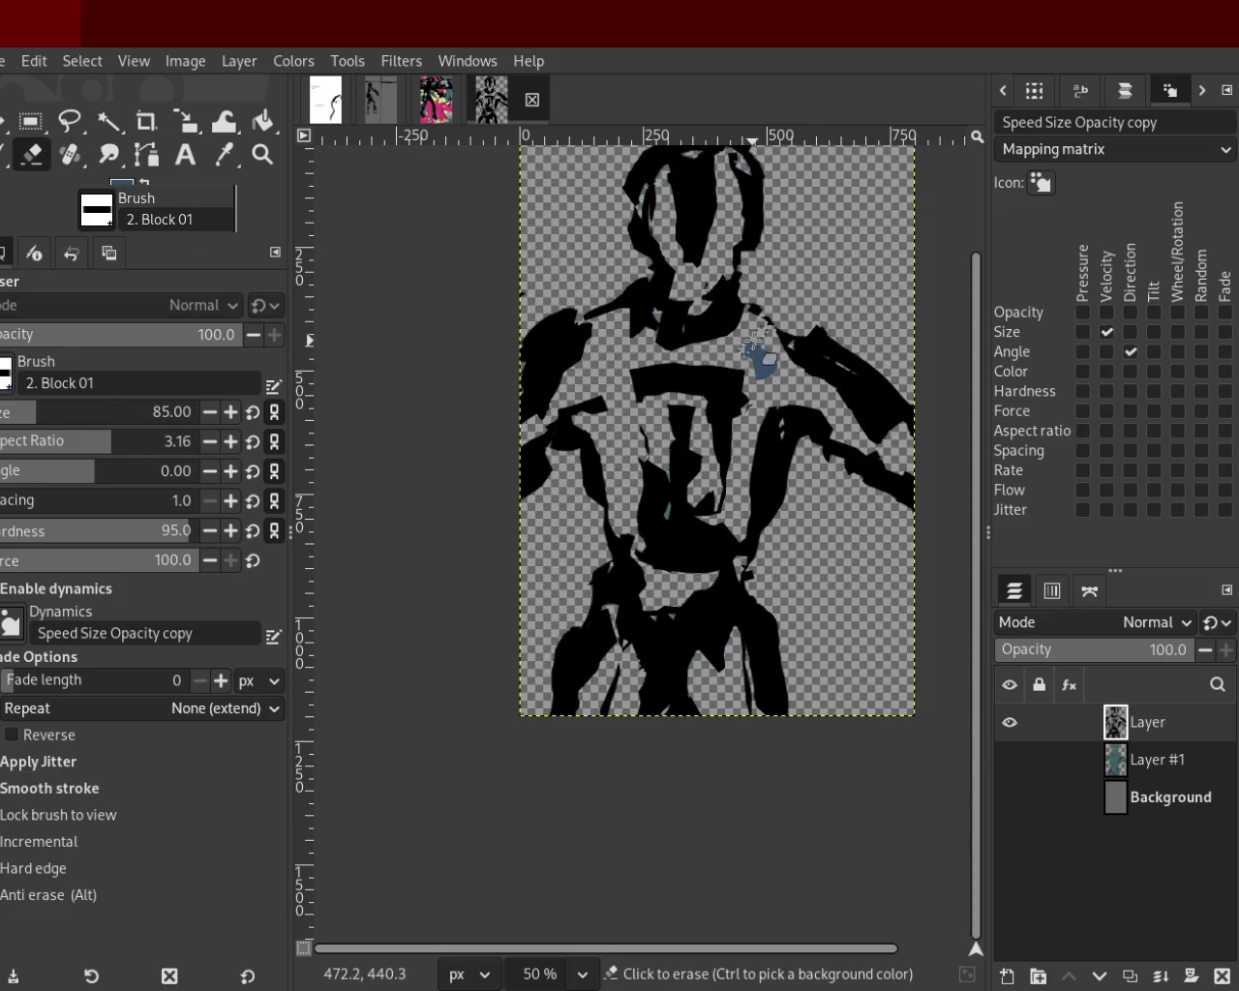
{"action": "left_click", "coordinate": [771, 328]}
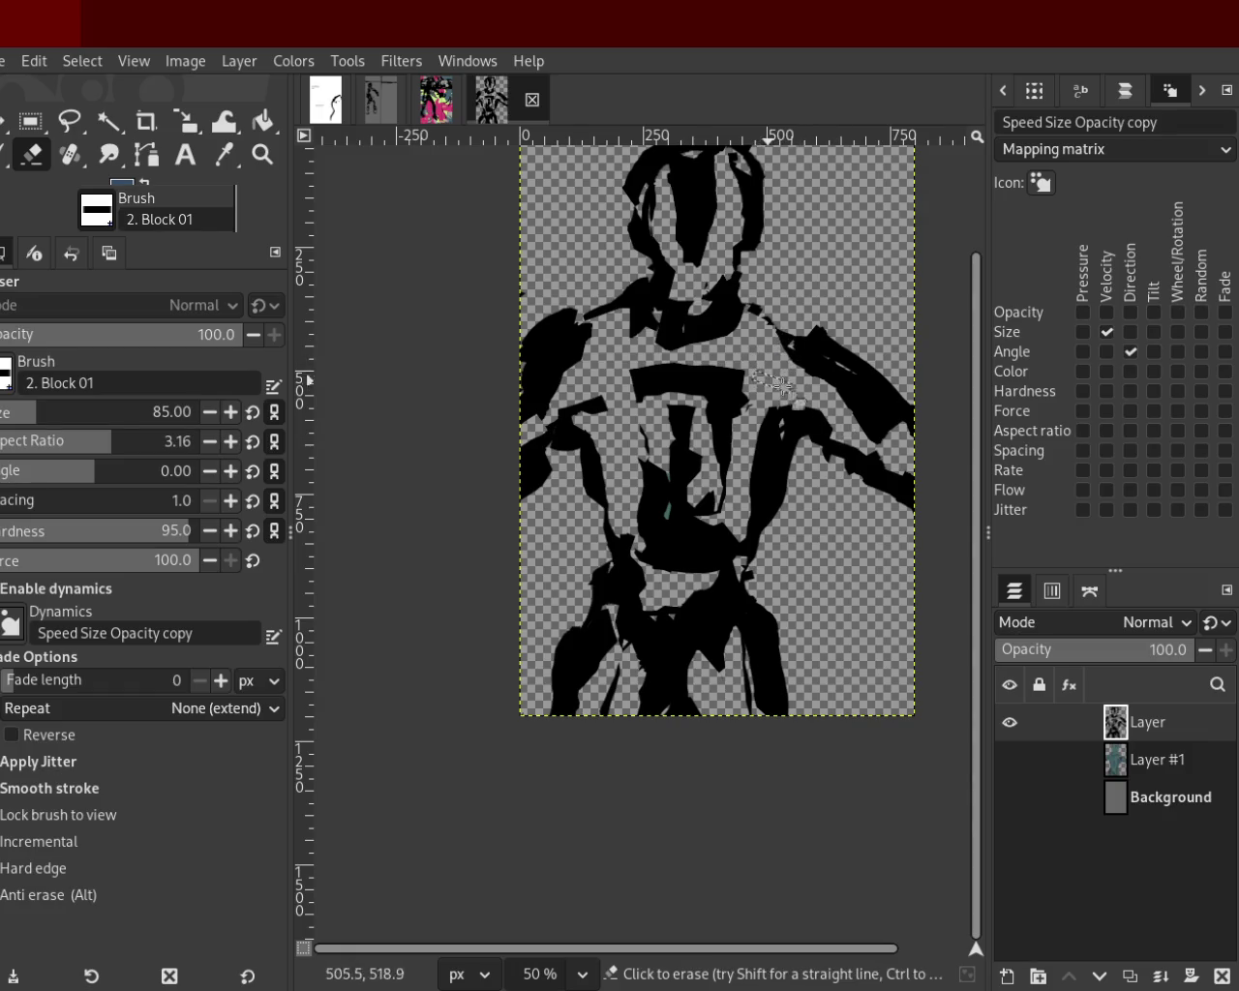
{"action": "left_click", "coordinate": [1011, 761]}
{"action": "left_click", "coordinate": [1011, 798]}
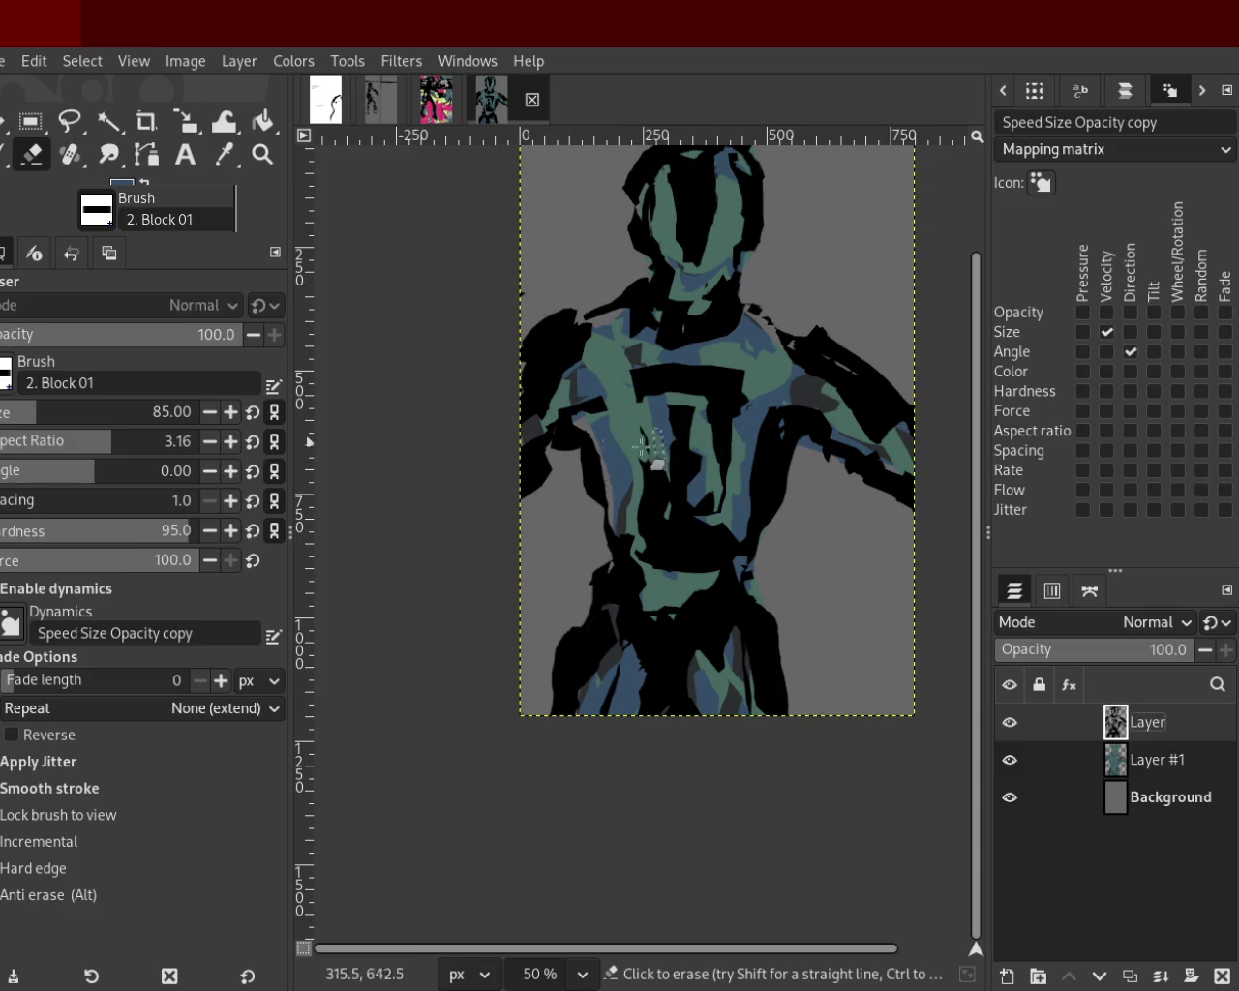
Set the view zoom to 66.7% on the figure.
{"action": "left_click", "coordinate": [262, 153]}
{"action": "left_click", "coordinate": [569, 406], "text": "ctrl"}
{"action": "double_click", "coordinate": [567, 404]}
{"action": "double_click", "coordinate": [567, 405], "text": "ctrl"}
{"action": "left_click", "coordinate": [606, 387]}
{"action": "double_click", "coordinate": [602, 412]}
{"action": "left_click", "coordinate": [602, 412], "text": "ctrl"}
{"action": "key", "text": "plus"}
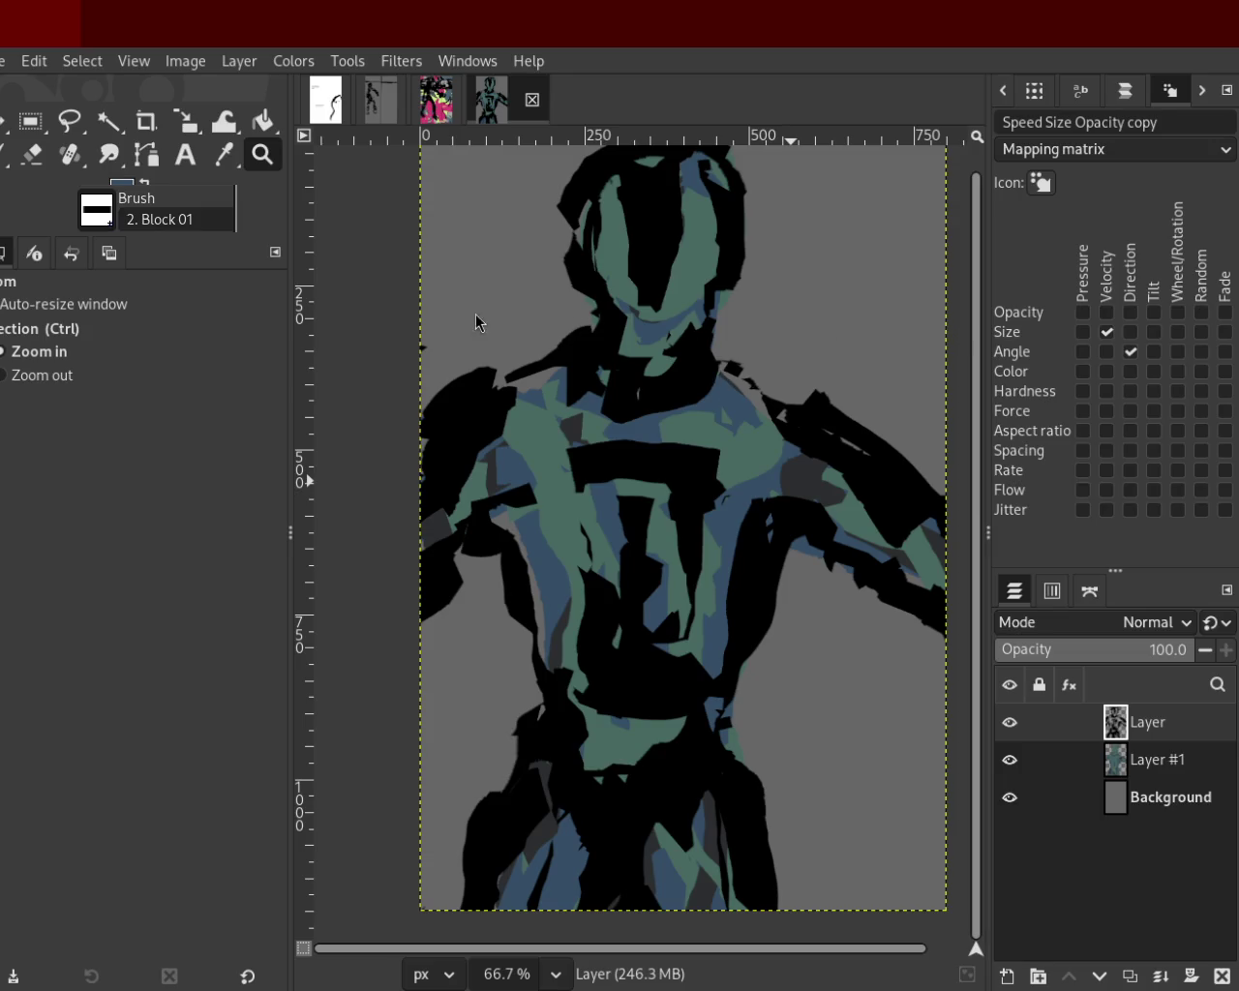
Try several black Block 01 strokes across the chest, undoing each attempt.
{"action": "left_click", "coordinate": [5, 158]}
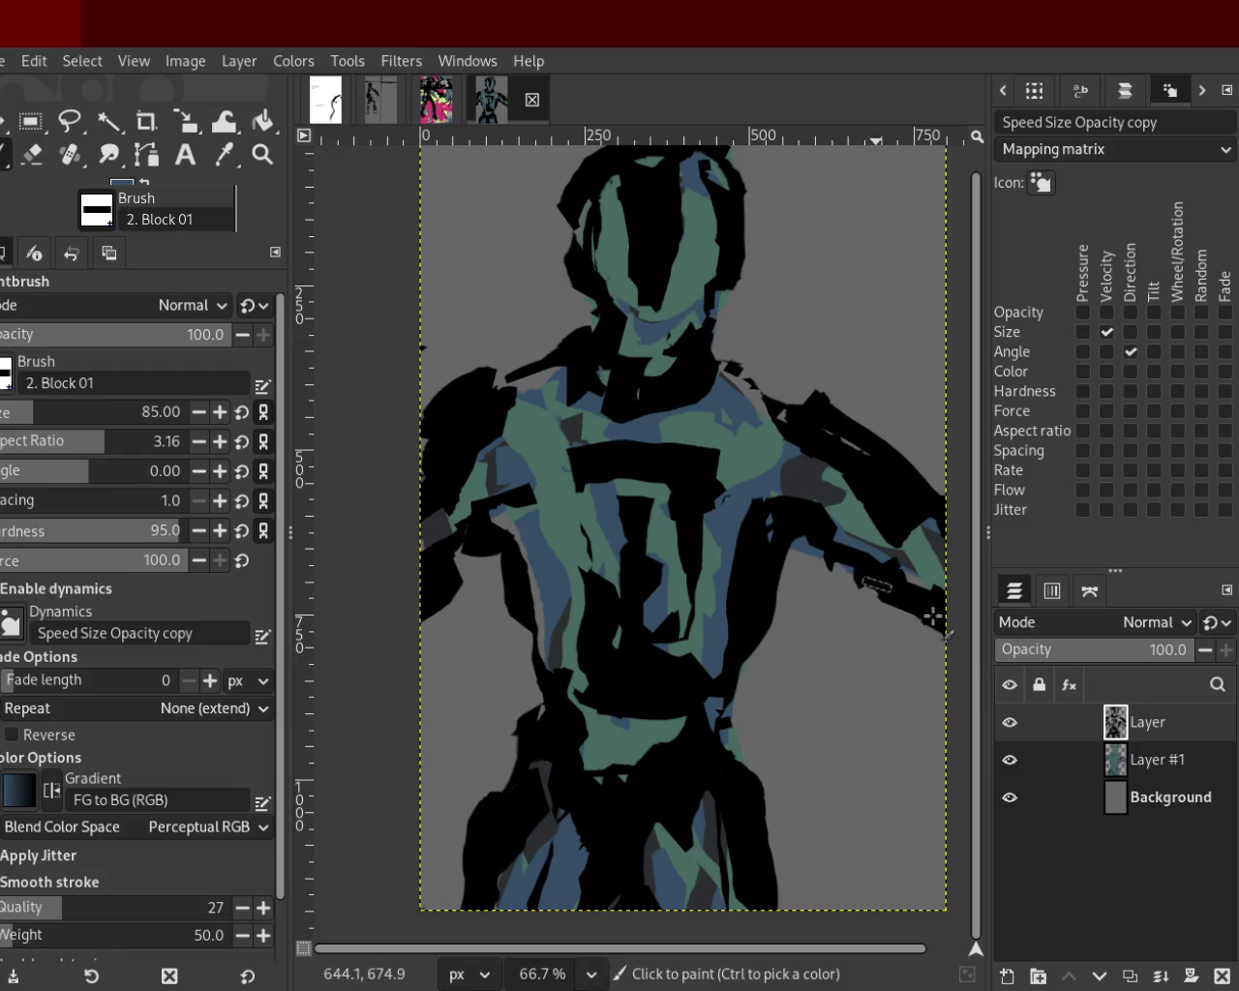
{"action": "left_click_drag", "start_coordinate": [610, 471], "coordinate": [494, 498]}
{"action": "key", "text": "ctrl+z"}
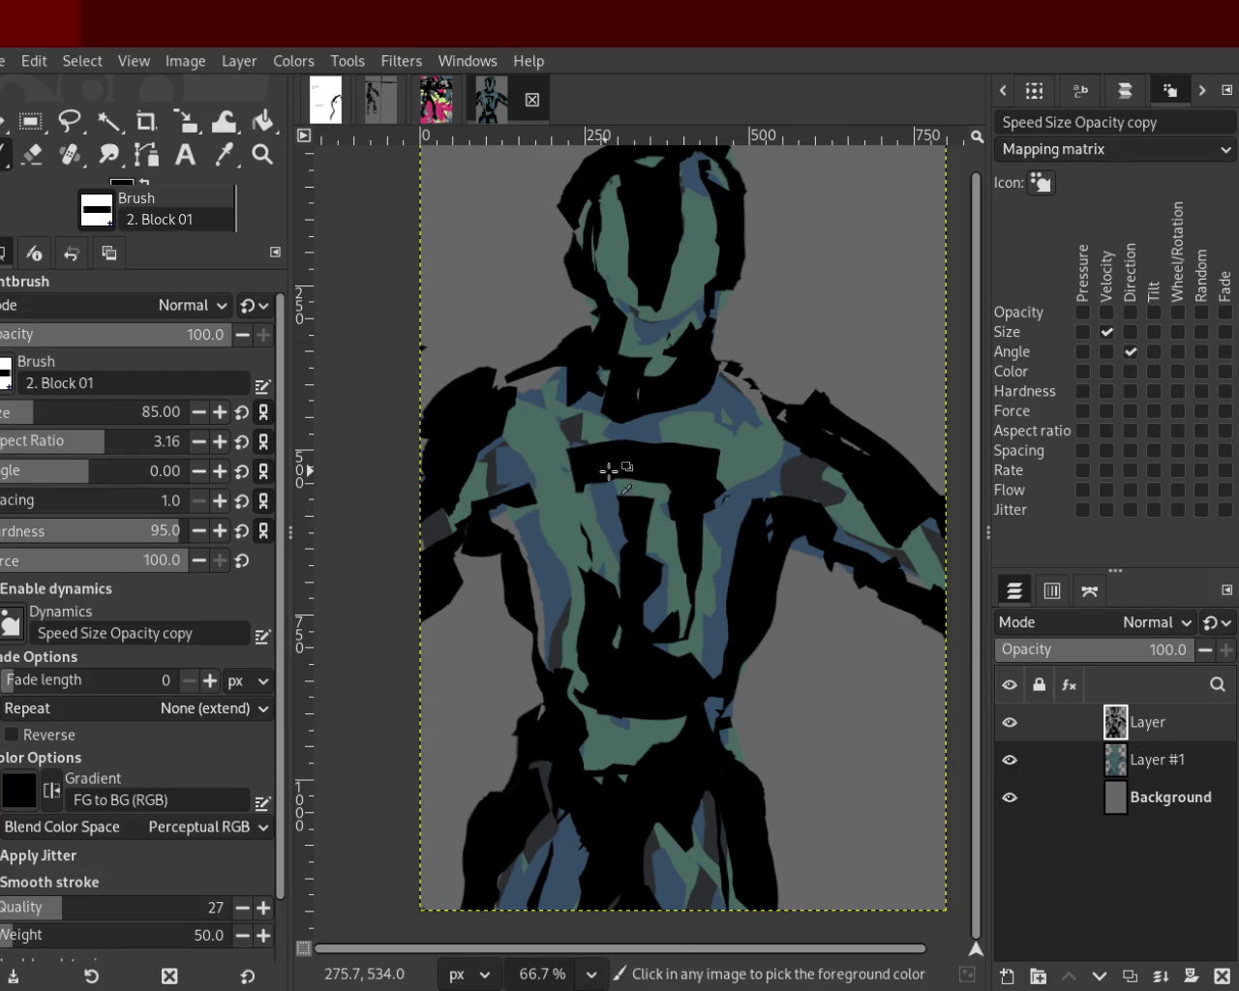
{"action": "left_click_drag", "start_coordinate": [593, 473], "coordinate": [494, 510]}
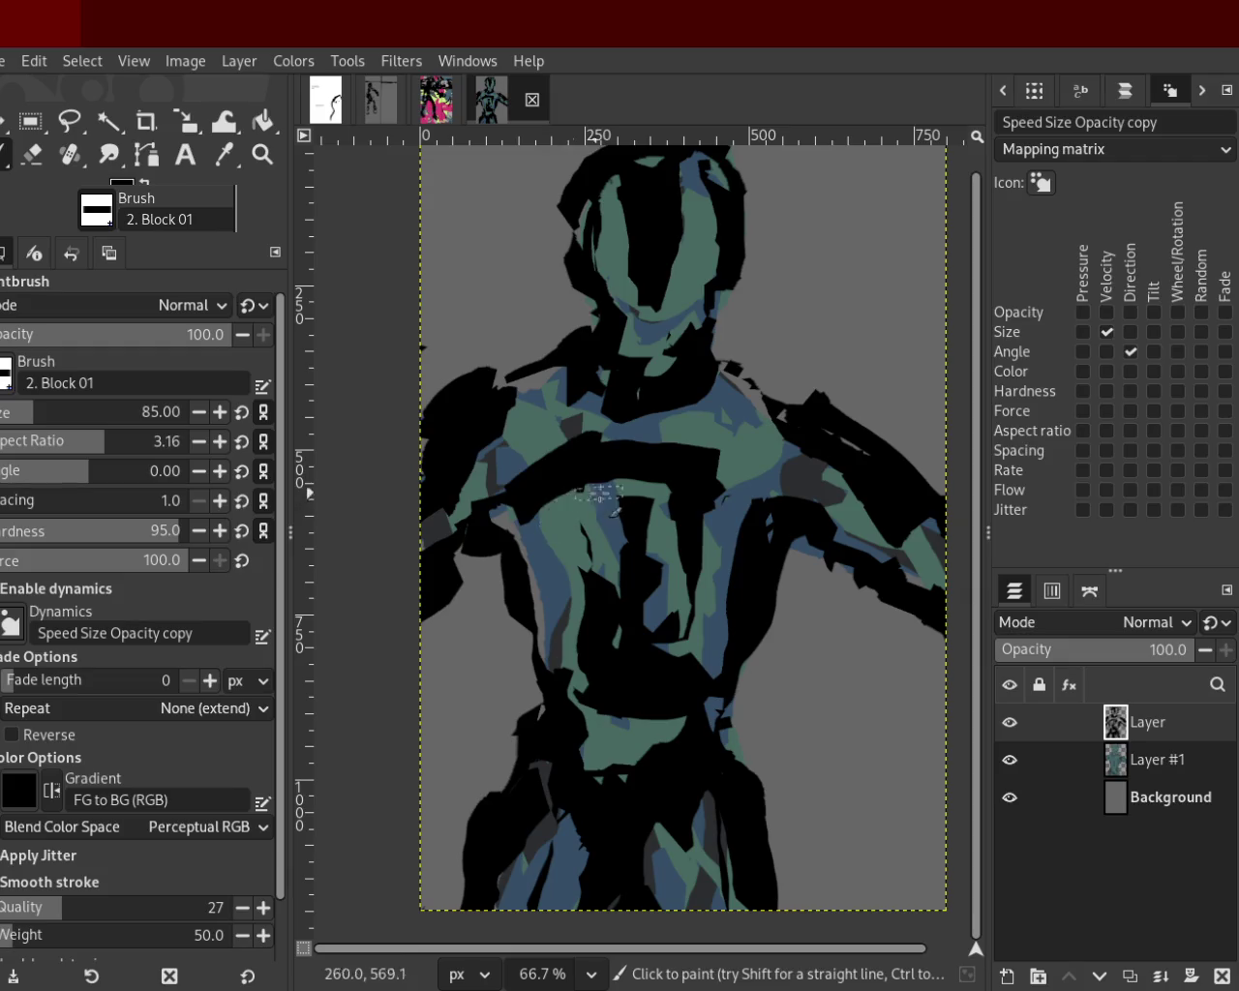
{"action": "key", "text": "ctrl+z"}
{"action": "left_click_drag", "start_coordinate": [586, 479], "coordinate": [534, 494]}
{"action": "key", "text": "ctrl+z"}
{"action": "left_click_drag", "start_coordinate": [612, 481], "coordinate": [610, 591]}
{"action": "key", "text": "ctrl+z"}
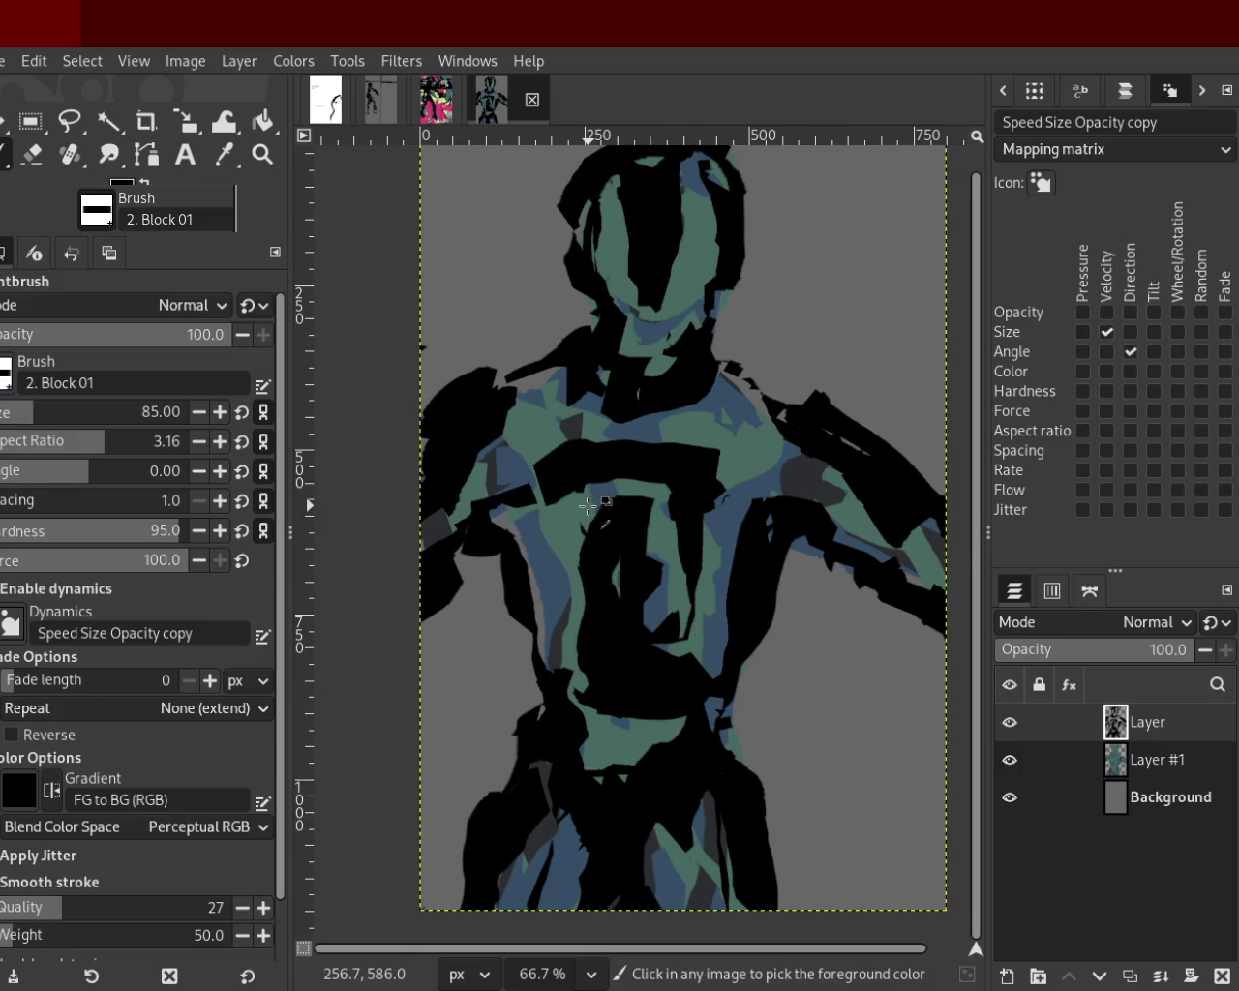
Sample teal green, then black from the canvas as the paint colour.
{"action": "left_click", "coordinate": [586, 501], "text": "ctrl"}
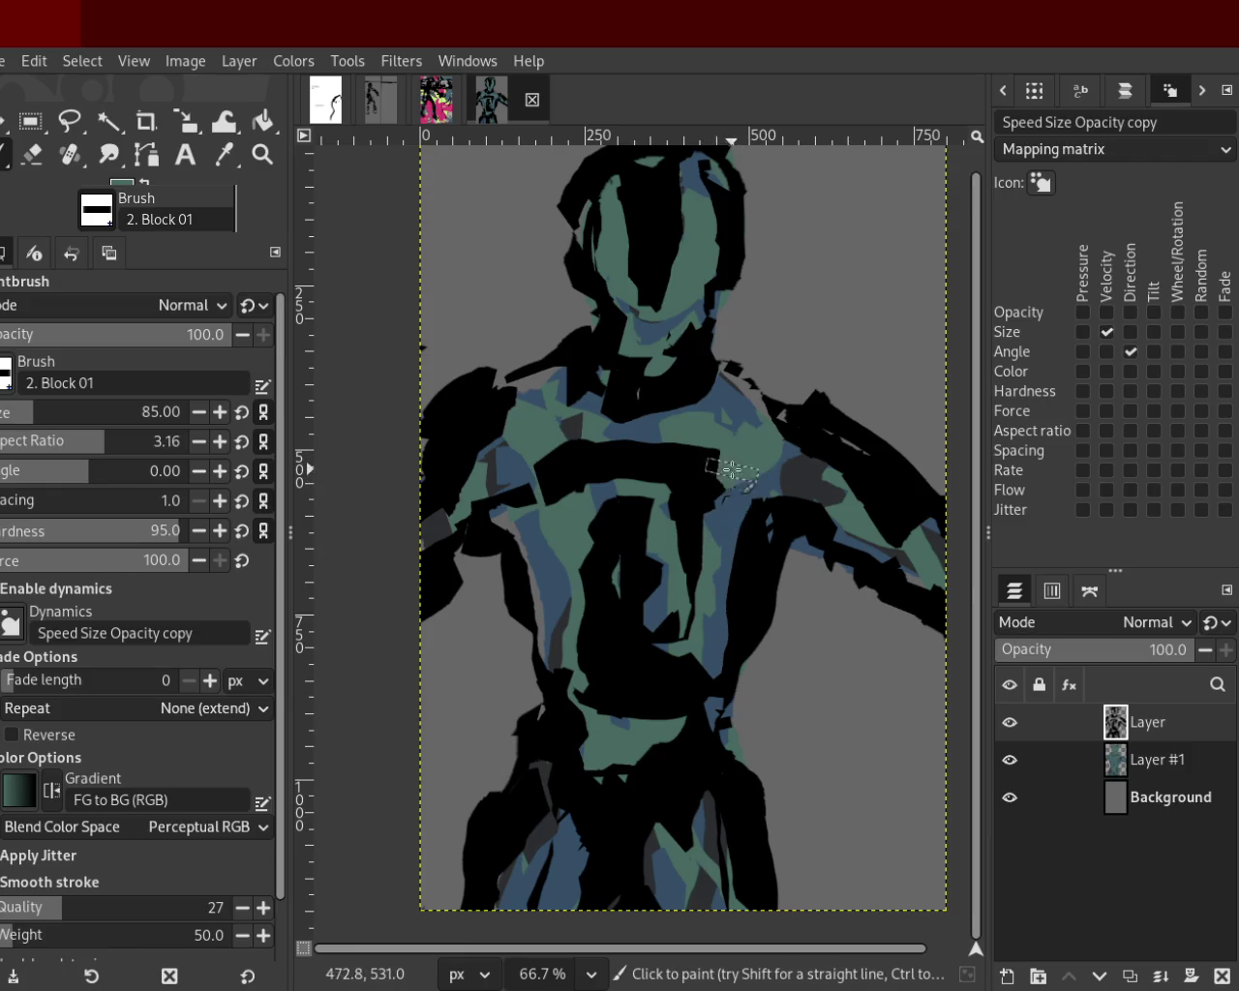
{"action": "left_click", "coordinate": [709, 506], "text": "ctrl"}
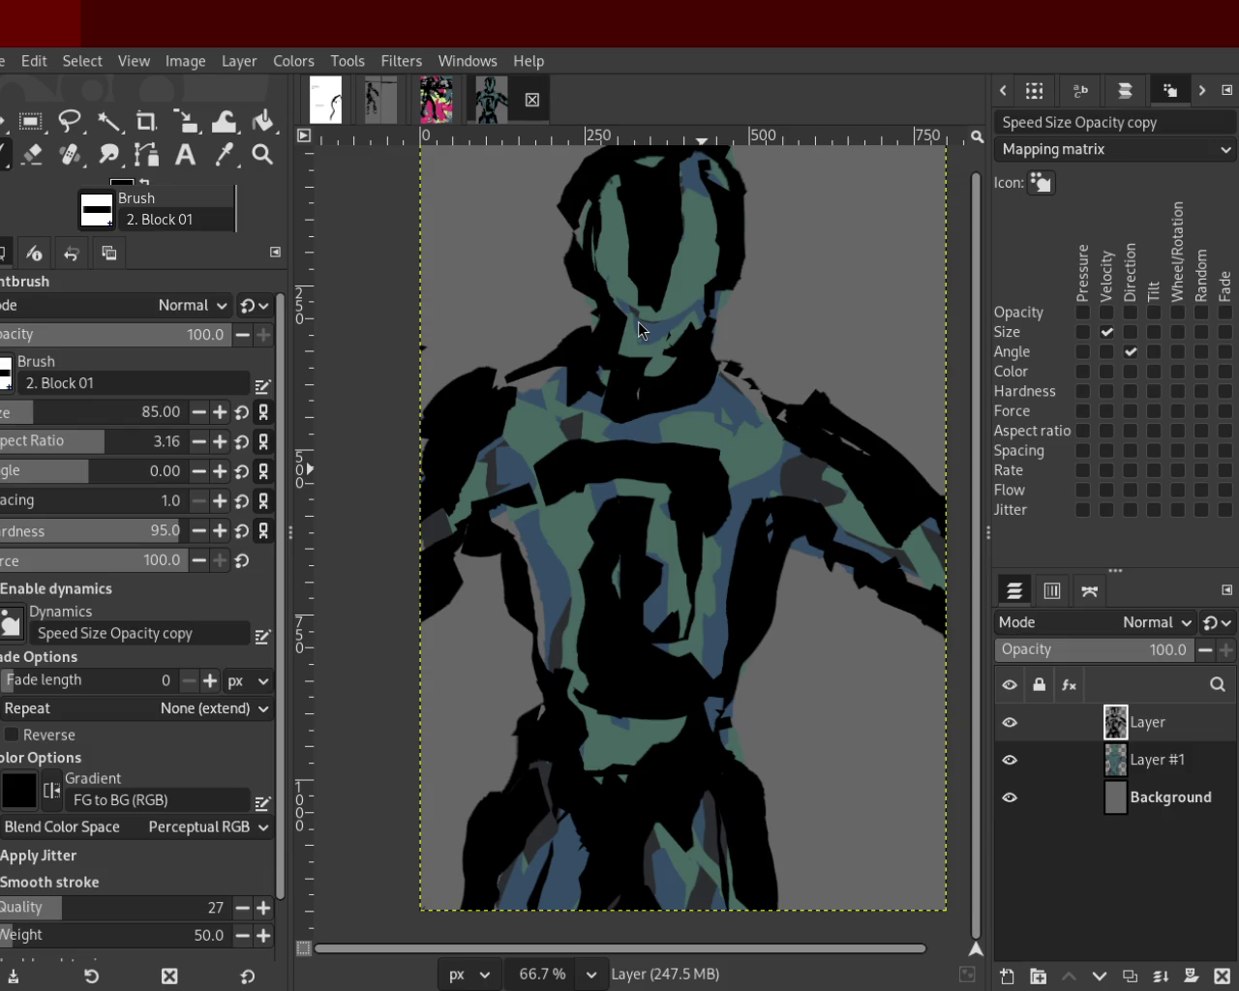
{"action": "key", "text": "ctrl"}
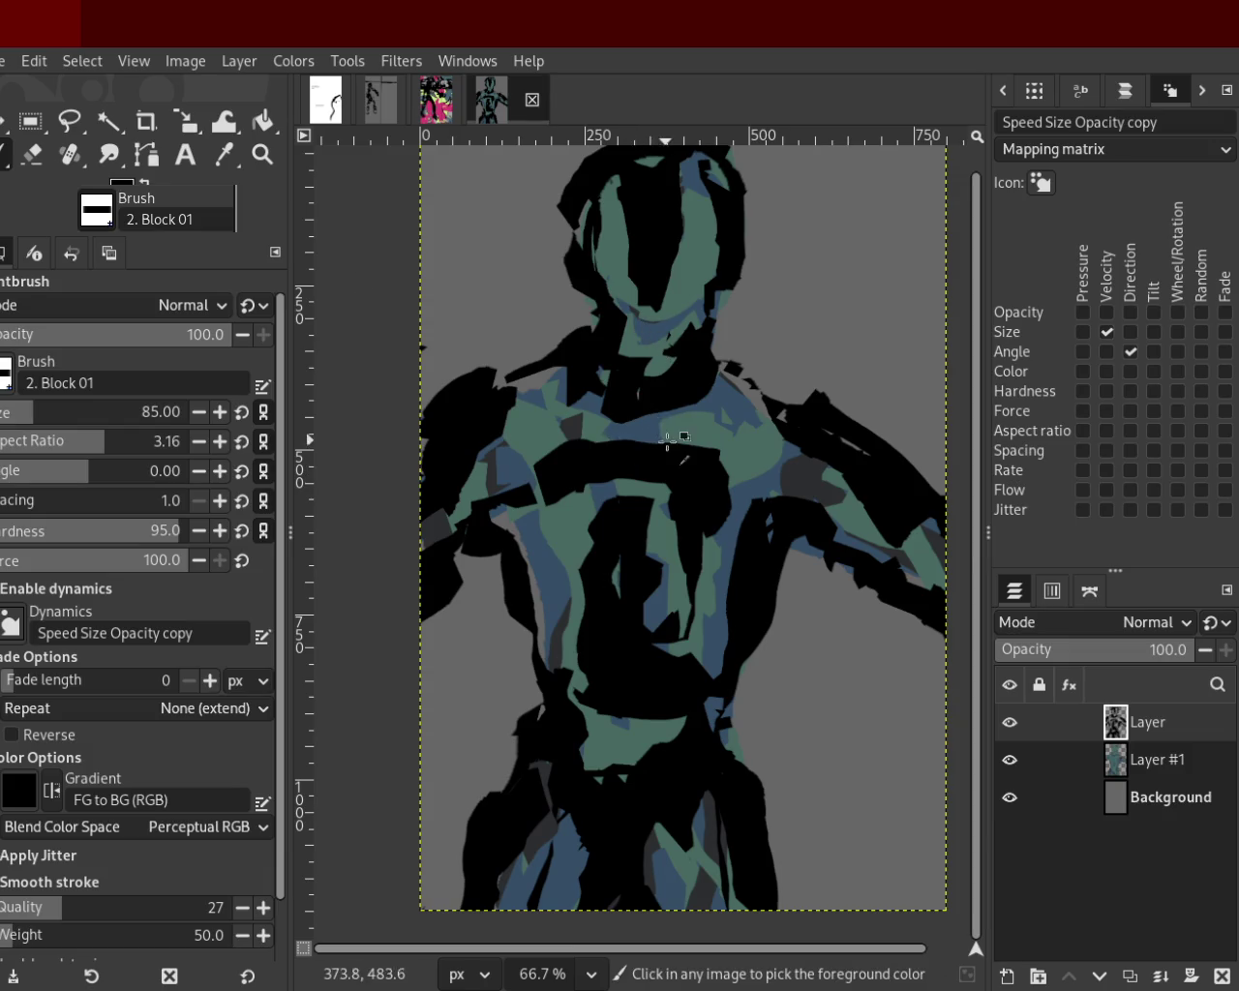
{"action": "left_click", "coordinate": [579, 403], "text": "ctrl"}
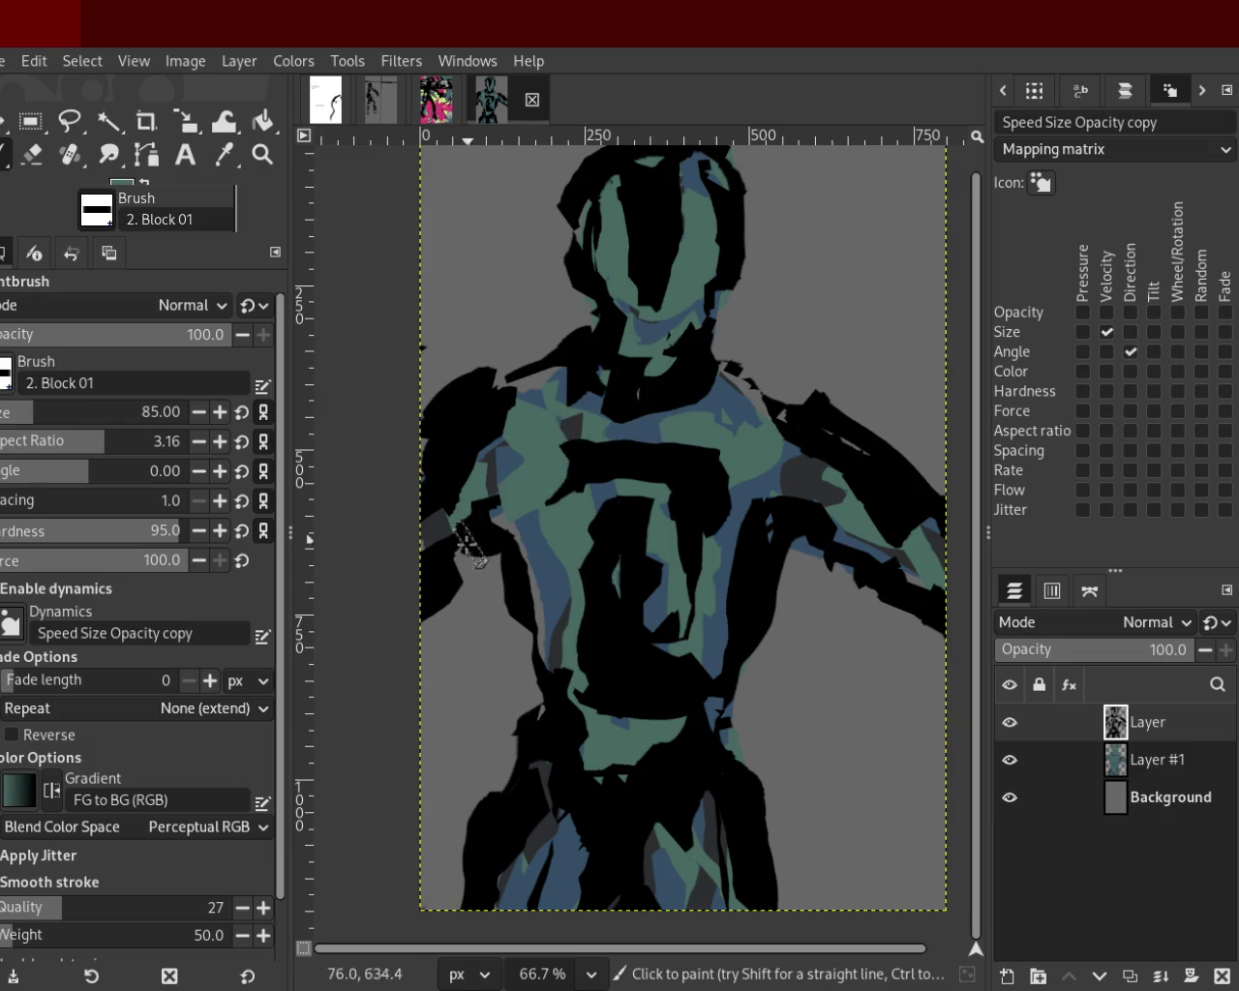
Paint a black stroke down the figure's left chest, then resample dark green and black.
{"action": "left_click", "coordinate": [574, 453], "text": "ctrl"}
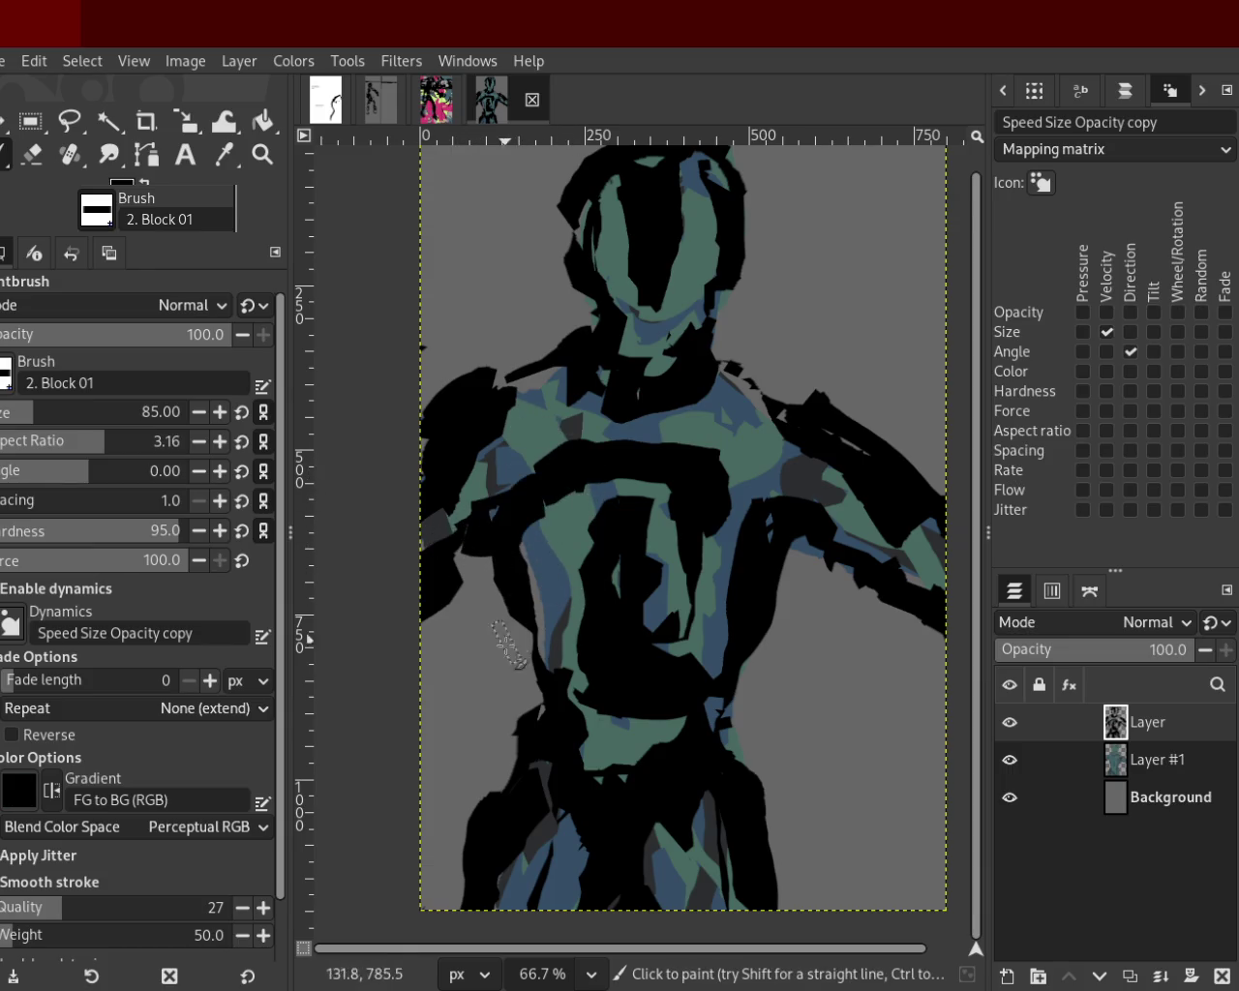
{"action": "left_click_drag", "start_coordinate": [568, 511], "coordinate": [549, 672]}
{"action": "key", "text": "ctrl"}
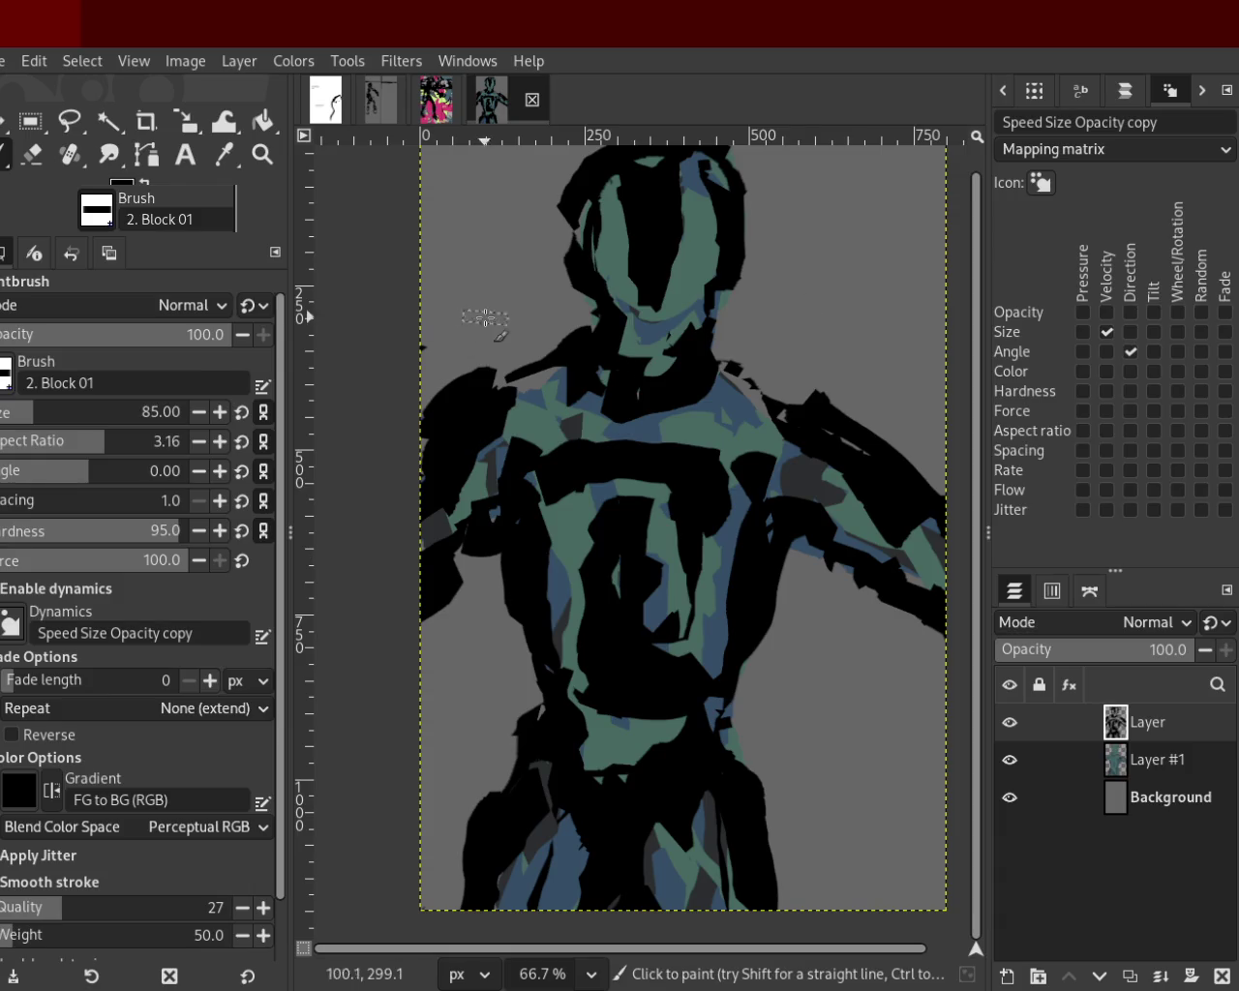
{"action": "left_click", "coordinate": [673, 308], "text": "ctrl"}
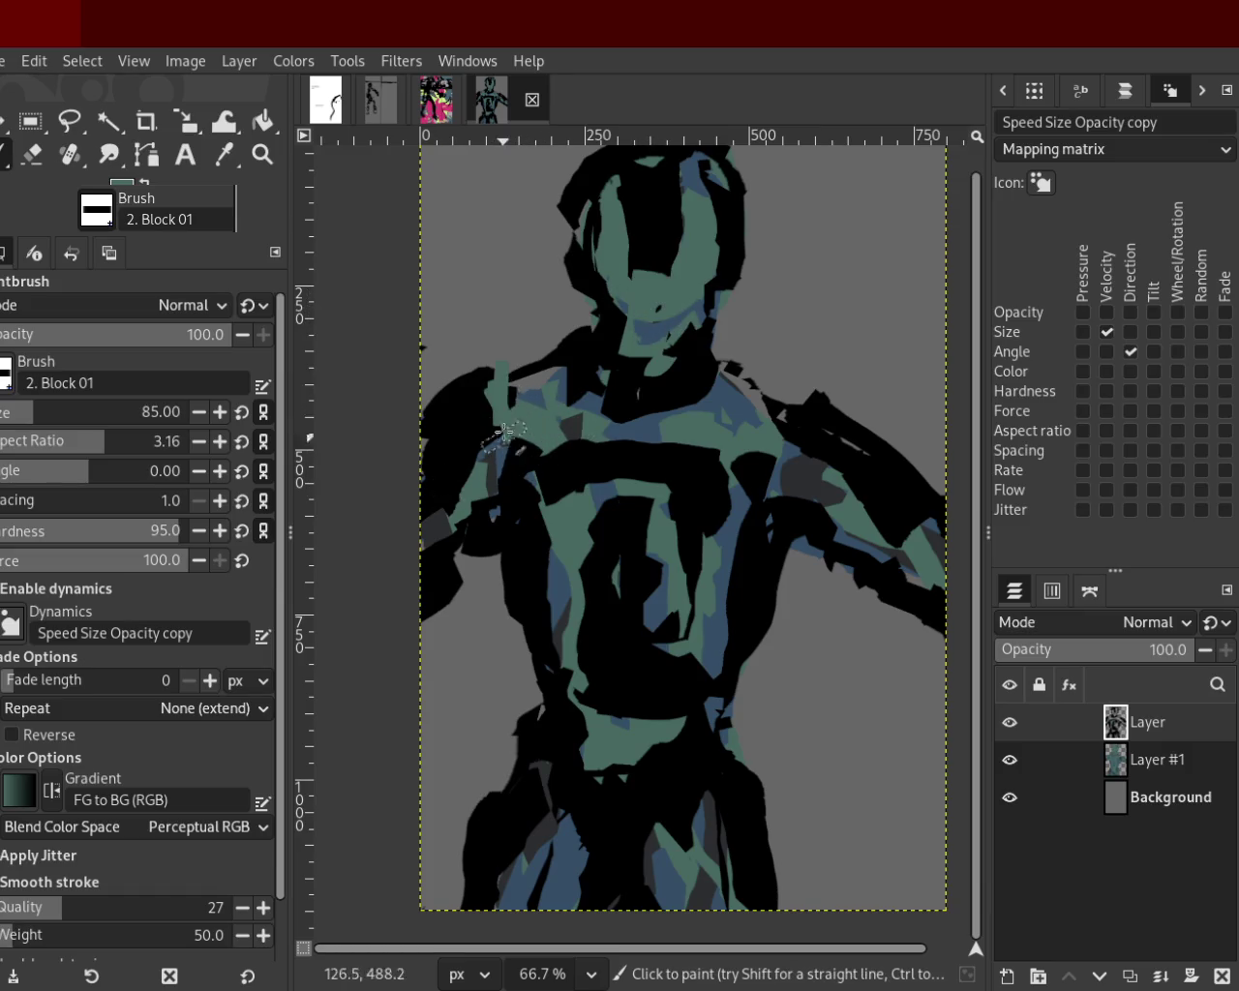
{"action": "left_click", "coordinate": [460, 405], "text": "ctrl"}
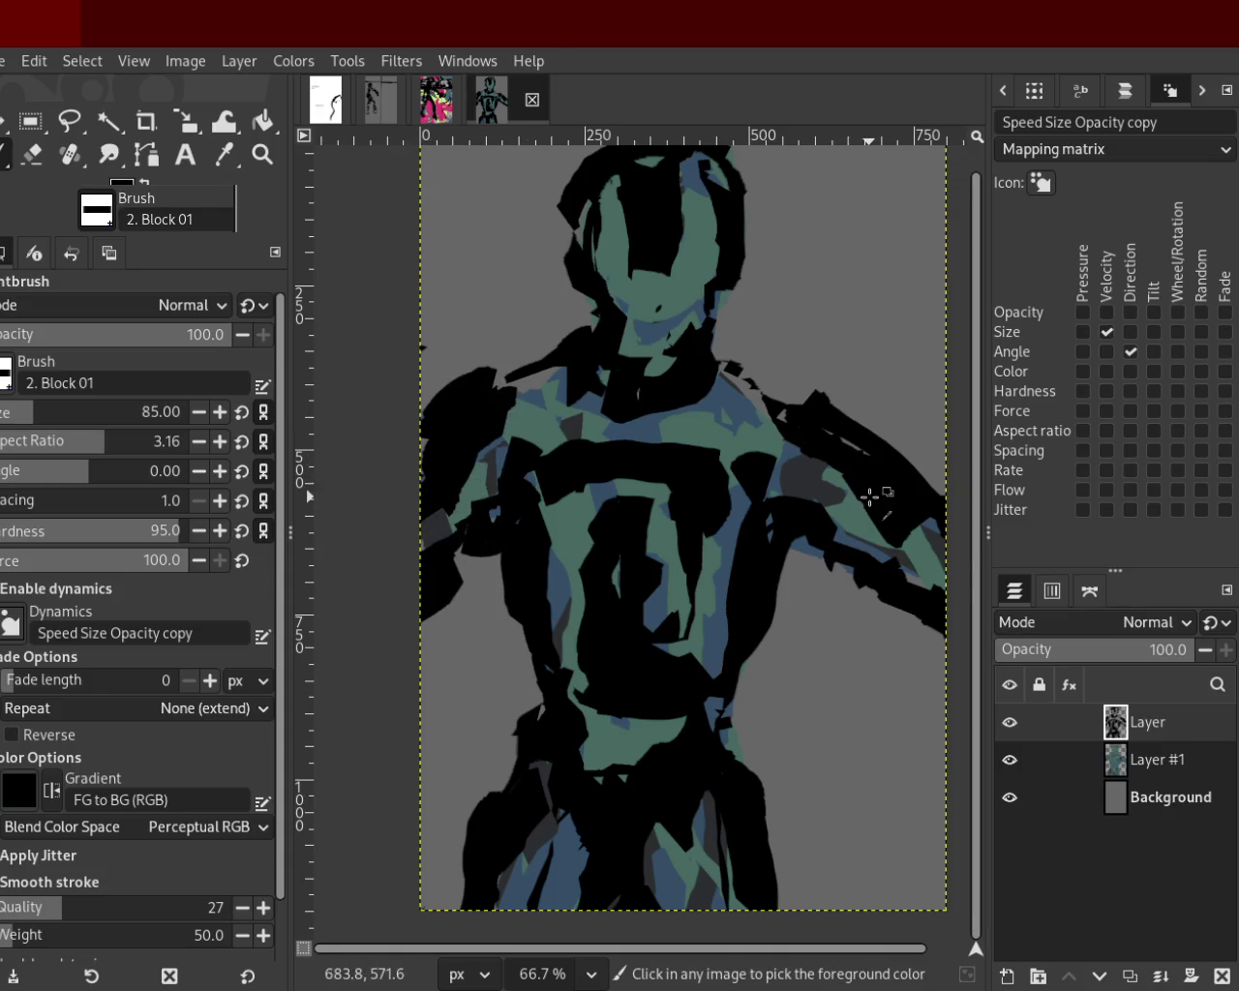
Try green strokes over the right shoulder's black band, undoing each attempt.
{"action": "left_click_drag", "start_coordinate": [866, 507], "coordinate": [770, 433]}
{"action": "key", "text": "ctrl+z"}
{"action": "left_click", "coordinate": [830, 504], "text": "ctrl"}
{"action": "left_click_drag", "start_coordinate": [853, 524], "coordinate": [820, 532]}
{"action": "key", "text": "ctrl+z"}
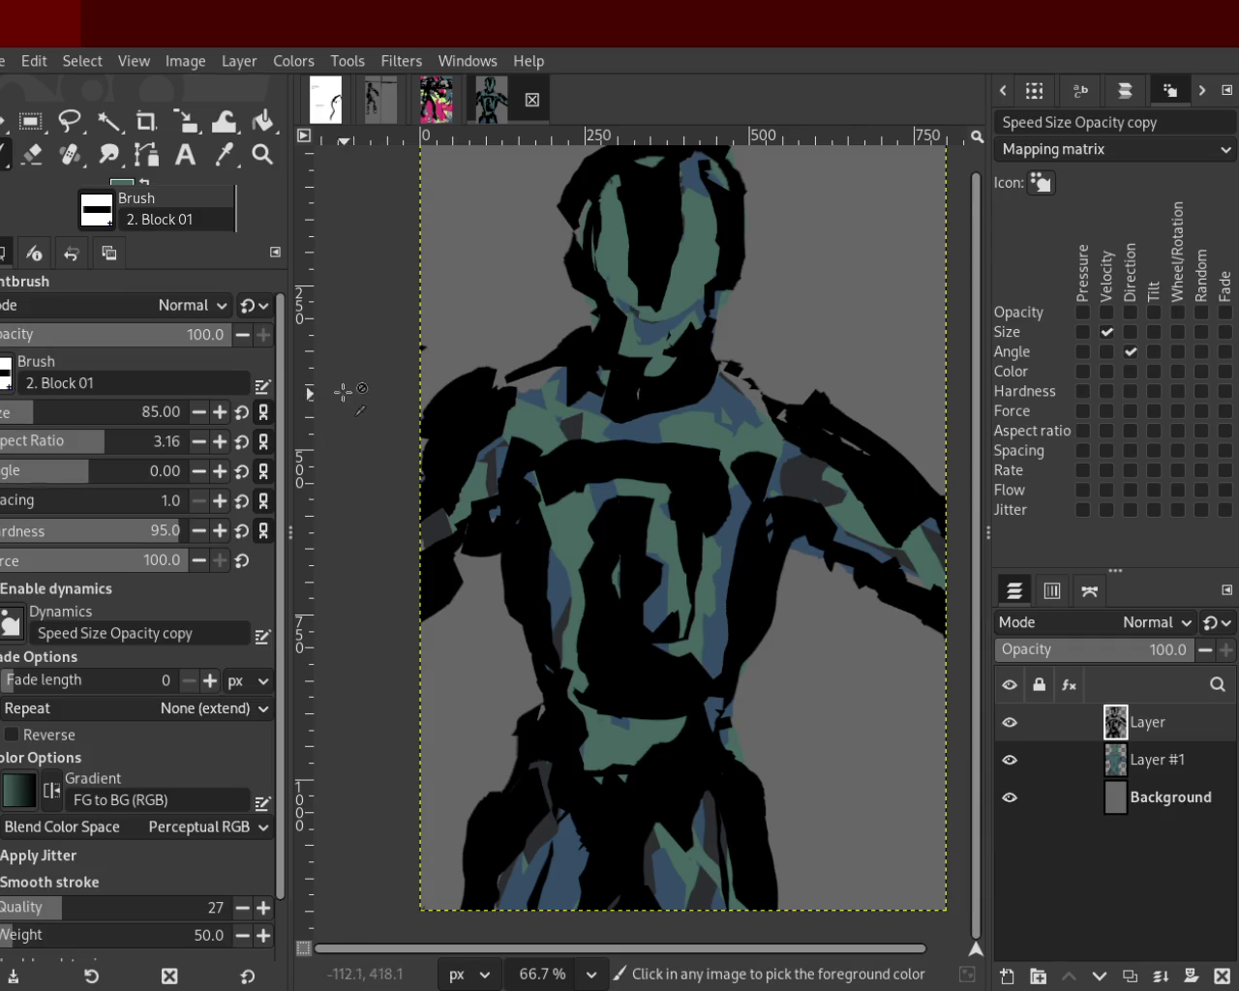
Hide Layer #1, erase the stray green patch on the chest, then show Layer #1 again.
{"action": "left_click", "coordinate": [1010, 759]}
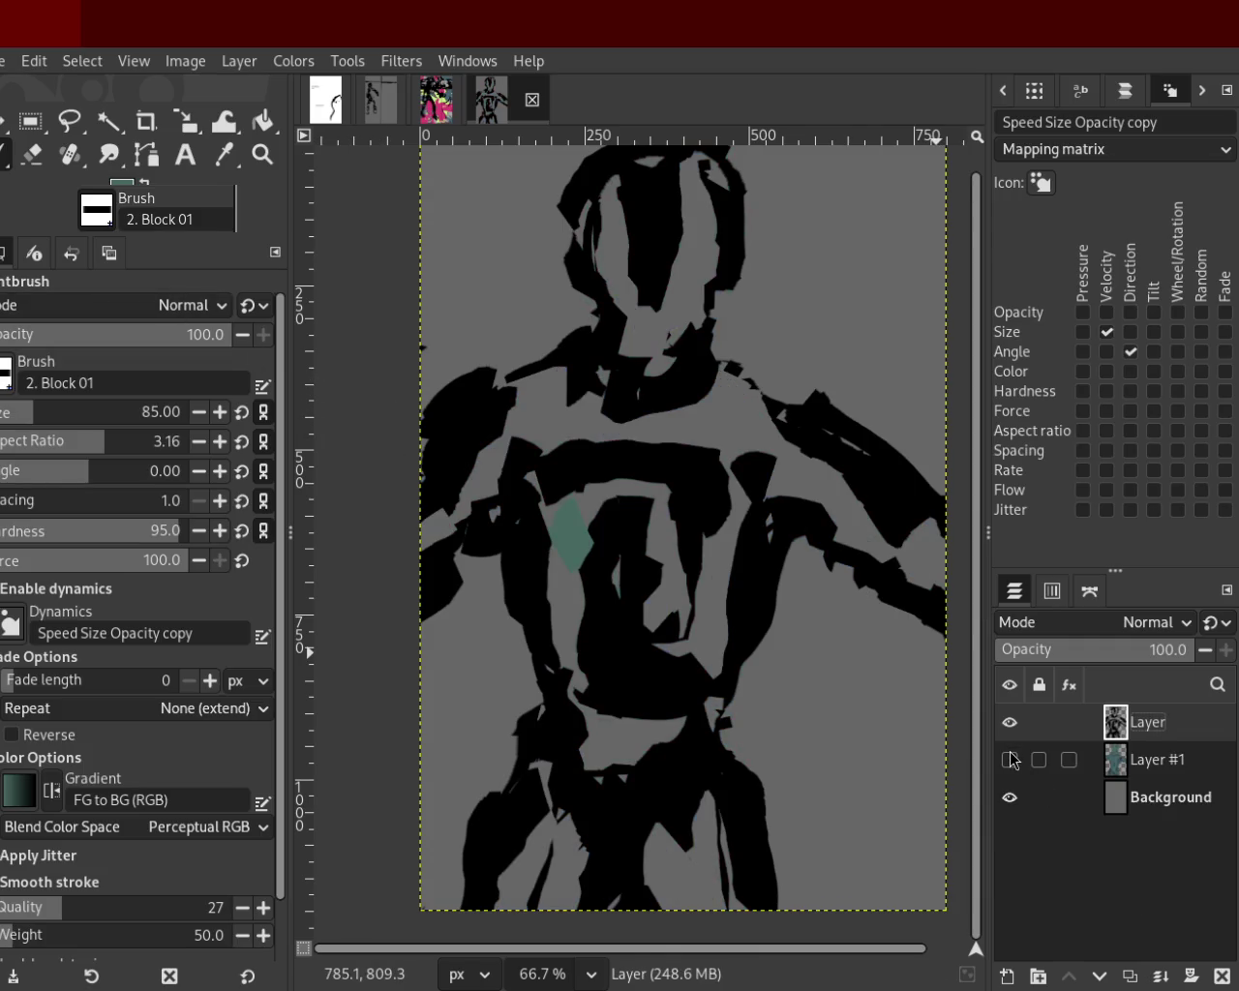
{"action": "left_click", "coordinate": [35, 157]}
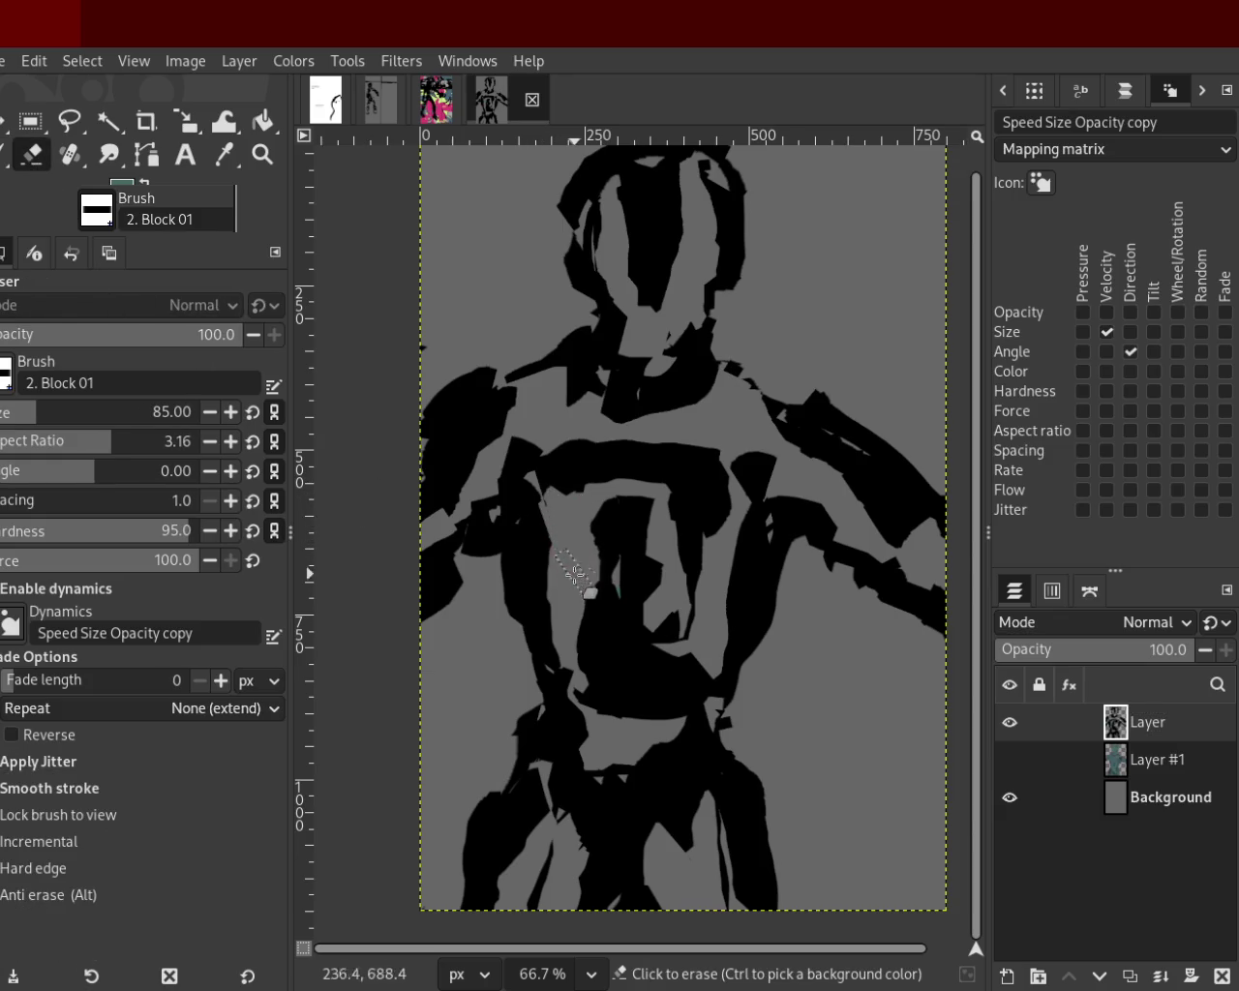
{"action": "left_click_drag", "start_coordinate": [566, 513], "coordinate": [579, 561]}
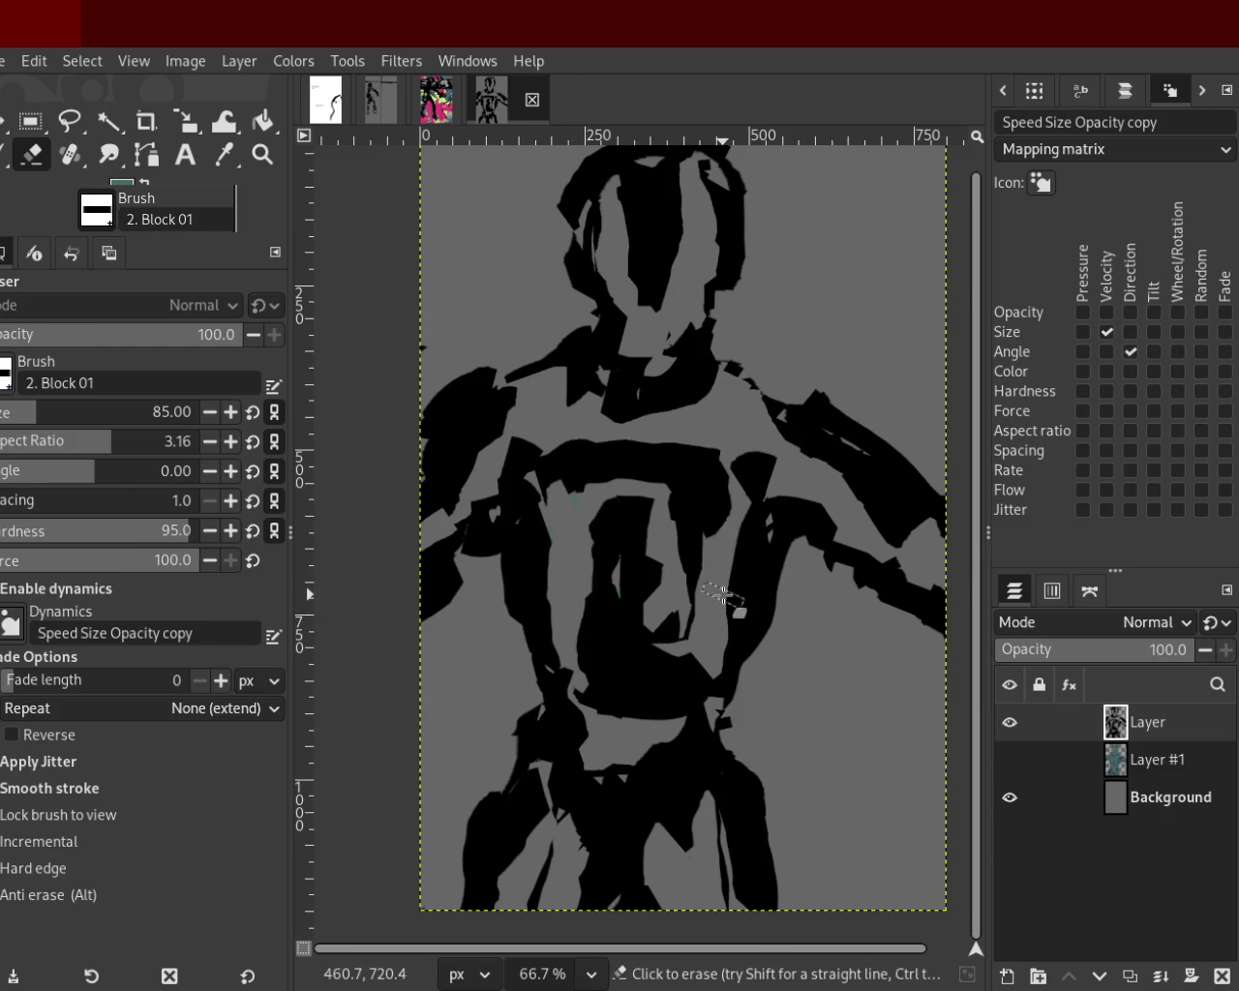
{"action": "left_click", "coordinate": [1009, 759]}
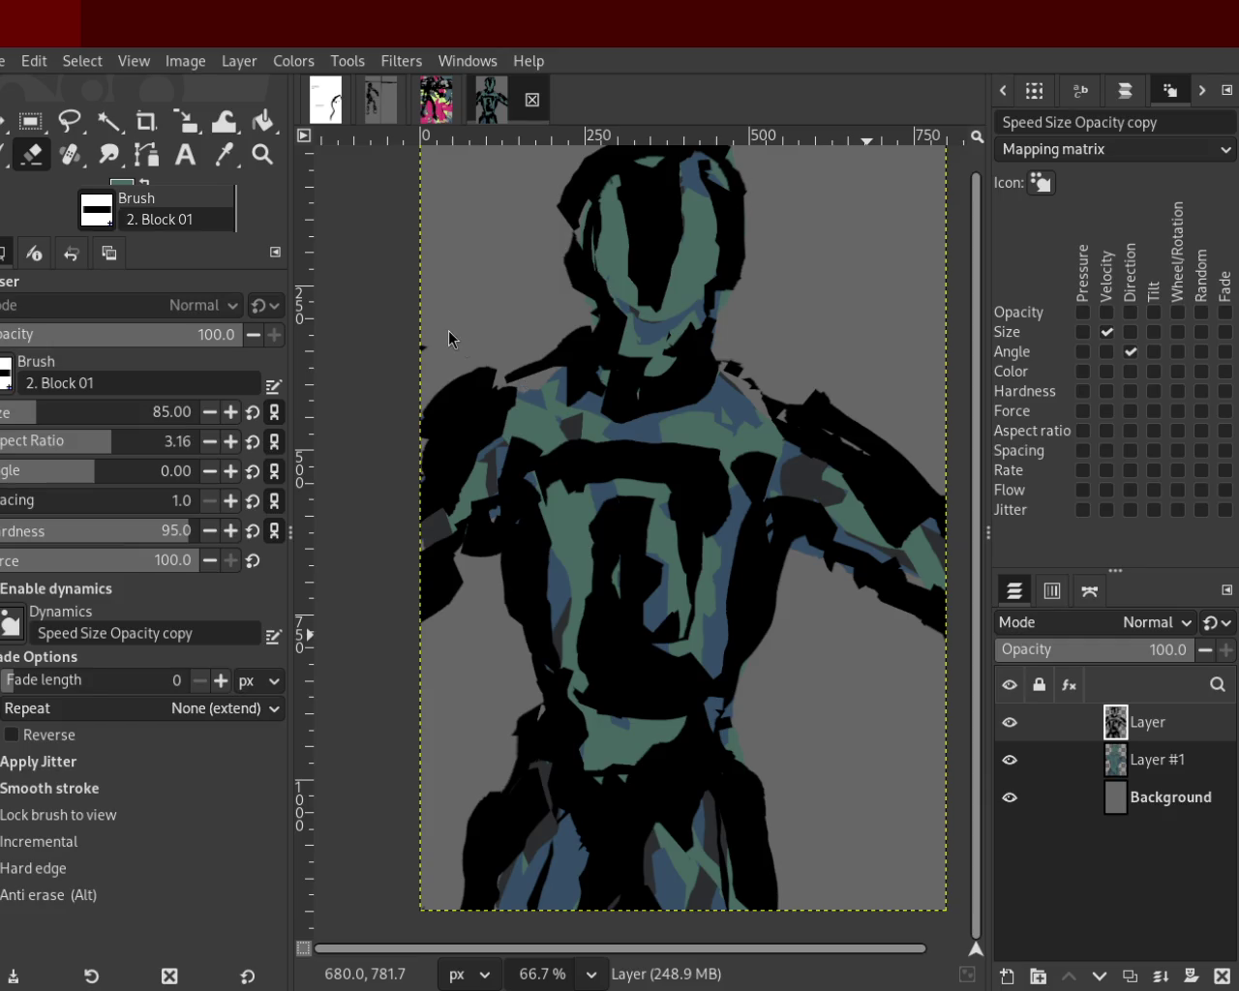
{"action": "left_click", "coordinate": [262, 157]}
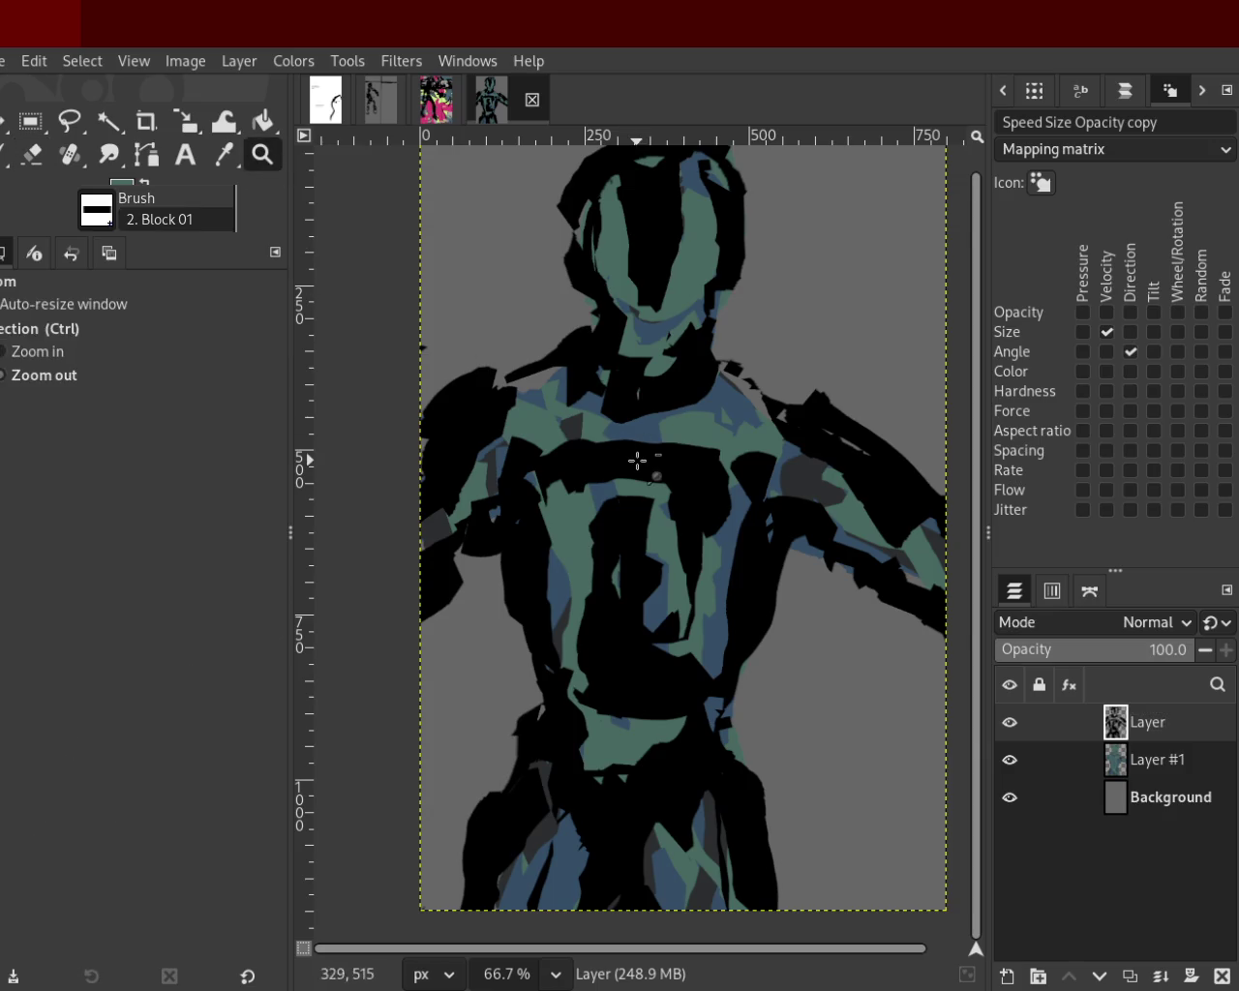
{"action": "scroll", "coordinate": [636, 459], "scroll_direction": "down", "scroll_amount": 3}
{"action": "scroll", "coordinate": [555, 514], "scroll_direction": "up", "scroll_amount": 2}
{"action": "scroll", "coordinate": [554, 514], "scroll_direction": "down", "scroll_amount": 1}
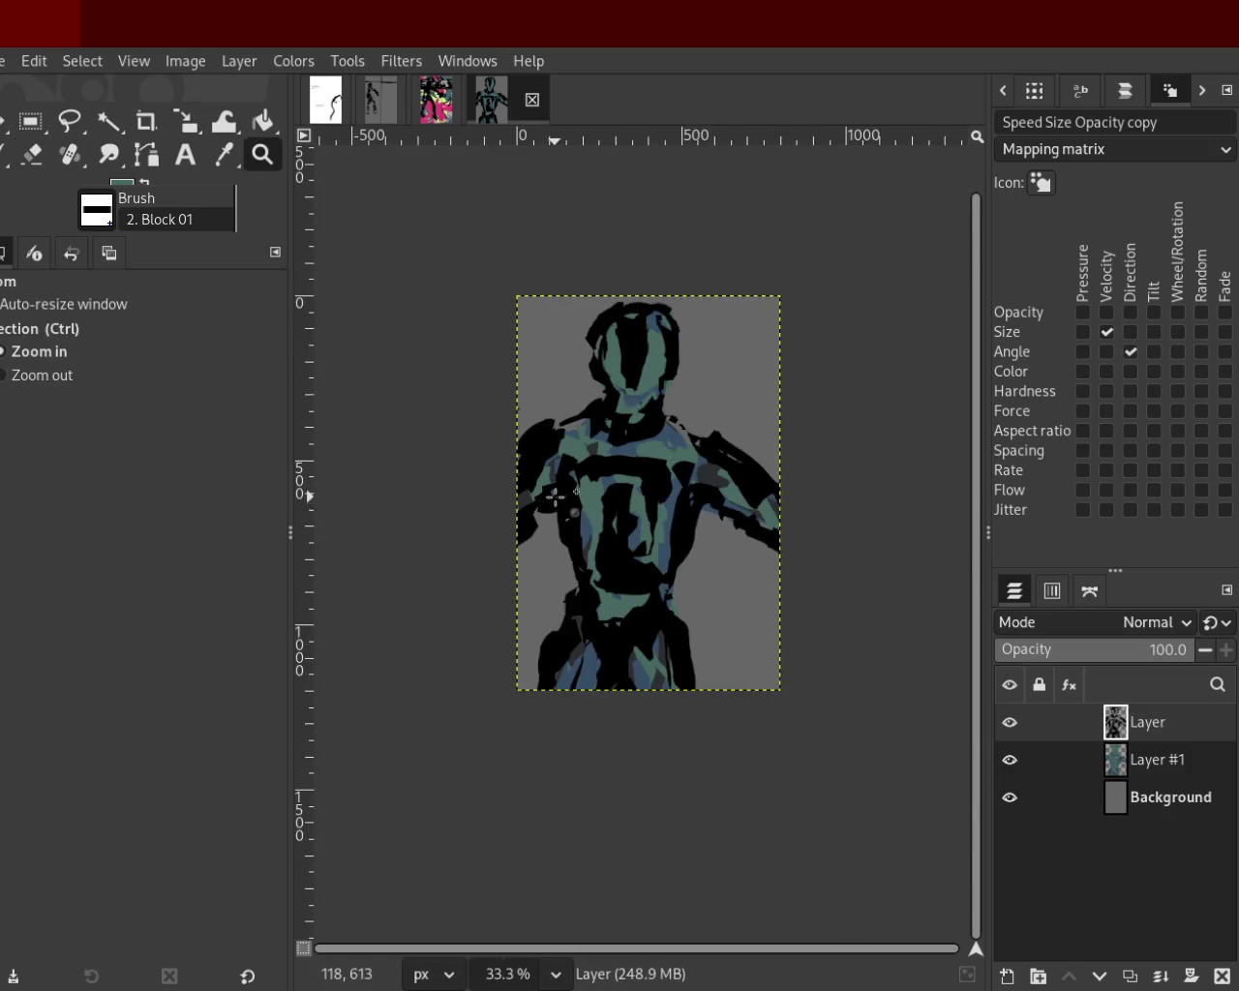
{"action": "scroll", "coordinate": [638, 378], "scroll_direction": "up", "scroll_amount": 1}
{"action": "scroll", "coordinate": [639, 377], "scroll_direction": "up", "scroll_amount": 3}
{"action": "scroll", "coordinate": [639, 377], "scroll_direction": "down", "scroll_amount": 1}
{"action": "scroll", "coordinate": [641, 376], "scroll_direction": "down", "scroll_amount": 2}
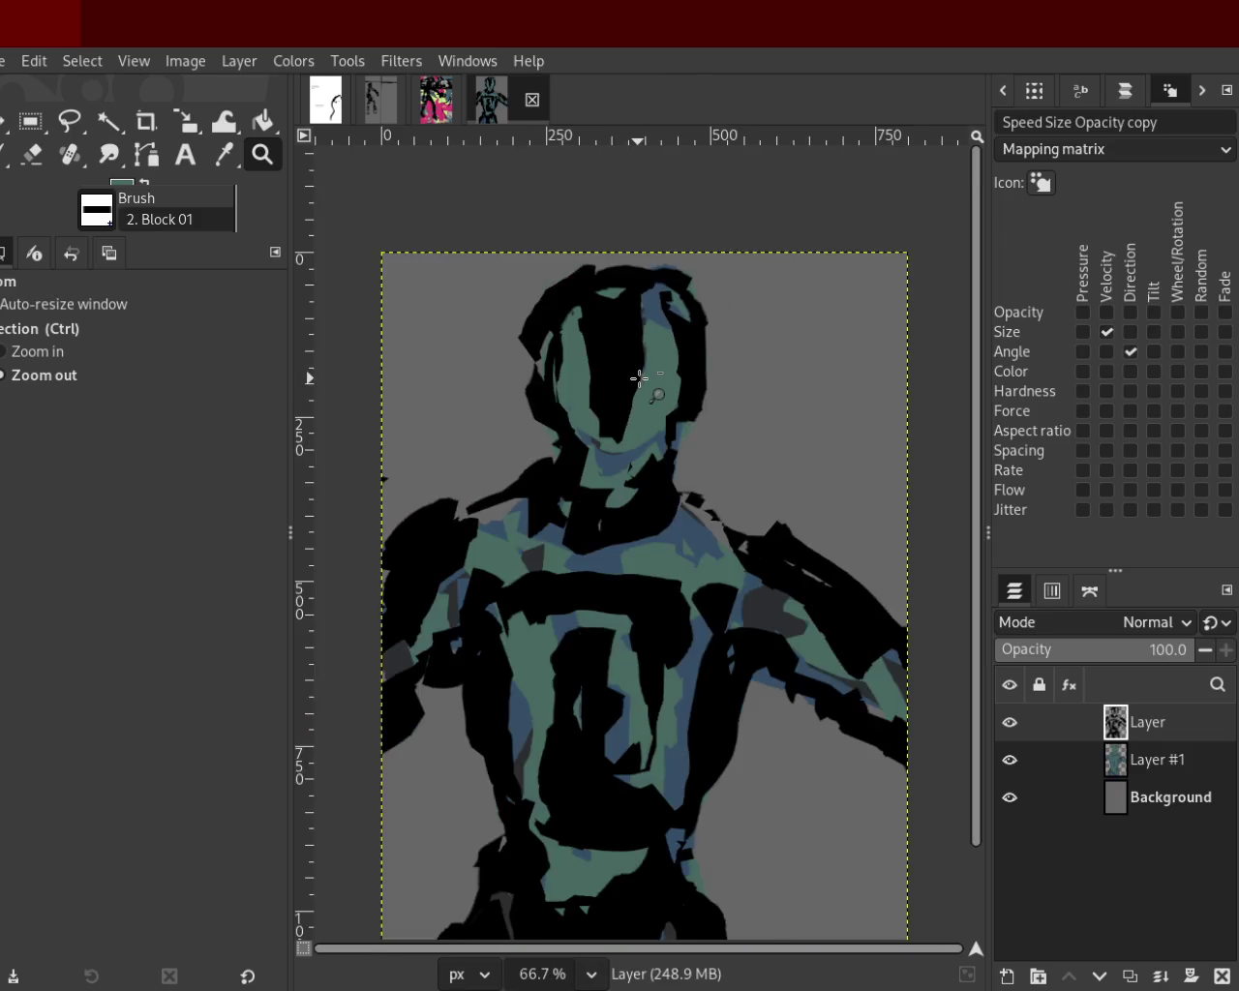
{"action": "scroll", "coordinate": [671, 415], "scroll_direction": "up", "scroll_amount": 1}
{"action": "scroll", "coordinate": [634, 526], "scroll_direction": "down", "scroll_amount": 1}
{"action": "scroll", "coordinate": [634, 526], "scroll_direction": "up", "scroll_amount": 1}
{"action": "scroll", "coordinate": [663, 501], "scroll_direction": "down", "scroll_amount": 1}
{"action": "scroll", "coordinate": [649, 507], "scroll_direction": "up", "scroll_amount": 1}
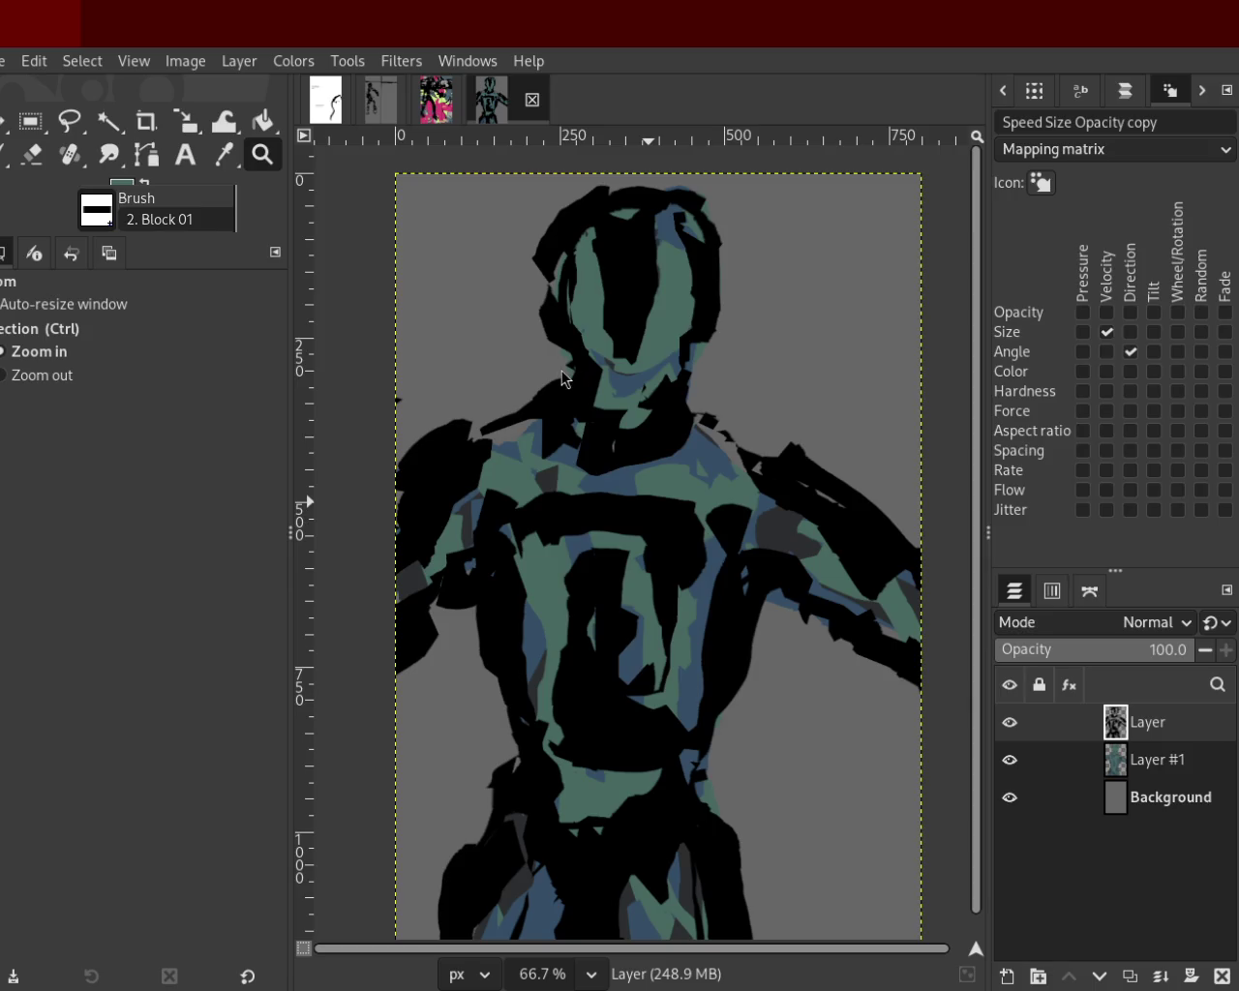
{"action": "scroll", "coordinate": [675, 387], "scroll_direction": "down", "scroll_amount": 2}
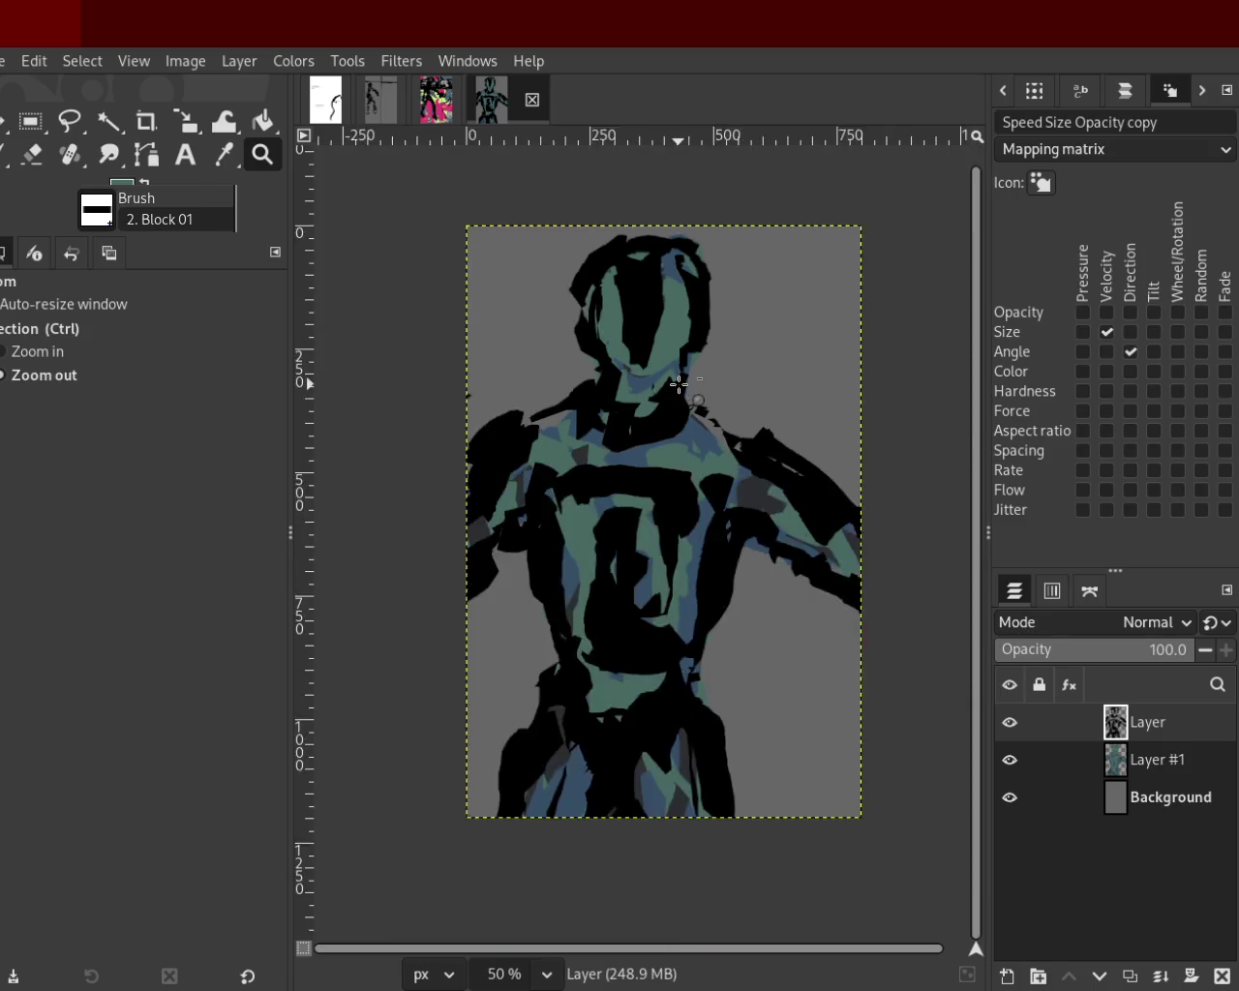
{"action": "scroll", "coordinate": [672, 396], "scroll_direction": "up", "scroll_amount": 1}
{"action": "scroll", "coordinate": [682, 337], "scroll_direction": "up", "scroll_amount": 1}
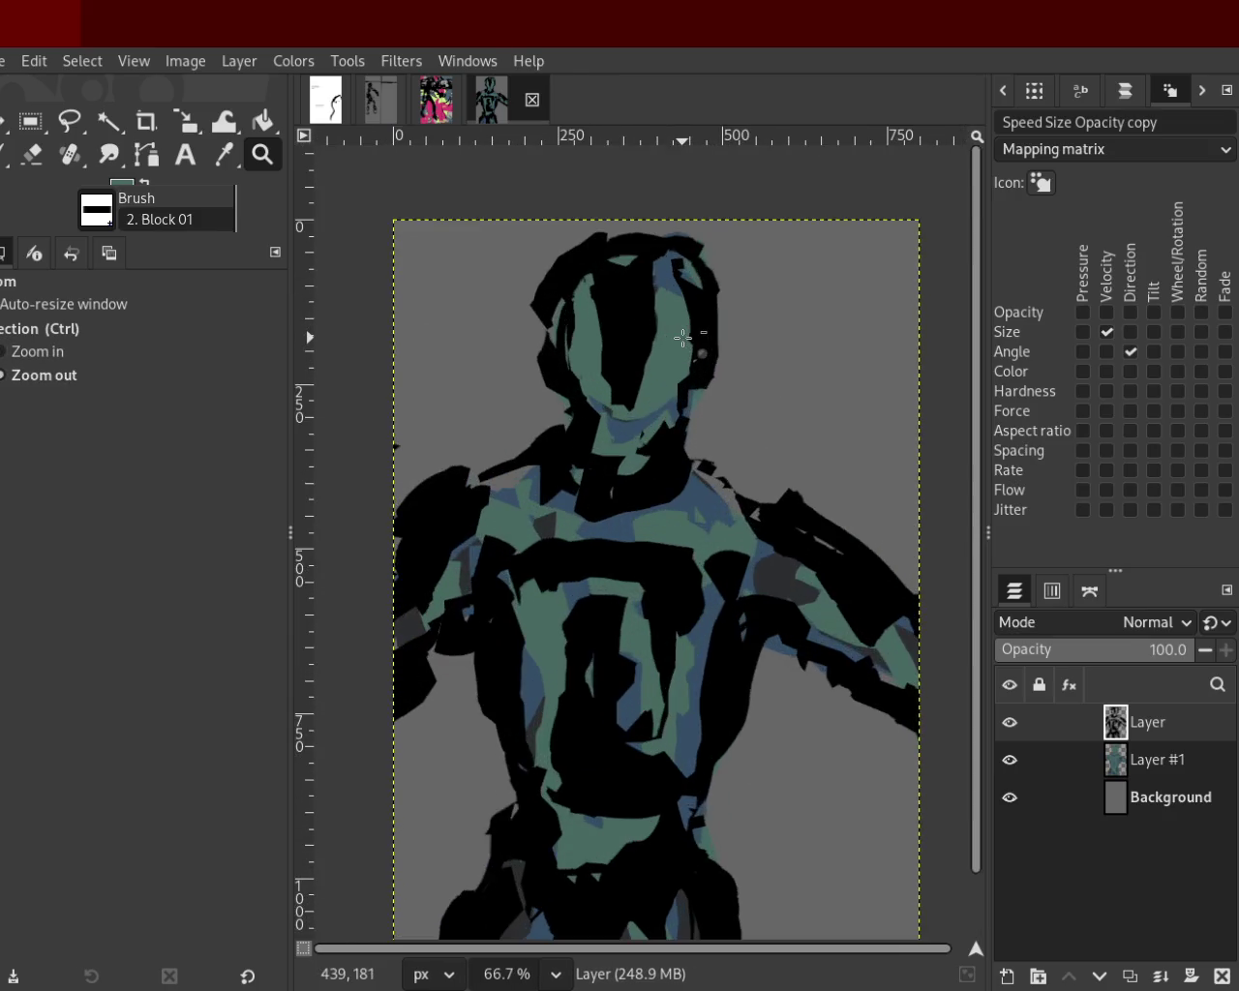
{"action": "scroll", "coordinate": [678, 332], "scroll_direction": "down", "scroll_amount": 2}
{"action": "scroll", "coordinate": [706, 387], "scroll_direction": "up", "scroll_amount": 1}
Toggle Layer and Layer #1 visibility to compare the figure with and without them.
{"action": "left_click", "coordinate": [1012, 723]}
{"action": "left_click", "coordinate": [1010, 723]}
{"action": "left_click", "coordinate": [1009, 761]}
{"action": "left_click", "coordinate": [1009, 726]}
{"action": "left_click", "coordinate": [1010, 726]}
{"action": "left_click", "coordinate": [1010, 761]}
{"action": "left_click", "coordinate": [1009, 761]}
{"action": "left_click", "coordinate": [1010, 723]}
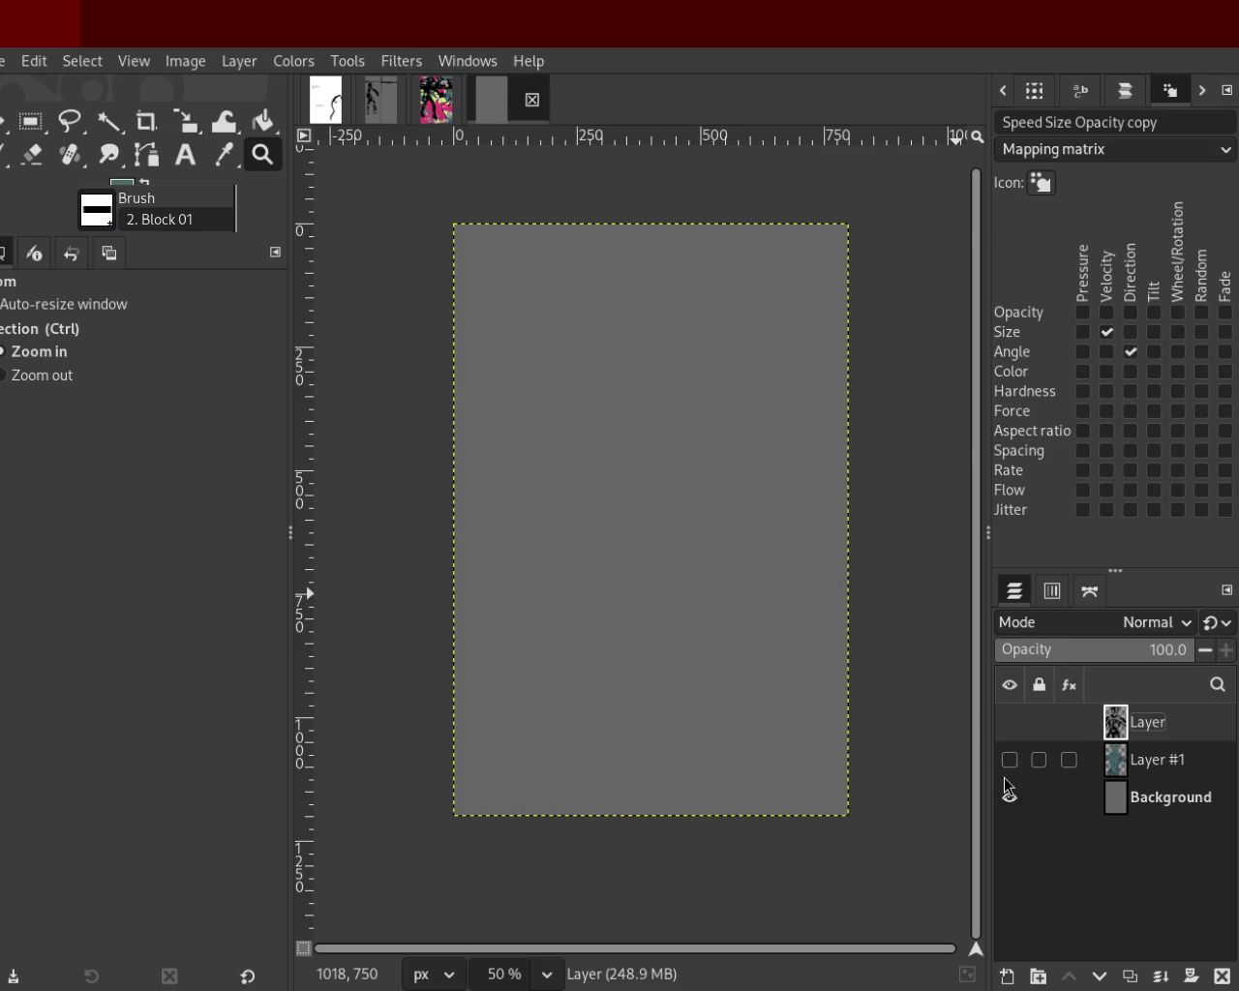
{"action": "left_click", "coordinate": [1008, 763]}
{"action": "left_click", "coordinate": [1007, 724]}
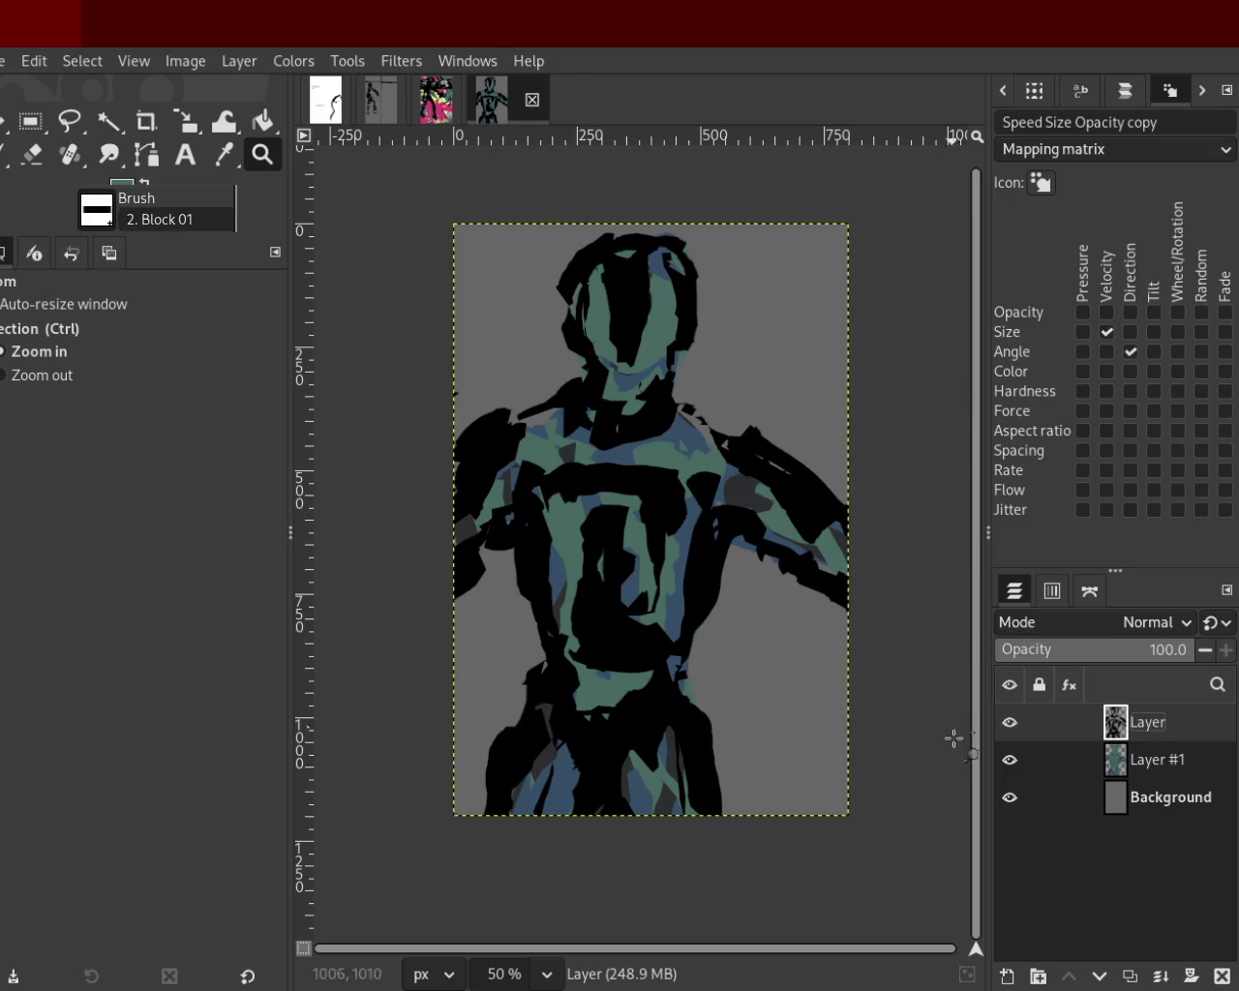
Select the Background layer and hide Layer #1 and Layer, leaving only Background visible.
{"action": "left_click", "coordinate": [1010, 796]}
{"action": "left_click", "coordinate": [1003, 744]}
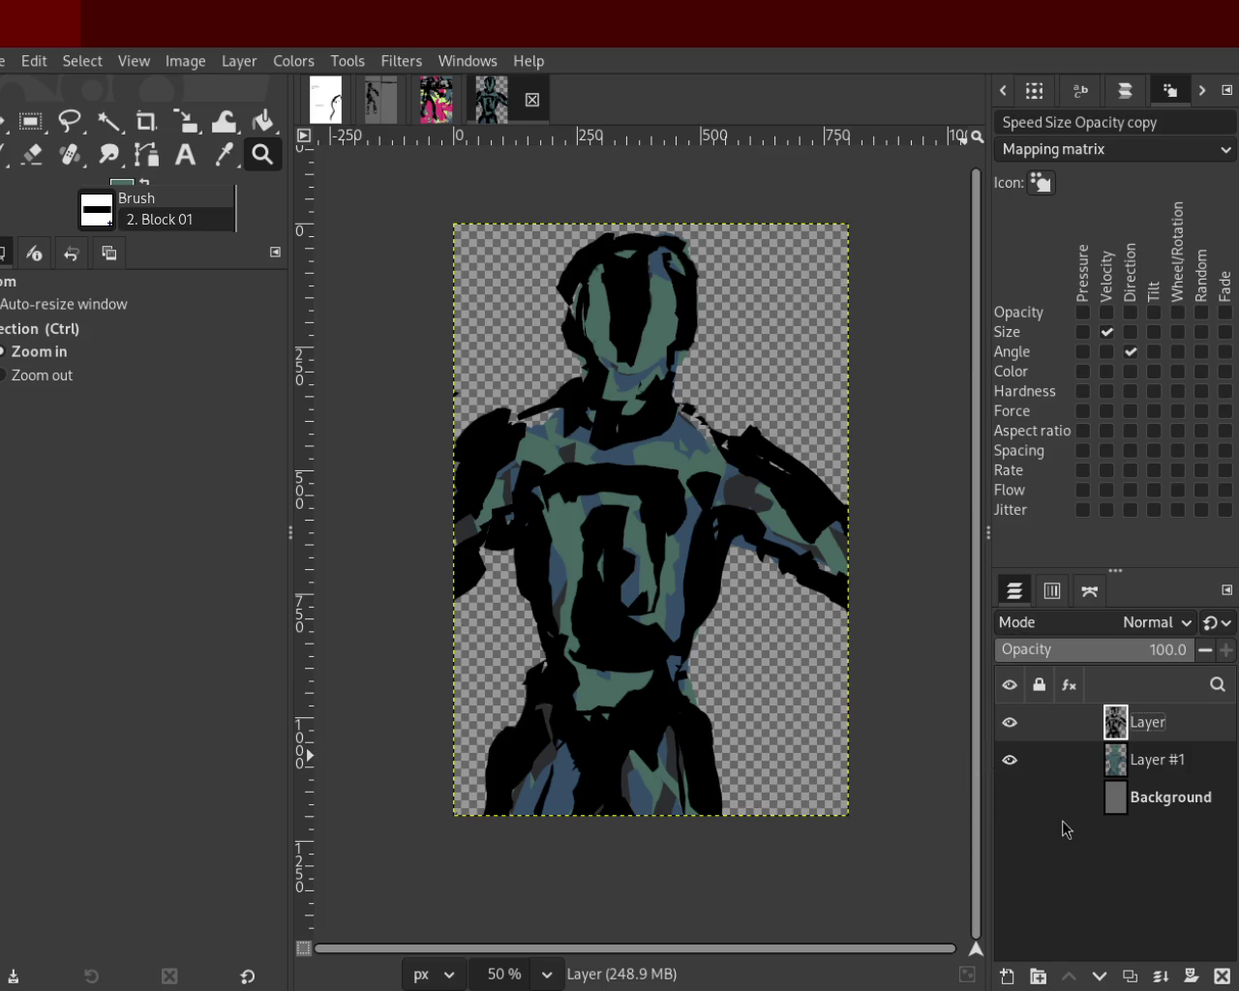
{"action": "left_click", "coordinate": [1123, 803]}
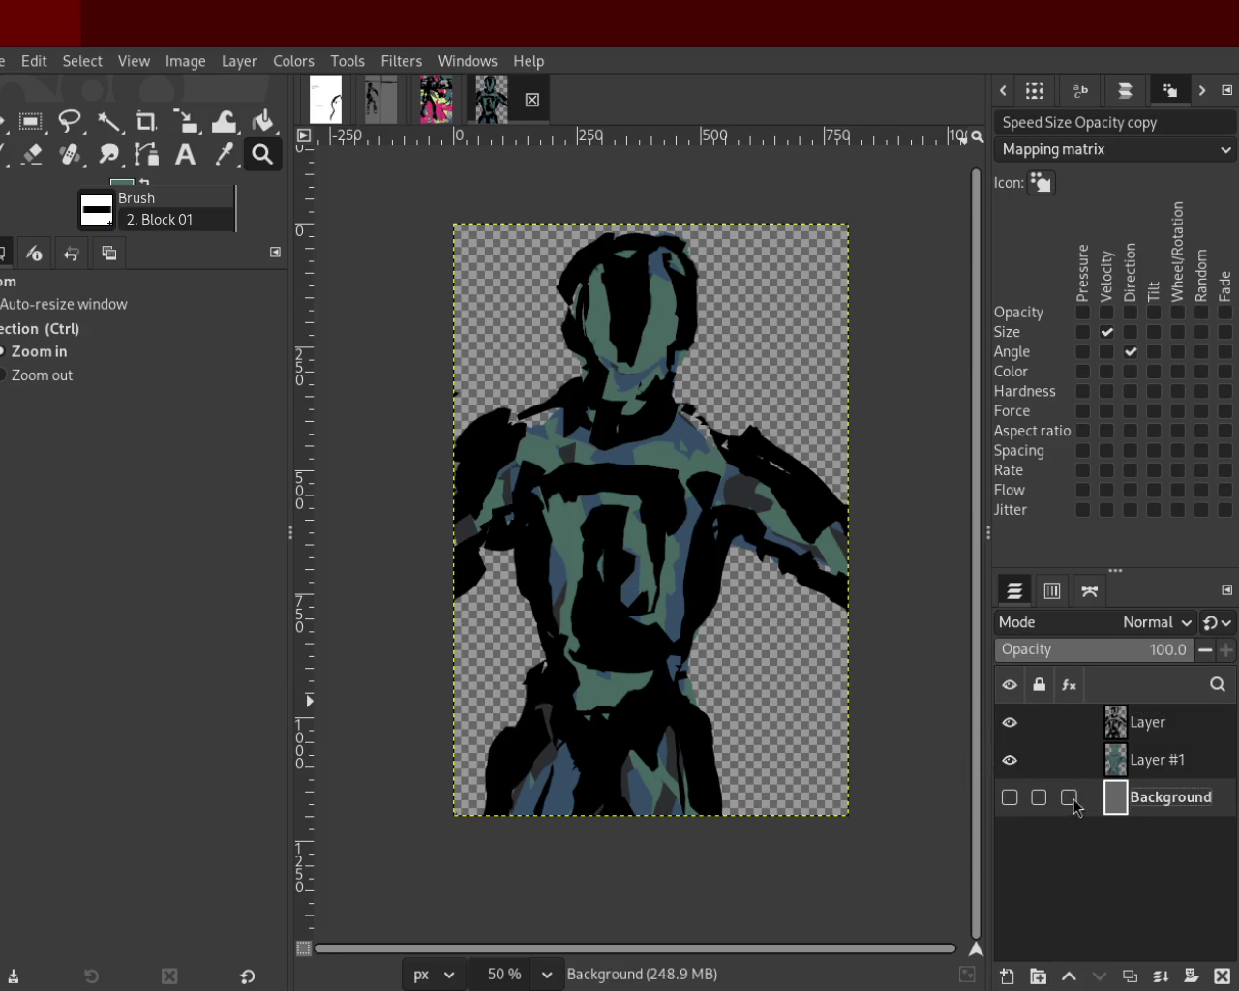
{"action": "left_click", "coordinate": [1010, 760]}
{"action": "left_click", "coordinate": [1009, 722]}
{"action": "left_click", "coordinate": [1010, 796]}
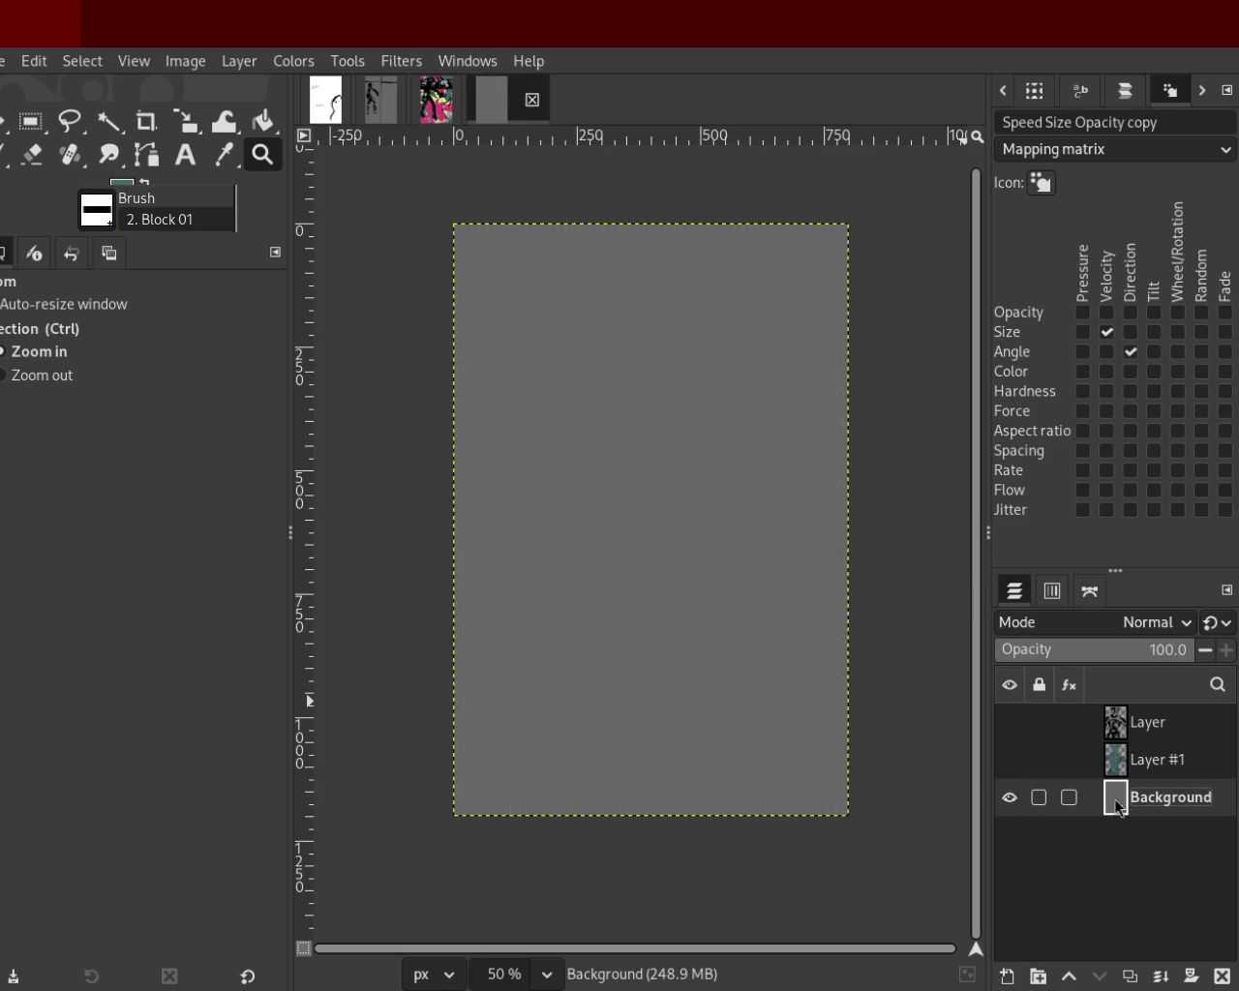
Bucket-fill the Background with lighter grey after undoing an accidental Erase-mode fill.
{"action": "left_click", "coordinate": [264, 122]}
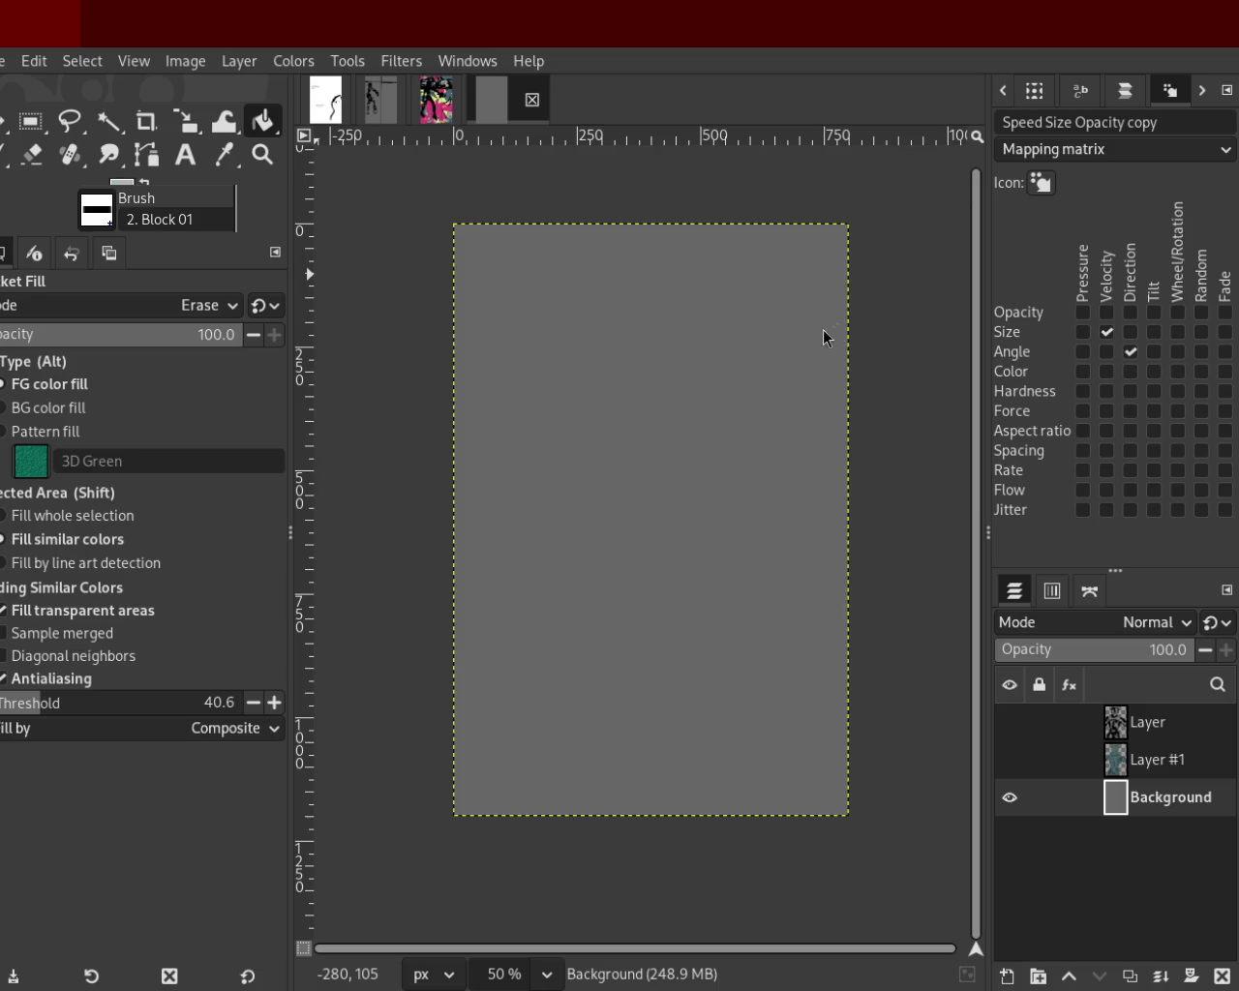
{"action": "left_click", "coordinate": [629, 469]}
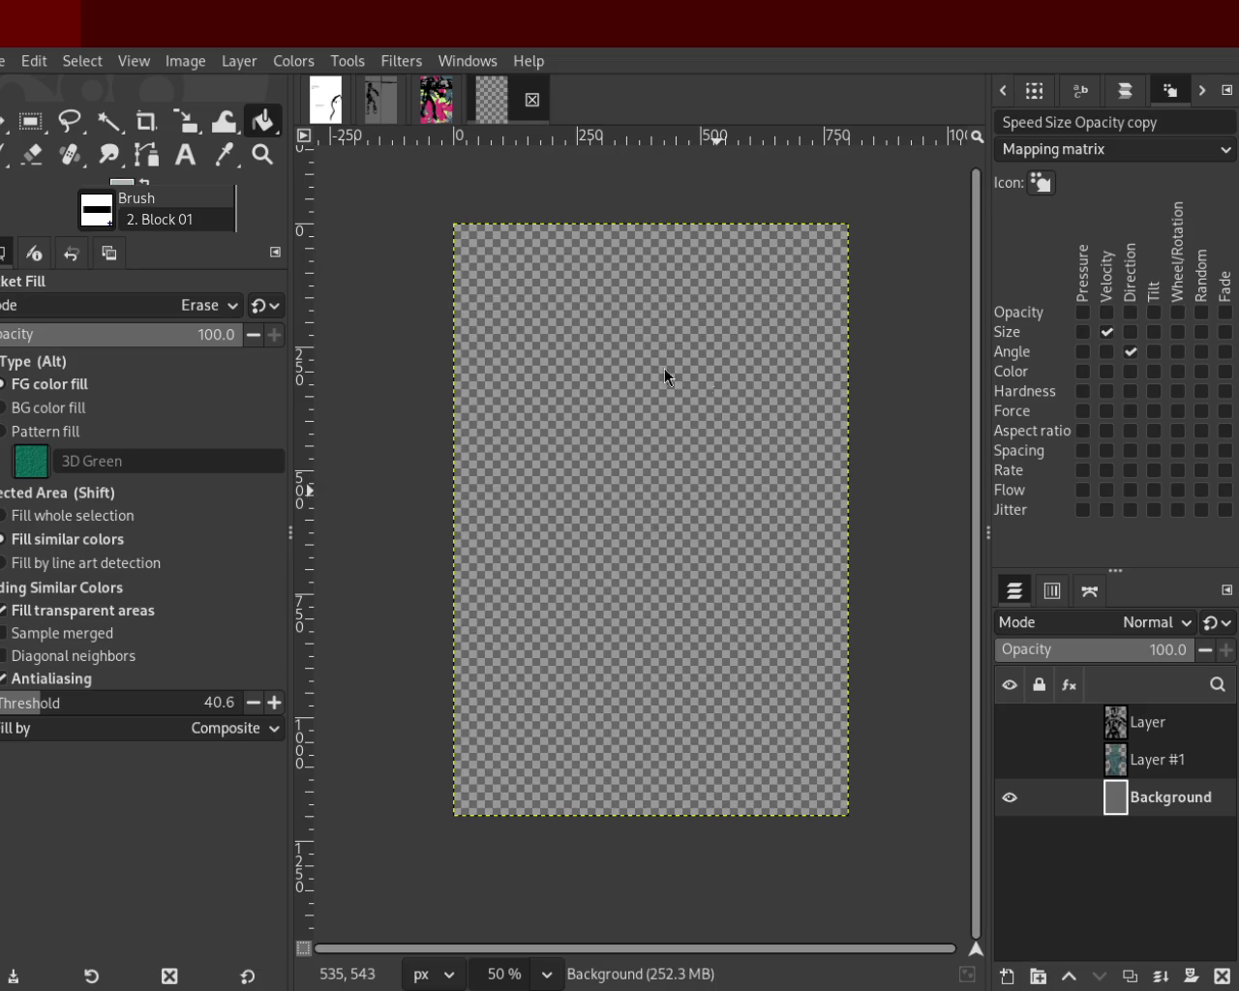
{"action": "key", "text": "ctrl+z"}
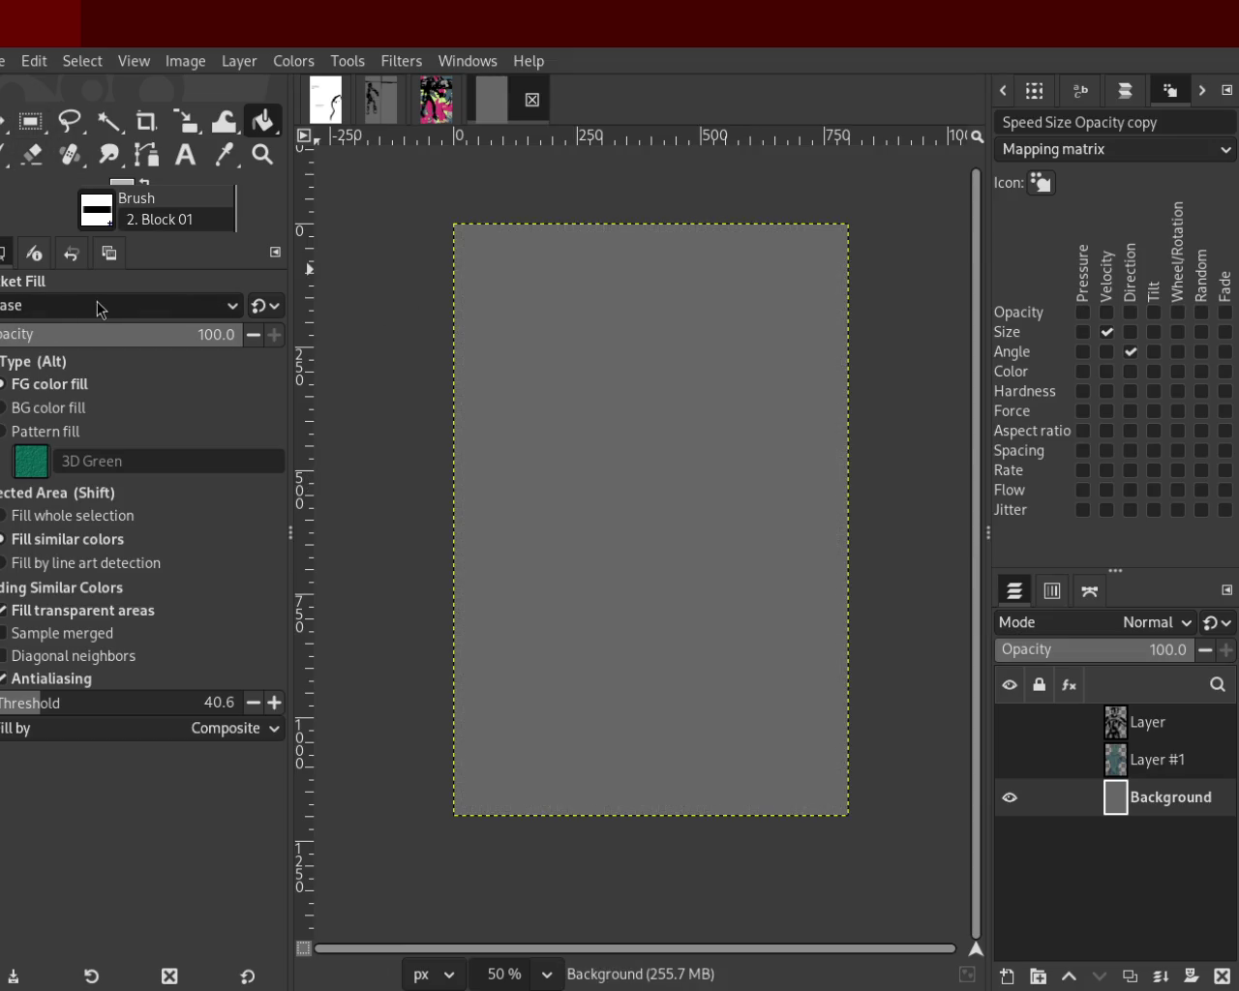
{"action": "scroll", "coordinate": [145, 305], "scroll_direction": "up", "scroll_amount": 4}
{"action": "left_click", "coordinate": [629, 443]}
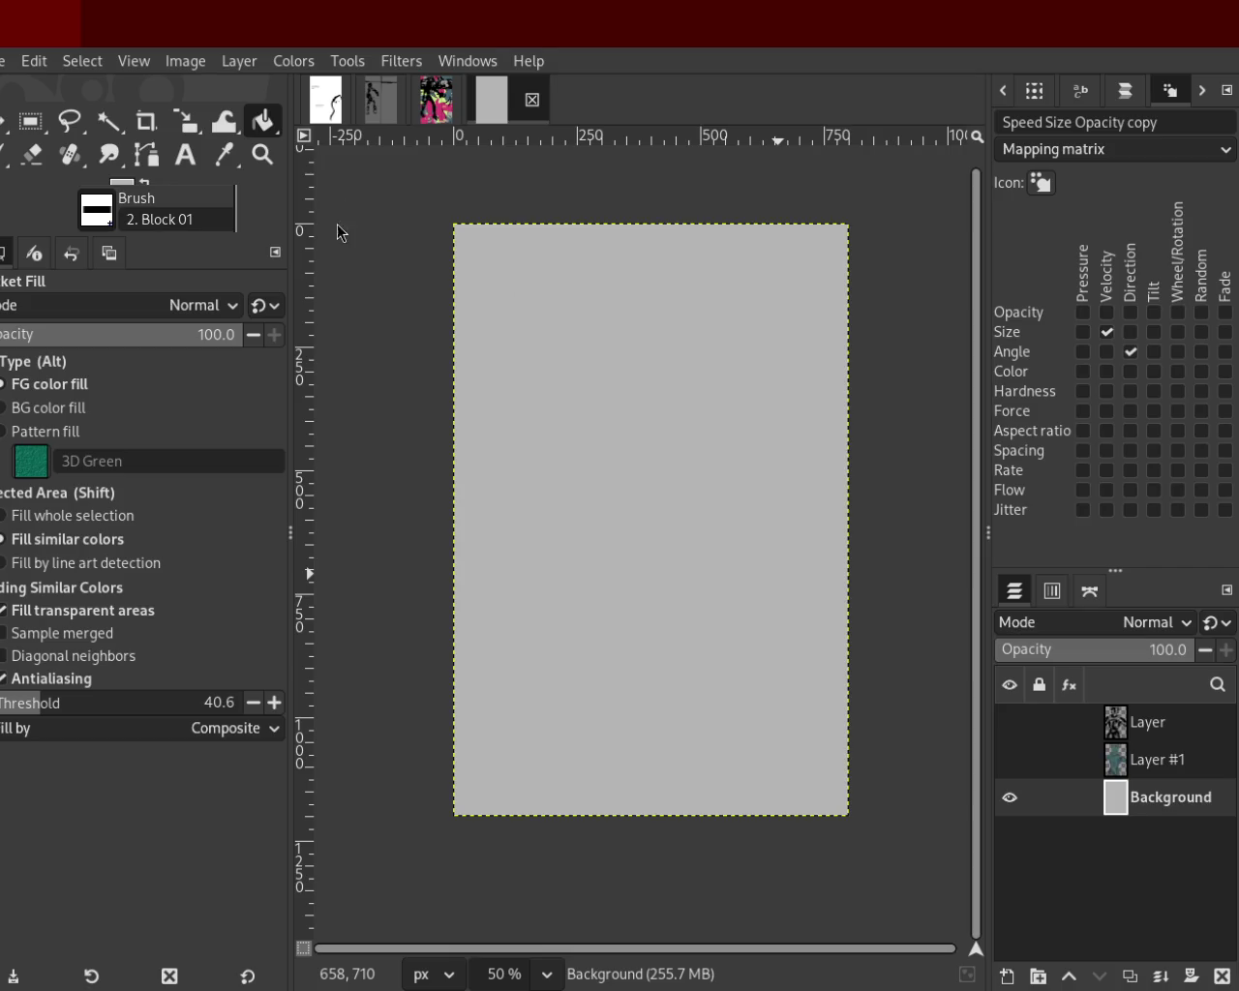
{"action": "left_click", "coordinate": [1012, 761]}
{"action": "left_click", "coordinate": [1011, 725]}
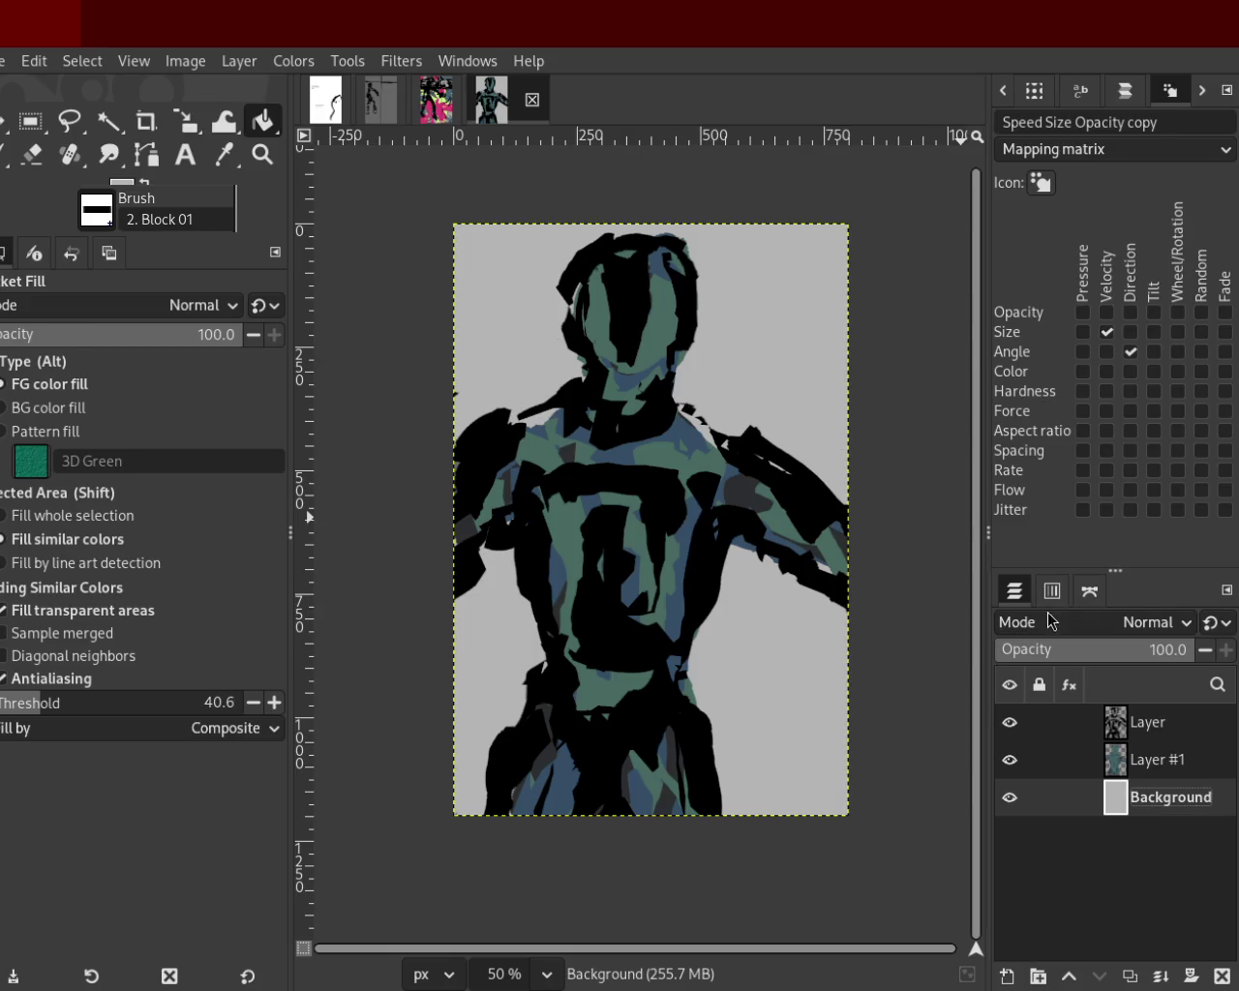
{"action": "left_click", "coordinate": [1010, 722]}
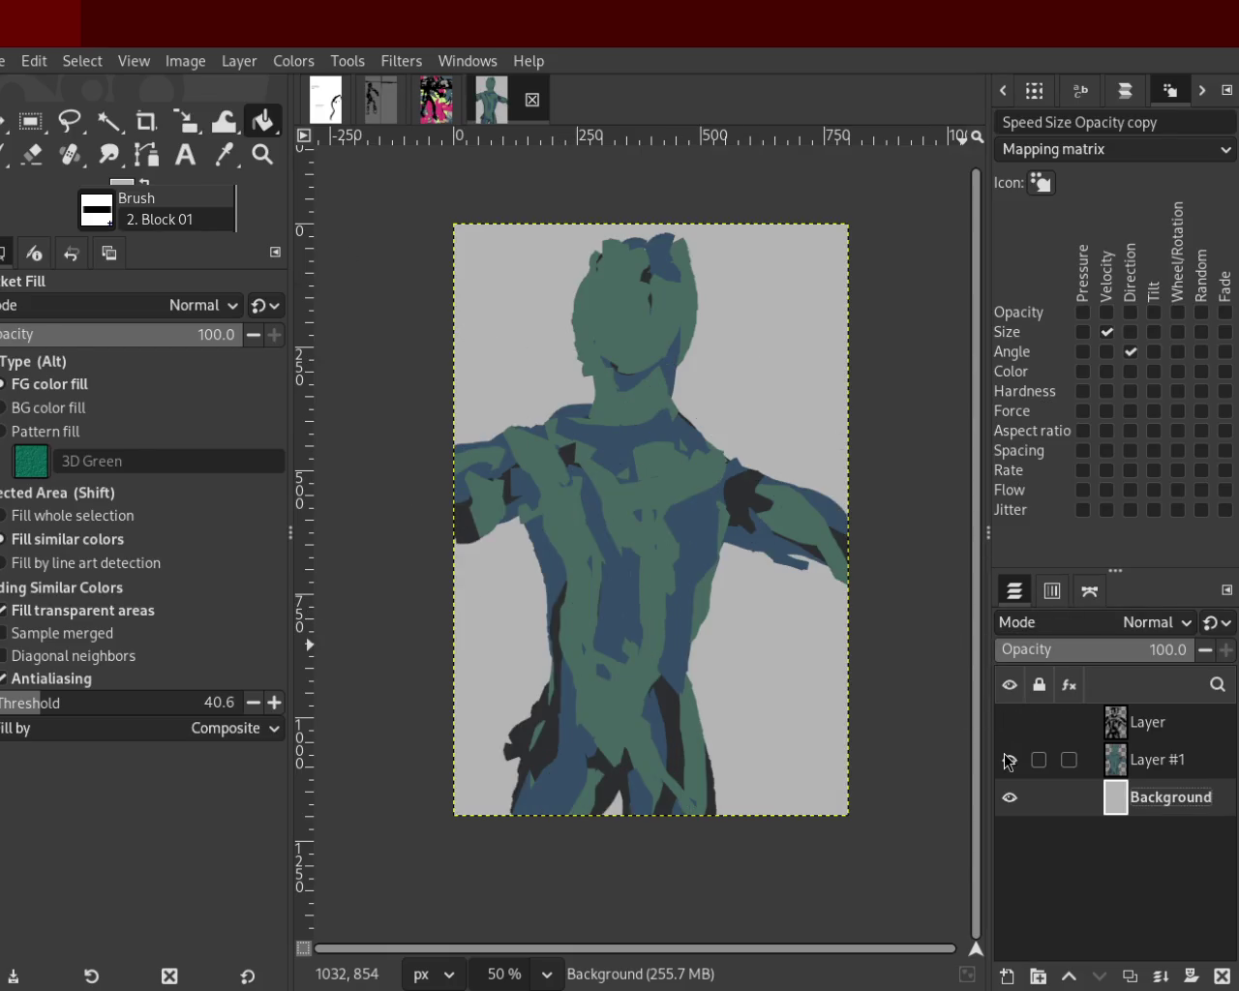
{"action": "left_click", "coordinate": [1008, 760]}
{"action": "left_click", "coordinate": [1009, 761]}
{"action": "left_click", "coordinate": [1010, 722]}
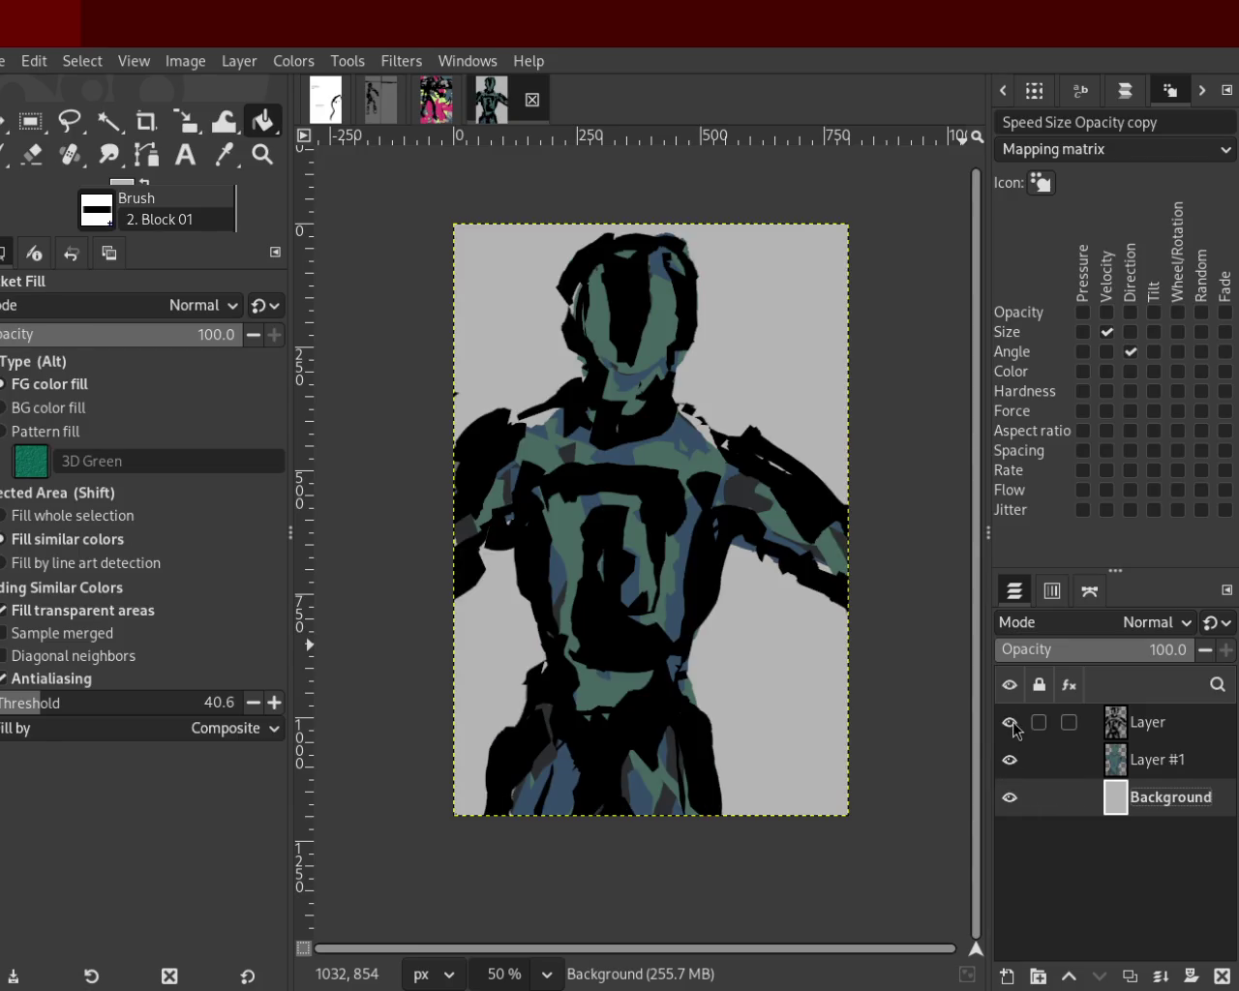
{"action": "left_click", "coordinate": [1009, 722]}
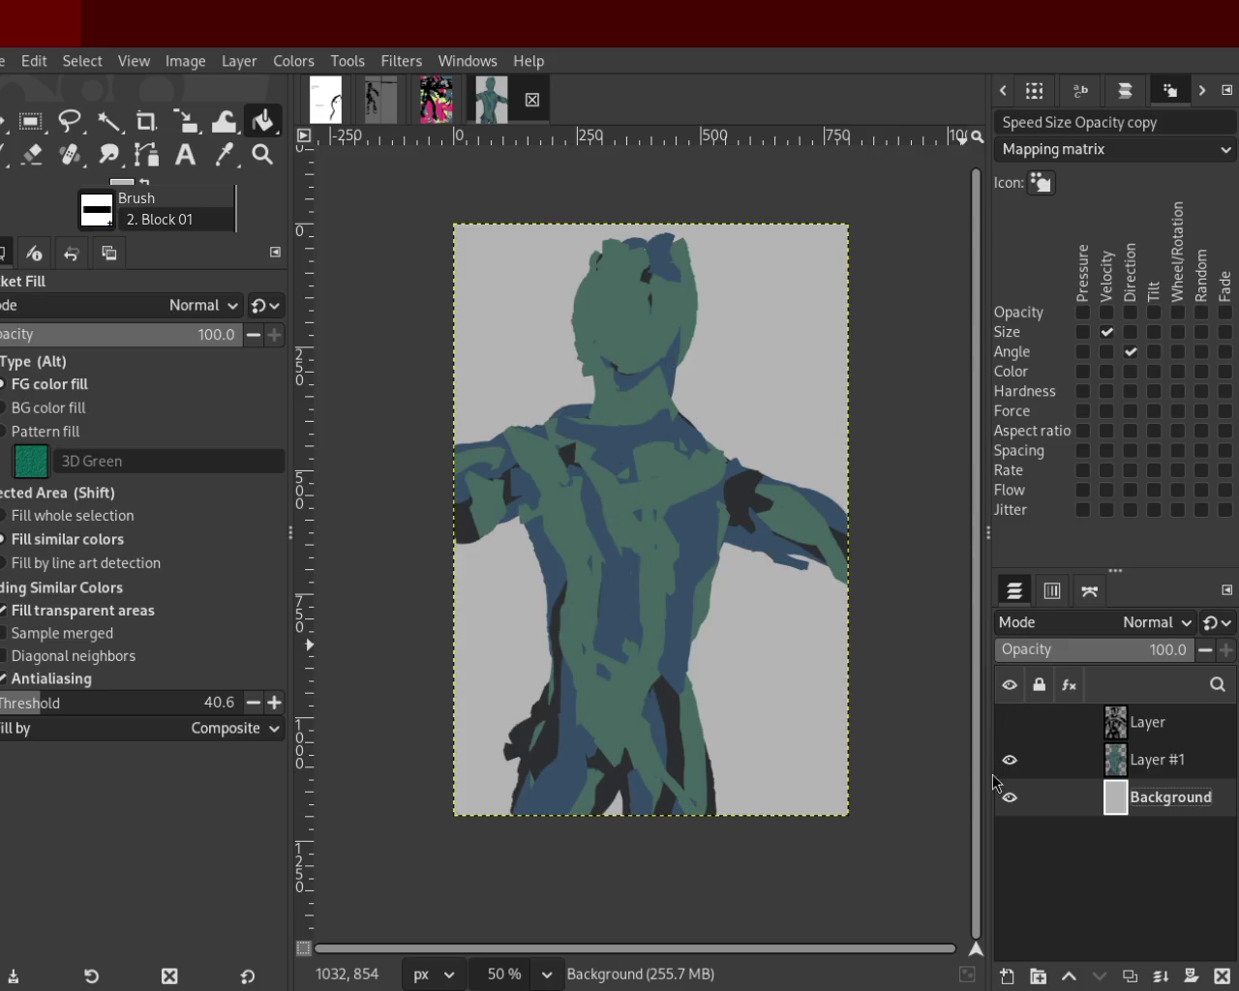
{"action": "left_click", "coordinate": [1009, 760]}
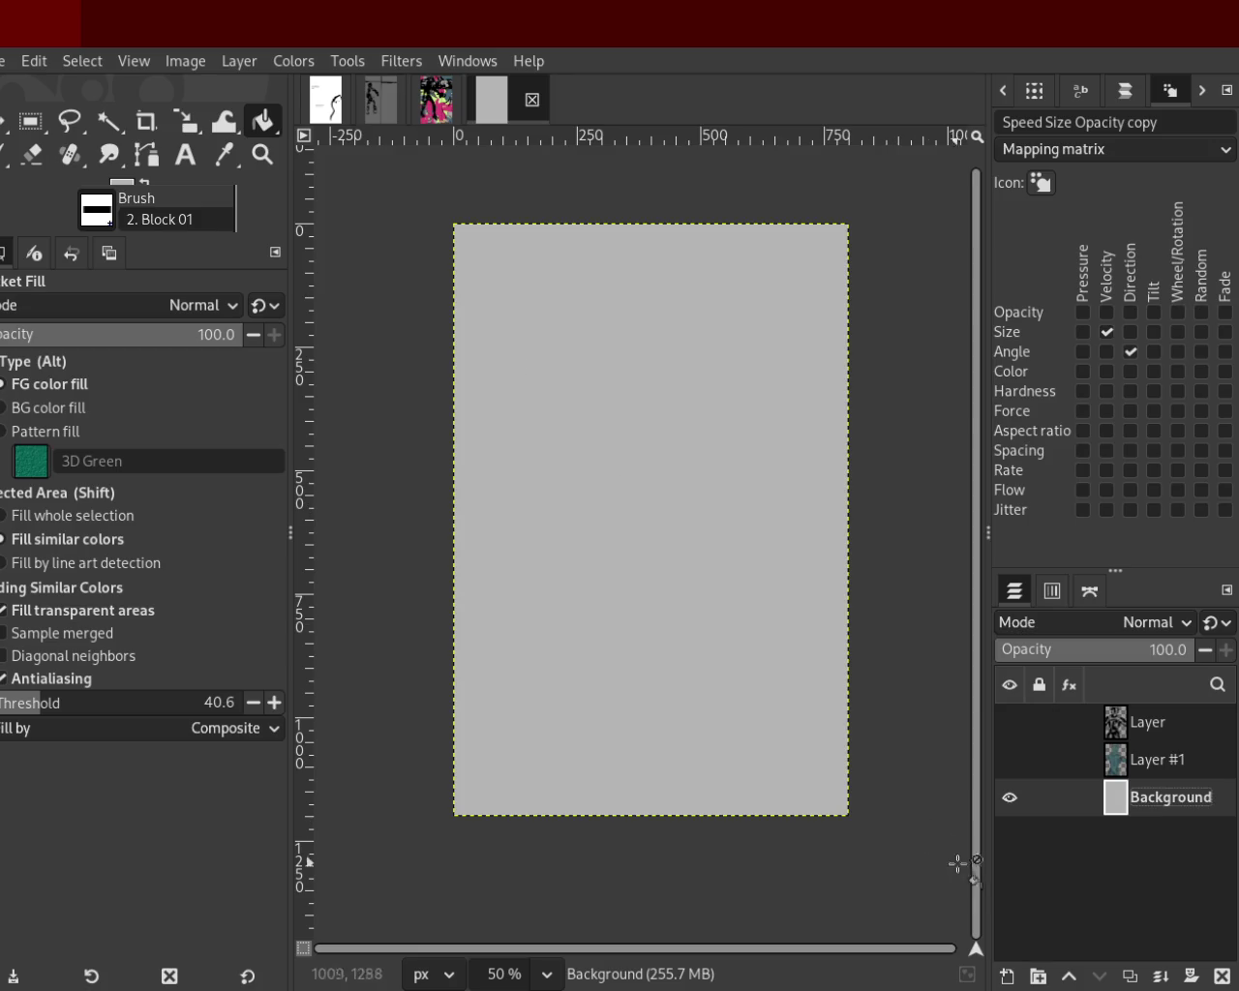
Add a new layer and paint a straight black band across the upper canvas.
{"action": "left_click", "coordinate": [1007, 974], "text": "shift"}
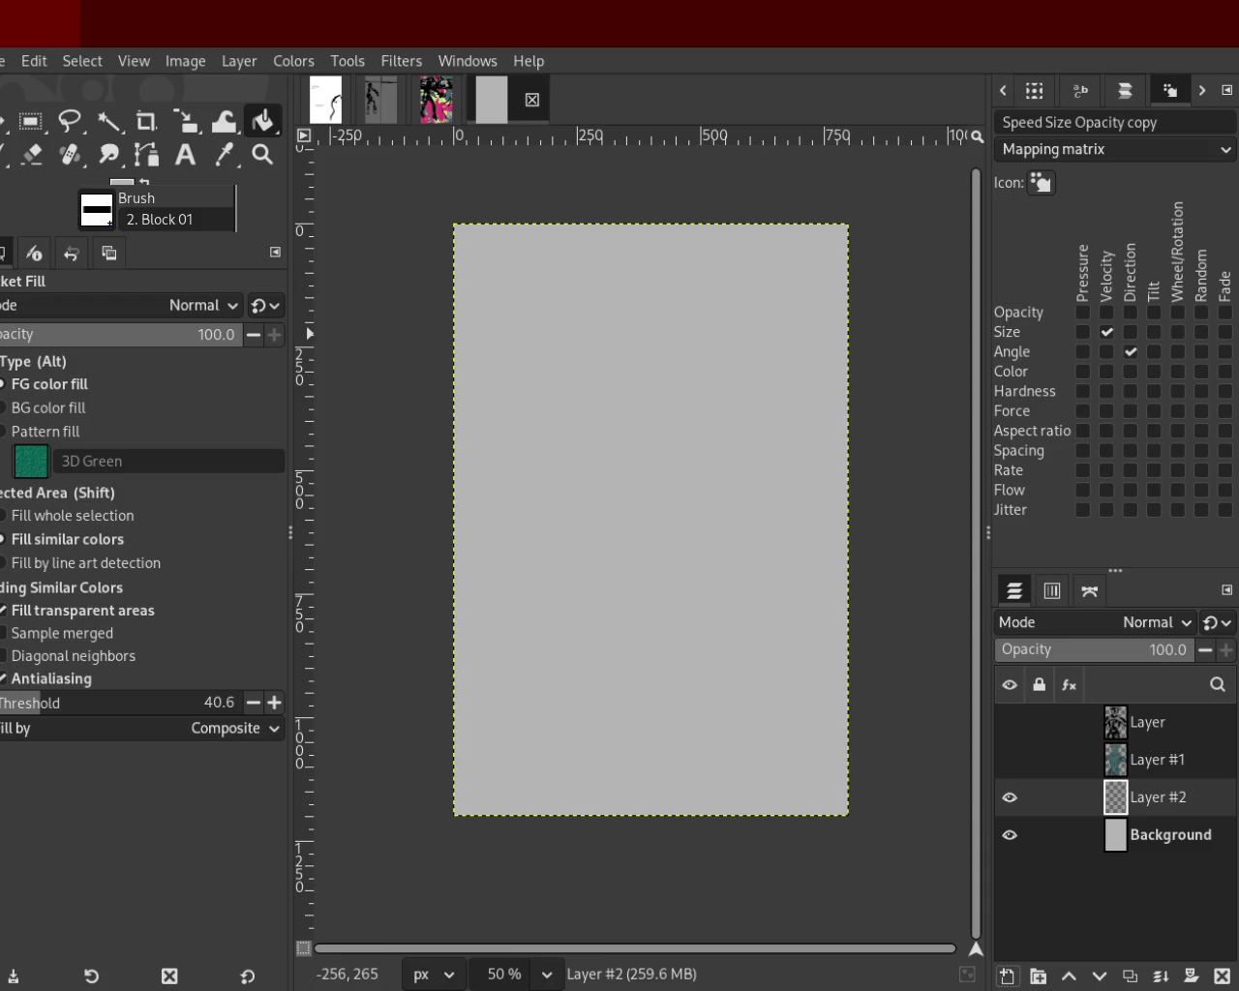
{"action": "key", "text": "p"}
{"action": "mouse_move", "coordinate": [664, 387]}
{"action": "left_mouse_down"}
{"action": "mouse_move", "coordinate": [788, 374]}
{"action": "mouse_move", "coordinate": [726, 403]}
{"action": "mouse_move", "coordinate": [842, 416]}
{"action": "mouse_move", "coordinate": [664, 372]}
{"action": "mouse_move", "coordinate": [477, 400]}
{"action": "mouse_move", "coordinate": [575, 343]}
{"action": "mouse_move", "coordinate": [911, 390]}
{"action": "mouse_move", "coordinate": [639, 376]}
{"action": "mouse_move", "coordinate": [570, 391]}
{"action": "mouse_move", "coordinate": [871, 332]}
{"action": "mouse_move", "coordinate": [829, 429]}
{"action": "left_mouse_up"}
{"action": "key", "text": "Delete"}
{"action": "left_click", "coordinate": [802, 451], "text": "shift"}
{"action": "left_click", "coordinate": [396, 436], "text": "shift"}
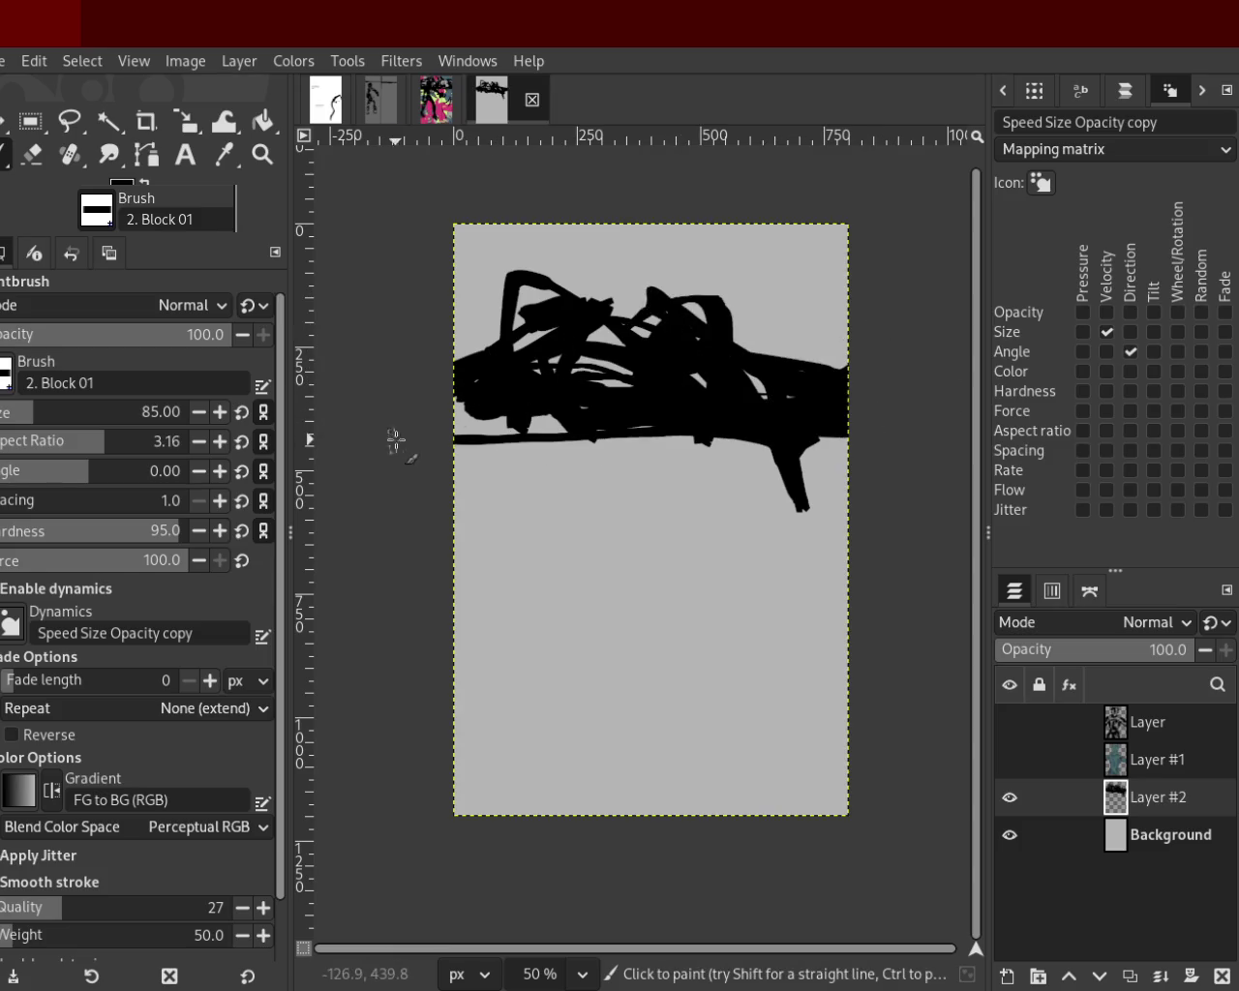
{"action": "left_click_drag", "start_coordinate": [719, 415], "coordinate": [406, 408]}
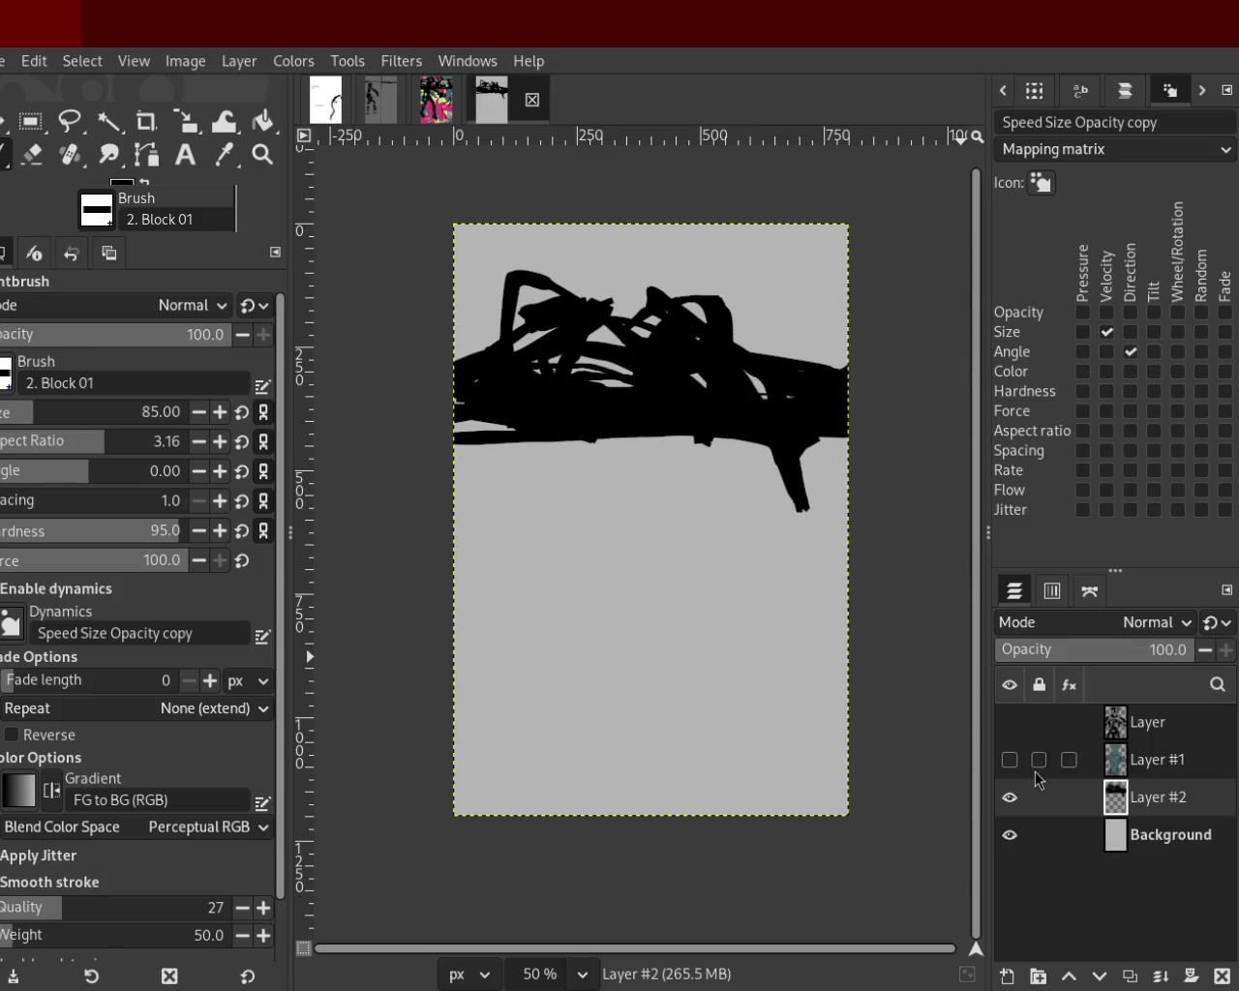
Briefly show Layer #1 and Layer to check the band's placement, then hide them.
{"action": "left_click", "coordinate": [1010, 760]}
{"action": "left_click", "coordinate": [1010, 722]}
{"action": "left_click", "coordinate": [1010, 722]}
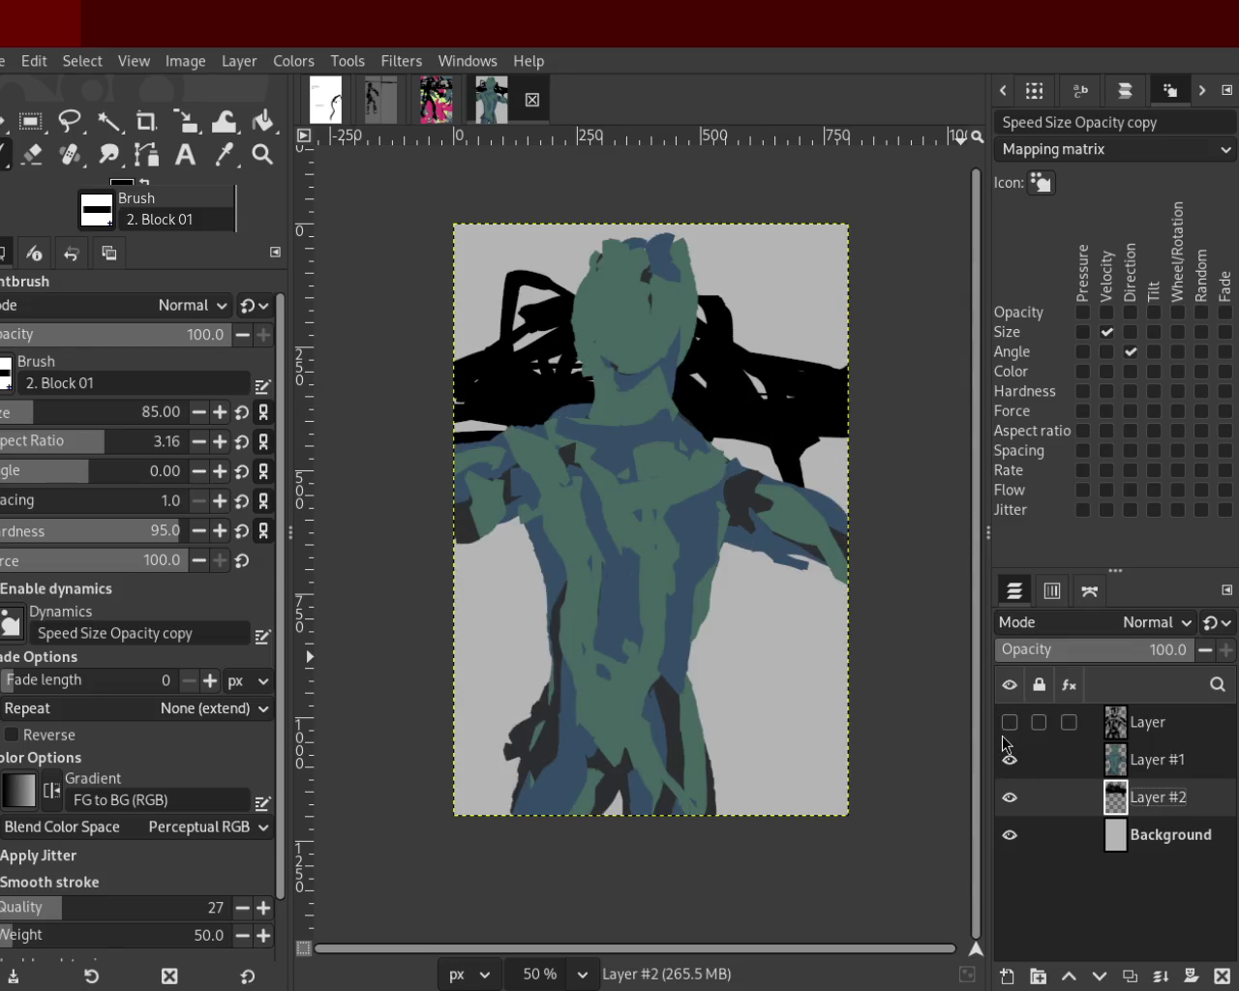
{"action": "left_click", "coordinate": [1010, 760]}
Add diagonal black strokes at the top right, erase light streaks, and discard trial grey strokes.
{"action": "mouse_move", "coordinate": [729, 322]}
{"action": "left_mouse_down"}
{"action": "mouse_move", "coordinate": [392, 258]}
{"action": "mouse_move", "coordinate": [638, 299]}
{"action": "mouse_move", "coordinate": [747, 232]}
{"action": "mouse_move", "coordinate": [605, 352]}
{"action": "left_mouse_up"}
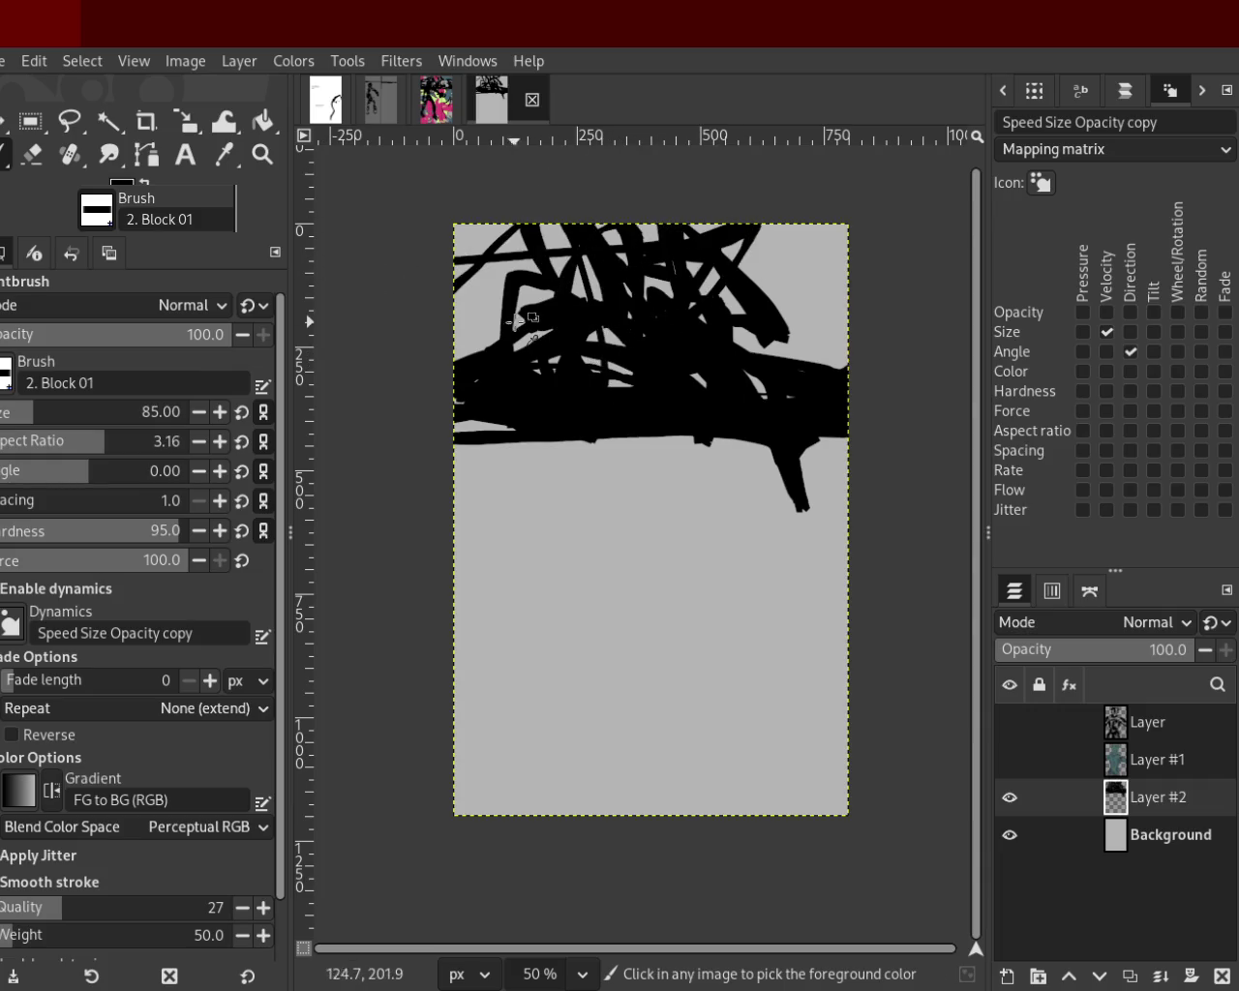
{"action": "key", "text": "shift+e"}
{"action": "mouse_move", "coordinate": [609, 247]}
{"action": "left_mouse_down"}
{"action": "mouse_move", "coordinate": [434, 257]}
{"action": "mouse_move", "coordinate": [577, 299]}
{"action": "mouse_move", "coordinate": [674, 371]}
{"action": "mouse_move", "coordinate": [649, 295]}
{"action": "mouse_move", "coordinate": [758, 303]}
{"action": "mouse_move", "coordinate": [676, 267]}
{"action": "mouse_move", "coordinate": [673, 254]}
{"action": "left_mouse_up"}
{"action": "key", "text": "p"}
{"action": "mouse_move", "coordinate": [720, 339]}
{"action": "left_mouse_down"}
{"action": "mouse_move", "coordinate": [850, 338]}
{"action": "mouse_move", "coordinate": [829, 246]}
{"action": "mouse_move", "coordinate": [778, 272]}
{"action": "mouse_move", "coordinate": [691, 428]}
{"action": "mouse_move", "coordinate": [548, 418]}
{"action": "mouse_move", "coordinate": [676, 291]}
{"action": "mouse_move", "coordinate": [663, 345]}
{"action": "mouse_move", "coordinate": [756, 463]}
{"action": "mouse_move", "coordinate": [572, 360]}
{"action": "mouse_move", "coordinate": [676, 371]}
{"action": "left_mouse_up"}
{"action": "left_click", "coordinate": [660, 268], "text": "ctrl"}
{"action": "mouse_move", "coordinate": [659, 268]}
{"action": "left_mouse_down"}
{"action": "mouse_move", "coordinate": [669, 307]}
{"action": "mouse_move", "coordinate": [646, 270]}
{"action": "mouse_move", "coordinate": [464, 253]}
{"action": "mouse_move", "coordinate": [690, 332]}
{"action": "mouse_move", "coordinate": [819, 297]}
{"action": "mouse_move", "coordinate": [723, 279]}
{"action": "mouse_move", "coordinate": [785, 258]}
{"action": "mouse_move", "coordinate": [674, 235]}
{"action": "left_mouse_up"}
{"action": "key", "text": "ctrl+z"}
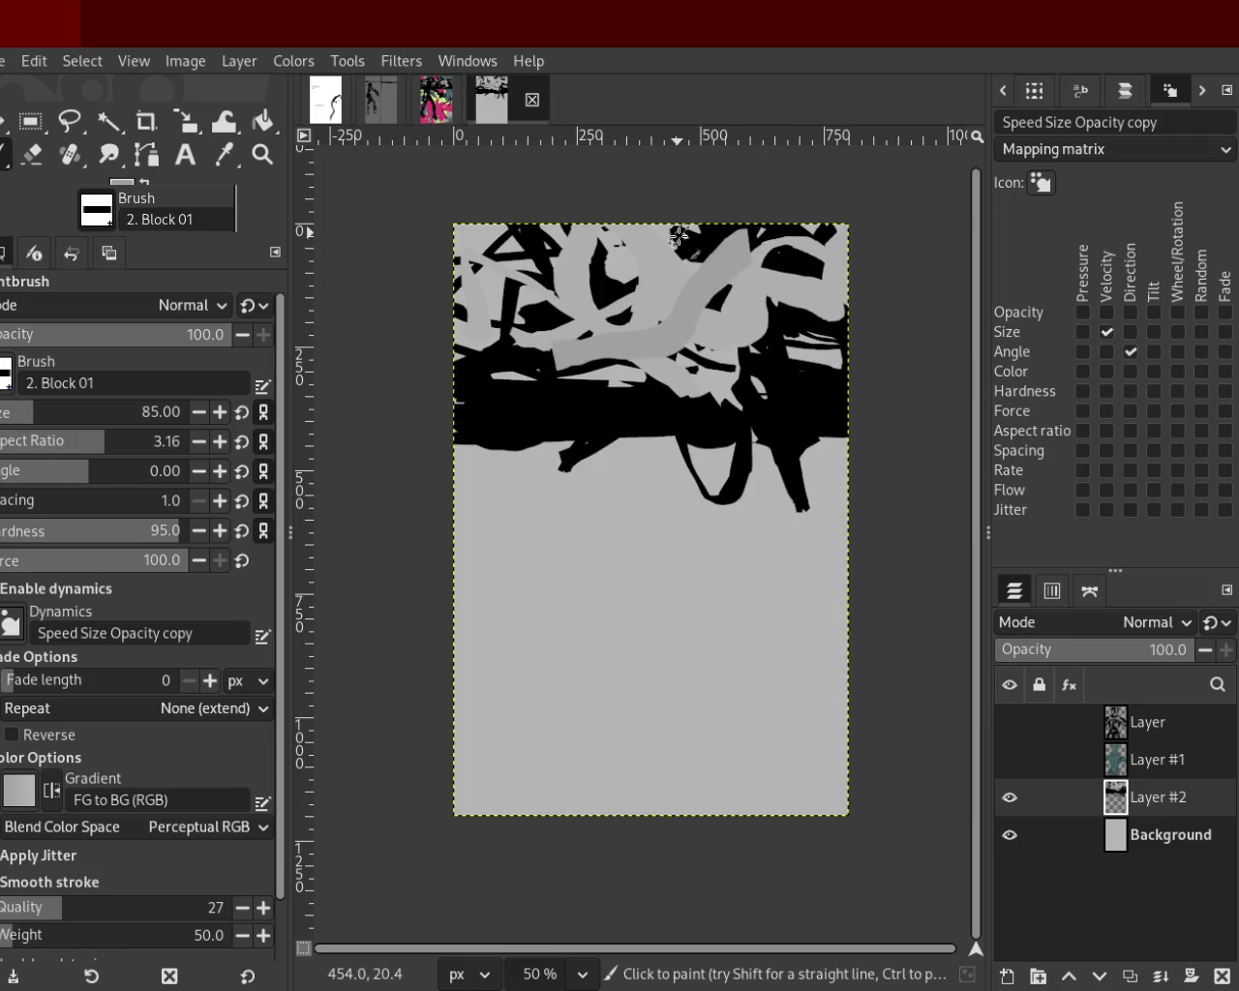
{"action": "key", "text": "ctrl+z"}
{"action": "left_click", "coordinate": [32, 154]}
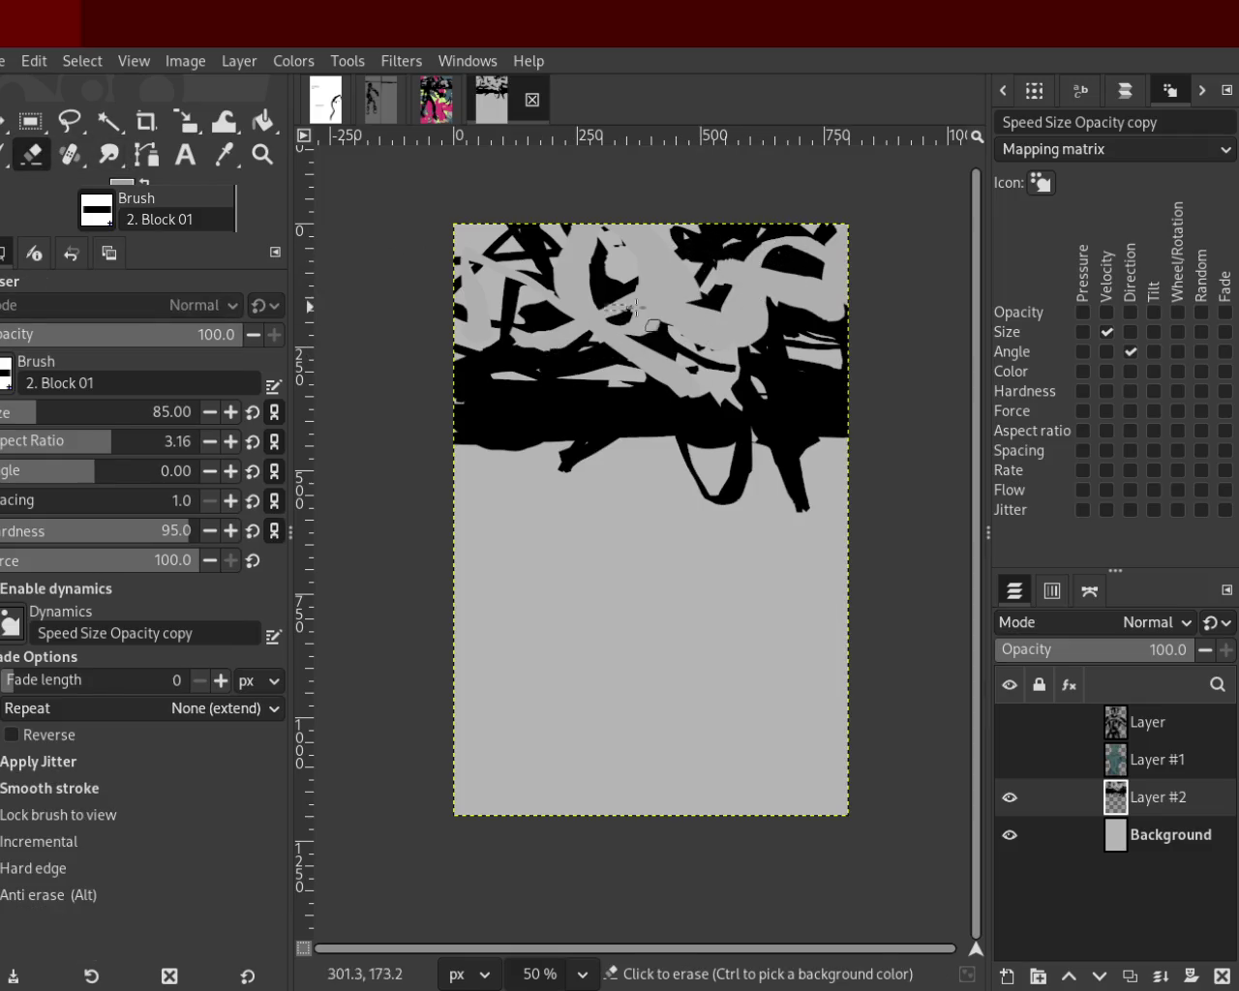
Paint broad black block strokes across the upper canvas, undoing a trial erased streak.
{"action": "left_click", "coordinate": [3, 155]}
{"action": "left_click", "coordinate": [509, 404], "text": "ctrl"}
{"action": "mouse_move", "coordinate": [554, 227]}
{"action": "left_mouse_down"}
{"action": "mouse_move", "coordinate": [639, 310]}
{"action": "mouse_move", "coordinate": [813, 358]}
{"action": "left_mouse_up"}
{"action": "mouse_move", "coordinate": [658, 228]}
{"action": "left_mouse_down"}
{"action": "mouse_move", "coordinate": [688, 283]}
{"action": "mouse_move", "coordinate": [762, 235]}
{"action": "mouse_move", "coordinate": [507, 311]}
{"action": "mouse_move", "coordinate": [590, 242]}
{"action": "left_mouse_up"}
{"action": "key", "text": "ctrl+z"}
{"action": "mouse_move", "coordinate": [487, 276]}
{"action": "left_mouse_down"}
{"action": "mouse_move", "coordinate": [532, 229]}
{"action": "mouse_move", "coordinate": [533, 342]}
{"action": "mouse_move", "coordinate": [755, 347]}
{"action": "mouse_move", "coordinate": [811, 365]}
{"action": "left_mouse_up"}
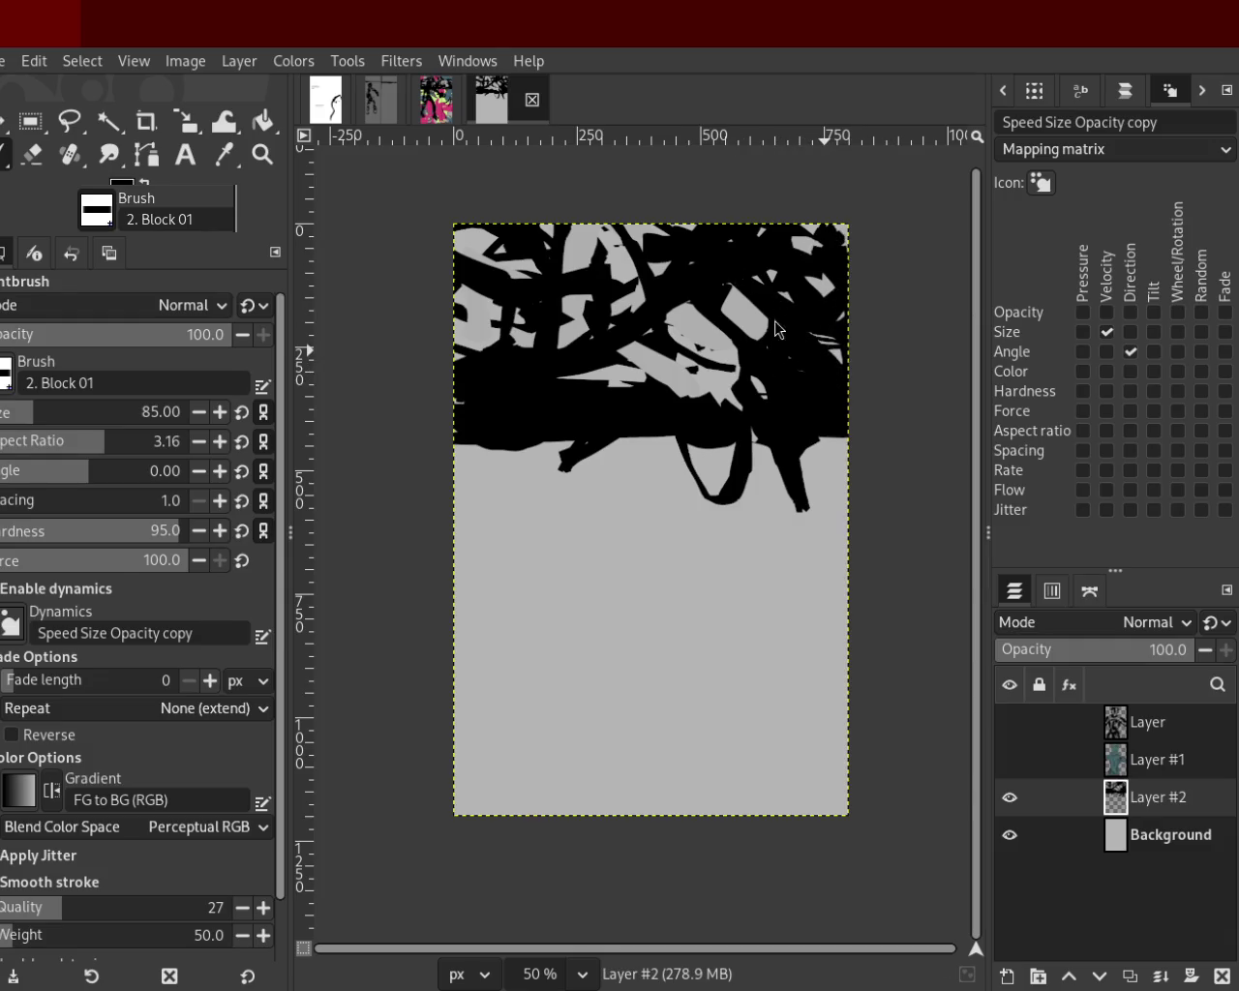
{"action": "left_click", "coordinate": [32, 154]}
{"action": "mouse_move", "coordinate": [676, 306]}
{"action": "left_mouse_down"}
{"action": "mouse_move", "coordinate": [733, 240]}
{"action": "mouse_move", "coordinate": [809, 283]}
{"action": "mouse_move", "coordinate": [541, 336]}
{"action": "mouse_move", "coordinate": [656, 283]}
{"action": "mouse_move", "coordinate": [660, 397]}
{"action": "mouse_move", "coordinate": [495, 337]}
{"action": "mouse_move", "coordinate": [536, 391]}
{"action": "mouse_move", "coordinate": [608, 345]}
{"action": "left_mouse_up"}
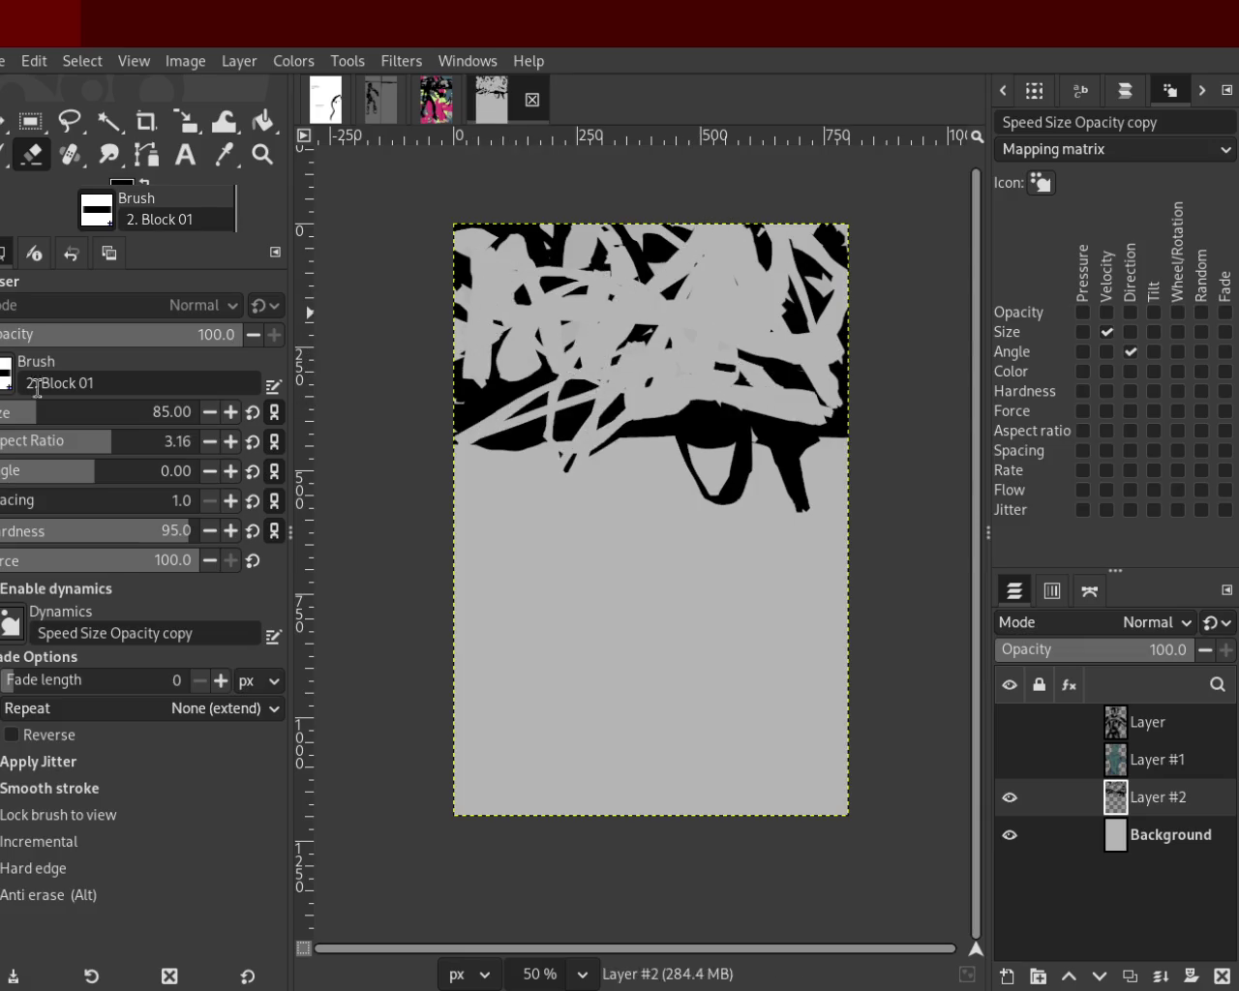
{"action": "key", "text": "ctrl+z"}
Scribble more black strokes across the top at brush sizes 32 and 44.
{"action": "left_click_drag", "start_coordinate": [61, 414], "coordinate": [13, 415]}
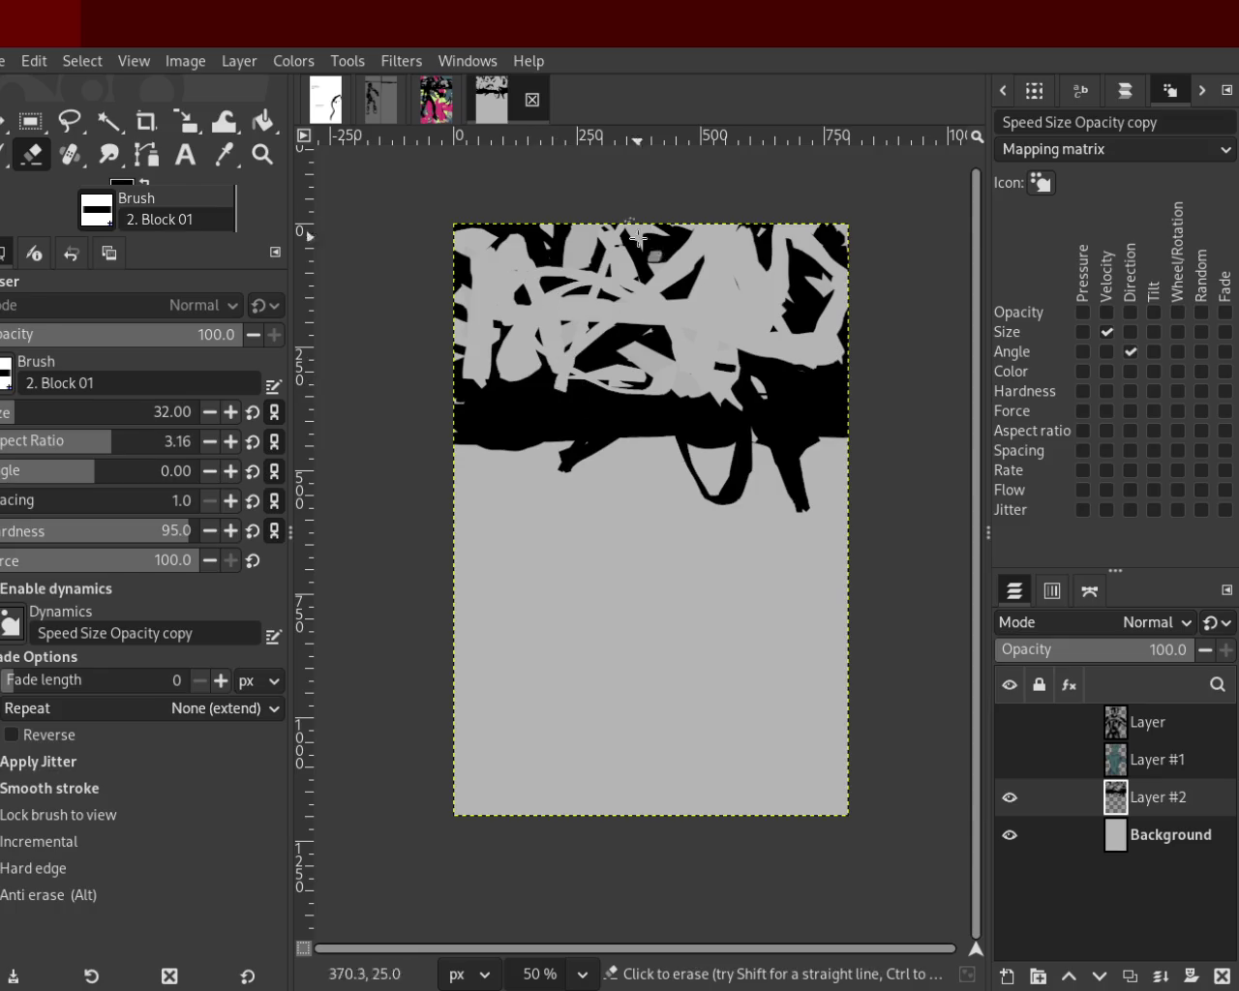
{"action": "key", "text": "p"}
{"action": "mouse_move", "coordinate": [625, 407]}
{"action": "left_mouse_down"}
{"action": "mouse_move", "coordinate": [786, 376]}
{"action": "mouse_move", "coordinate": [739, 310]}
{"action": "mouse_move", "coordinate": [727, 338]}
{"action": "mouse_move", "coordinate": [674, 281]}
{"action": "mouse_move", "coordinate": [753, 254]}
{"action": "mouse_move", "coordinate": [634, 237]}
{"action": "mouse_move", "coordinate": [570, 286]}
{"action": "mouse_move", "coordinate": [467, 241]}
{"action": "mouse_move", "coordinate": [465, 311]}
{"action": "mouse_move", "coordinate": [581, 275]}
{"action": "left_mouse_up"}
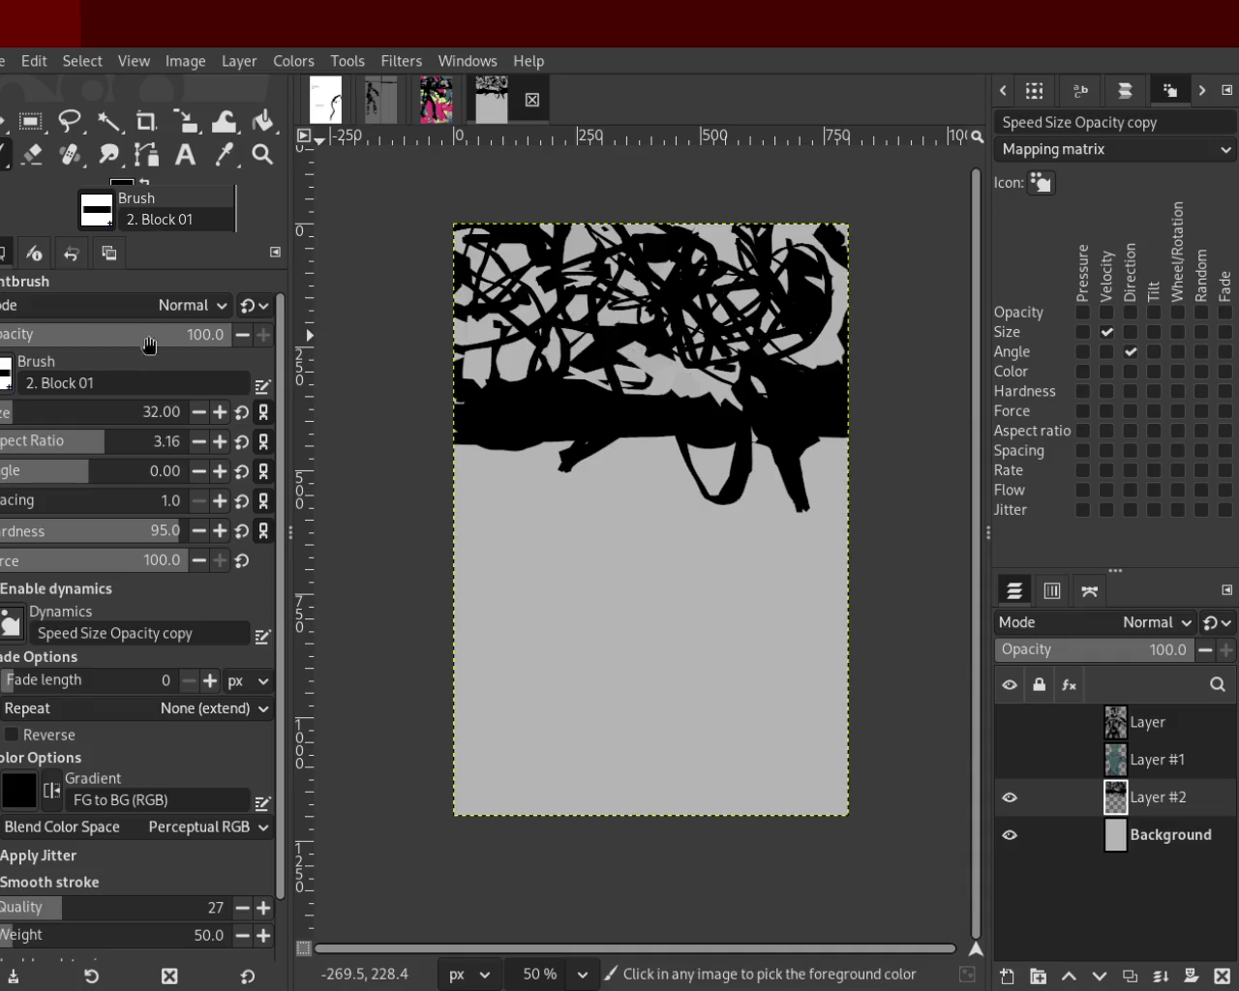
{"action": "left_click", "coordinate": [13, 417]}
{"action": "mouse_move", "coordinate": [431, 276]}
{"action": "left_mouse_down"}
{"action": "mouse_move", "coordinate": [739, 422]}
{"action": "mouse_move", "coordinate": [762, 280]}
{"action": "mouse_move", "coordinate": [732, 314]}
{"action": "mouse_move", "coordinate": [513, 344]}
{"action": "left_mouse_up"}
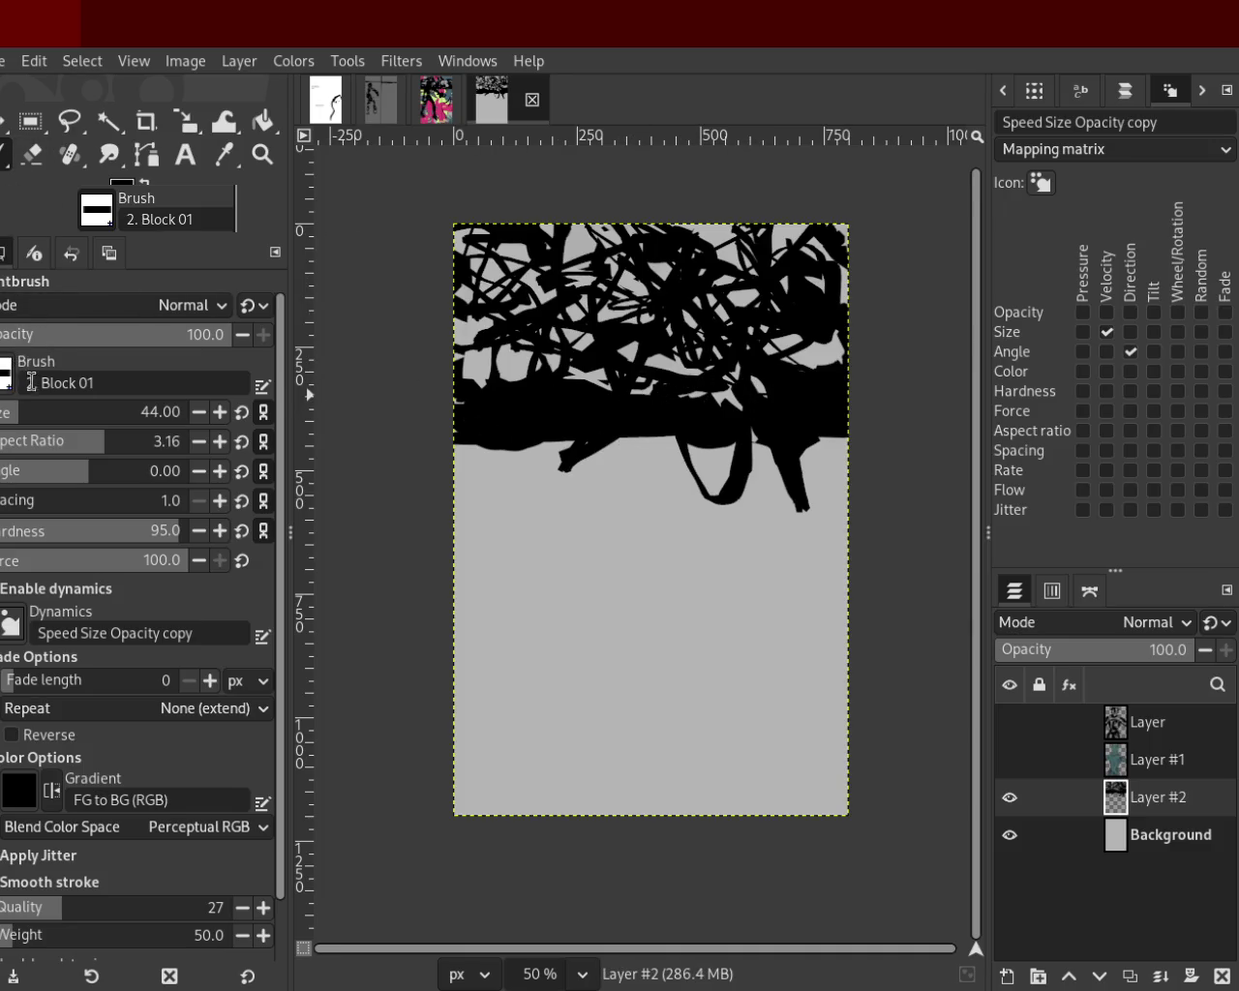
{"action": "mouse_move", "coordinate": [677, 319]}
{"action": "left_mouse_down"}
{"action": "mouse_move", "coordinate": [590, 251]}
{"action": "mouse_move", "coordinate": [689, 247]}
{"action": "mouse_move", "coordinate": [789, 290]}
{"action": "left_mouse_up"}
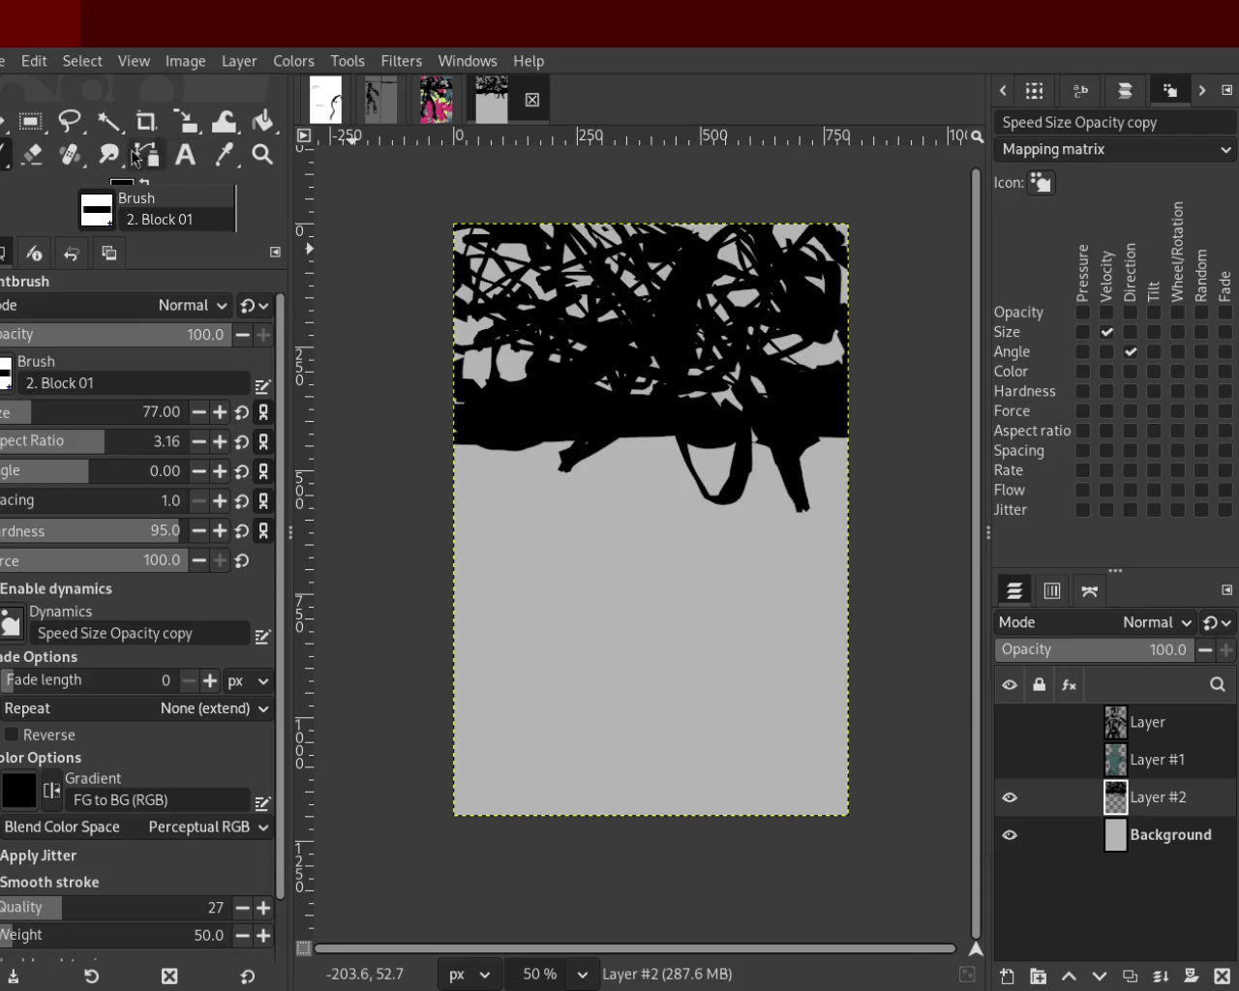
{"action": "left_click", "coordinate": [69, 155]}
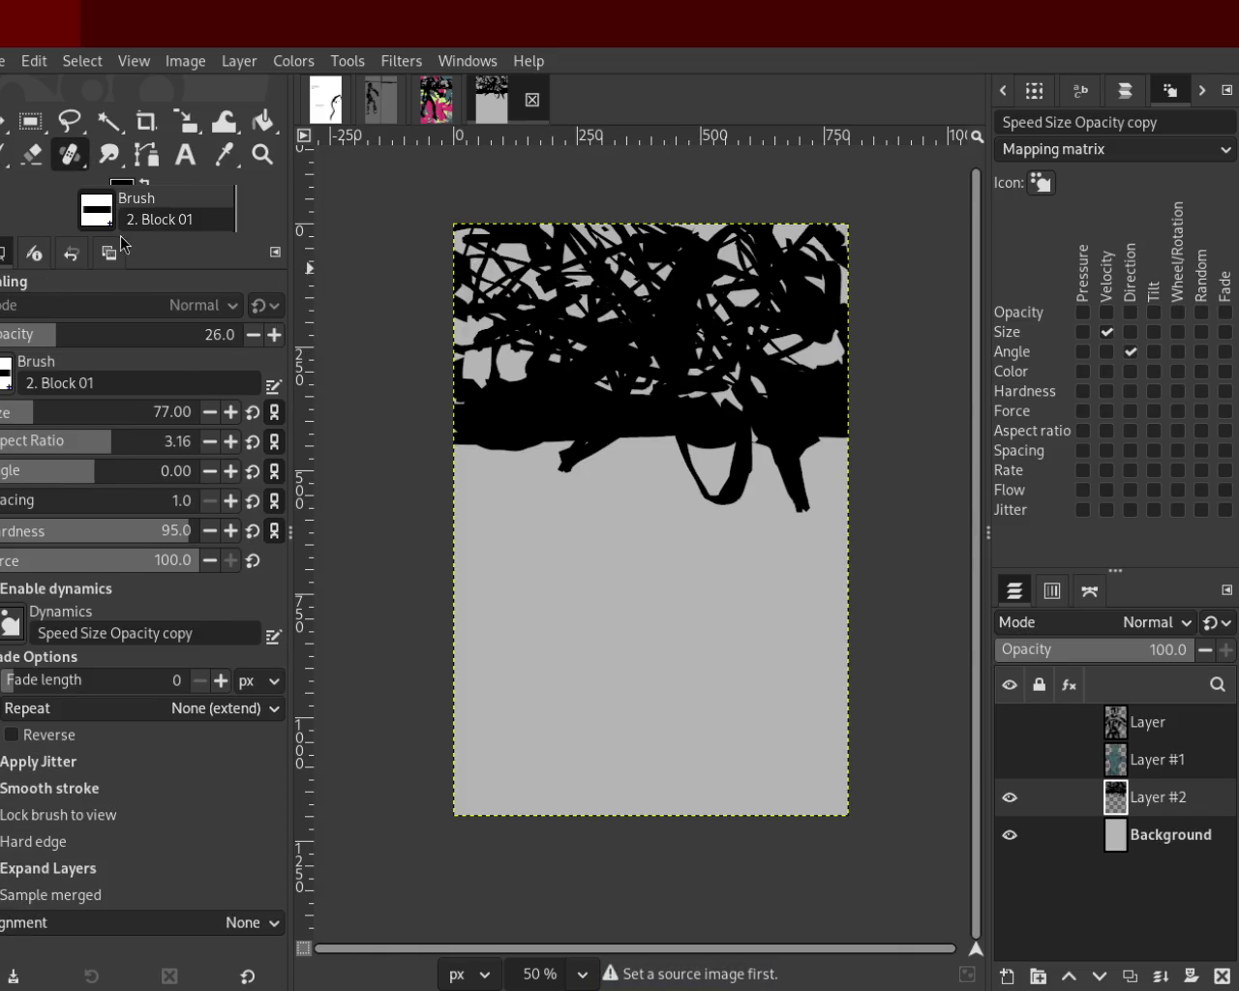
Carve light eraser gaps through the black band and wipe out the stray strokes below it.
{"action": "left_click", "coordinate": [32, 155]}
{"action": "mouse_move", "coordinate": [712, 326]}
{"action": "left_mouse_down"}
{"action": "mouse_move", "coordinate": [673, 319]}
{"action": "mouse_move", "coordinate": [675, 267]}
{"action": "mouse_move", "coordinate": [687, 377]}
{"action": "mouse_move", "coordinate": [639, 301]}
{"action": "mouse_move", "coordinate": [648, 287]}
{"action": "mouse_move", "coordinate": [582, 372]}
{"action": "left_mouse_up"}
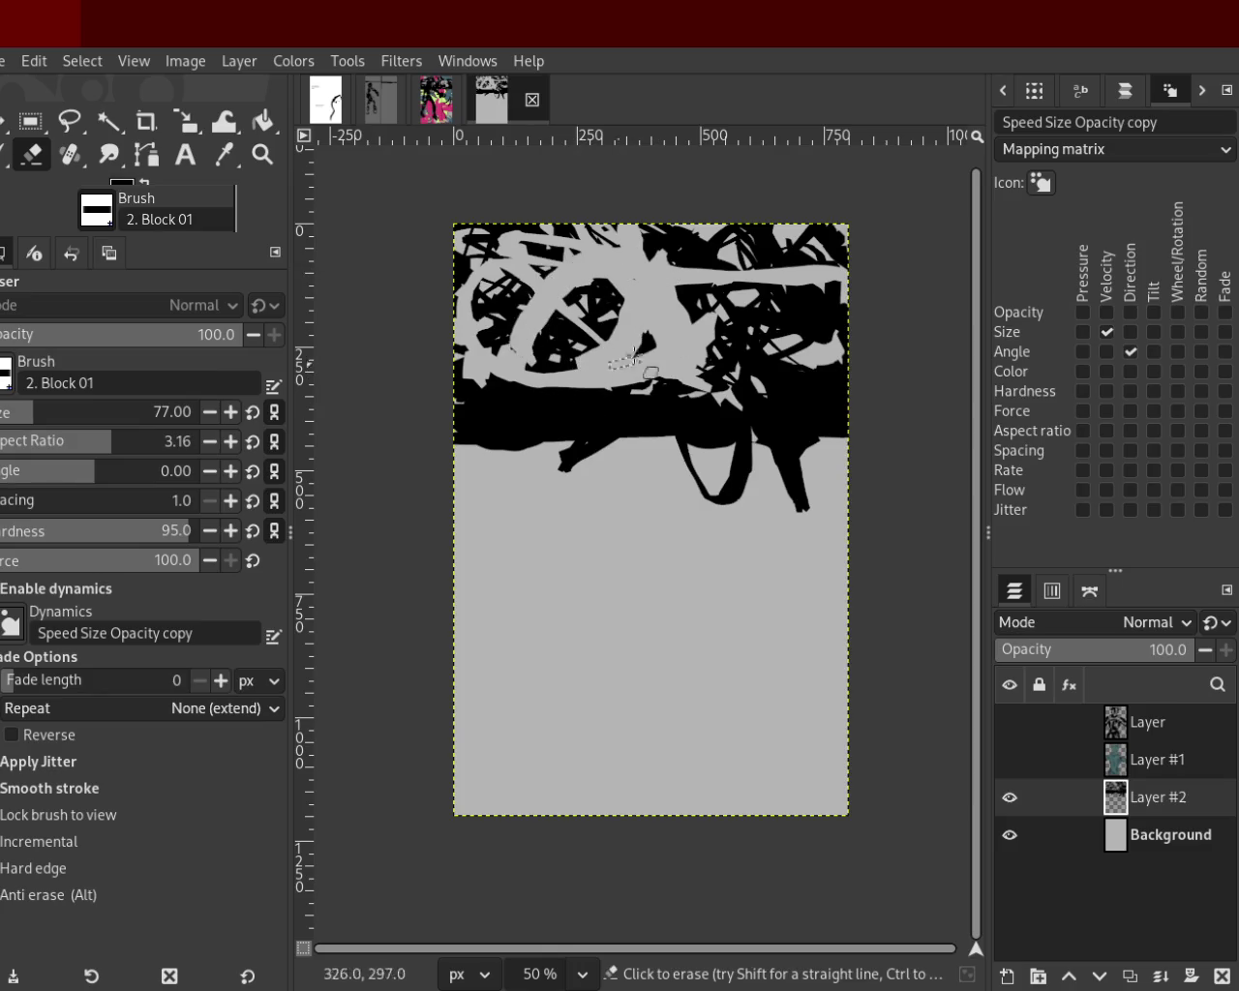
{"action": "mouse_move", "coordinate": [757, 301]}
{"action": "left_mouse_down"}
{"action": "mouse_move", "coordinate": [713, 316]}
{"action": "mouse_move", "coordinate": [753, 309]}
{"action": "mouse_move", "coordinate": [762, 369]}
{"action": "mouse_move", "coordinate": [749, 373]}
{"action": "mouse_move", "coordinate": [743, 415]}
{"action": "mouse_move", "coordinate": [747, 392]}
{"action": "left_mouse_up"}
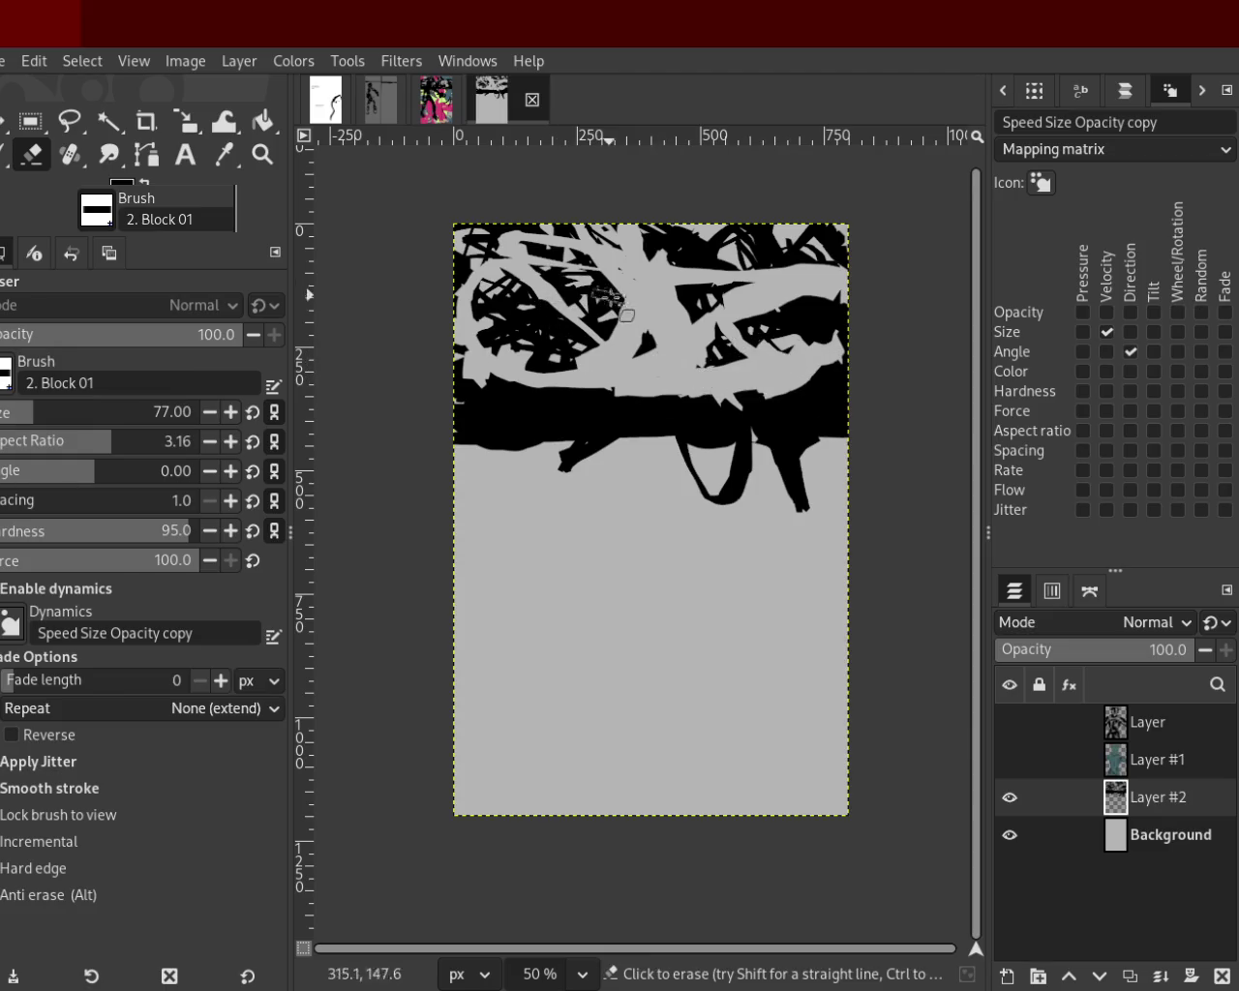
{"action": "key", "text": "ctrl+z"}
{"action": "left_click_drag", "start_coordinate": [689, 351], "coordinate": [586, 450]}
{"action": "key", "text": "ctrl+z"}
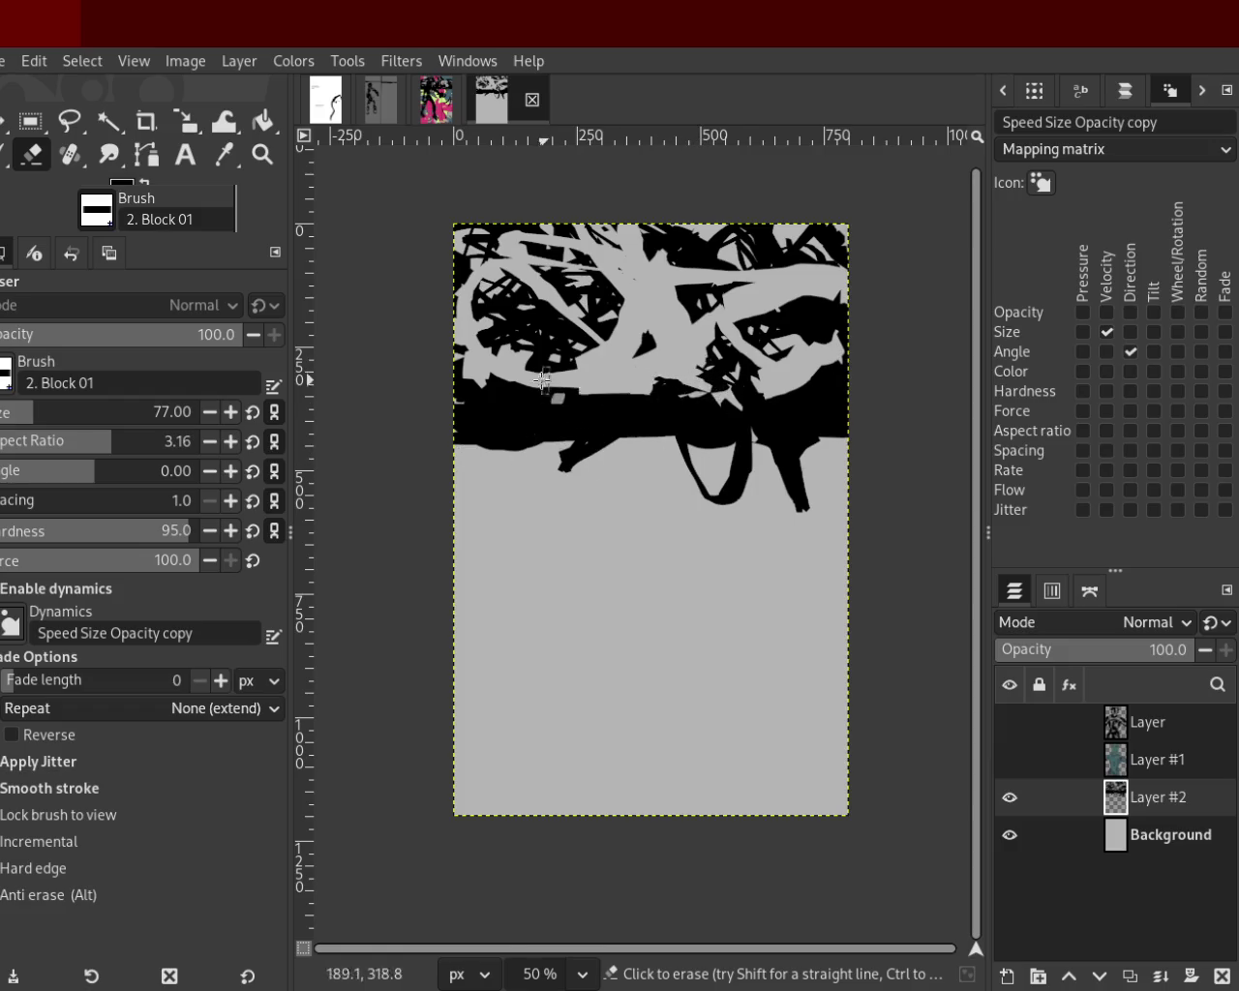
{"action": "key", "text": "ctrl+z"}
{"action": "key", "text": "ctrl+y"}
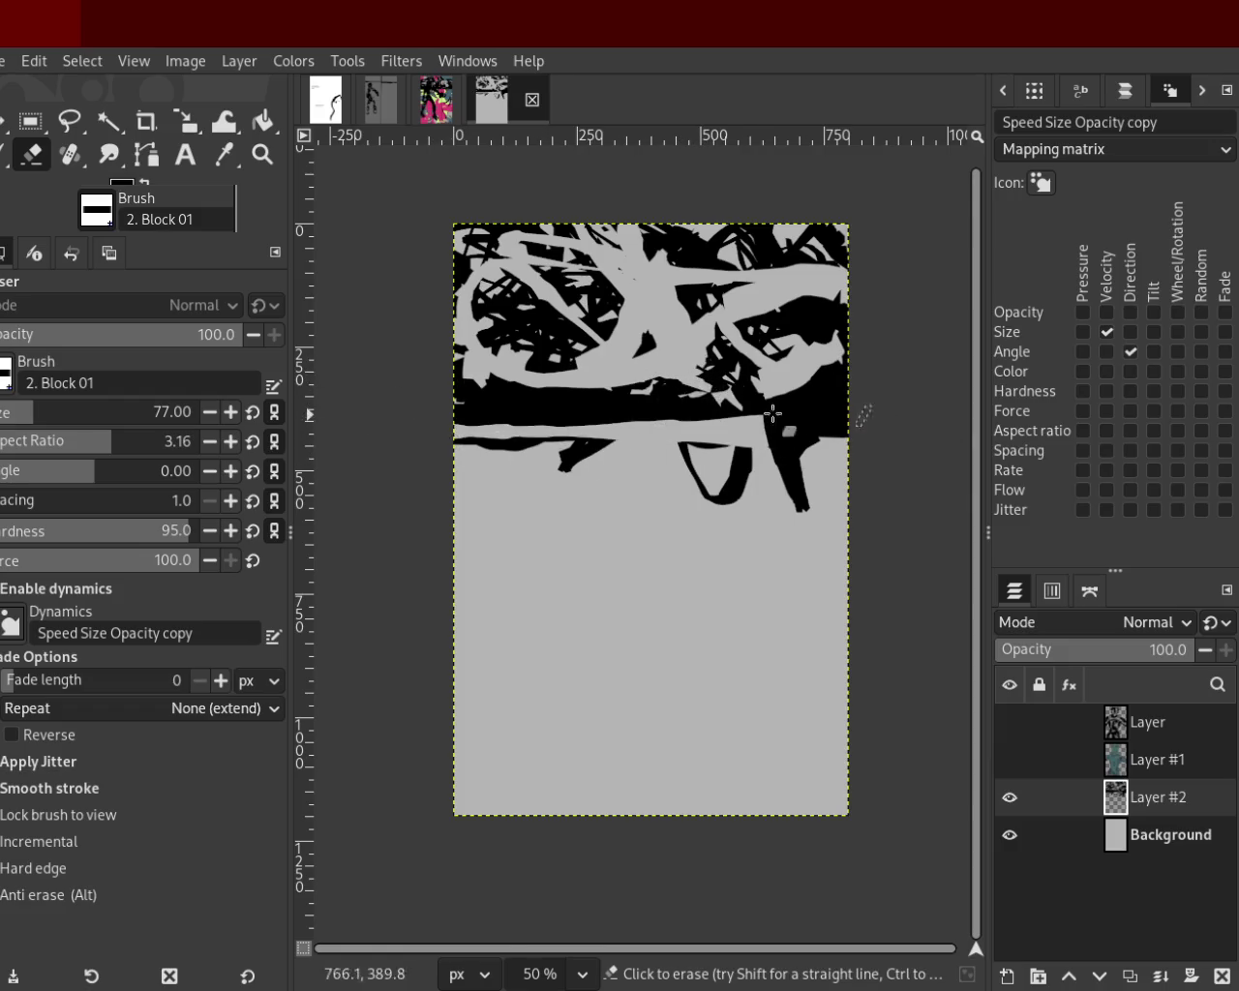
{"action": "mouse_move", "coordinate": [398, 462]}
{"action": "left_mouse_down"}
{"action": "mouse_move", "coordinate": [604, 432]}
{"action": "mouse_move", "coordinate": [901, 433]}
{"action": "mouse_move", "coordinate": [859, 421]}
{"action": "mouse_move", "coordinate": [366, 446]}
{"action": "mouse_move", "coordinate": [691, 443]}
{"action": "mouse_move", "coordinate": [715, 464]}
{"action": "mouse_move", "coordinate": [811, 489]}
{"action": "mouse_move", "coordinate": [750, 502]}
{"action": "left_mouse_up"}
Add black strokes across the top band, then light-grey horizontal strokes through it.
{"action": "key", "text": "p"}
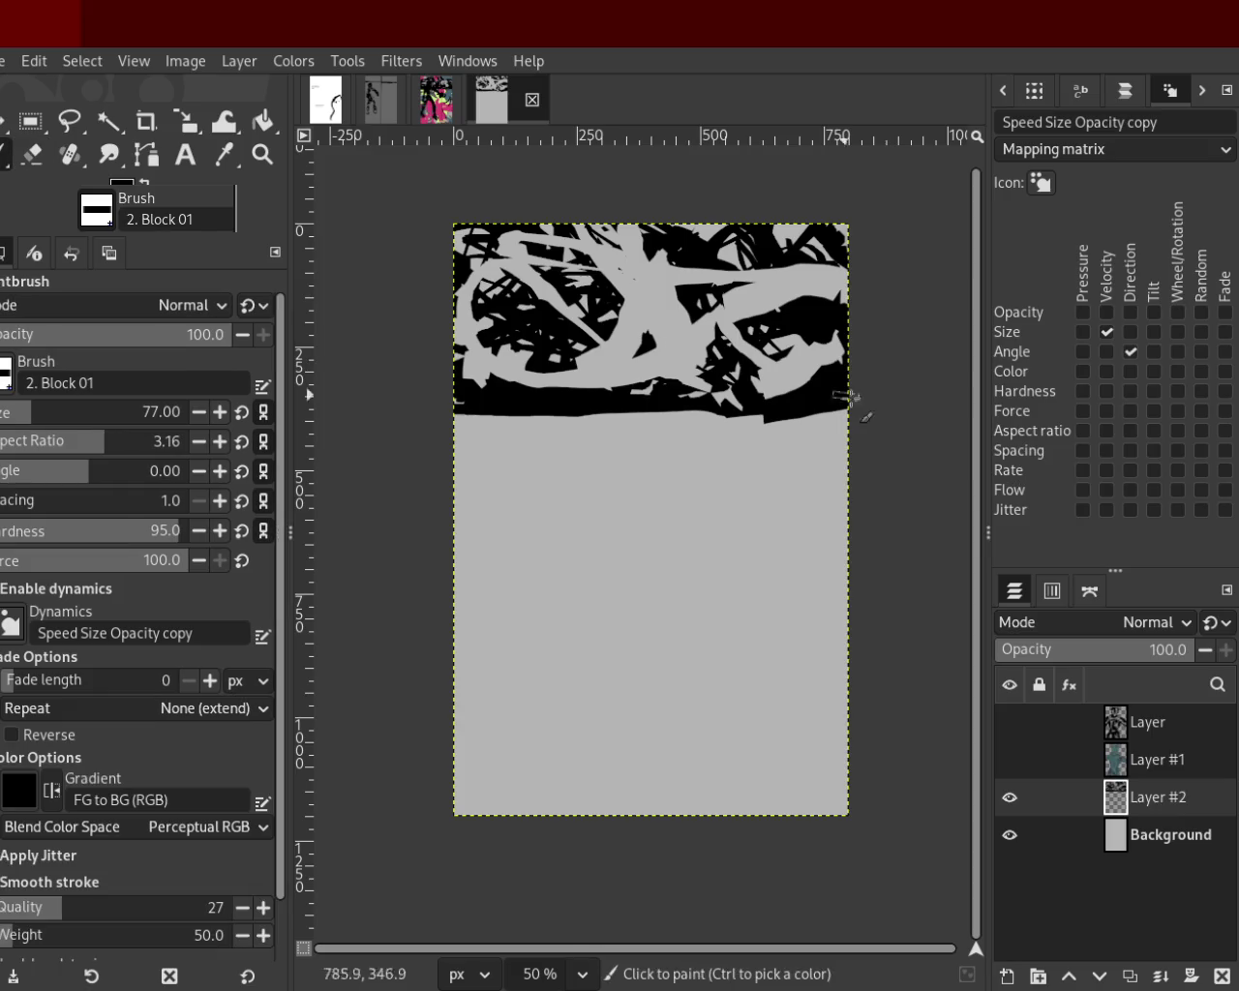
{"action": "mouse_move", "coordinate": [839, 397]}
{"action": "left_mouse_down"}
{"action": "mouse_move", "coordinate": [545, 308]}
{"action": "mouse_move", "coordinate": [708, 360]}
{"action": "mouse_move", "coordinate": [736, 397]}
{"action": "left_mouse_up"}
{"action": "mouse_move", "coordinate": [796, 228]}
{"action": "left_mouse_down"}
{"action": "mouse_move", "coordinate": [794, 395]}
{"action": "mouse_move", "coordinate": [773, 276]}
{"action": "mouse_move", "coordinate": [662, 389]}
{"action": "mouse_move", "coordinate": [612, 333]}
{"action": "mouse_move", "coordinate": [562, 323]}
{"action": "mouse_move", "coordinate": [527, 374]}
{"action": "left_mouse_up"}
{"action": "left_click_drag", "start_coordinate": [591, 314], "coordinate": [670, 375]}
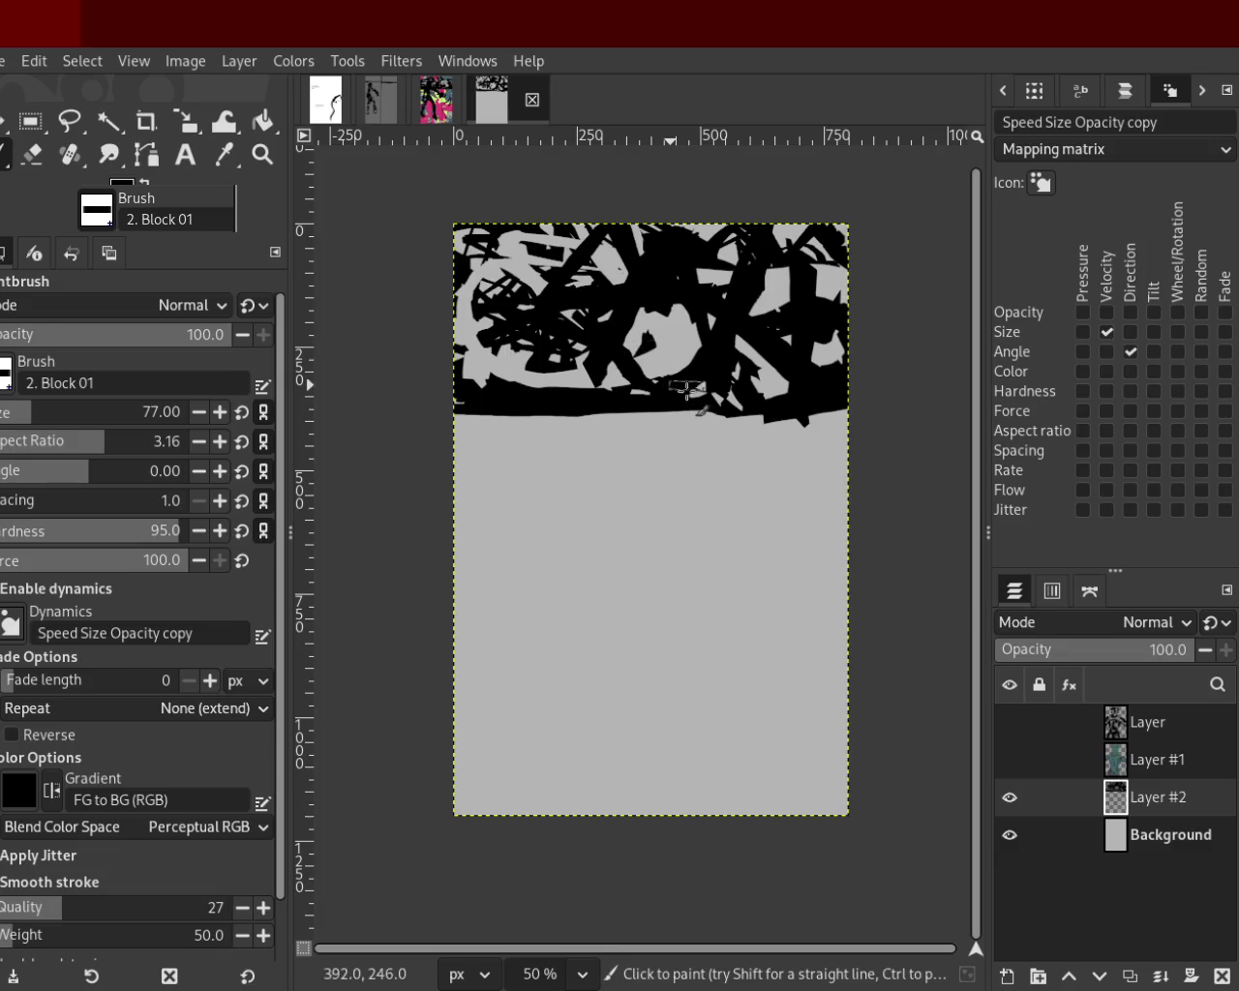
{"action": "left_click", "coordinate": [667, 335], "text": "ctrl"}
{"action": "mouse_move", "coordinate": [668, 335]}
{"action": "left_mouse_down"}
{"action": "mouse_move", "coordinate": [622, 312]}
{"action": "mouse_move", "coordinate": [744, 306]}
{"action": "mouse_move", "coordinate": [538, 331]}
{"action": "left_mouse_up"}
{"action": "left_click_drag", "start_coordinate": [885, 340], "coordinate": [917, 361]}
{"action": "left_click_drag", "start_coordinate": [310, 367], "coordinate": [906, 368]}
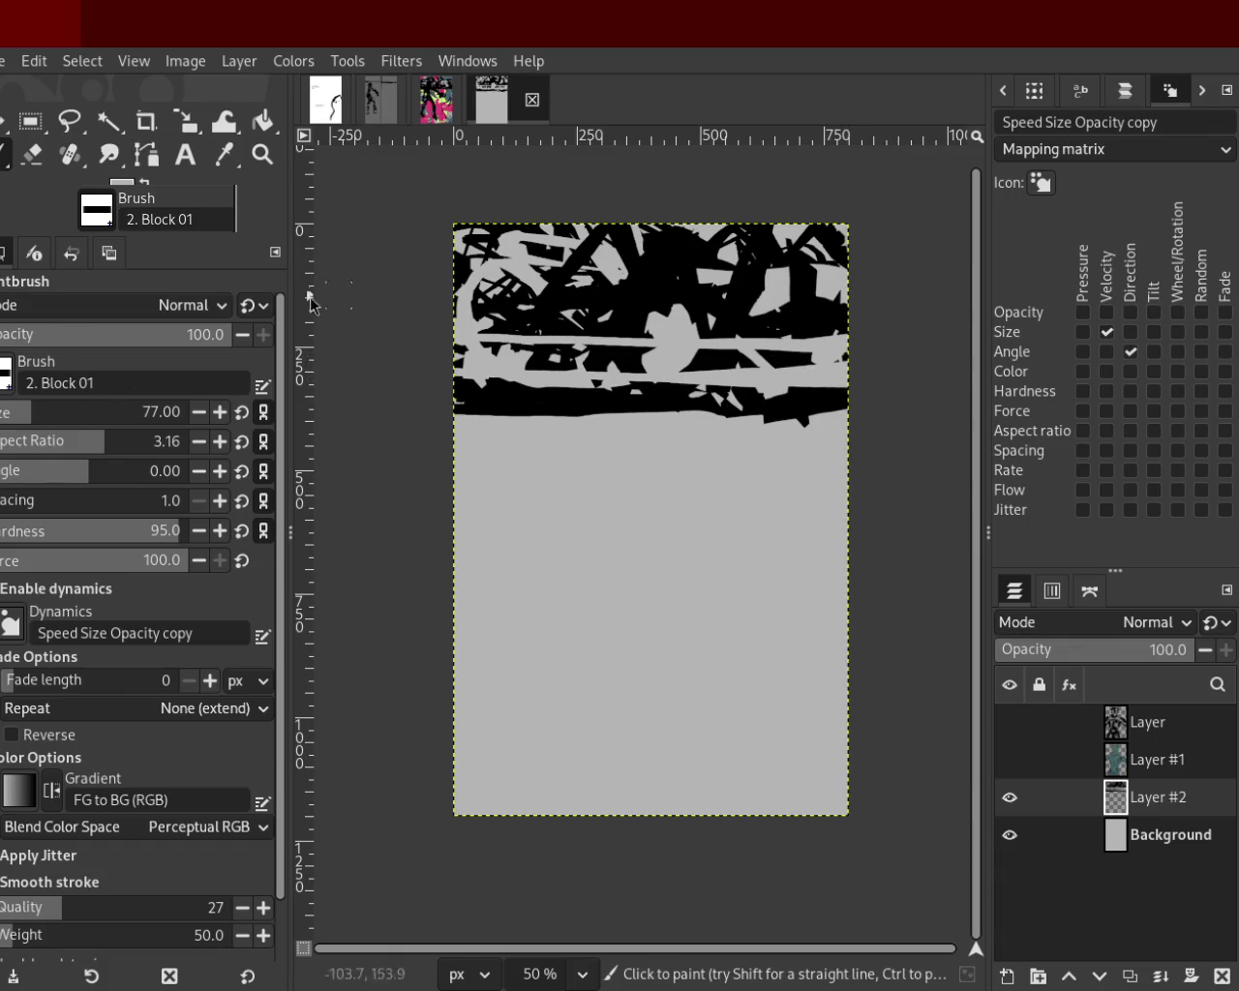
{"action": "left_click_drag", "start_coordinate": [308, 298], "coordinate": [854, 327]}
{"action": "key", "text": "ctrl+z"}
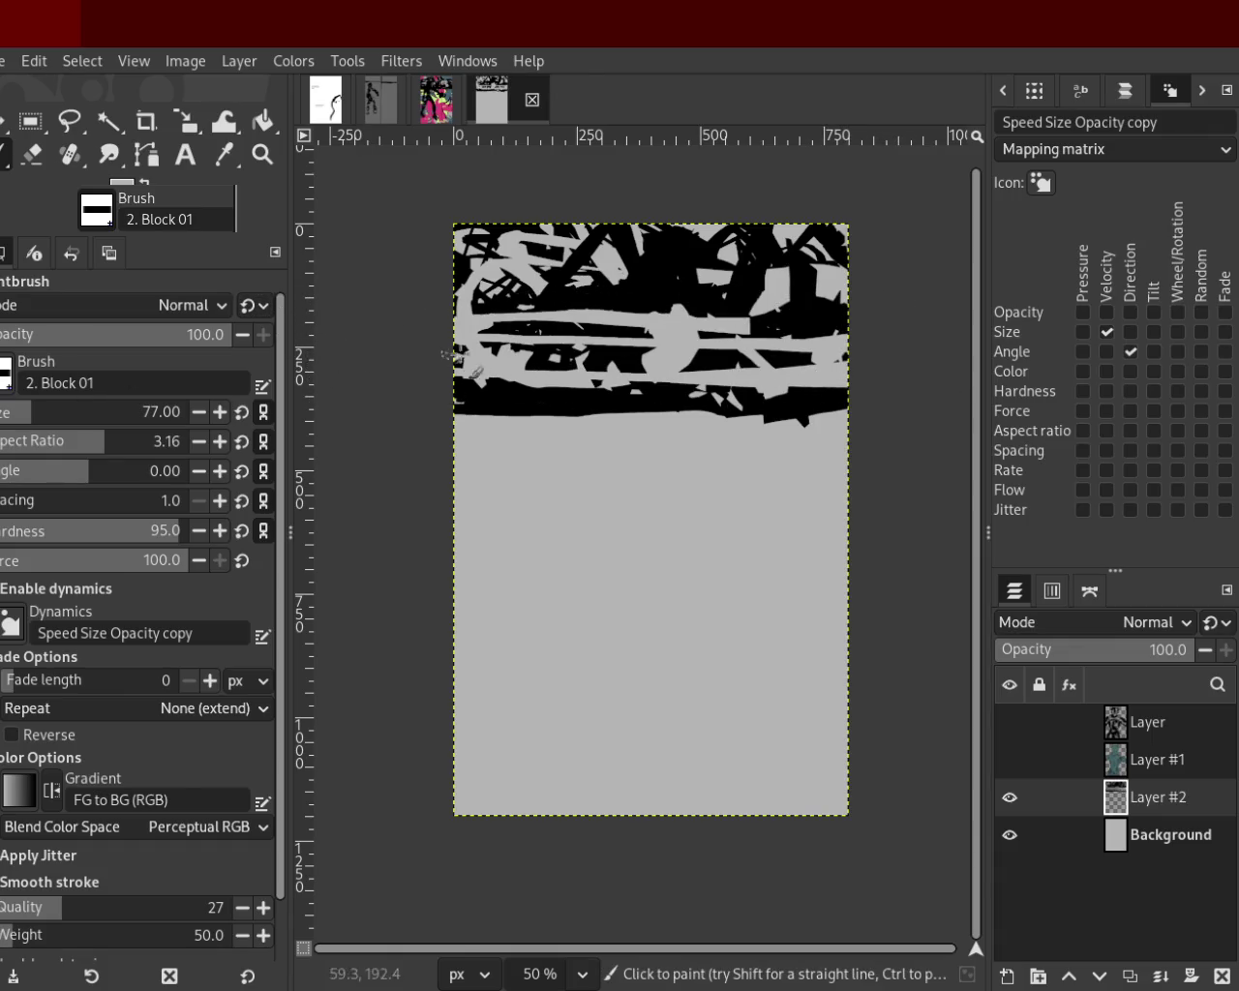
Fill grey gaps in the band with black, discarding a trial grey stroke.
{"action": "left_click", "coordinate": [651, 311], "text": "ctrl"}
{"action": "mouse_move", "coordinate": [716, 324]}
{"action": "left_mouse_down"}
{"action": "mouse_move", "coordinate": [722, 389]}
{"action": "mouse_move", "coordinate": [633, 315]}
{"action": "mouse_move", "coordinate": [612, 311]}
{"action": "mouse_move", "coordinate": [508, 395]}
{"action": "mouse_move", "coordinate": [484, 342]}
{"action": "left_mouse_up"}
{"action": "key", "text": "ctrl+z"}
{"action": "left_click_drag", "start_coordinate": [573, 327], "coordinate": [436, 388]}
{"action": "left_click", "coordinate": [754, 270], "text": "ctrl"}
{"action": "left_click_drag", "start_coordinate": [757, 283], "coordinate": [658, 307]}
{"action": "key", "text": "ctrl+z"}
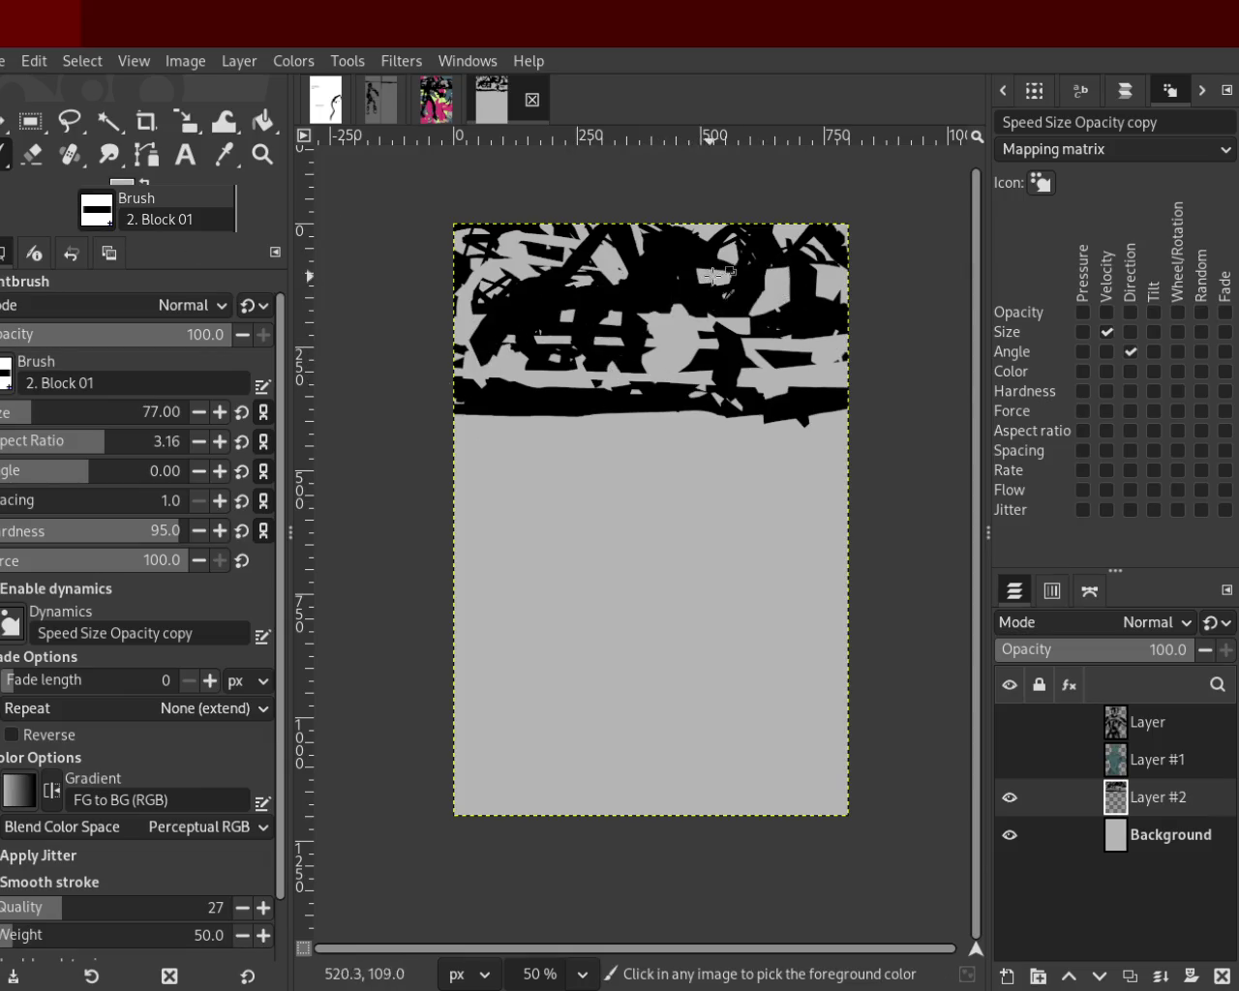
Erase a short streak near the band's centre and sweep more black strokes across it.
{"action": "left_click", "coordinate": [33, 157]}
{"action": "mouse_move", "coordinate": [567, 295]}
{"action": "left_mouse_down"}
{"action": "mouse_move", "coordinate": [684, 337]}
{"action": "mouse_move", "coordinate": [736, 309]}
{"action": "mouse_move", "coordinate": [547, 343]}
{"action": "left_mouse_up"}
{"action": "key", "text": "ctrl+z"}
{"action": "key", "text": "ctrl+z"}
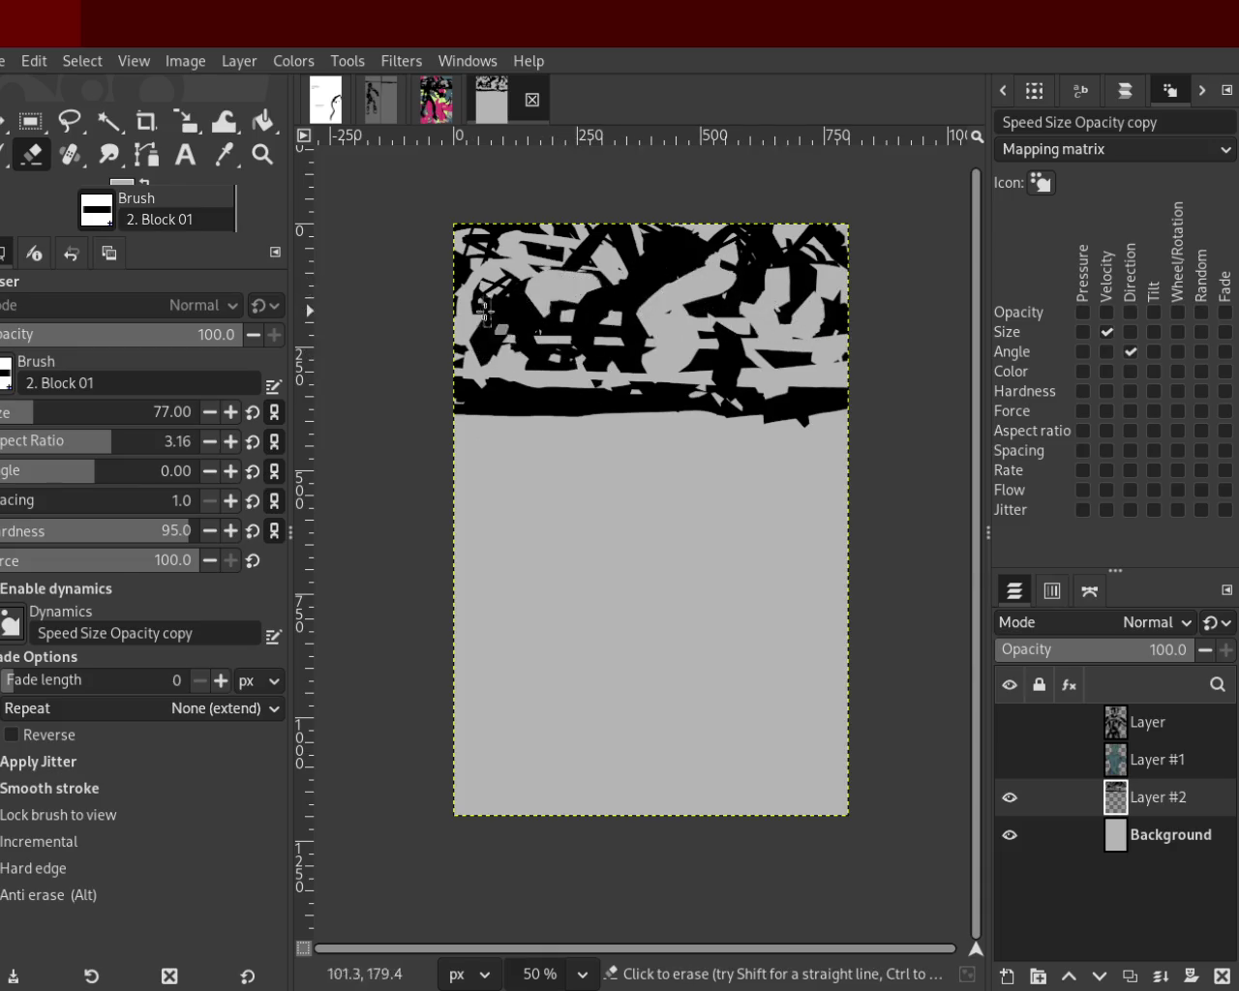
{"action": "left_click_drag", "start_coordinate": [610, 271], "coordinate": [520, 312]}
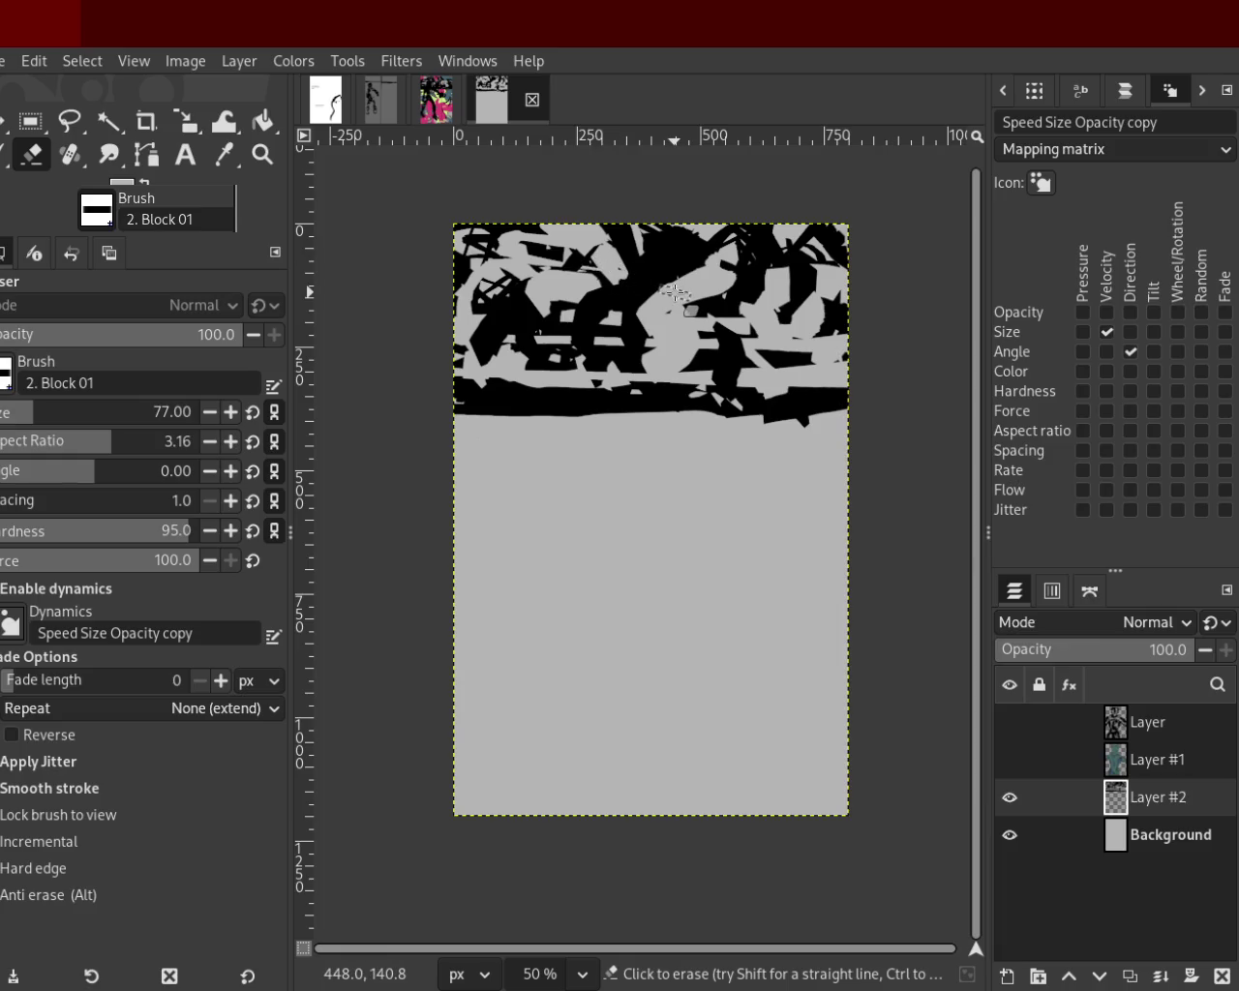
{"action": "left_click", "coordinate": [3, 154]}
{"action": "mouse_move", "coordinate": [571, 314]}
{"action": "left_mouse_down"}
{"action": "mouse_move", "coordinate": [563, 341]}
{"action": "mouse_move", "coordinate": [664, 260]}
{"action": "mouse_move", "coordinate": [706, 335]}
{"action": "left_mouse_up"}
{"action": "key", "text": "ctrl+z"}
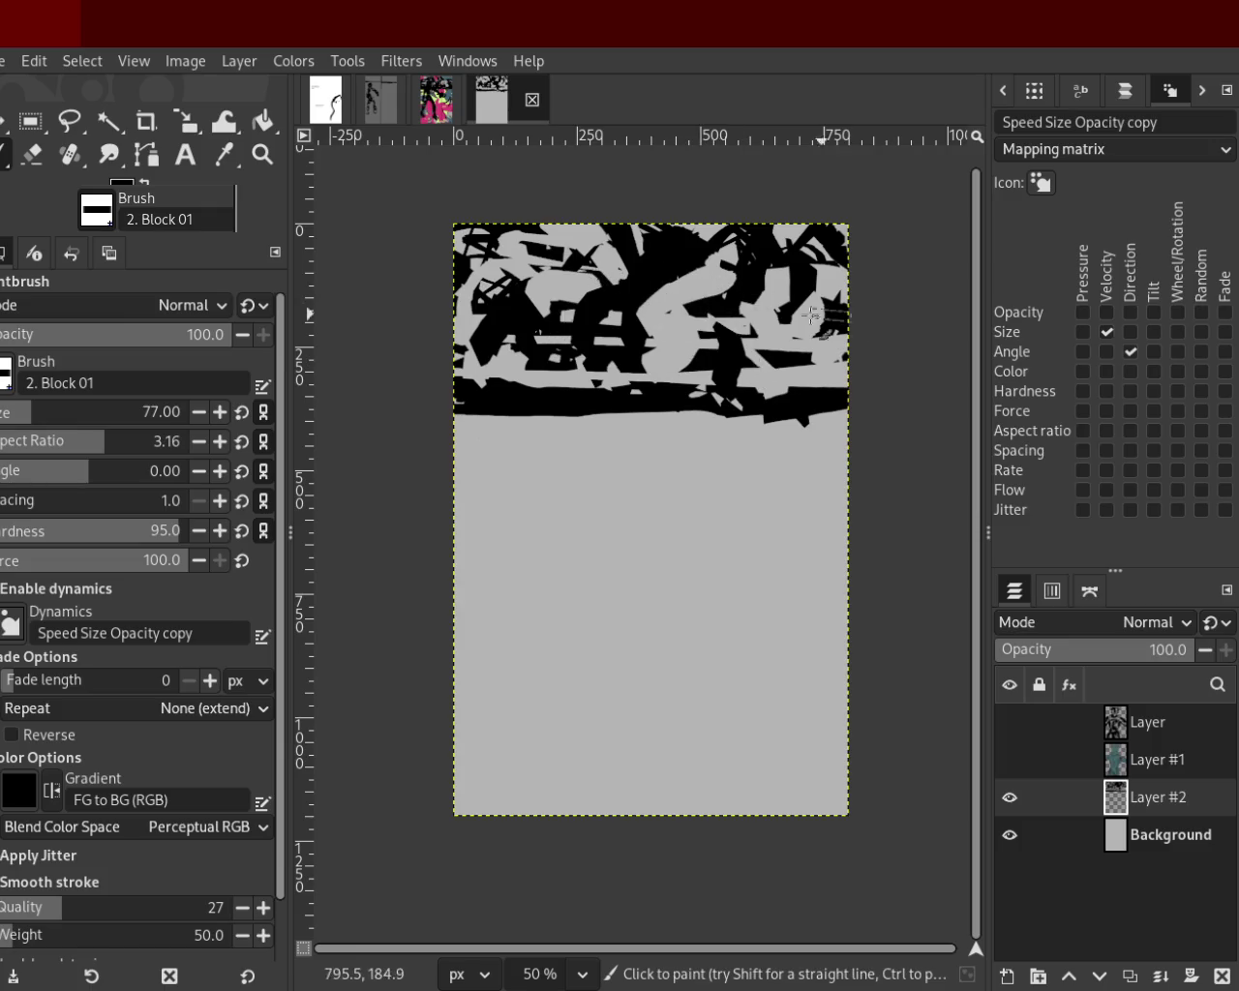
{"action": "mouse_move", "coordinate": [851, 311]}
{"action": "left_mouse_down"}
{"action": "mouse_move", "coordinate": [660, 344]}
{"action": "mouse_move", "coordinate": [795, 403]}
{"action": "left_mouse_up"}
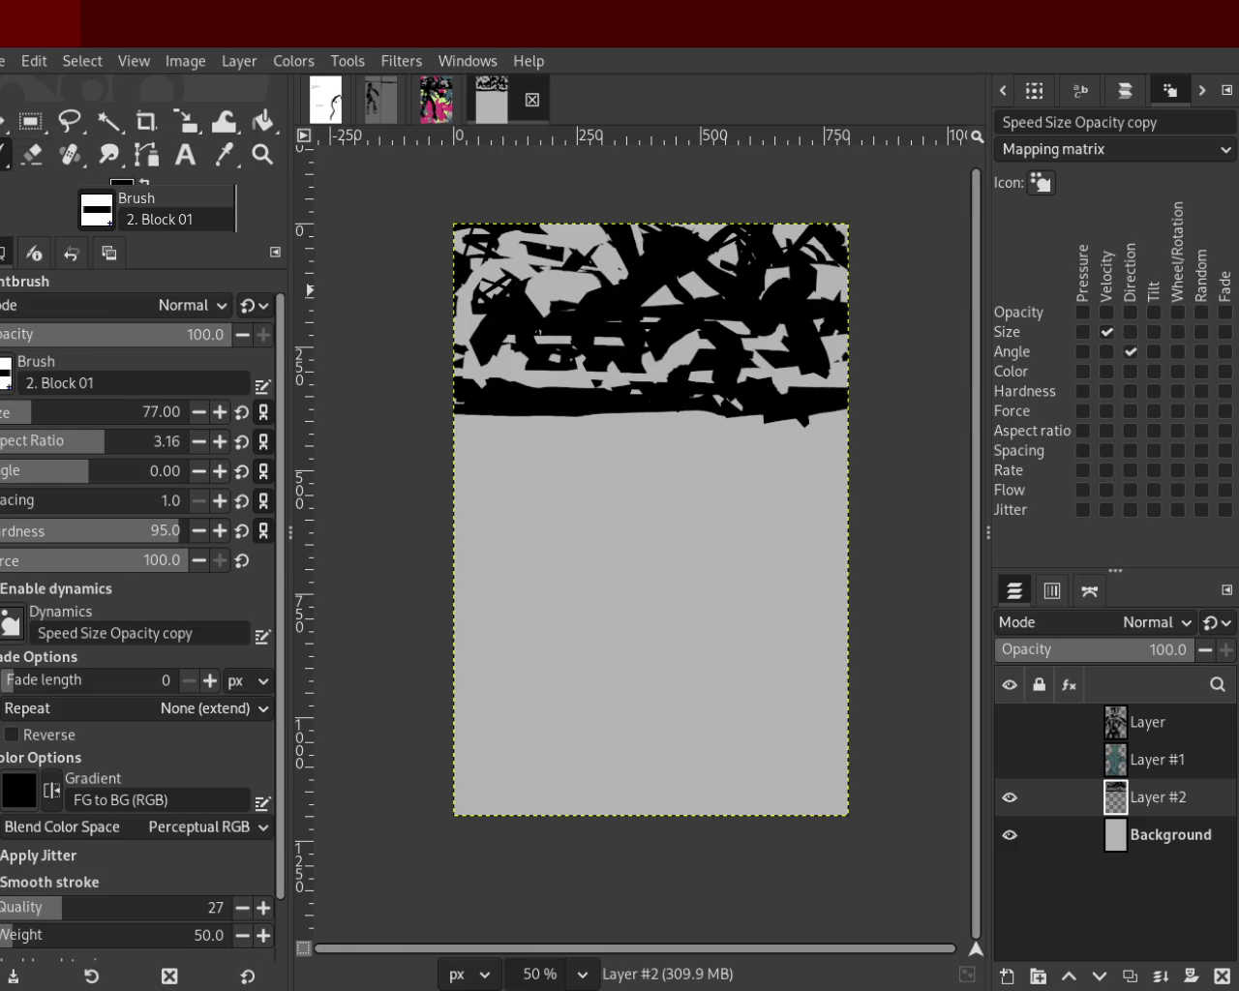
Carve new light paths across the black band with the Eraser.
{"action": "left_click", "coordinate": [595, 392], "text": "ctrl"}
{"action": "left_click", "coordinate": [32, 155]}
{"action": "mouse_move", "coordinate": [631, 385]}
{"action": "left_mouse_down"}
{"action": "mouse_move", "coordinate": [618, 299]}
{"action": "mouse_move", "coordinate": [800, 325]}
{"action": "mouse_move", "coordinate": [770, 273]}
{"action": "mouse_move", "coordinate": [538, 308]}
{"action": "mouse_move", "coordinate": [555, 347]}
{"action": "mouse_move", "coordinate": [528, 327]}
{"action": "mouse_move", "coordinate": [787, 255]}
{"action": "mouse_move", "coordinate": [625, 310]}
{"action": "mouse_move", "coordinate": [734, 320]}
{"action": "mouse_move", "coordinate": [621, 297]}
{"action": "mouse_move", "coordinate": [681, 332]}
{"action": "mouse_move", "coordinate": [728, 301]}
{"action": "mouse_move", "coordinate": [634, 308]}
{"action": "mouse_move", "coordinate": [416, 357]}
{"action": "left_mouse_up"}
{"action": "key", "text": "ctrl+z"}
{"action": "key", "text": "ctrl+z"}
{"action": "key", "text": "ctrl+z"}
{"action": "key", "text": "ctrl+z"}
{"action": "left_click_drag", "start_coordinate": [641, 317], "coordinate": [501, 364]}
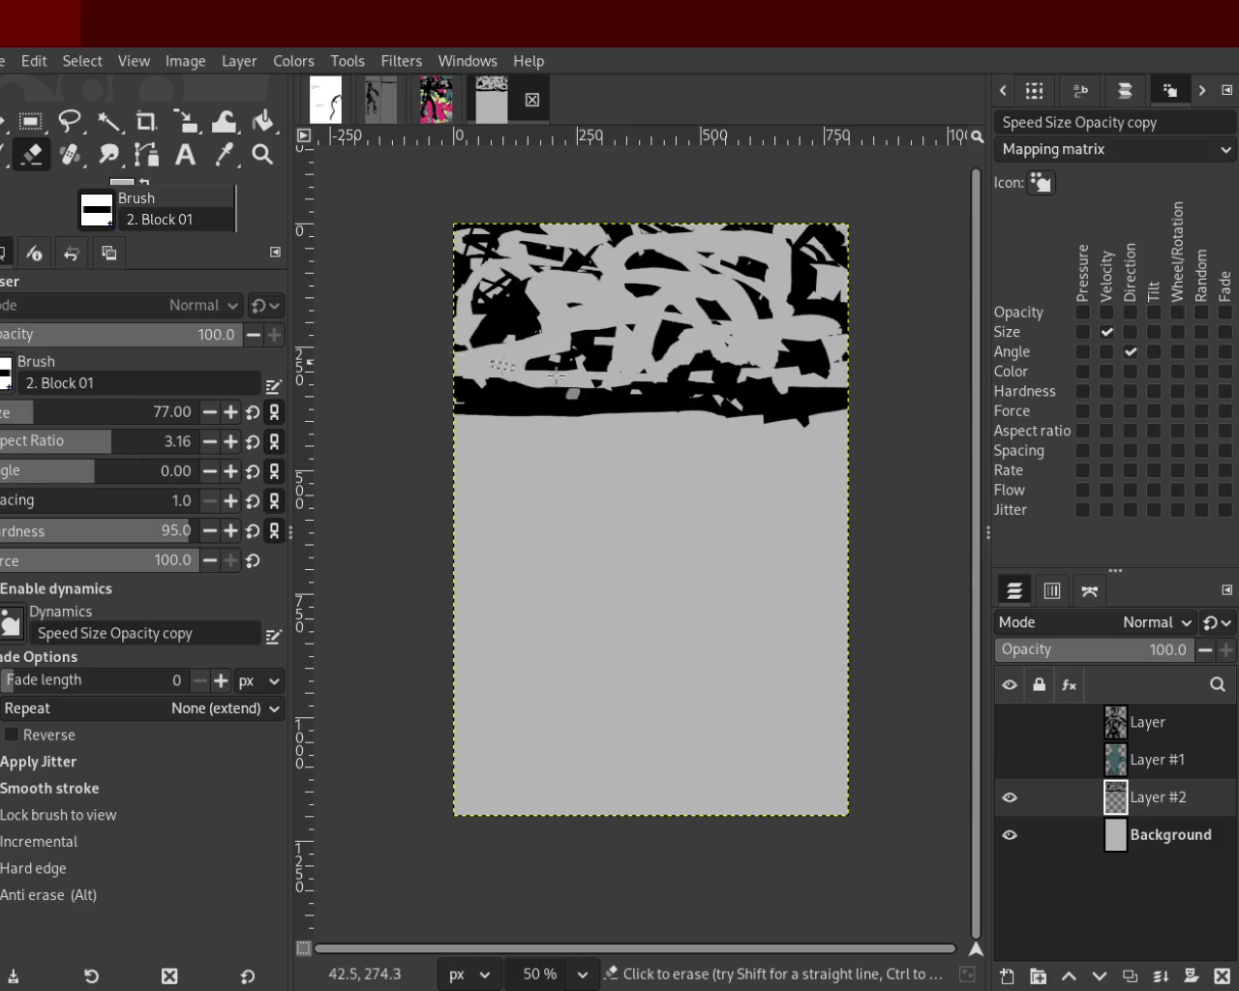
Draw thin size-11 black strokes in the band, then hide Background to view Layer #2 alone.
{"action": "left_click", "coordinate": [7, 154]}
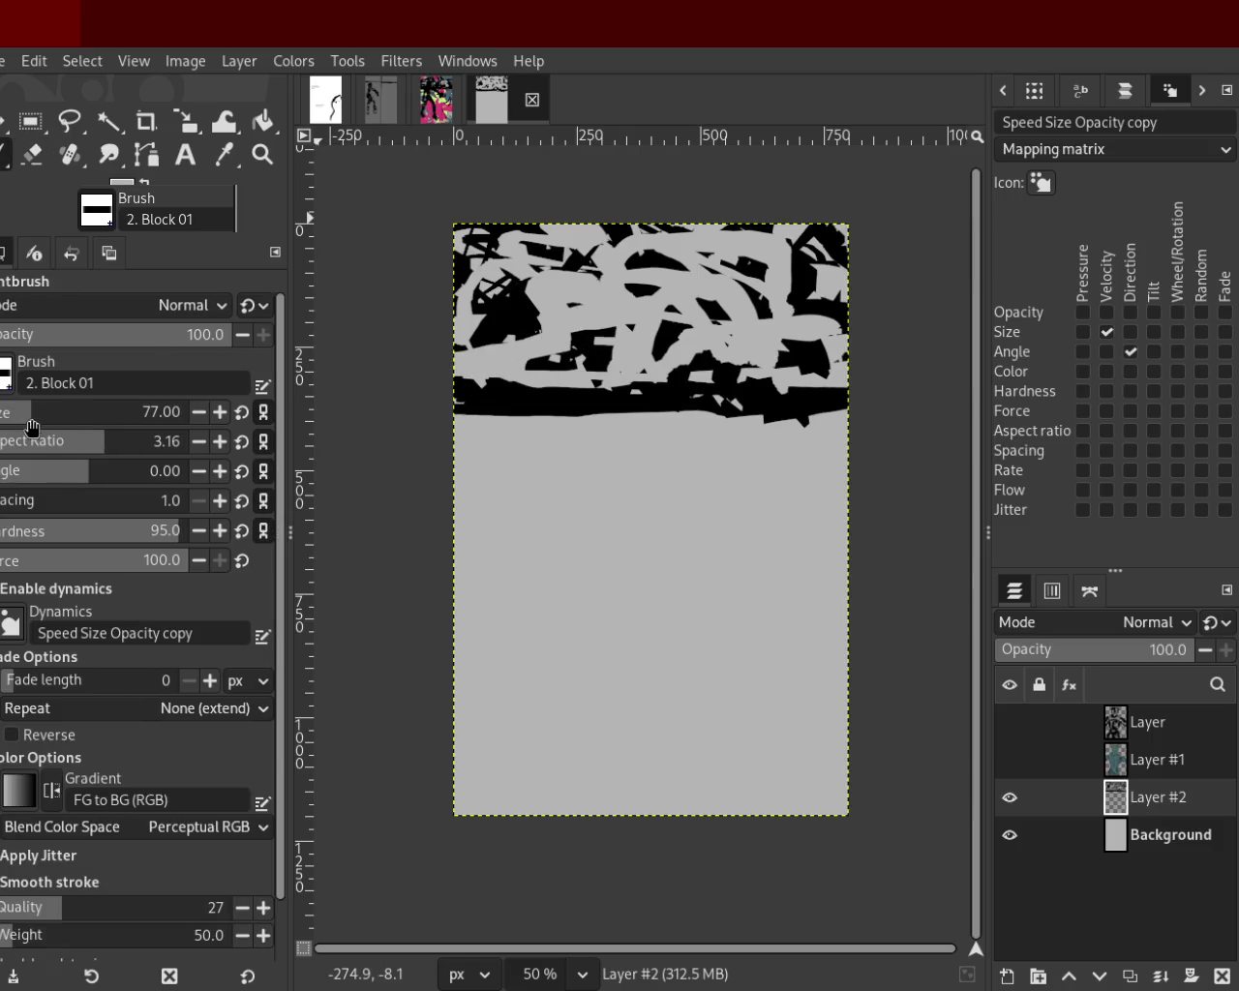
{"action": "left_click_drag", "start_coordinate": [32, 428], "coordinate": [7, 428]}
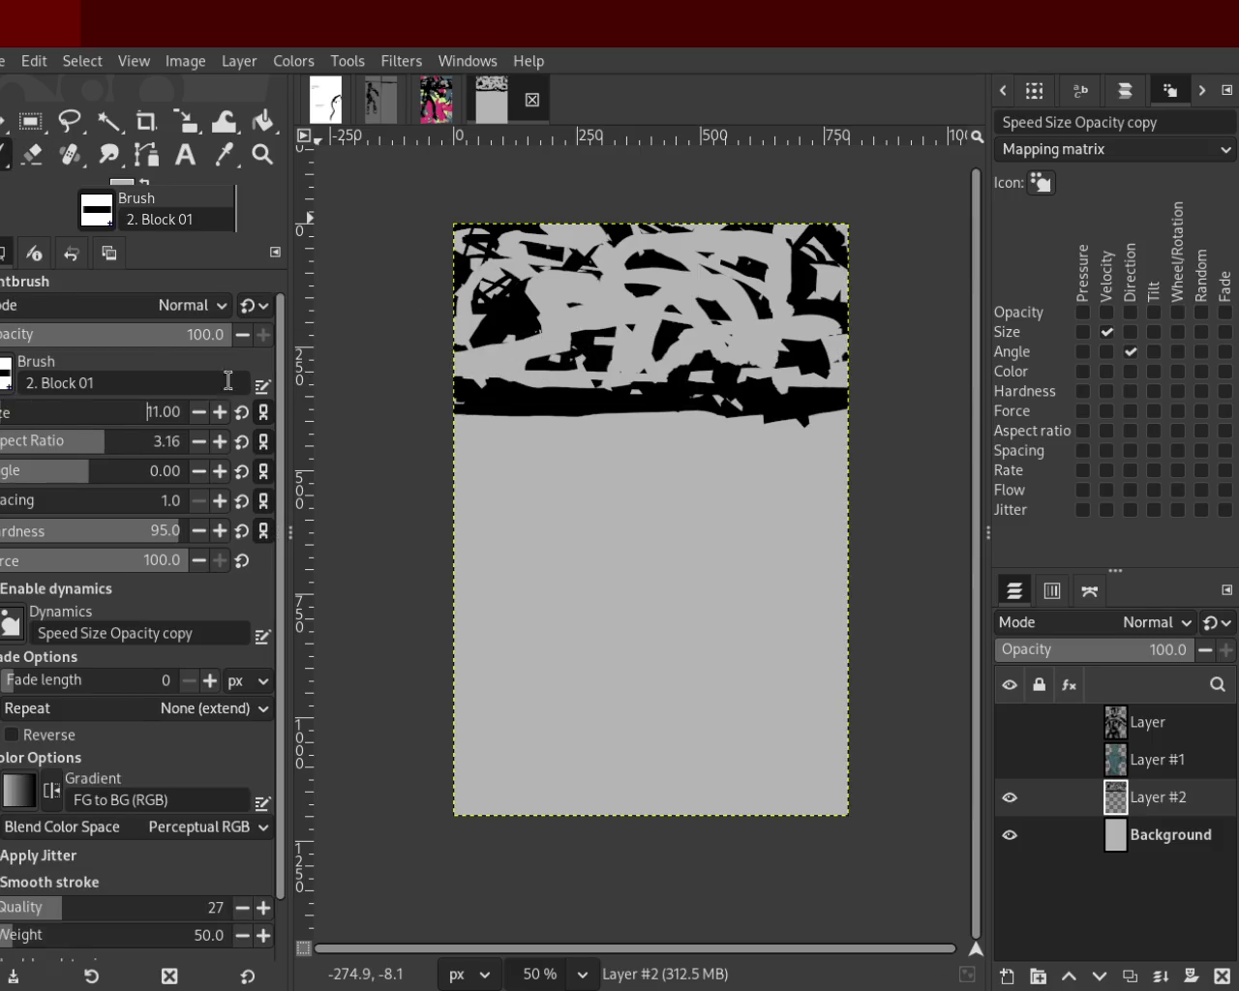
{"action": "left_click", "coordinate": [670, 337], "text": "ctrl"}
{"action": "mouse_move", "coordinate": [629, 289]}
{"action": "left_mouse_down"}
{"action": "mouse_move", "coordinate": [666, 381]}
{"action": "mouse_move", "coordinate": [677, 375]}
{"action": "left_mouse_up"}
{"action": "left_click", "coordinate": [1009, 798]}
{"action": "left_click", "coordinate": [1008, 798], "text": "shift"}
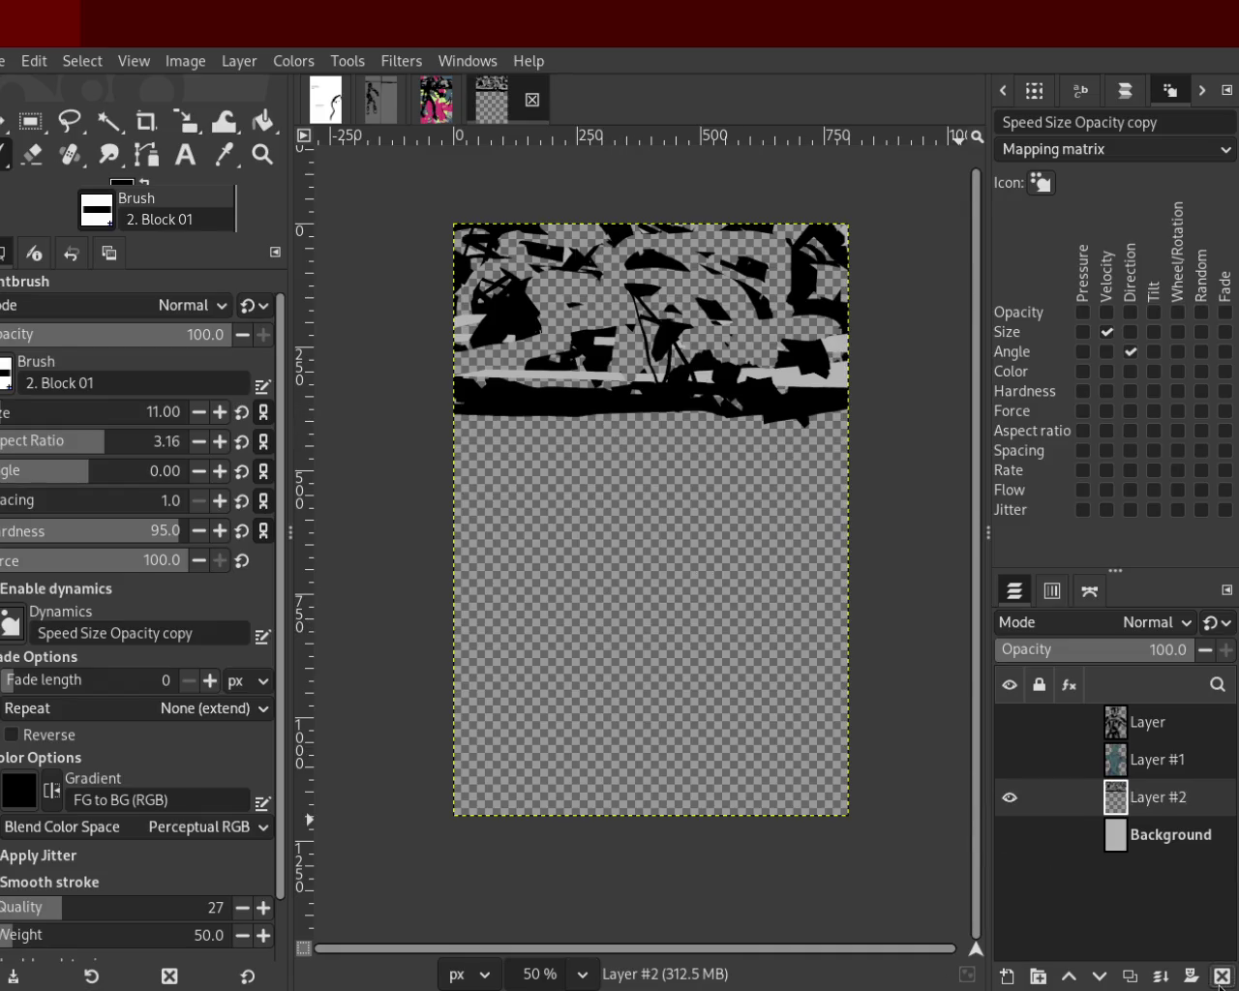
Delete Layer #2, re-show Background, Layer #1 and Layer, and start renaming Background.
{"action": "left_click", "coordinate": [1222, 976]}
{"action": "left_click", "coordinate": [1008, 797]}
{"action": "left_click", "coordinate": [1008, 760]}
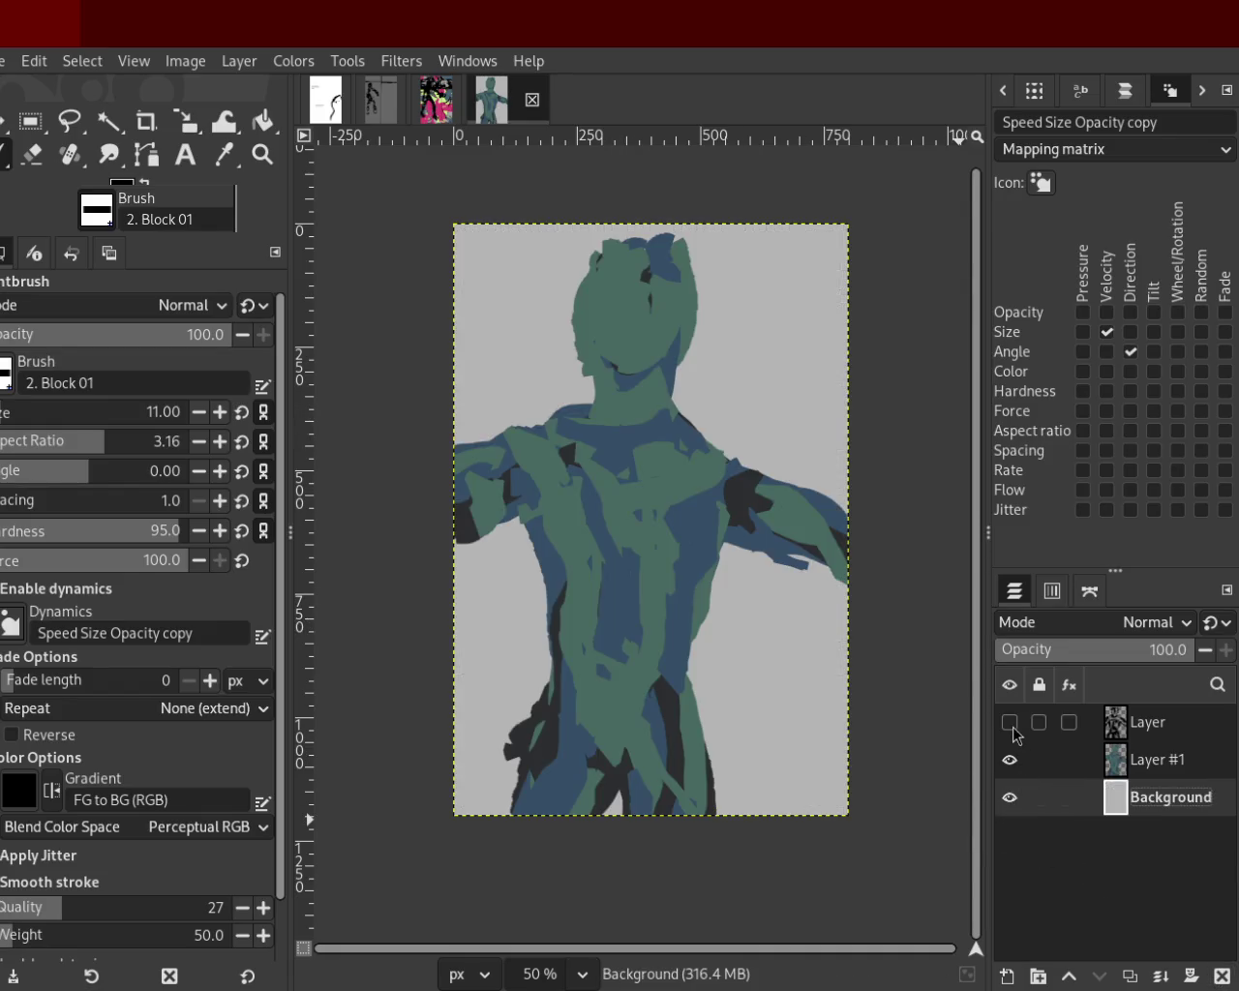
{"action": "left_click", "coordinate": [1009, 724]}
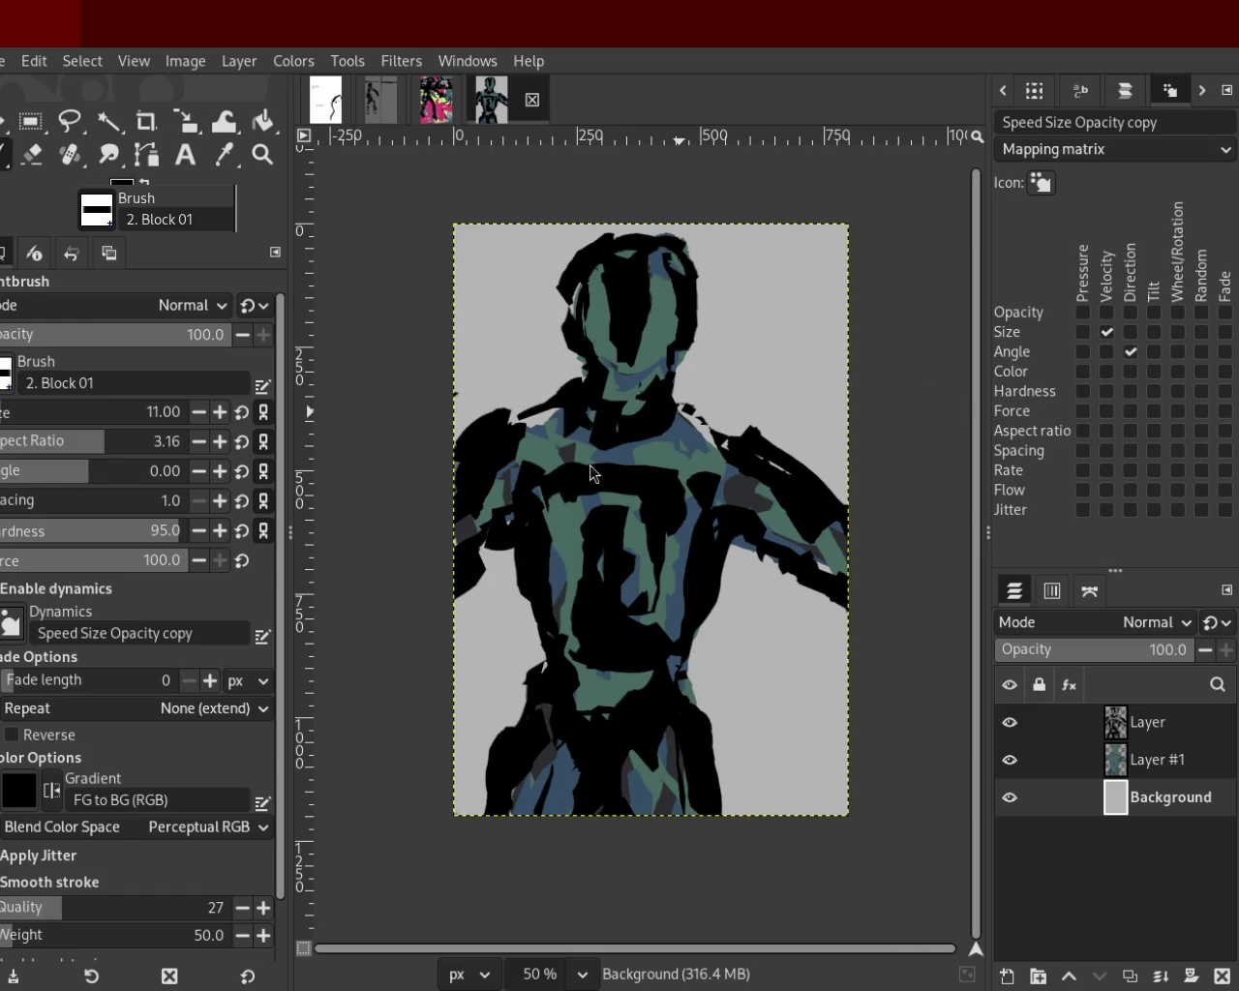
{"action": "double_click", "coordinate": [1171, 797]}
Cancel the Background layer rename, leaving the tall black canvas with only its Background layer.
{"action": "key", "text": "Return"}
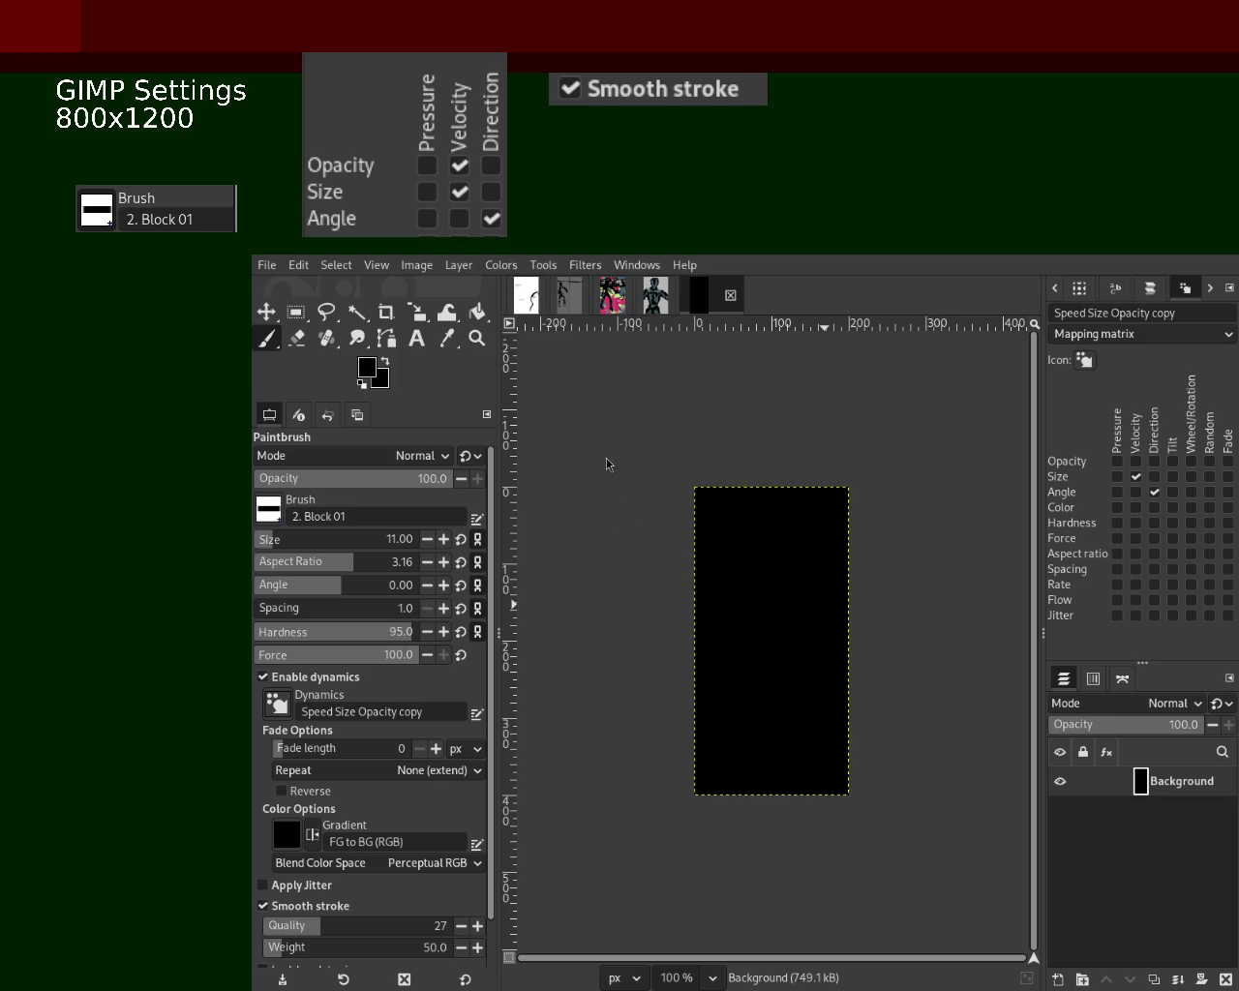
Adjust the Paintbrush Size slider from 37 down to 23.00.
{"action": "left_click", "coordinate": [279, 539]}
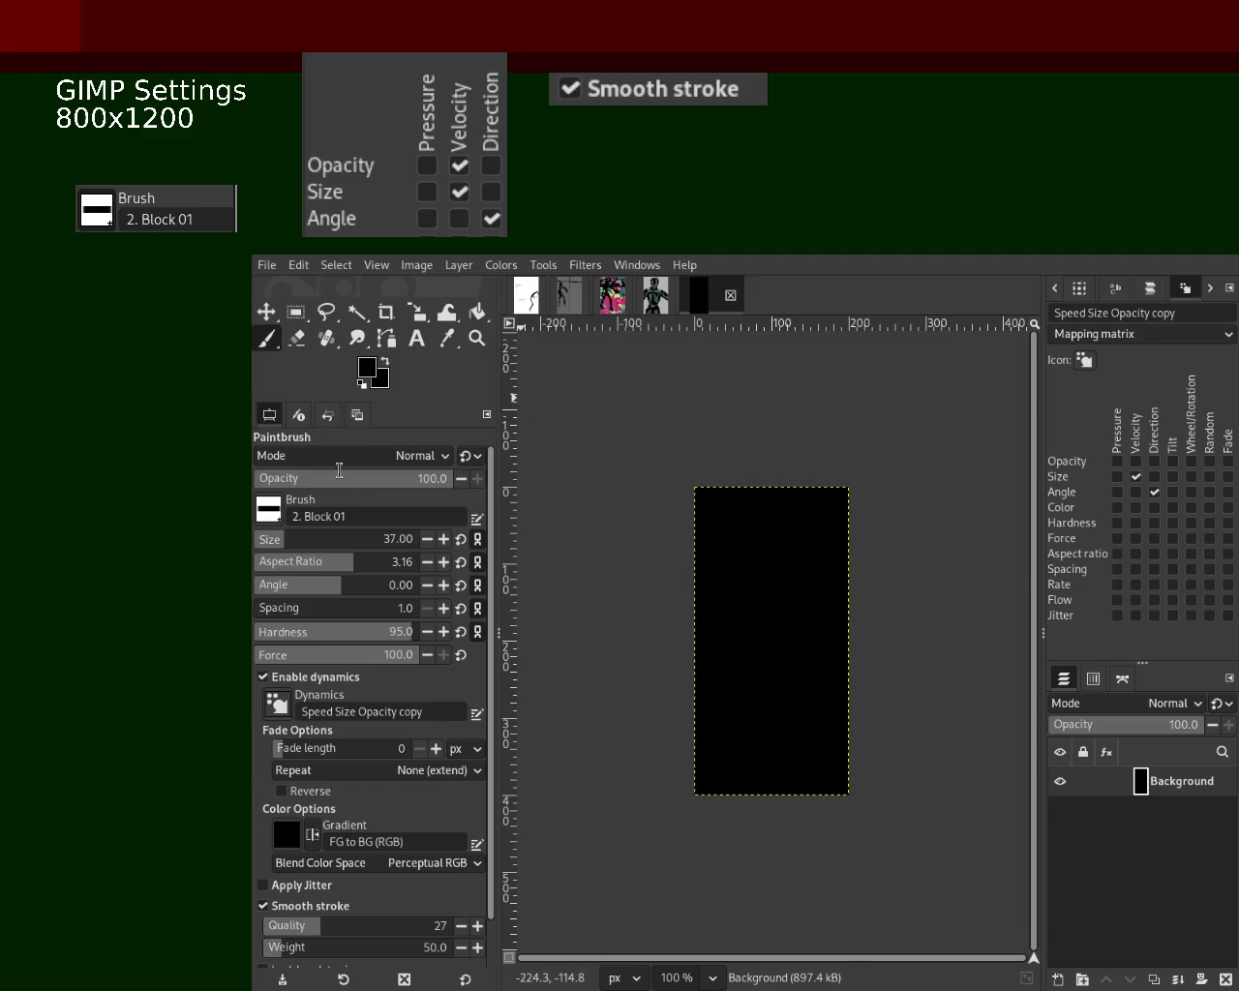
{"action": "left_click", "coordinate": [295, 543]}
{"action": "mouse_move", "coordinate": [295, 543]}
{"action": "left_mouse_down"}
{"action": "mouse_move", "coordinate": [307, 546]}
{"action": "mouse_move", "coordinate": [276, 546]}
{"action": "left_mouse_up"}
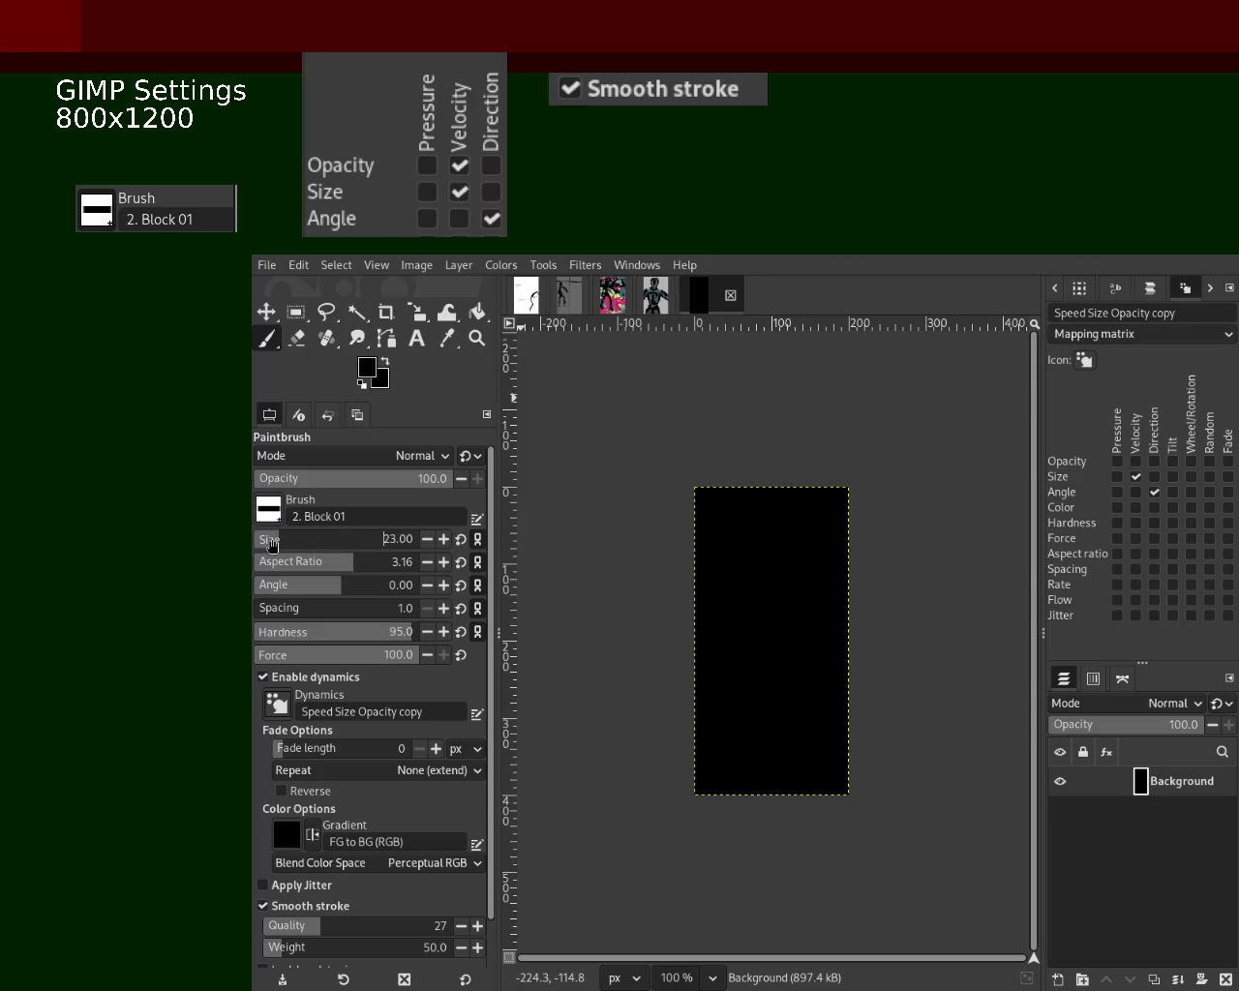